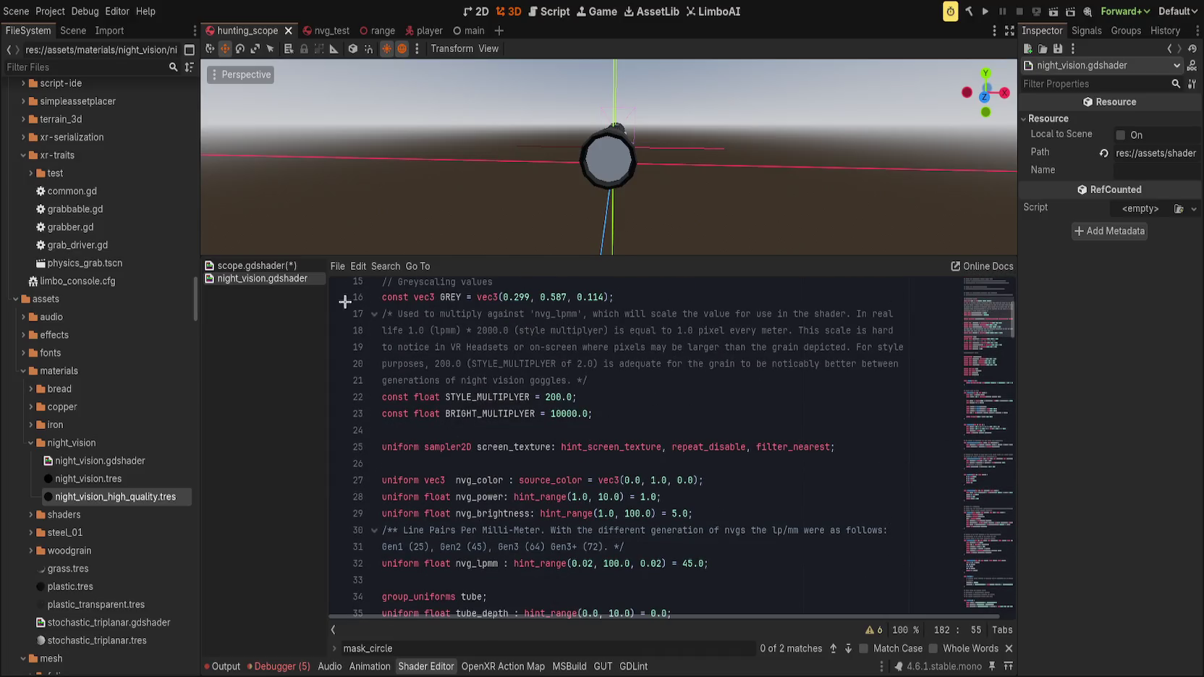
# - Open scope.gdshader and locate the scope_texture uniform and the fragment function
pyautogui.click(291, 270)
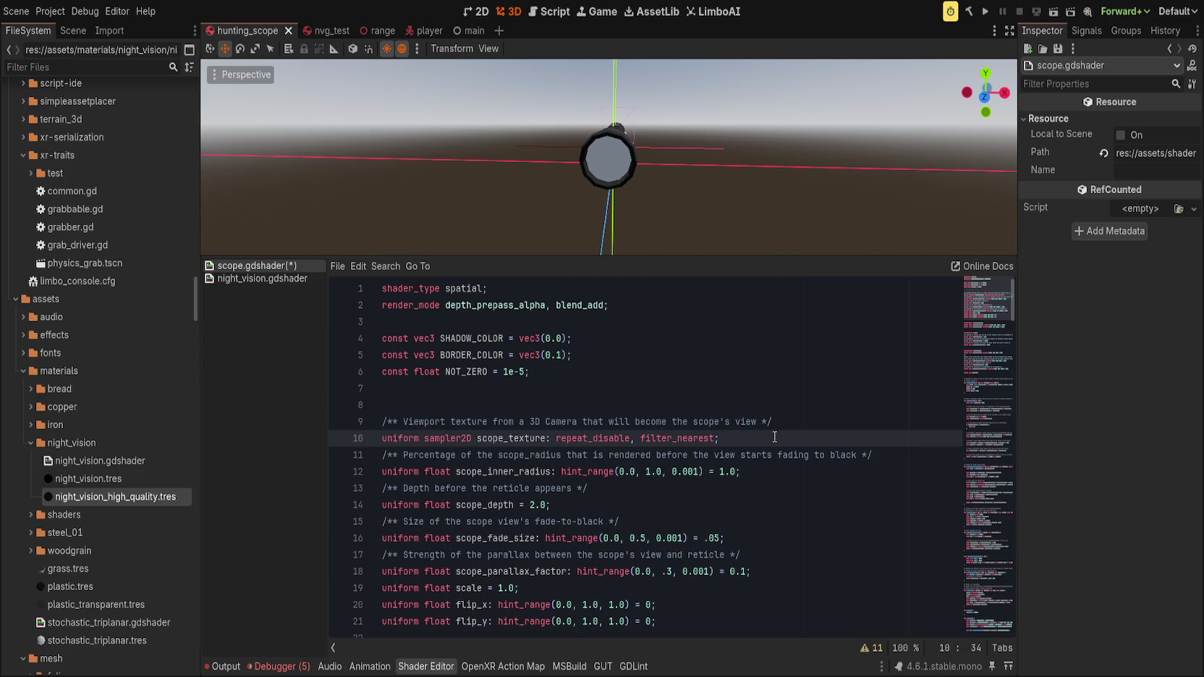
pyautogui.click(987, 586)
pyautogui.moveTo(987, 586); pyautogui.dragTo(981, 319)
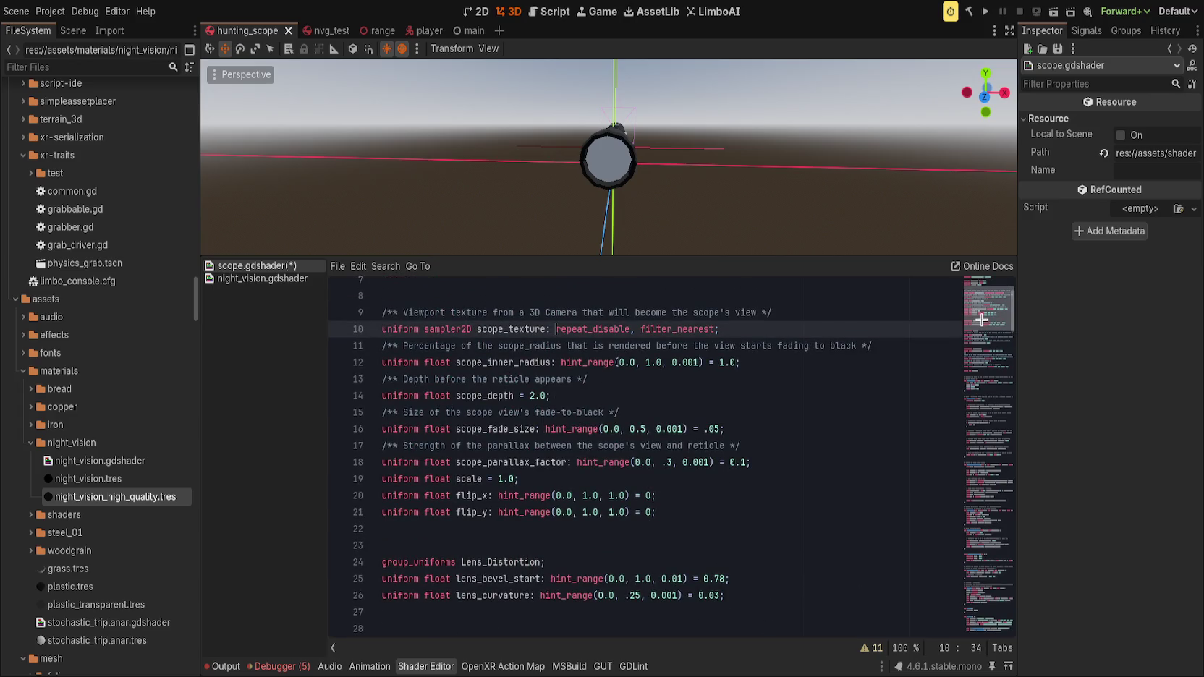
pyautogui.click(631, 329)
pyautogui.click(1004, 582)
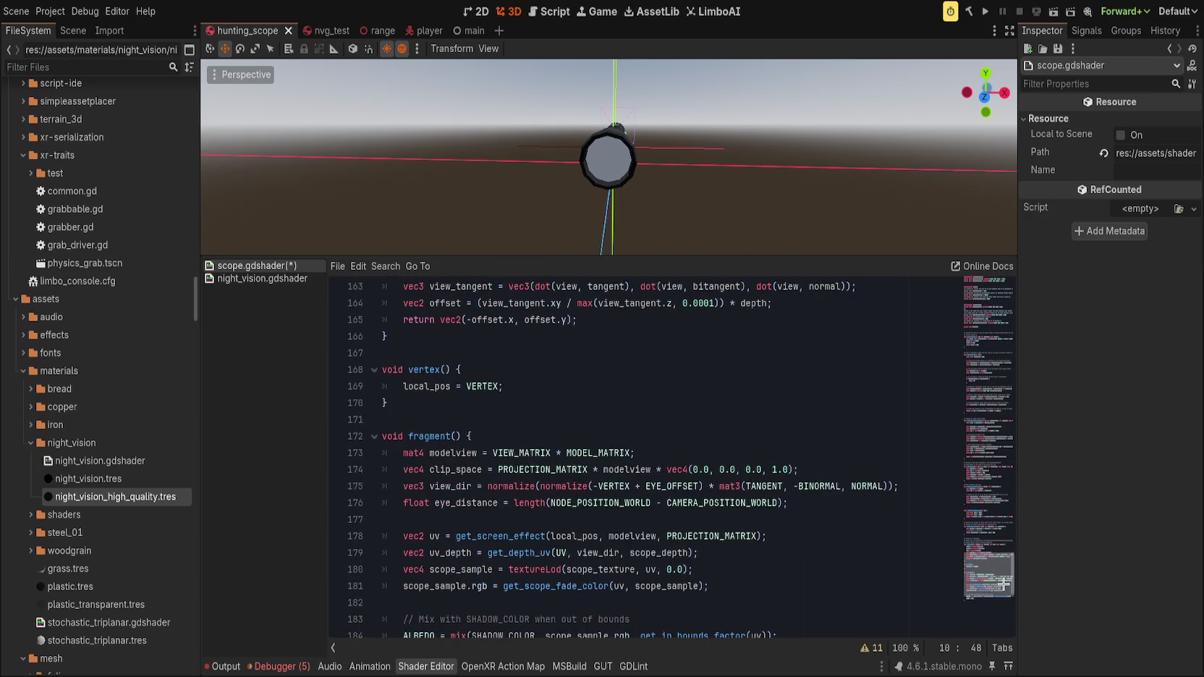
pyautogui.scroll(-3)
# - On line 180, change textureLod(scope_texture, uv, 0.0) to texture(scope_texture, uv)
pyautogui.click(566, 470)
pyautogui.press('BackSpace')
pyautogui.press('BackSpace')
pyautogui.press('BackSpace')
pyautogui.press('End')
pyautogui.moveTo(639, 471); pyautogui.dragTo(661, 472)
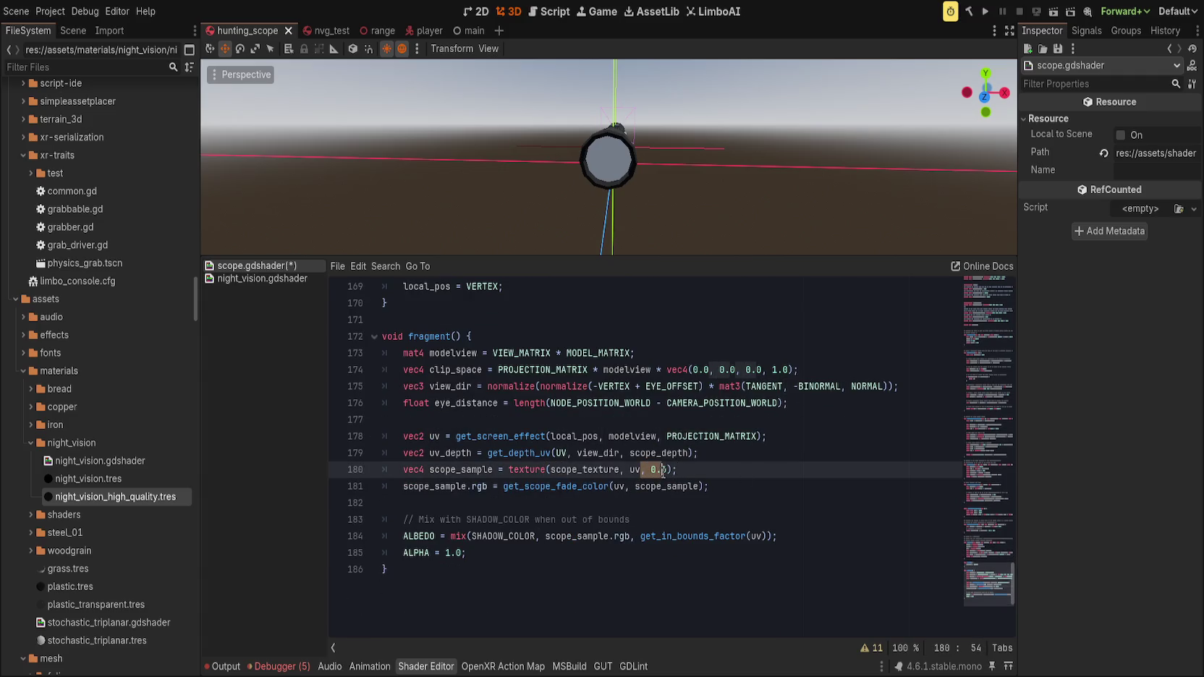
pyautogui.hotkey('shift', 'End')
pyautogui.write(');')
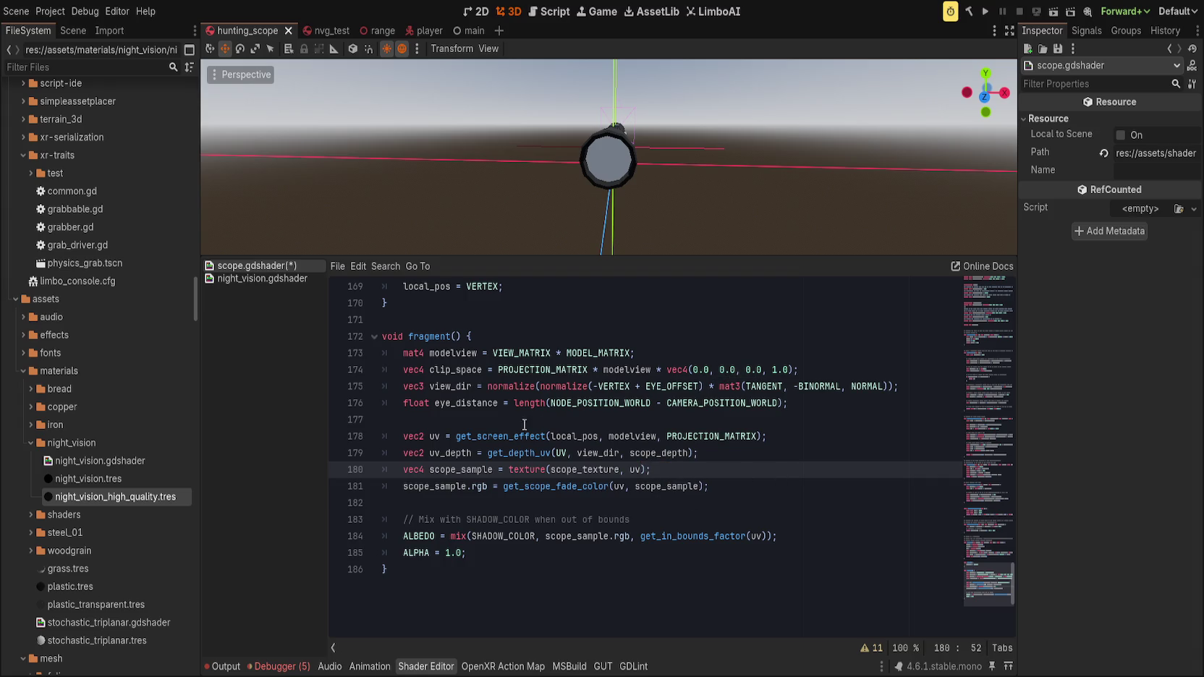
# - Review how night_vision.gdshader computes its mask with mask_circle and applies it to ALBEDO
pyautogui.click(781, 487)
pyautogui.click(261, 278)
pyautogui.scroll(-3)
pyautogui.scroll(-3)
pyautogui.scroll(3)
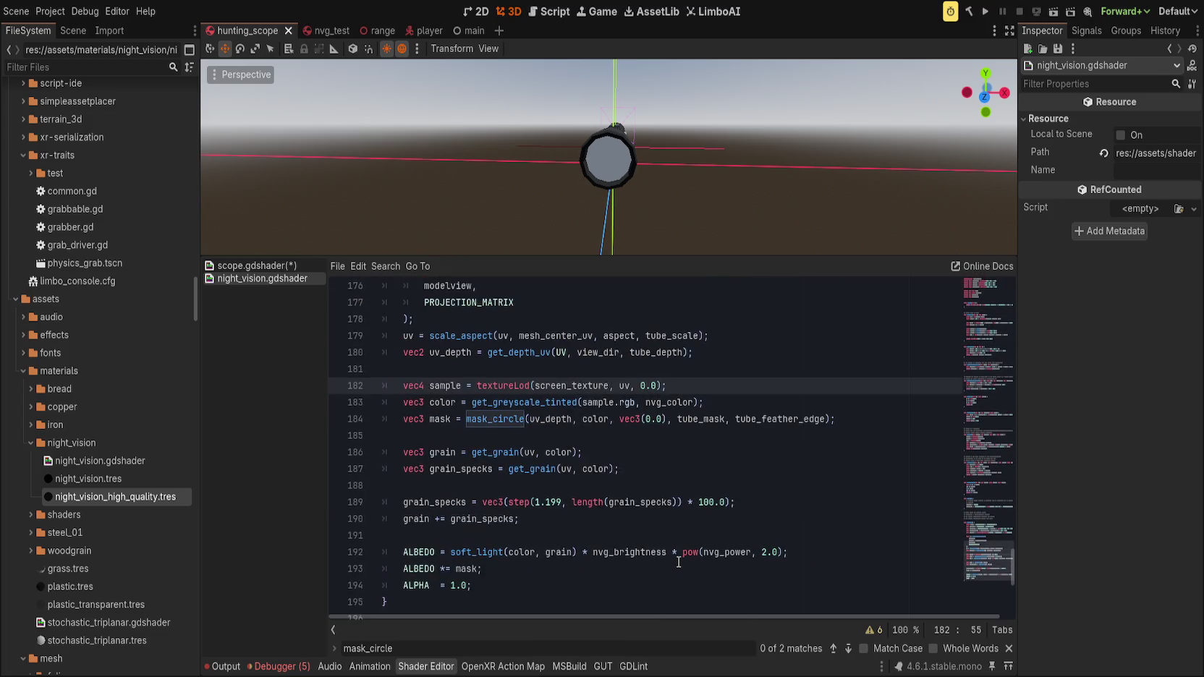
pyautogui.doubleClick(440, 387)
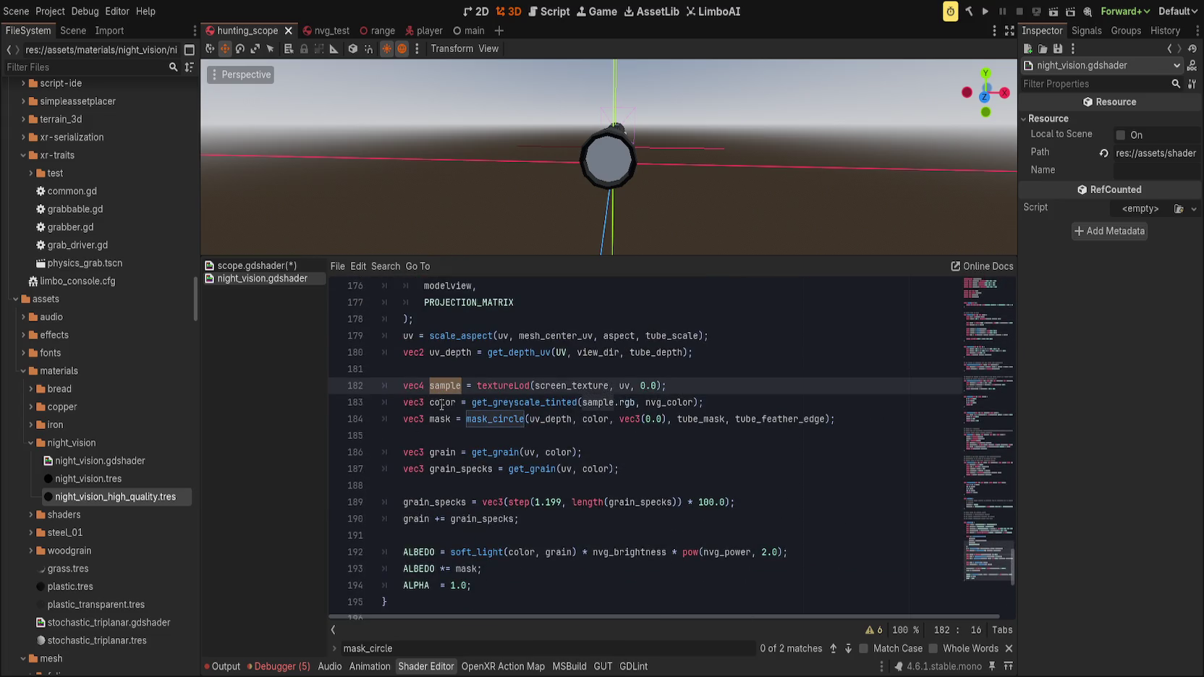
pyautogui.doubleClick(442, 403)
pyautogui.doubleClick(440, 420)
pyautogui.click(502, 421)
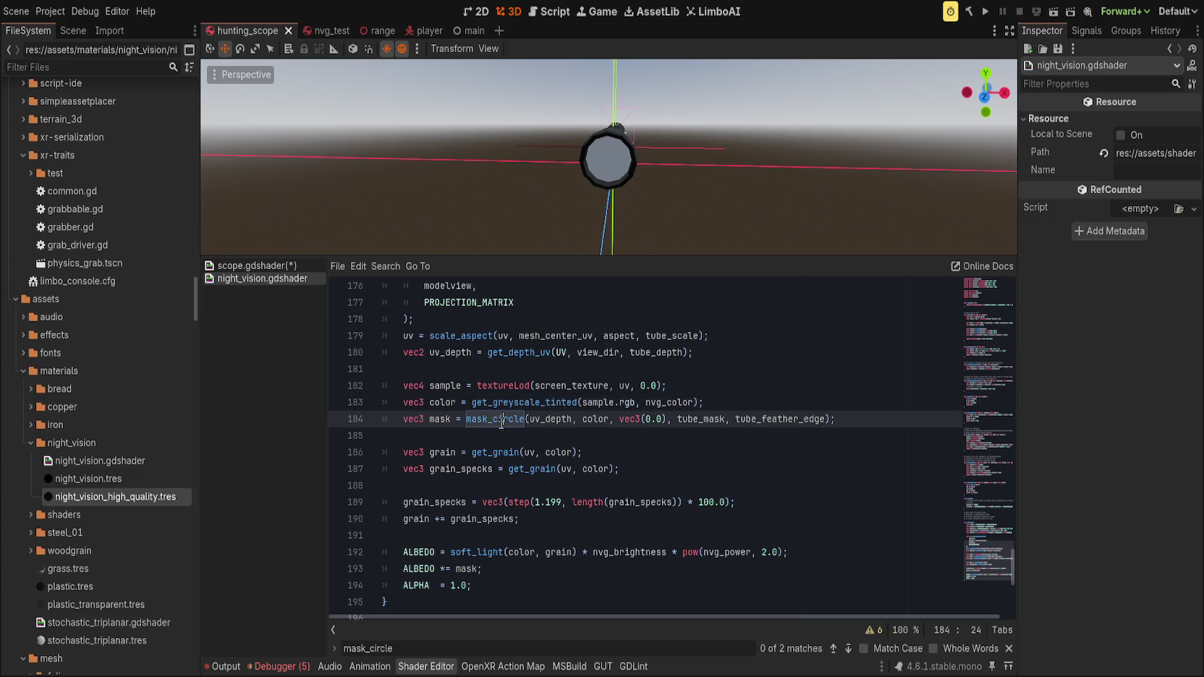
pyautogui.doubleClick(444, 419)
pyautogui.click(427, 552)
pyautogui.doubleClick(417, 569)
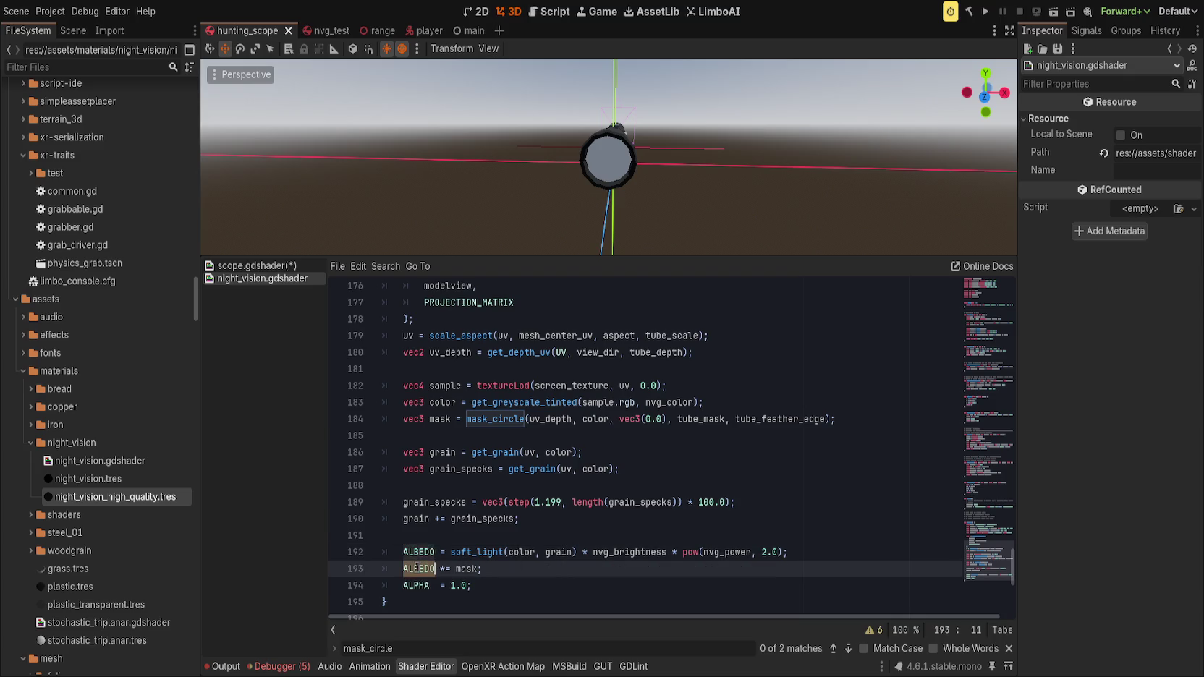
# - Return to scope.gdshader at the ALBEDO mix and uv_depth lines
pyautogui.click(273, 266)
pyautogui.click(842, 546)
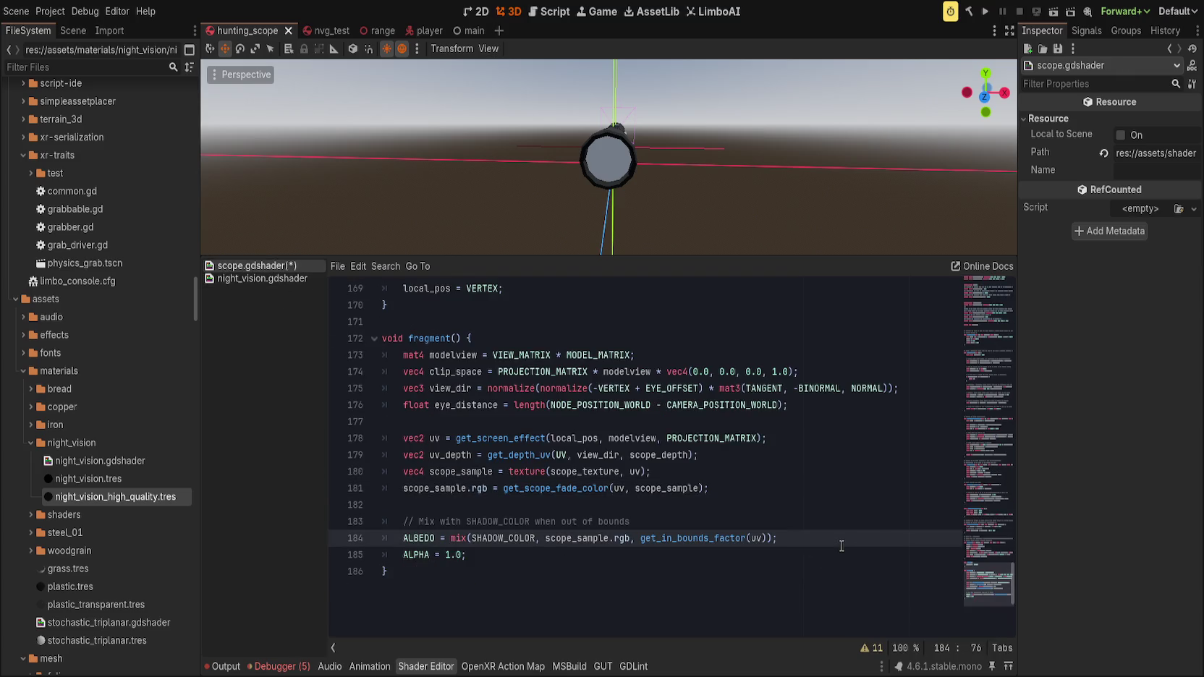
pyautogui.click(806, 456)
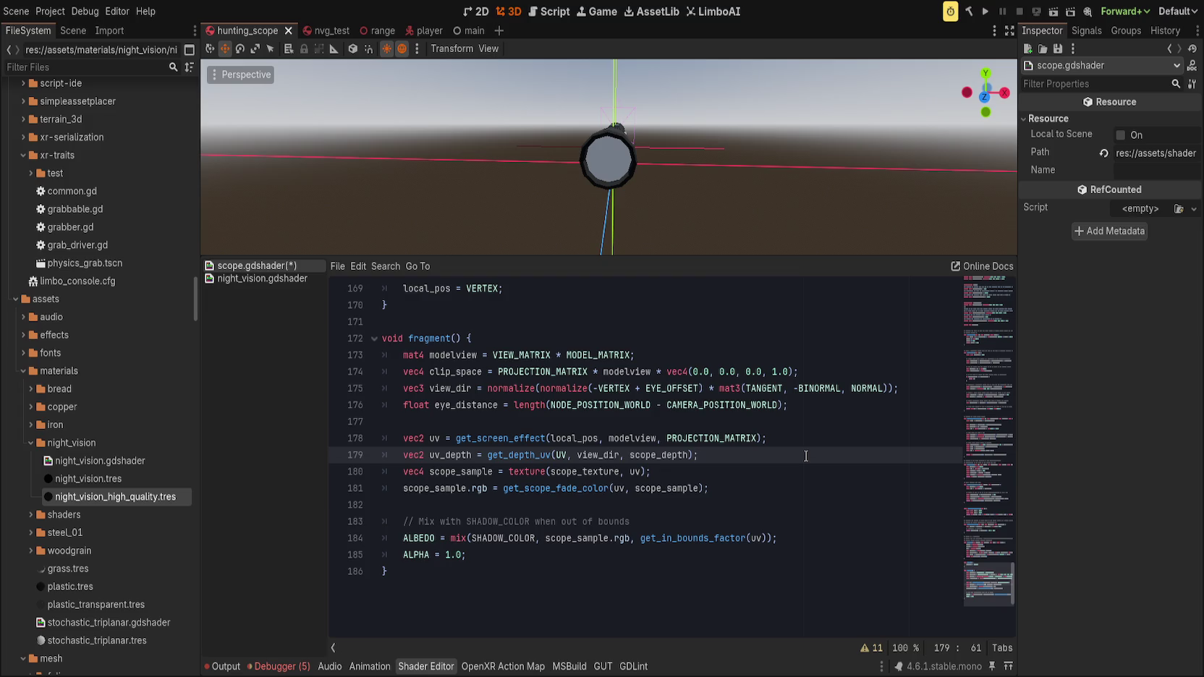
# - Add a new Masking comment section below the fade colour line
pyautogui.press('Down')
pyautogui.press('Down')
pyautogui.hotkey('ctrl', 'Right')
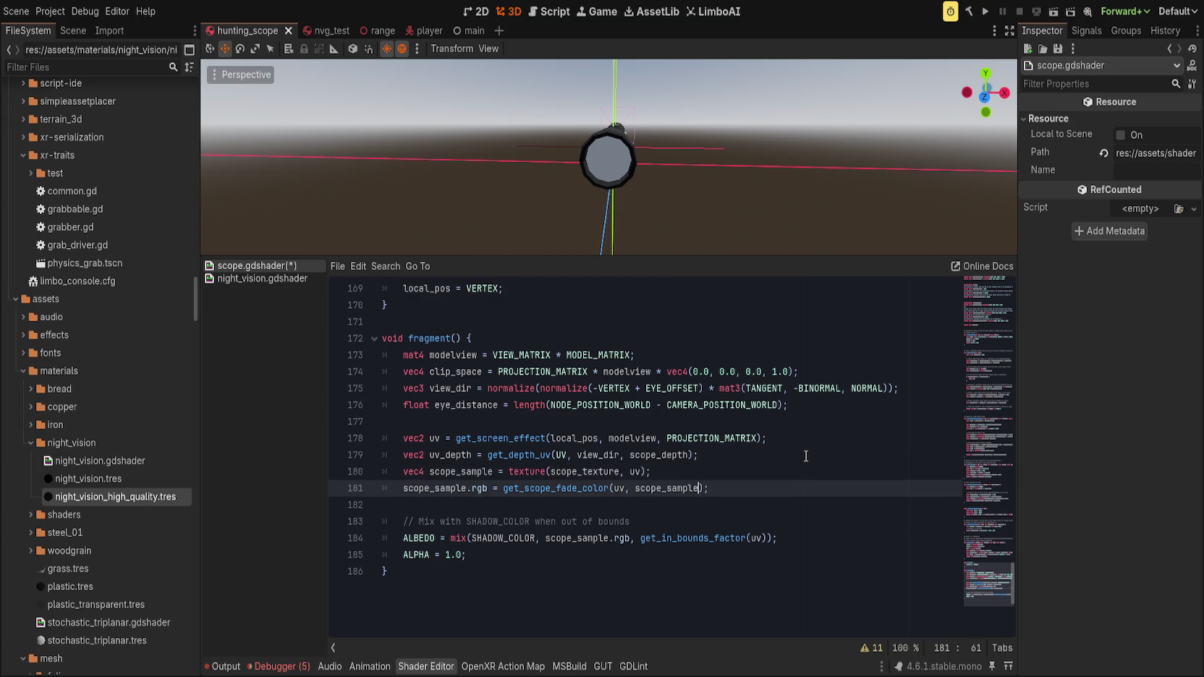
pyautogui.press('Return')
pyautogui.press('Return')
pyautogui.write('sking')
pyautogui.press('Return')
# - Start a vec3 mask_inner = mask_circle(...) line with scope_sample.rgb and vec3(0.5) arguments
pyautogui.write('vec3 m')
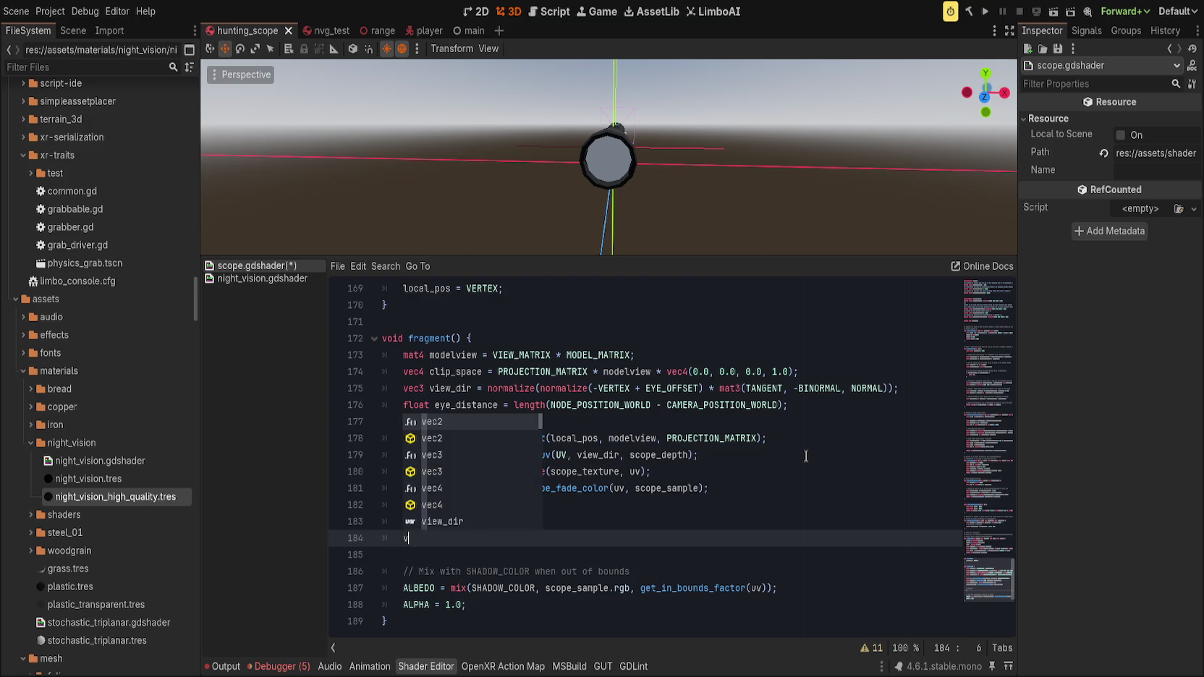
pyautogui.write('ask_i')
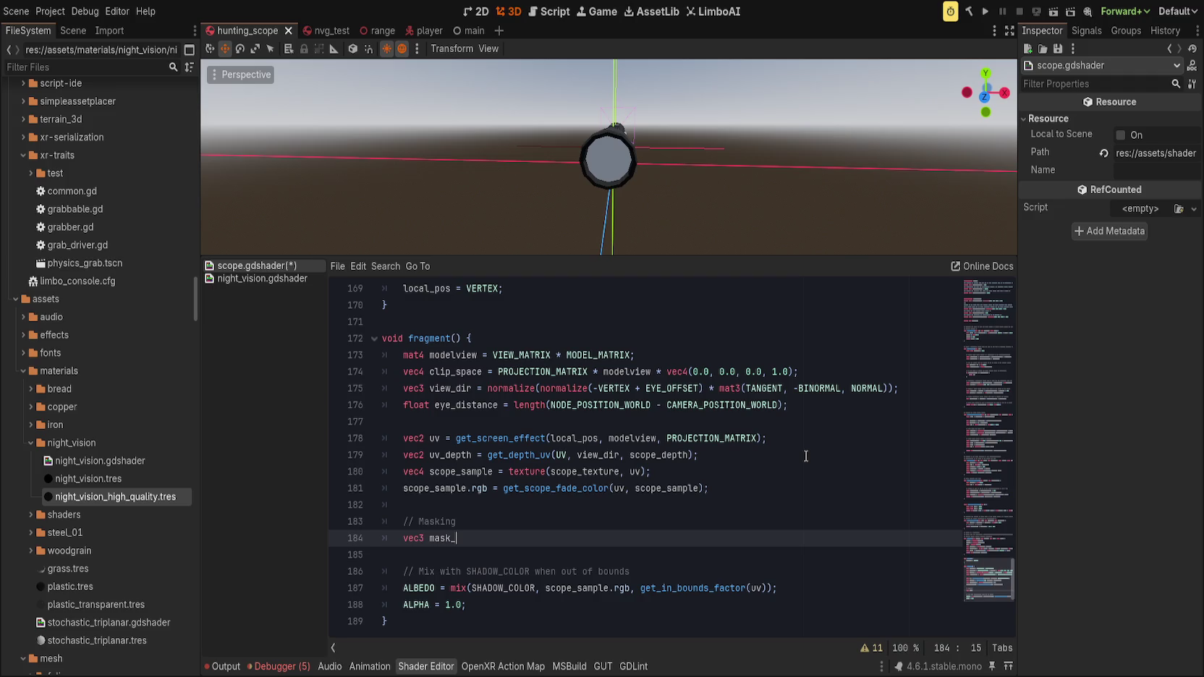
pyautogui.write('nner ')
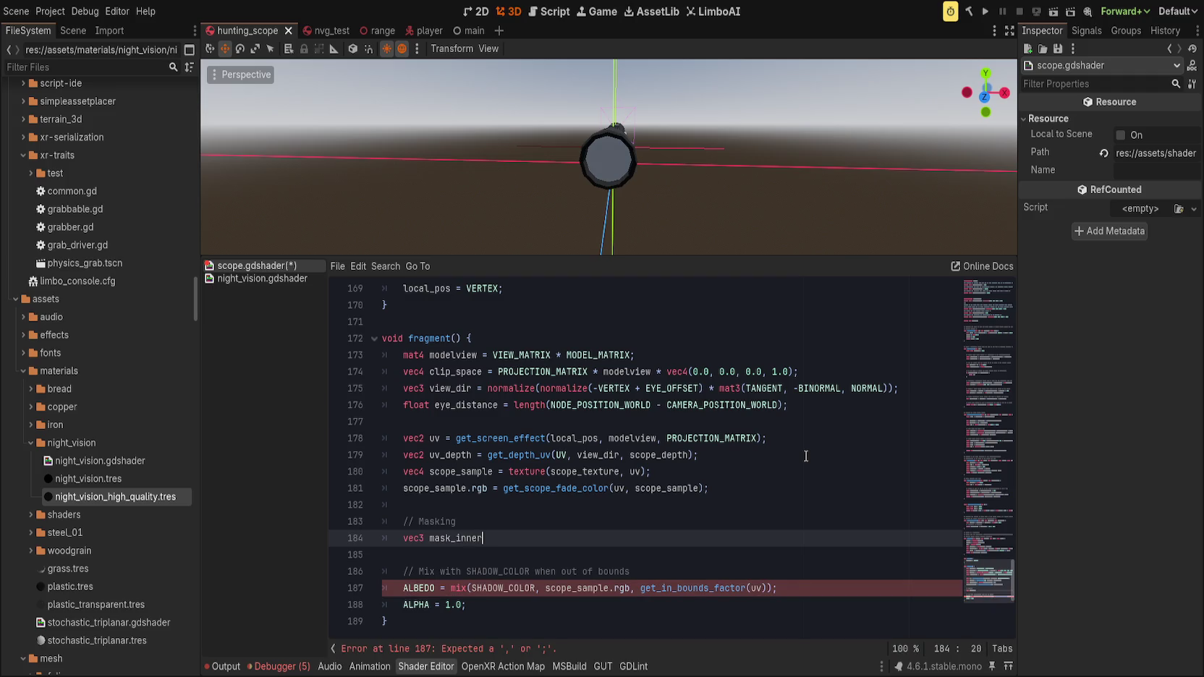
pyautogui.write('= ')
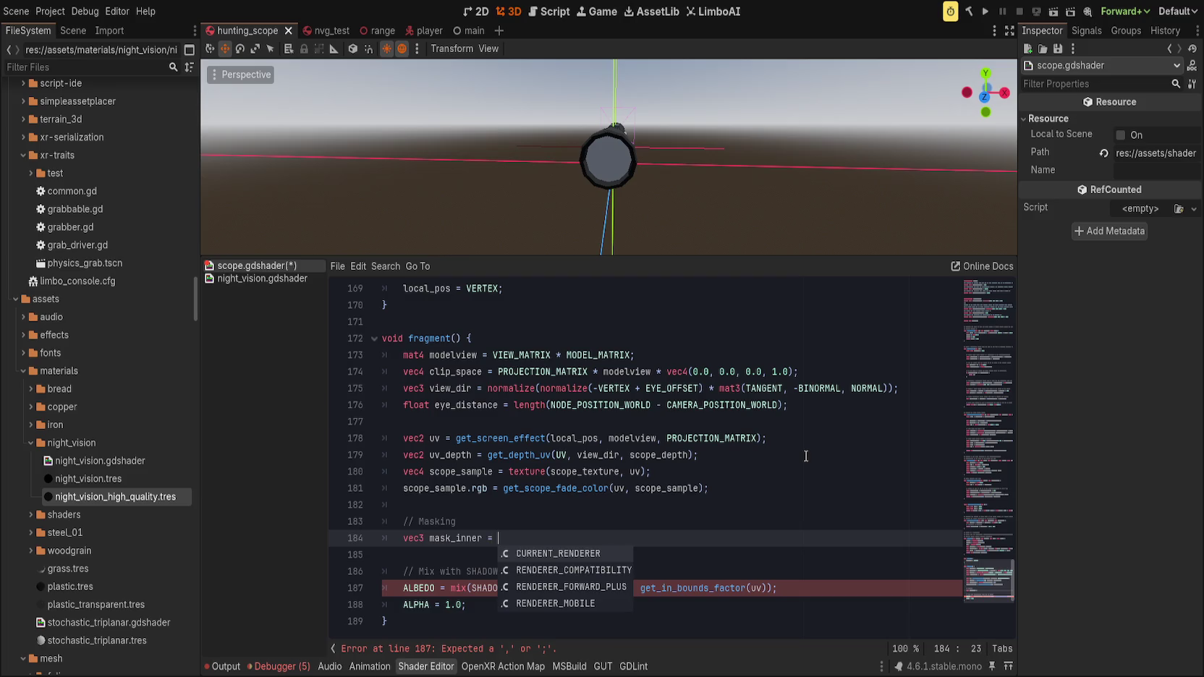
pyautogui.write('mask')
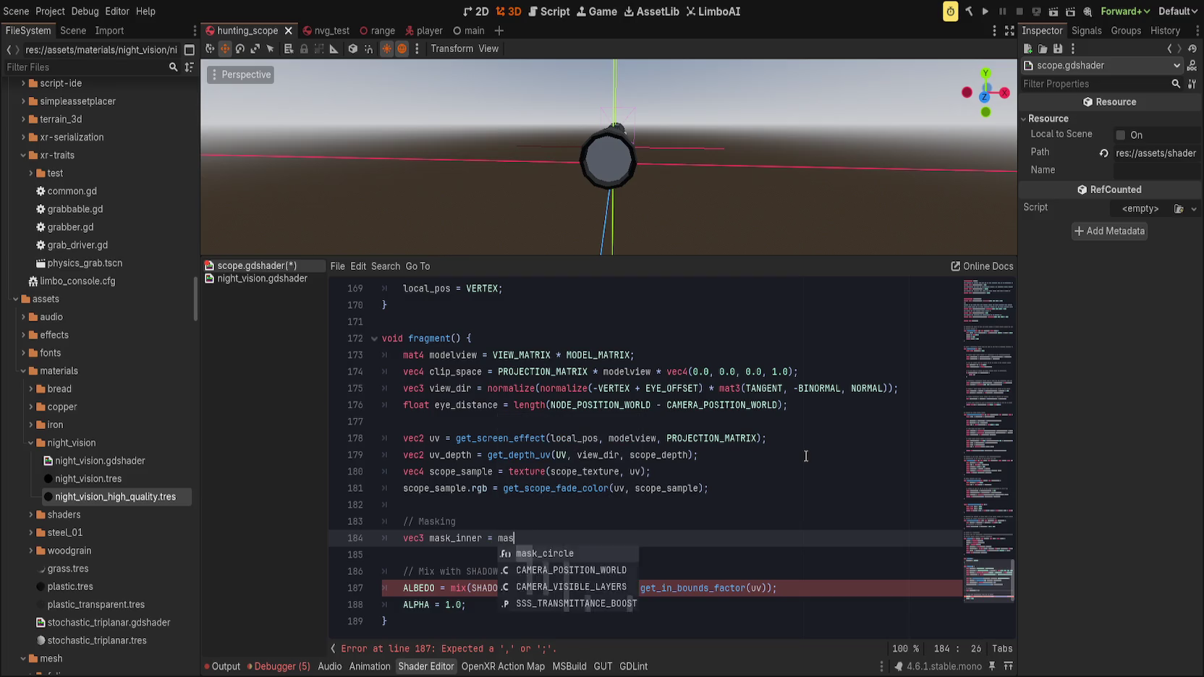
pyautogui.press('Return')
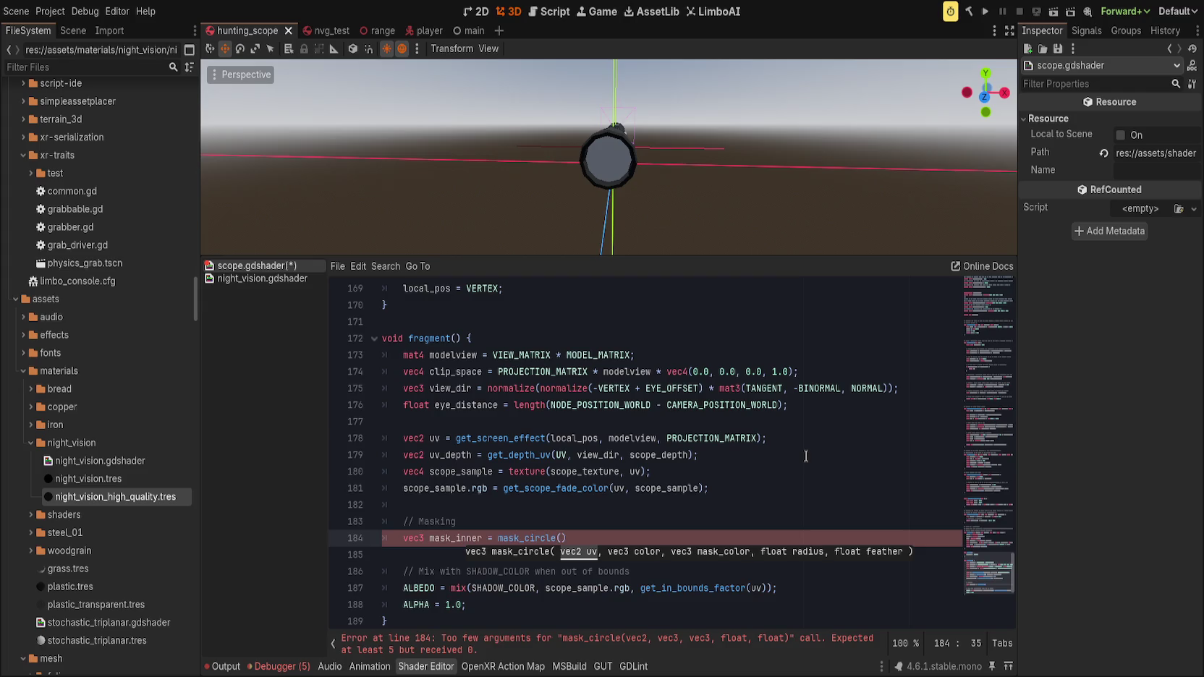
pyautogui.write('uv, ')
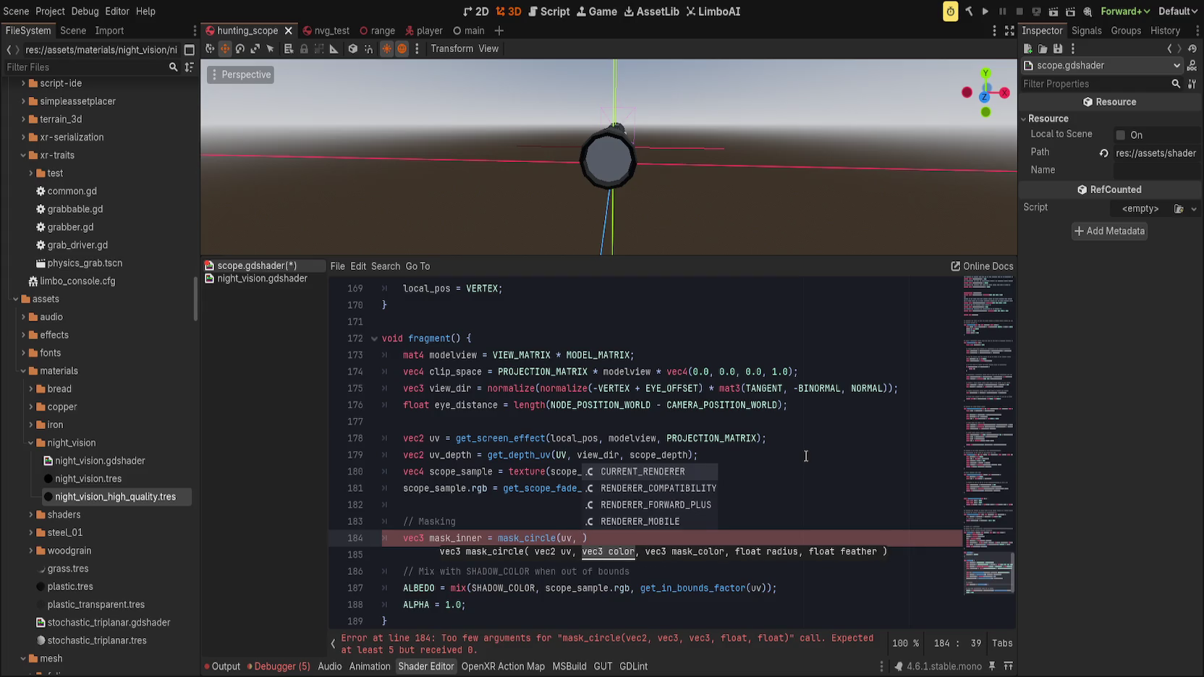
pyautogui.write('vec3(')
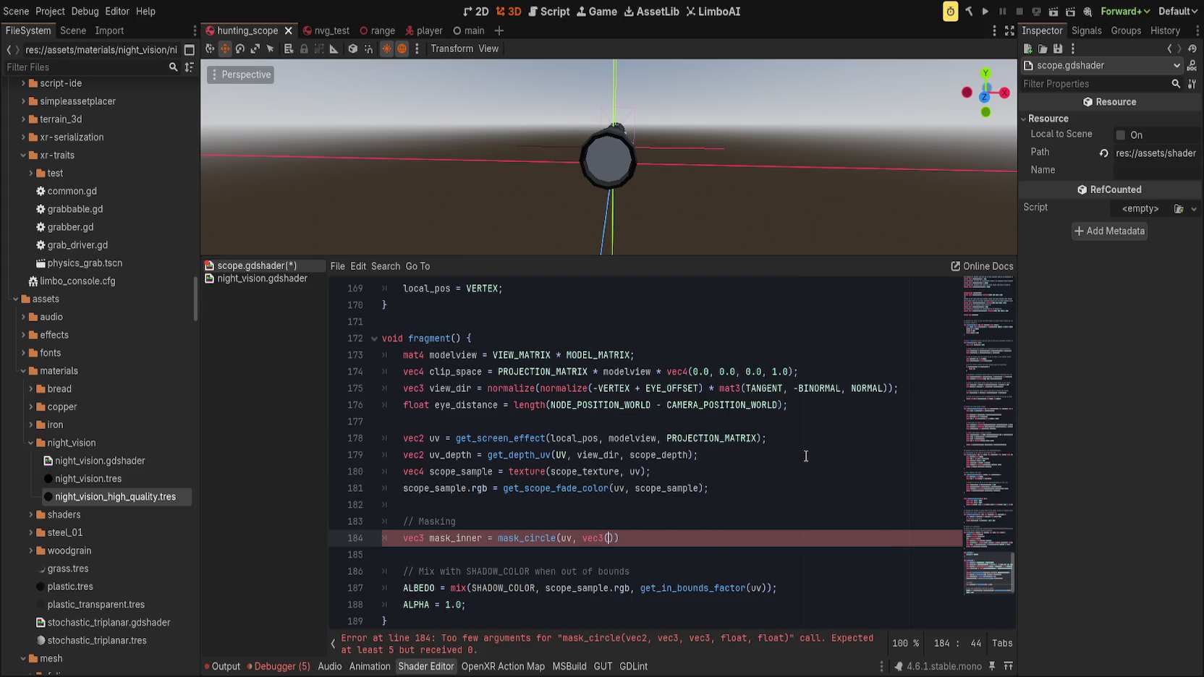
pyautogui.write('1.0')
pyautogui.press('BackSpace')
pyautogui.write('0.')
pyautogui.press('BackSpace')
pyautogui.write('),')
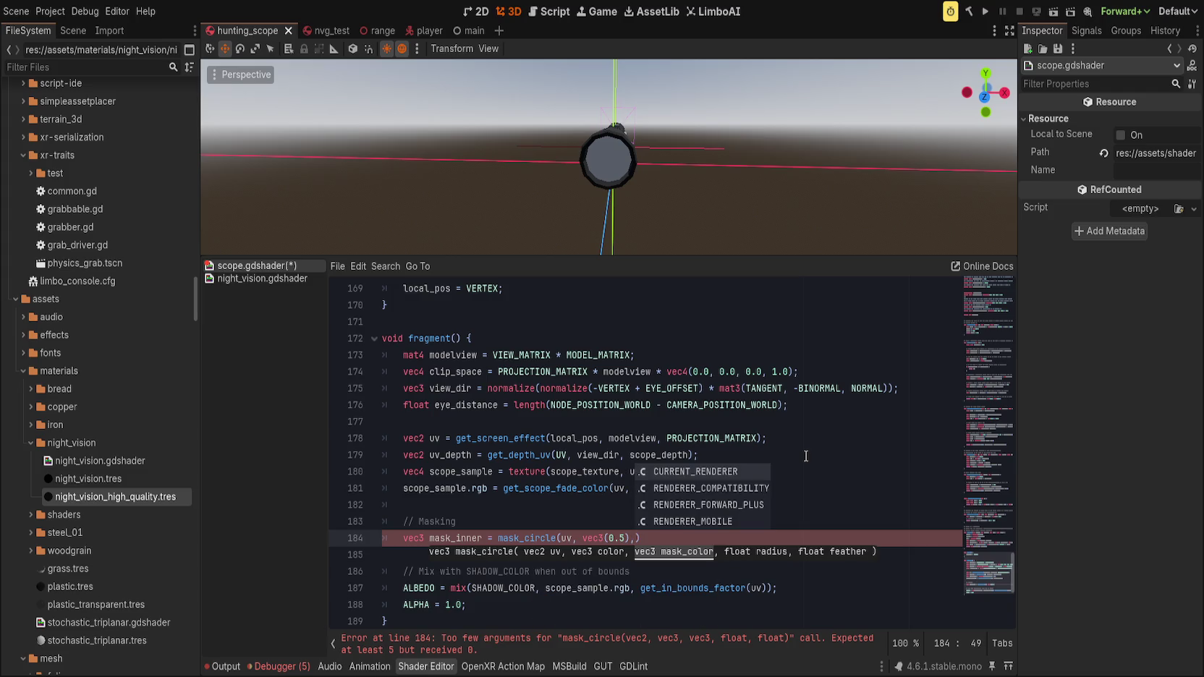
pyautogui.press('Left')
pyautogui.press('Left')
pyautogui.press('Left')
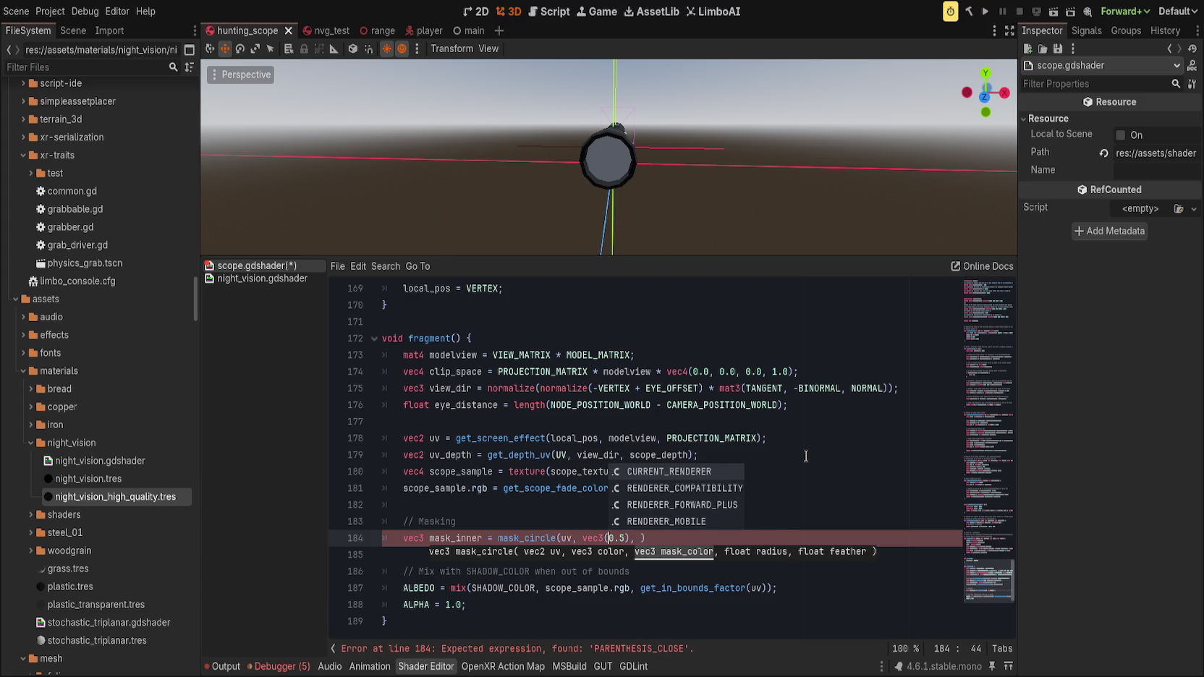
pyautogui.write('scope_sample')
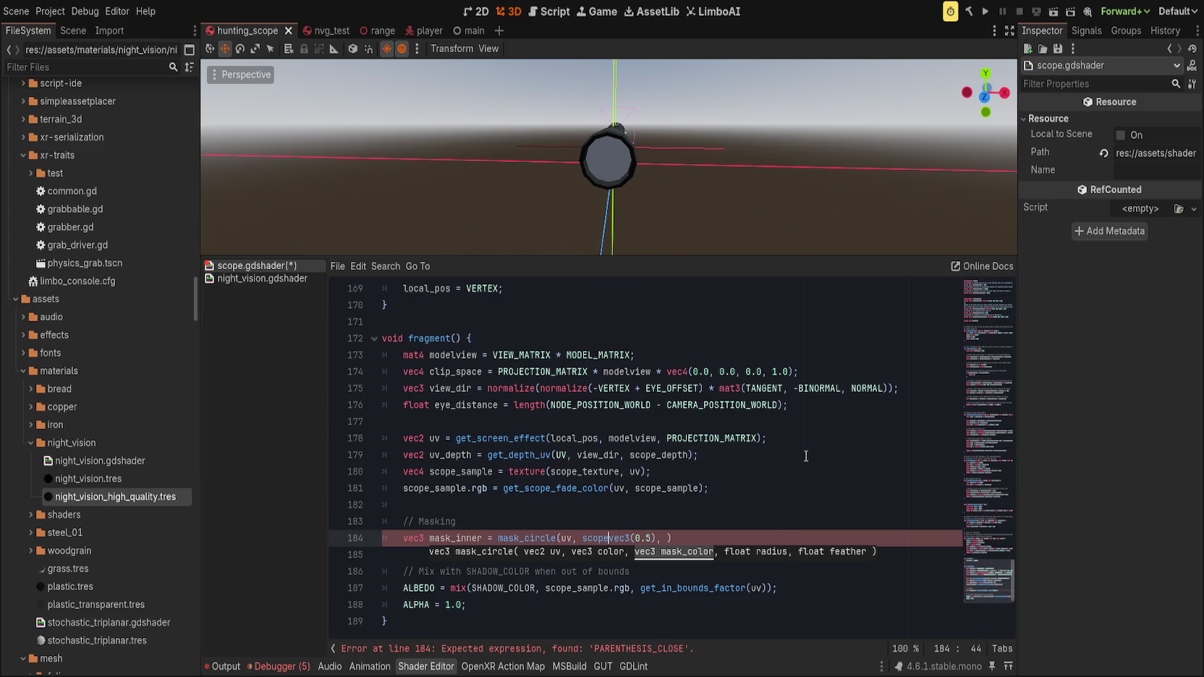
pyautogui.write('.rgb,')
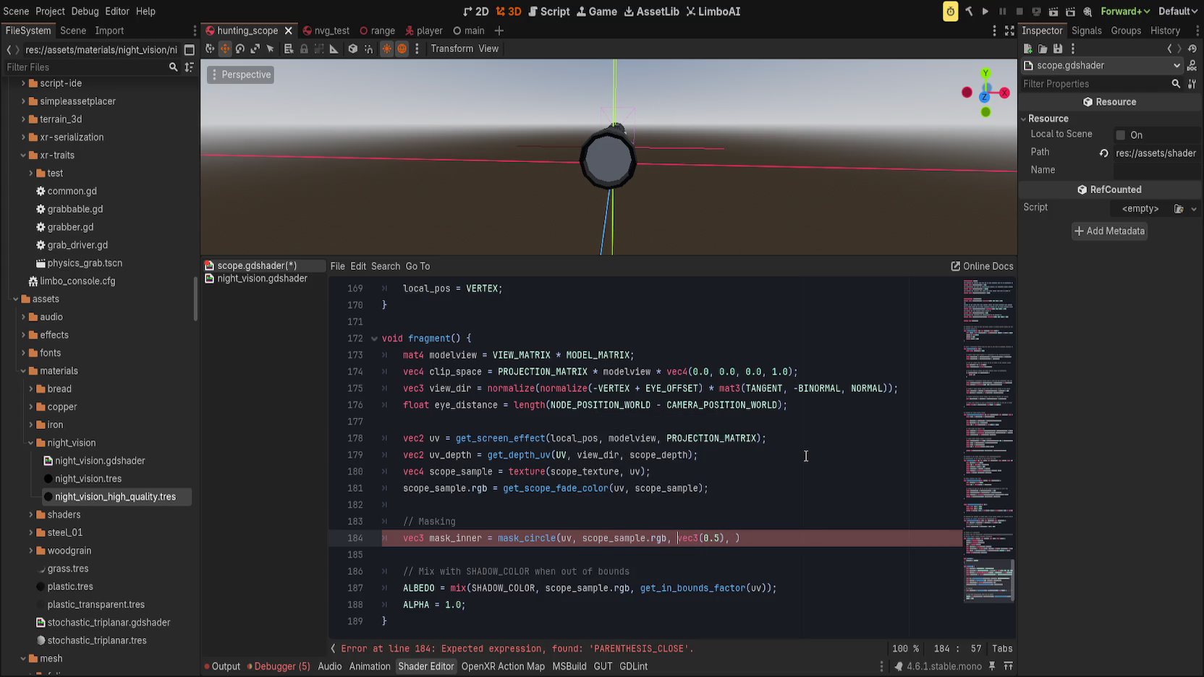
# - Finish the mask_circle call with scope_inner_radius and scope_fade_size arguments
pyautogui.press('Right')
pyautogui.press('Right')
pyautogui.press('Right')
pyautogui.press('Right')
pyautogui.press('Right')
pyautogui.press('Right')
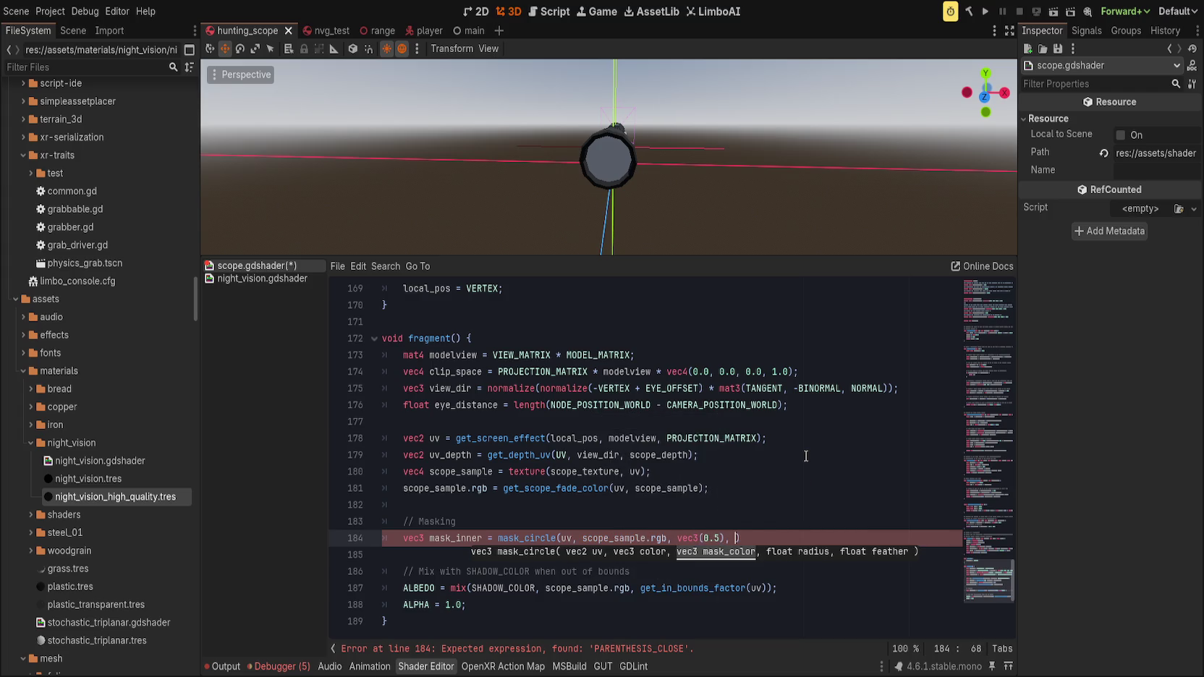
pyautogui.write('scope')
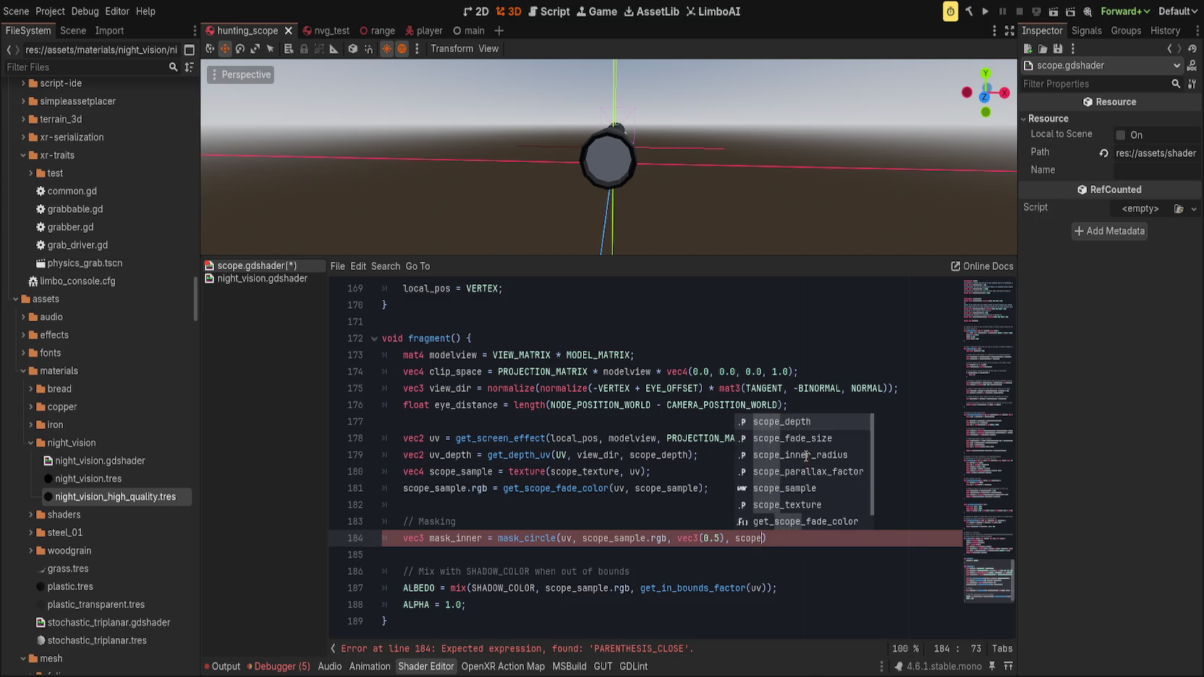
pyautogui.click(800, 455)
pyautogui.write(',')
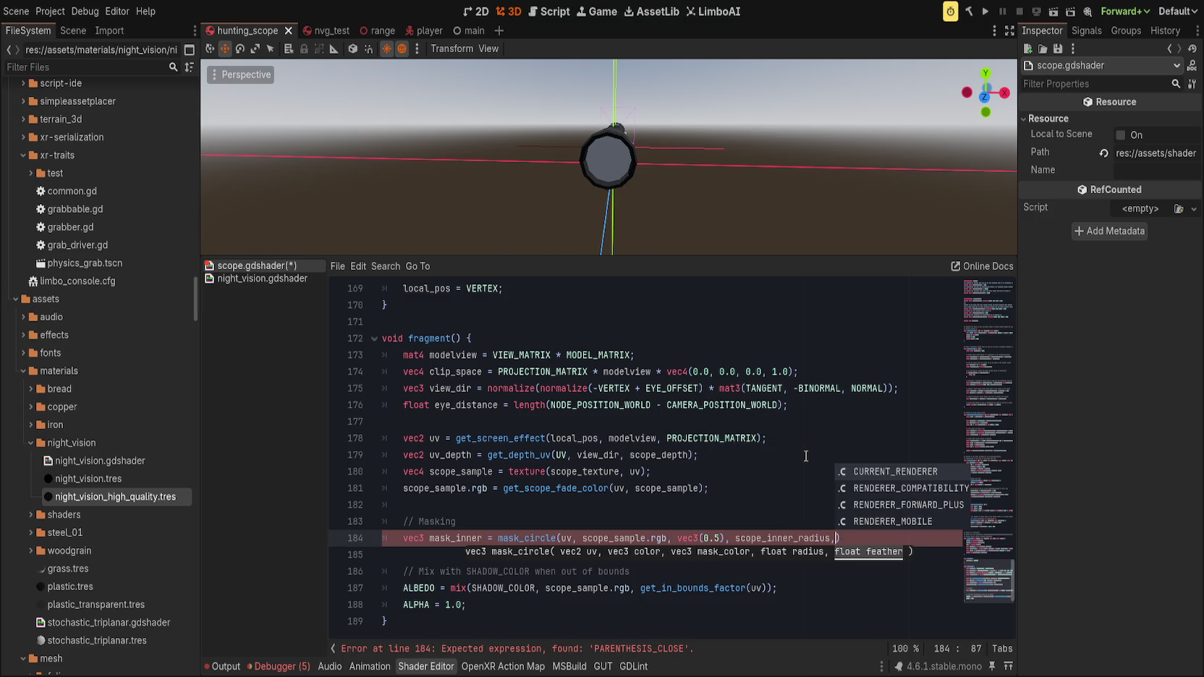
pyautogui.write(' scope_inn')
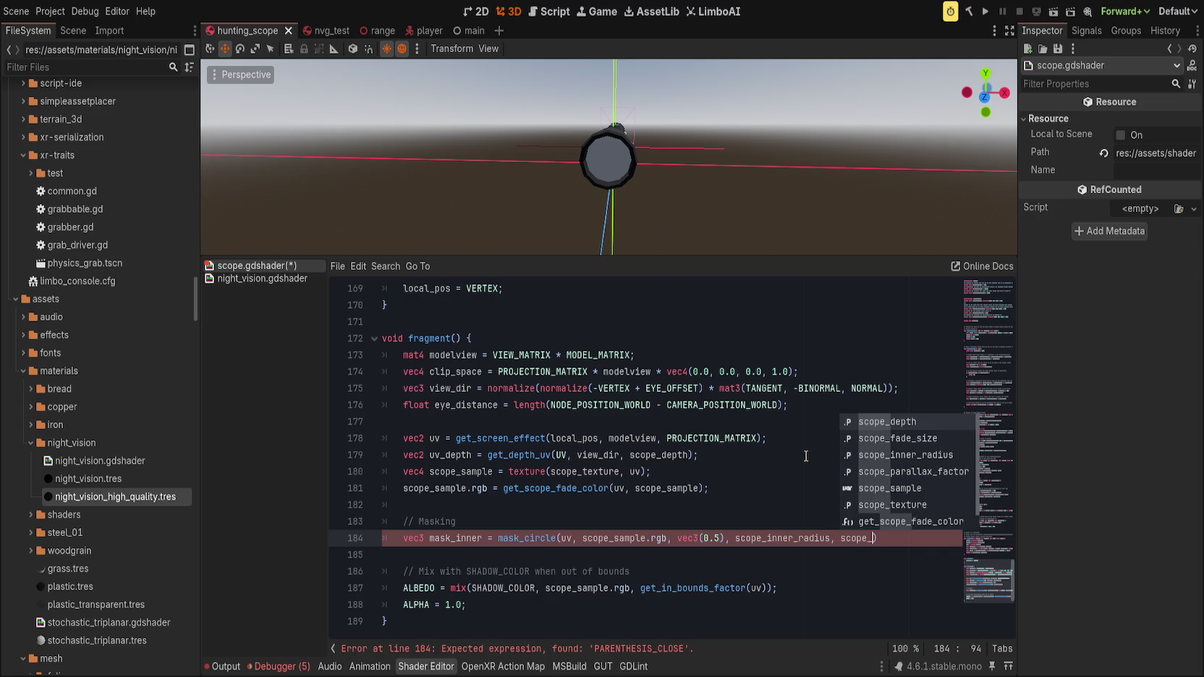
pyautogui.press('BackSpace')
pyautogui.press('BackSpace')
pyautogui.press('BackSpace')
pyautogui.press('Down')
pyautogui.press('Up')
pyautogui.press('Down')
pyautogui.press('Return')
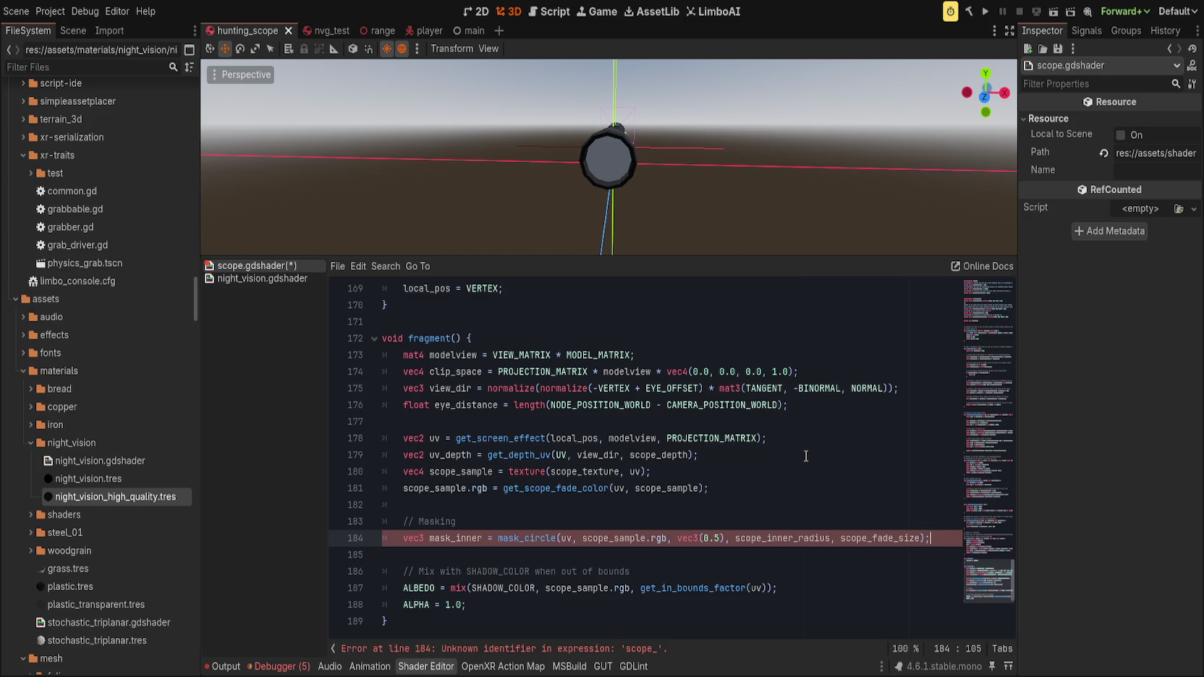
# - Add ALBEDO *= mask_inner; on a new line after the SHADOW_COLOR mix
pyautogui.click(522, 555)
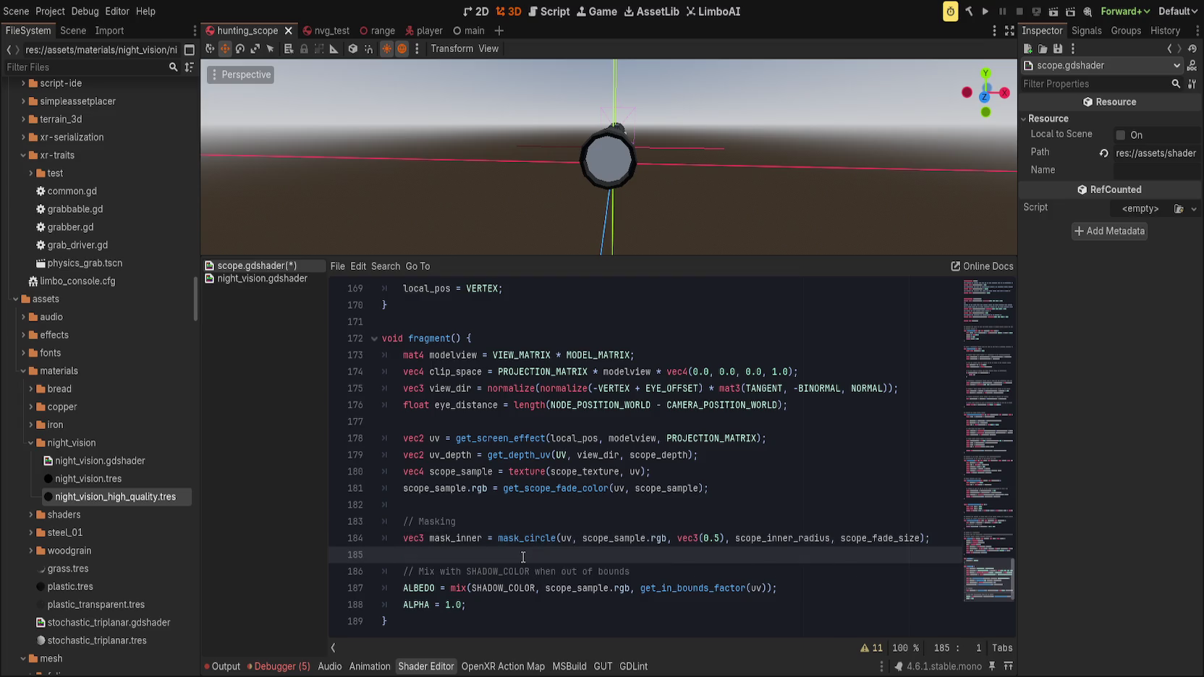
pyautogui.press('Return')
pyautogui.press('Up')
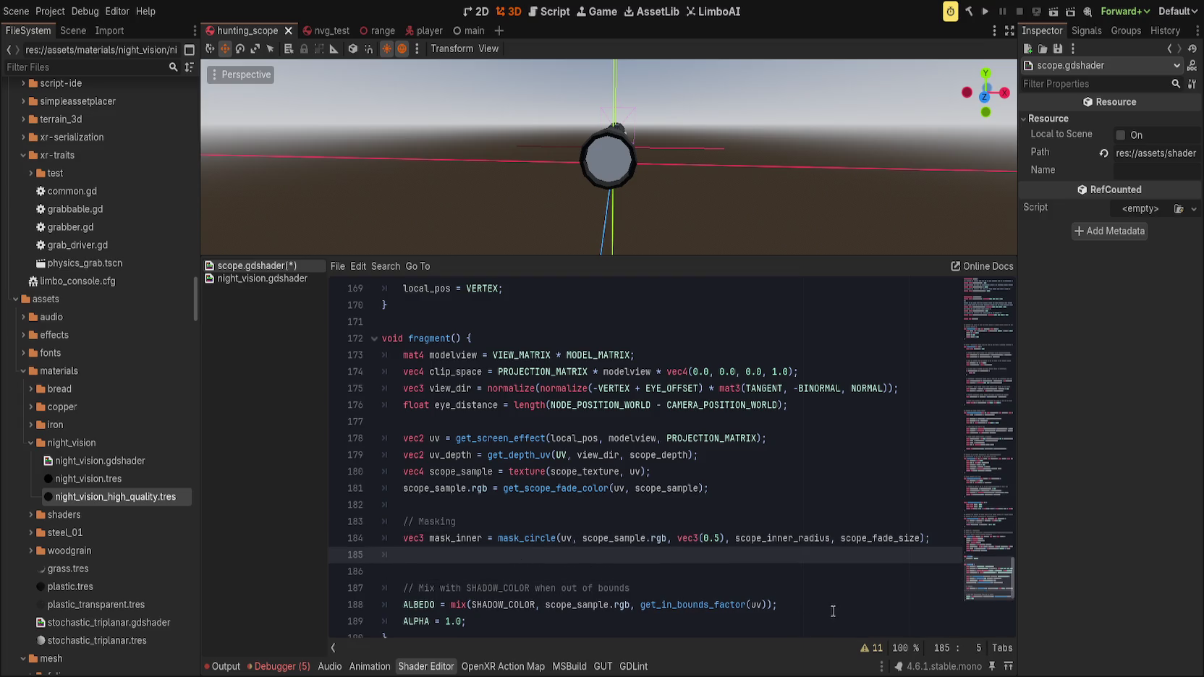
pyautogui.click(834, 610)
pyautogui.press('Return')
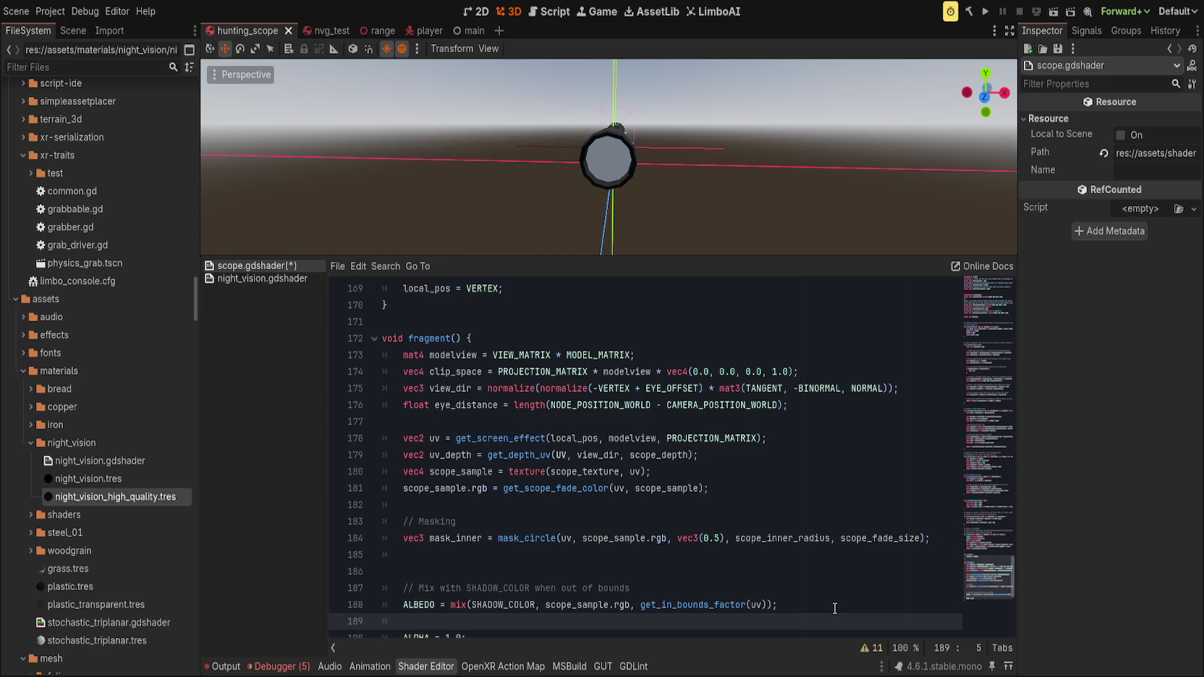
pyautogui.write('ALBEDO *= ')
pyautogui.write('mask_')
pyautogui.write('inner;')
pyautogui.moveTo(584, 165); pyautogui.dragTo(691, 204)
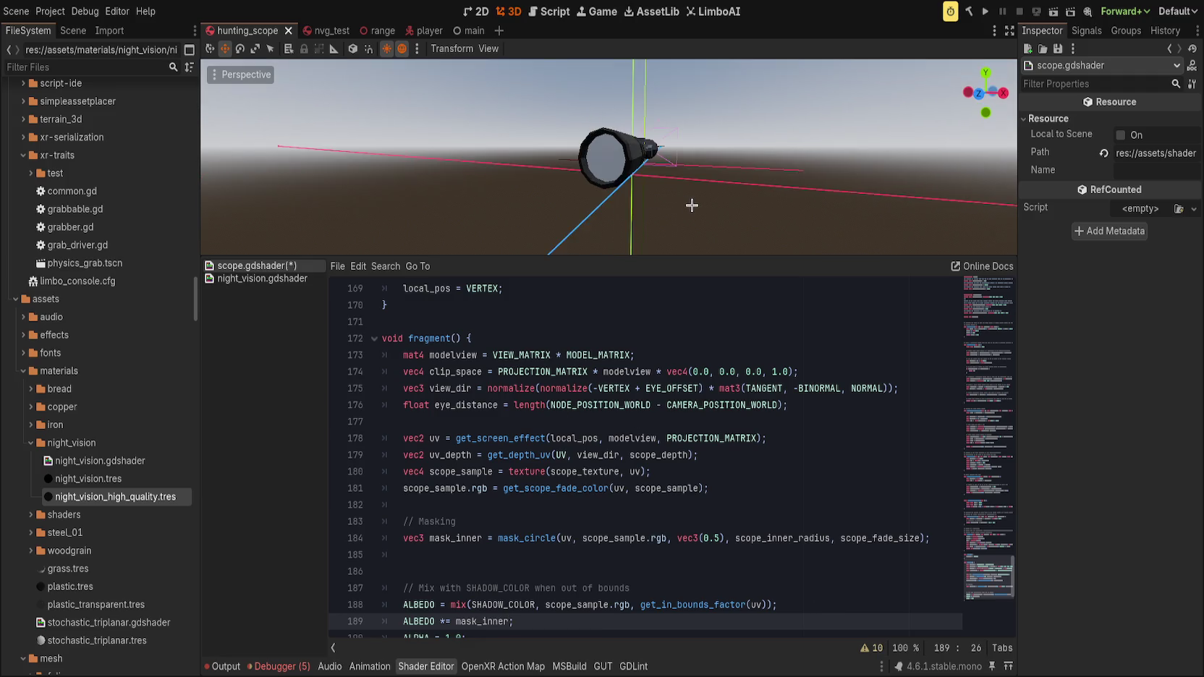
# - Select the rear lens body and inspect its mesh and material settings
pyautogui.click(614, 175)
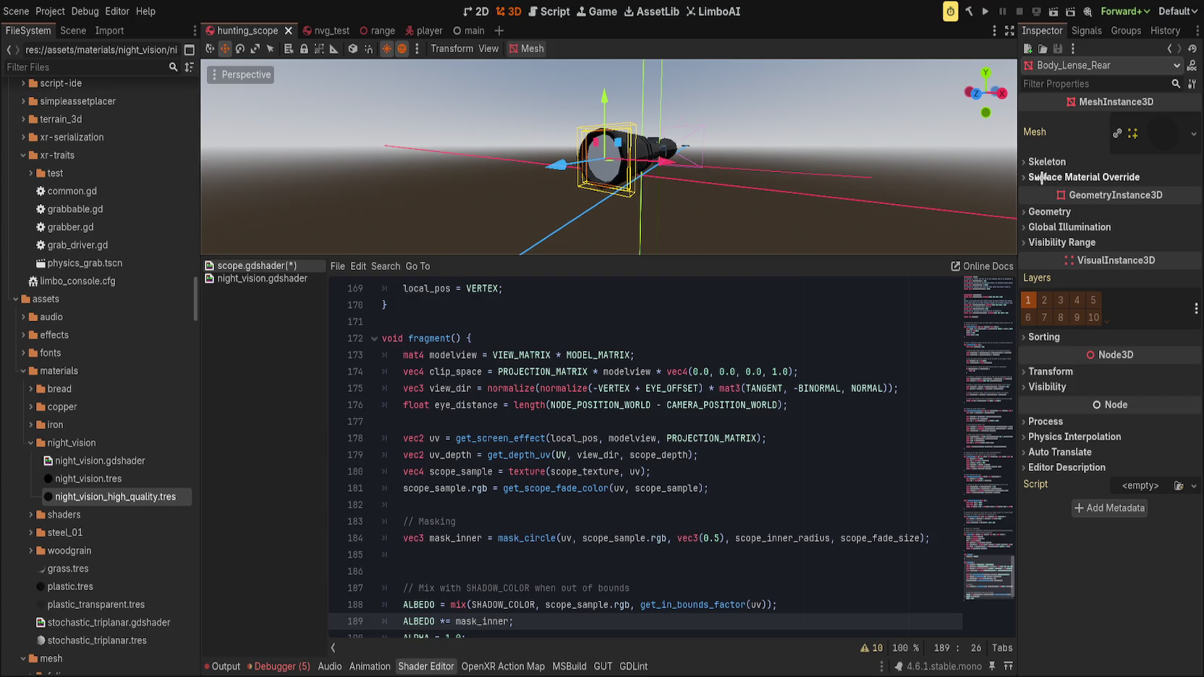
pyautogui.click(1043, 210)
pyautogui.click(1043, 211)
pyautogui.click(1169, 135)
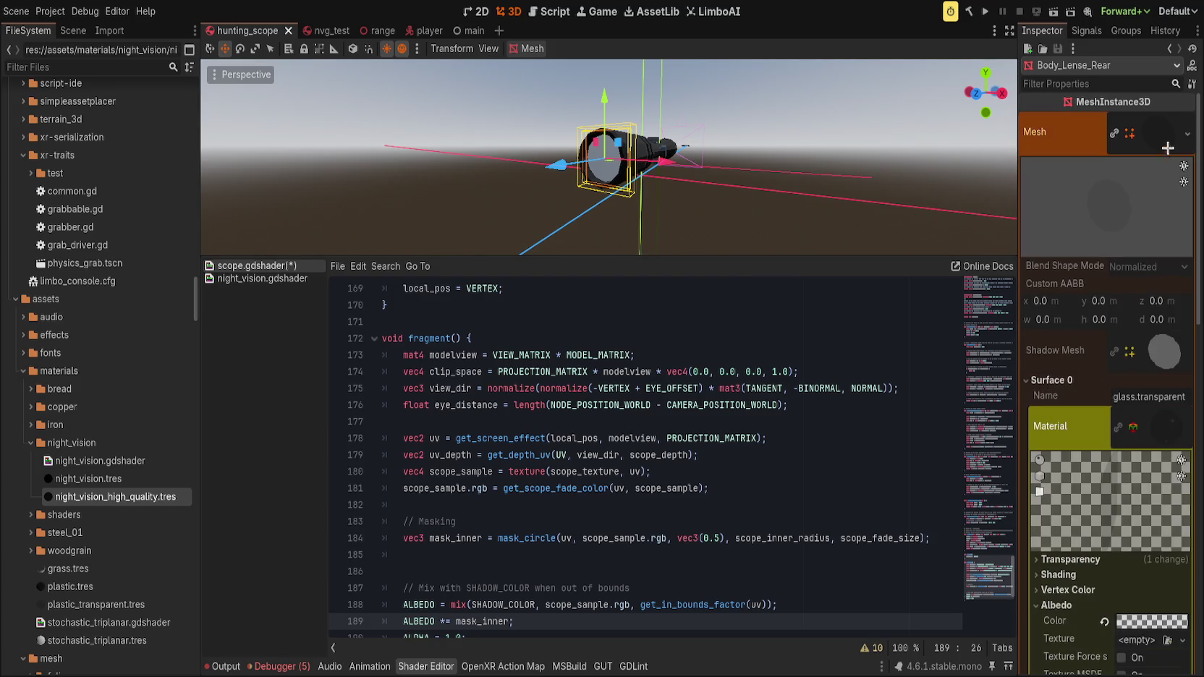
pyautogui.scroll(-3)
pyautogui.moveTo(837, 187); pyautogui.dragTo(731, 193)
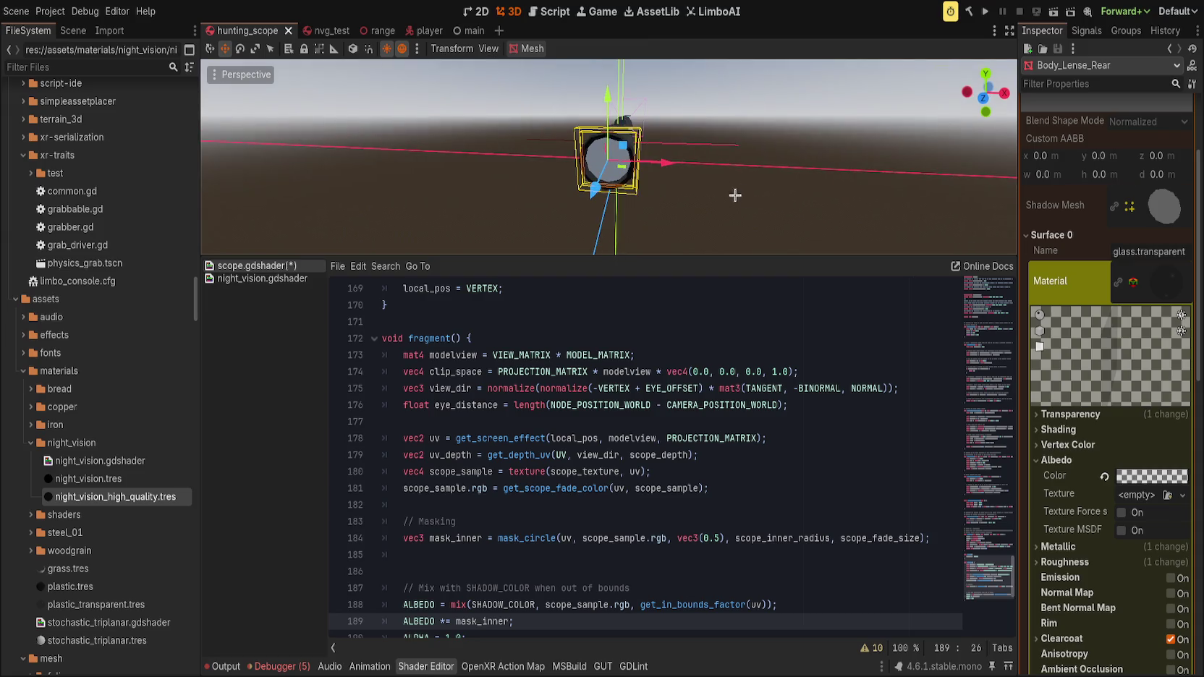
# - Hide the Body_Lense_Rear and Body_Lense_Front meshes in the Scene tree
pyautogui.click(73, 31)
pyautogui.click(191, 286)
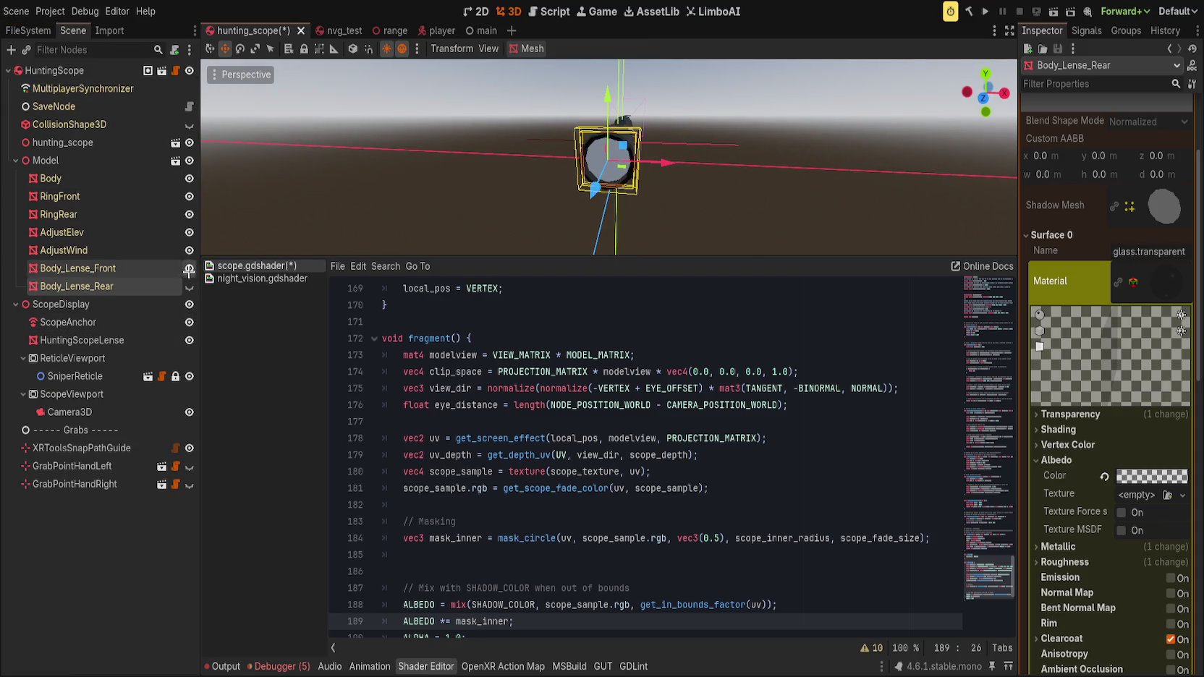
pyautogui.click(189, 269)
# - Select HuntingScopeLense and assign a ViewportTexture to its Scope Texture parameter
pyautogui.click(82, 340)
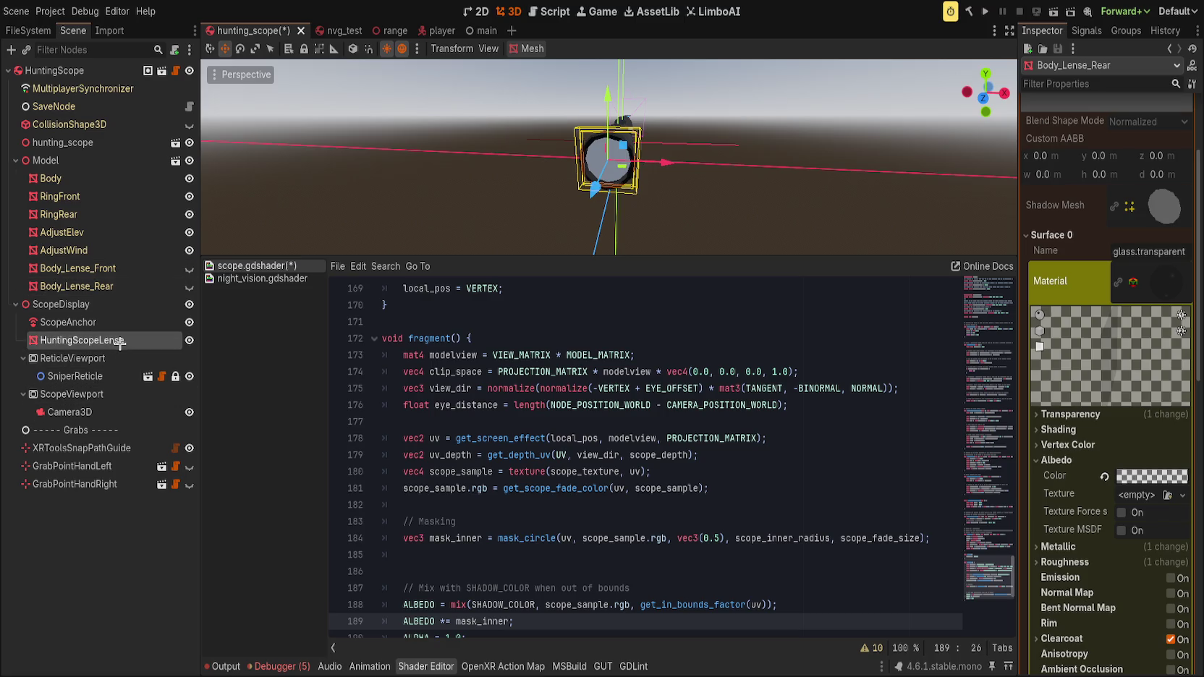
pyautogui.scroll(3)
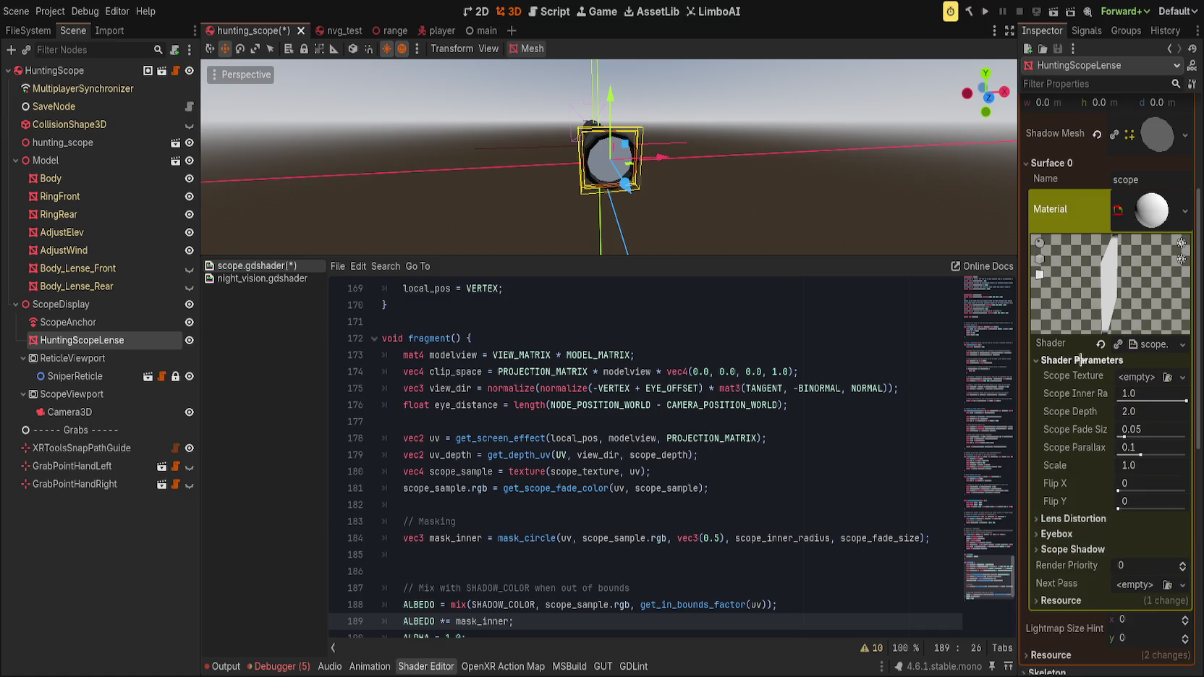
pyautogui.moveTo(1140, 377); pyautogui.dragTo(1142, 378)
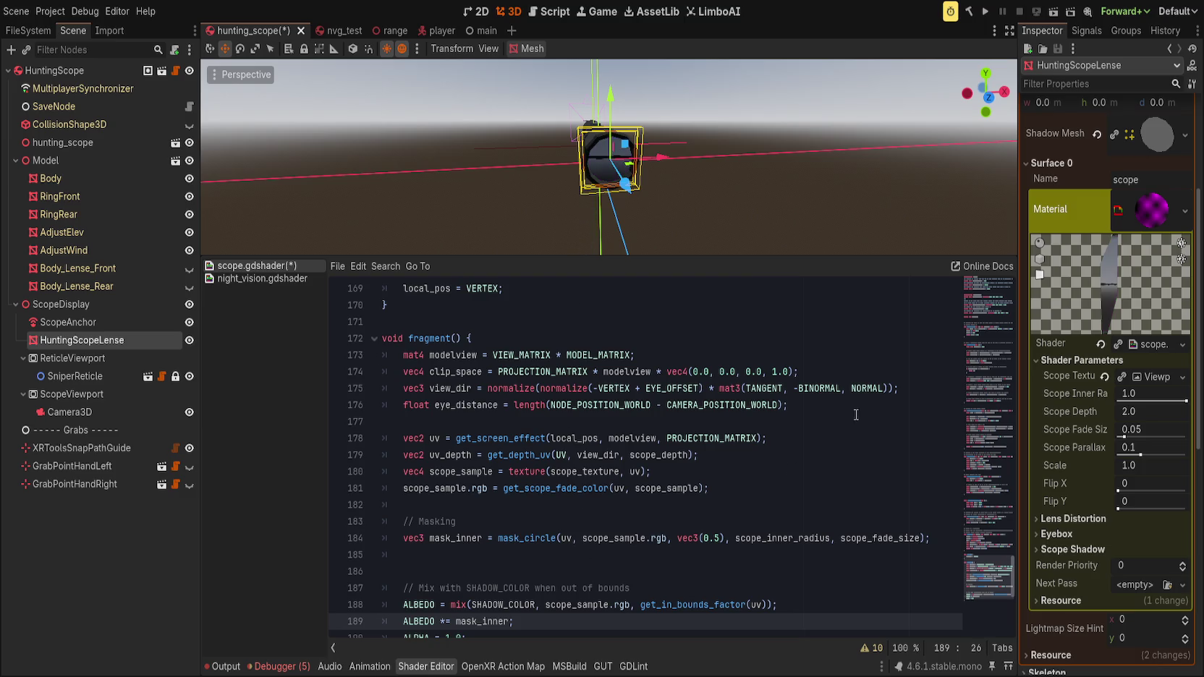
pyautogui.moveTo(700, 199); pyautogui.dragTo(644, 147)
pyautogui.scroll(3)
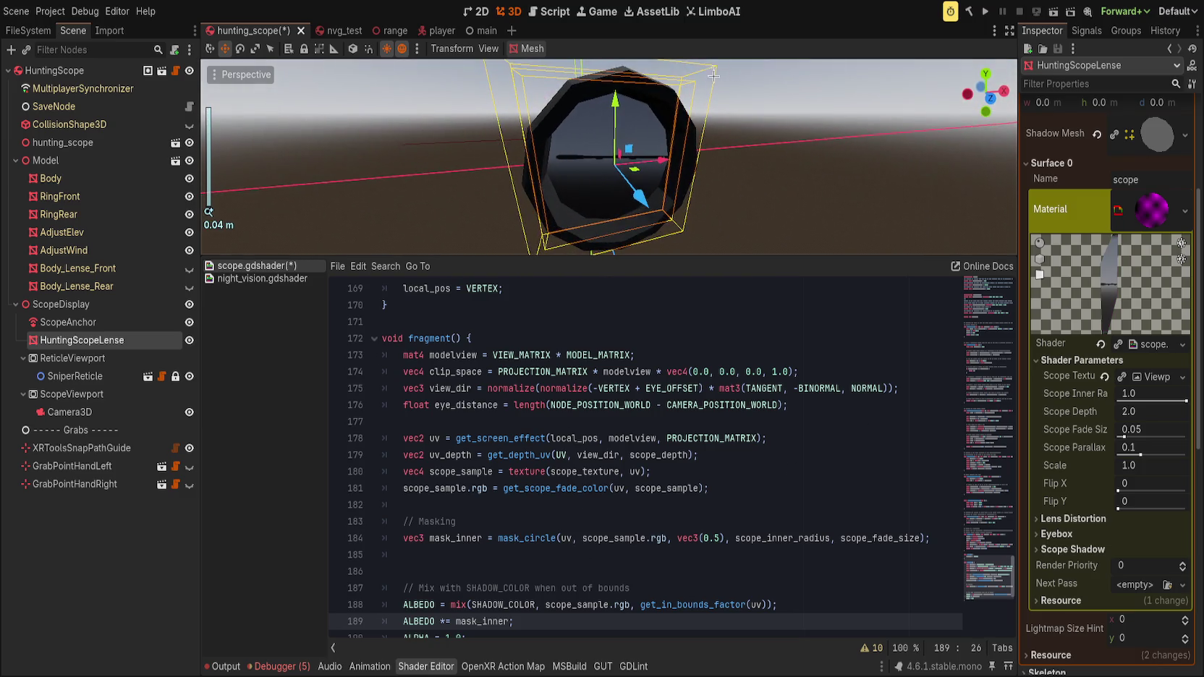
# - Save the hunting scope scene and shader with Ctrl+S, then inspect the lens
pyautogui.hotkey('ctrl', 's')
pyautogui.moveTo(640, 80); pyautogui.dragTo(504, 175)
pyautogui.scroll(-3)
# - Review uv usage on lines 178-180 and scroll up through the shader to get_screen_effect
pyautogui.click(652, 471)
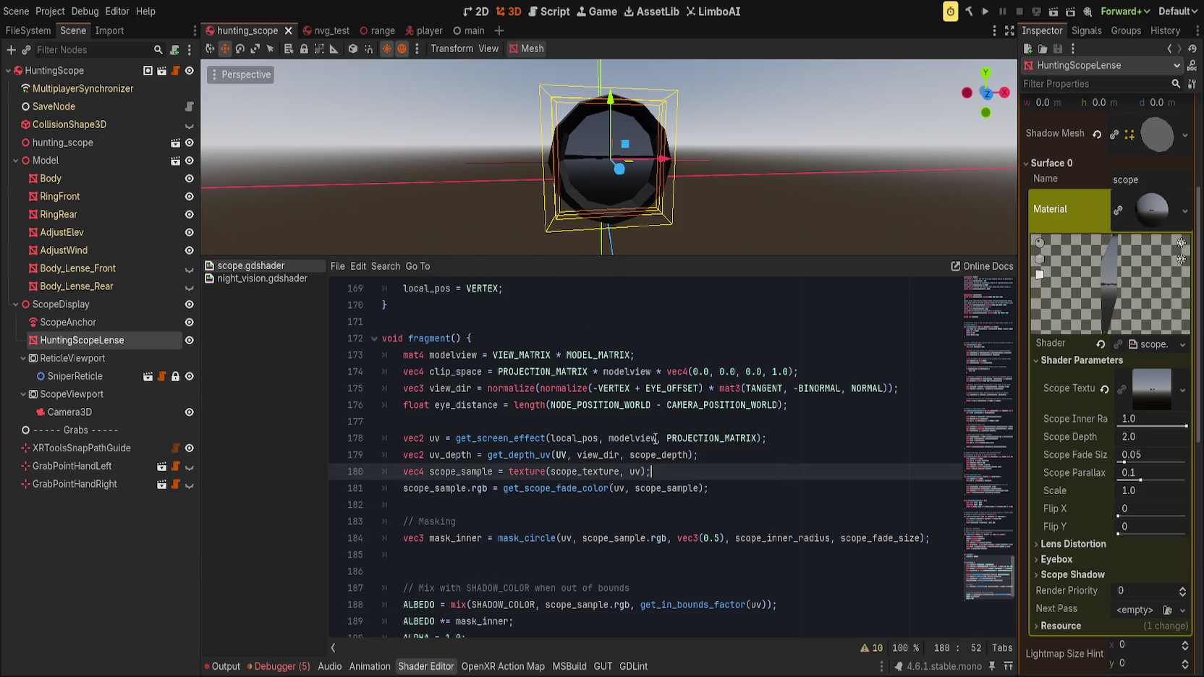
pyautogui.doubleClick(499, 438)
pyautogui.doubleClick(437, 437)
pyautogui.click(833, 443)
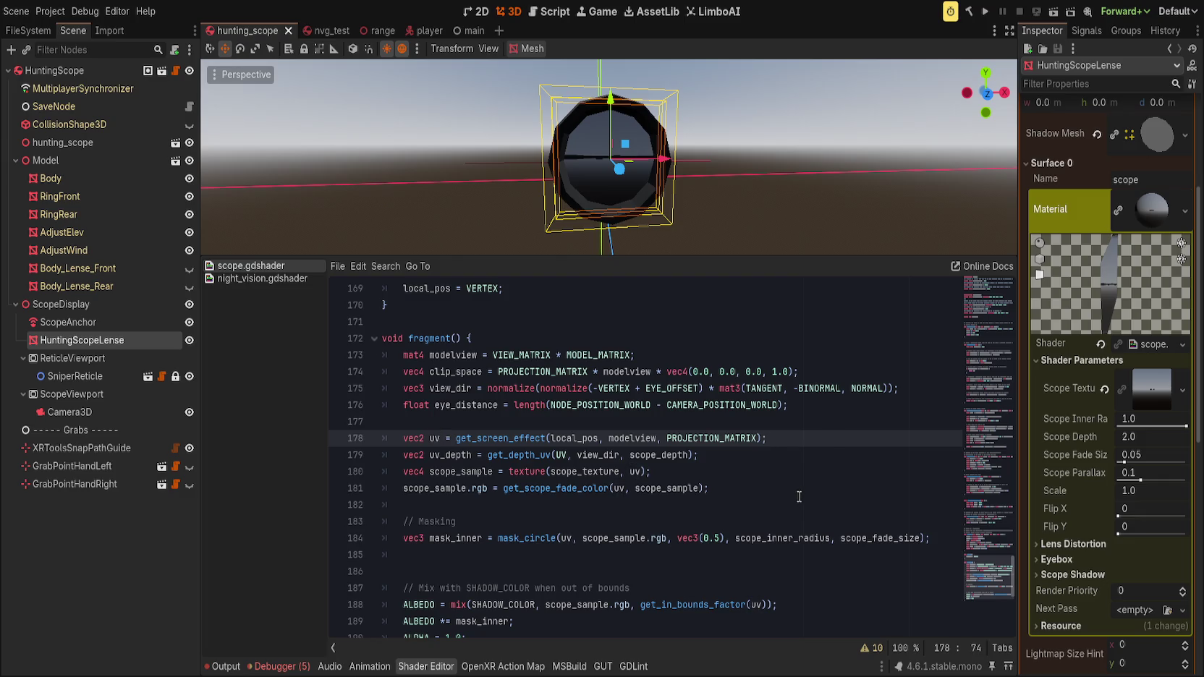
pyautogui.scroll(3)
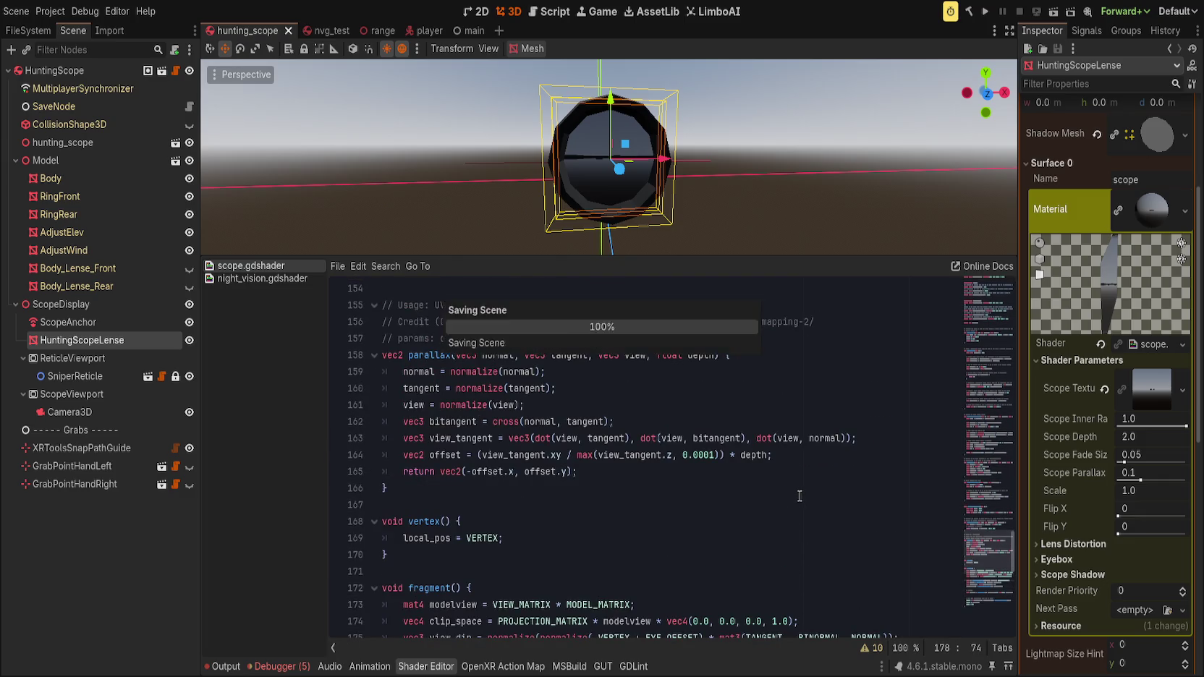
pyautogui.scroll(3)
pyautogui.scroll(3)
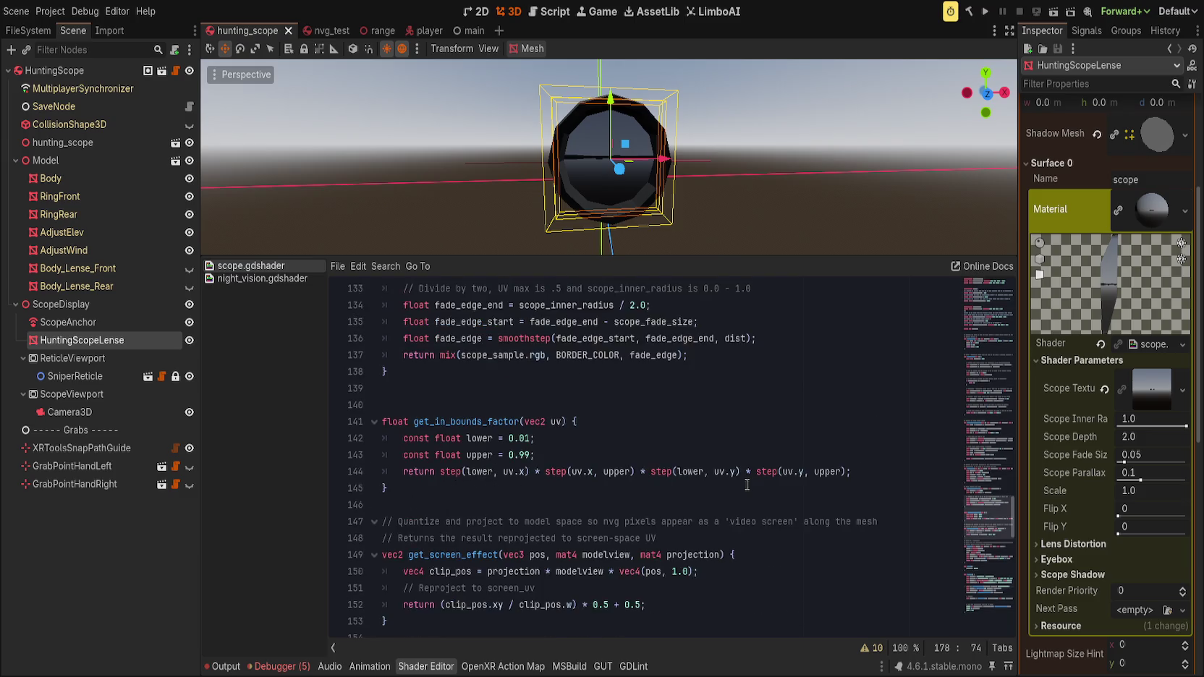
pyautogui.scroll(-3)
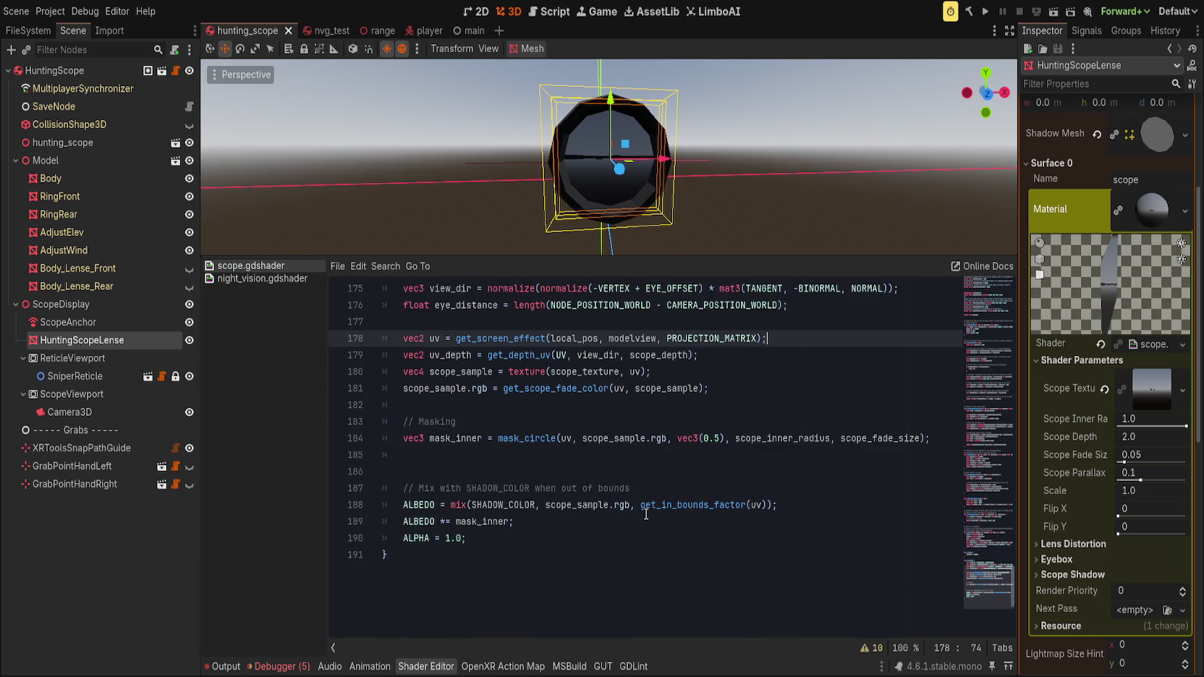
# - Set ALBEDO to scope_sample.rgb with the mix commented out, save, and drag Scope Inner Radius to 0.181
pyautogui.click(450, 505)
pyautogui.write('scope_sample.t')
pyautogui.press('BackSpace')
pyautogui.write('rgb;//')
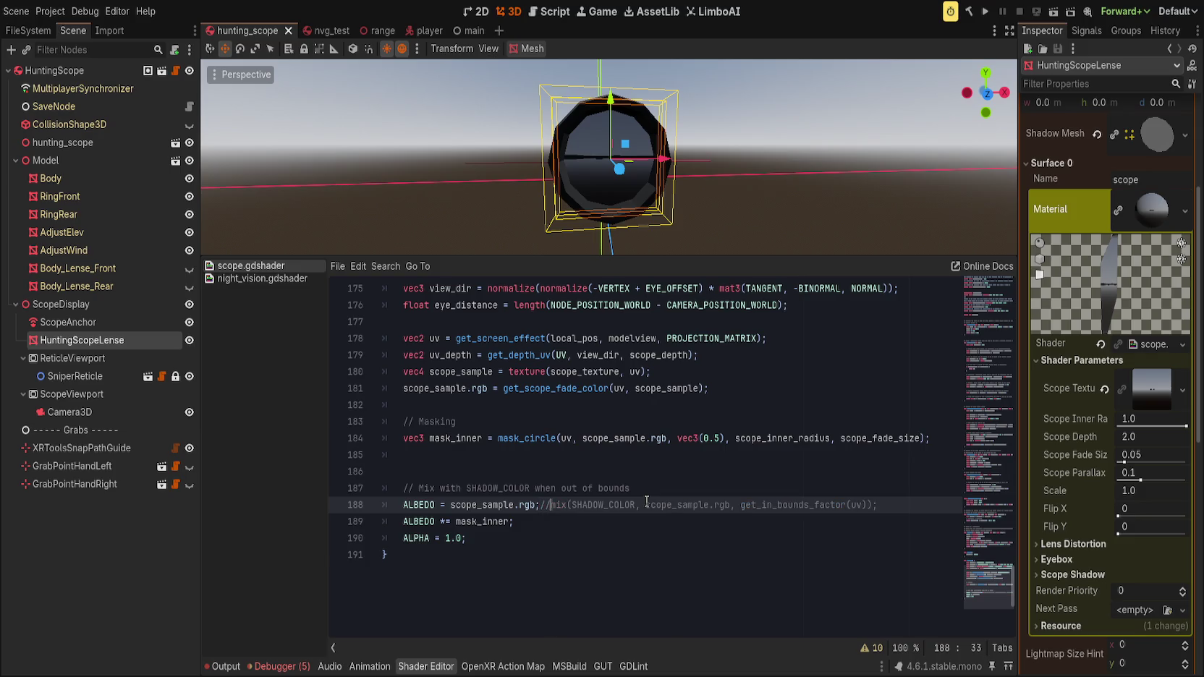
pyautogui.hotkey('ctrl', 's')
pyautogui.scroll(3)
pyautogui.moveTo(1185, 426); pyautogui.dragTo(1108, 463)
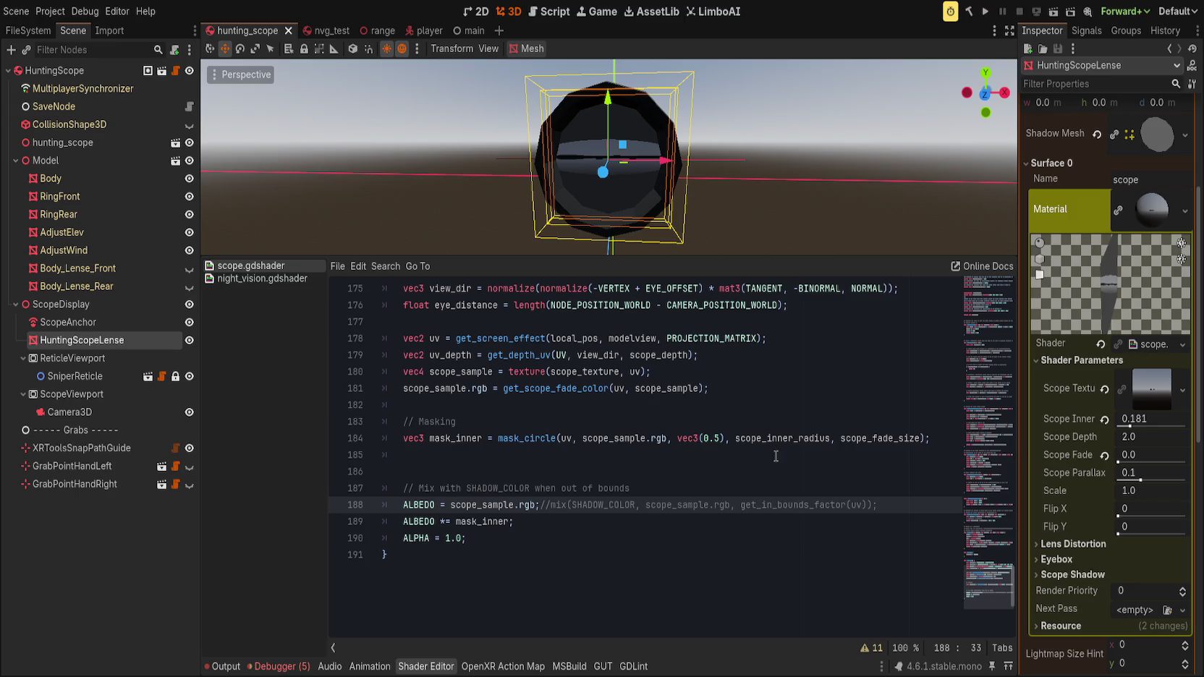
# - Rewrite line 181 to begin with scope_sample.rgb *= instead of the fade colour call
pyautogui.click(715, 391)
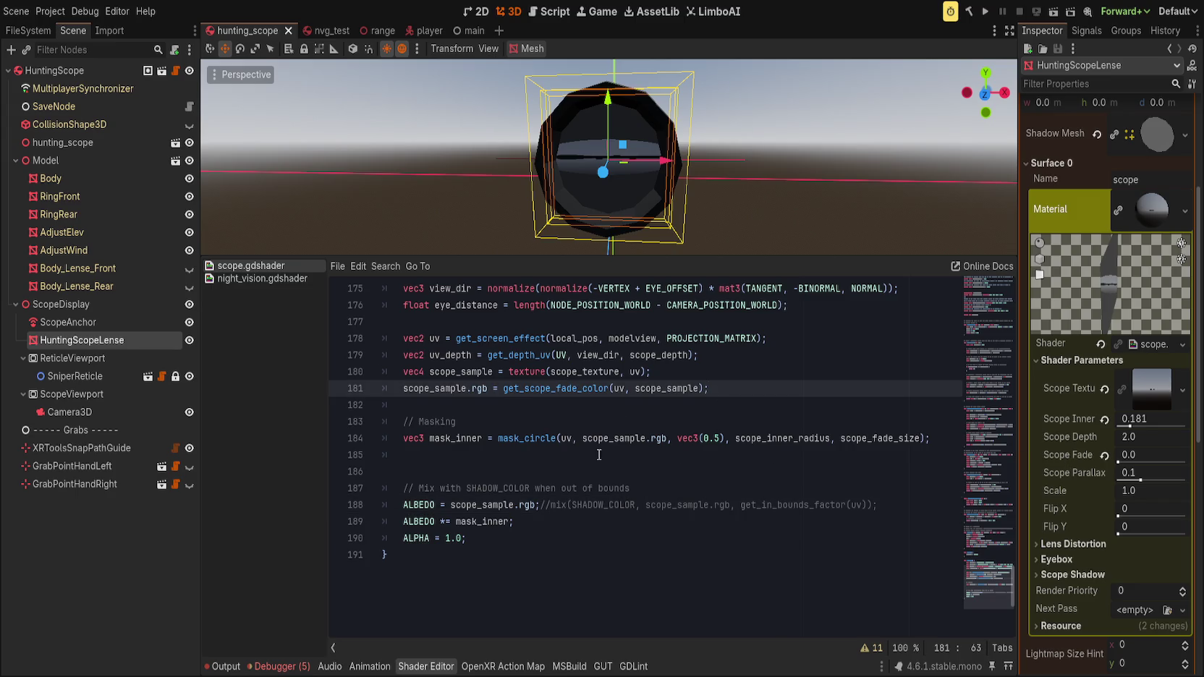
pyautogui.doubleClick(545, 388)
pyautogui.moveTo(545, 385); pyautogui.dragTo(735, 388)
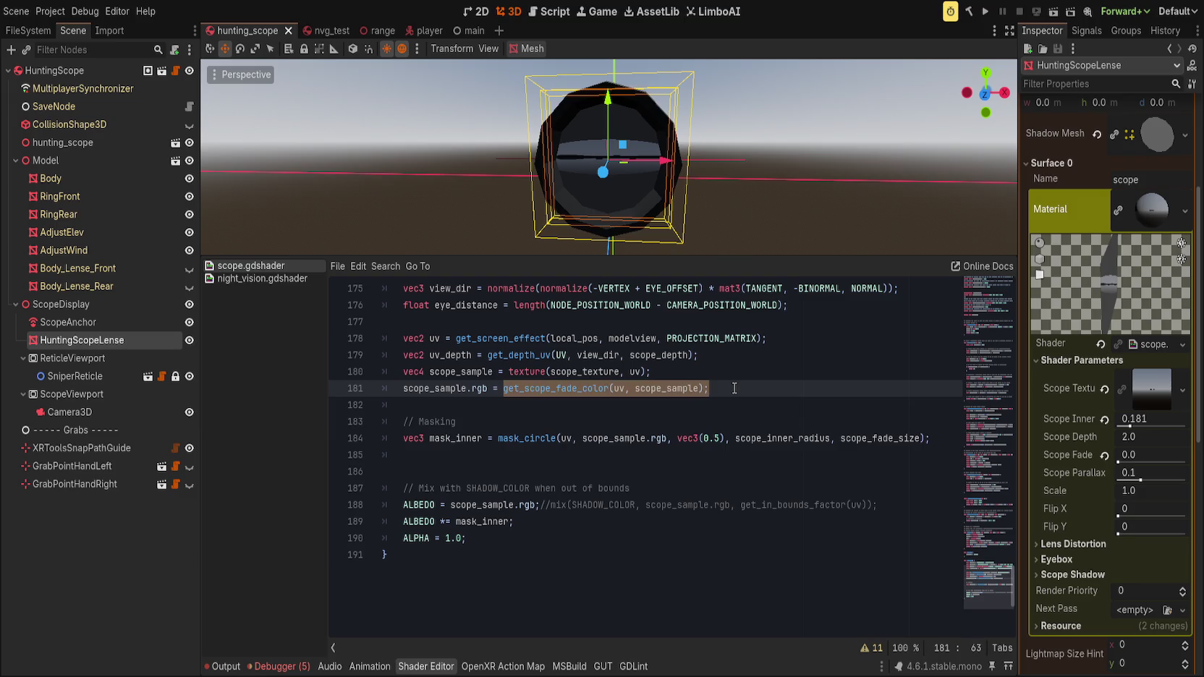
pyautogui.click(489, 389)
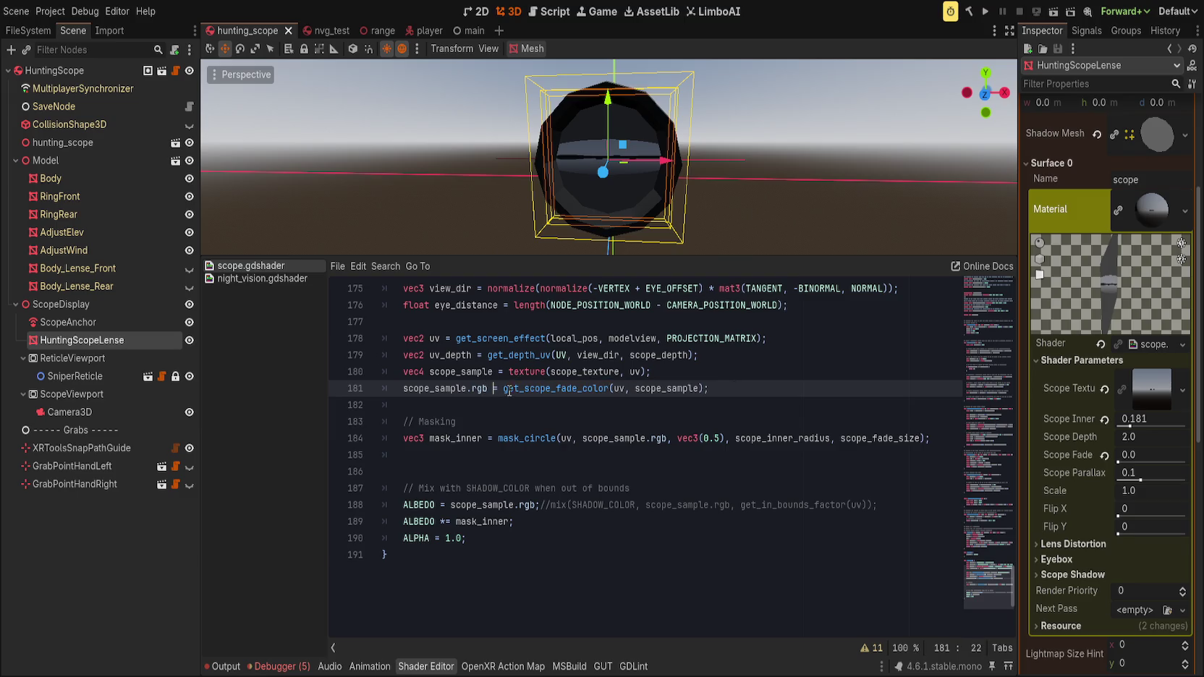
pyautogui.write('*=')
pyautogui.write('///')
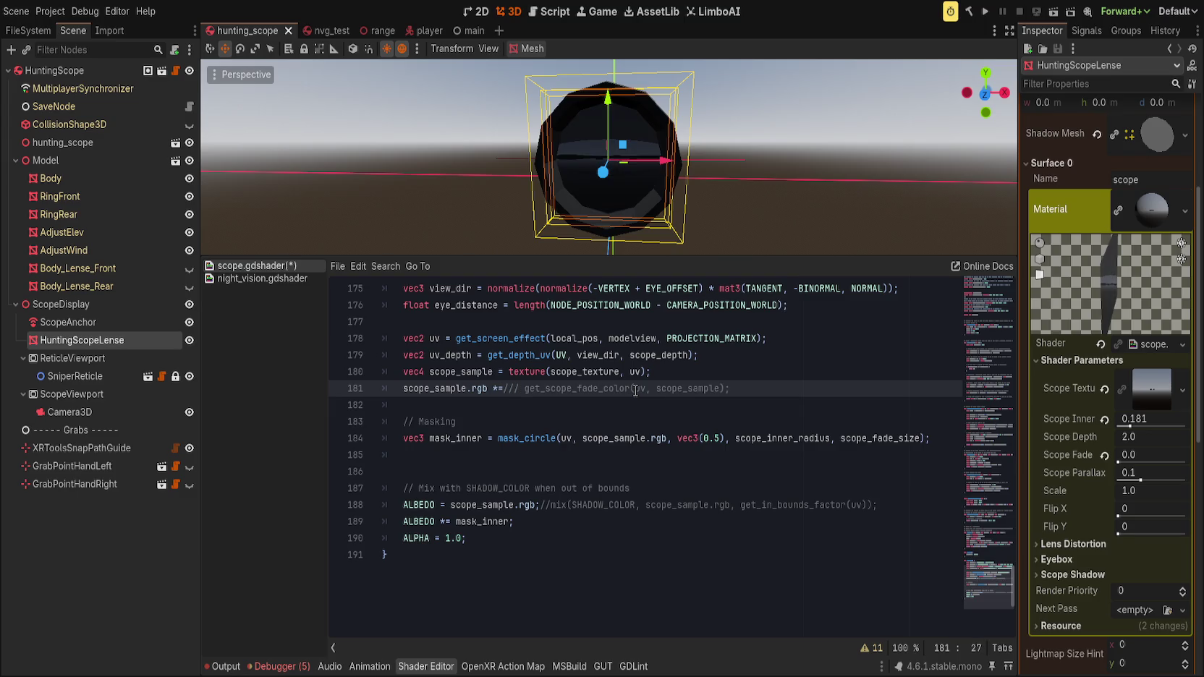
pyautogui.press('Left')
pyautogui.press('Left')
pyautogui.press('Left')
pyautogui.press('Delete')
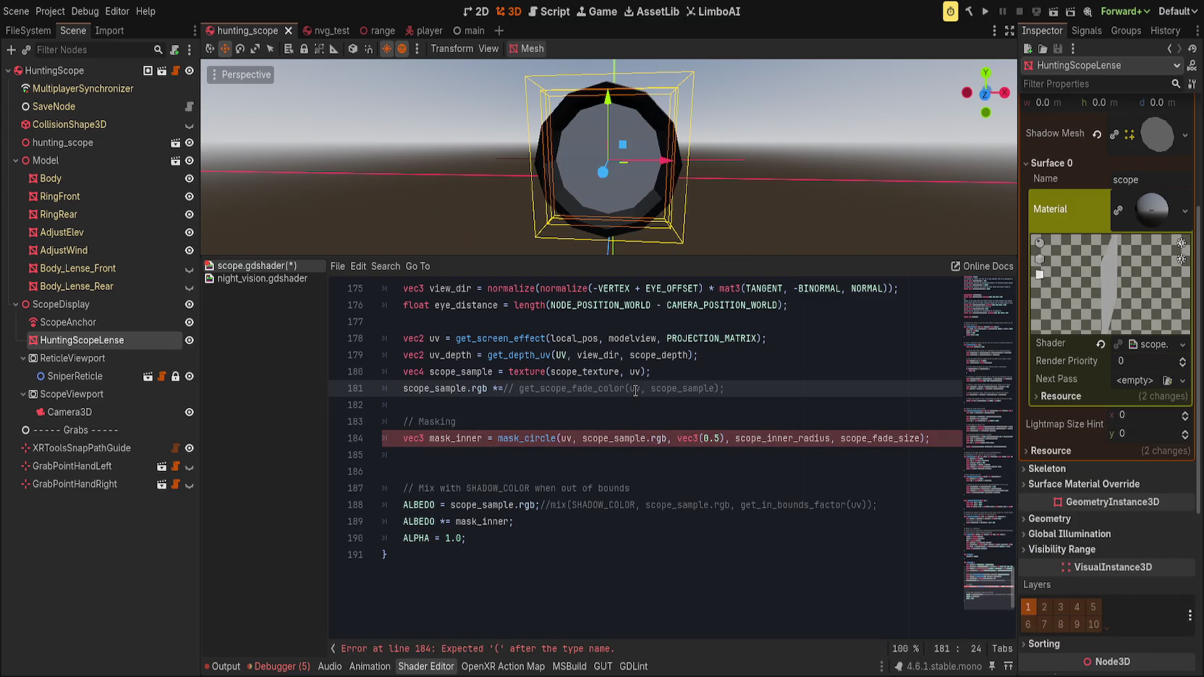
pyautogui.click(509, 354)
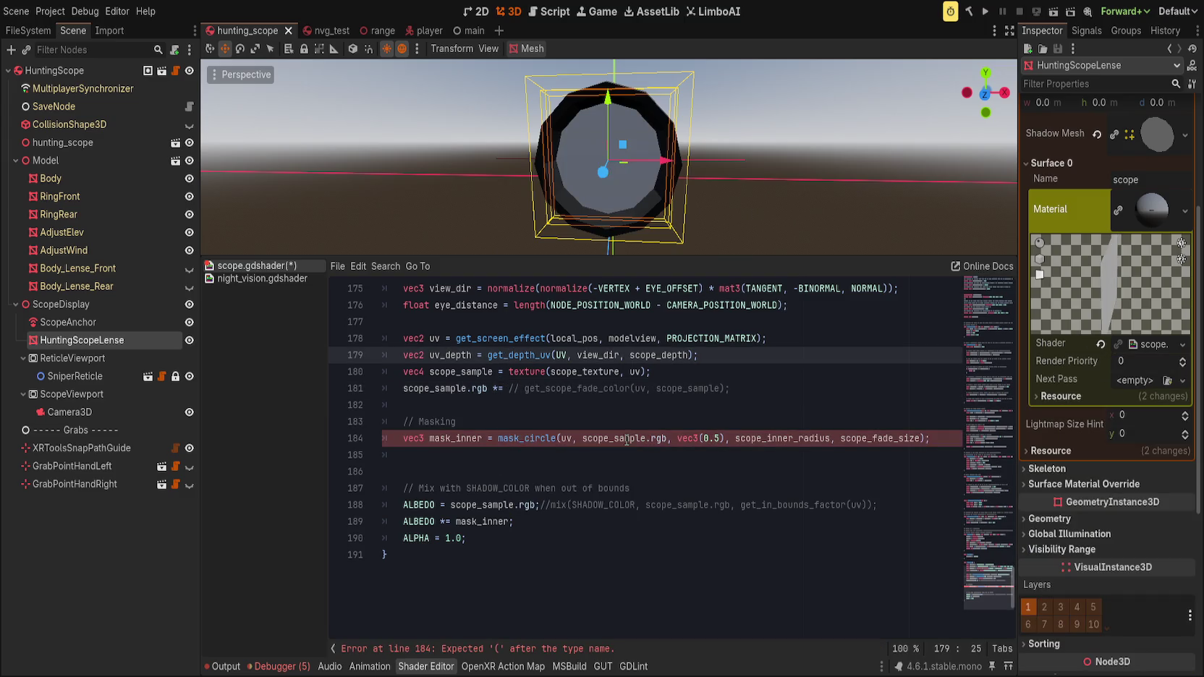
# - Move the mask_circle(..., scope_fade_size) expression from the mask_inner line to after *= on line 181
pyautogui.click(877, 439)
pyautogui.doubleClick(877, 438)
pyautogui.write('scope_f')
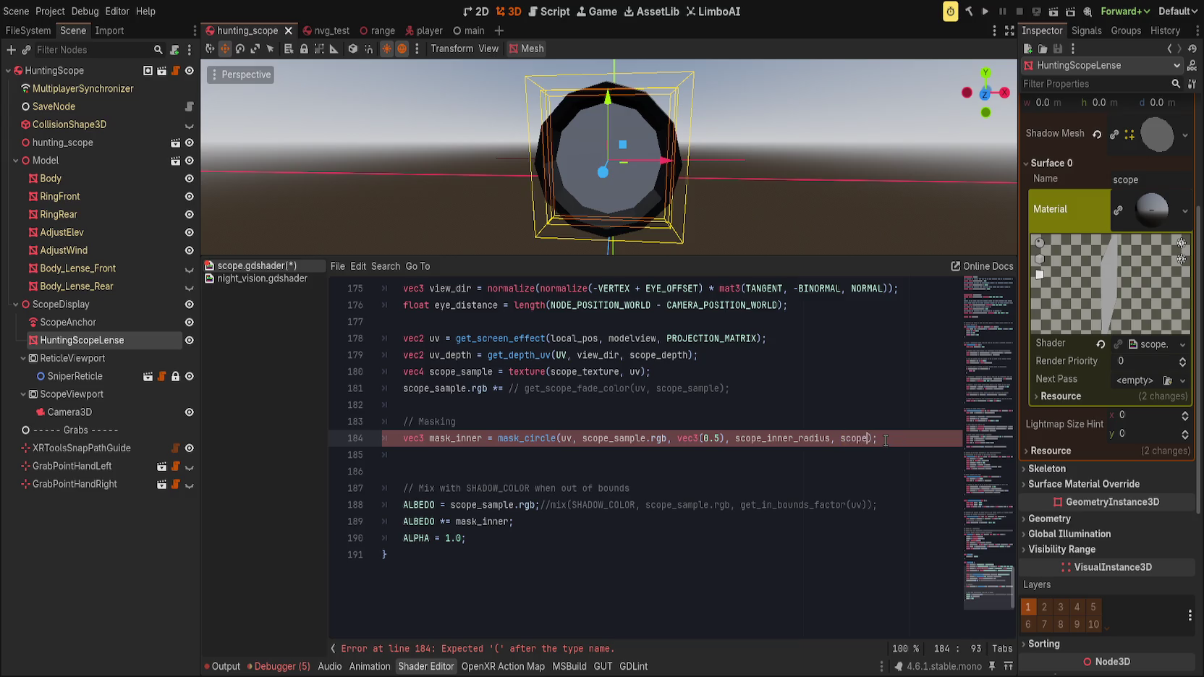
pyautogui.write('ade')
pyautogui.press('BackSpace')
pyautogui.press('BackSpace')
pyautogui.press('BackSpace')
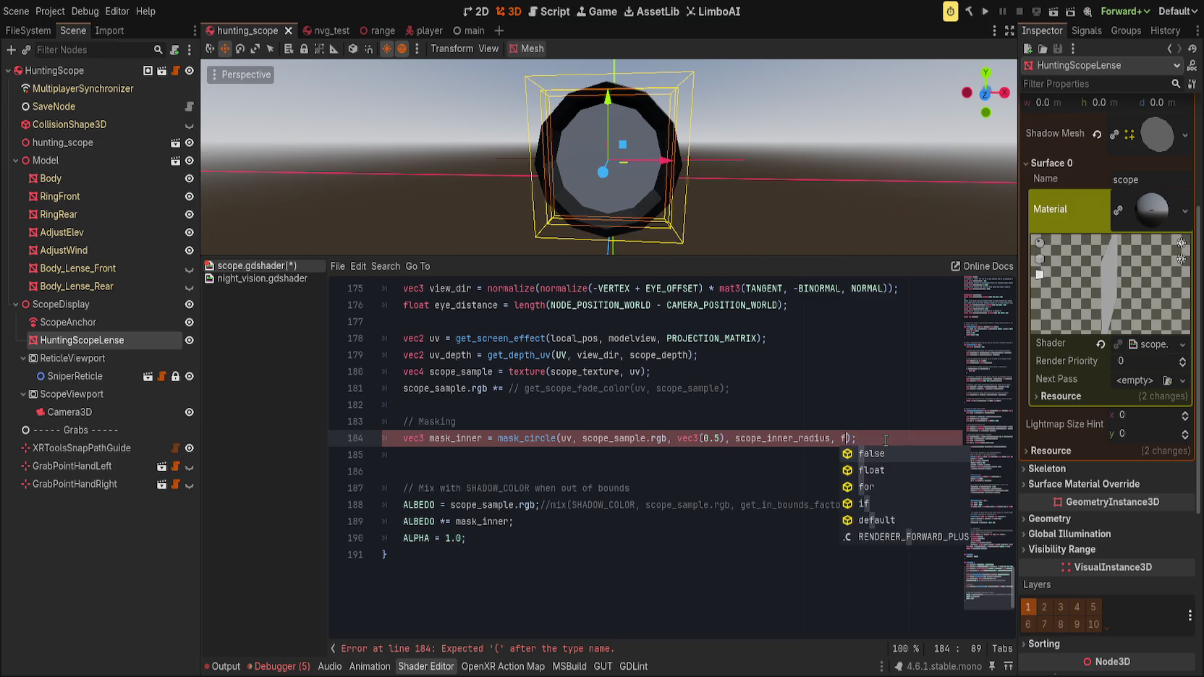
pyautogui.write('scope_fade')
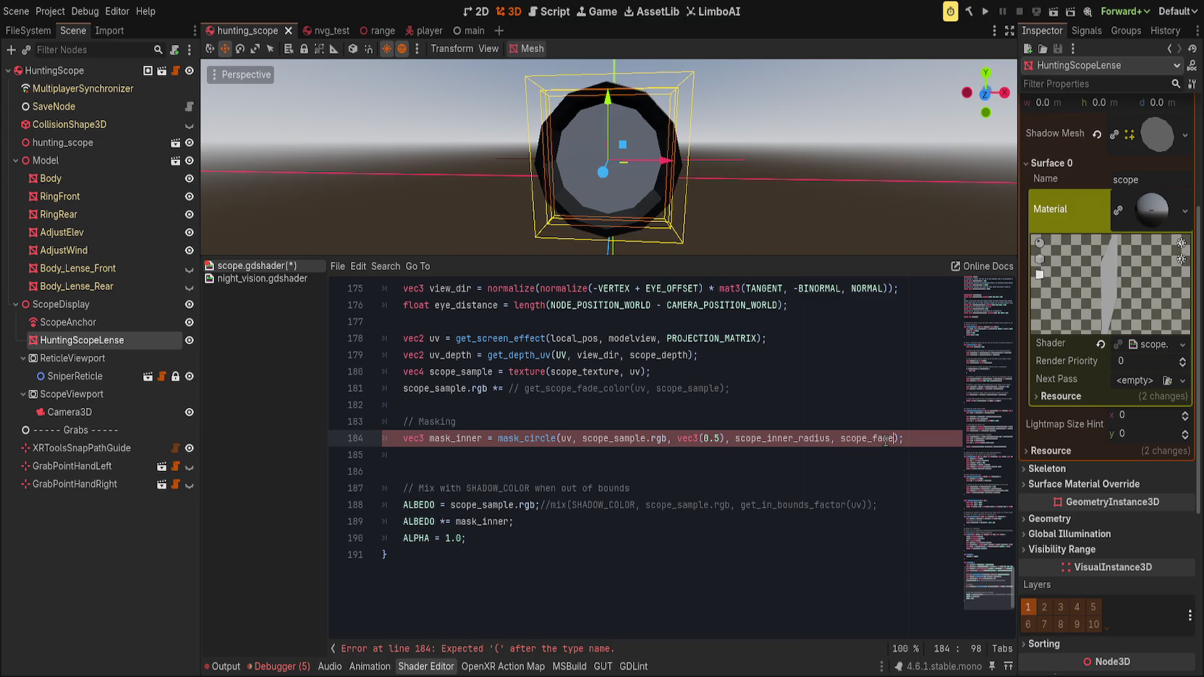
pyautogui.write('_size')
pyautogui.doubleClick(533, 434)
pyautogui.moveTo(534, 438); pyautogui.dragTo(929, 439)
pyautogui.press('BackSpace')
pyautogui.click(509, 389)
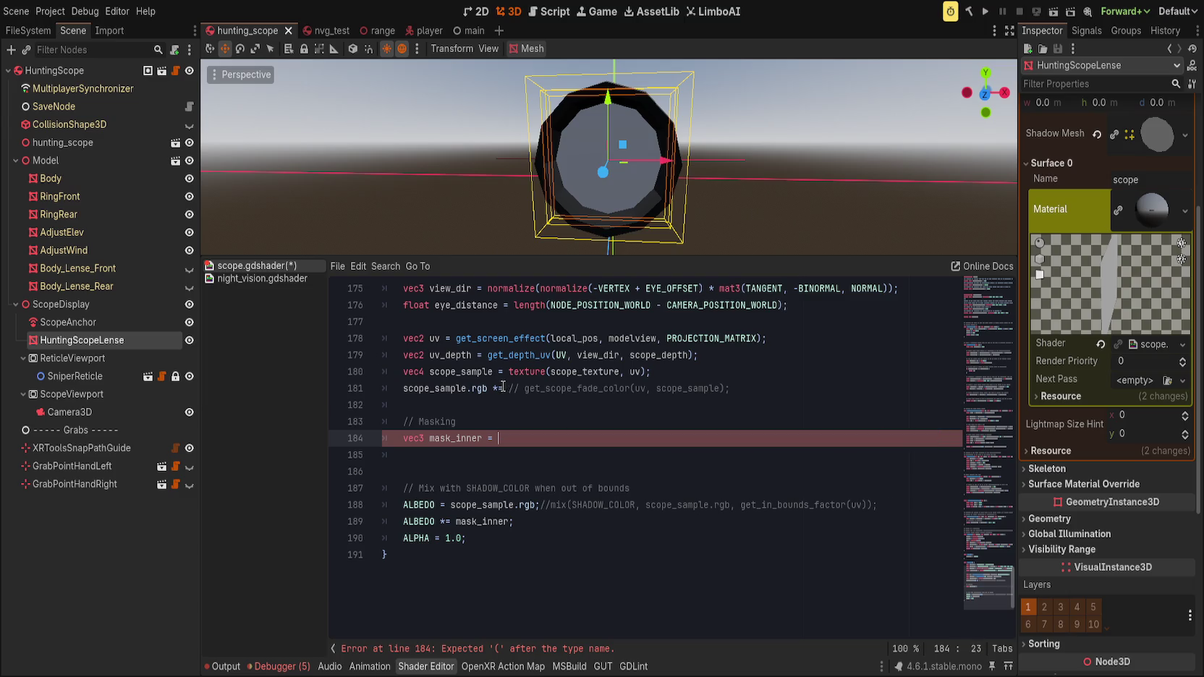
pyautogui.hotkey('ctrl', 'v')
# - Delete the leftover Masking lines and the ALBEDO *= mask_inner line
pyautogui.moveTo(506, 438); pyautogui.dragTo(547, 404)
pyautogui.press('BackSpace')
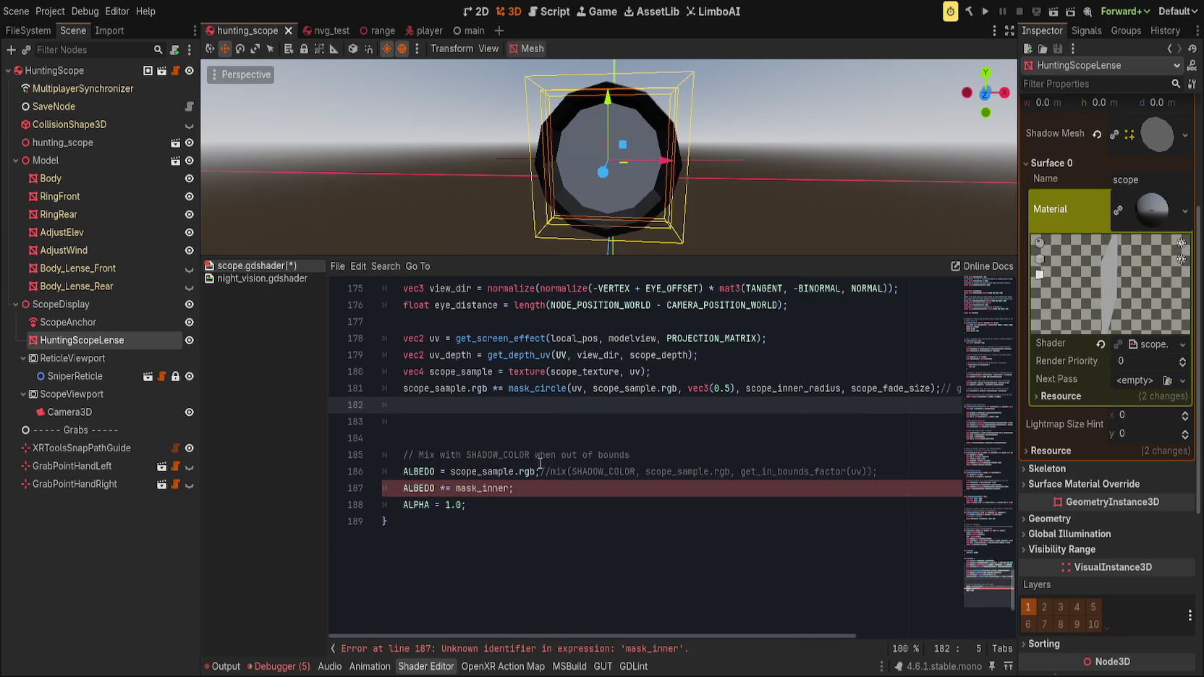
pyautogui.click(531, 493)
pyautogui.hotkey('ctrl', 'shift', 'k')
pyautogui.click(554, 411)
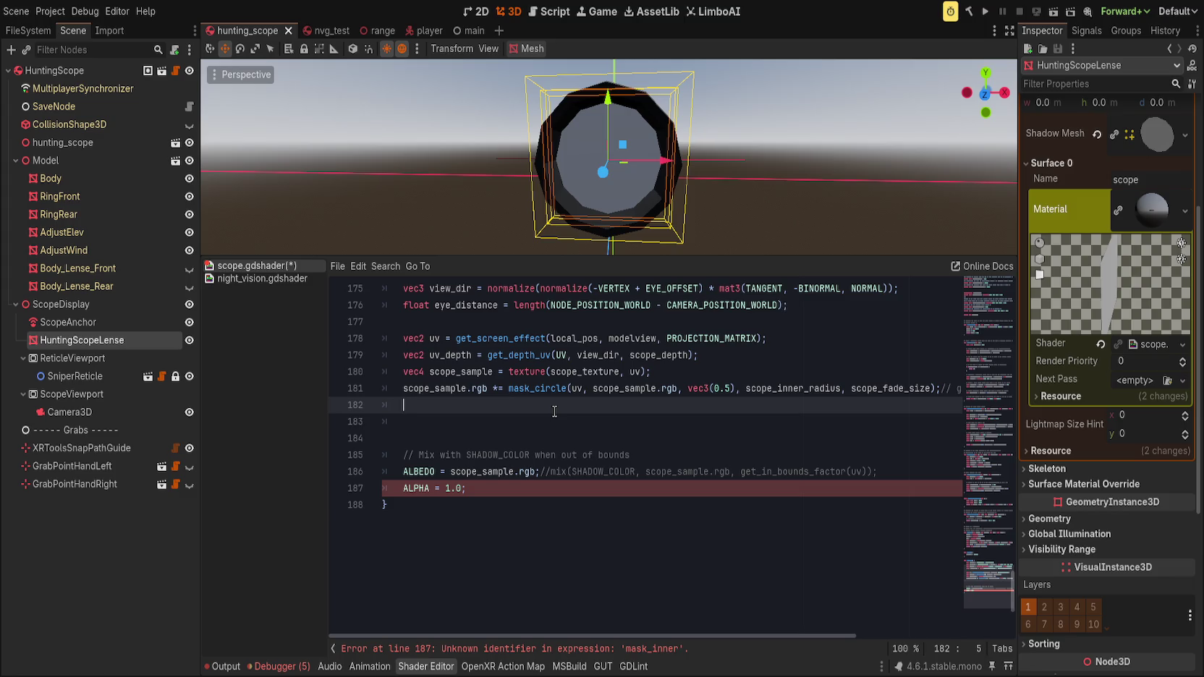
pyautogui.moveTo(687, 206); pyautogui.dragTo(635, 226)
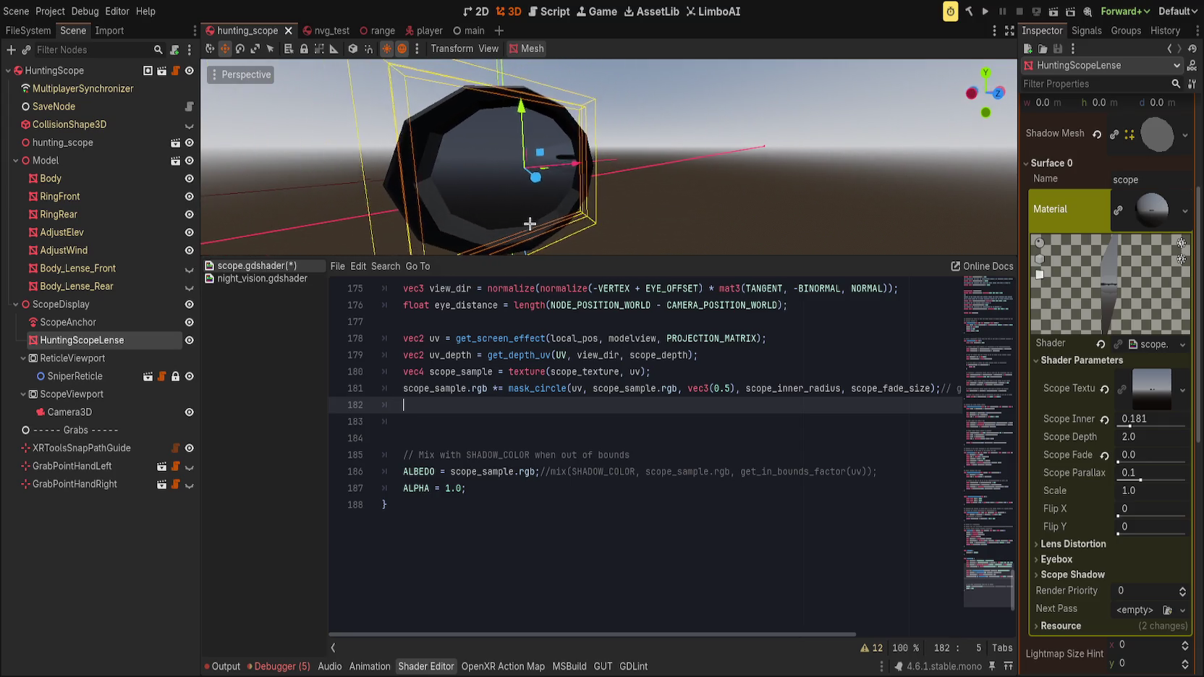
pyautogui.click(777, 351)
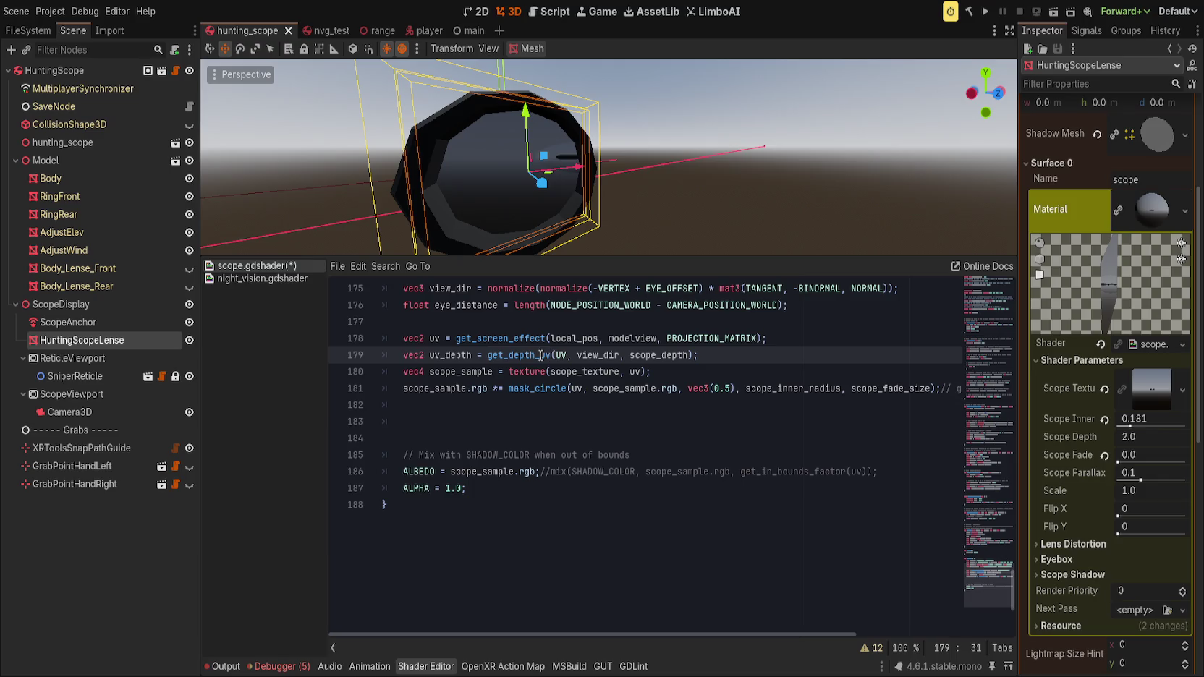
# - Save scope.gdshader, compare night_vision.gdshader's mask_circle call, then return to line 181's uv argument
pyautogui.click(730, 358)
pyautogui.hotkey('ctrl', 's')
pyautogui.click(271, 279)
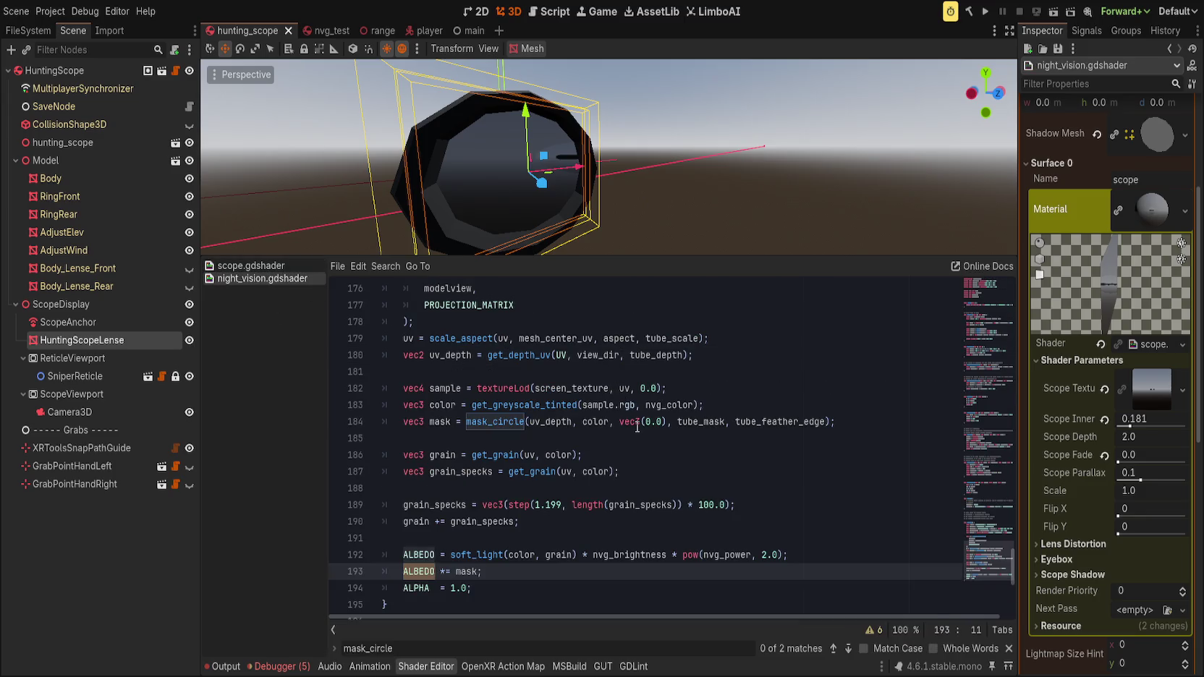
pyautogui.click(637, 426)
pyautogui.scroll(3)
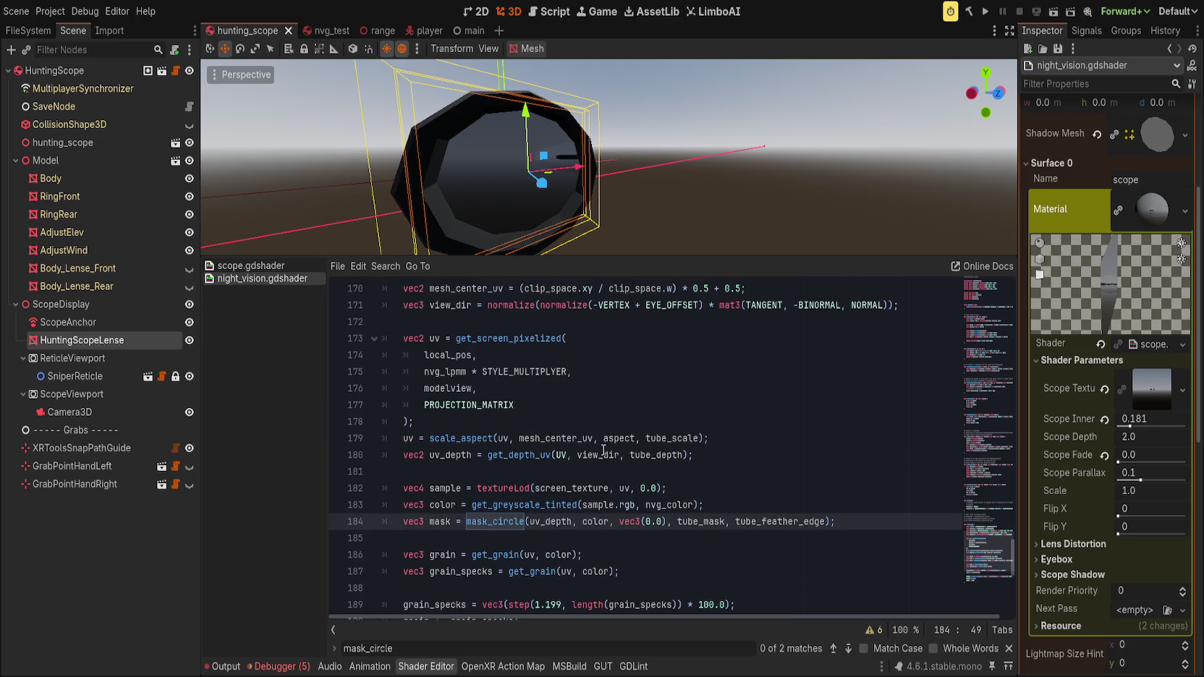
pyautogui.scroll(3)
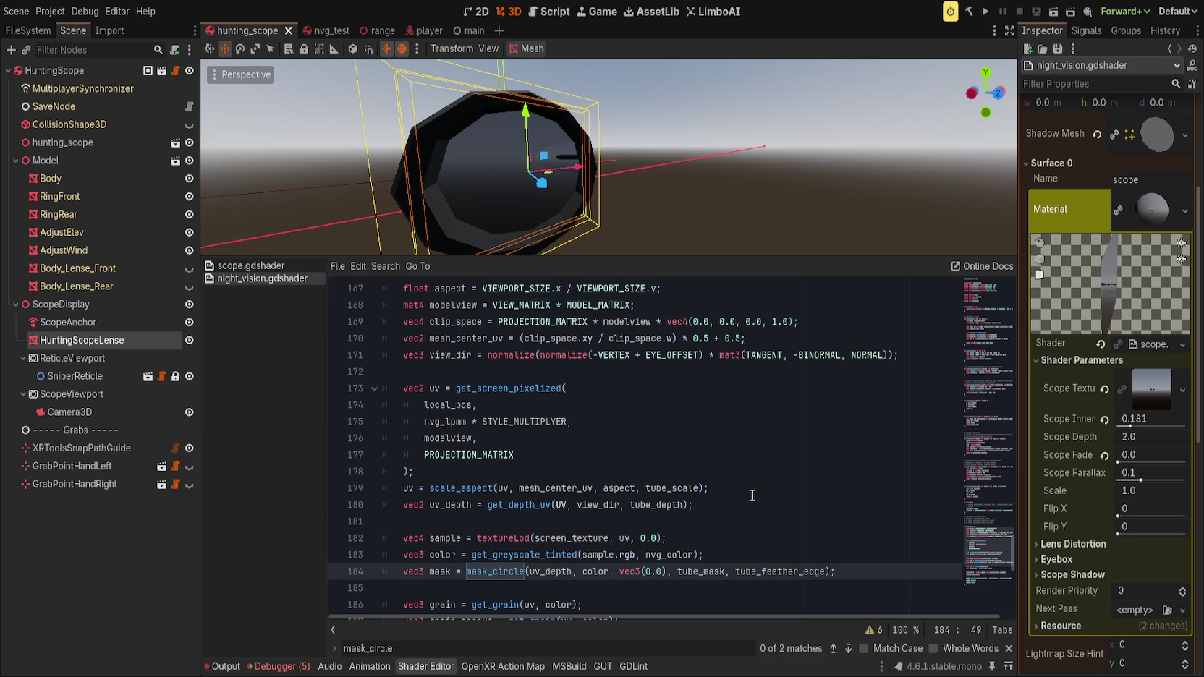
pyautogui.scroll(-3)
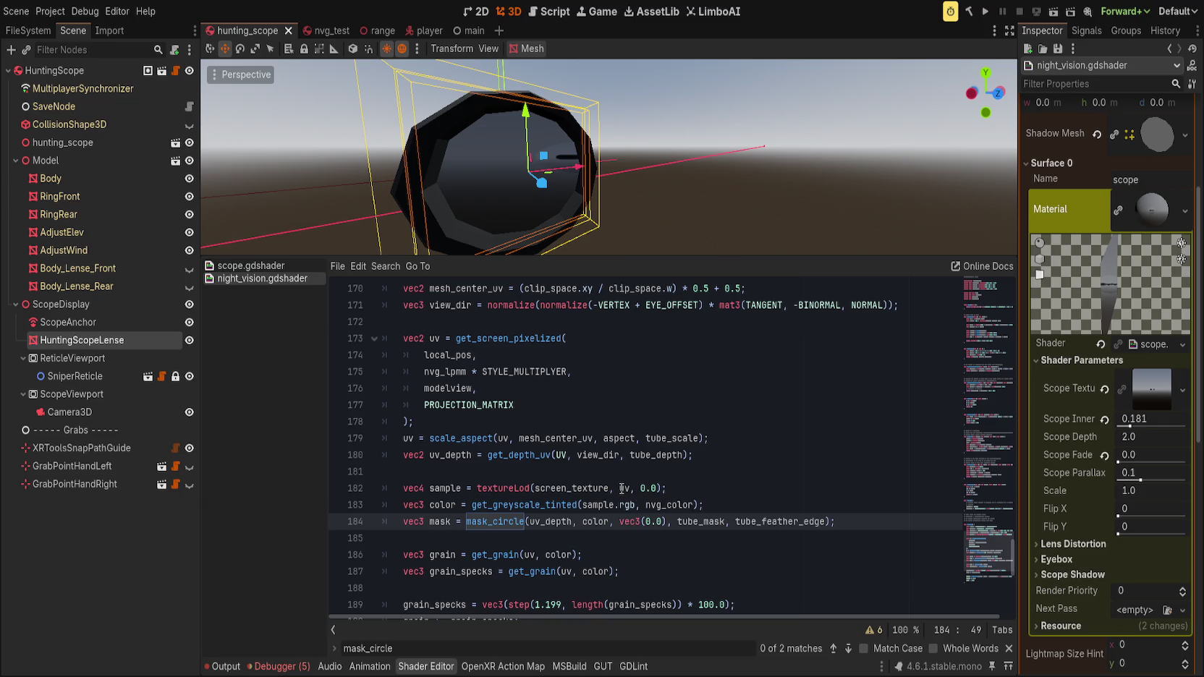
pyautogui.click(571, 488)
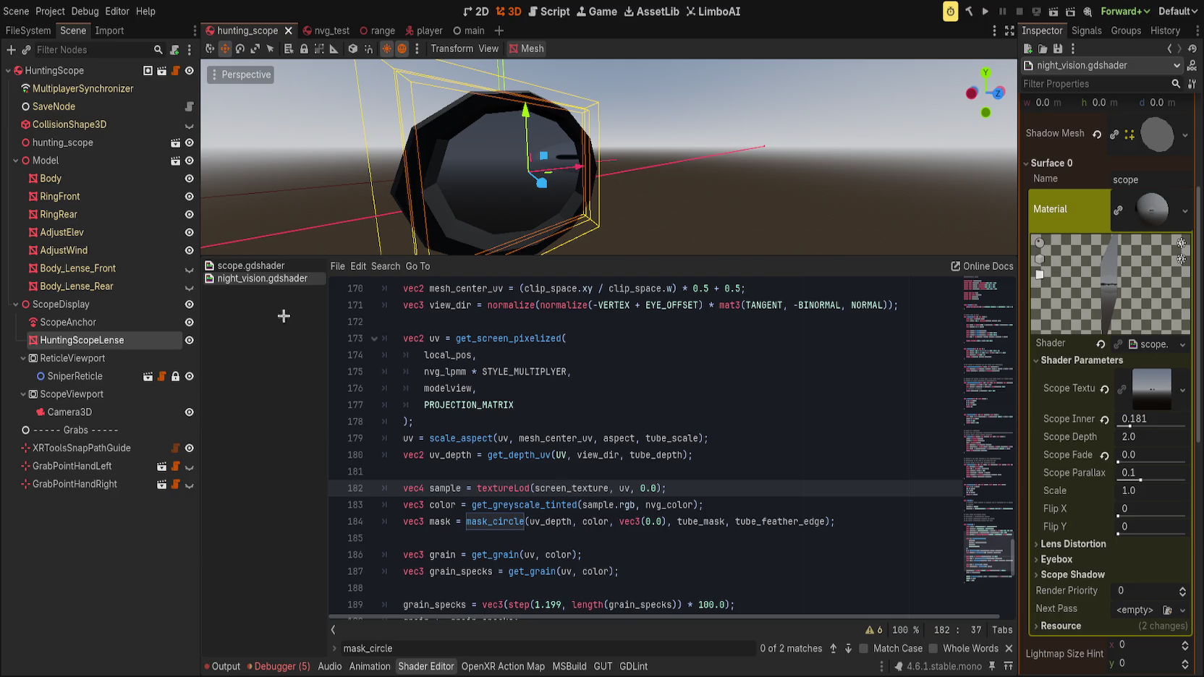
pyautogui.click(264, 264)
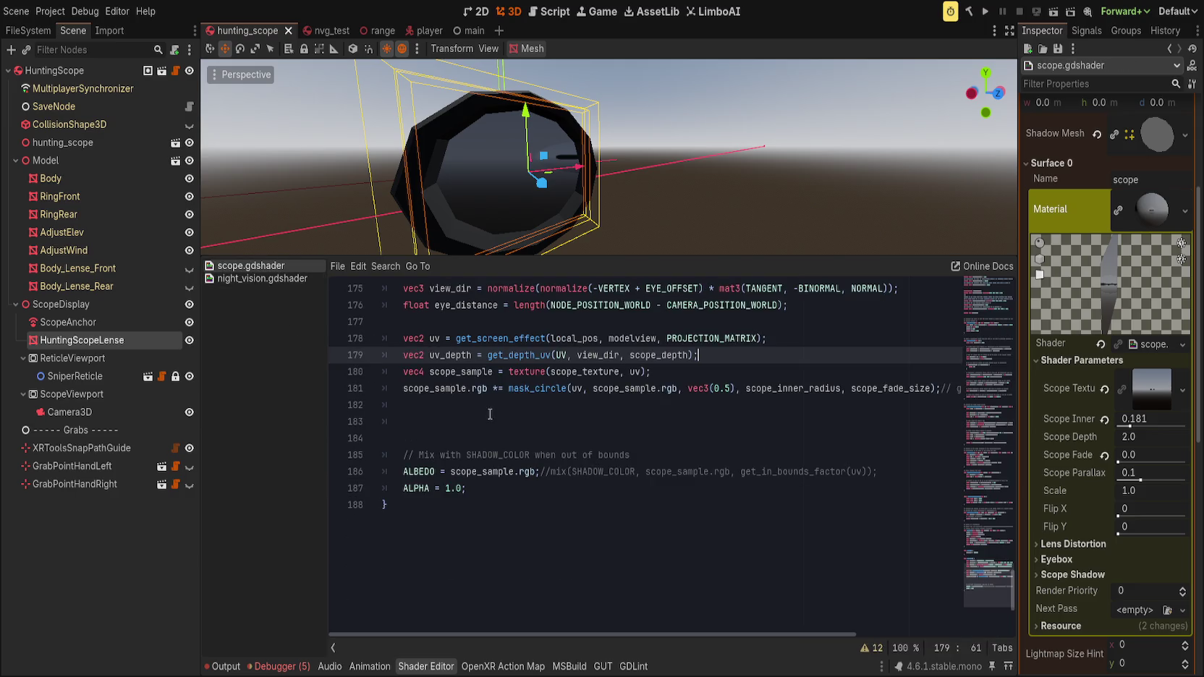
pyautogui.click(581, 387)
# - Change mask_circle's first argument to uv_depth and raise Scope Inner Radius to 1.0
pyautogui.write('_depth')
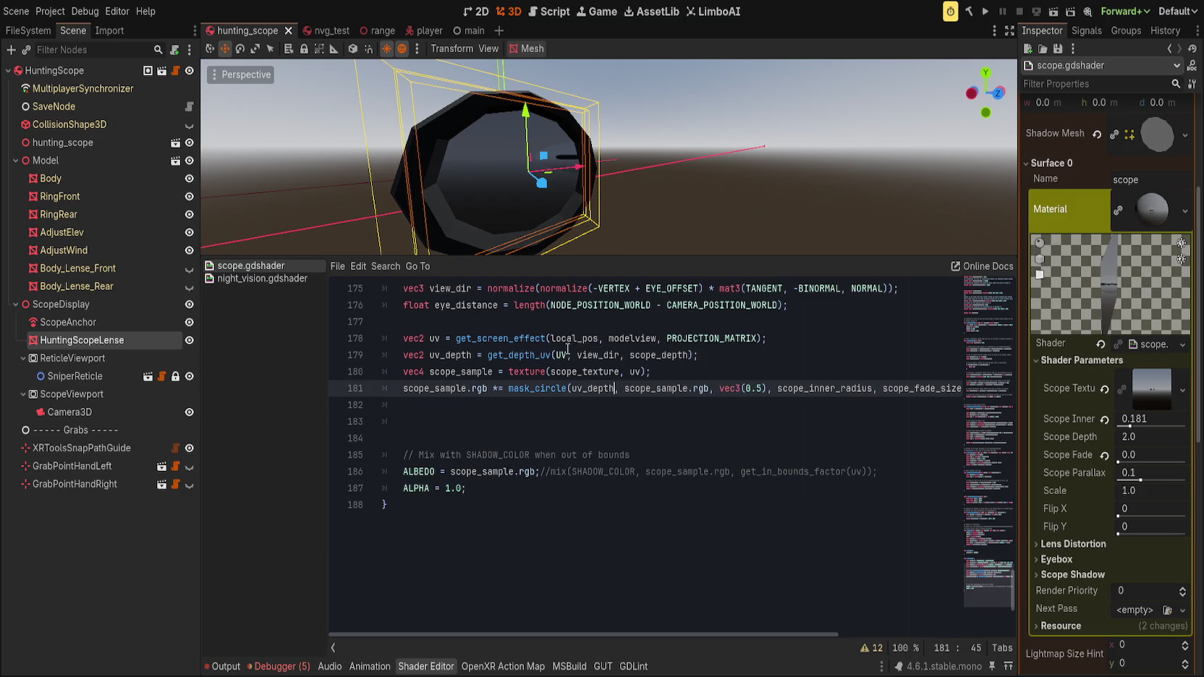
pyautogui.moveTo(580, 210); pyautogui.dragTo(579, 191)
pyautogui.moveTo(1135, 426); pyautogui.dragTo(1196, 426)
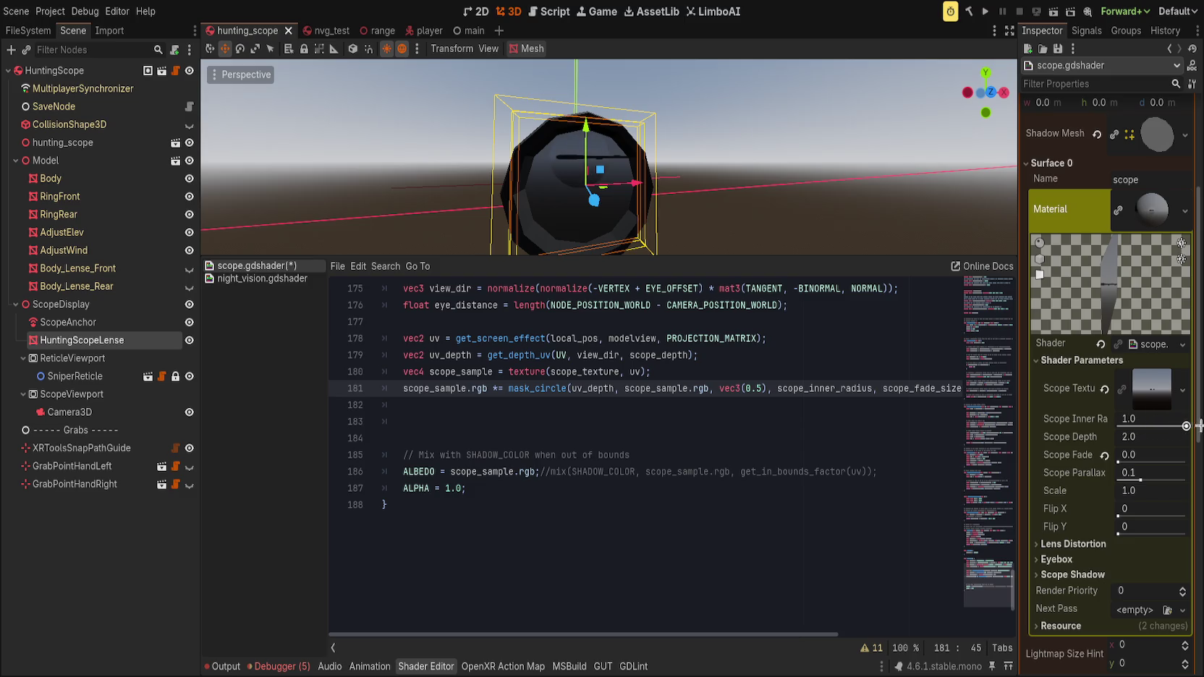
# - Hide the shader panel to enlarge the 3D view and reselect the HuntingScopeLense node
pyautogui.moveTo(797, 227); pyautogui.dragTo(778, 108)
pyautogui.hotkey('ctrl', 'j')
pyautogui.scroll(-3)
pyautogui.scroll(-3)
pyautogui.moveTo(721, 374); pyautogui.dragTo(933, 429)
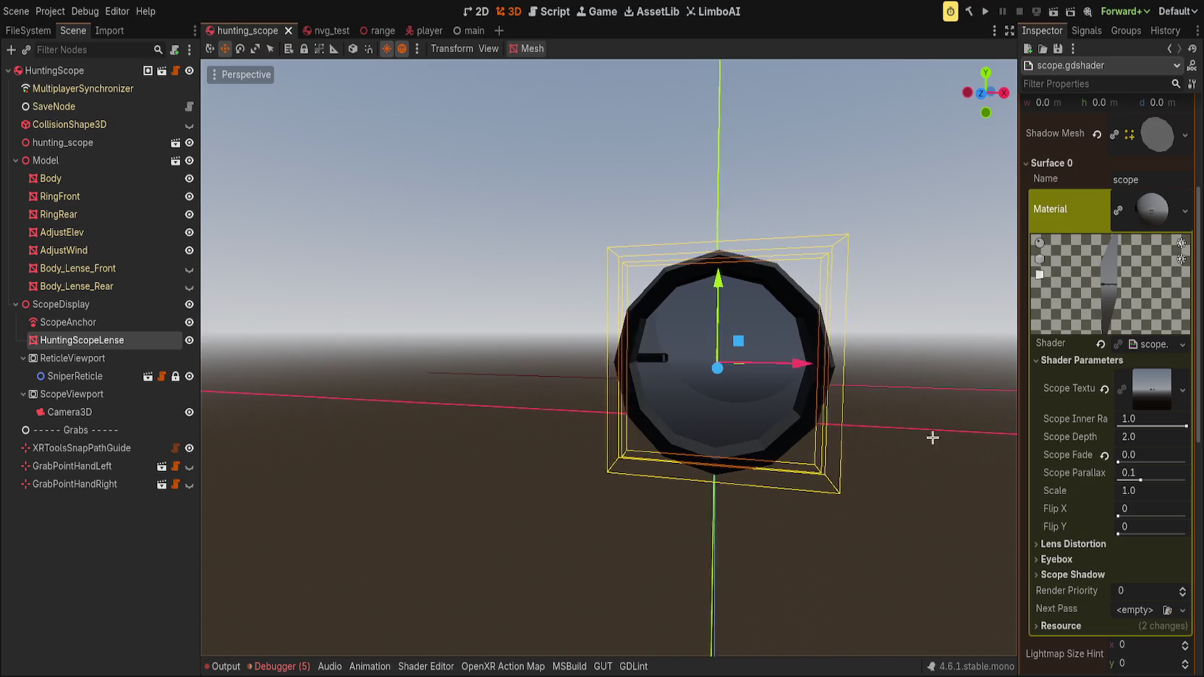
pyautogui.click(989, 485)
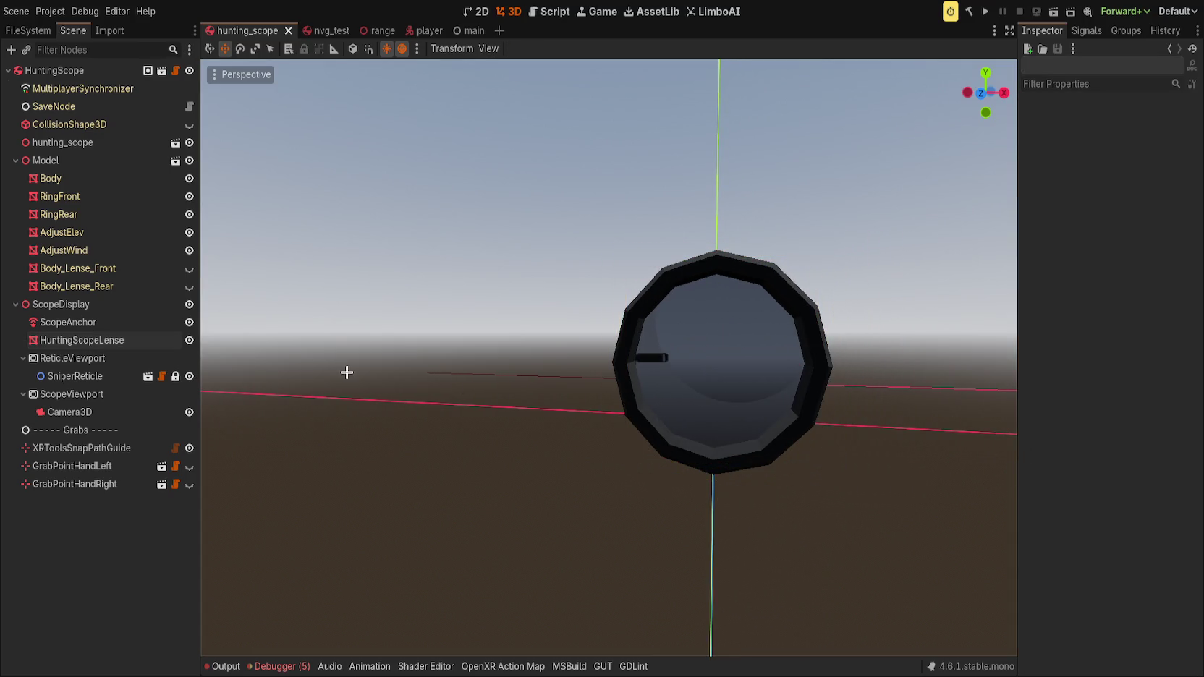
pyautogui.click(137, 340)
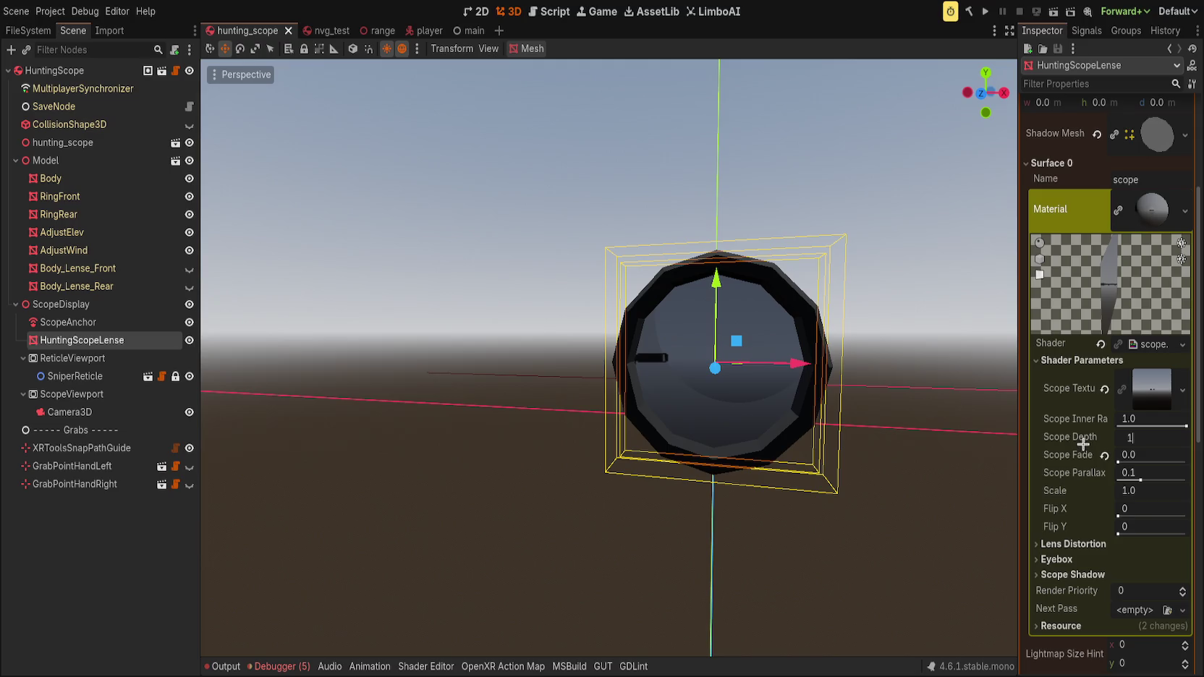
# - Try Scope Depth (2.0), Scope Fade and Scope Parallax (0.1), and reset Scale to 1.0
pyautogui.moveTo(976, 416); pyautogui.dragTo(833, 384)
pyautogui.click(1104, 437)
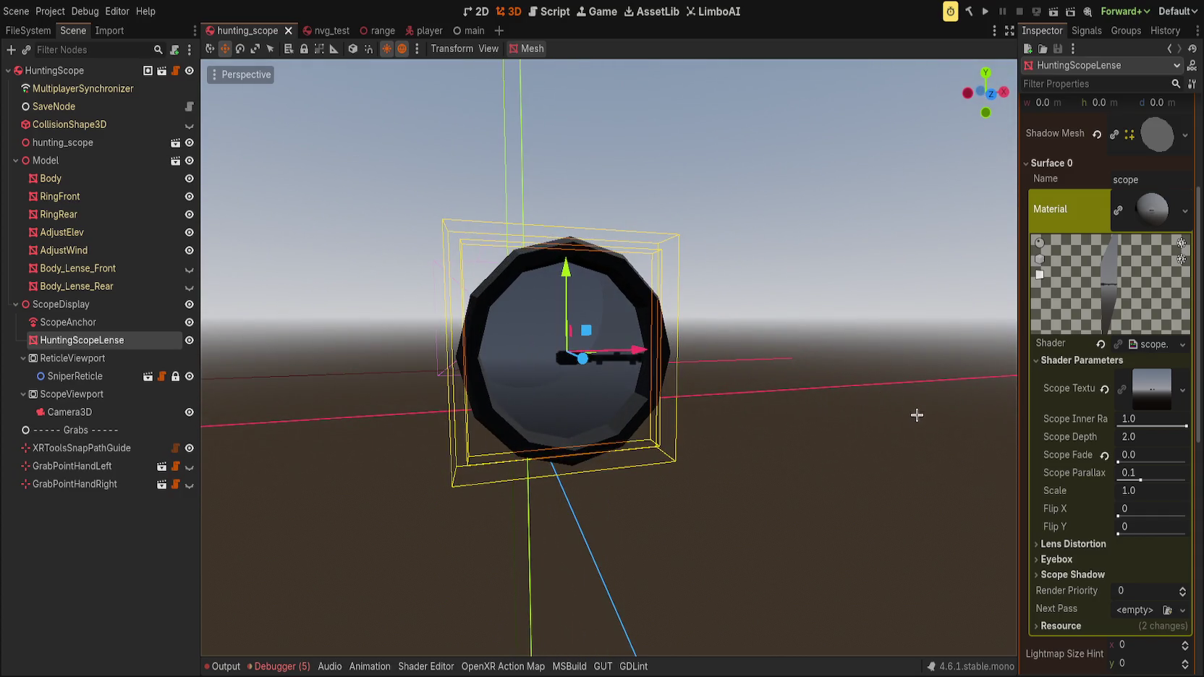
pyautogui.moveTo(1119, 463); pyautogui.dragTo(1139, 491)
pyautogui.click(1104, 472)
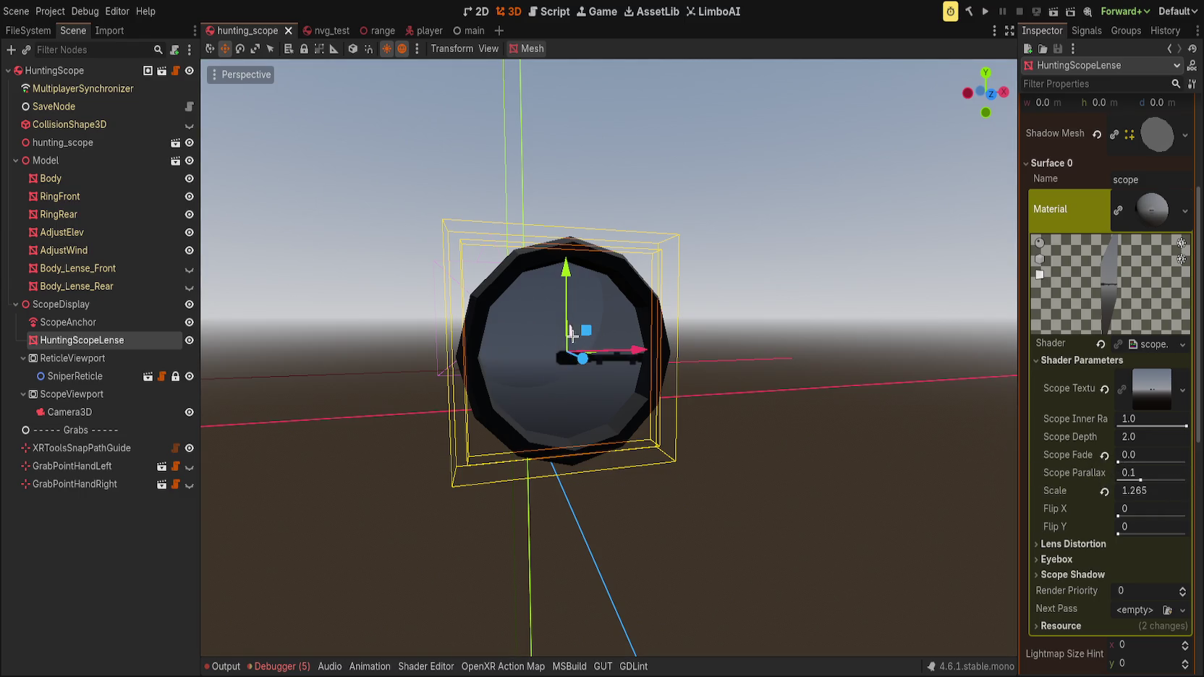
pyautogui.click(1104, 491)
# - Check the Eyebox and Lens Distortion settings, then reopen night_vision.gdshader in the shader editor
pyautogui.click(1055, 559)
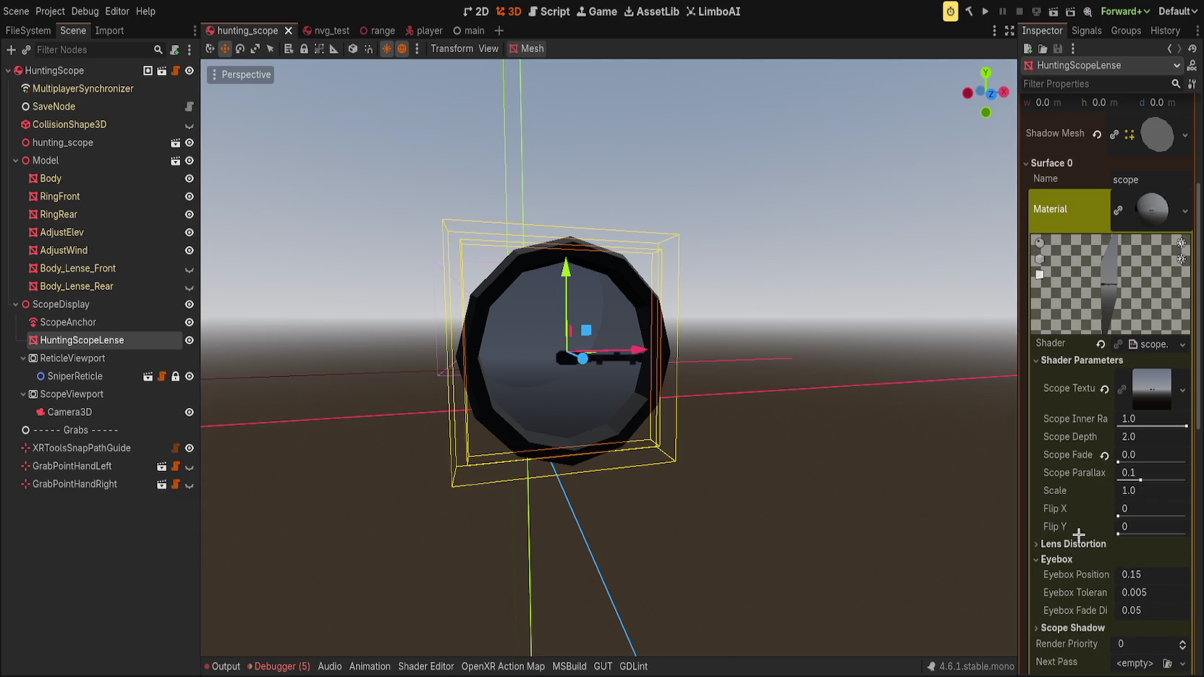
pyautogui.click(1085, 544)
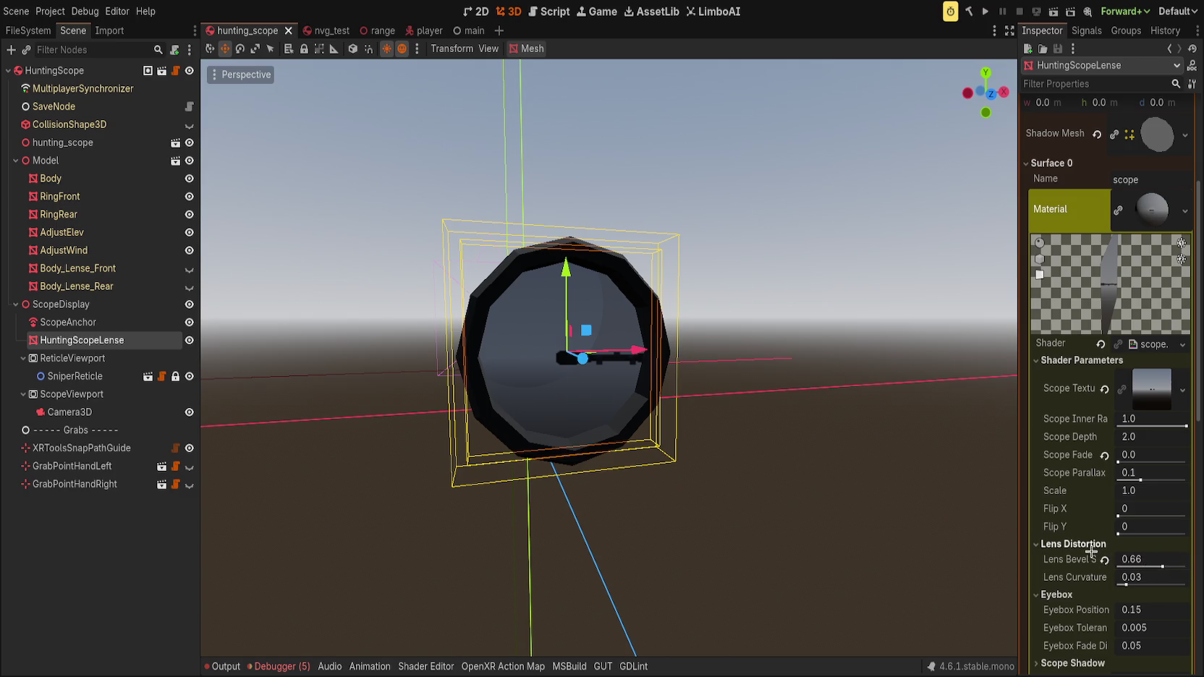
pyautogui.click(1072, 544)
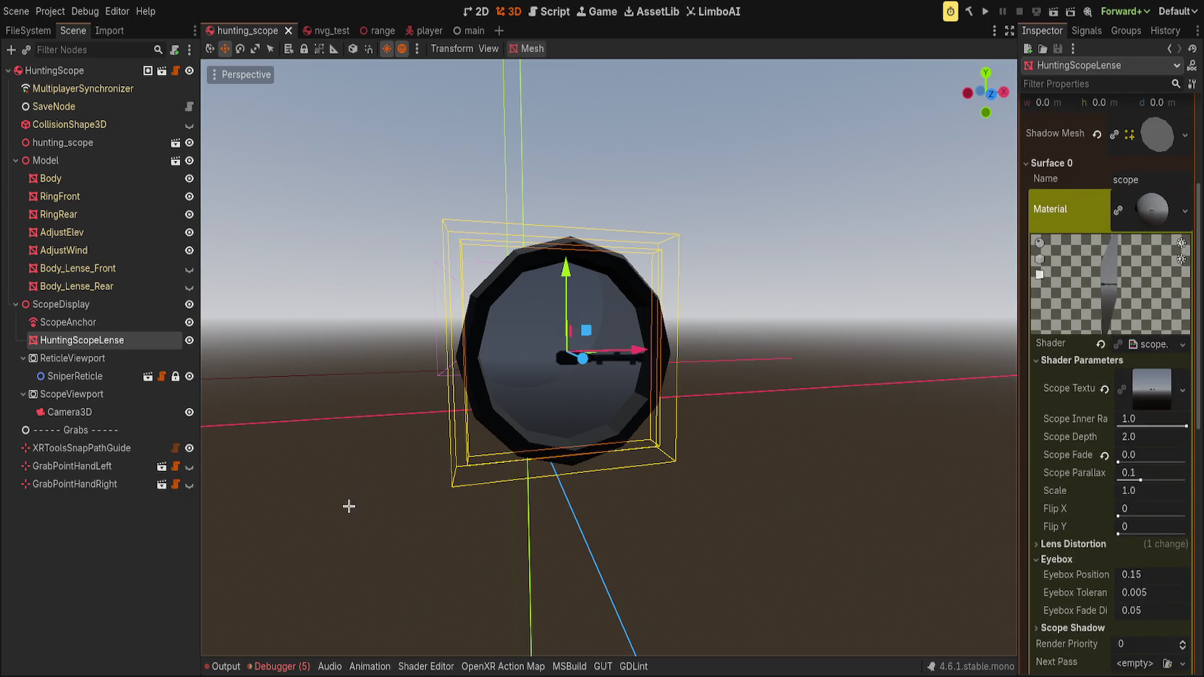
pyautogui.click(426, 667)
pyautogui.click(262, 280)
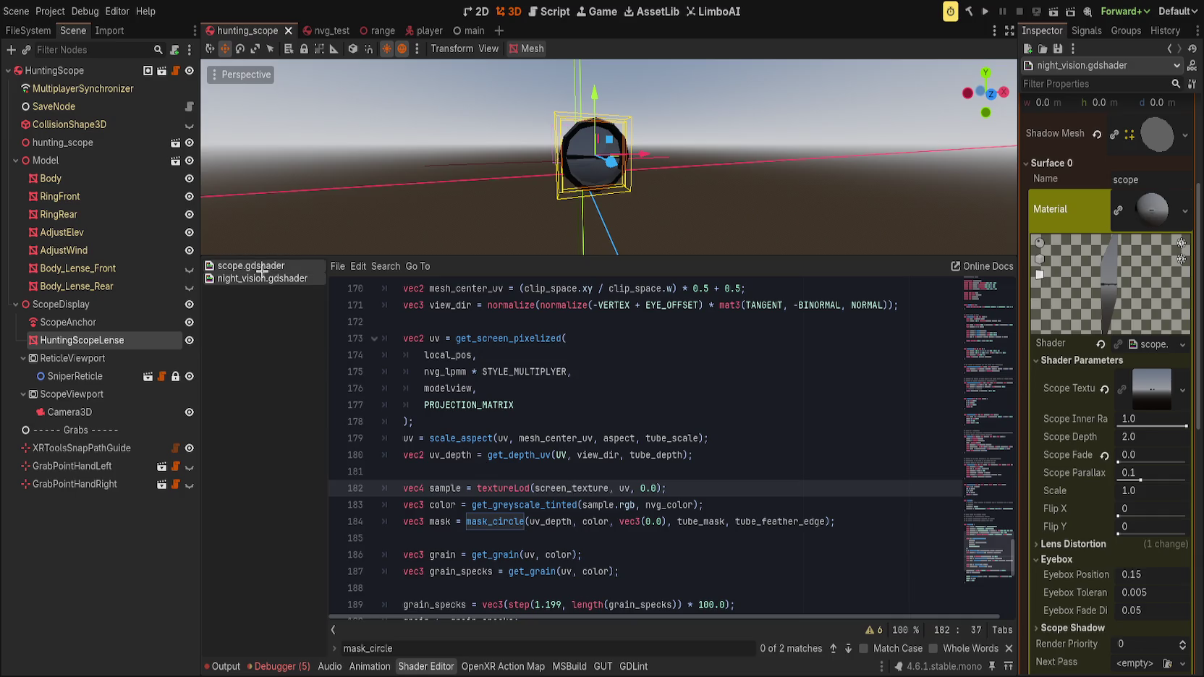
# - Scroll through night_vision.gdshader's mask_circle and screen-texture code, then return to scope.gdshader
pyautogui.click(261, 268)
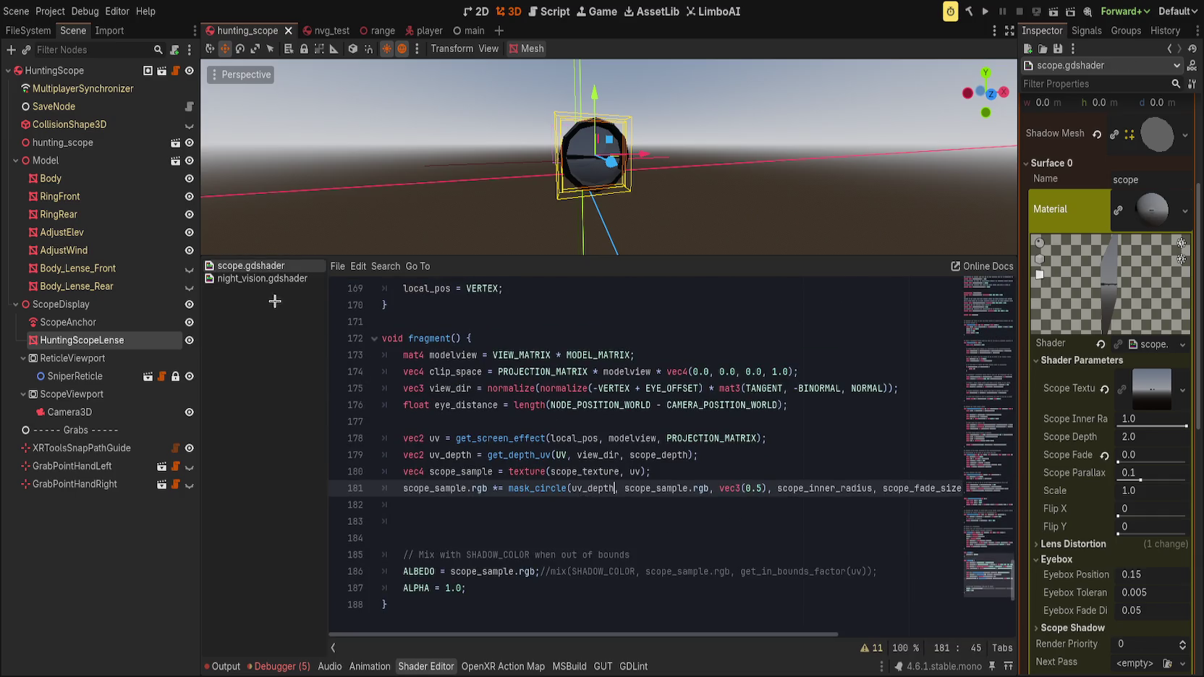
pyautogui.click(264, 280)
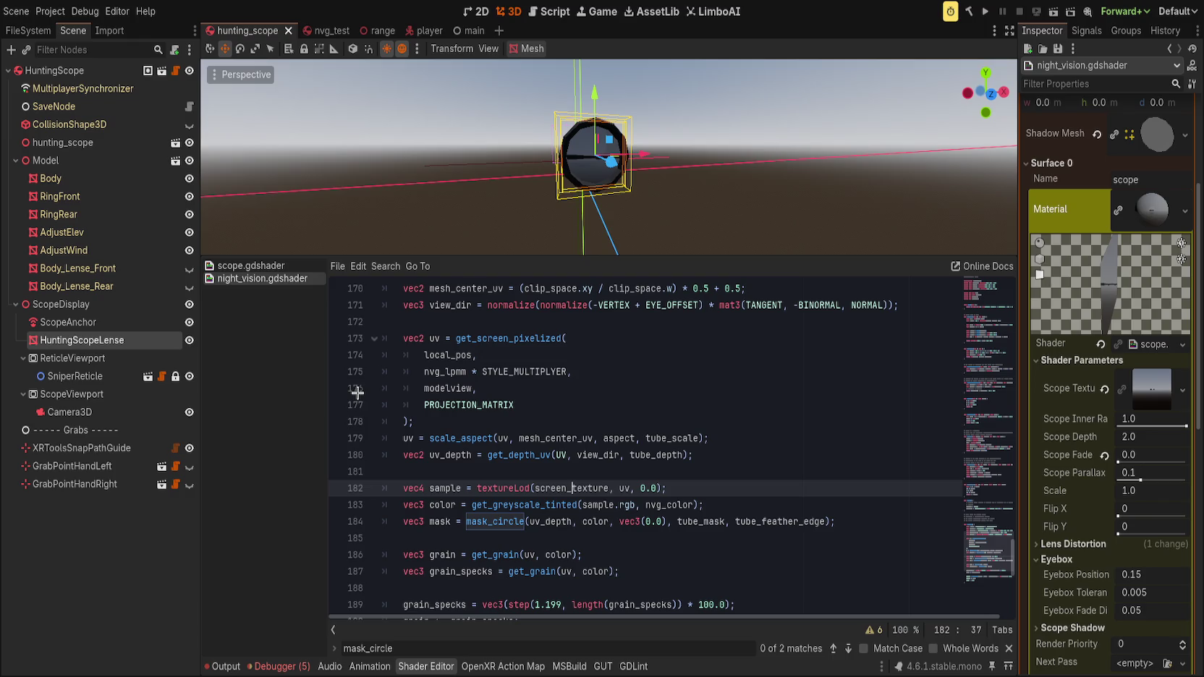
pyautogui.scroll(-3)
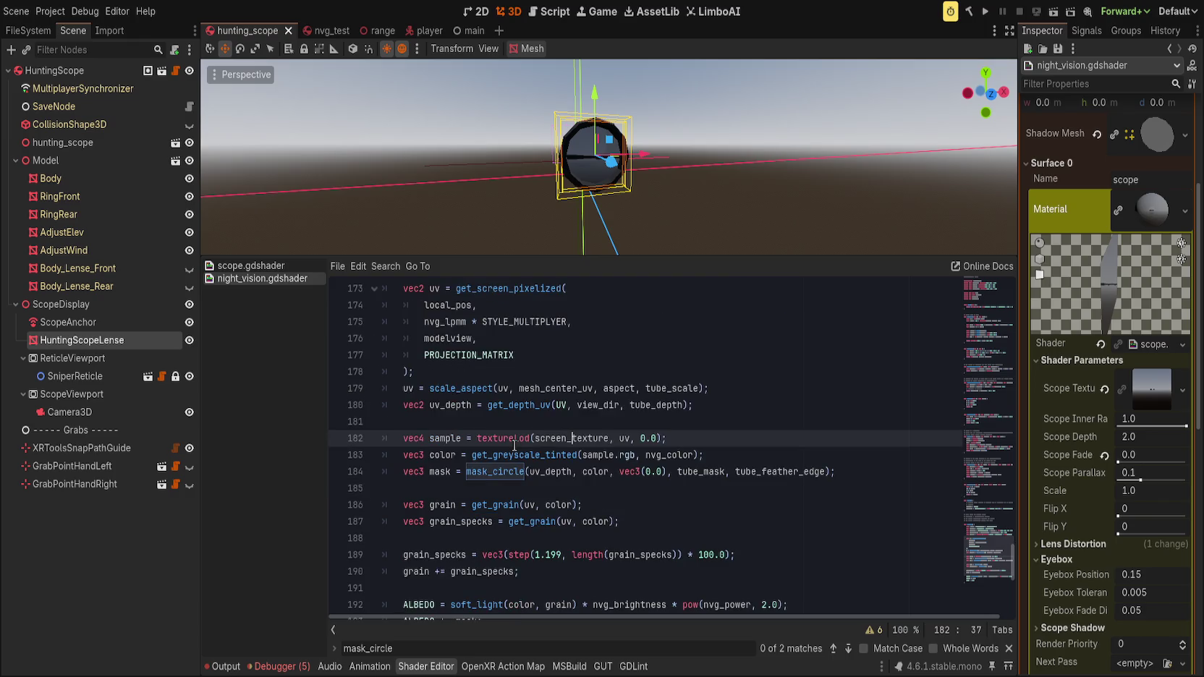
pyautogui.scroll(-3)
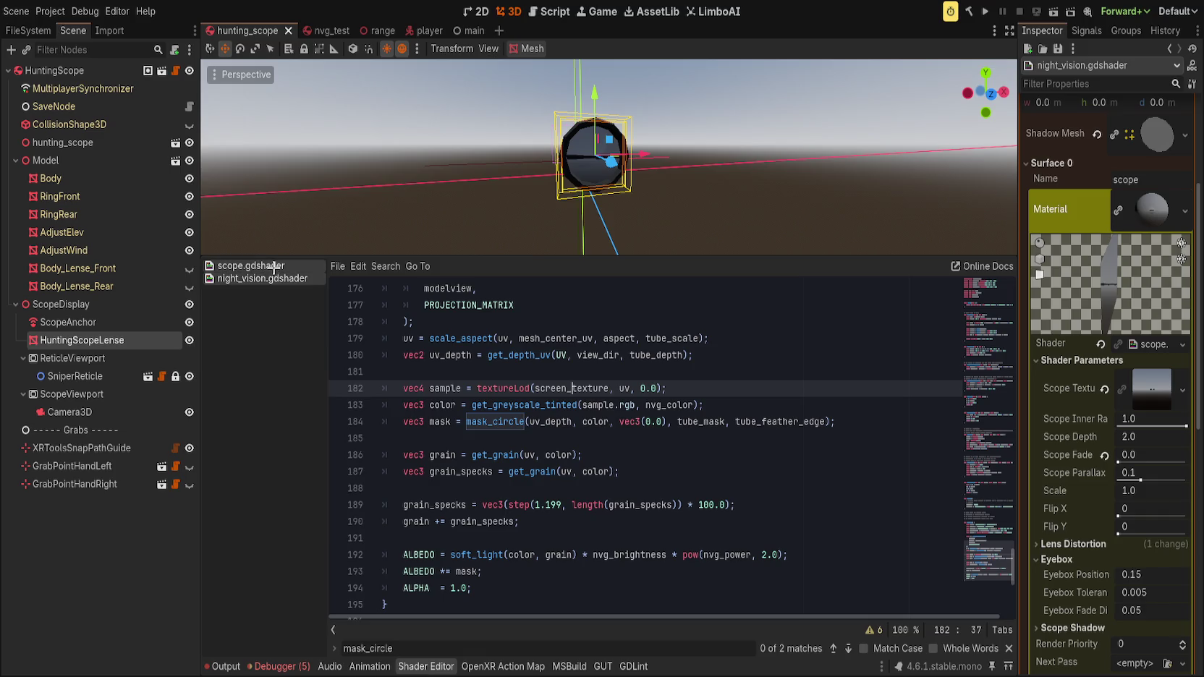
pyautogui.click(273, 267)
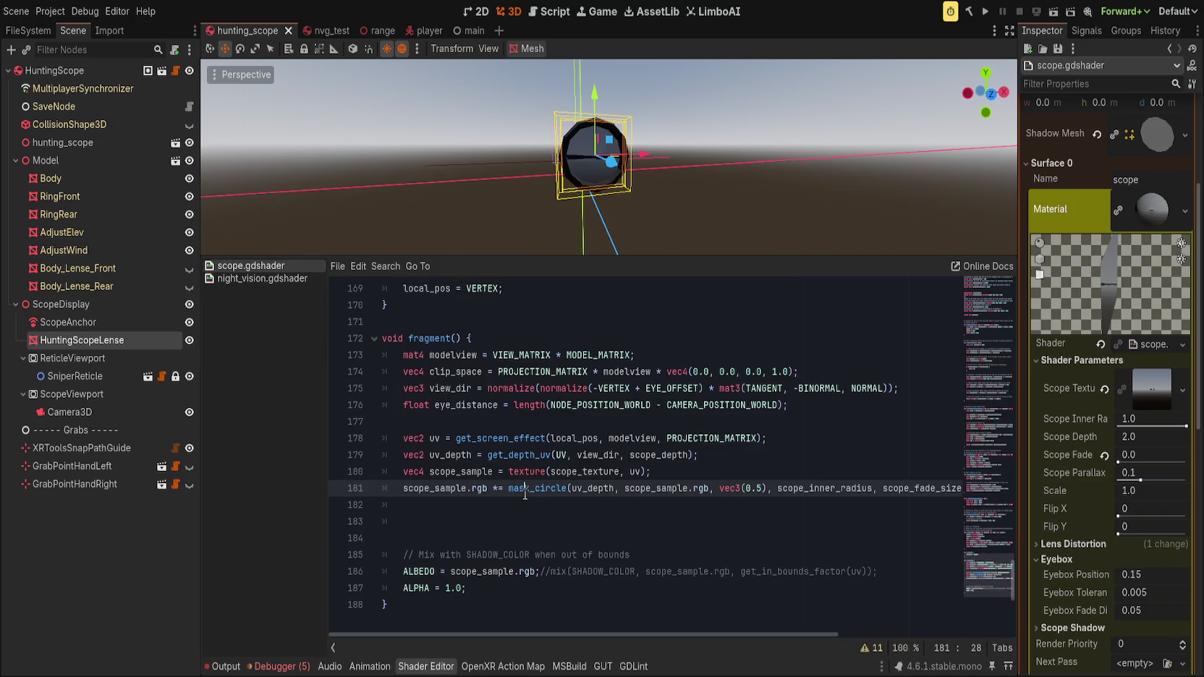
# - Strip the mask_circle call from line 181 and comment out the old scope fade line with //
pyautogui.doubleClick(525, 489)
pyautogui.hotkey('ctrl', 'shift', 'Right')
pyautogui.hotkey('ctrl', 'shift', 'Right')
pyautogui.hotkey('shift', 'End')
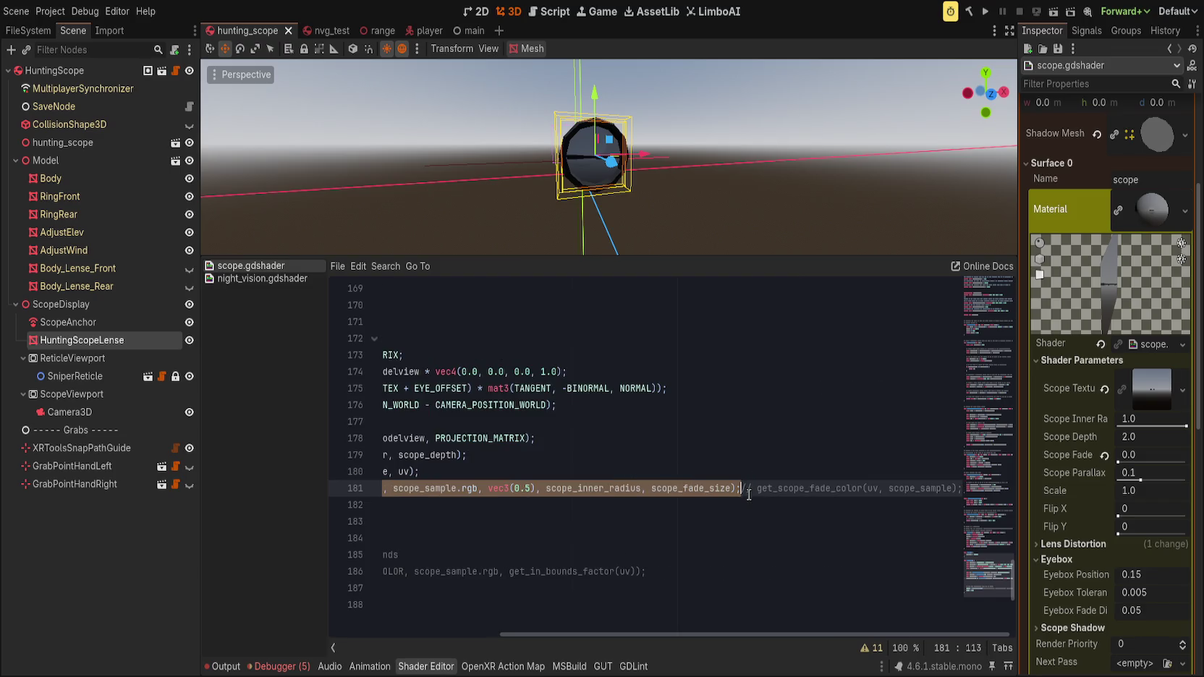
pyautogui.press('Delete')
pyautogui.write('//')
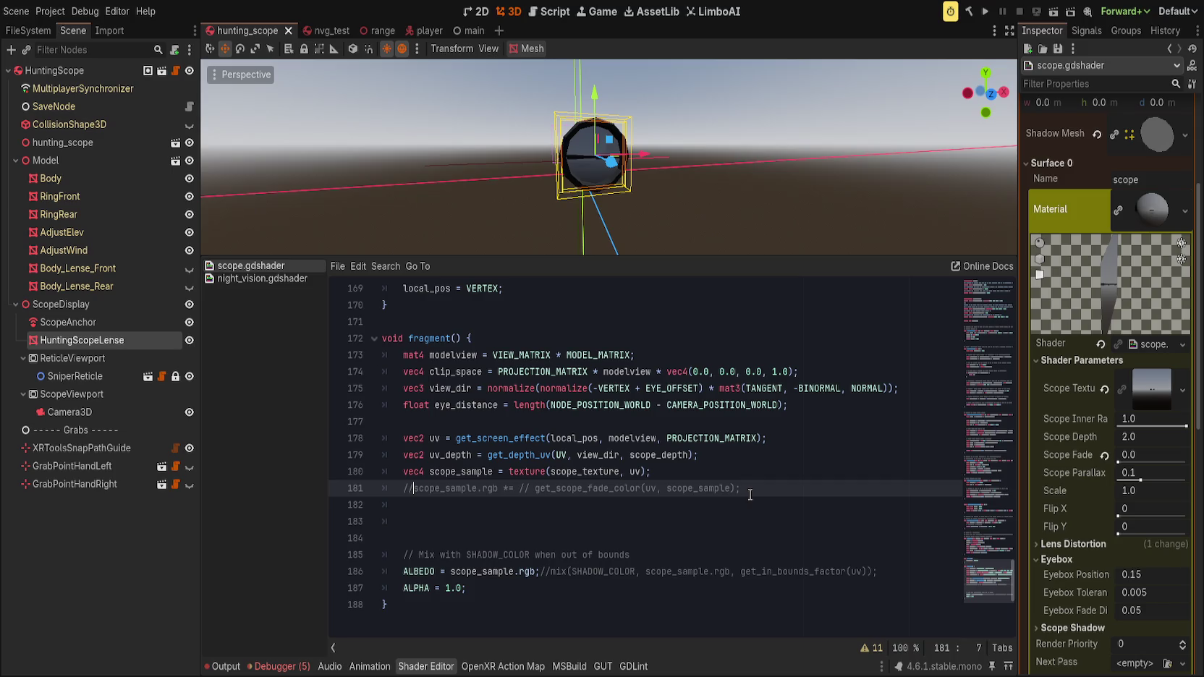
pyautogui.press('Delete')
pyautogui.press('Right')
pyautogui.press('Delete')
pyautogui.press('Delete')
pyautogui.press('Delete')
pyautogui.press('Down')
pyautogui.press('Down')
pyautogui.press('Down')
pyautogui.press('End')
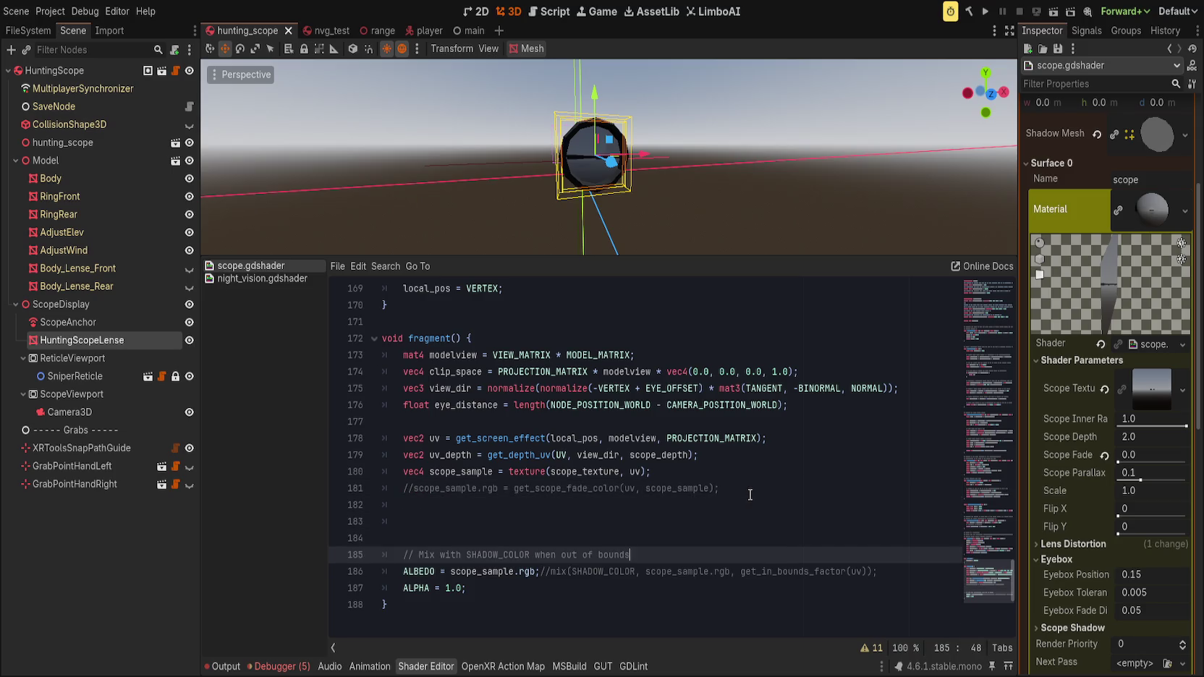
# - Add 'ALBEDO *= mask_circle(uv_depth, scope_sample.rgb, vec3(0.5), scope_inner_radius, scope_fade_size)' before ALPHA
pyautogui.press('Down')
pyautogui.press('Down')
pyautogui.press('Up')
pyautogui.press('End')
pyautogui.press('Return')
pyautogui.write('BEDO *')
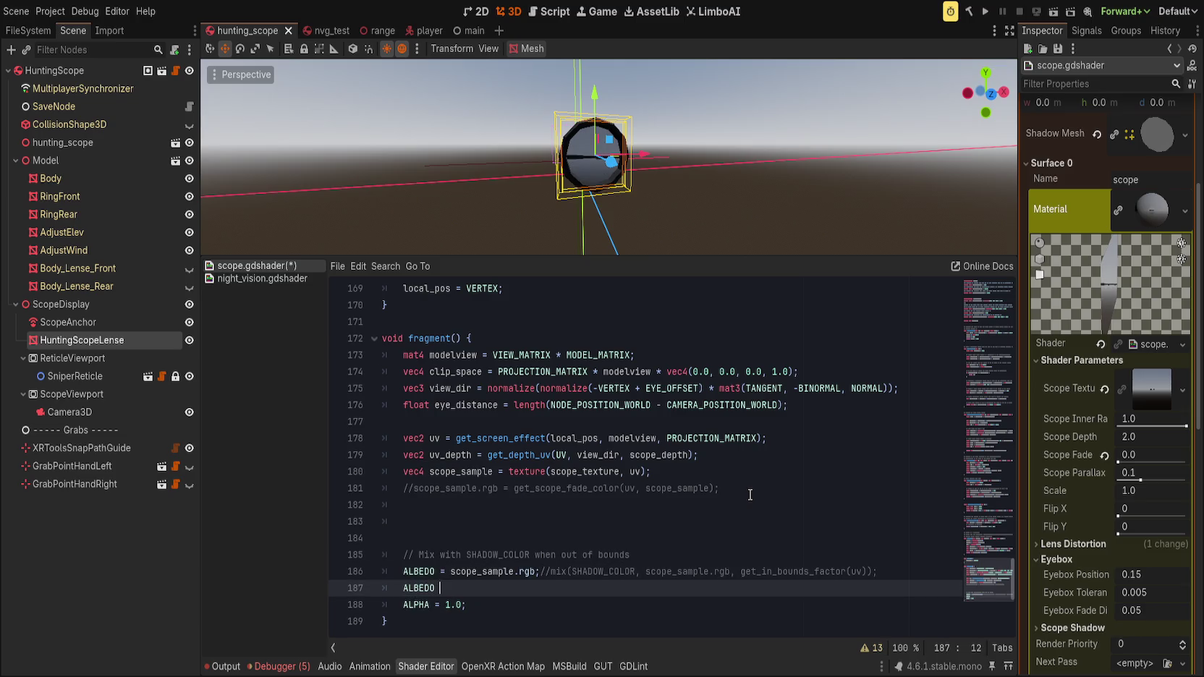
pyautogui.write('= mask_circle(uv_depth, scope_sample.rgb, vec3(0.5), scope_inner_radius, scope_fade_size);')
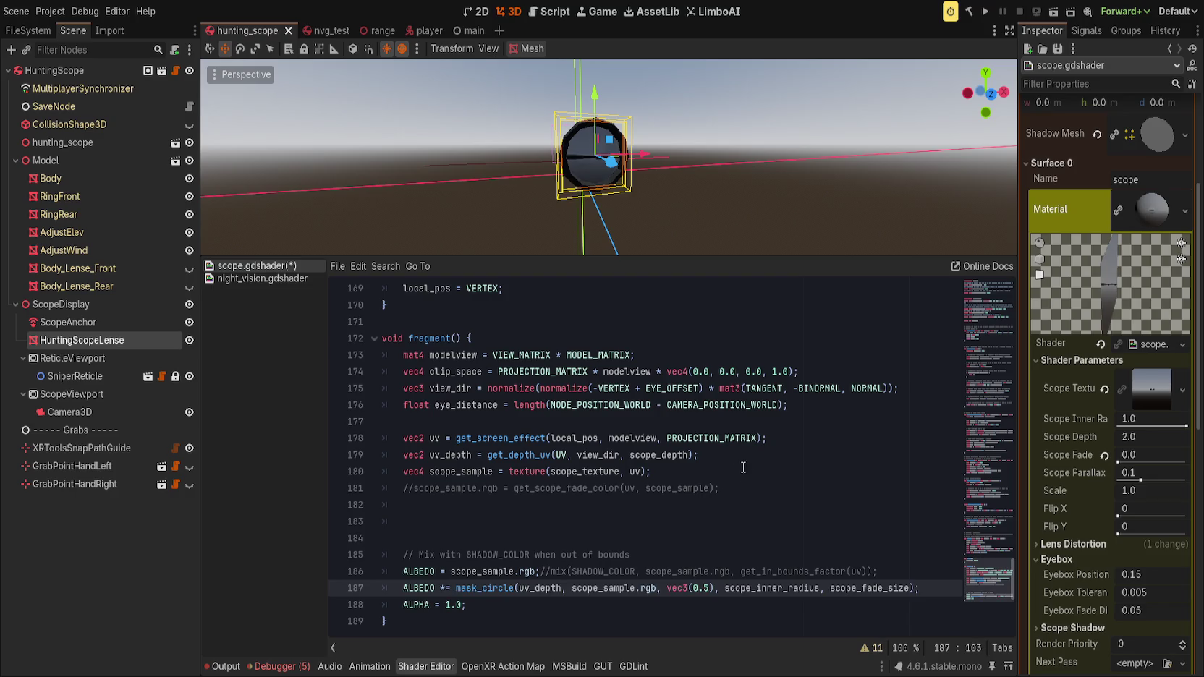
pyautogui.scroll(3)
# - Save the scope shader and locate its get_screen_effect call
pyautogui.scroll(3)
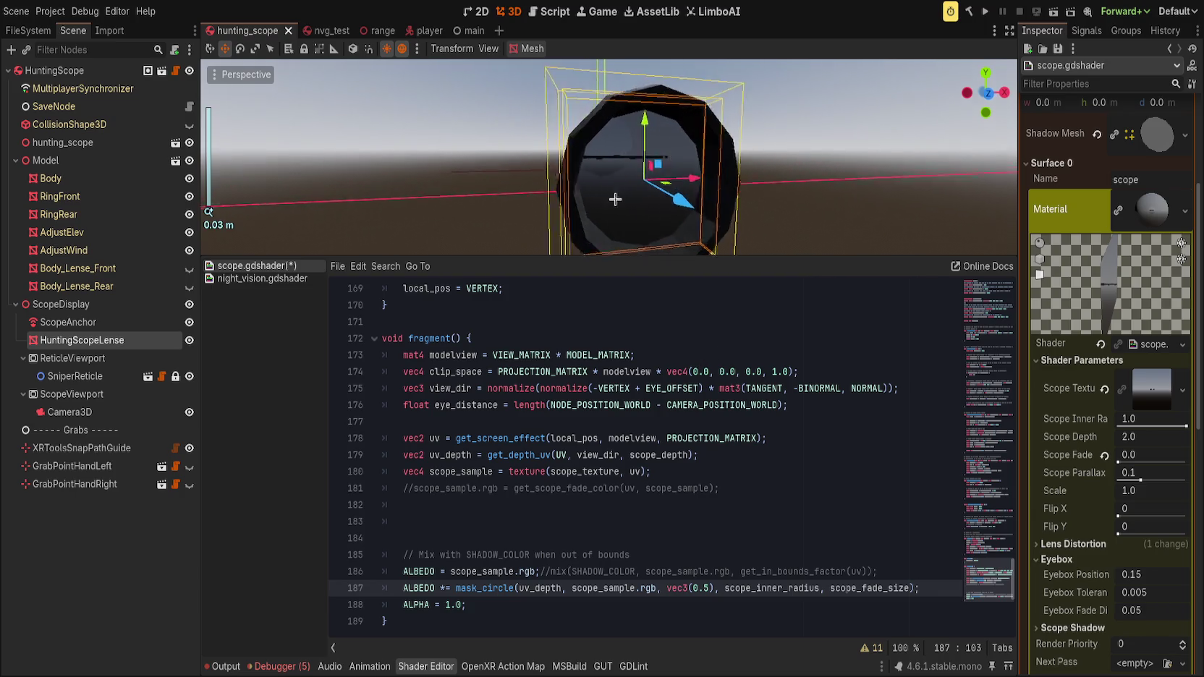
pyautogui.moveTo(615, 196); pyautogui.dragTo(608, 246)
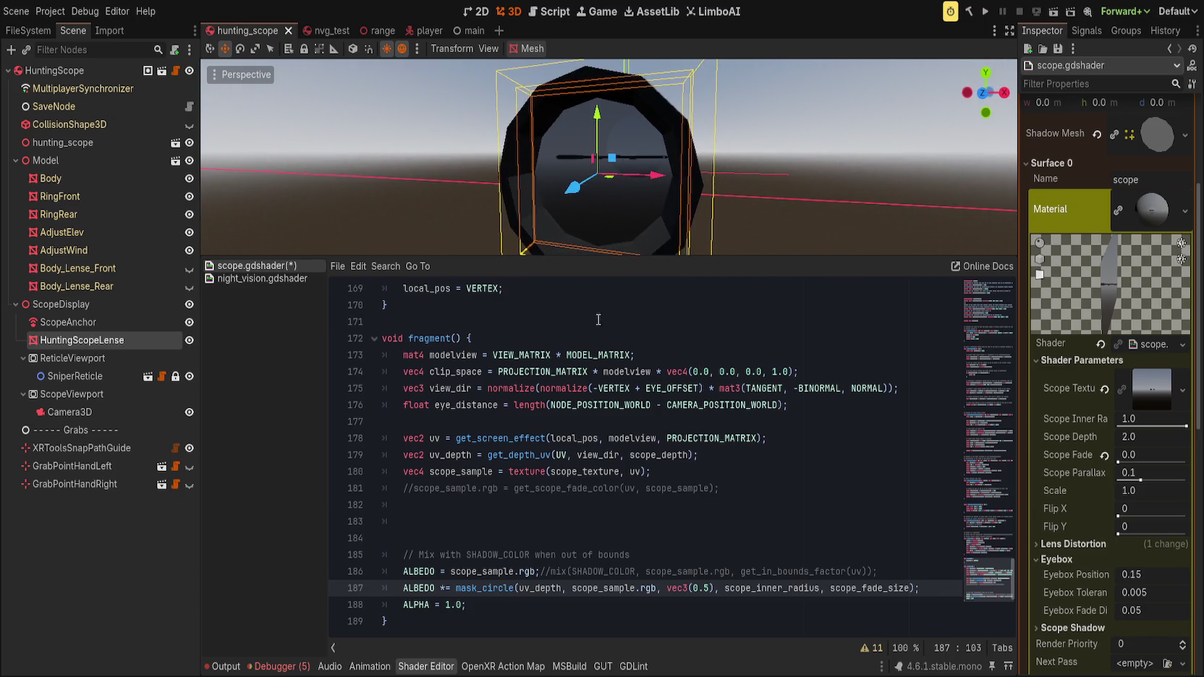
pyautogui.click(630, 372)
pyautogui.hotkey('ctrl', 's')
pyautogui.scroll(3)
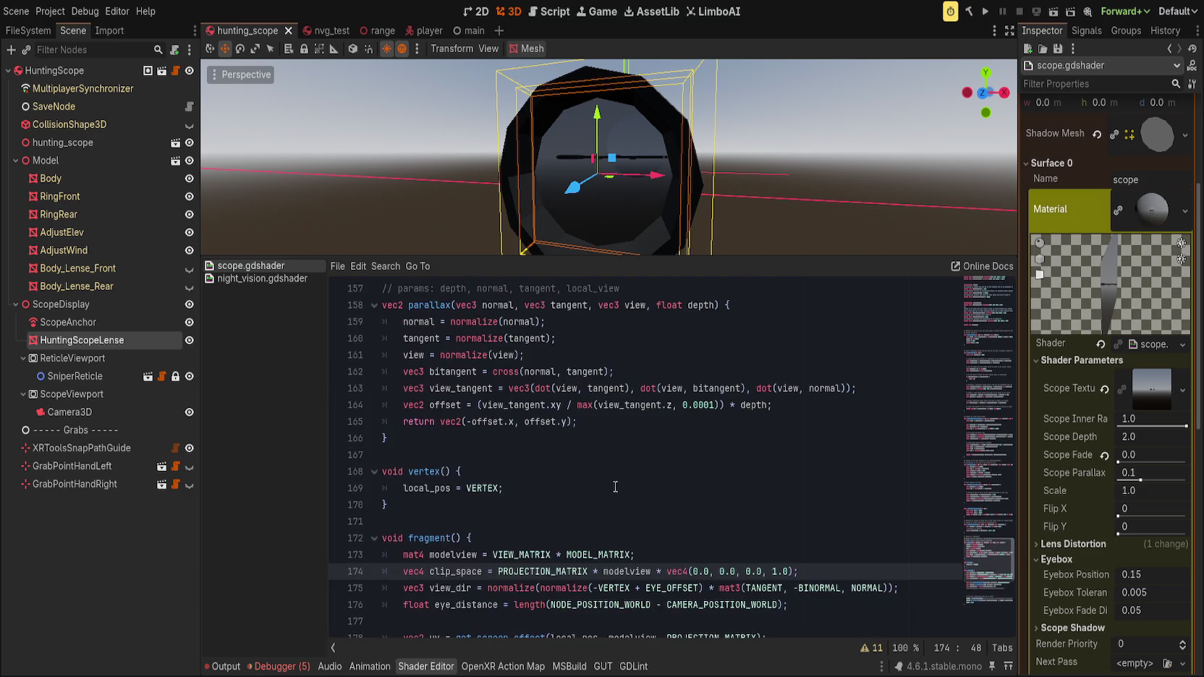
pyautogui.scroll(-3)
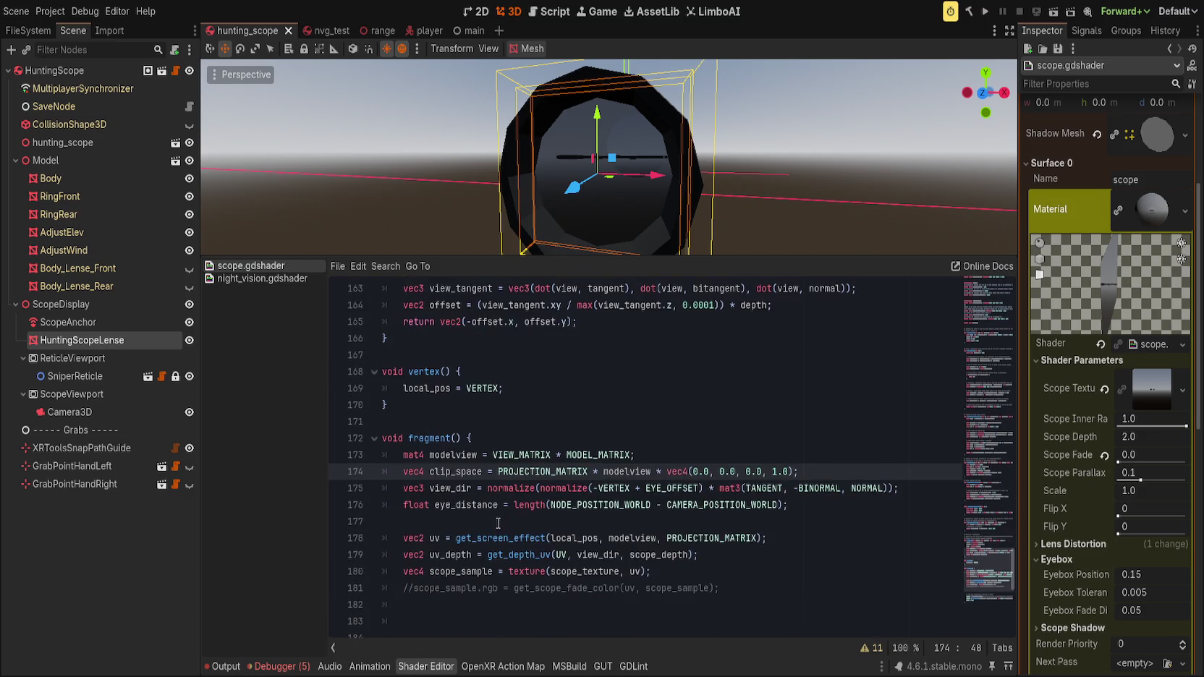
pyautogui.doubleClick(526, 545)
pyautogui.scroll(3)
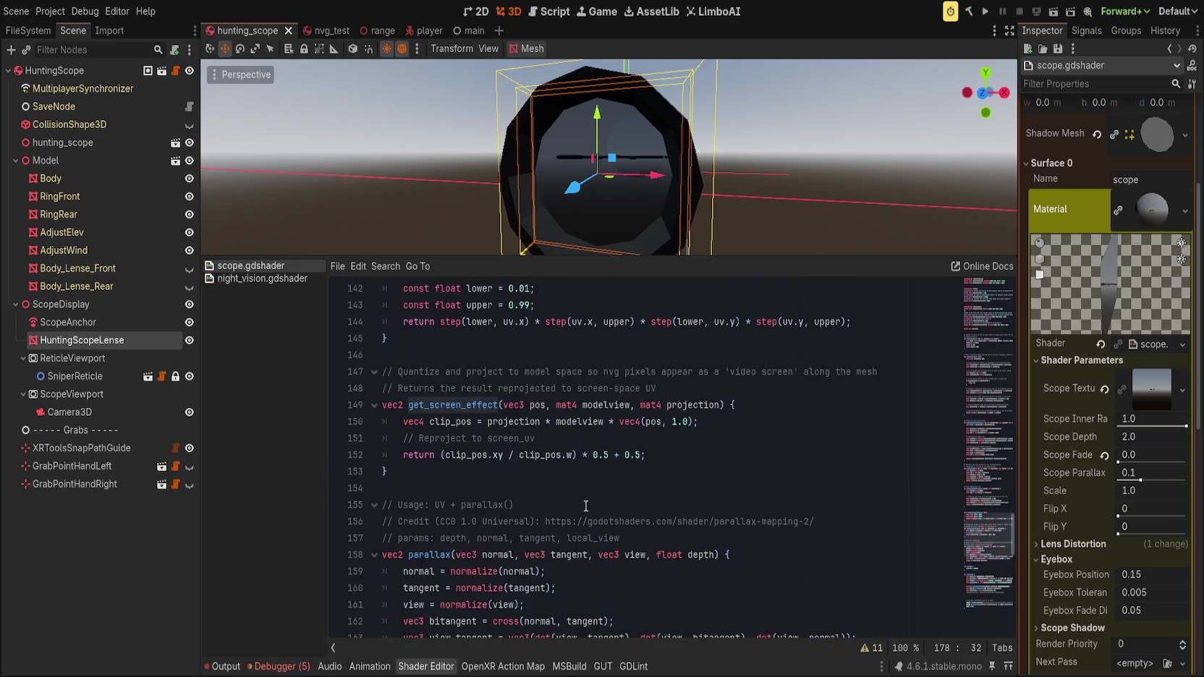
# - Inspect the night-vision shader's get_screen_pixelized function for reference
pyautogui.click(259, 281)
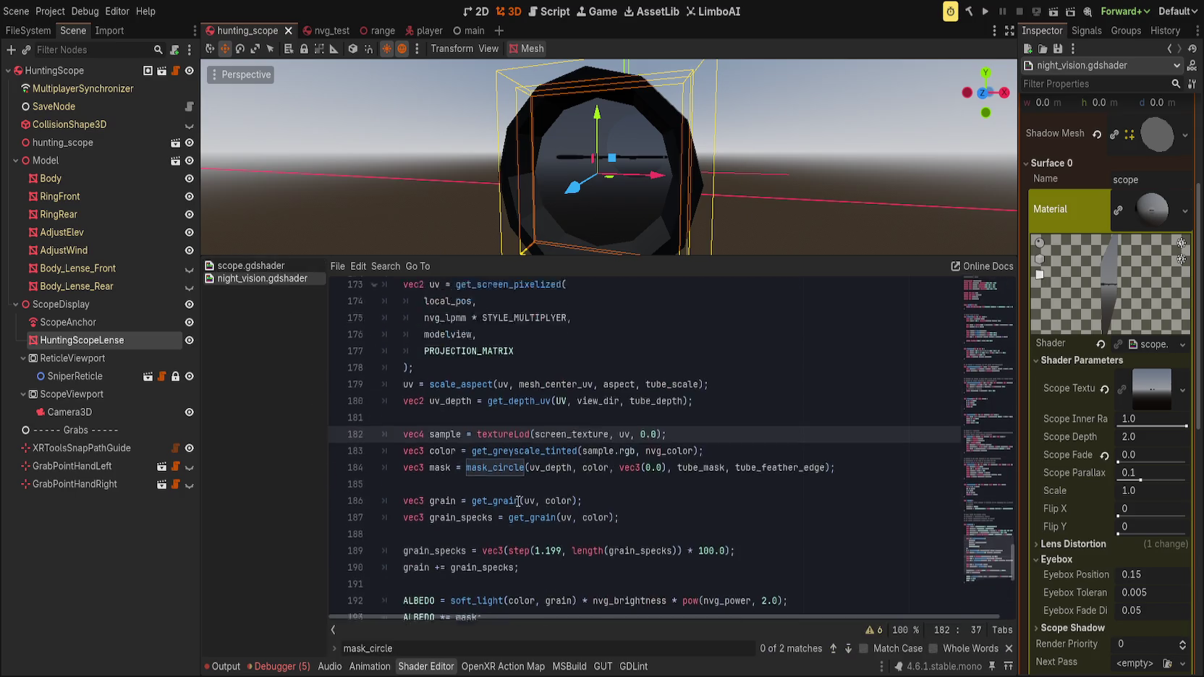
pyautogui.scroll(3)
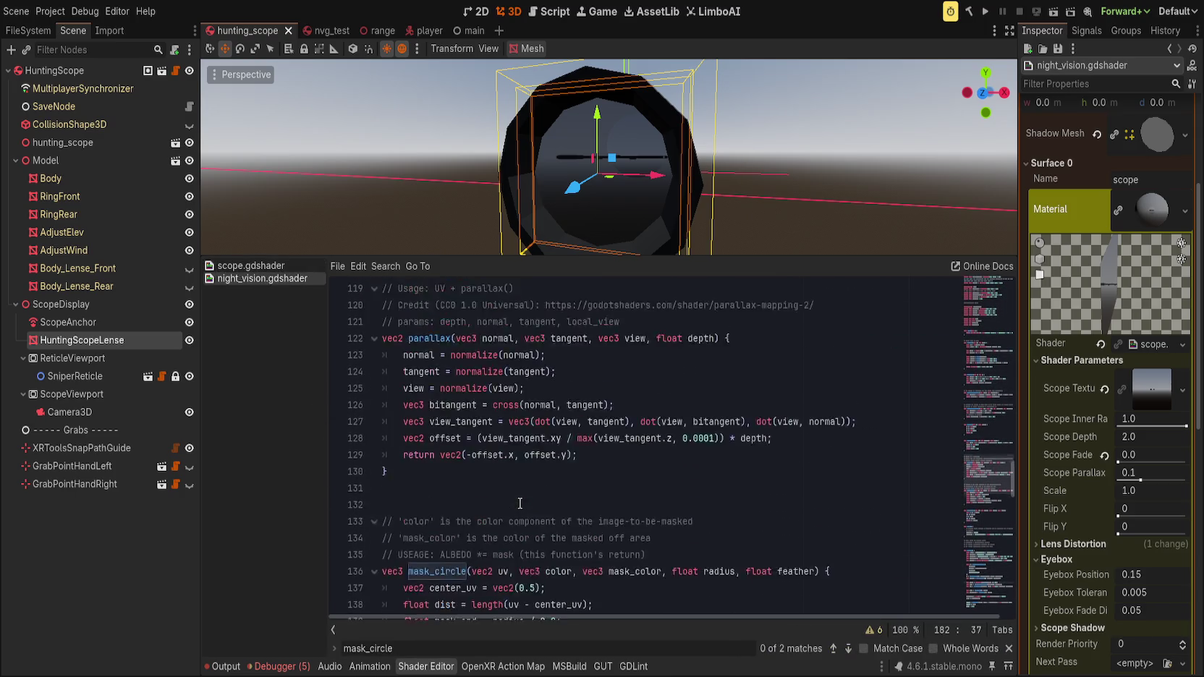
pyautogui.scroll(3)
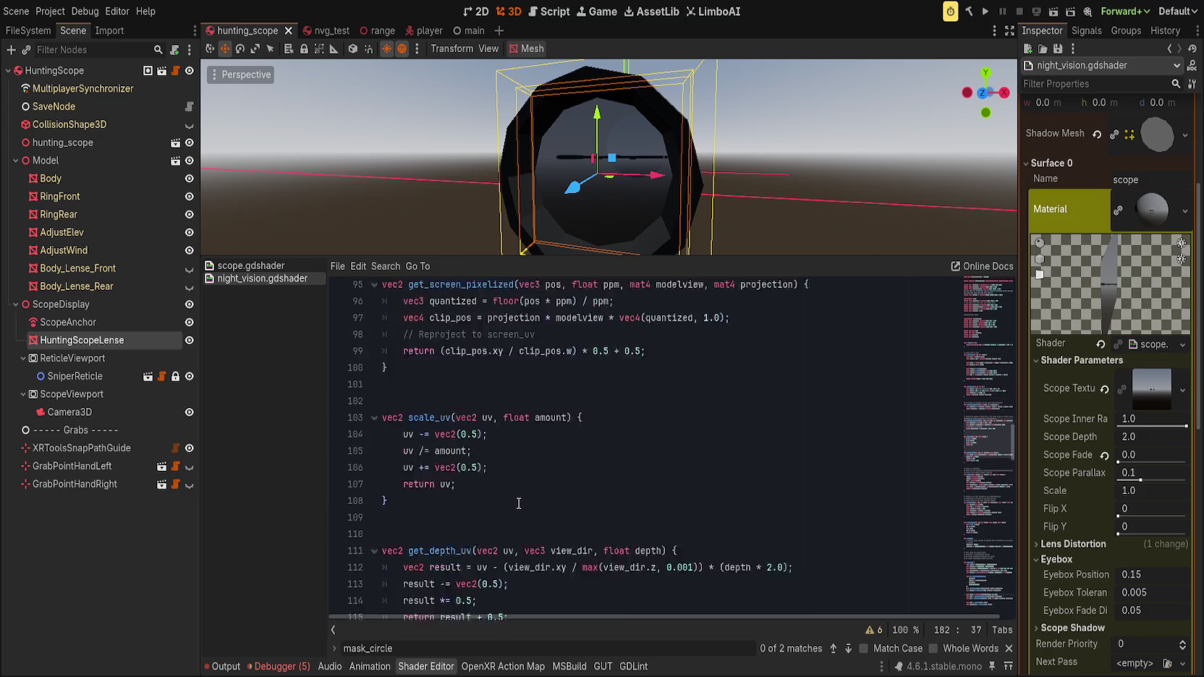
pyautogui.moveTo(438, 476); pyautogui.dragTo(379, 393)
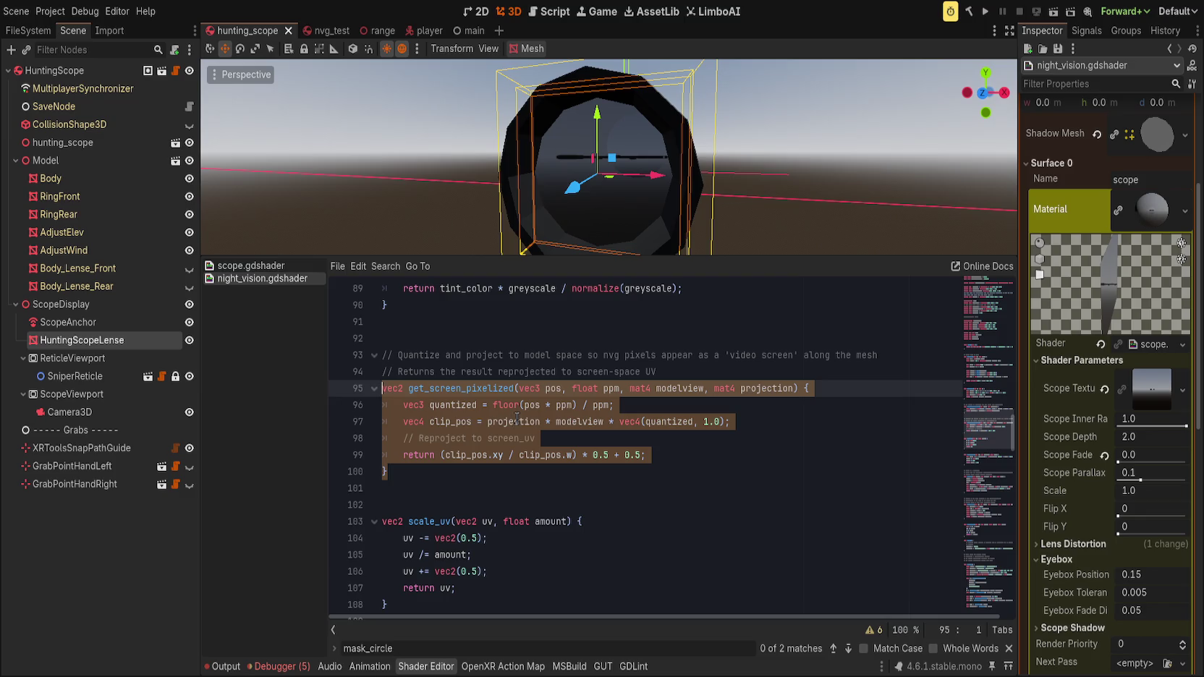
pyautogui.scroll(-3)
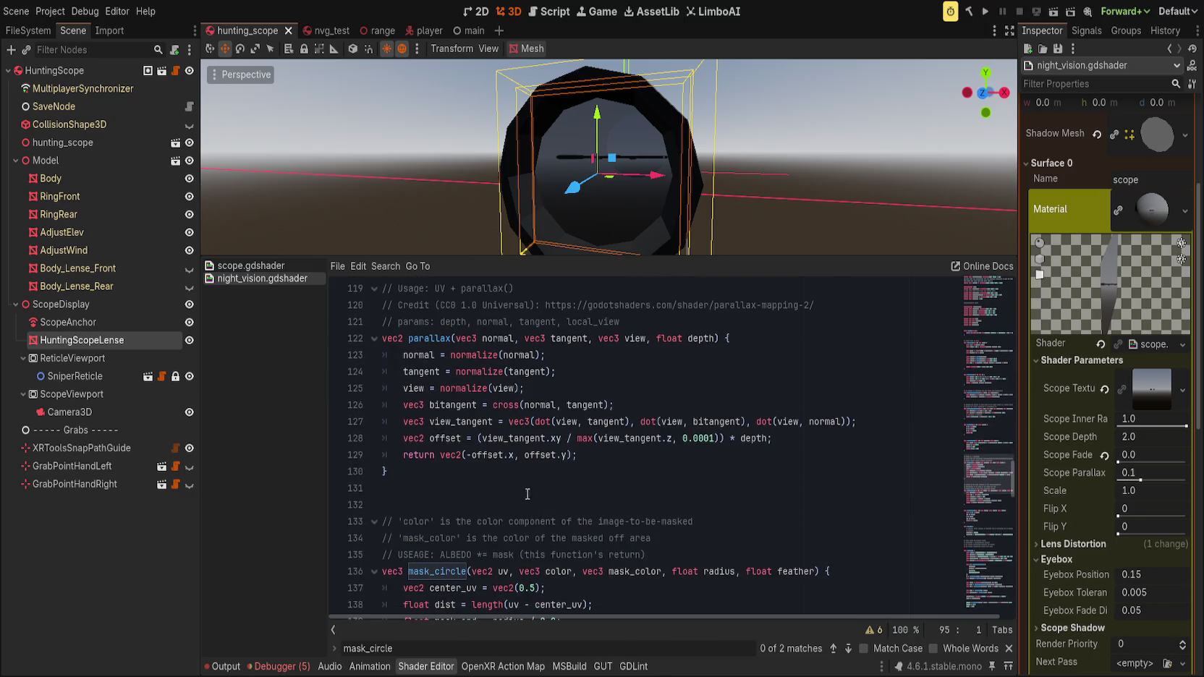
pyautogui.click(528, 495)
pyautogui.scroll(-3)
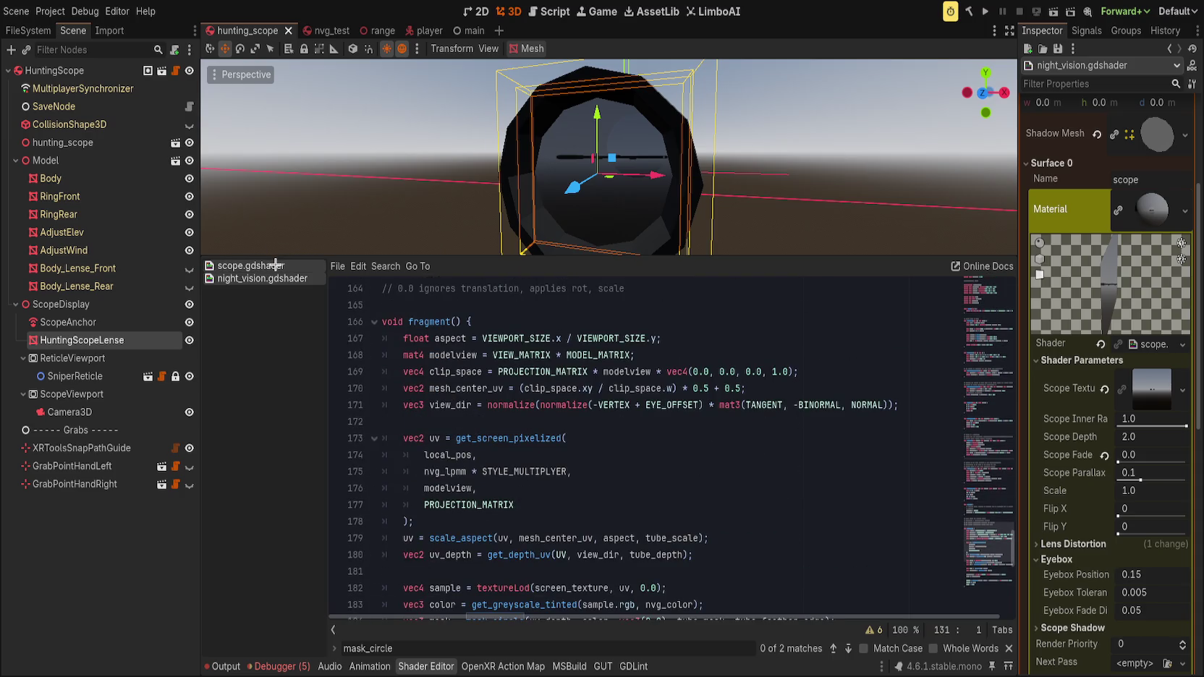
# - Compare the scope and night-vision shaders side by side, ending on night_vision.gdshader
pyautogui.click(271, 267)
pyautogui.scroll(-3)
pyautogui.scroll(-3)
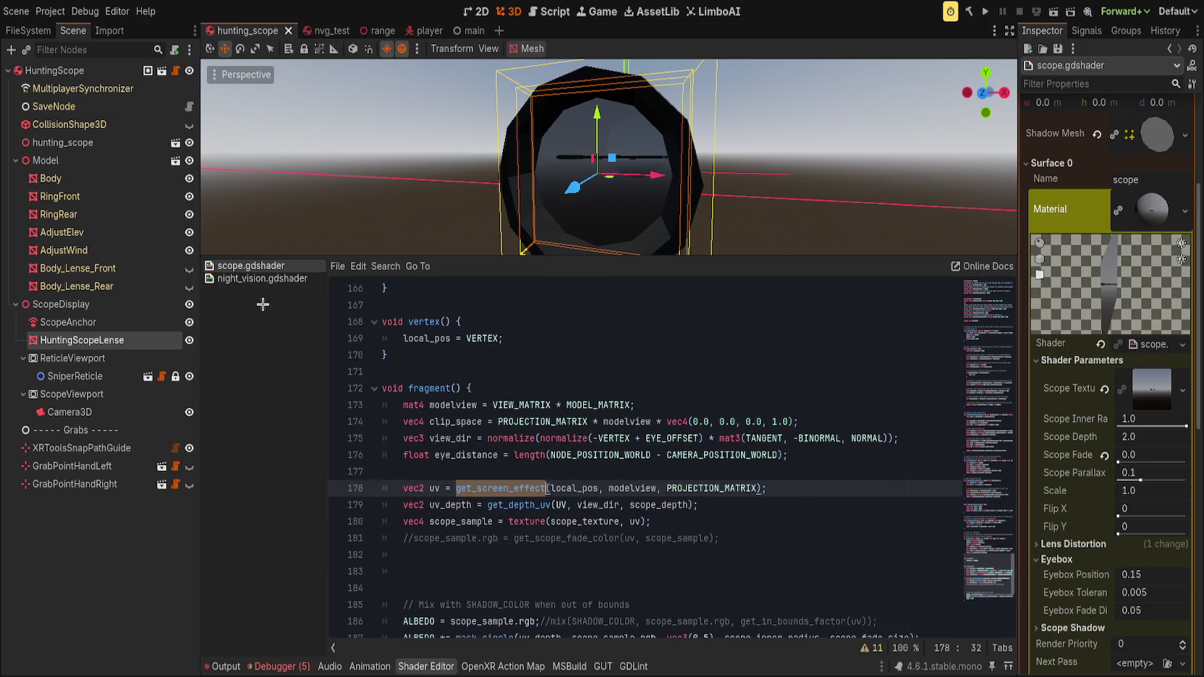
pyautogui.click(263, 279)
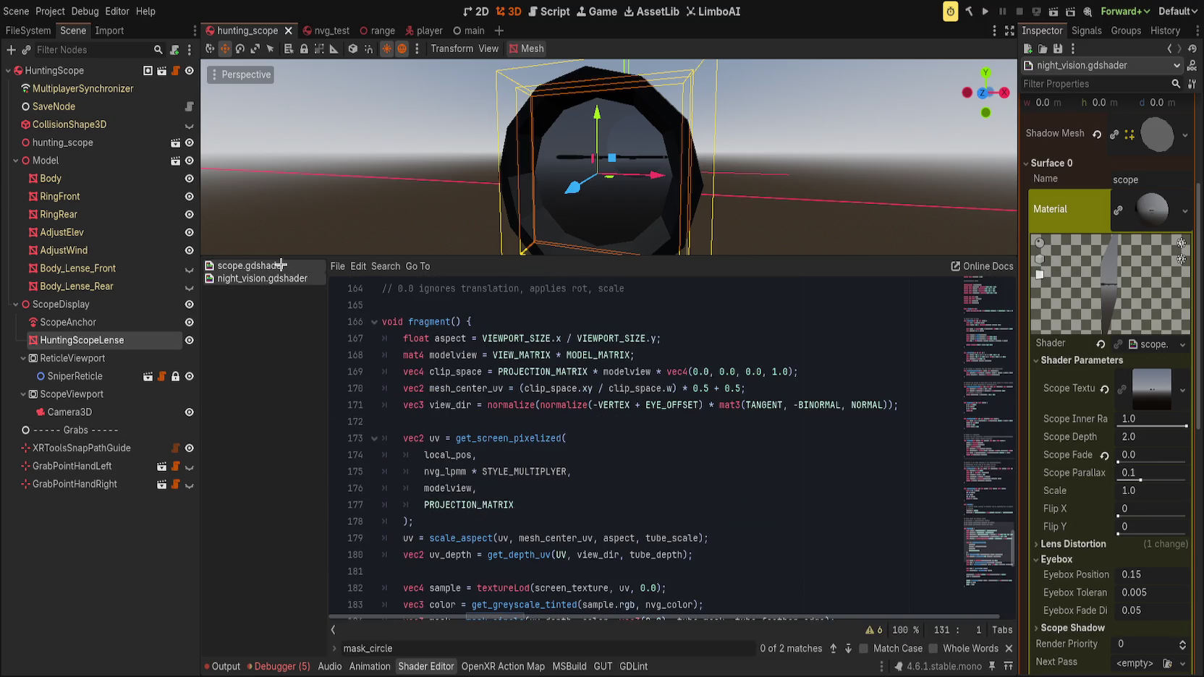
pyautogui.click(281, 265)
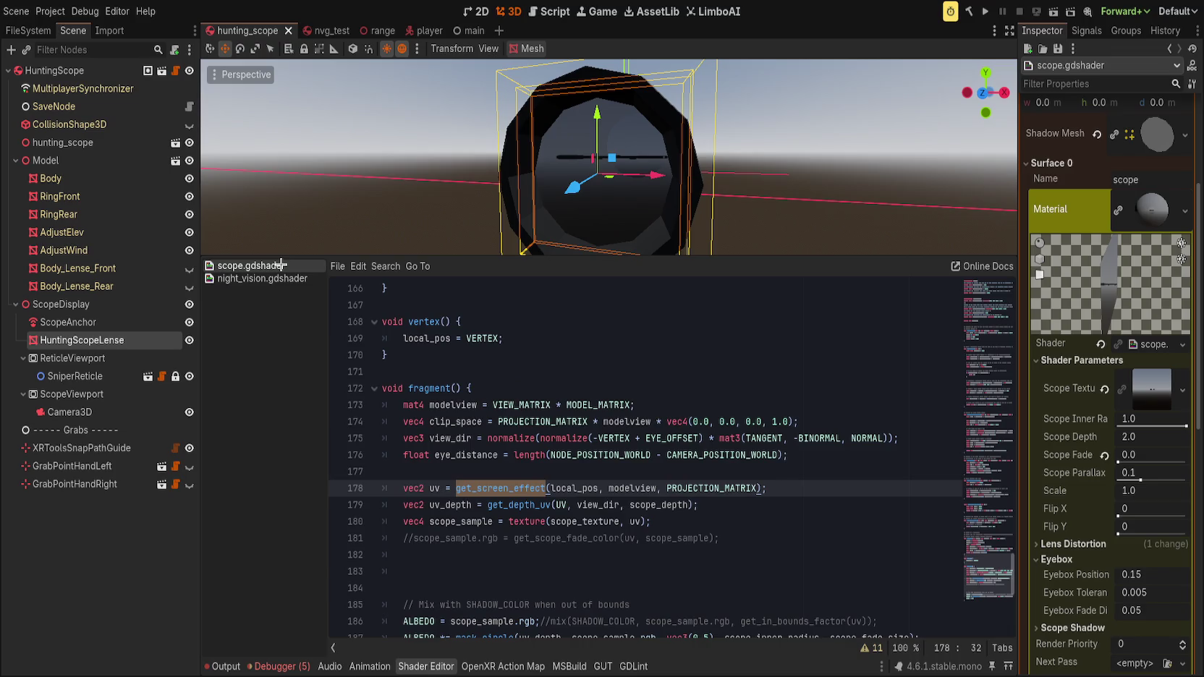
pyautogui.click(283, 279)
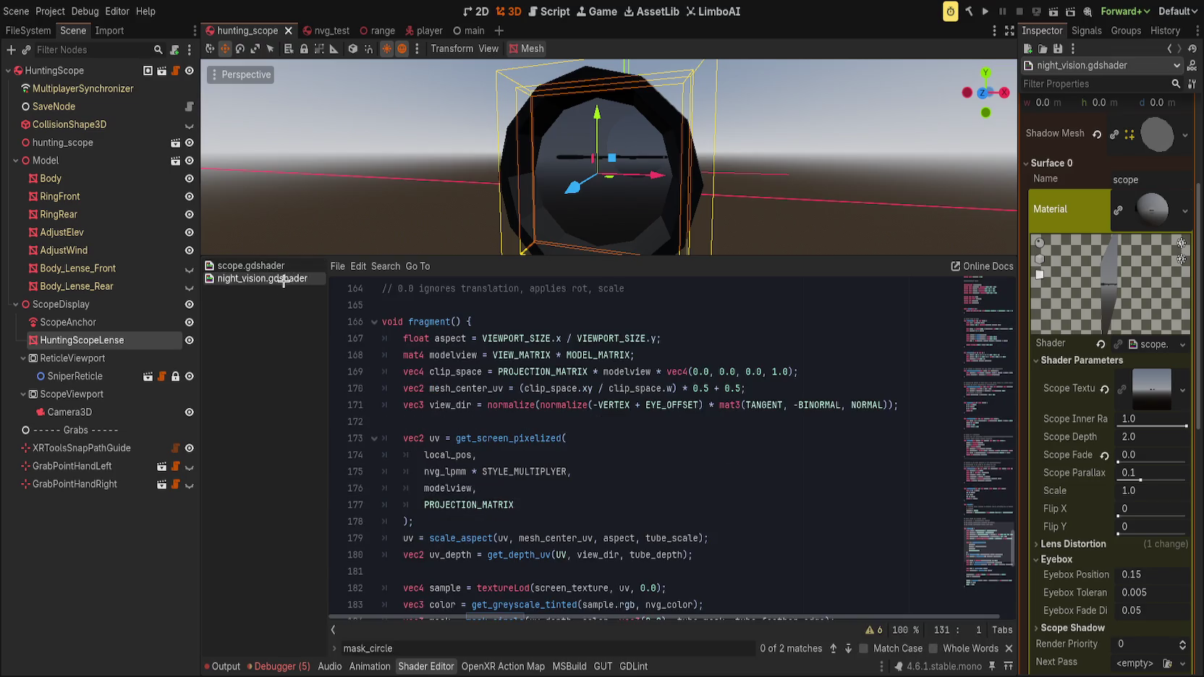
pyautogui.click(287, 265)
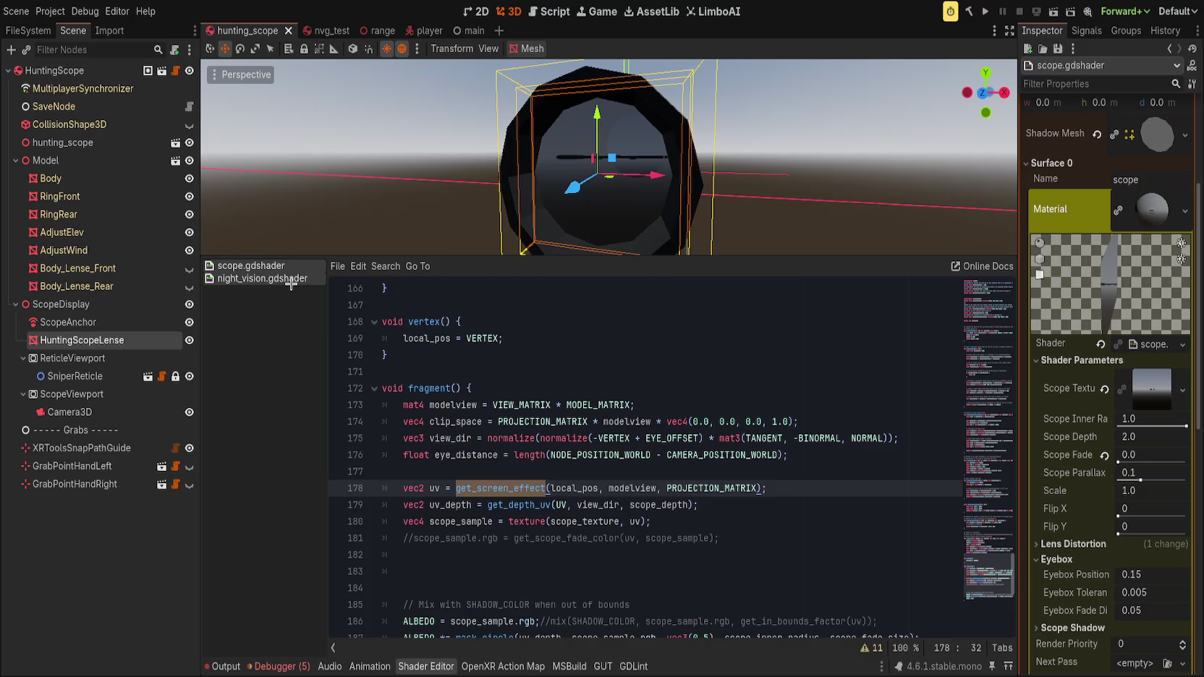
pyautogui.click(289, 281)
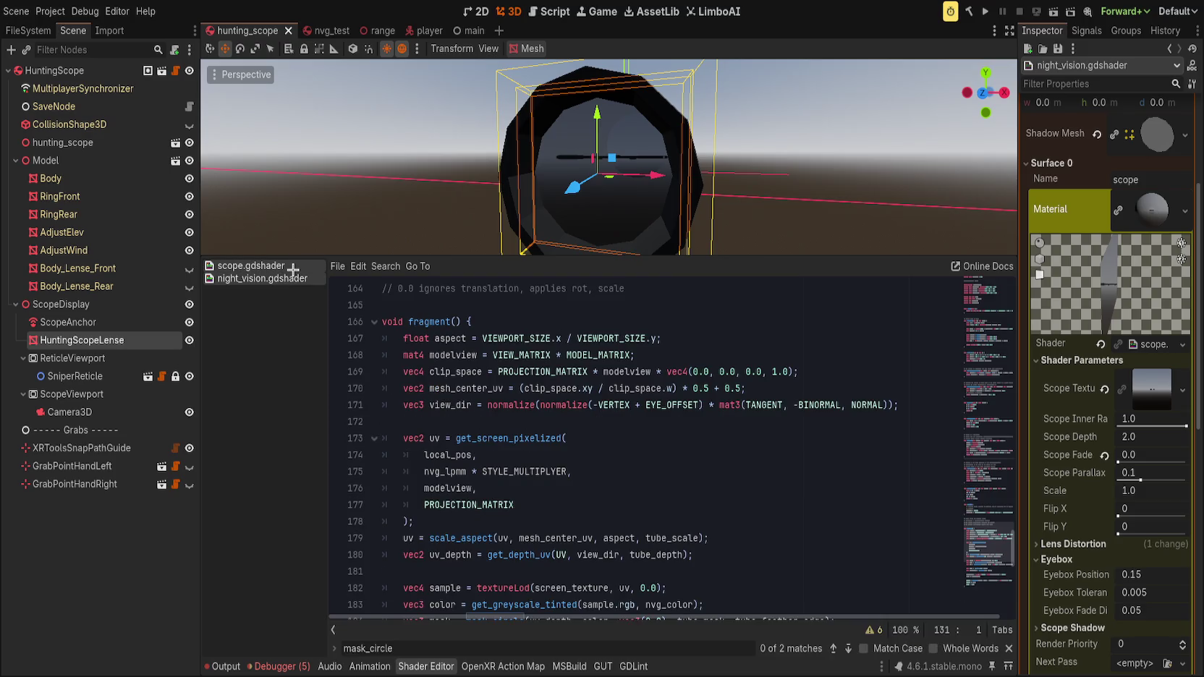
# - Trace mesh_center_uv's uses and select the whole scale_aspect function in night_vision.gdshader
pyautogui.doubleClick(464, 388)
pyautogui.scroll(-3)
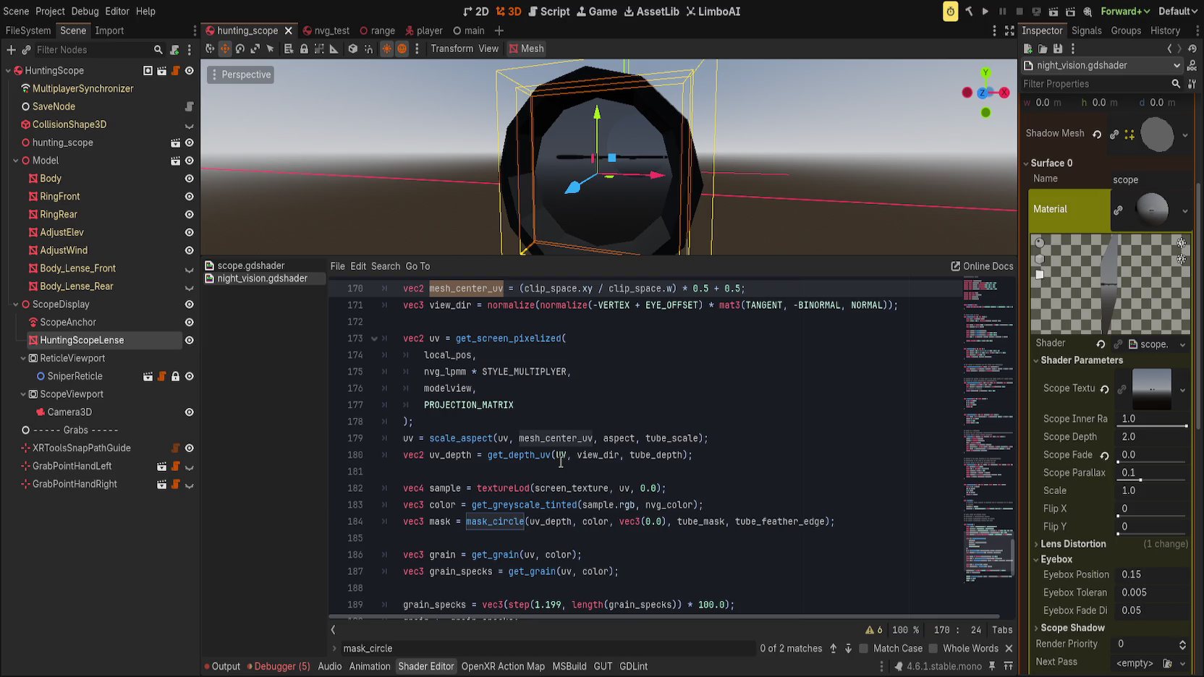
pyautogui.scroll(3)
pyautogui.scroll(3)
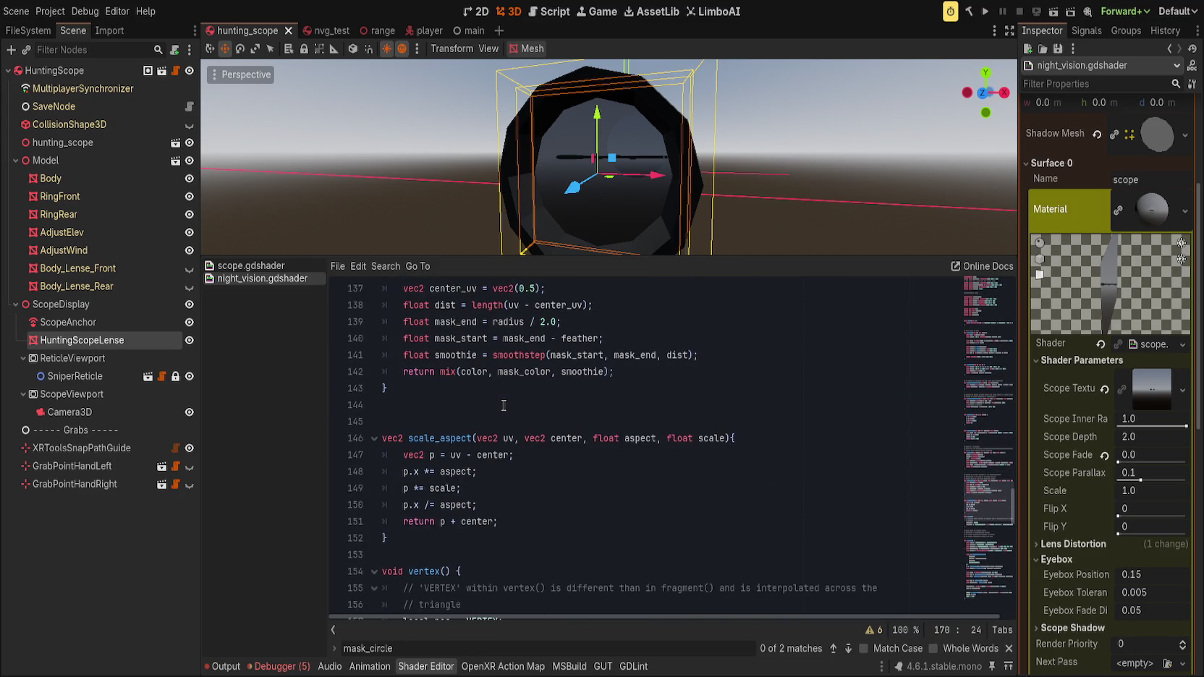
pyautogui.moveTo(389, 539); pyautogui.dragTo(390, 422)
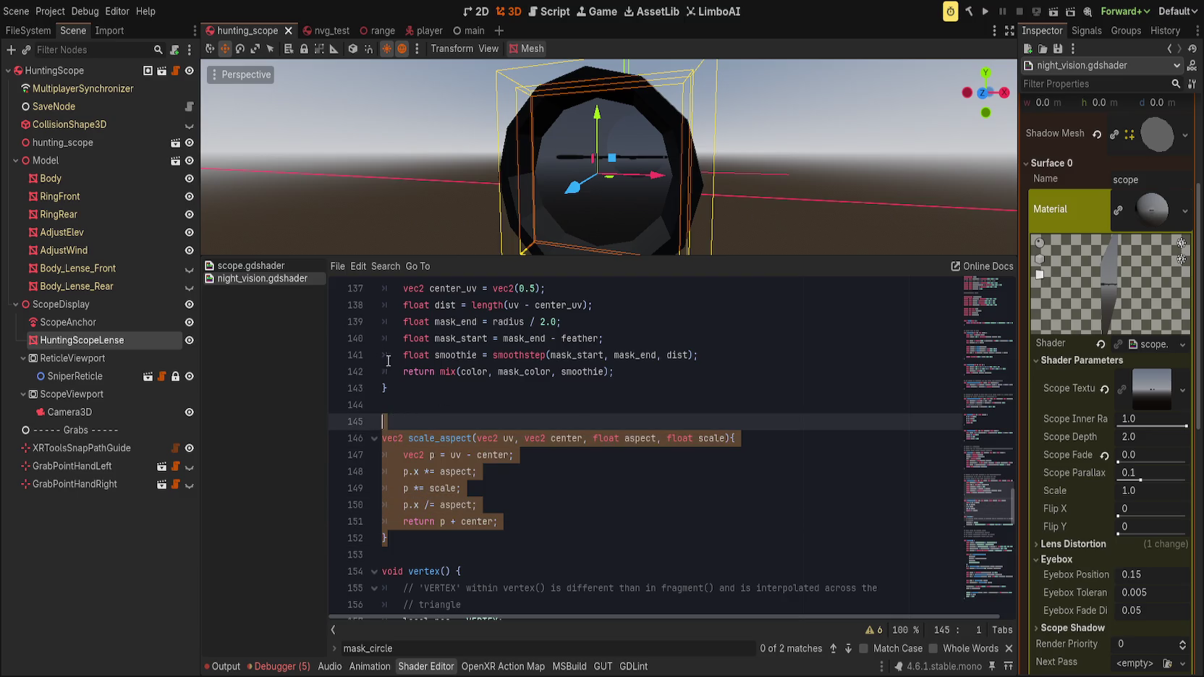
# - Paste the scale_aspect function into scope.gdshader right after the parallax function
pyautogui.click(253, 266)
pyautogui.scroll(3)
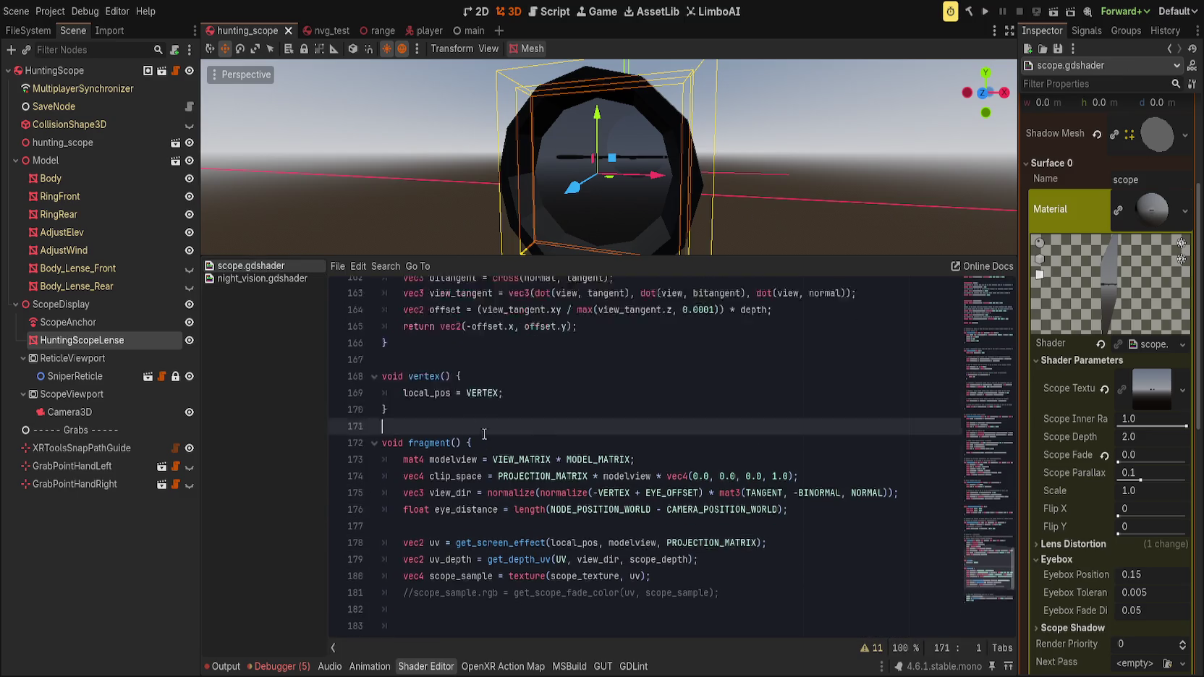
pyautogui.click(482, 489)
pyautogui.press('Return')
pyautogui.press('Return')
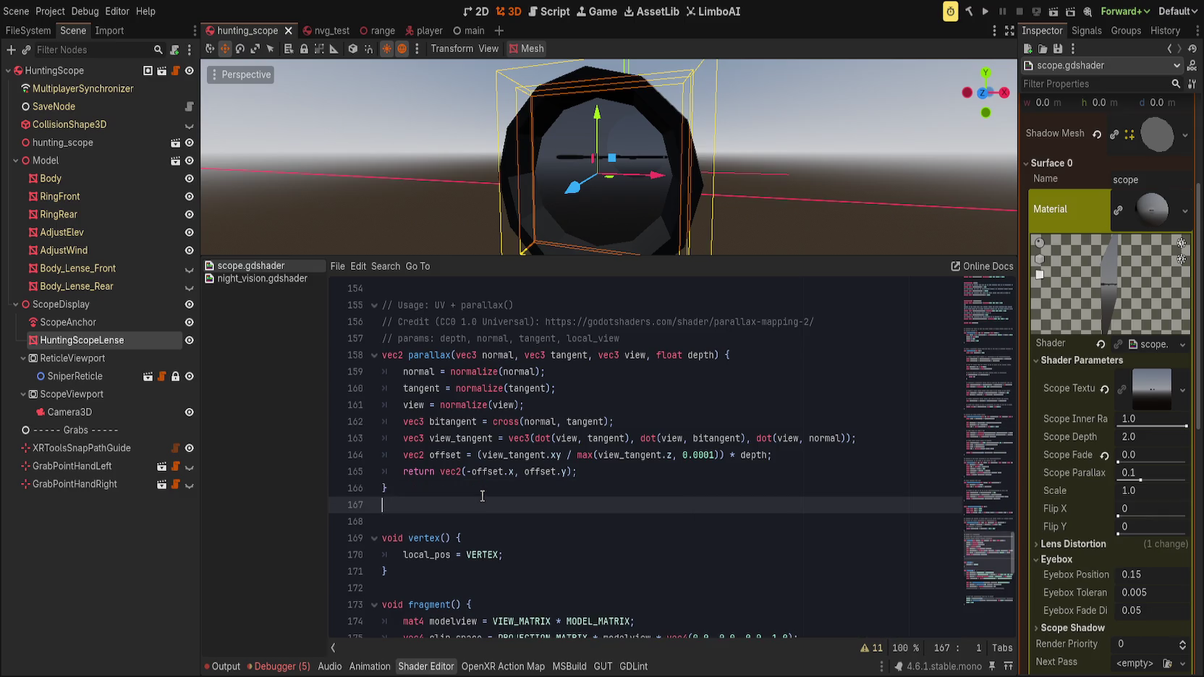
pyautogui.write('vec2 scale_aspect(vec2 uv, vec2 center, float aspect, float scale){ \tvec2 p = uv - center; \tp.x *= aspect; \tp *= scale; \tp.x /= aspect; \treturn p + center; }')
pyautogui.scroll(-3)
pyautogui.scroll(-3)
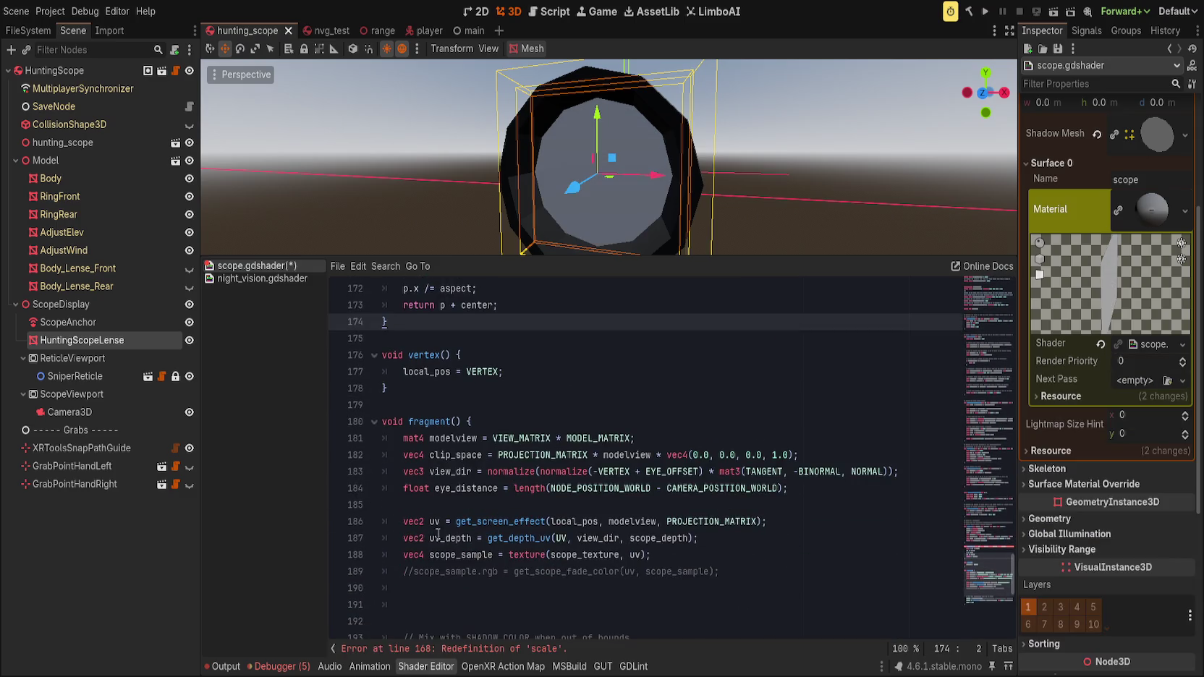
# - Add a 'uv = scale_aspect' line below the uv assignment, save, and inspect the line-168 redefinition error
pyautogui.click(782, 523)
pyautogui.press('Return')
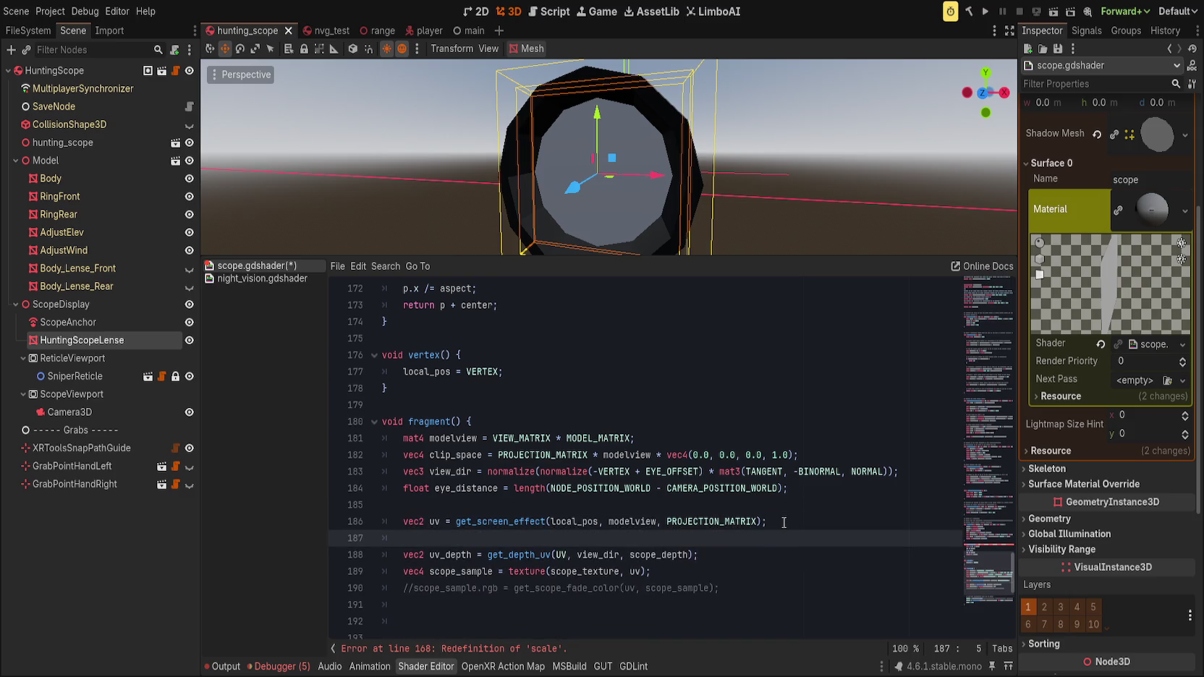
pyautogui.write('uv= ')
pyautogui.write('scale_')
pyautogui.write('aspect(uv,')
pyautogui.press('Escape')
pyautogui.hotkey('ctrl', 's')
pyautogui.click(461, 649)
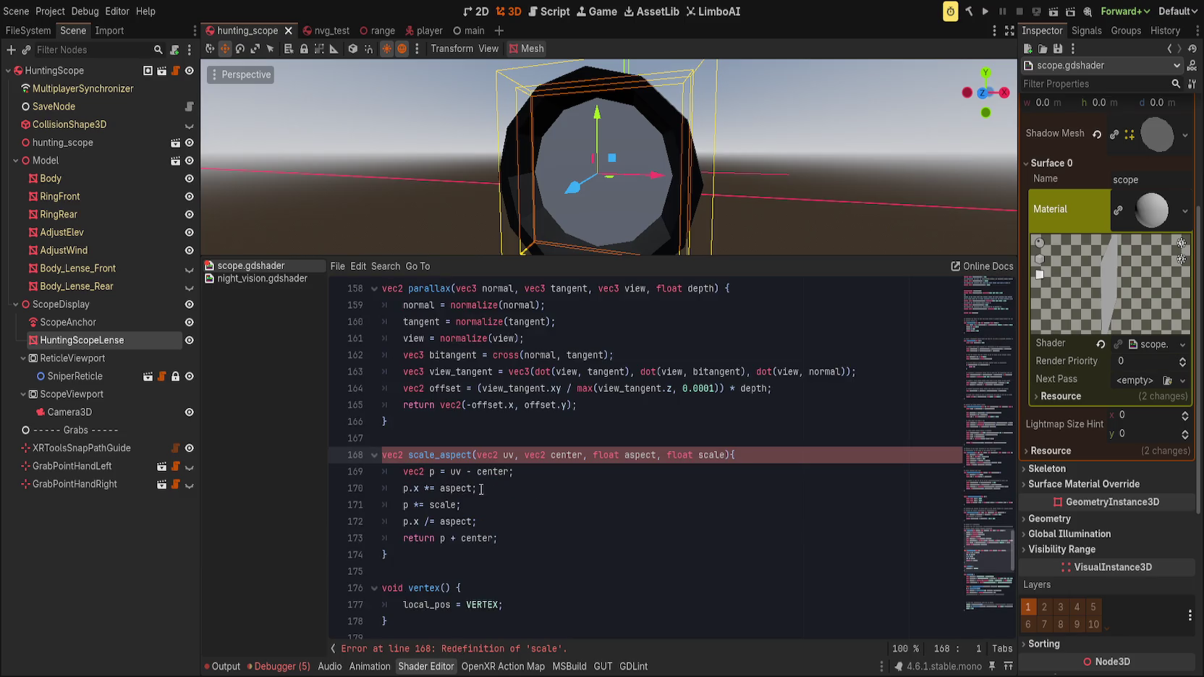
pyautogui.scroll(3)
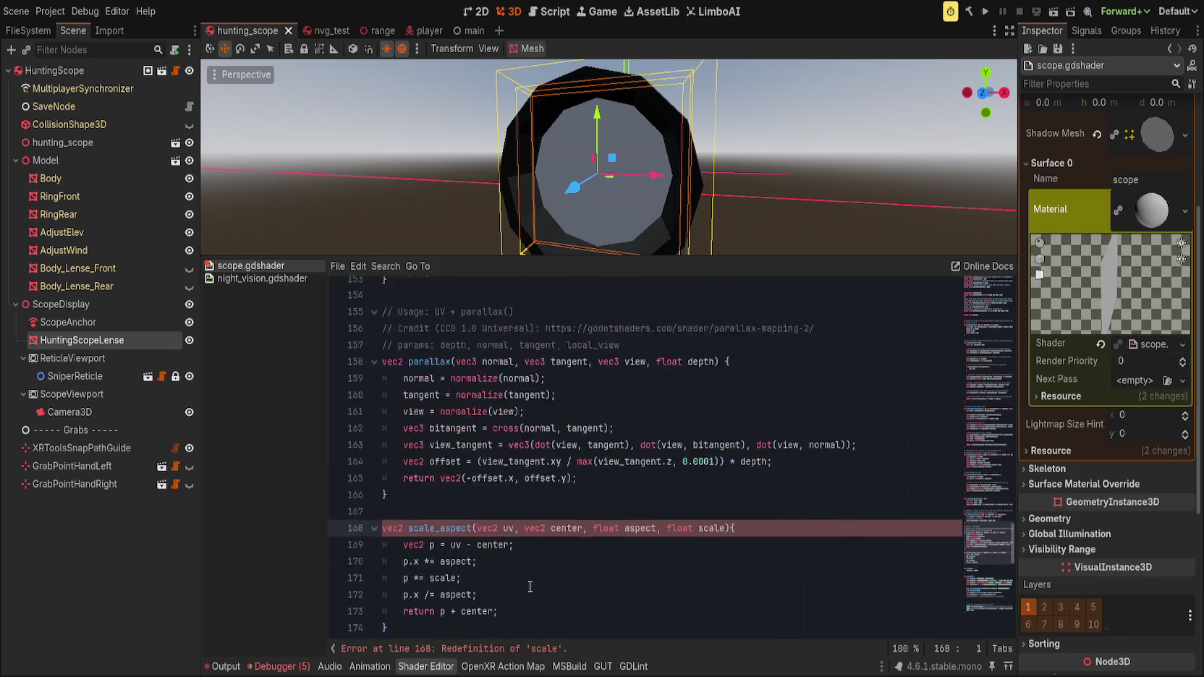
pyautogui.hotkey('ctrl', 'f')
# - Rename the scale uniform to scope_scale via case-sensitive replace-all, restoring scale_aspect's own parameter names
pyautogui.write('scale')
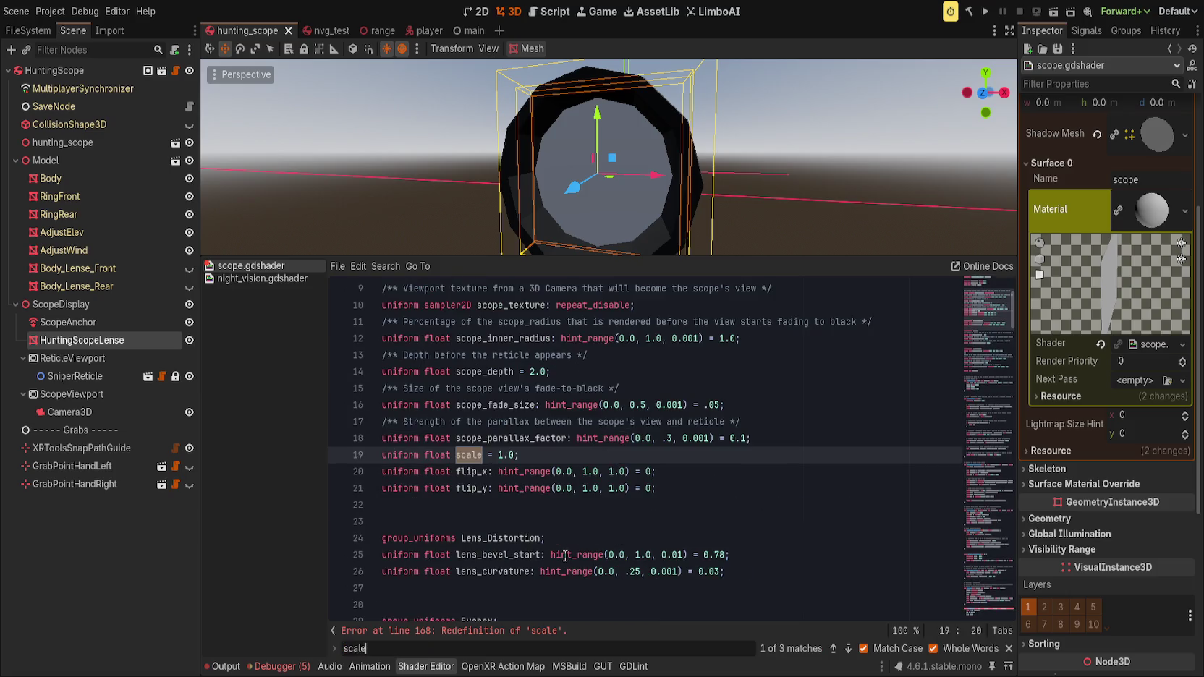
pyautogui.click(863, 648)
pyautogui.hotkey('ctrl', 'r')
pyautogui.write('scope_')
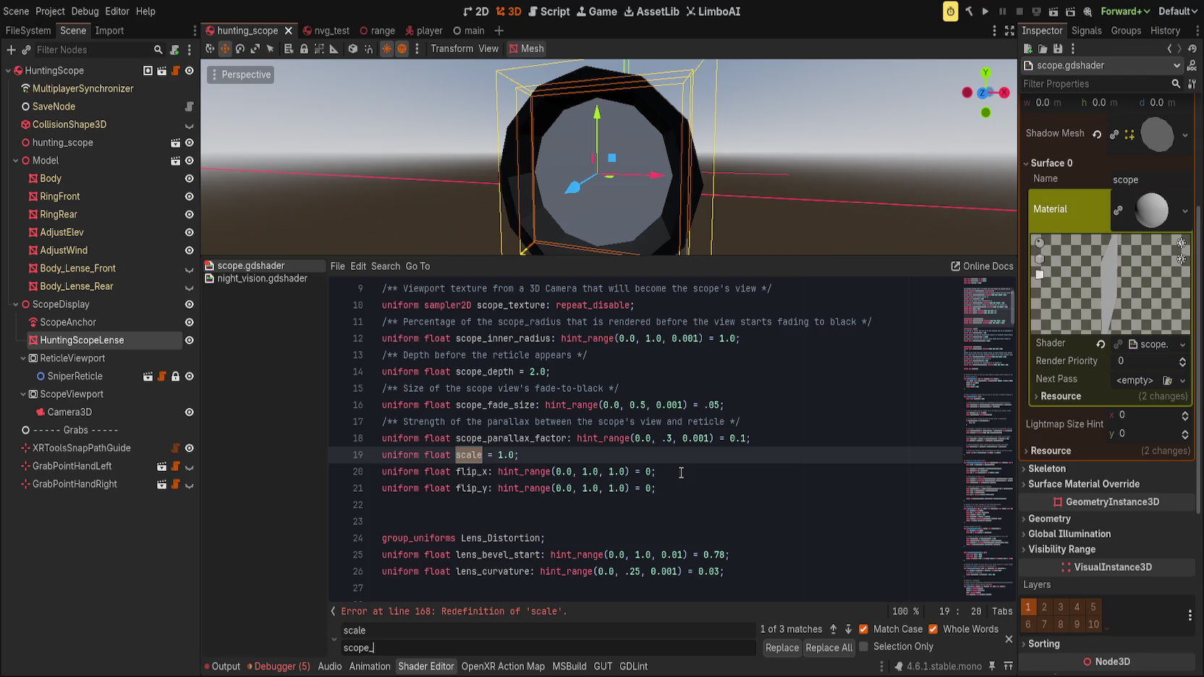
pyautogui.click(829, 648)
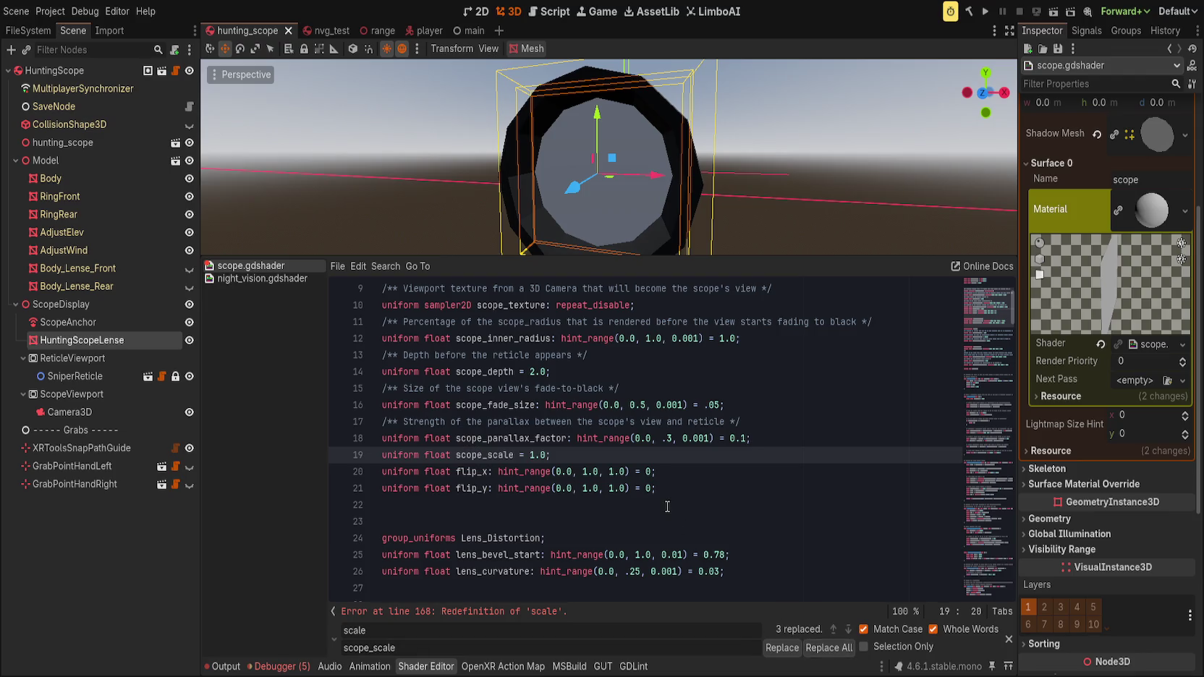
pyautogui.scroll(-3)
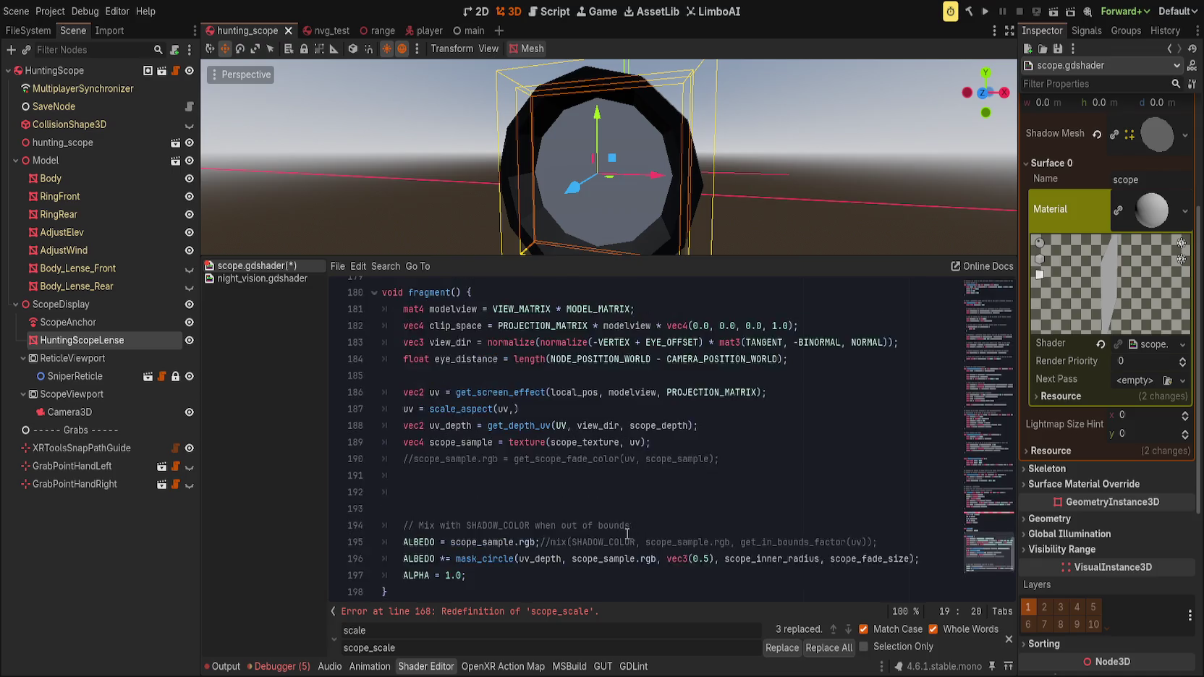
pyautogui.press('Escape')
pyautogui.doubleClick(726, 405)
pyautogui.write('s')
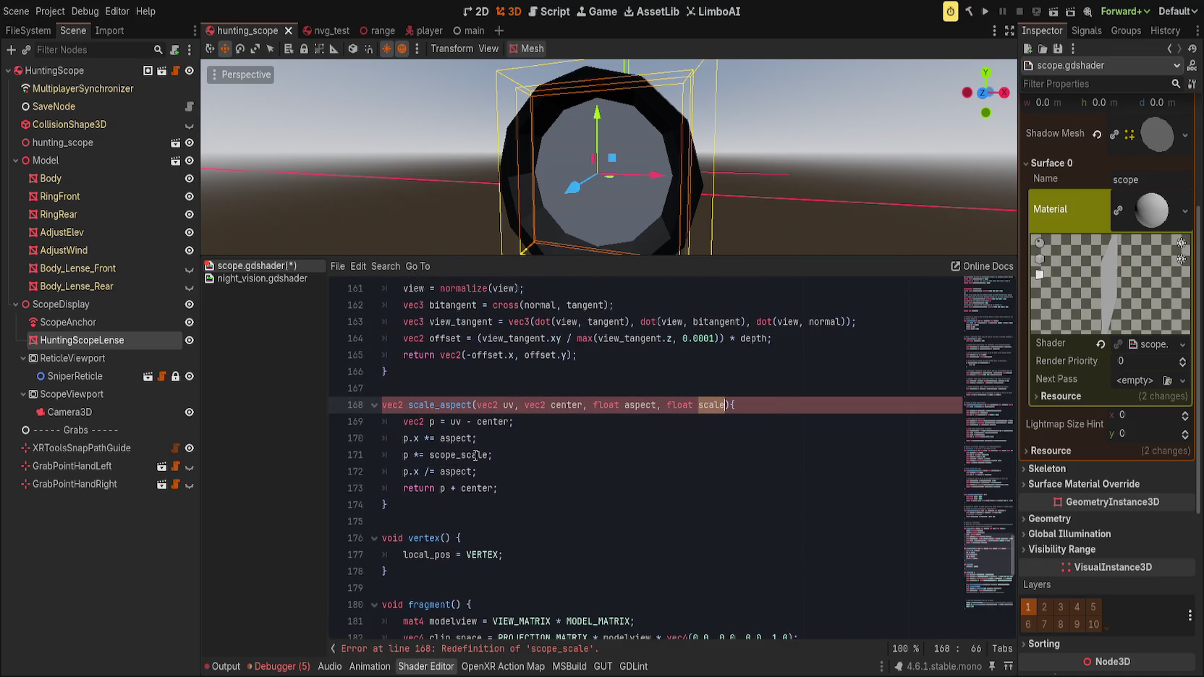
pyautogui.doubleClick(474, 454)
pyautogui.write('scale')
# - Check scale_aspect's parameter hints against how the night-vision shader calls it
pyautogui.scroll(-3)
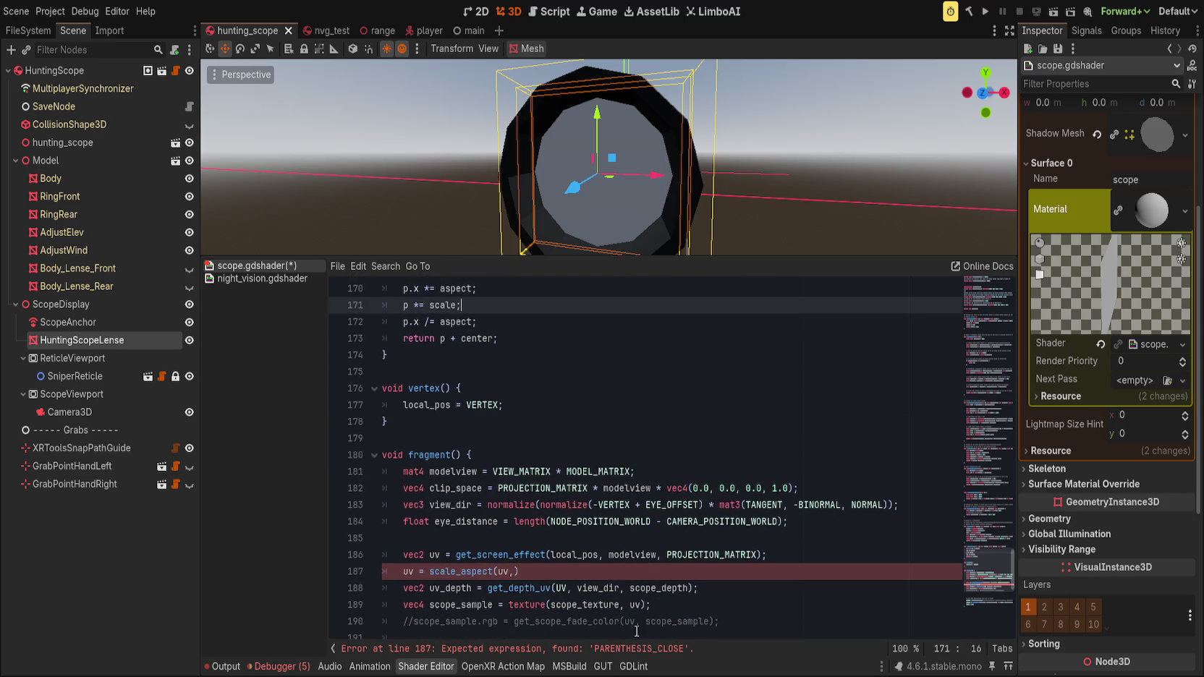
pyautogui.click(515, 571)
pyautogui.hotkey('ctrl', 'space')
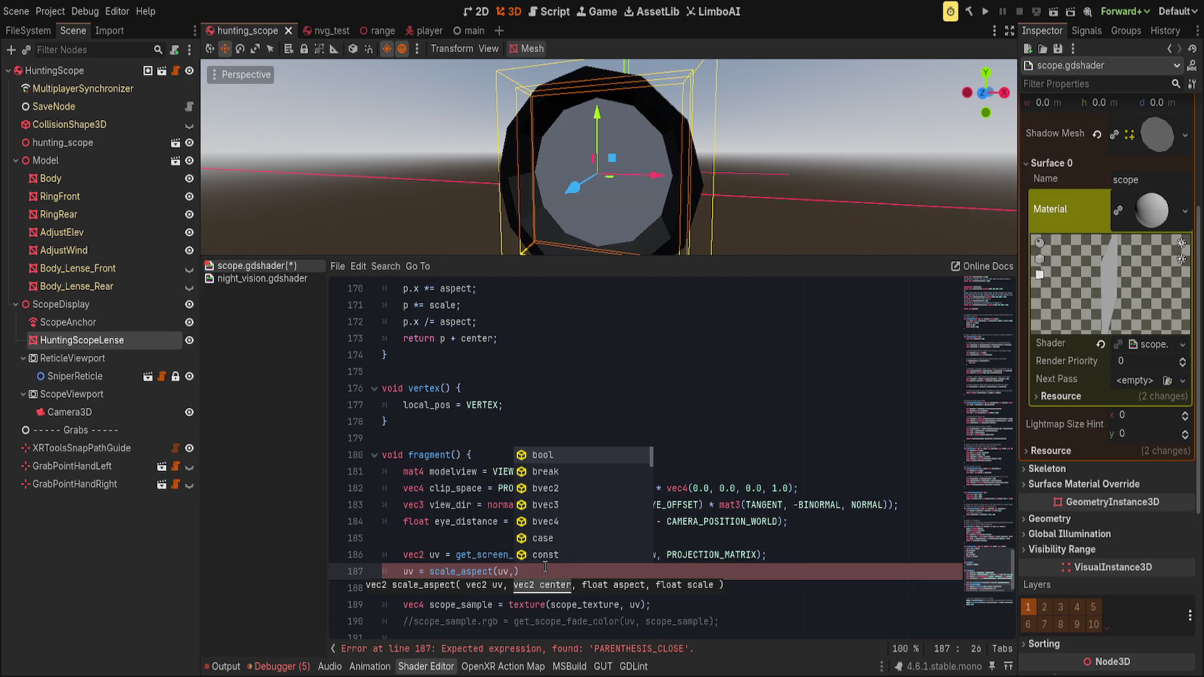
pyautogui.press('Escape')
pyautogui.click(245, 281)
pyautogui.scroll(3)
pyautogui.scroll(-3)
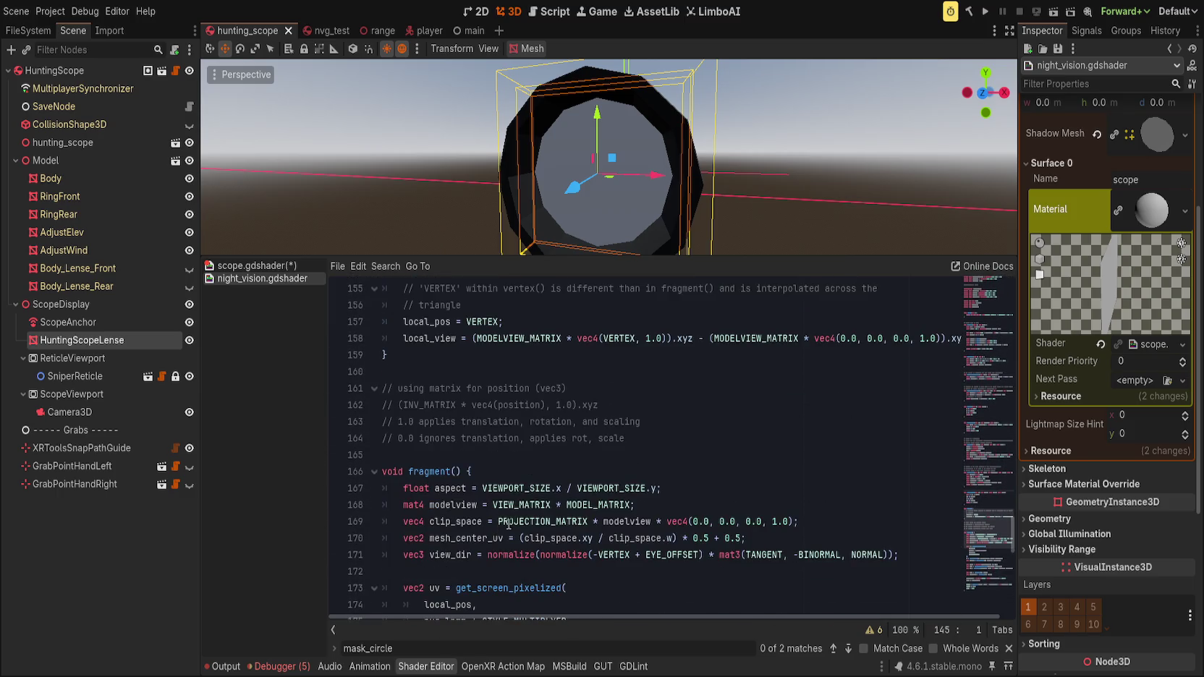
# - Move the mesh_center_uv line up above view_dir so it follows the clip_space line
pyautogui.click(568, 539)
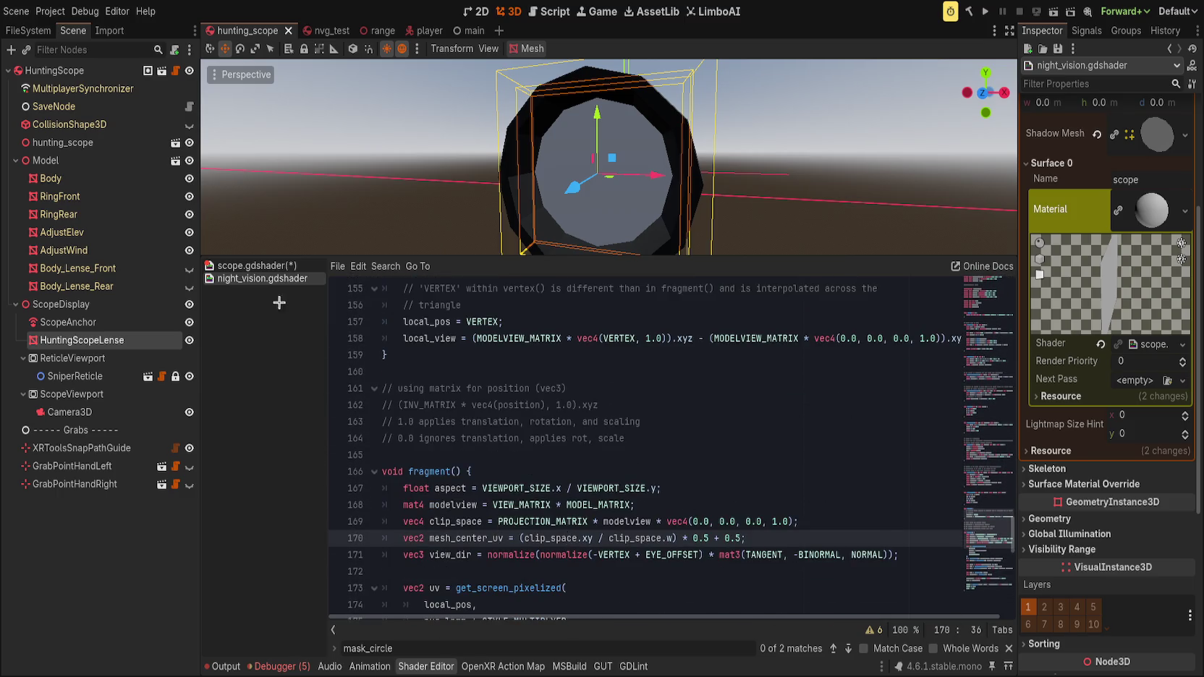
pyautogui.click(267, 266)
pyautogui.click(480, 534)
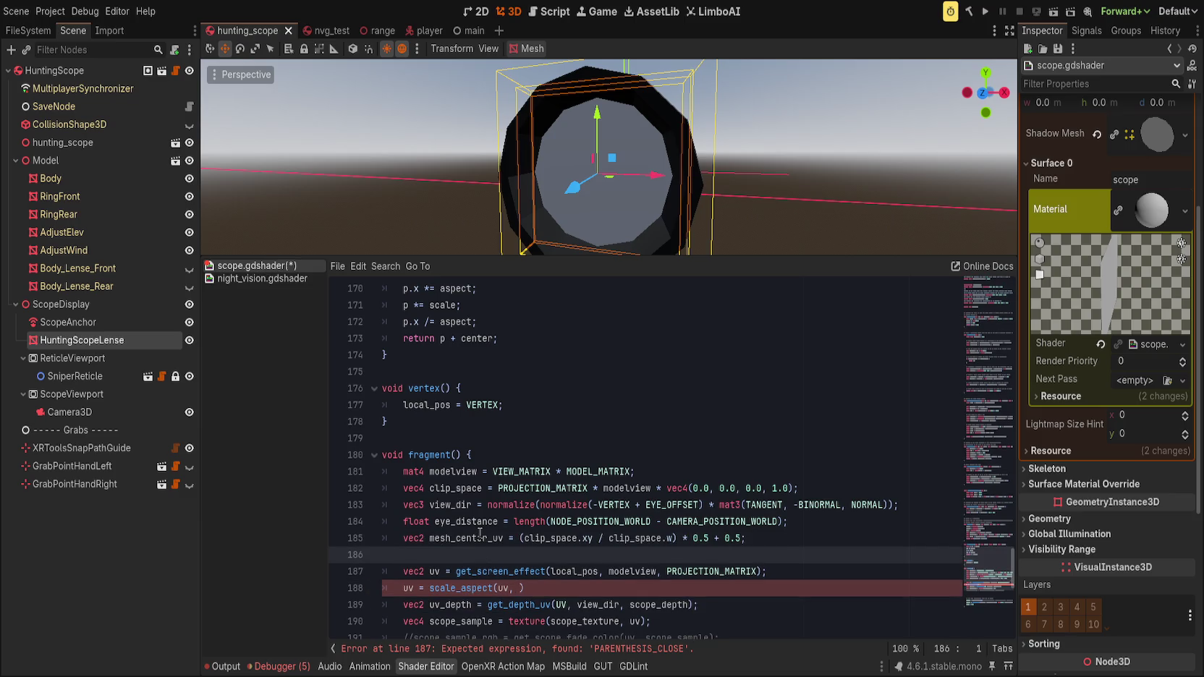
pyautogui.press('Up')
pyautogui.hotkey('alt', 'Up')
pyautogui.hotkey('alt', 'Up')
pyautogui.press('Down')
pyautogui.hotkey('alt', 'Down')
pyautogui.hotkey('alt', 'Up')
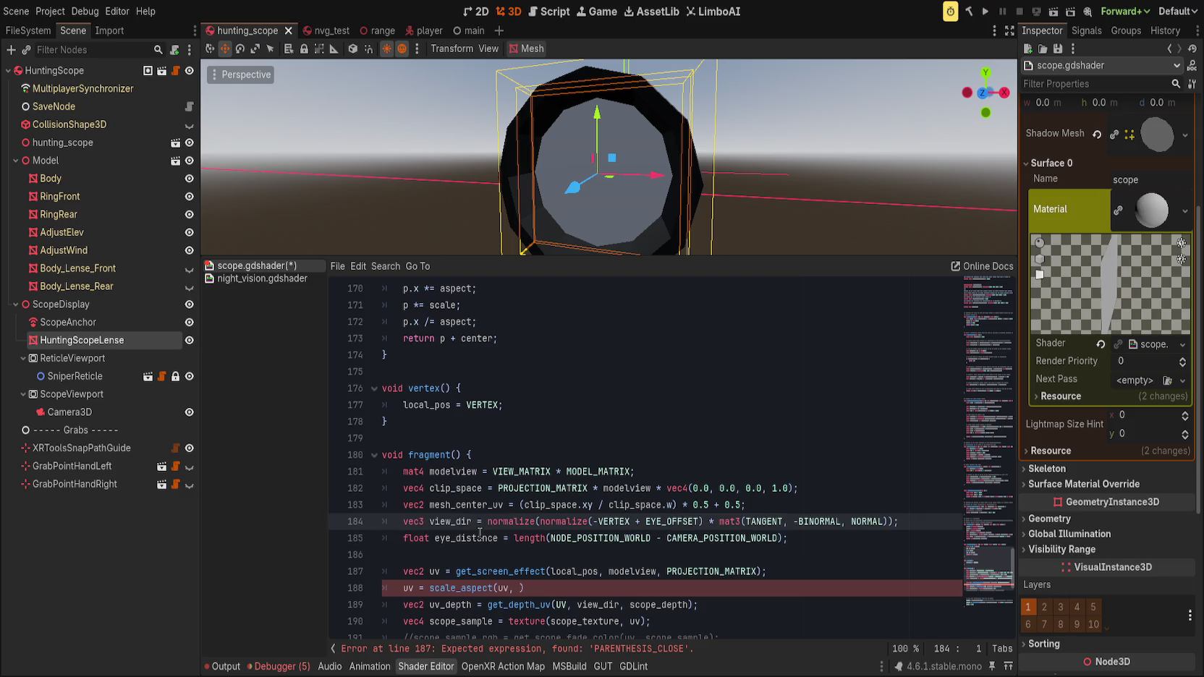
pyautogui.press('Up')
pyautogui.press('Up')
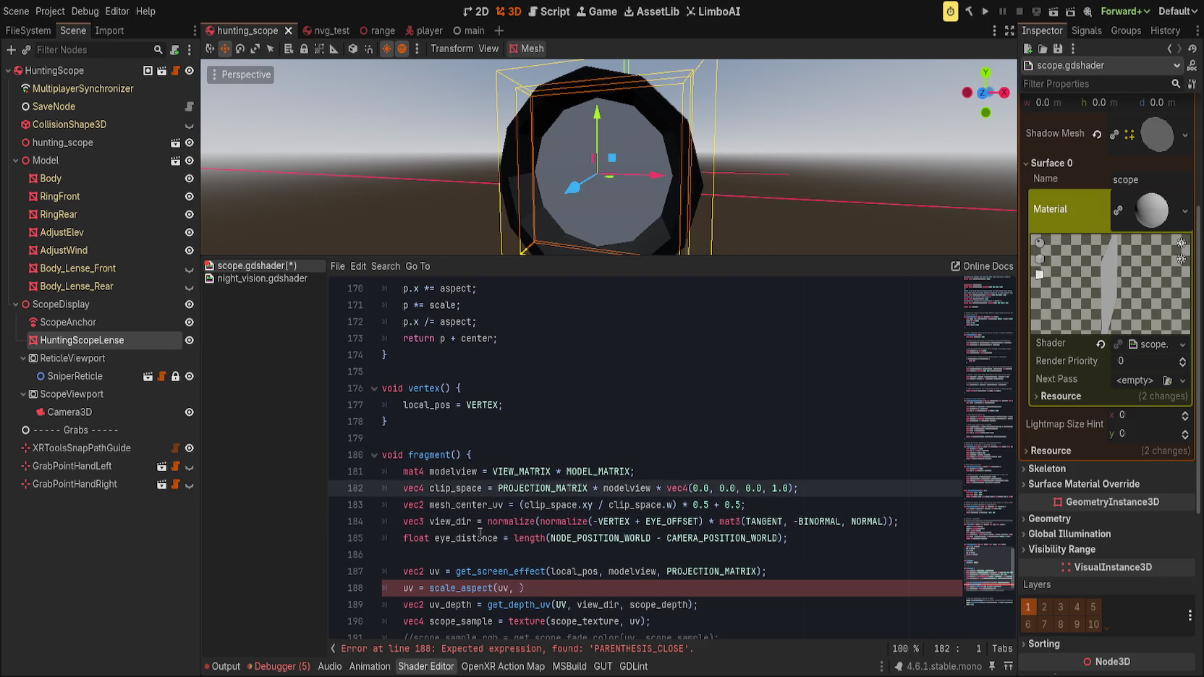
# - Complete the call as scale_aspect(uv, mesh_center_uv, VIEWPORT_SIZE.x/VIEWPORT_SIZE.y, 1.0) and save
pyautogui.doubleClick(505, 588)
pyautogui.write('mesh')
pyautogui.press('Return')
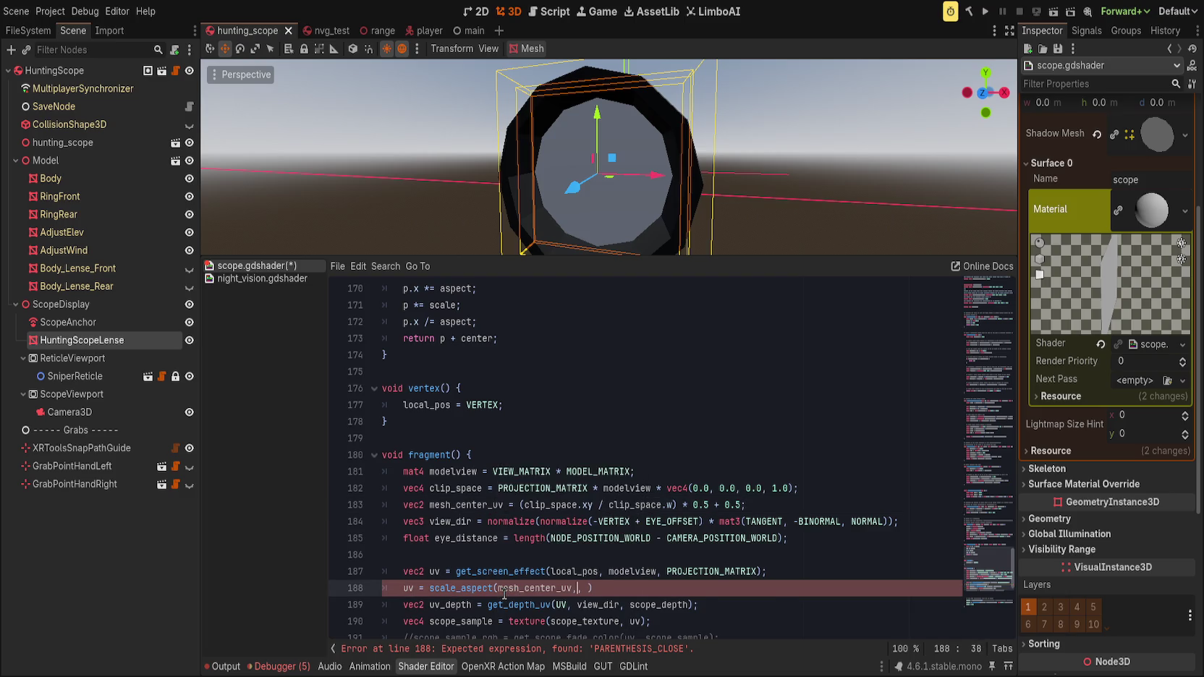
pyautogui.write(',')
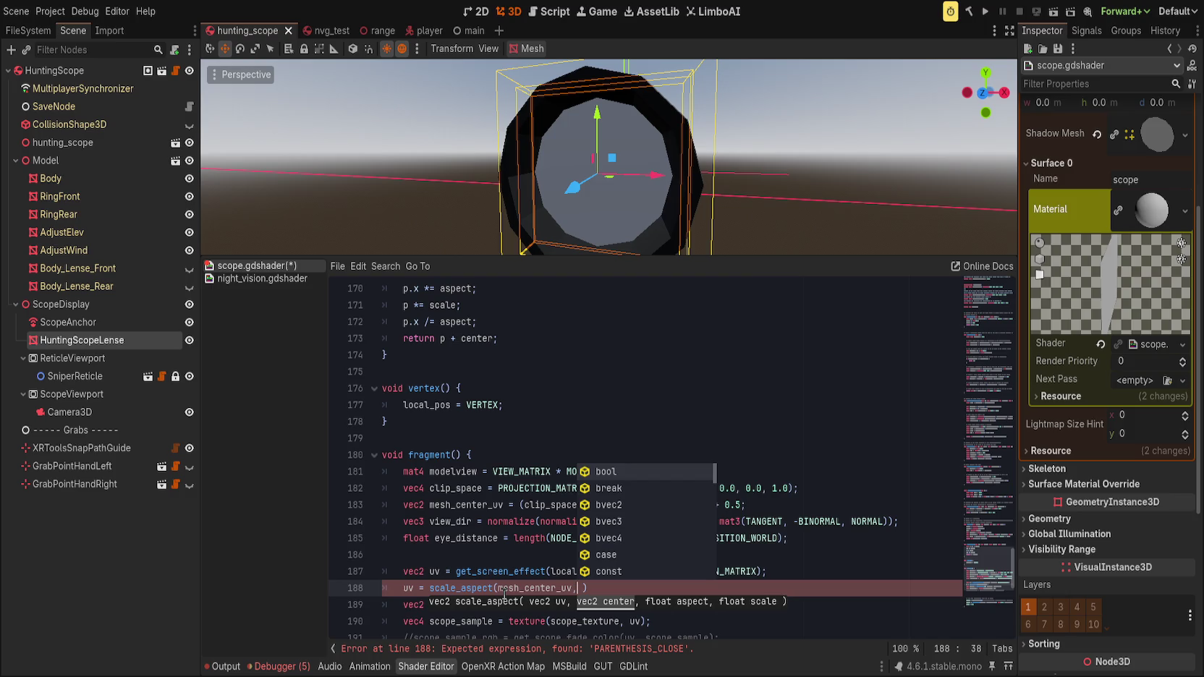
pyautogui.hotkey('ctrl', 'z')
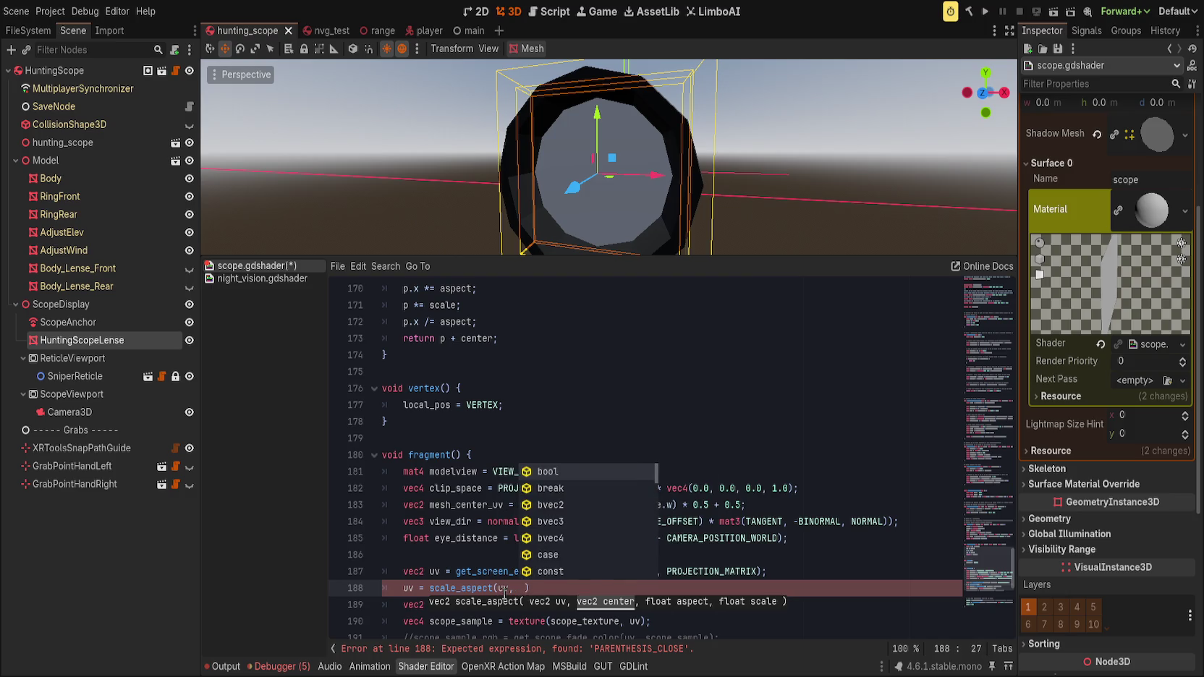
pyautogui.write('mesh')
pyautogui.press('Return')
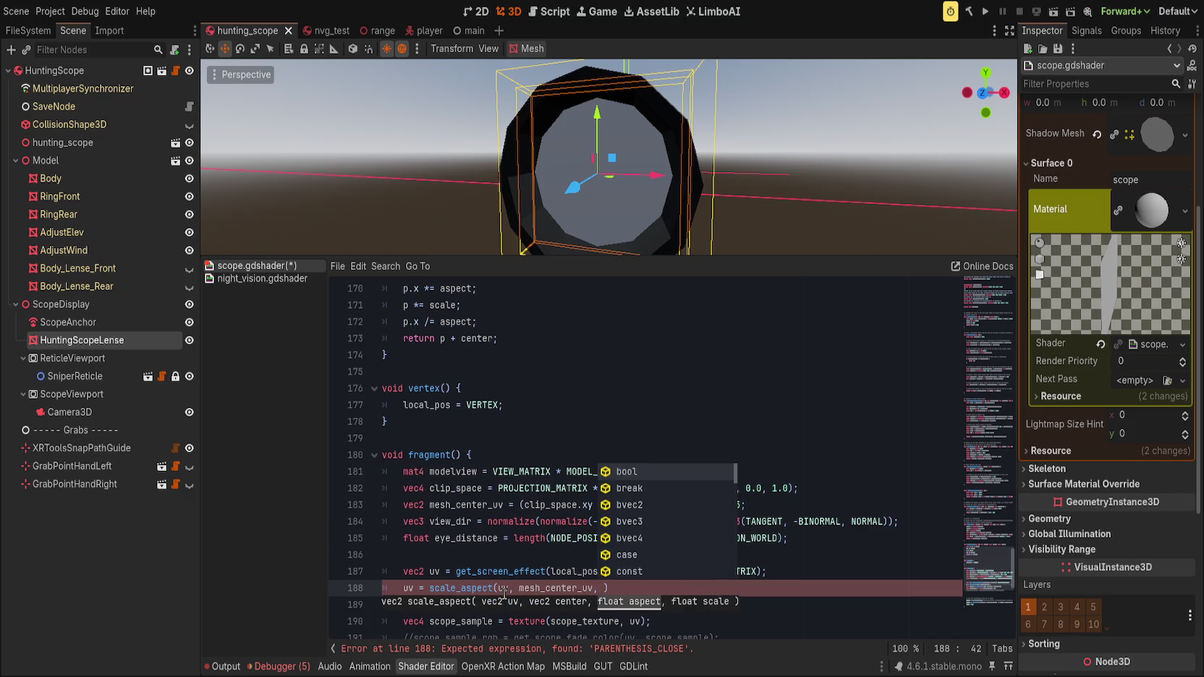
pyautogui.write('VIEWPORT')
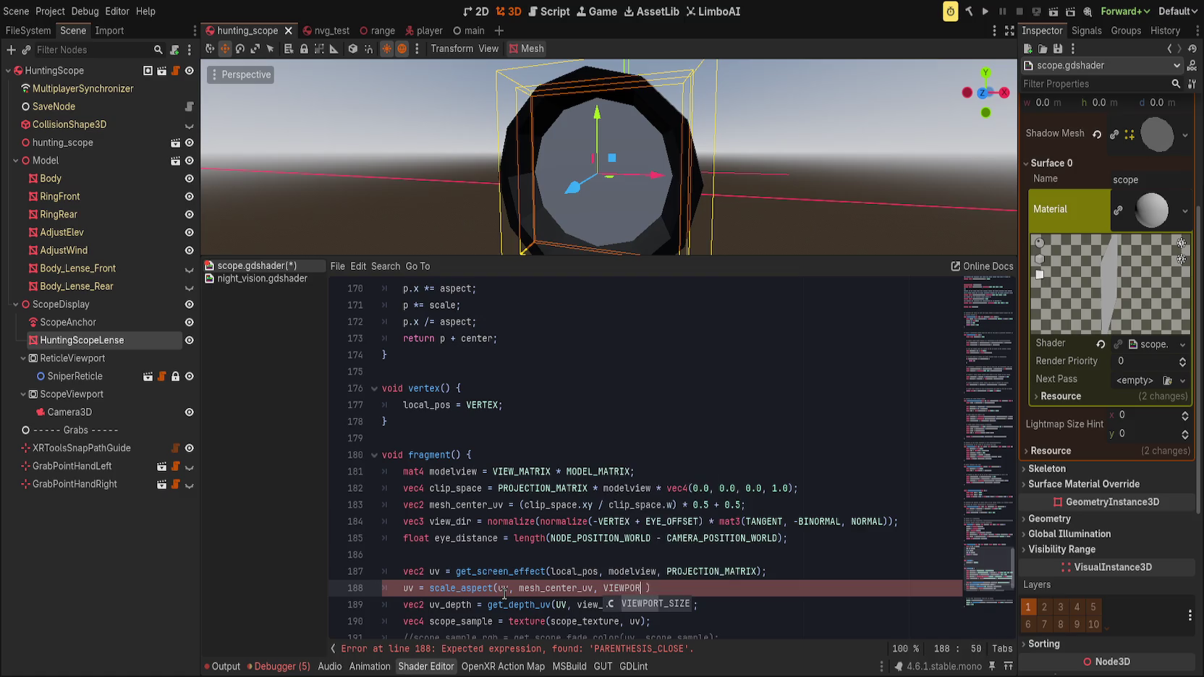
pyautogui.press('Return')
pyautogui.write('.x')
pyautogui.write('/VIEWPORT_S')
pyautogui.write('IZE.y')
pyautogui.write(',')
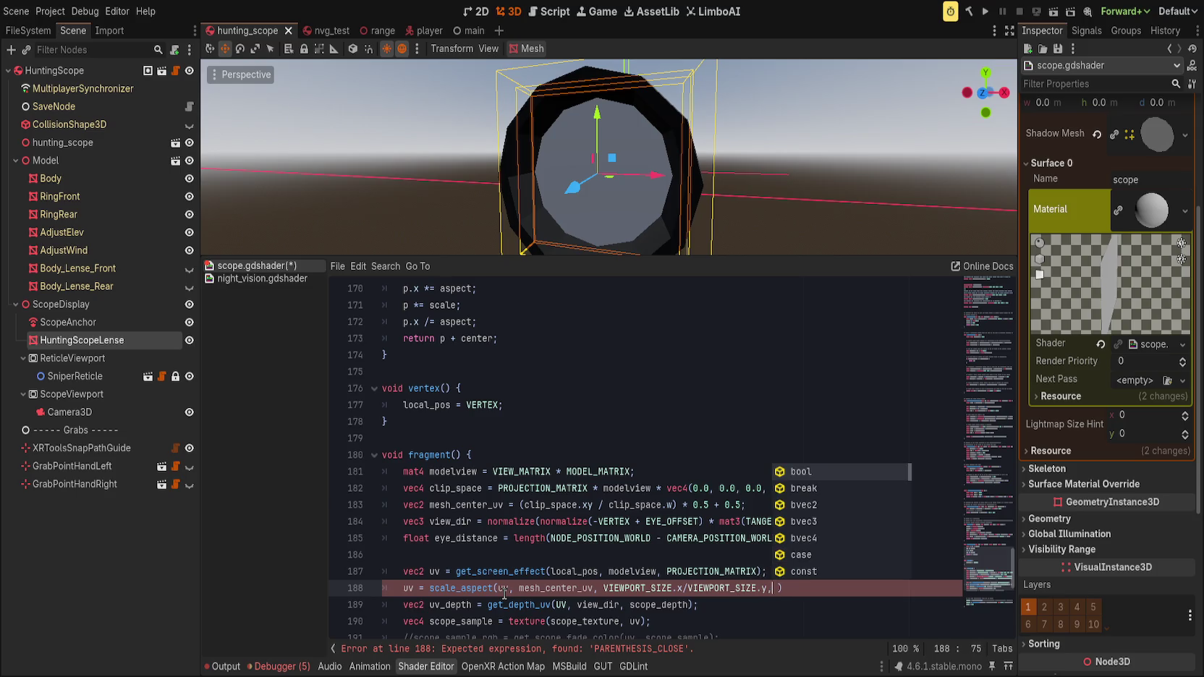
pyautogui.write(' 1.0);')
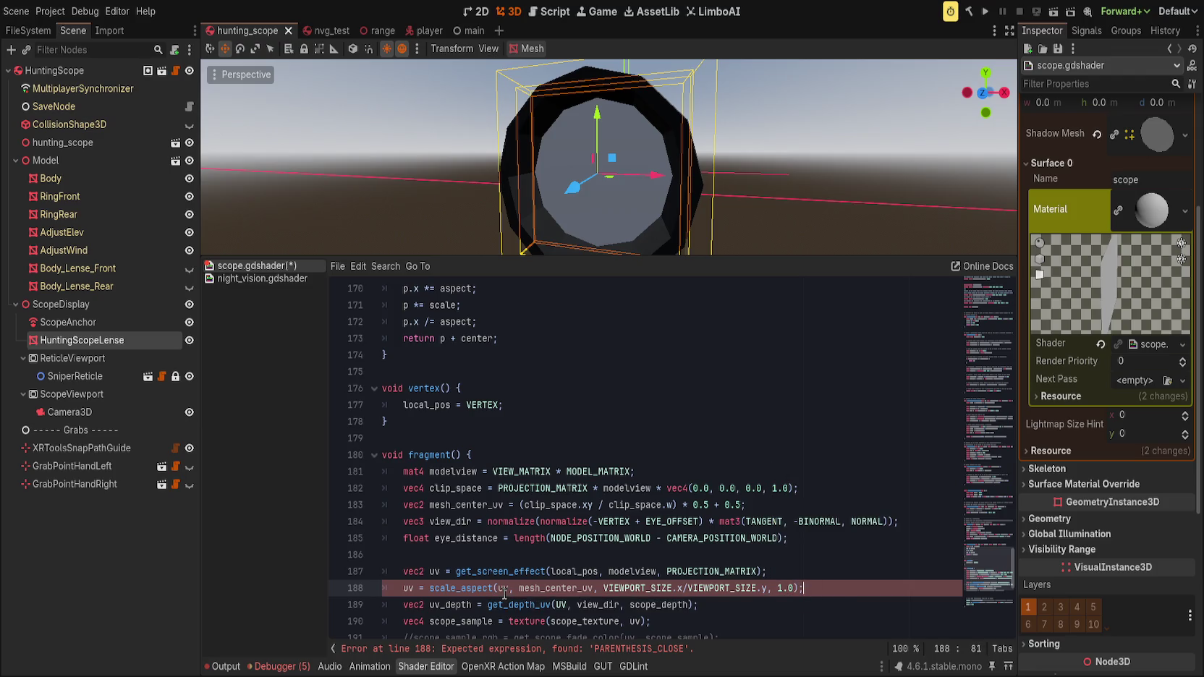
pyautogui.hotkey('ctrl', 's')
pyautogui.moveTo(366, 179); pyautogui.dragTo(503, 156)
# - Comment out the scale_aspect line 188 with // and save the shader
pyautogui.click(398, 586)
pyautogui.write('//')
pyautogui.hotkey('ctrl', 's')
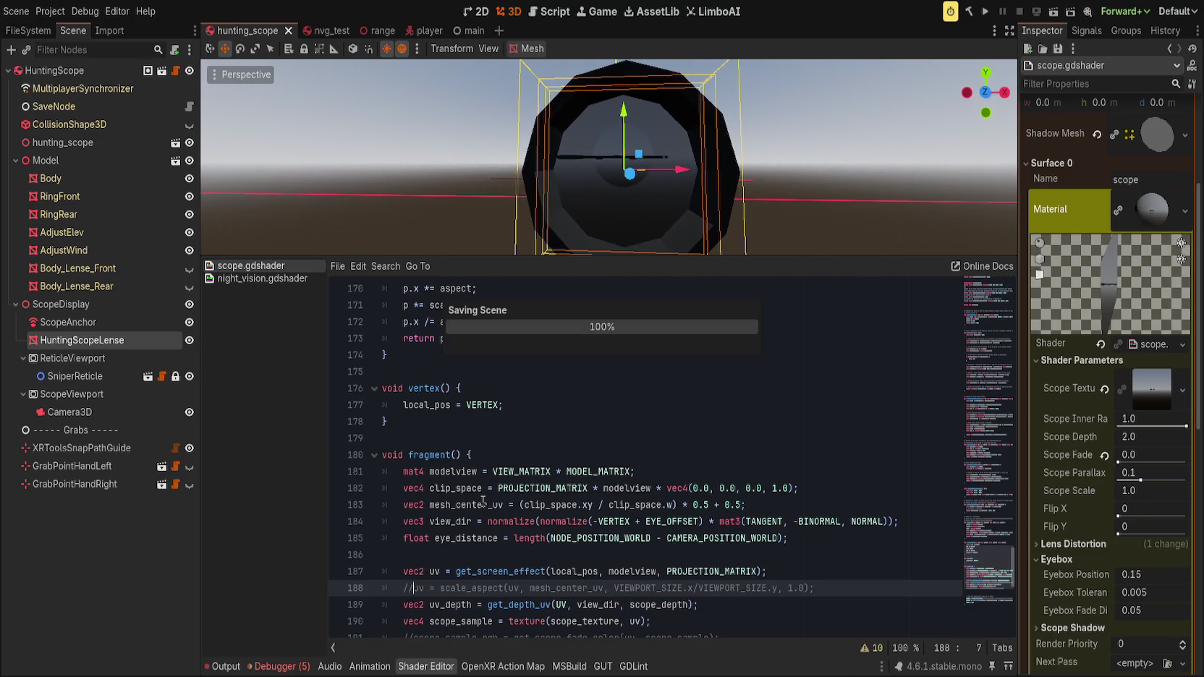
pyautogui.moveTo(731, 178); pyautogui.dragTo(770, 167)
# - Change the Camera3D field of view from 20.5° to 25°
pyautogui.click(70, 412)
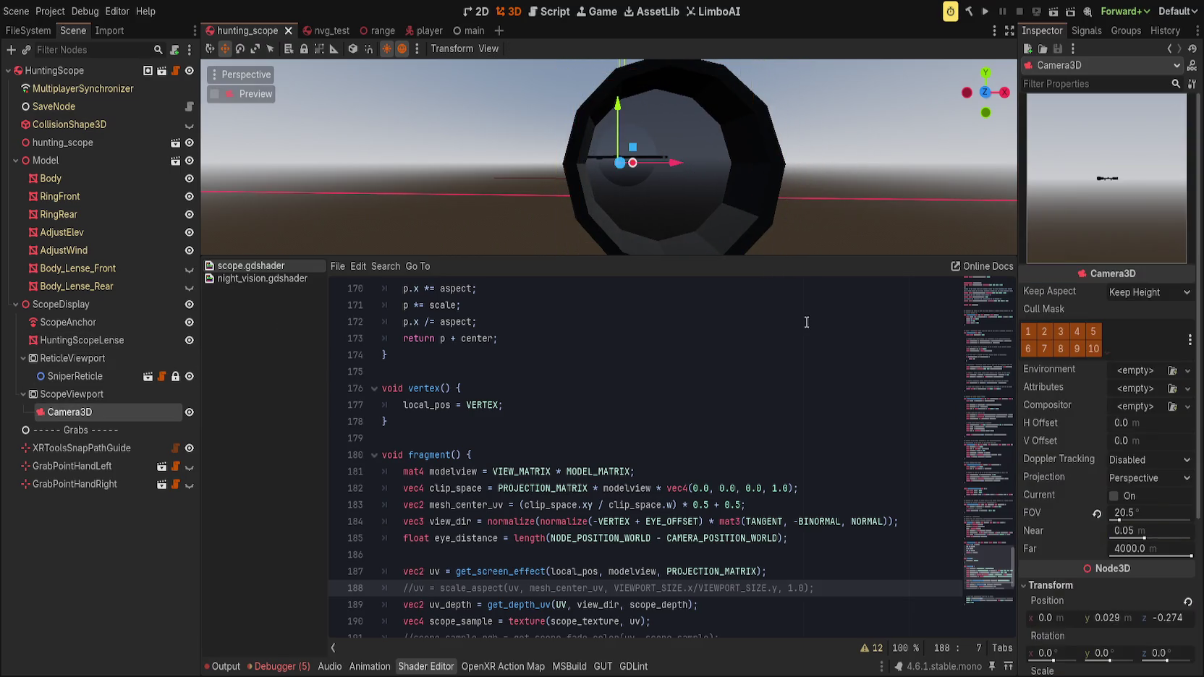
pyautogui.click(1096, 513)
pyautogui.moveTo(709, 203); pyautogui.dragTo(724, 192)
pyautogui.moveTo(1143, 519); pyautogui.dragTo(1120, 516)
pyautogui.scroll(-3)
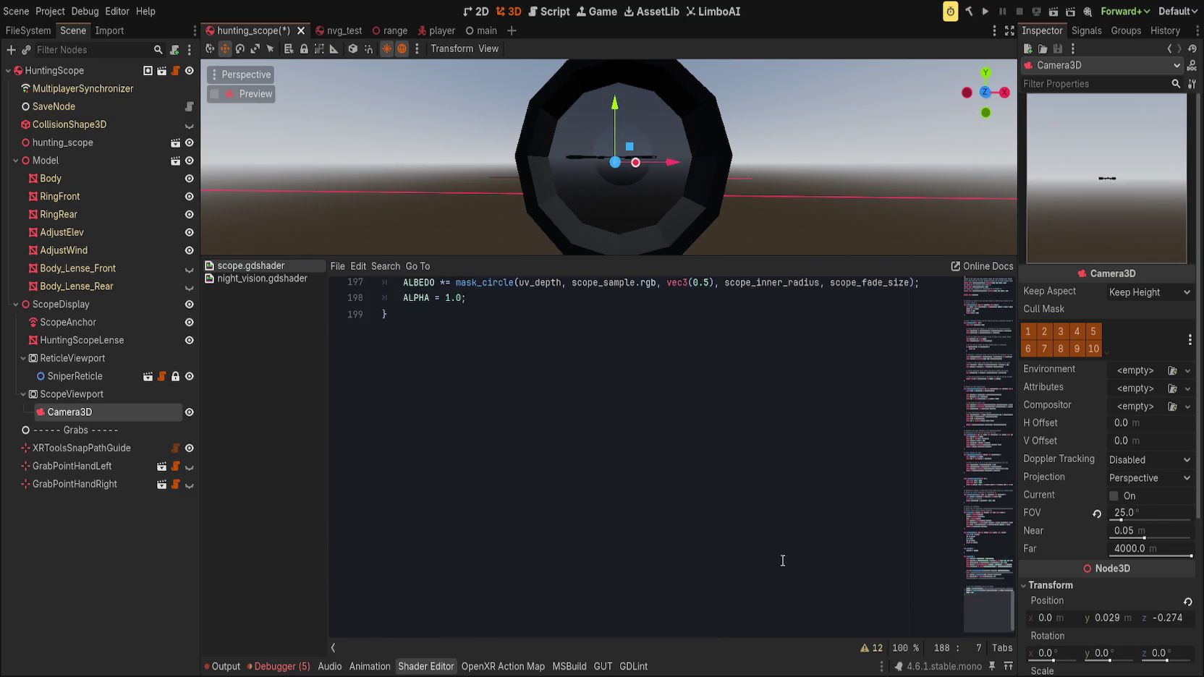
# - Replace UV with uv in the get_depth_uv call on line 189 and save the shader
pyautogui.scroll(3)
pyautogui.click(645, 498)
pyautogui.scroll(3)
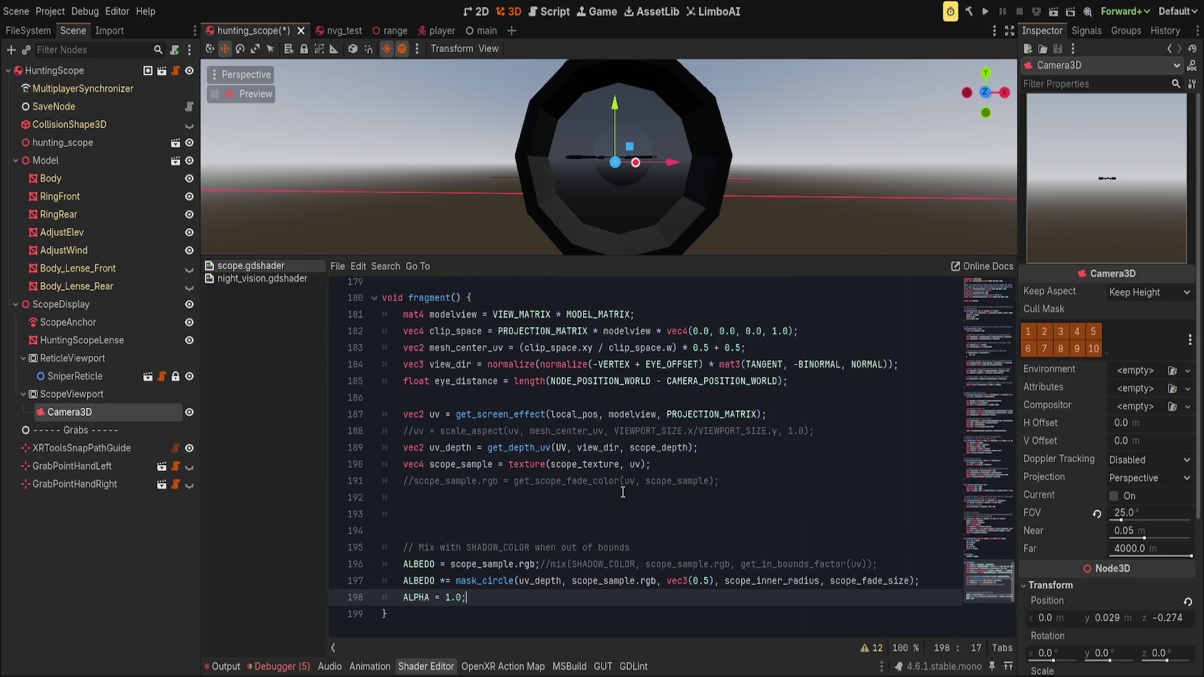
pyautogui.moveTo(651, 181); pyautogui.dragTo(653, 199)
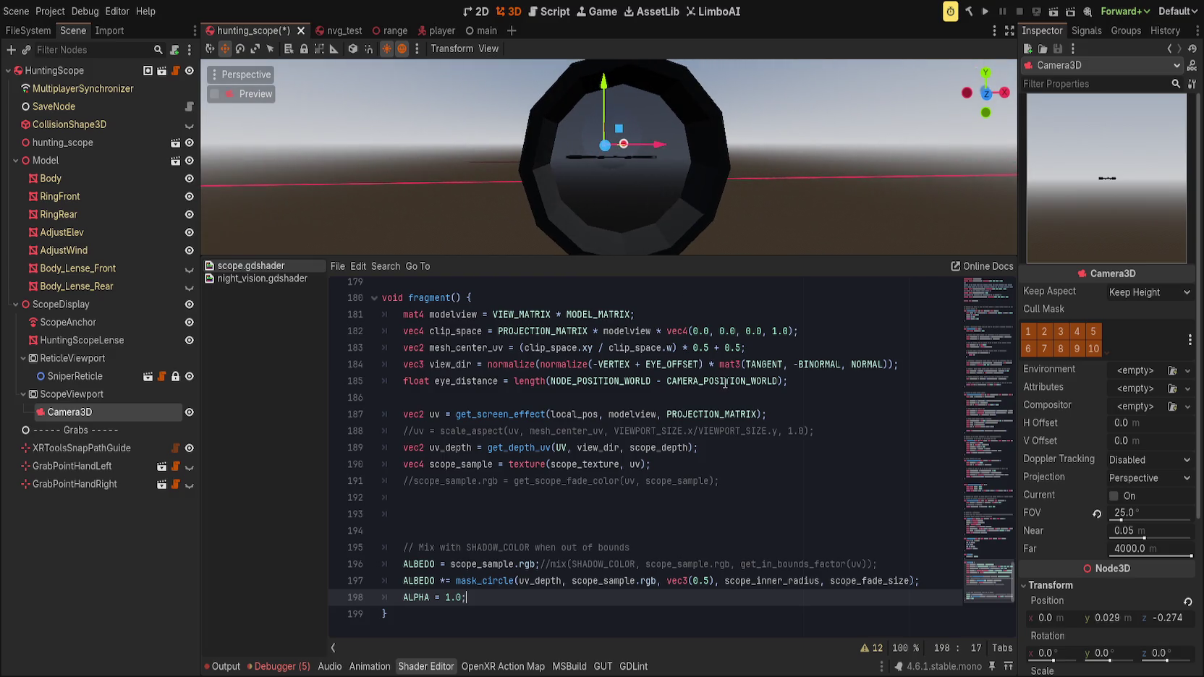
pyautogui.click(722, 384)
pyautogui.doubleClick(562, 448)
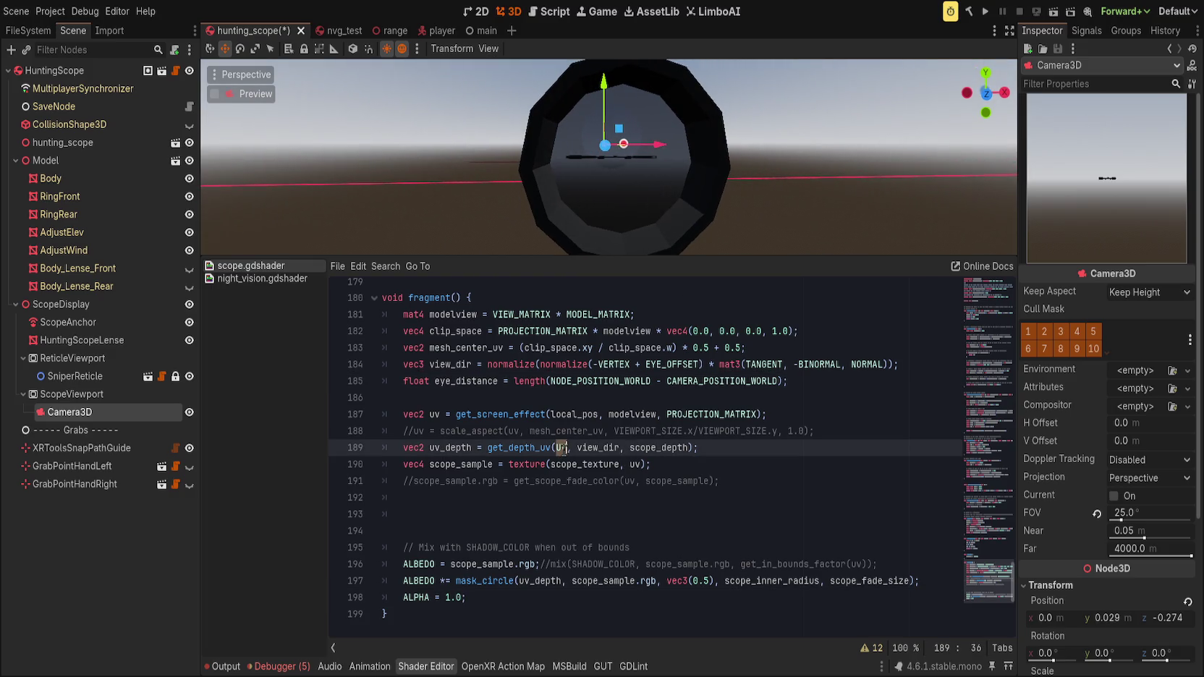
pyautogui.write('uv')
pyautogui.press('End')
pyautogui.hotkey('ctrl', 's')
# - Compare the lens with UV versus uv in get_depth_uv via undo/redo, keeping uv
pyautogui.moveTo(430, 156); pyautogui.dragTo(374, 186)
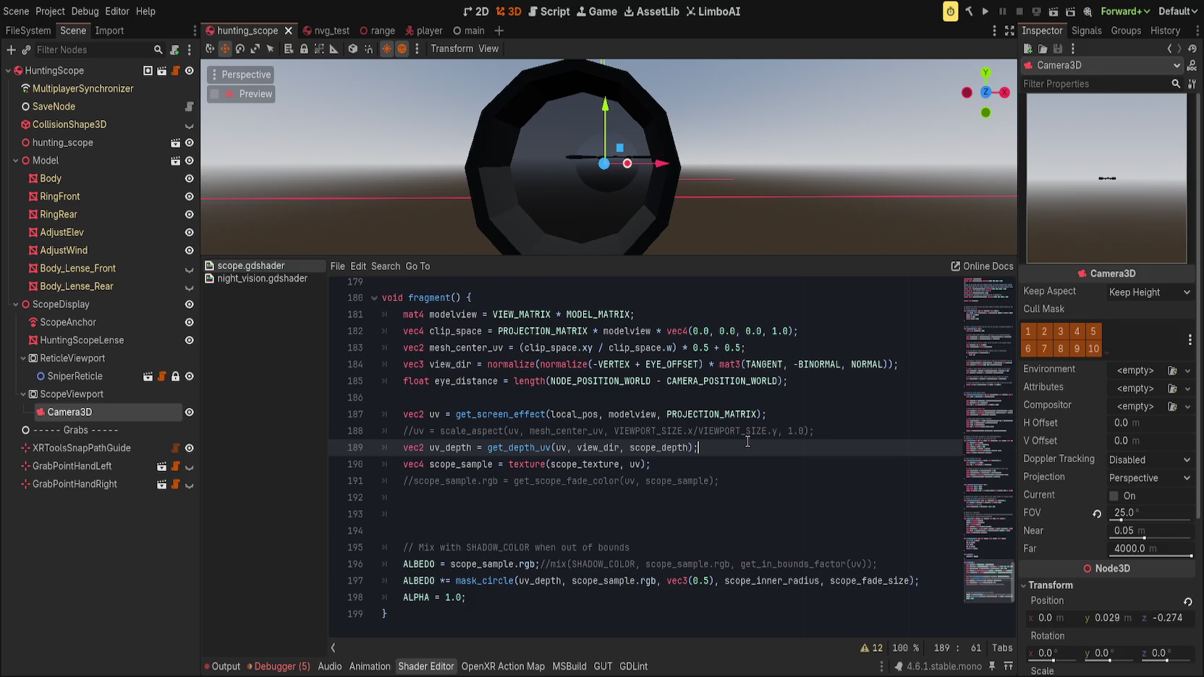
pyautogui.hotkey('ctrl', 'z')
pyautogui.hotkey('ctrl', 'z')
pyautogui.hotkey('ctrl', 'y')
pyautogui.hotkey('ctrl', 'y')
pyautogui.moveTo(694, 217); pyautogui.dragTo(791, 234)
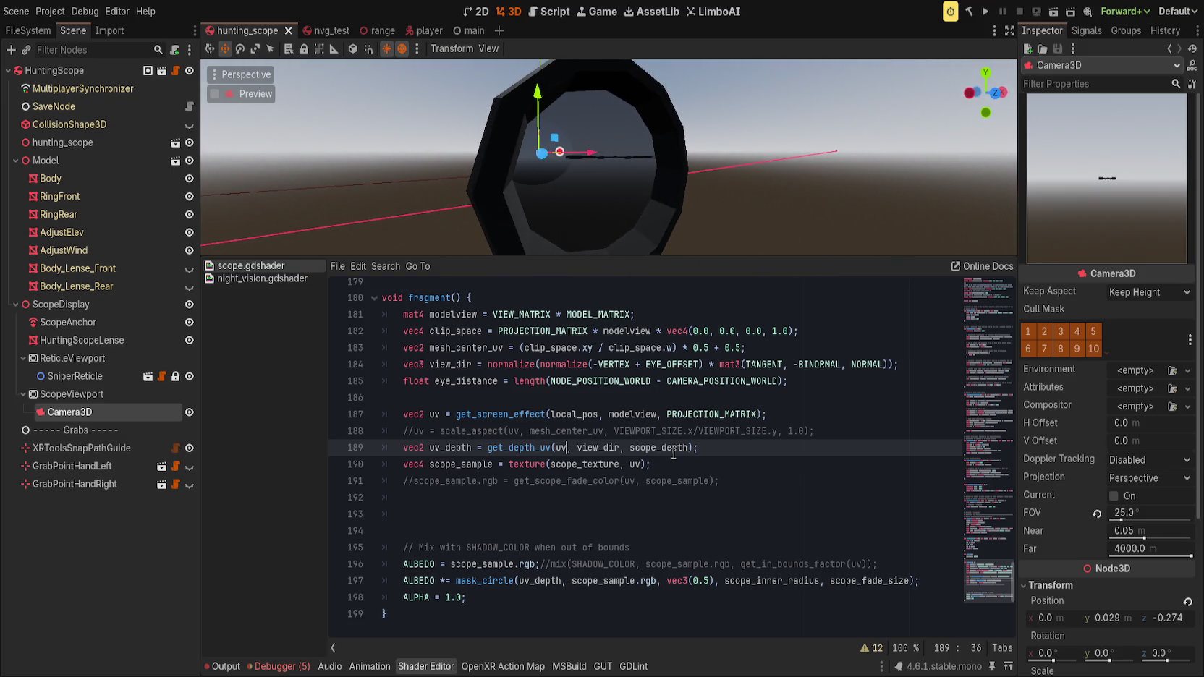
pyautogui.scroll(3)
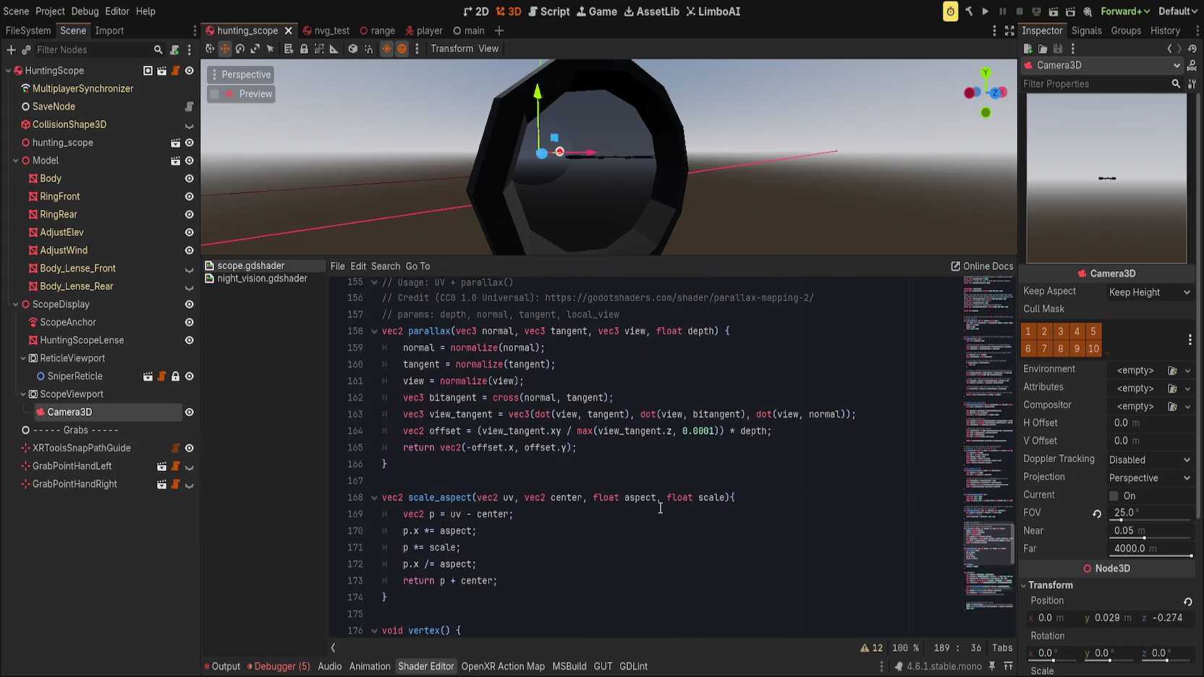
pyautogui.scroll(3)
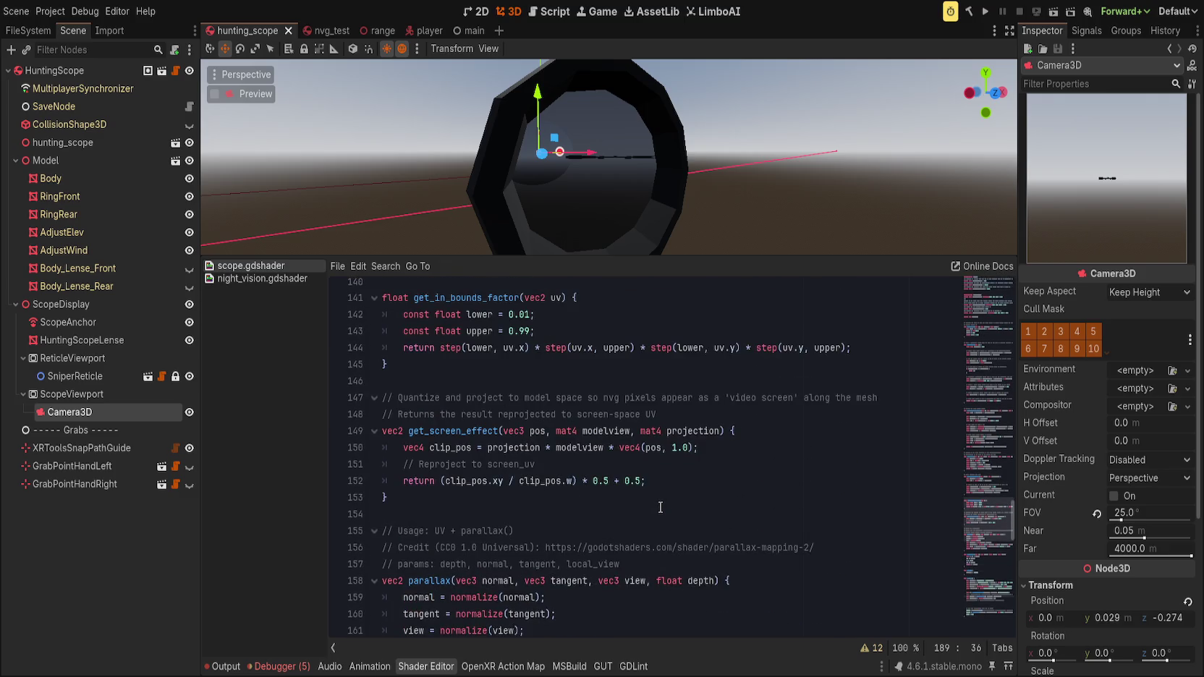
pyautogui.scroll(3)
pyautogui.scroll(-3)
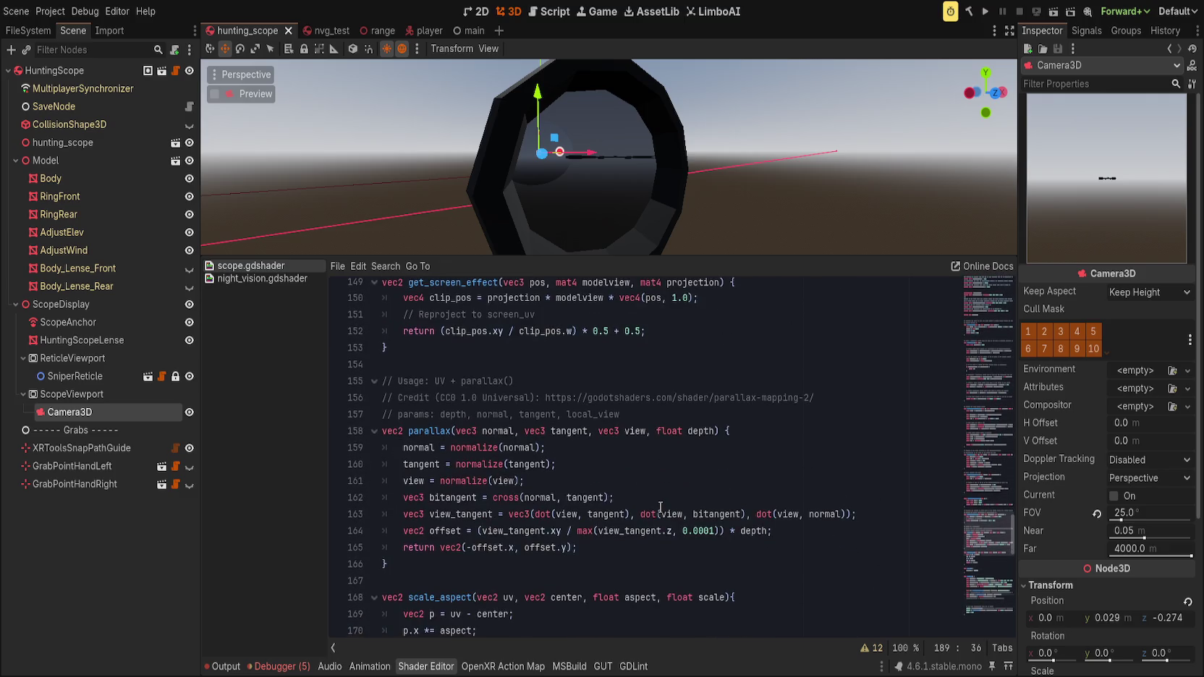
pyautogui.scroll(3)
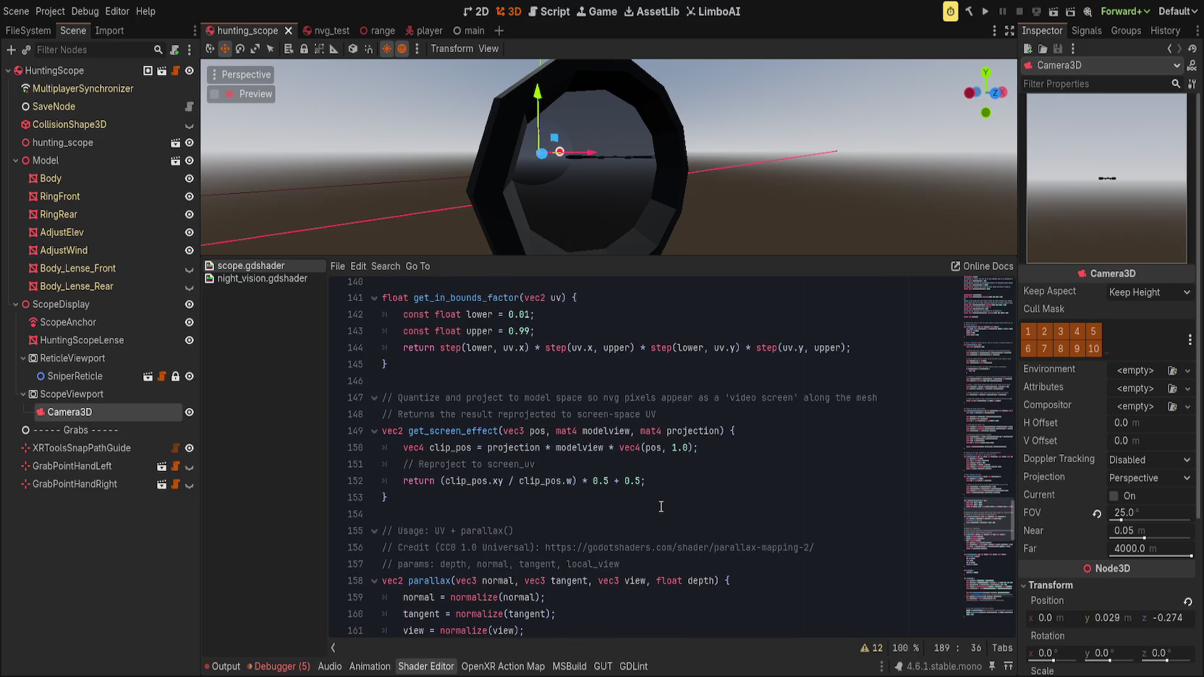
pyautogui.scroll(3)
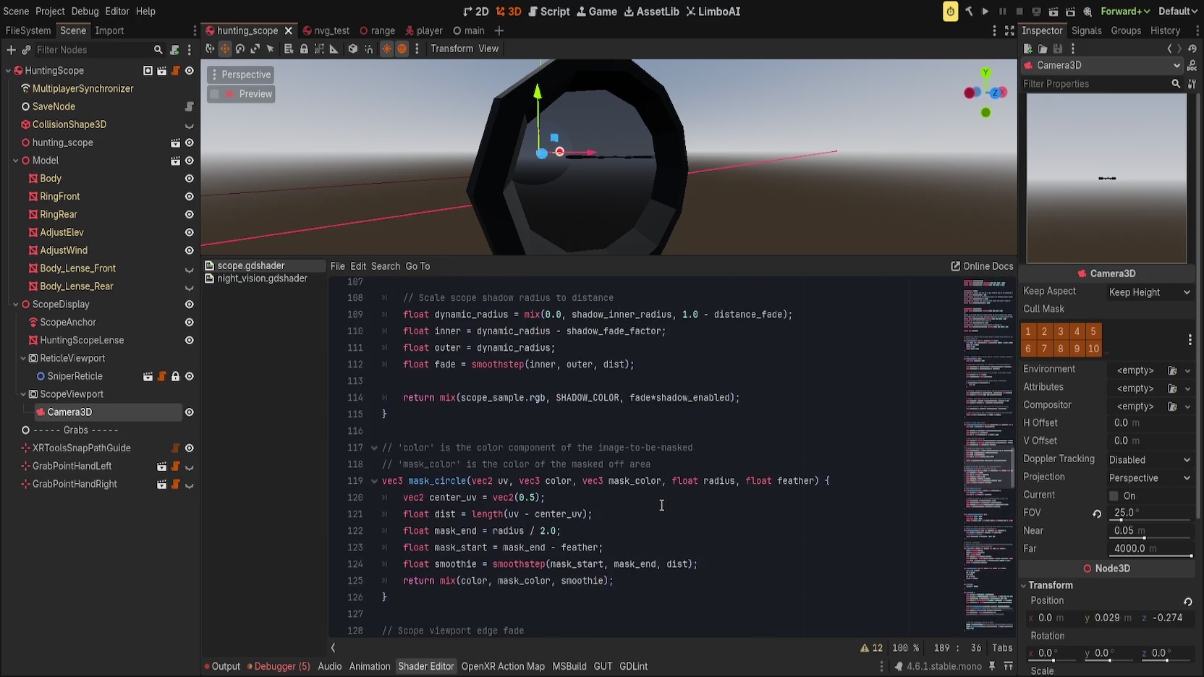
pyautogui.scroll(3)
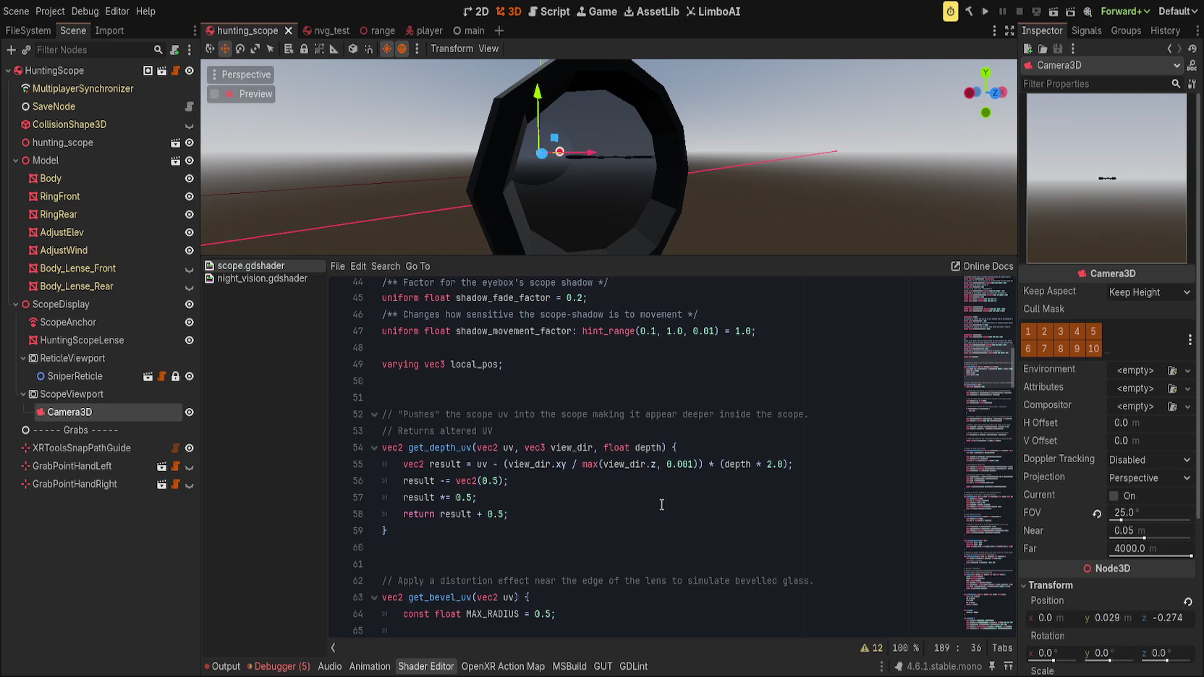
pyautogui.scroll(-3)
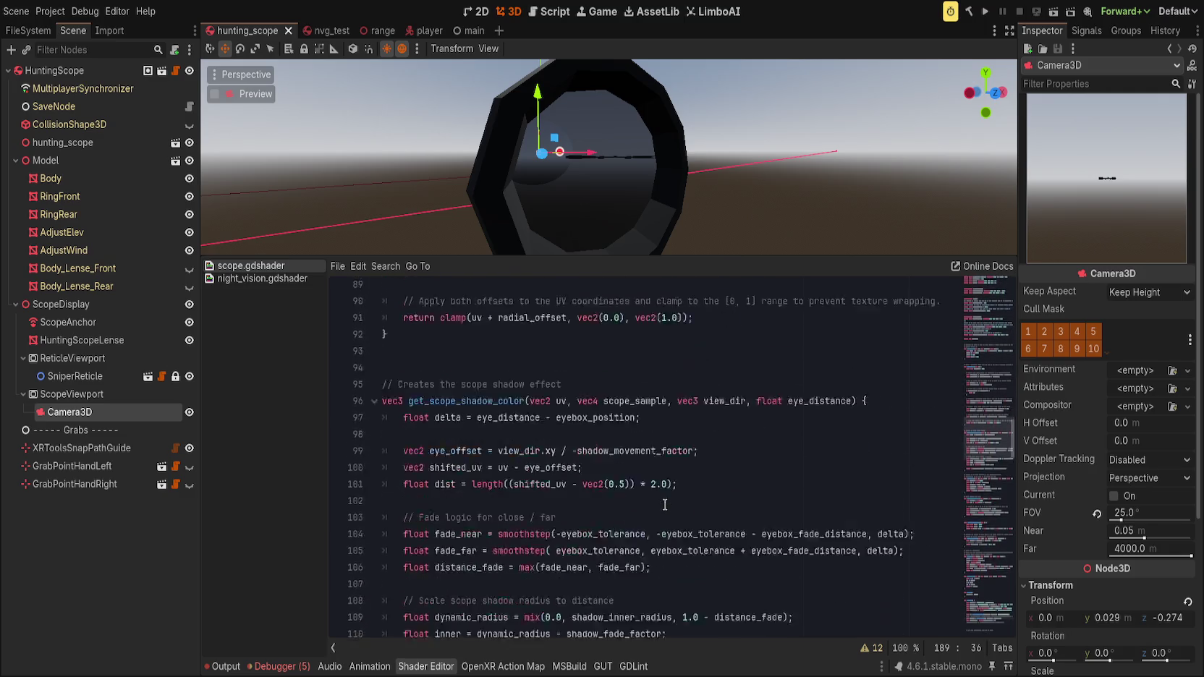
pyautogui.scroll(-3)
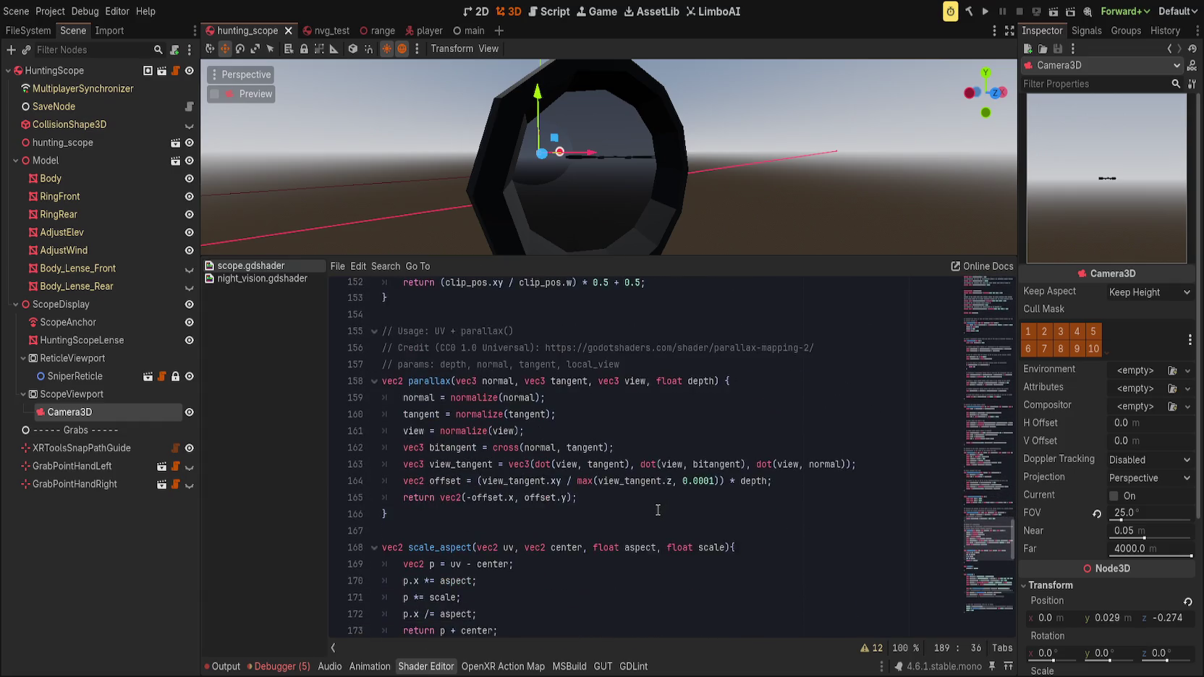
pyautogui.scroll(-3)
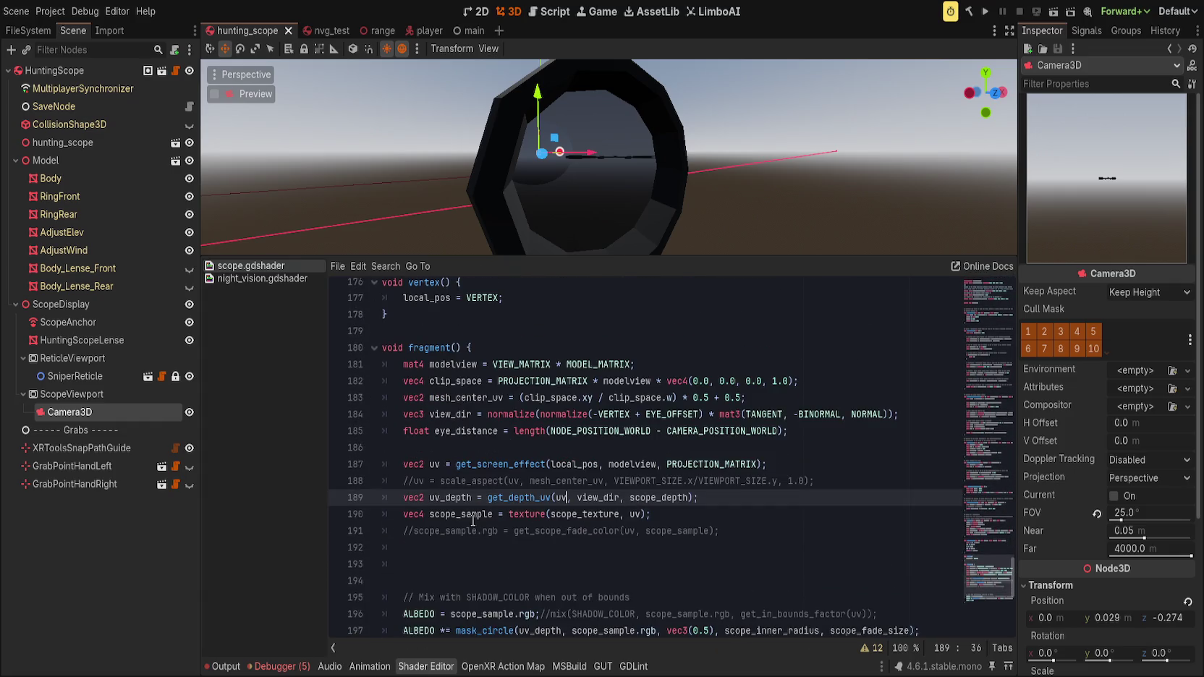
pyautogui.doubleClick(561, 497)
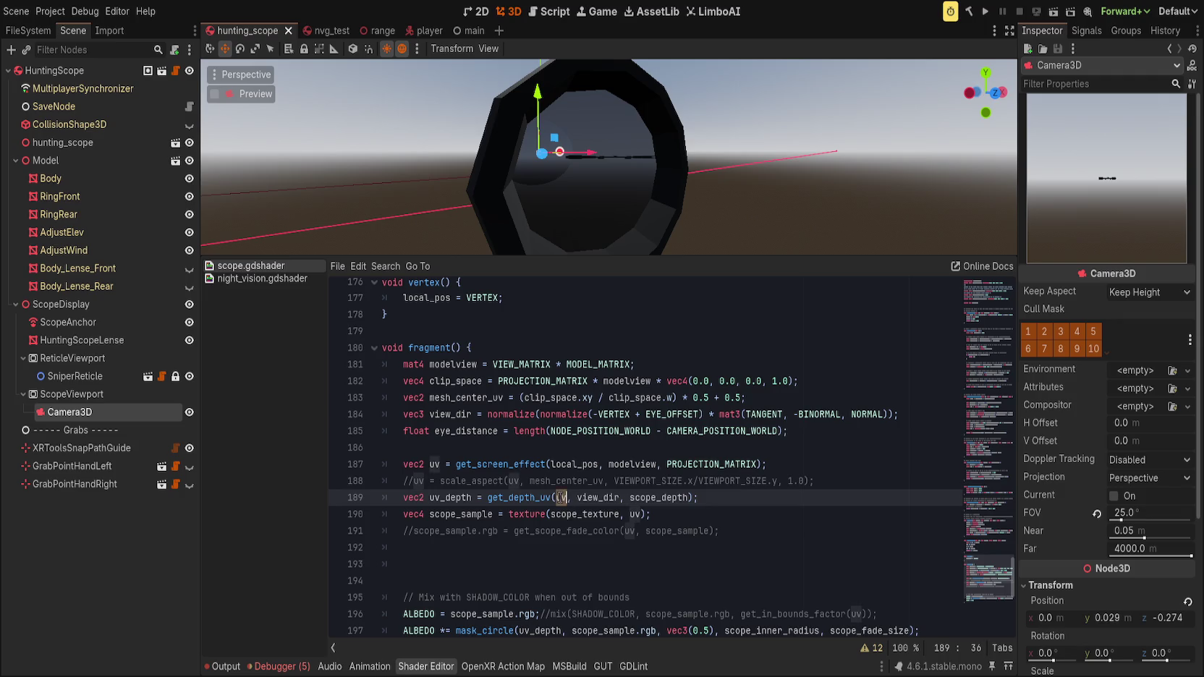
# - Set get_depth_uv's first argument to UV, save, and compare it via undo/redo
pyautogui.write('UV')
pyautogui.hotkey('ctrl', 's')
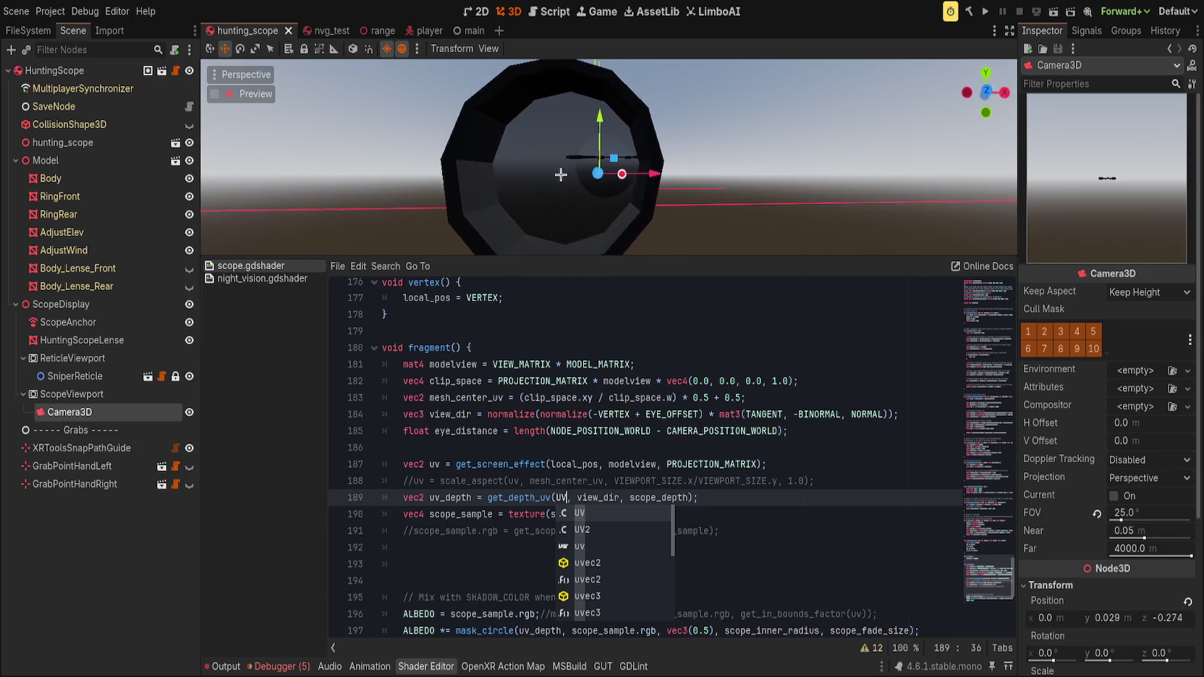
pyautogui.hotkey('ctrl', 'z')
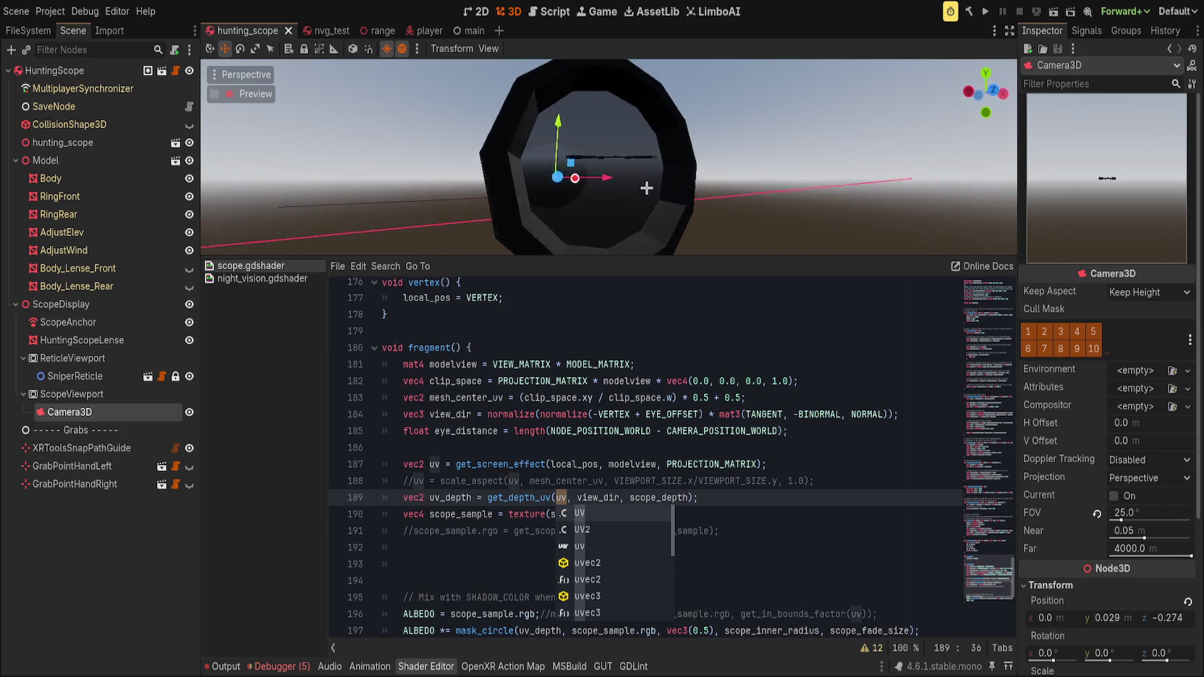
pyautogui.hotkey('ctrl', 'shift', 'z')
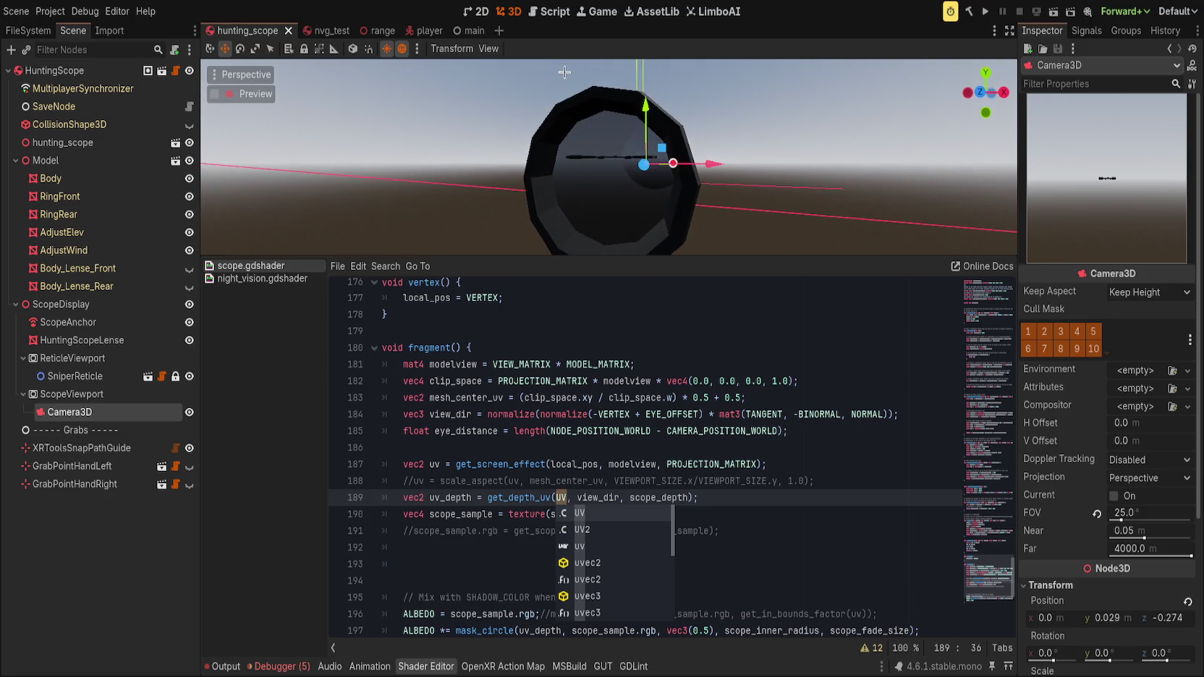
# - Copy uv_depth and paste it over uv in texture(scope_texture, uv) on line 190, then save
pyautogui.click(624, 397)
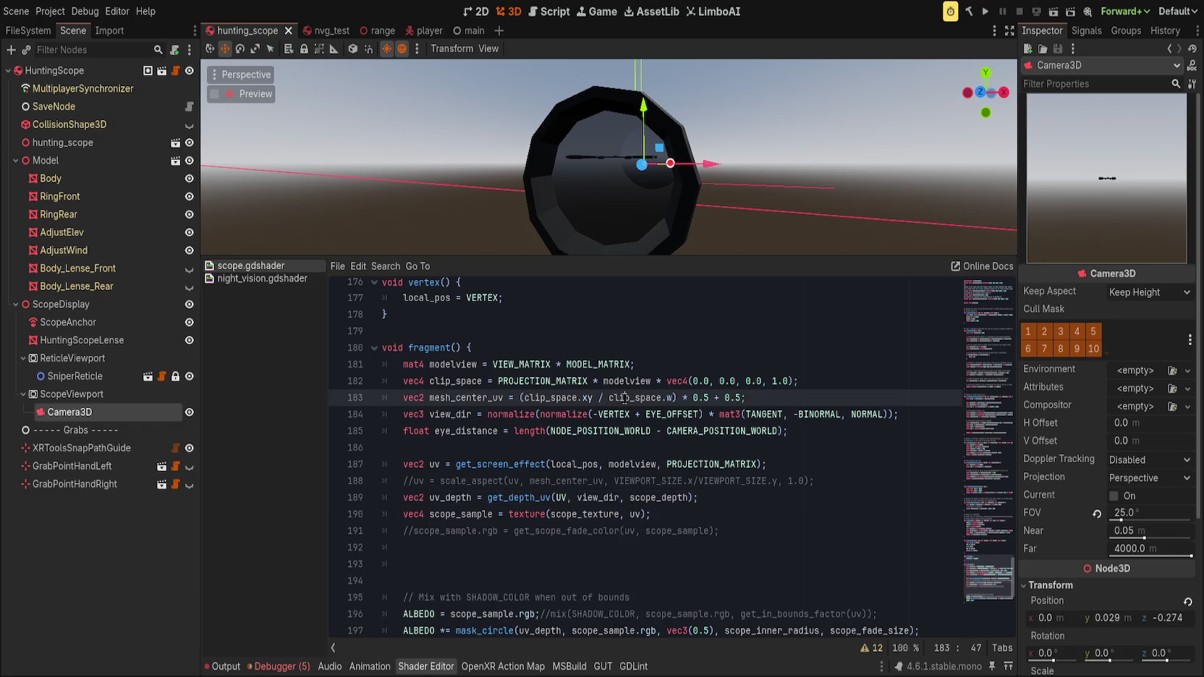
pyautogui.doubleClick(449, 497)
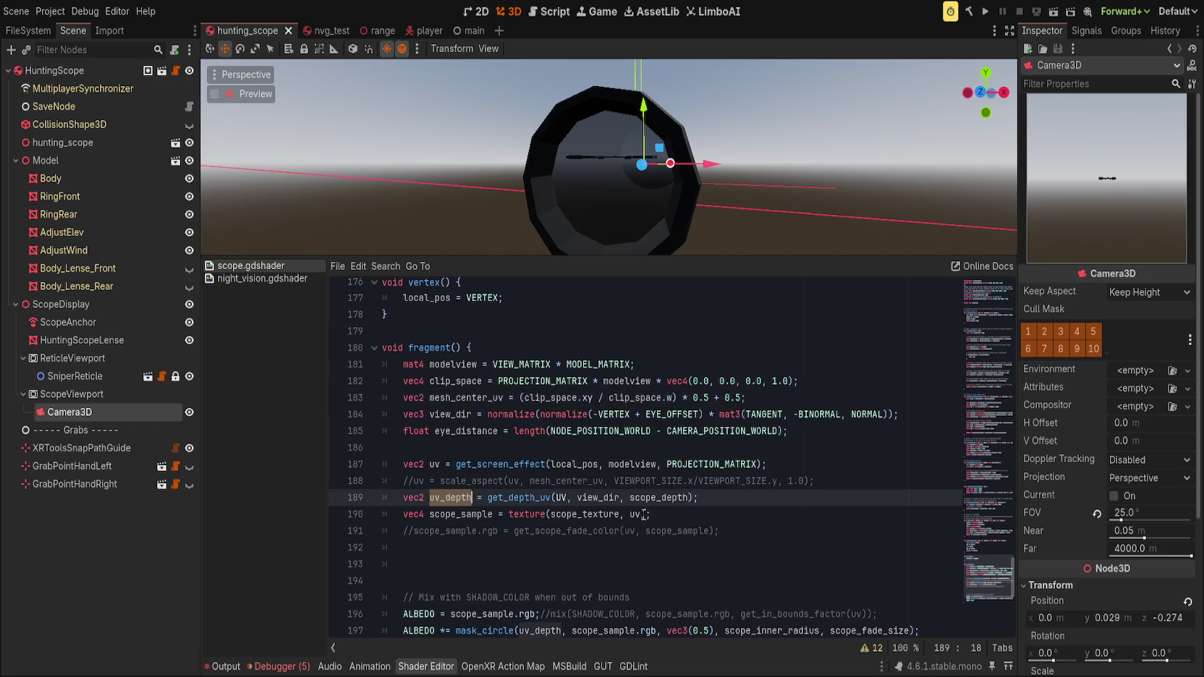
pyautogui.scroll(-3)
pyautogui.scroll(3)
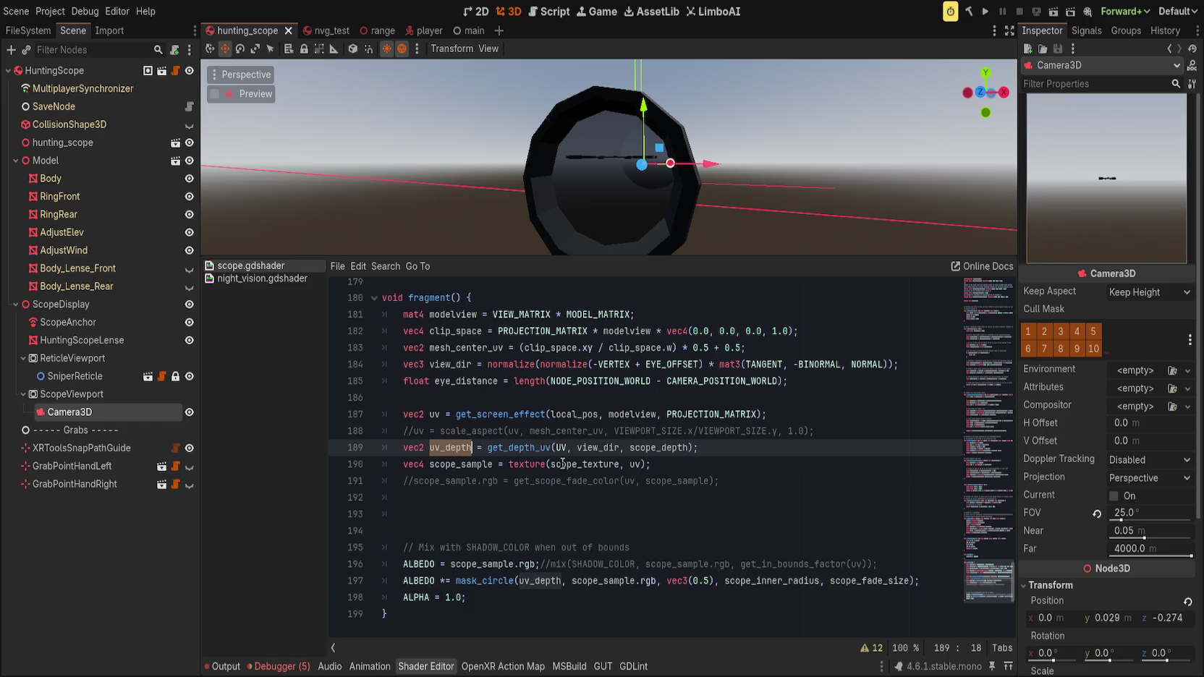
pyautogui.doubleClick(631, 464)
pyautogui.hotkey('ctrl', 'v')
pyautogui.click(745, 464)
pyautogui.hotkey('ctrl', 's')
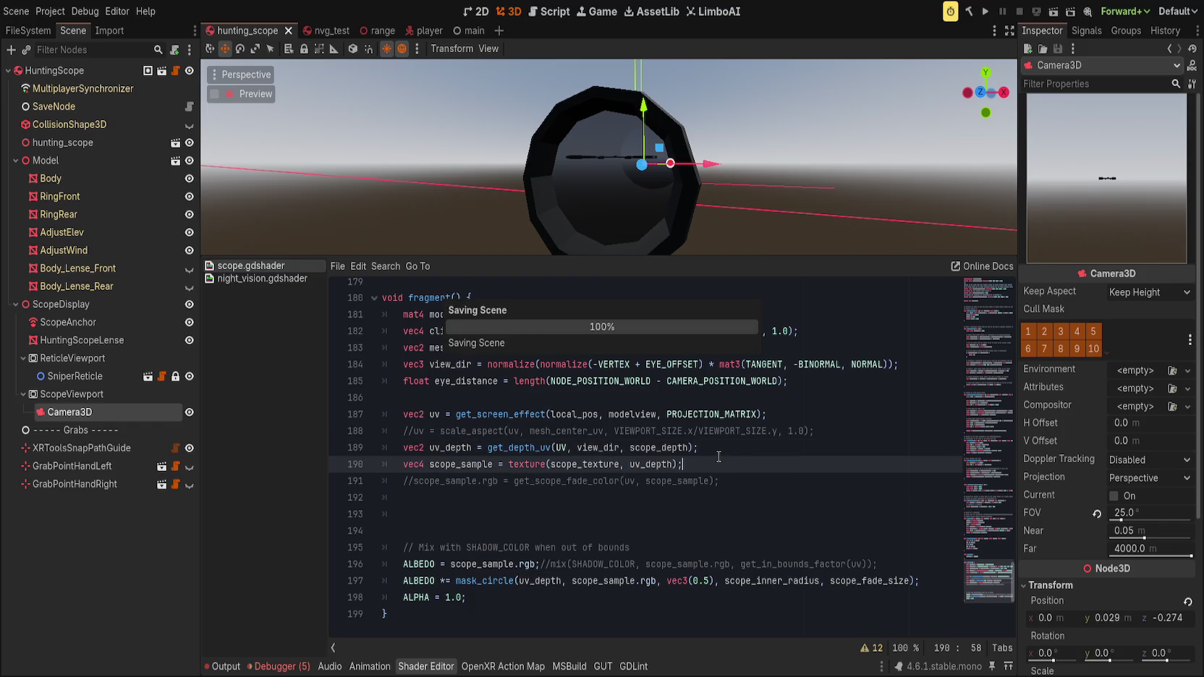
# - Lower the scope Camera3D field of view to 4 degrees and save the scene
pyautogui.moveTo(622, 217); pyautogui.dragTo(700, 195)
pyautogui.moveTo(1118, 513); pyautogui.dragTo(1075, 513)
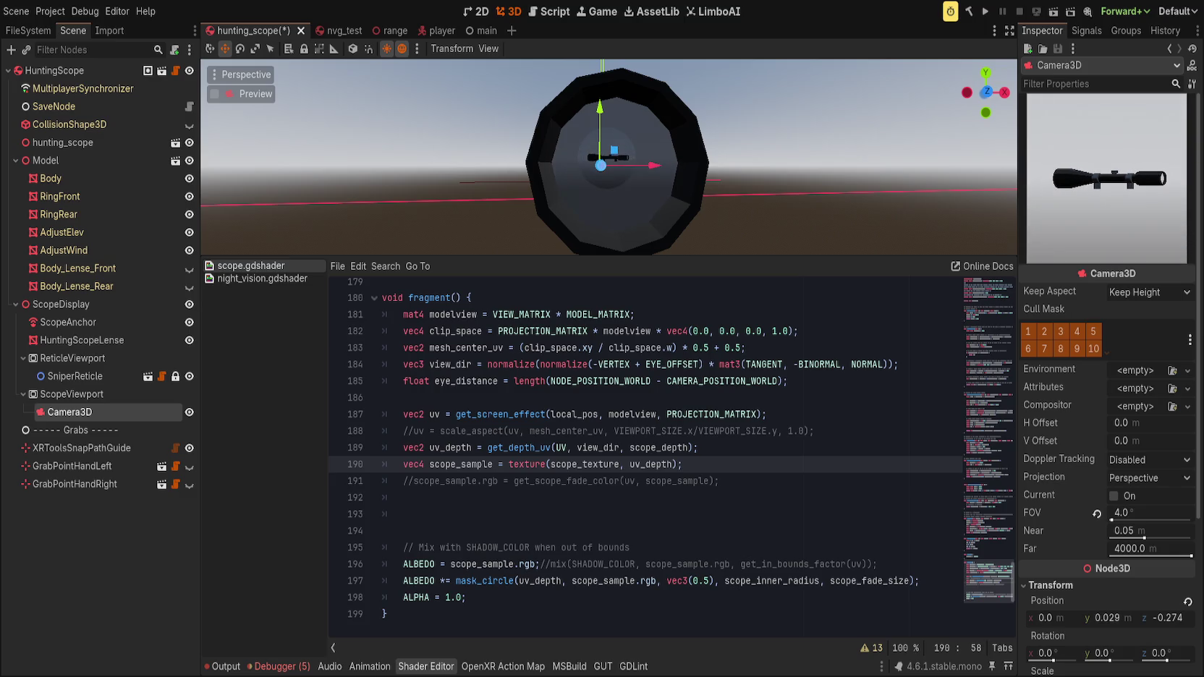
pyautogui.moveTo(735, 202); pyautogui.dragTo(664, 201)
pyautogui.scroll(3)
pyautogui.doubleClick(657, 465)
pyautogui.press('End')
pyautogui.hotkey('ctrl', 's')
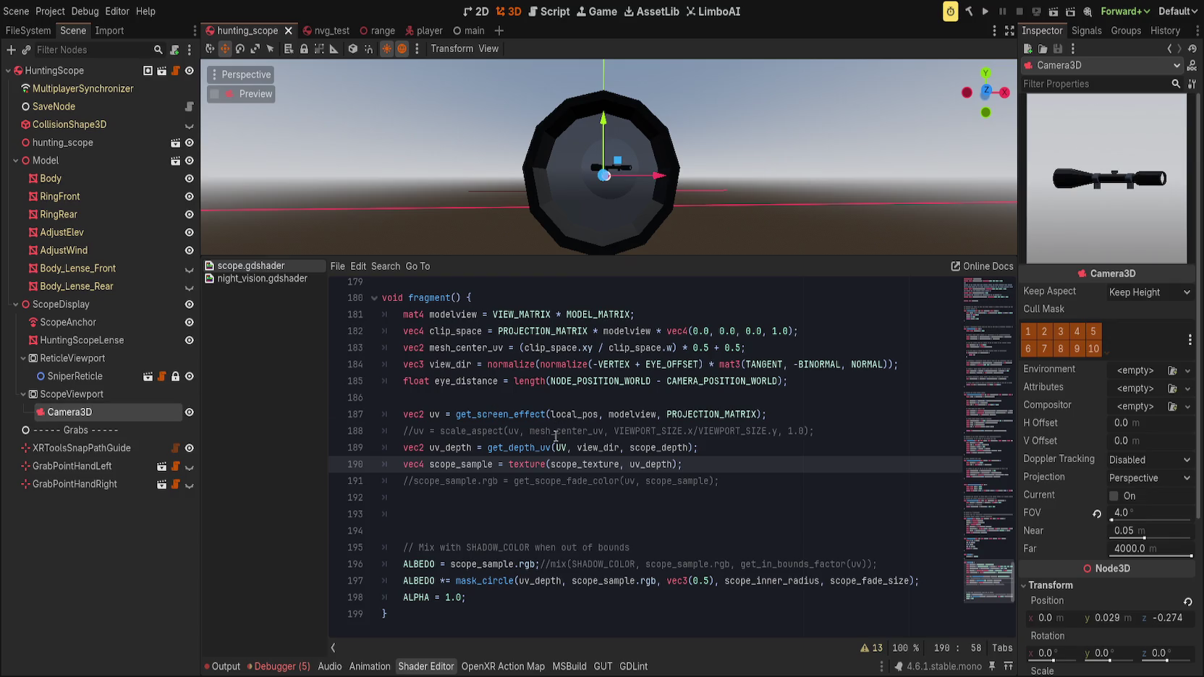
# - Select the UV argument in the get_depth_uv call on line 189
pyautogui.press('Up')
pyautogui.press('End')
pyautogui.scroll(3)
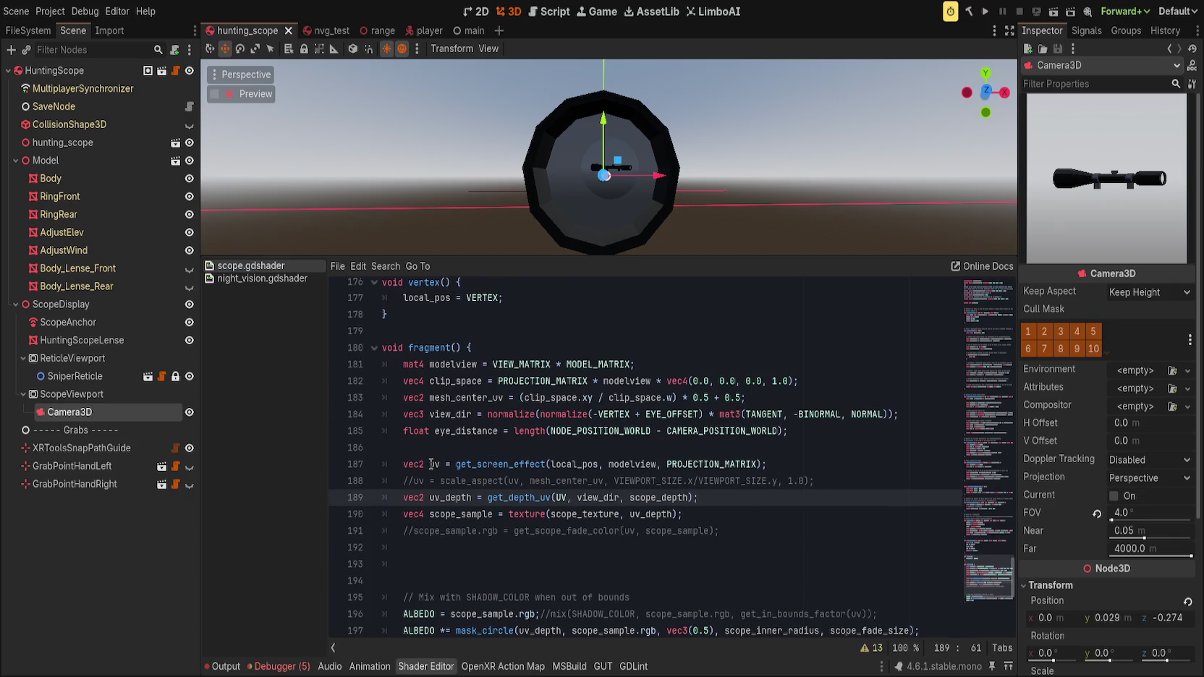
pyautogui.click(431, 464)
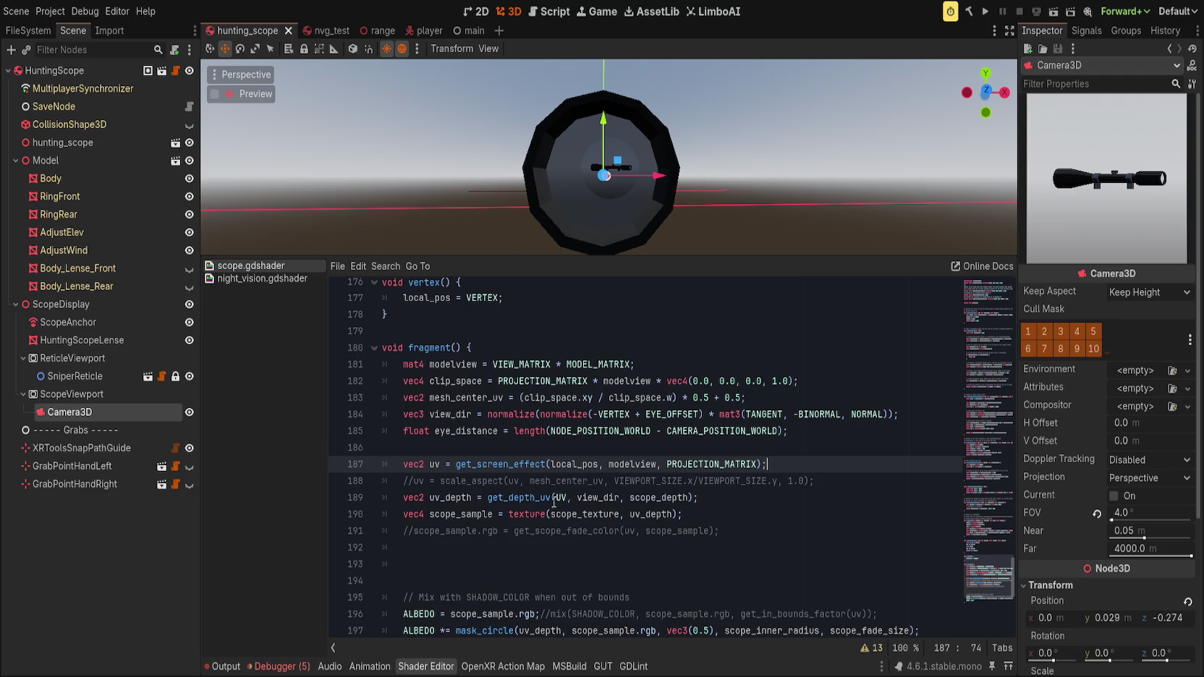
pyautogui.doubleClick(563, 497)
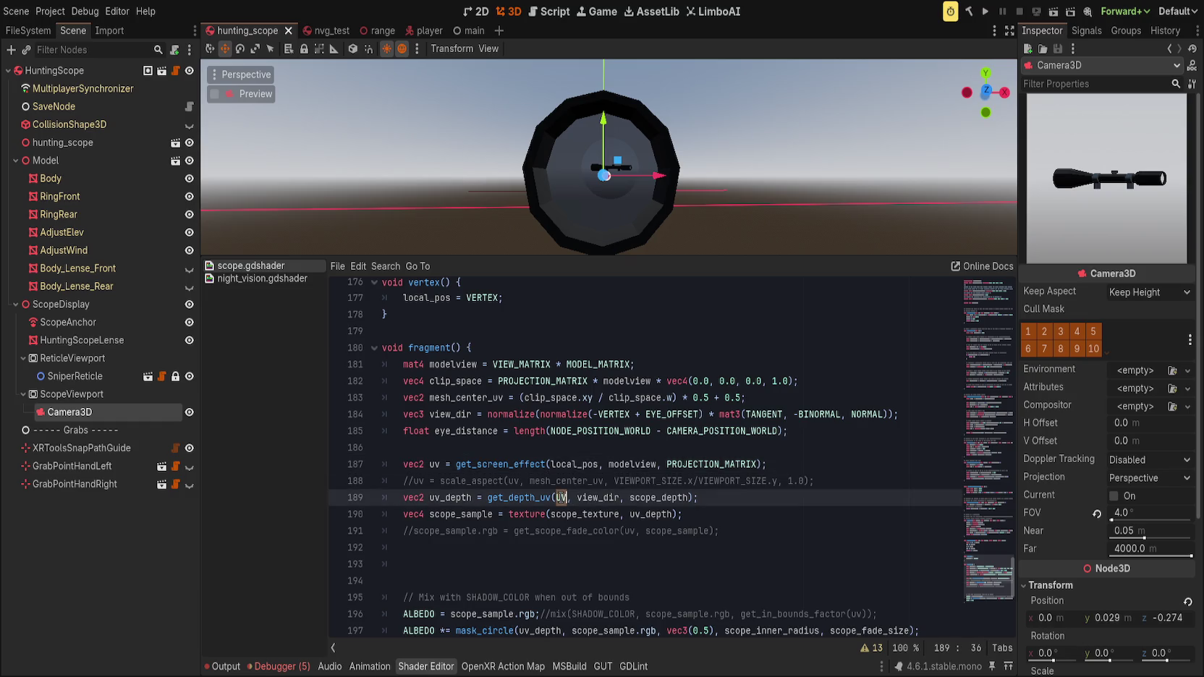
# - Replace UV with uv as get_depth_uv's first argument and save
pyautogui.write('uv')
pyautogui.press('Escape')
pyautogui.press('End')
pyautogui.hotkey('ctrl', 's')
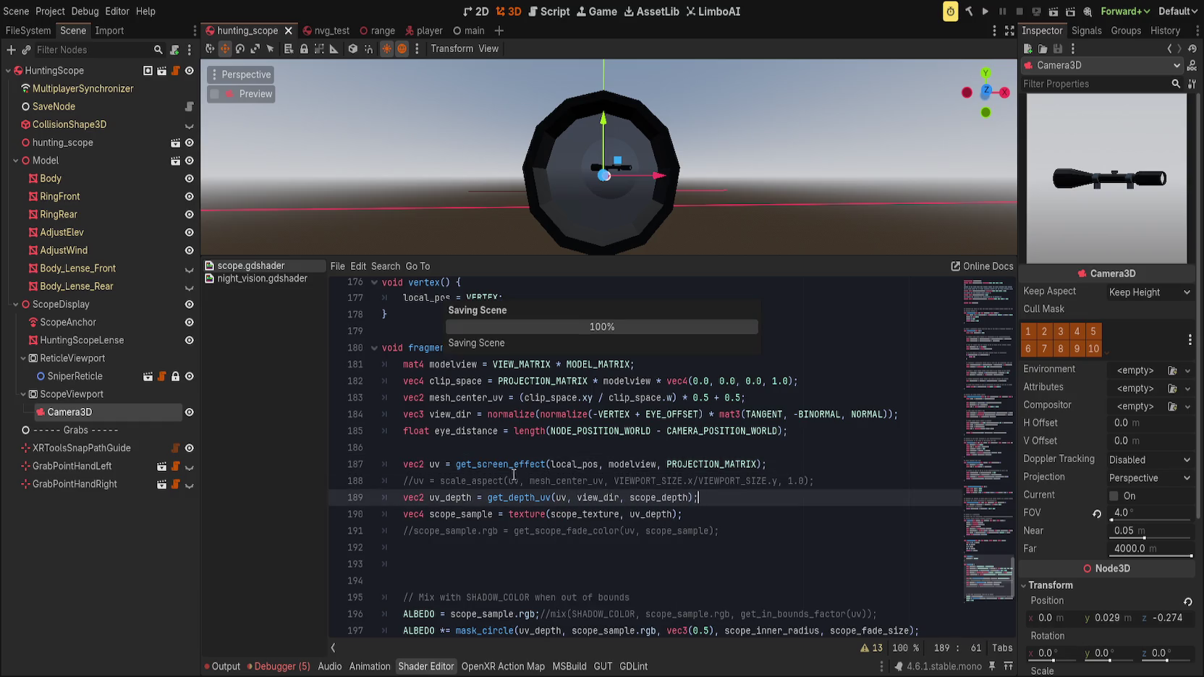
pyautogui.moveTo(651, 200); pyautogui.dragTo(725, 209)
# - Compare the uv and uv_depth edits on the scope via undo/redo, saving each state
pyautogui.hotkey('ctrl', 'z')
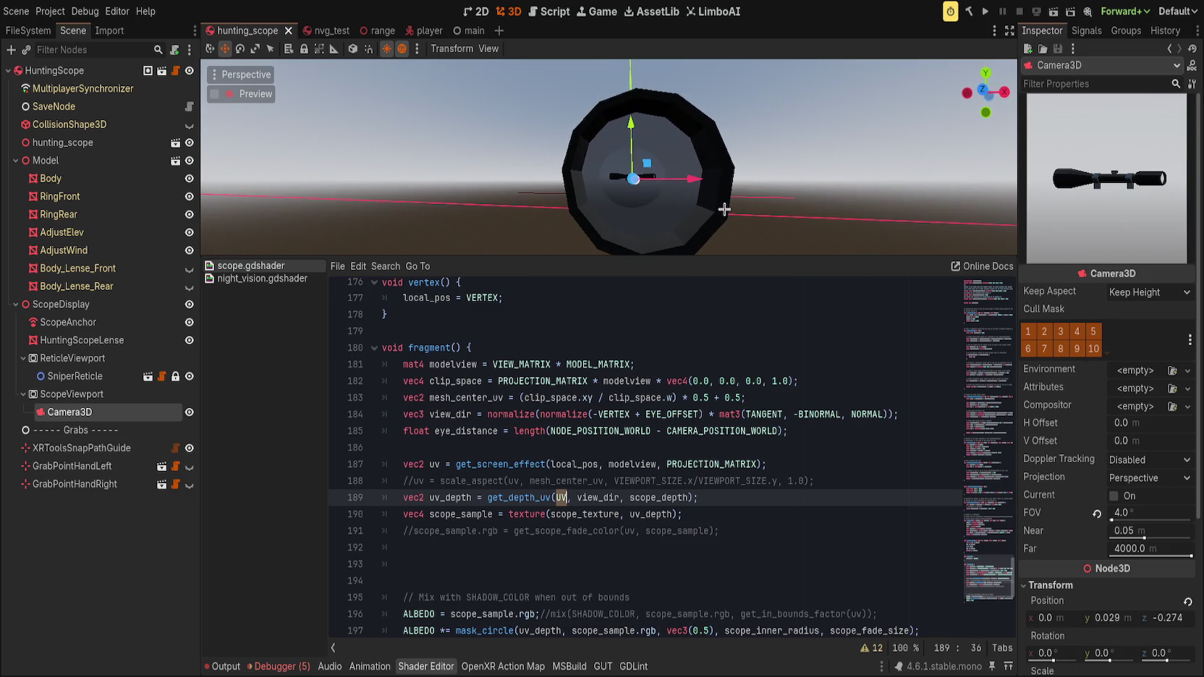
pyautogui.hotkey('ctrl', 's')
pyautogui.moveTo(721, 209); pyautogui.dragTo(654, 82)
pyautogui.scroll(-3)
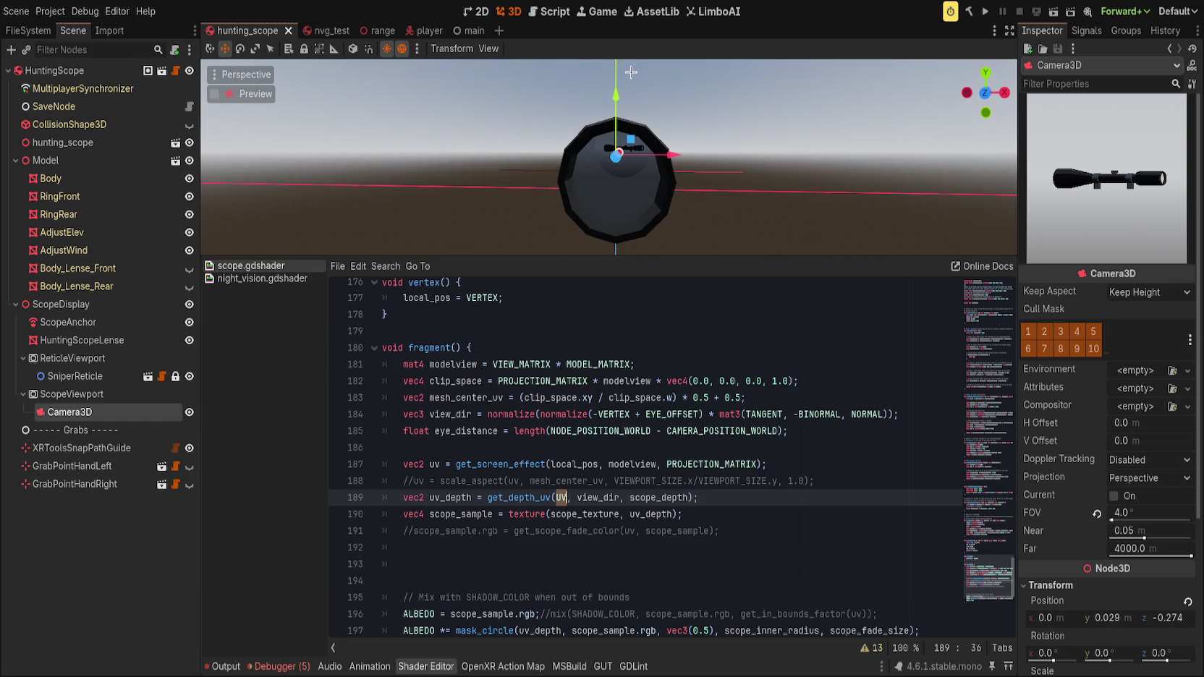
pyautogui.hotkey('ctrl', 'z')
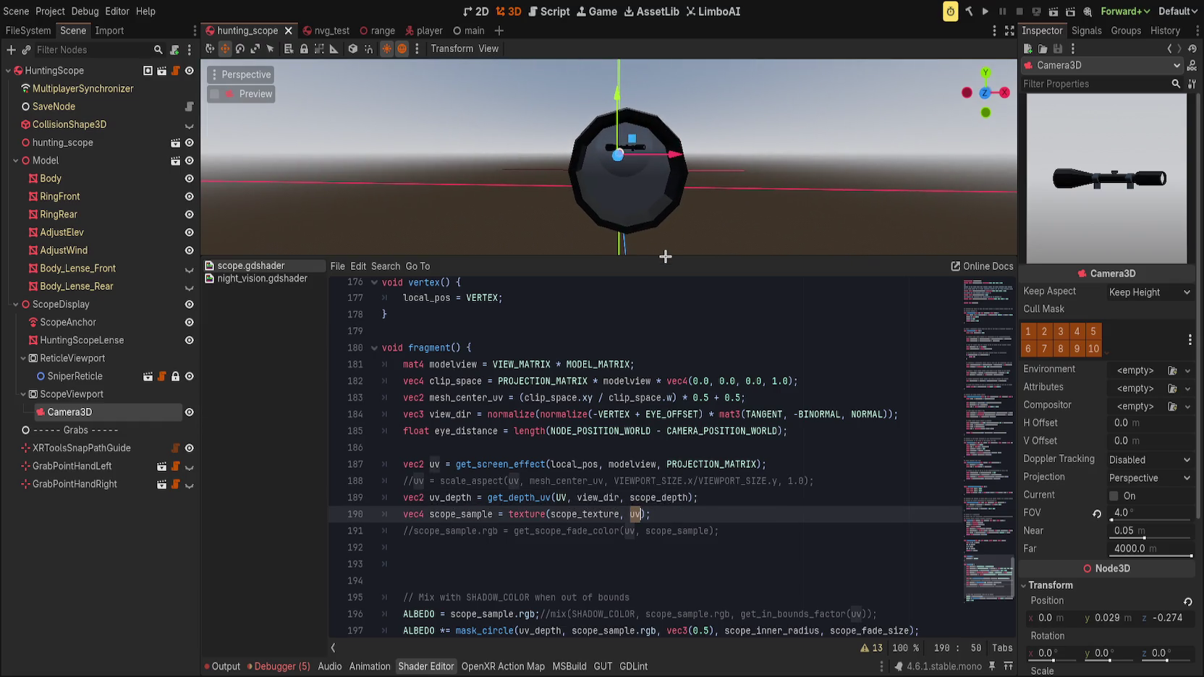
pyautogui.hotkey('ctrl', 'z')
pyautogui.hotkey('ctrl', 's')
pyautogui.moveTo(591, 231); pyautogui.dragTo(655, 164)
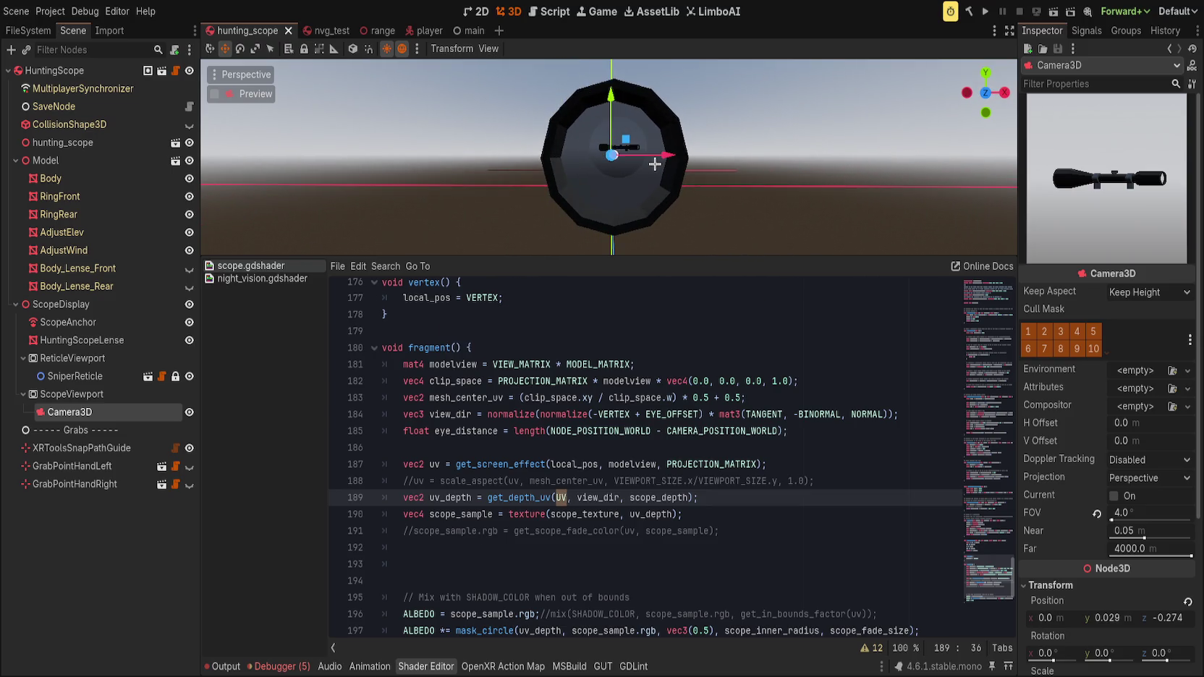
pyautogui.hotkey('ctrl', 's')
pyautogui.moveTo(655, 164); pyautogui.dragTo(620, 161)
# - Replace uv with mesh_center_uv in the get_depth_uv call on line 189 and save
pyautogui.doubleClick(561, 498)
pyautogui.write('mesh_')
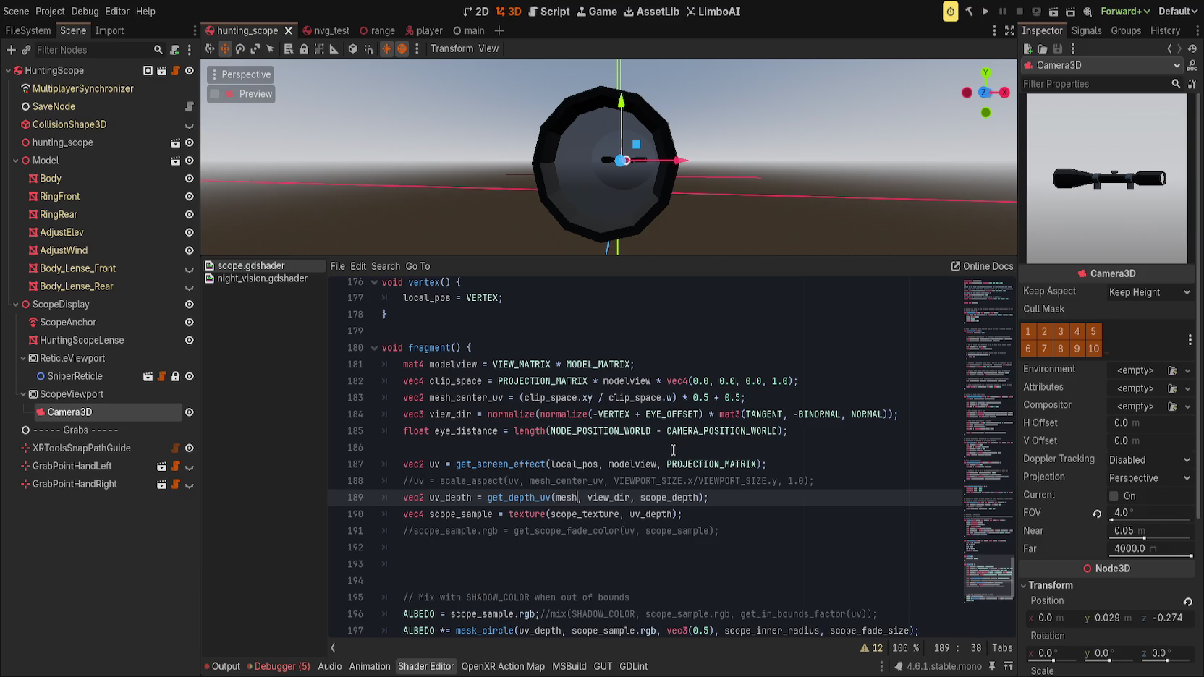
pyautogui.press('Return')
pyautogui.hotkey('ctrl', 's')
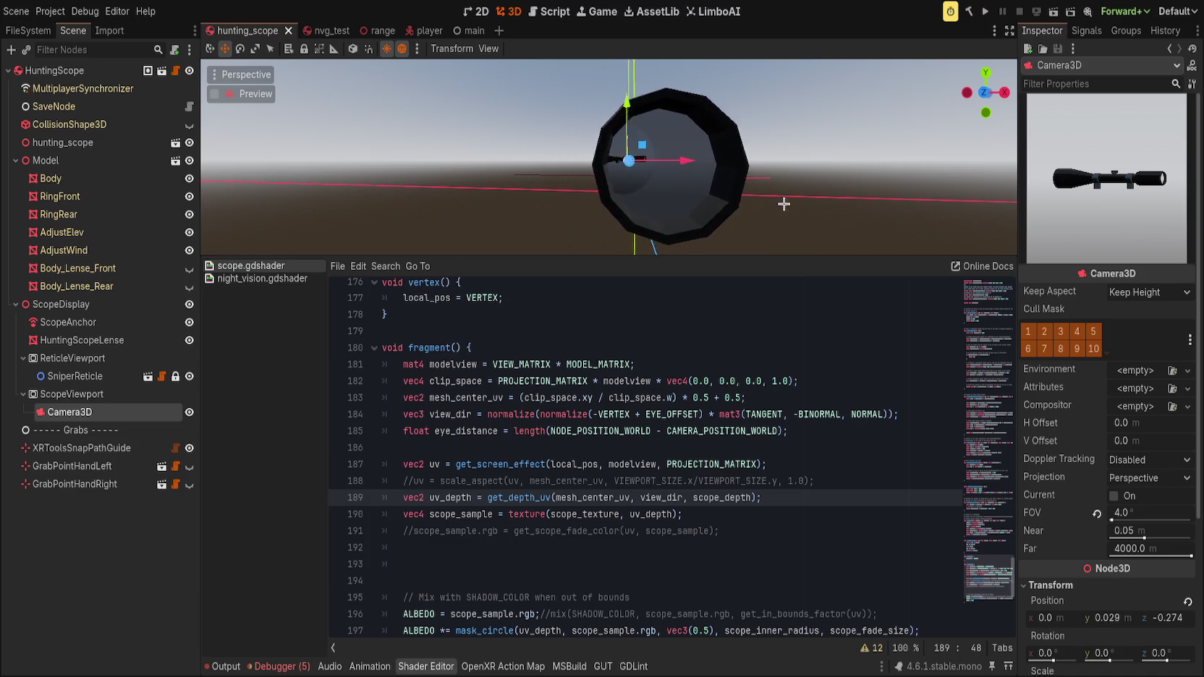
# - Compare the mesh_center_uv and uv_depth edits on the lens via undo/redo, keeping them
pyautogui.hotkey('ctrl', 'z')
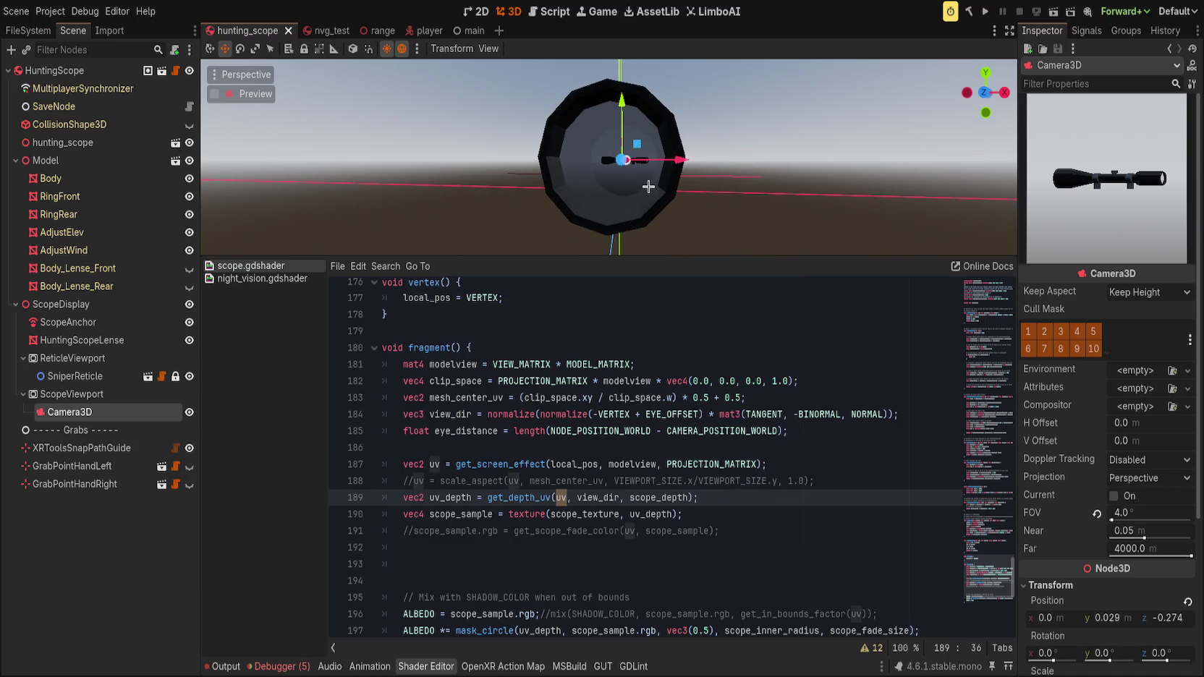
pyautogui.moveTo(652, 188); pyautogui.dragTo(686, 194)
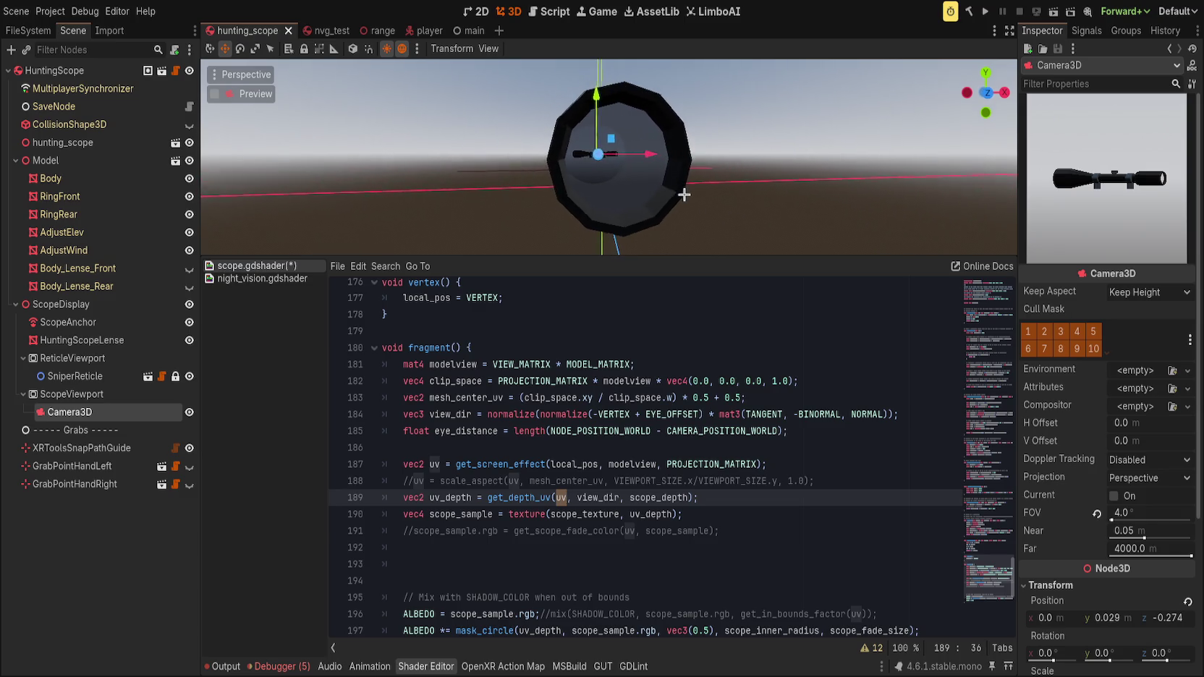
pyautogui.hotkey('ctrl', 'z')
pyautogui.hotkey('ctrl', 'z')
pyautogui.hotkey('ctrl', 'shift', 'z')
pyautogui.hotkey('ctrl', 'shift', 'z')
pyautogui.hotkey('ctrl', 'shift', 'z')
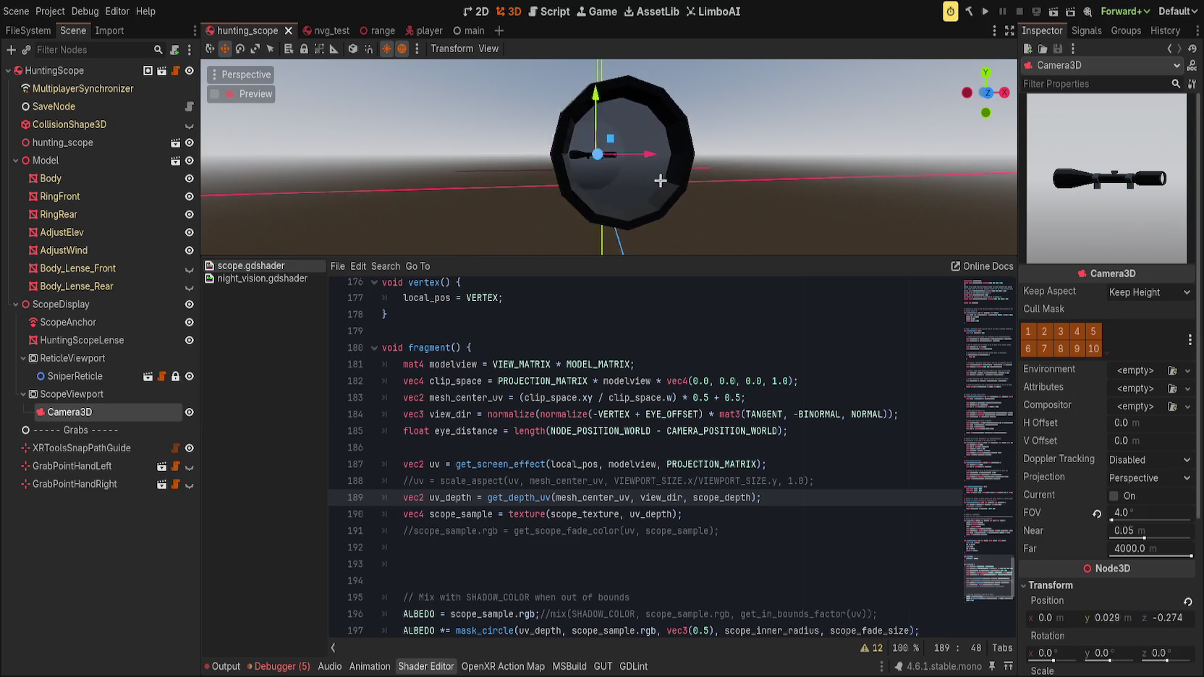
pyautogui.moveTo(601, 179); pyautogui.dragTo(702, 200)
pyautogui.click(798, 464)
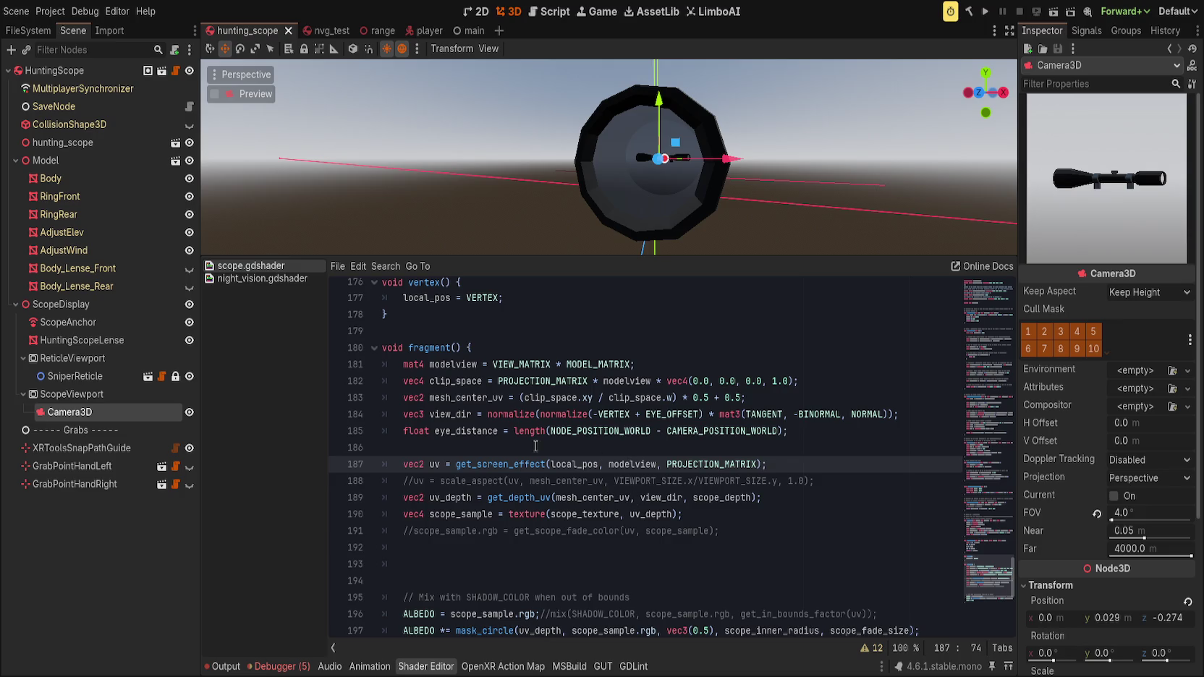
pyautogui.click(542, 399)
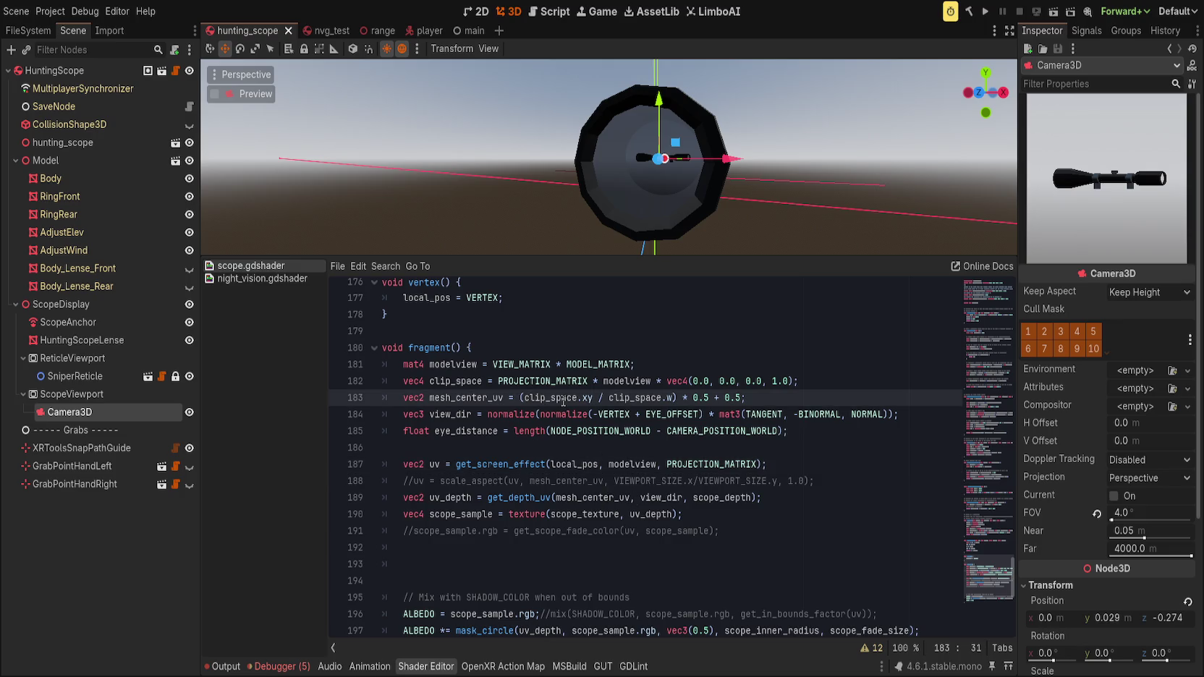
# - Move the mesh_center_uv line down, delete the get_screen_effect and commented scale_aspect lines, then save
pyautogui.hotkey('alt', 'Down')
pyautogui.hotkey('alt', 'Down')
pyautogui.hotkey('alt', 'Down')
pyautogui.press('Down')
pyautogui.hotkey('ctrl', 'shift', 'k')
pyautogui.press('Down')
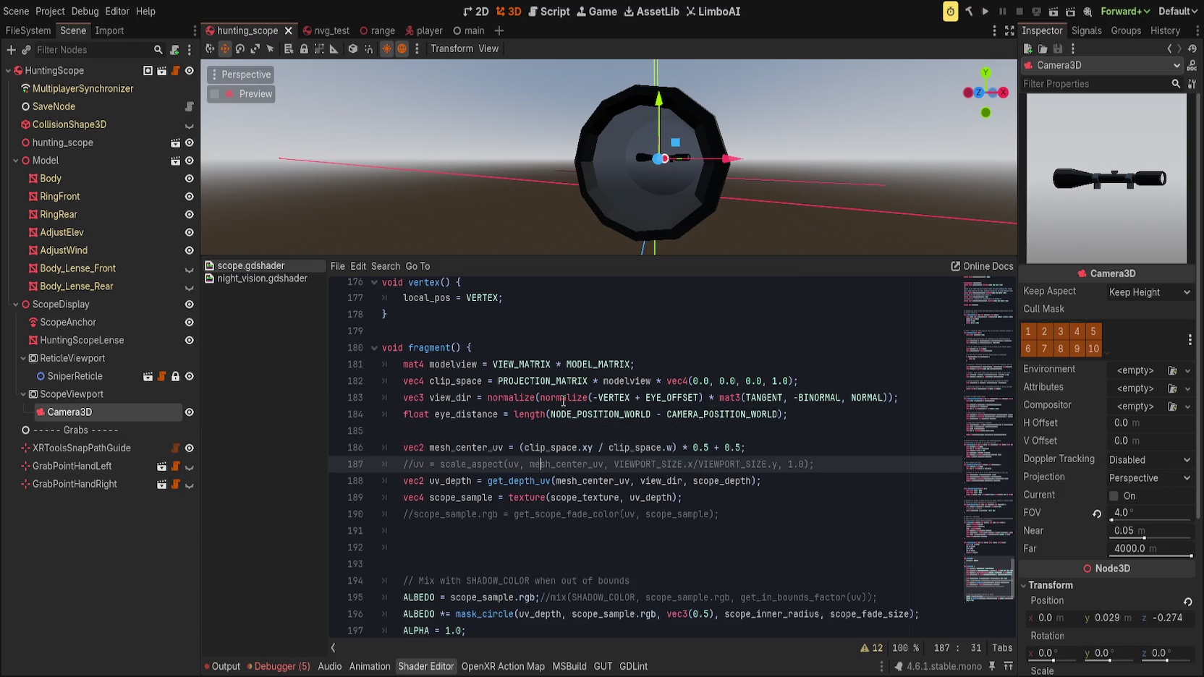
pyautogui.hotkey('ctrl', 'shift', 'k')
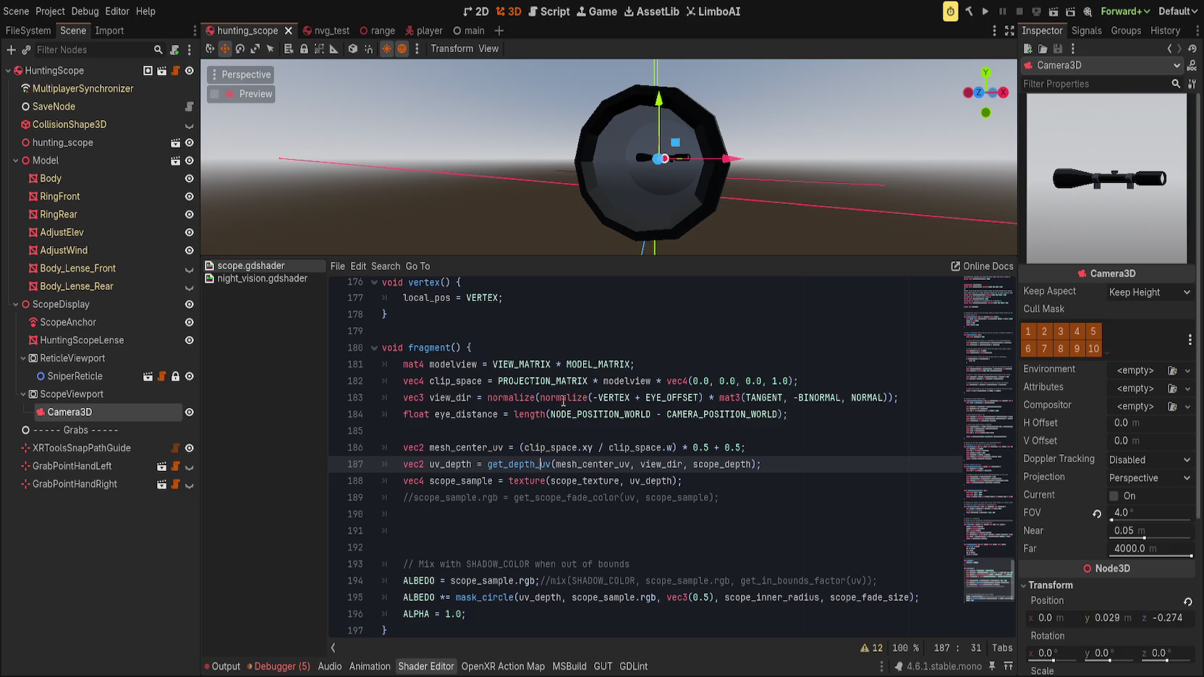
pyautogui.moveTo(637, 174); pyautogui.dragTo(615, 174)
pyautogui.hotkey('ctrl', 's')
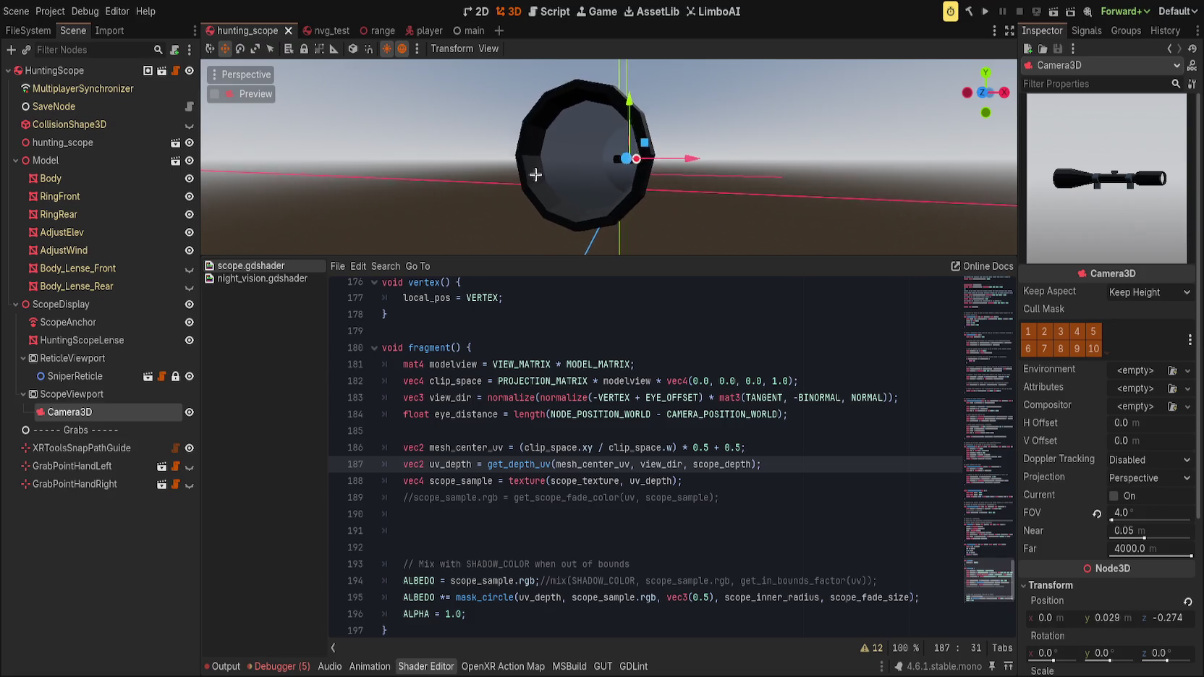
# - Replace mesh_center_uv with UV as get_depth_uv's argument and save
pyautogui.scroll(-3)
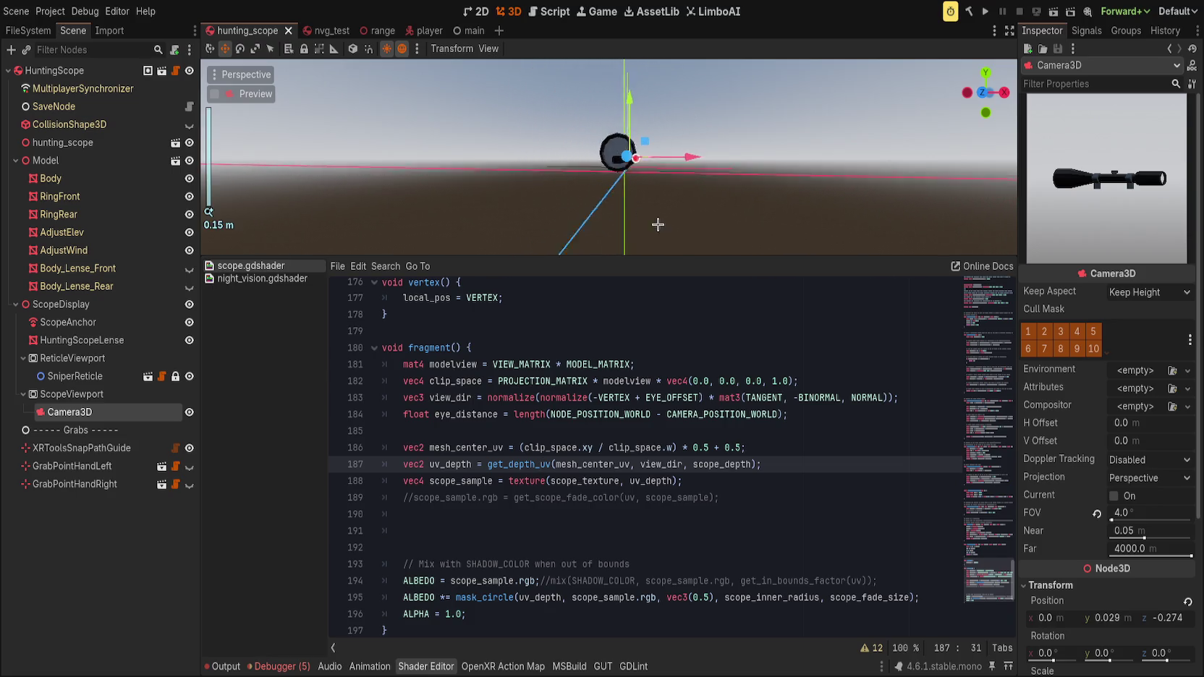
pyautogui.click(709, 239)
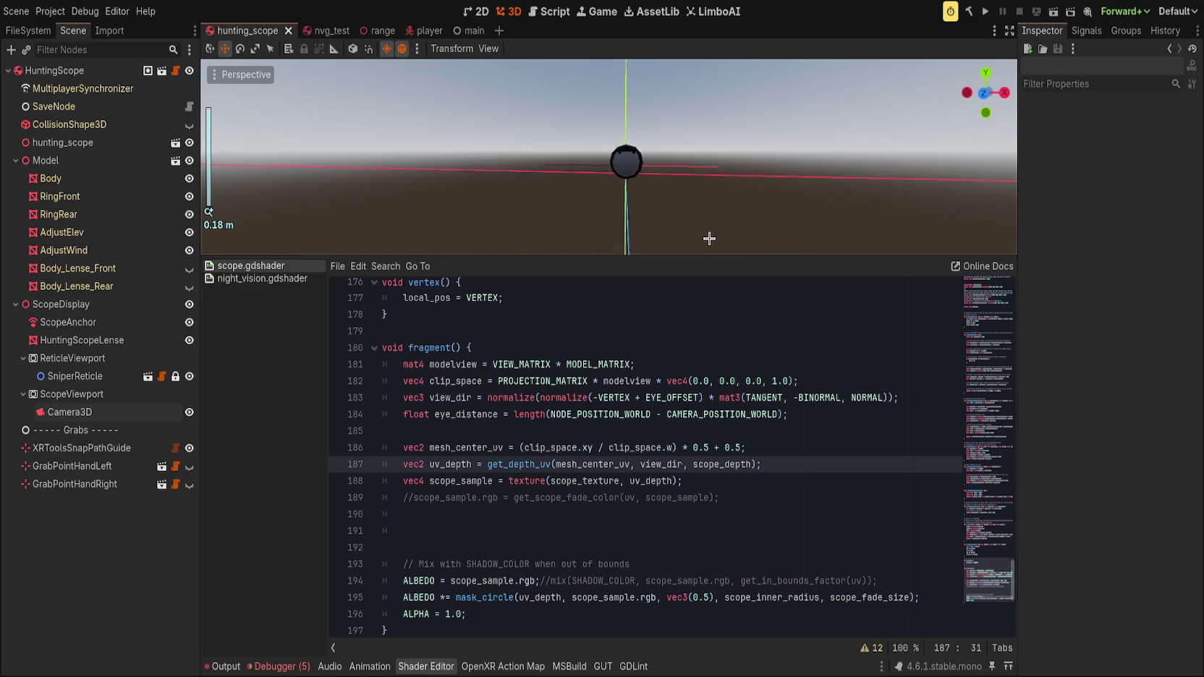
pyautogui.scroll(3)
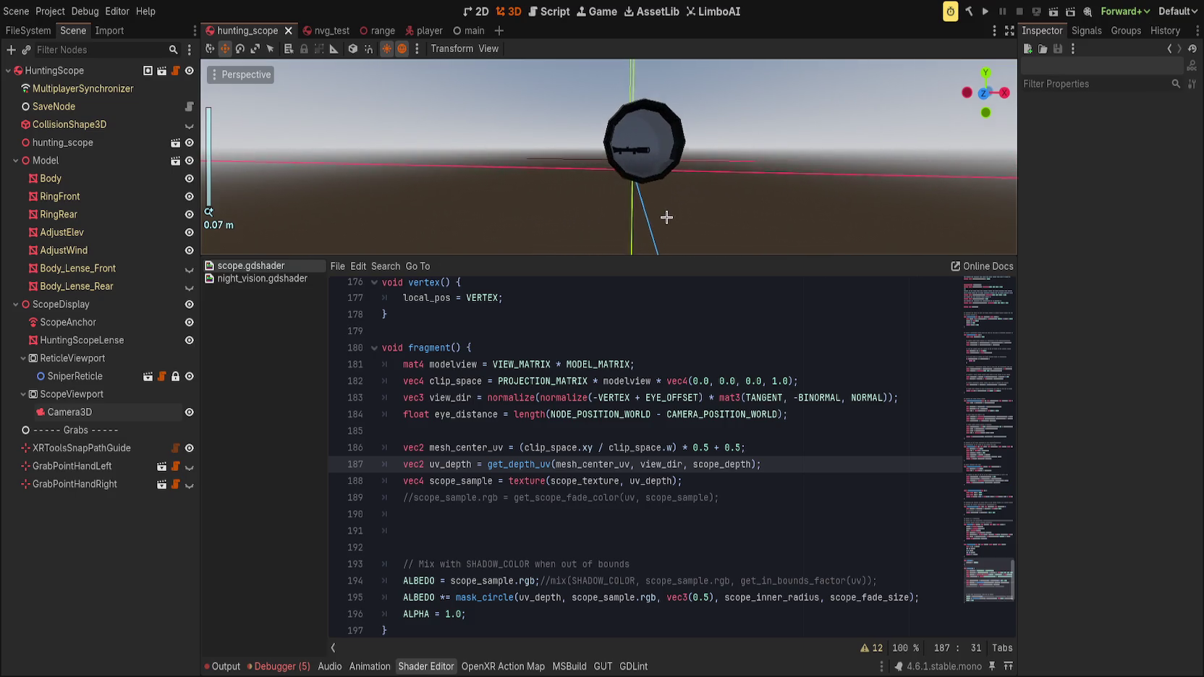
pyautogui.scroll(-3)
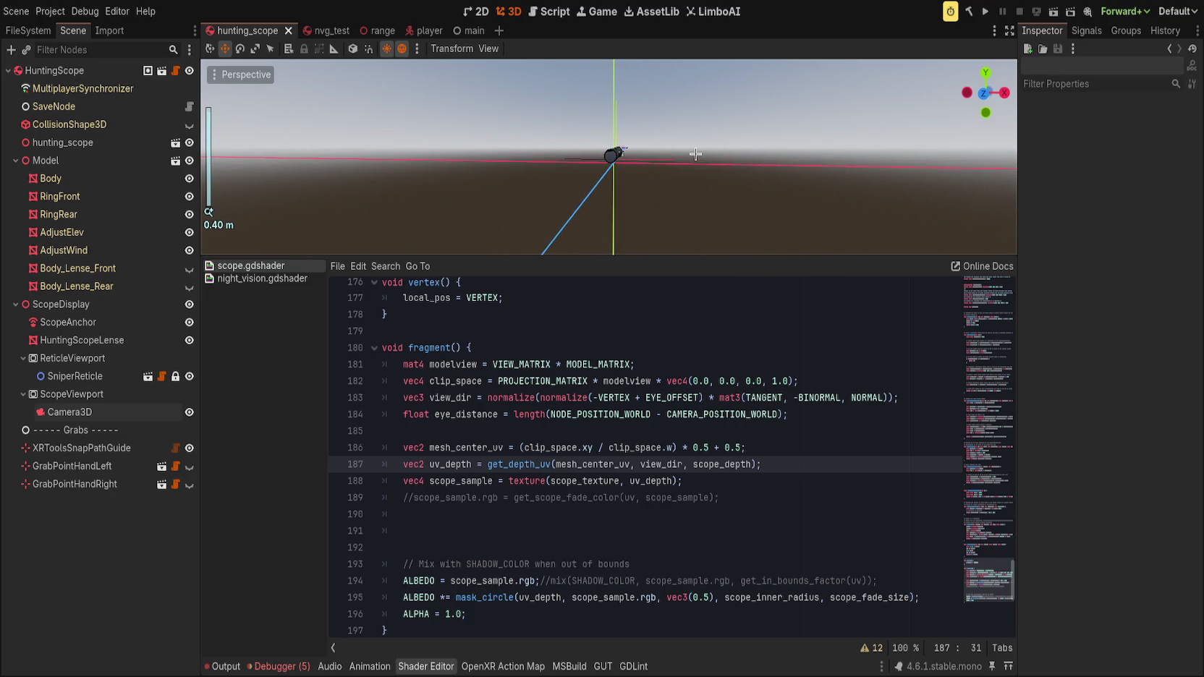
pyautogui.doubleClick(594, 464)
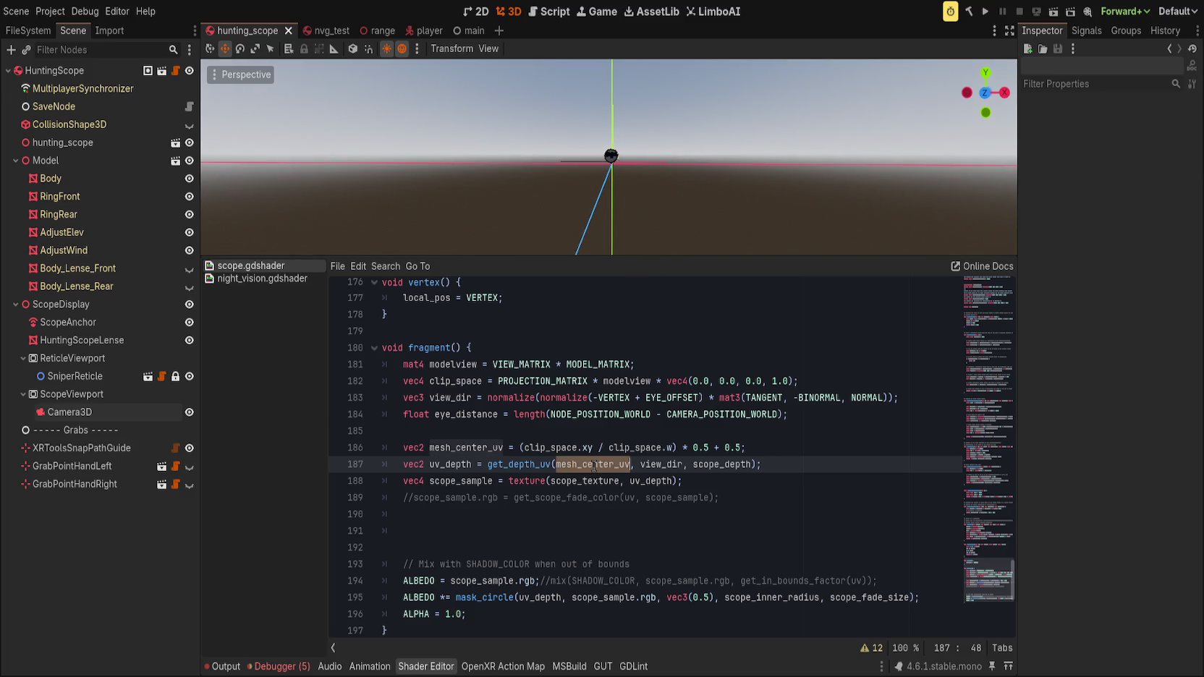
pyautogui.write('UV')
pyautogui.hotkey('ctrl', 's')
# - Revert the get_depth_uv argument back to mesh_center_uv and save
pyautogui.scroll(3)
pyautogui.moveTo(636, 183); pyautogui.dragTo(569, 188)
pyautogui.scroll(-3)
pyautogui.click(623, 192)
pyautogui.hotkey('ctrl', 'z')
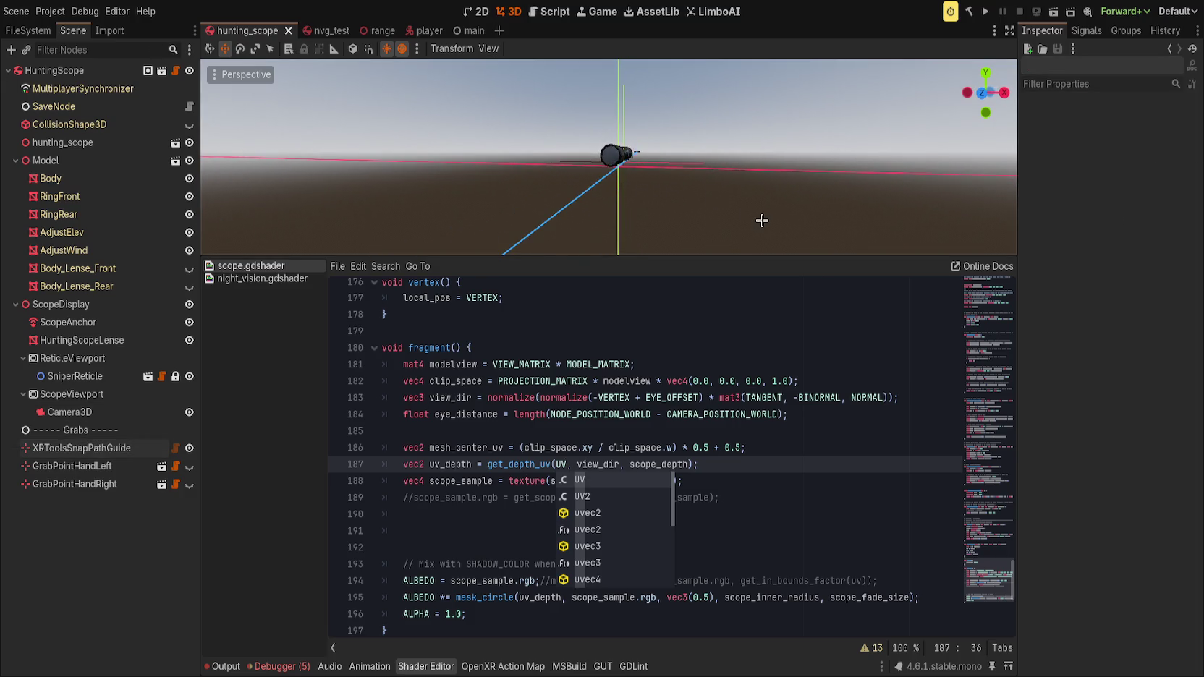
pyautogui.click(730, 384)
pyautogui.hotkey('ctrl', 'z')
pyautogui.hotkey('ctrl', 's')
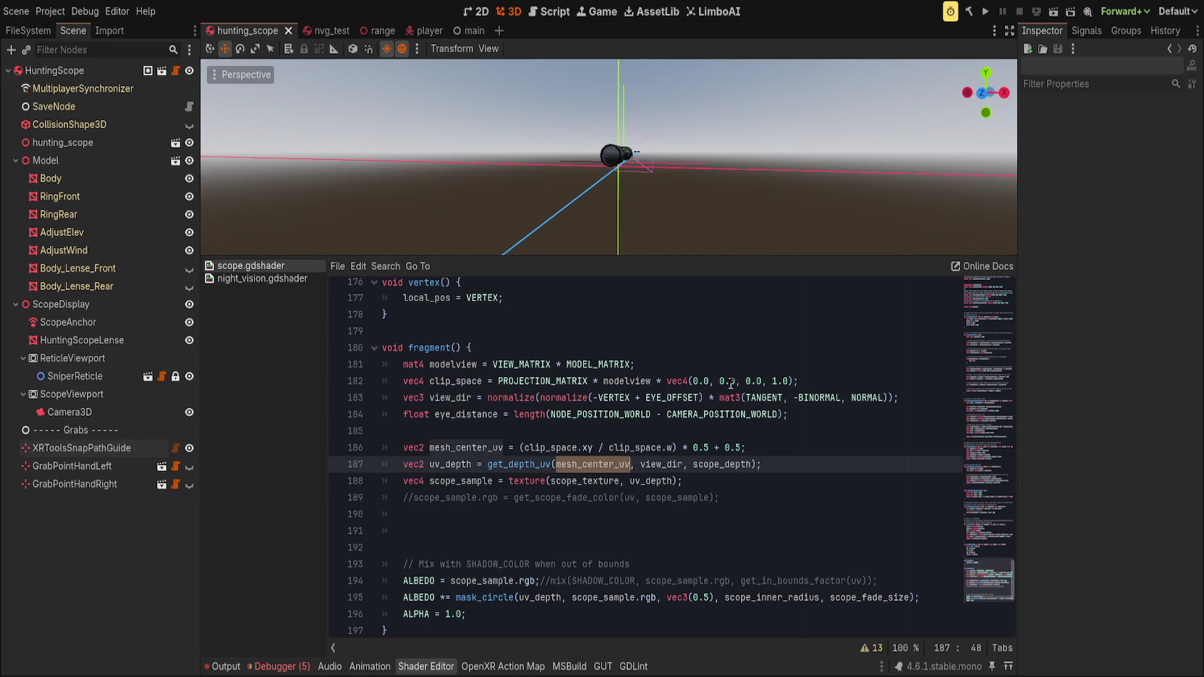
# - Redo the UV argument, commented scale_aspect line and get_screen_effect uv line
pyautogui.scroll(3)
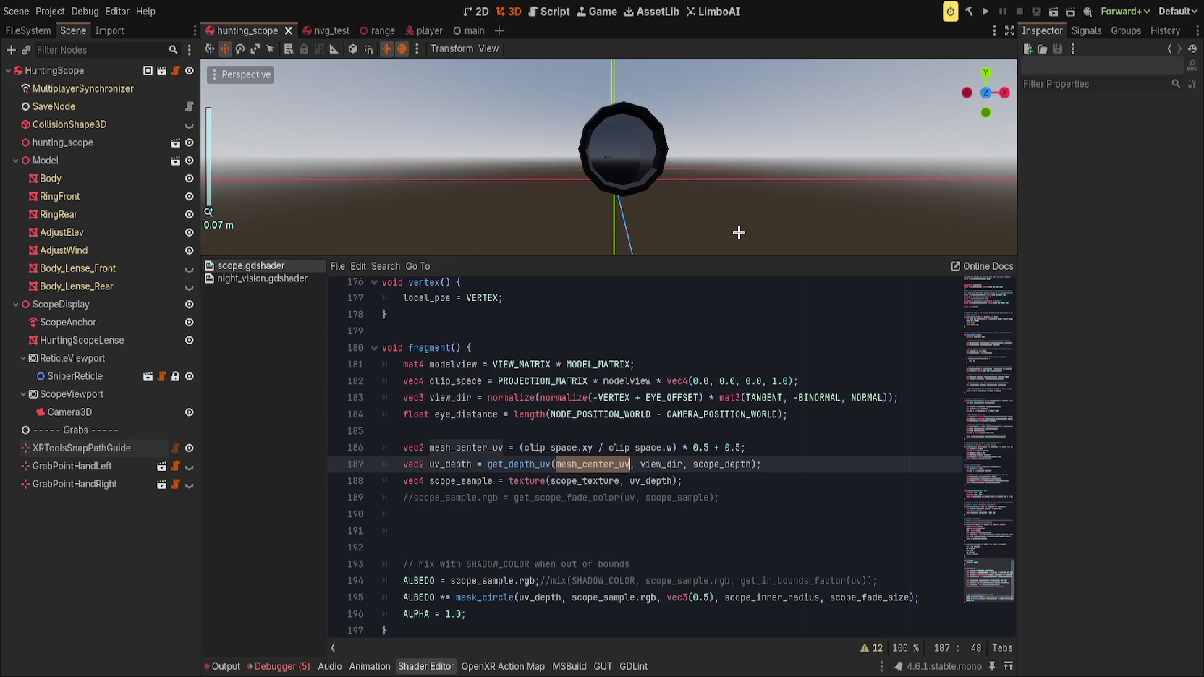
pyautogui.scroll(-3)
pyautogui.scroll(-3)
pyautogui.hotkey('ctrl', 'shift', 'z')
pyautogui.scroll(3)
pyautogui.hotkey('ctrl', 'shift', 'z')
pyautogui.hotkey('ctrl', 'shift', 'z')
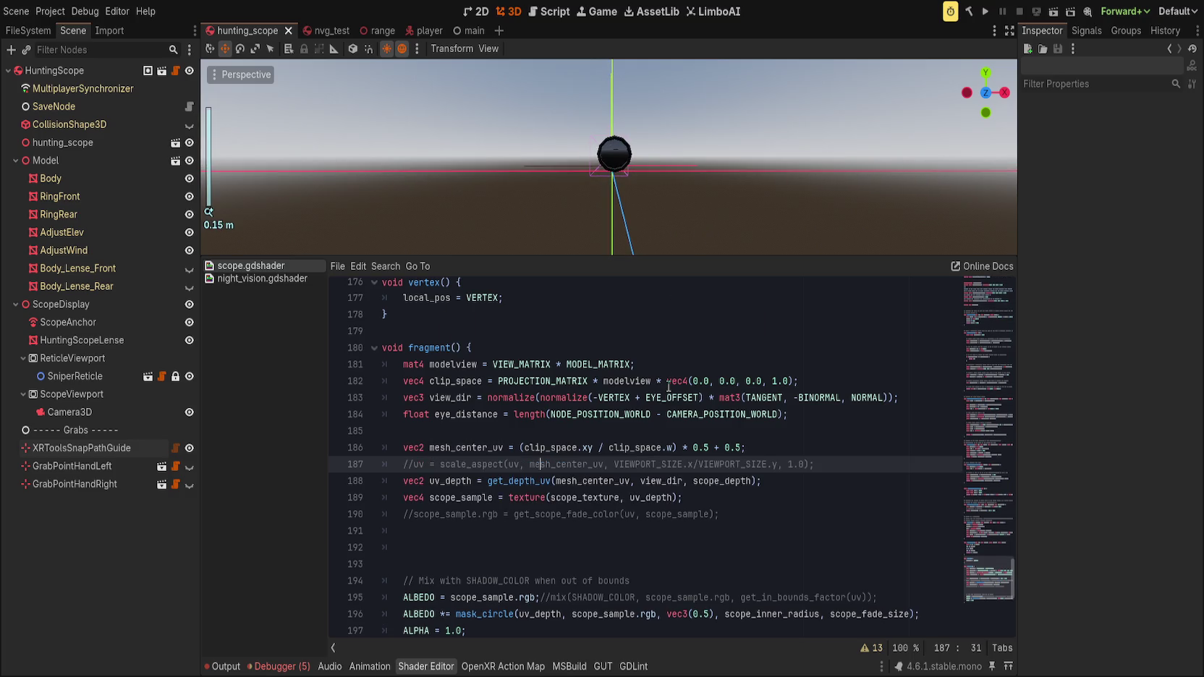
pyautogui.hotkey('ctrl', 'shift', 'z')
pyautogui.doubleClick(575, 498)
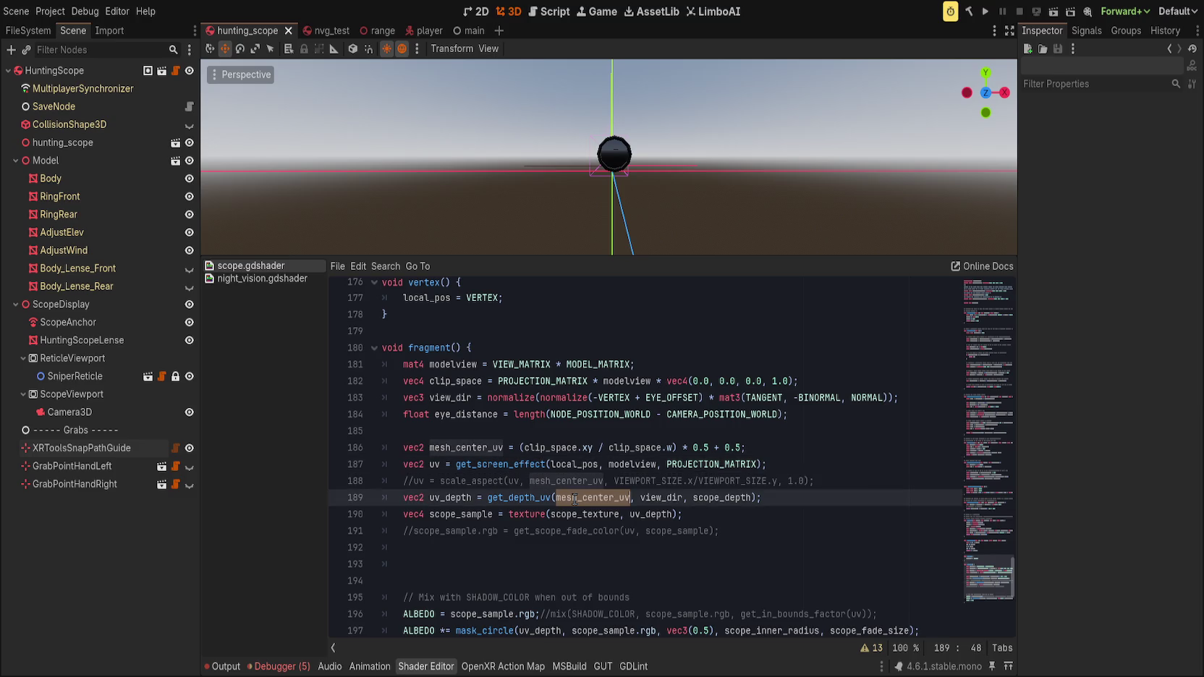
# - Type uv as get_depth_uv's first argument on line 189 and save the shader
pyautogui.write('uv')
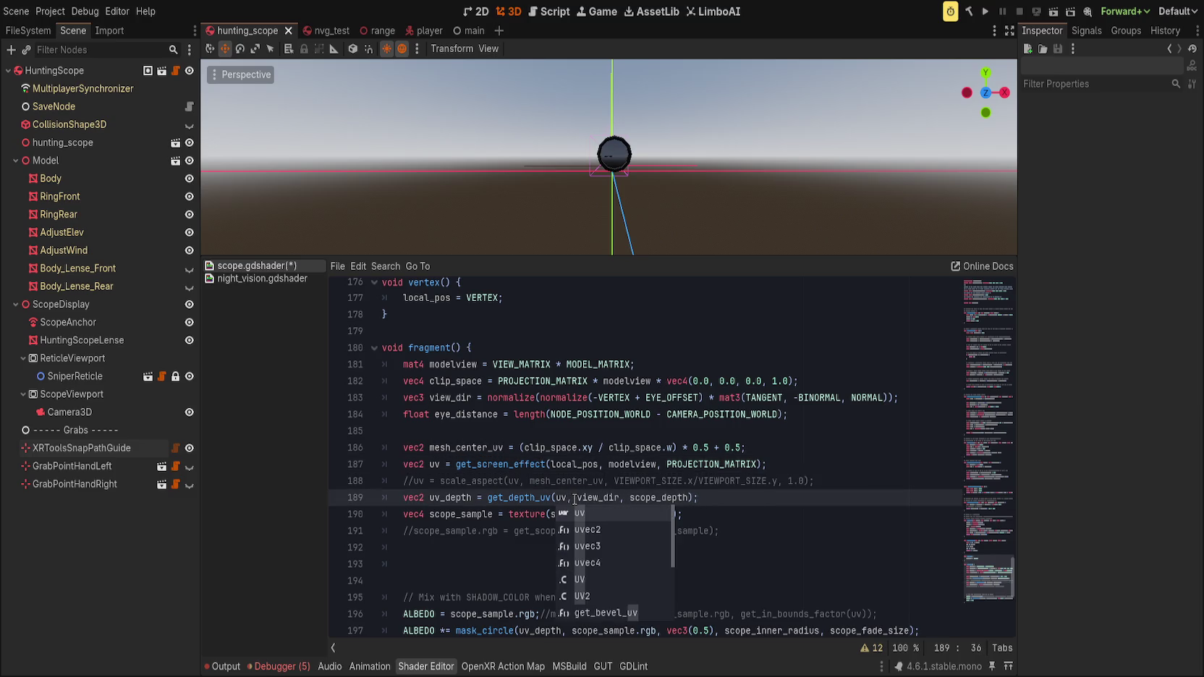
pyautogui.scroll(3)
pyautogui.hotkey('ctrl', 's')
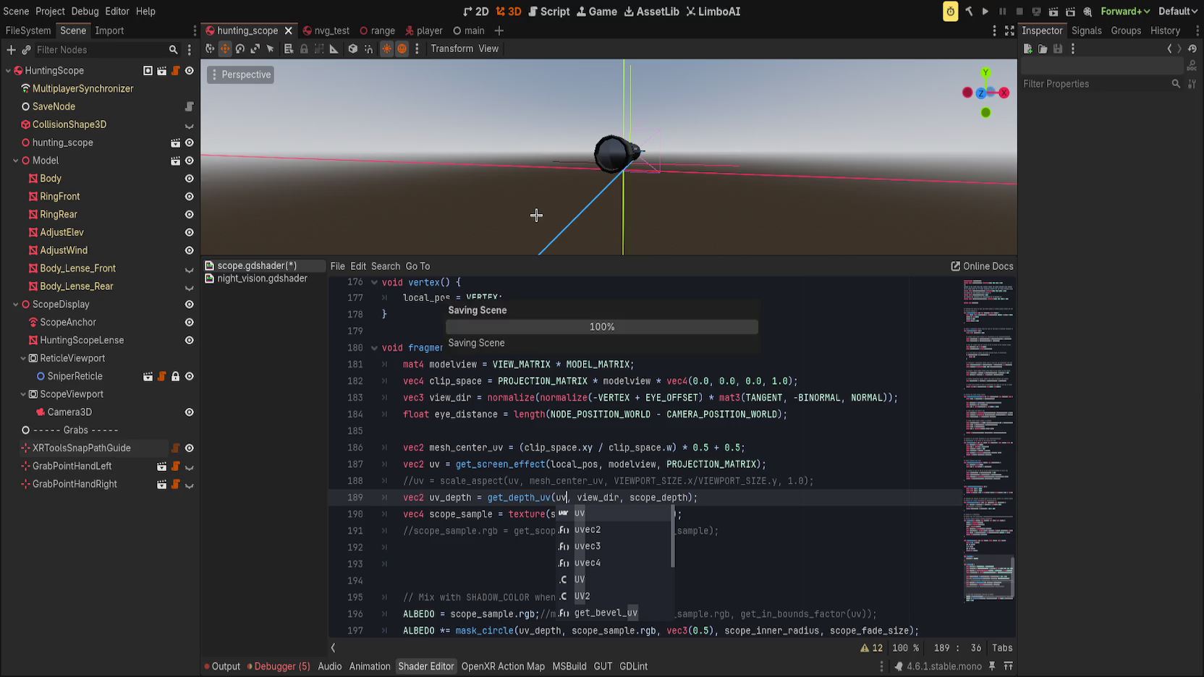
pyautogui.scroll(3)
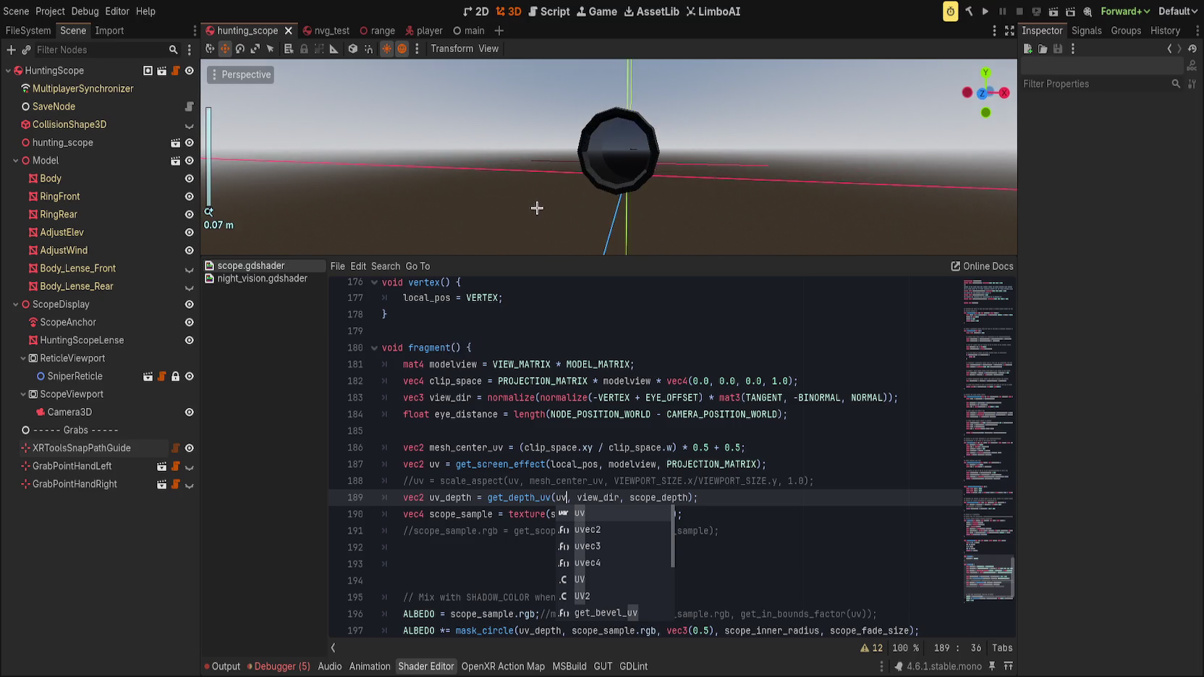
pyautogui.scroll(3)
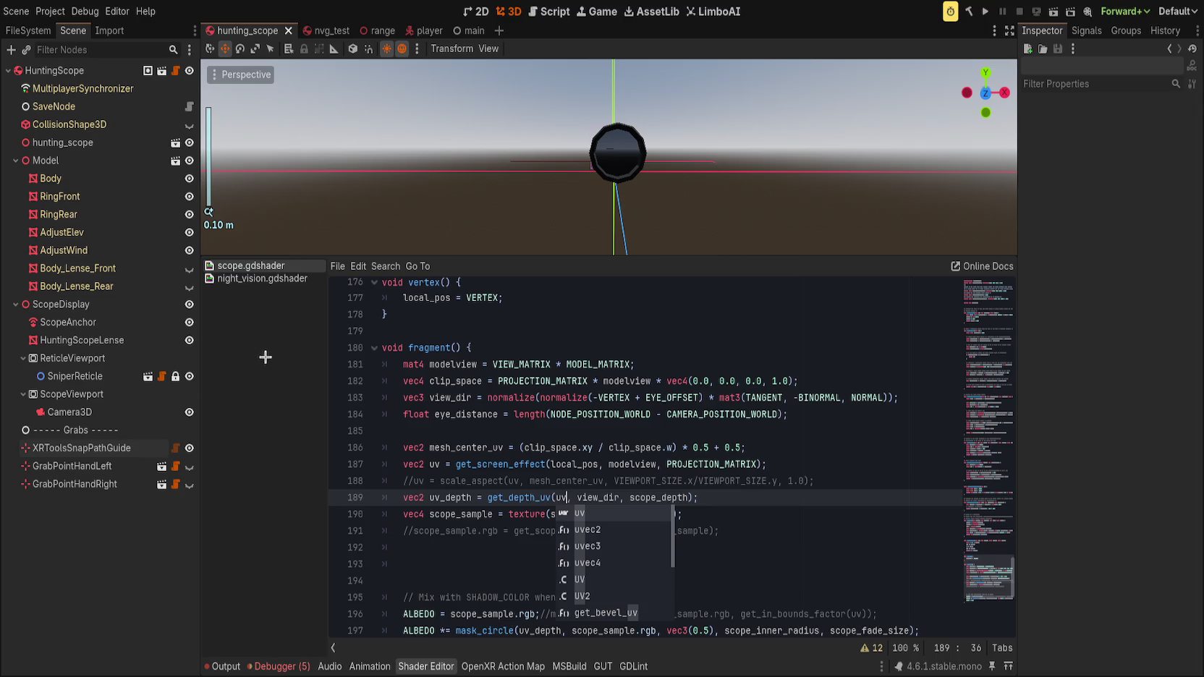
# - Narrow the scope camera's field of view to 5.3 and save the scene
pyautogui.moveTo(1120, 516); pyautogui.dragTo(1104, 516)
pyautogui.scroll(3)
pyautogui.scroll(-3)
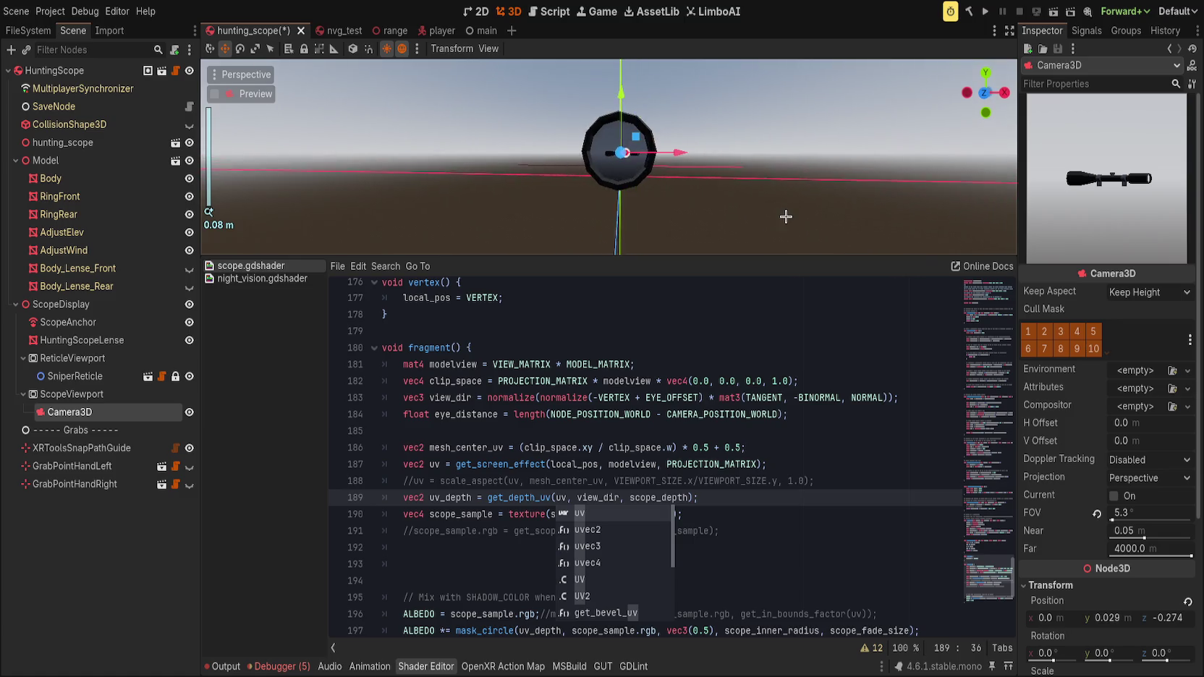
pyautogui.scroll(-3)
pyautogui.scroll(-3)
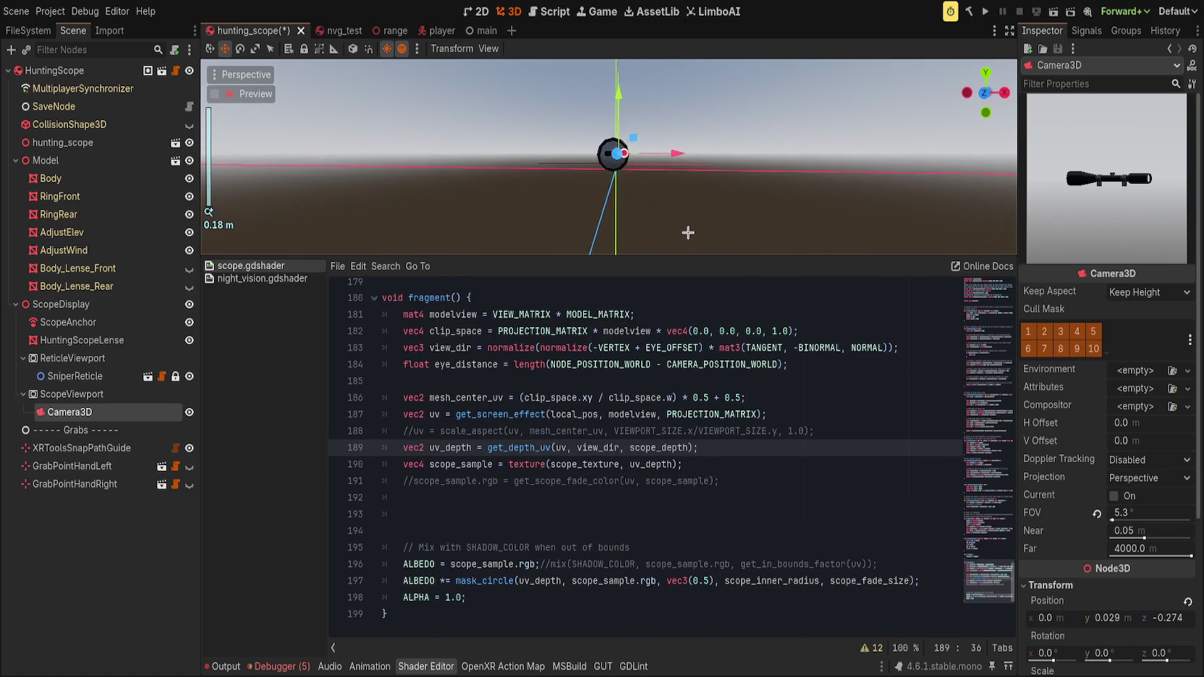
pyautogui.scroll(3)
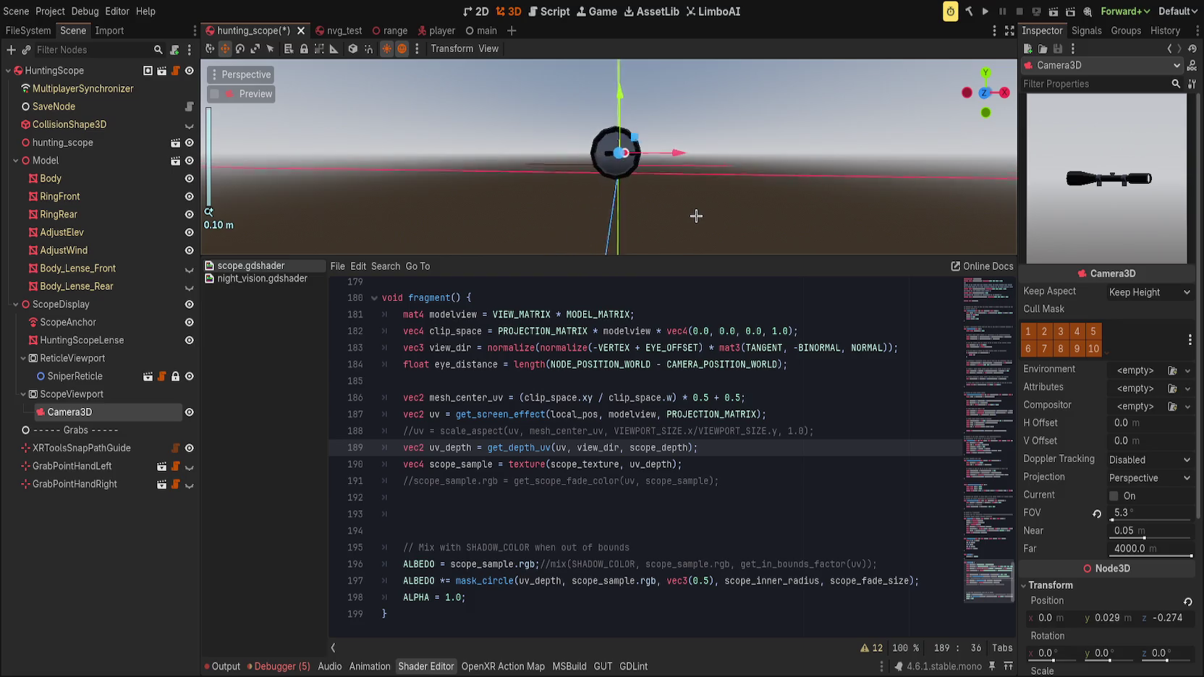
pyautogui.click(738, 237)
pyautogui.hotkey('ctrl', 's')
pyautogui.scroll(-3)
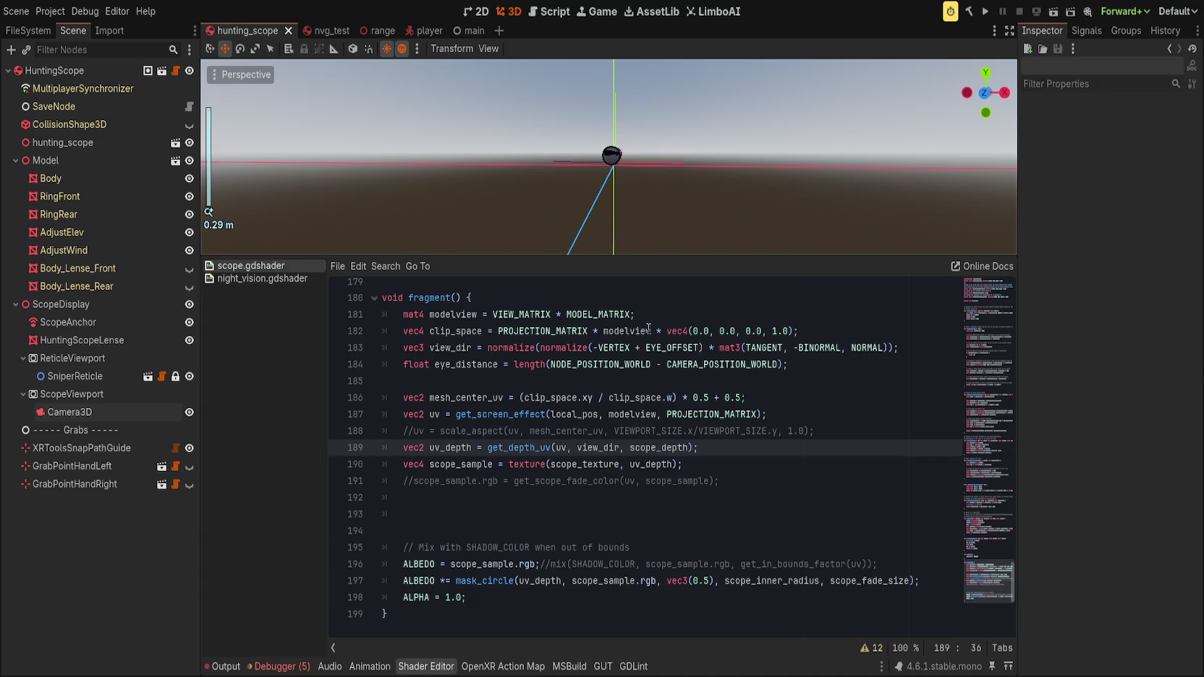
pyautogui.click(563, 447)
pyautogui.hotkey('ctrl', 's')
pyautogui.write('UV')
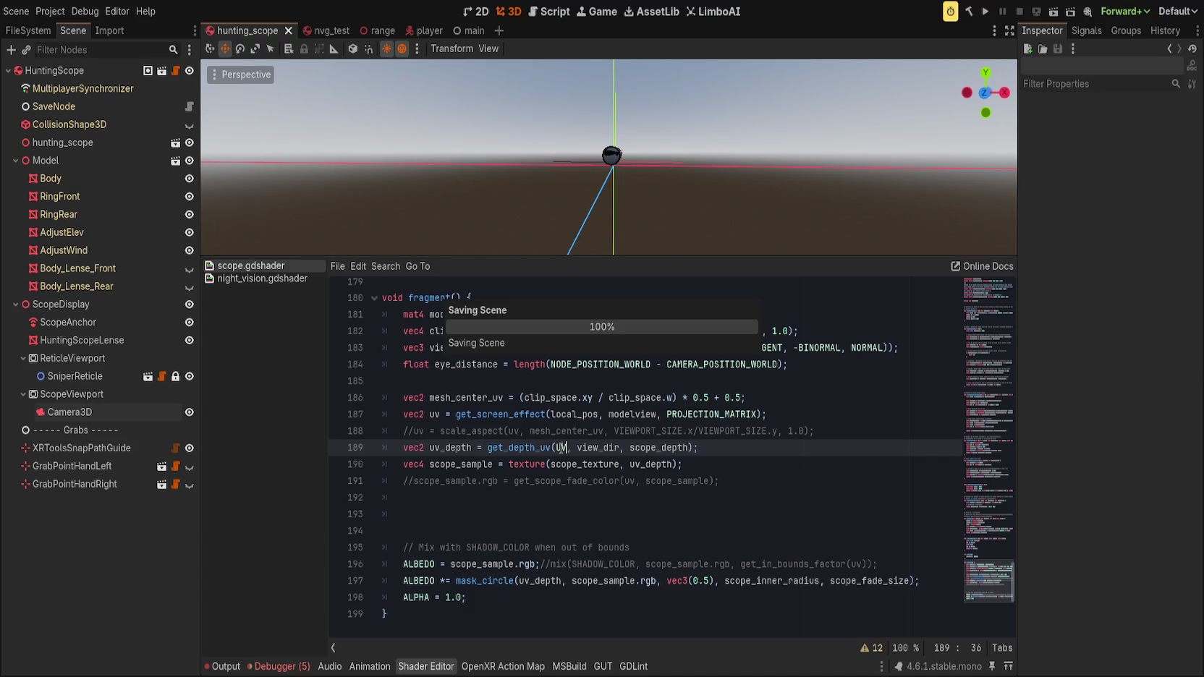
# - Copy mesh_center_uv from line 188 and paste it over get_depth_uv's uv argument
pyautogui.scroll(3)
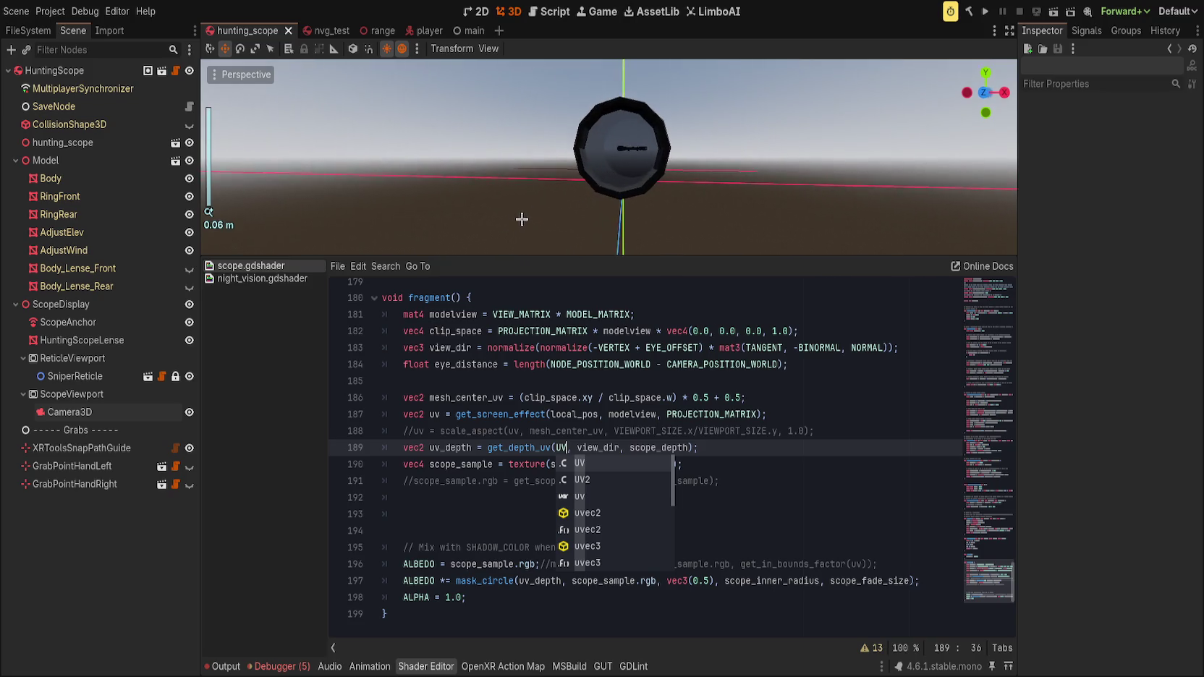
pyautogui.click(701, 431)
pyautogui.click(561, 449)
pyautogui.doubleClick(569, 430)
pyautogui.hotkey('ctrl', 'c')
pyautogui.doubleClick(559, 447)
pyautogui.hotkey('ctrl', 'v')
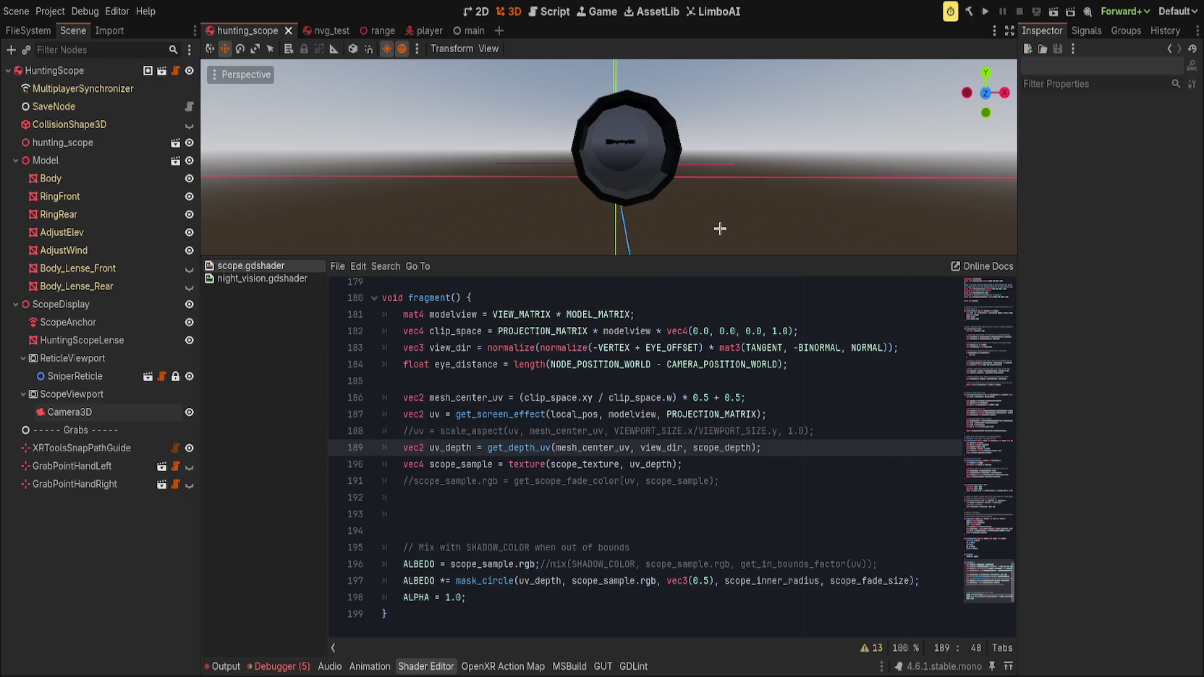
# - Rotate the HuntingScopeLense node about 24 degrees and save the scene
pyautogui.moveTo(721, 215); pyautogui.dragTo(745, 221)
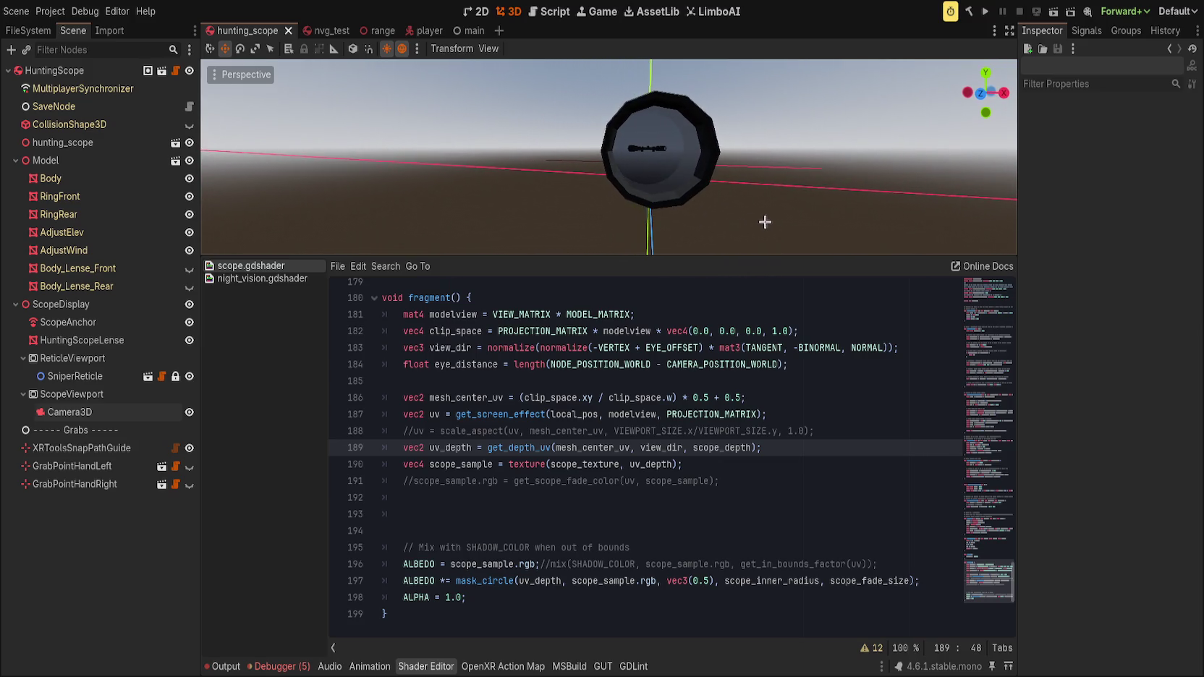
pyautogui.click(61, 304)
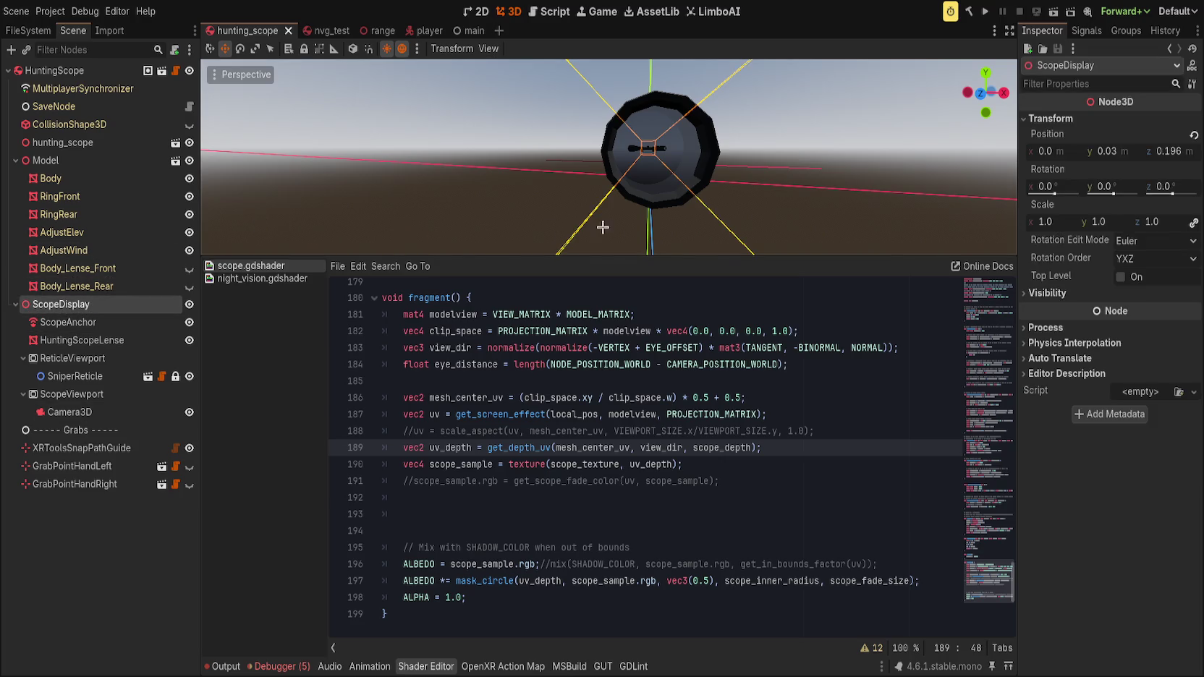
pyautogui.press('e')
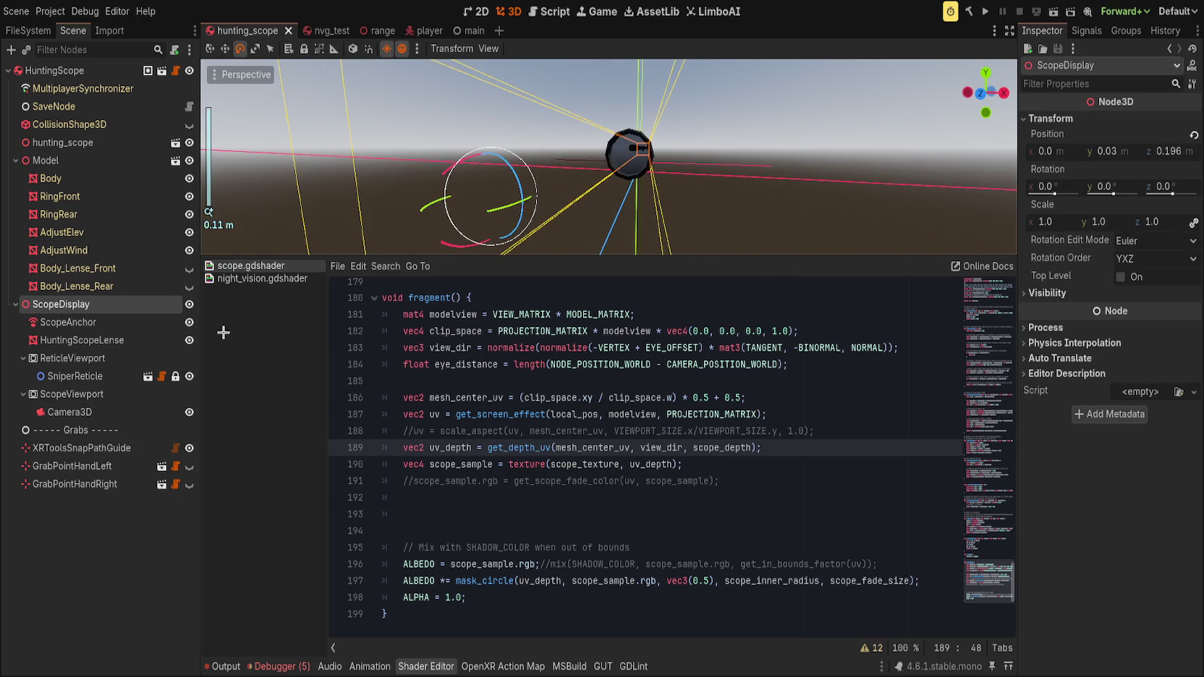
pyautogui.click(177, 411)
pyautogui.moveTo(658, 134); pyautogui.dragTo(668, 133)
pyautogui.rightClick(668, 132)
pyautogui.press('f')
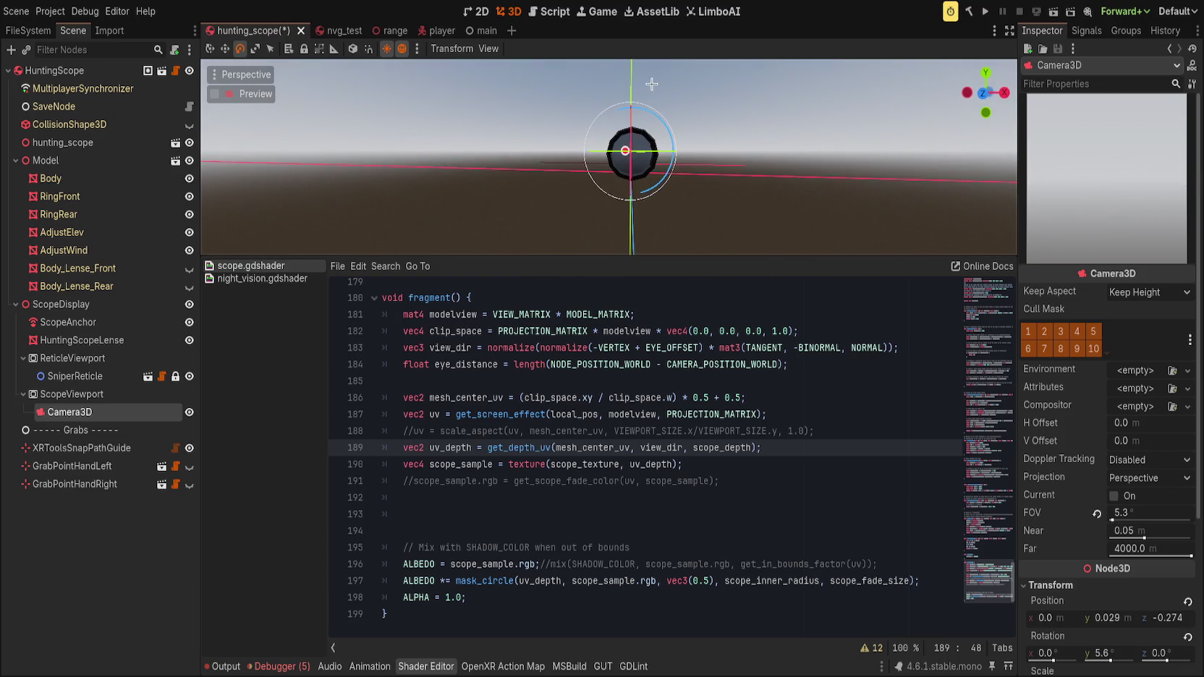
pyautogui.click(665, 106)
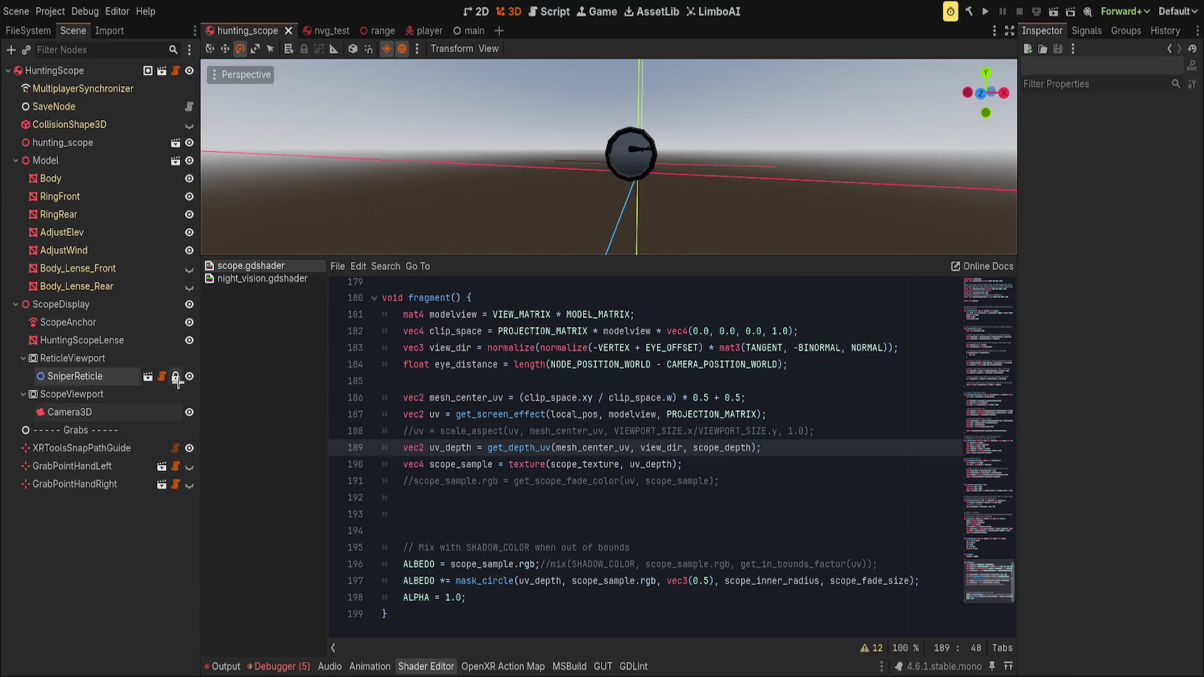
pyautogui.click(101, 340)
pyautogui.moveTo(654, 156); pyautogui.dragTo(570, 212)
pyautogui.hotkey('ctrl', 's')
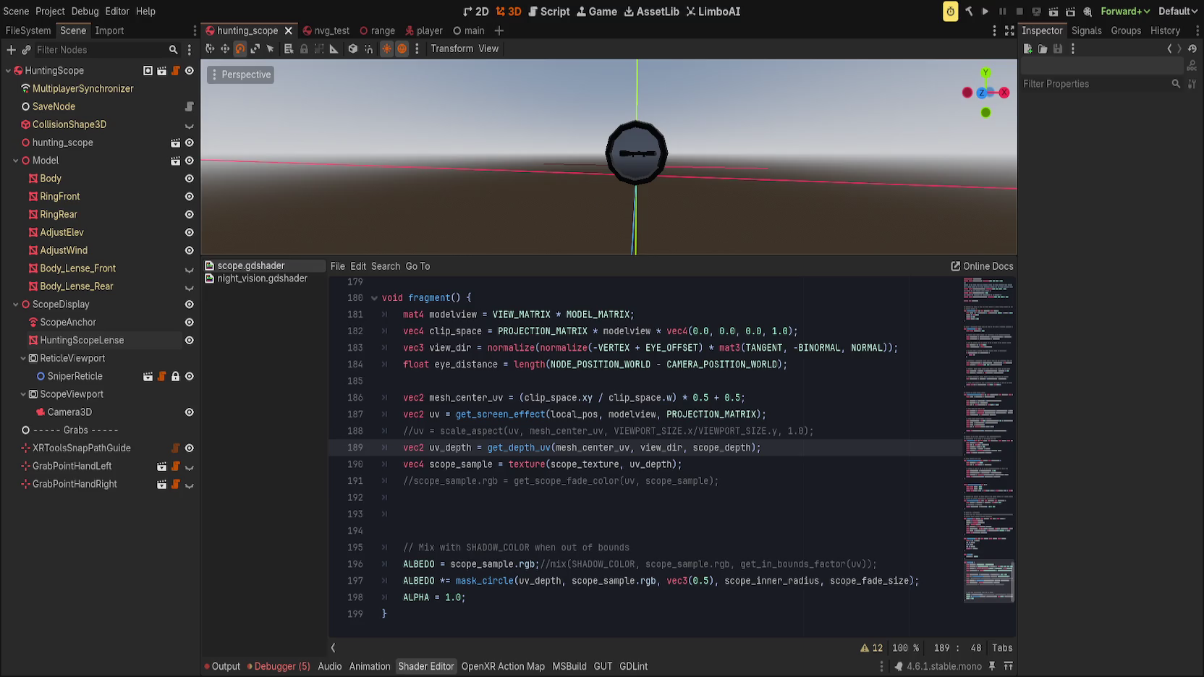
# - Delete the get_screen_effect uv line and commented scale_aspect line with Ctrl+Shift+K
pyautogui.click(725, 312)
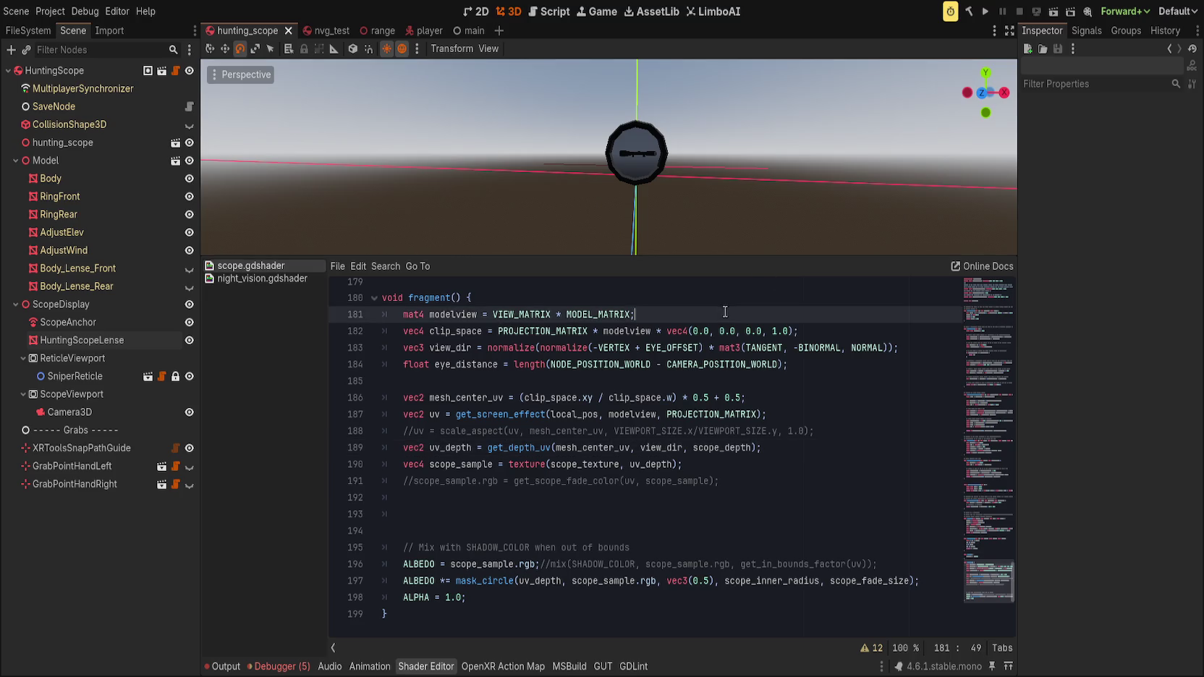
pyautogui.click(745, 413)
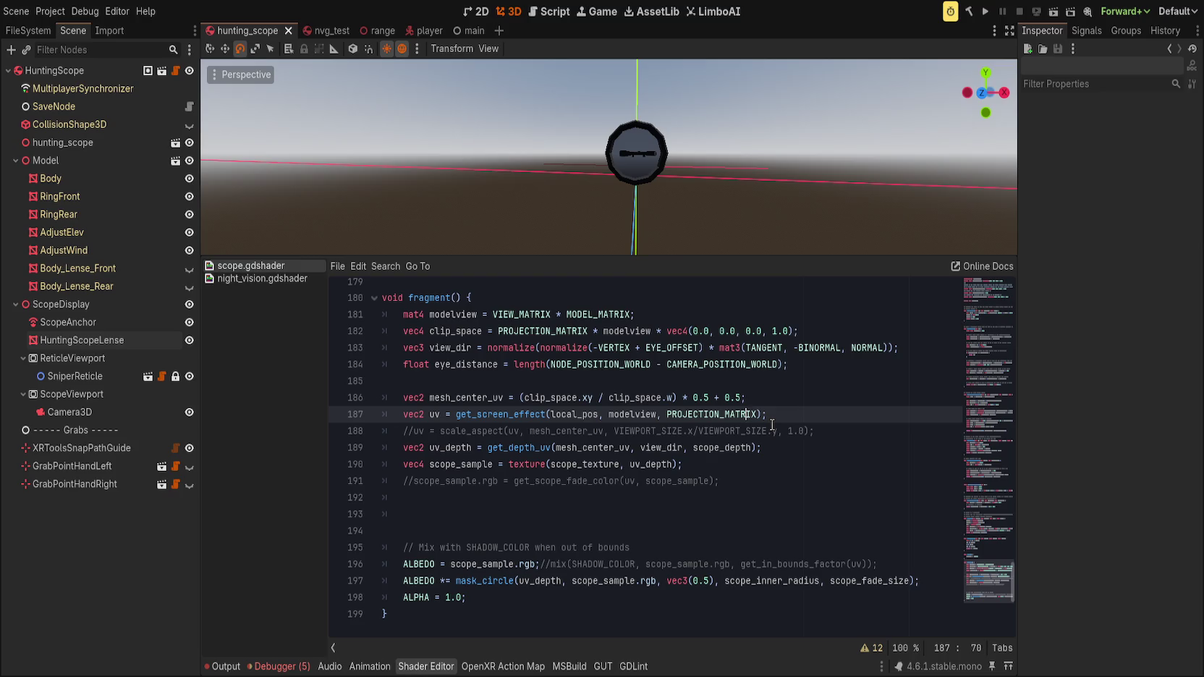
pyautogui.click(793, 463)
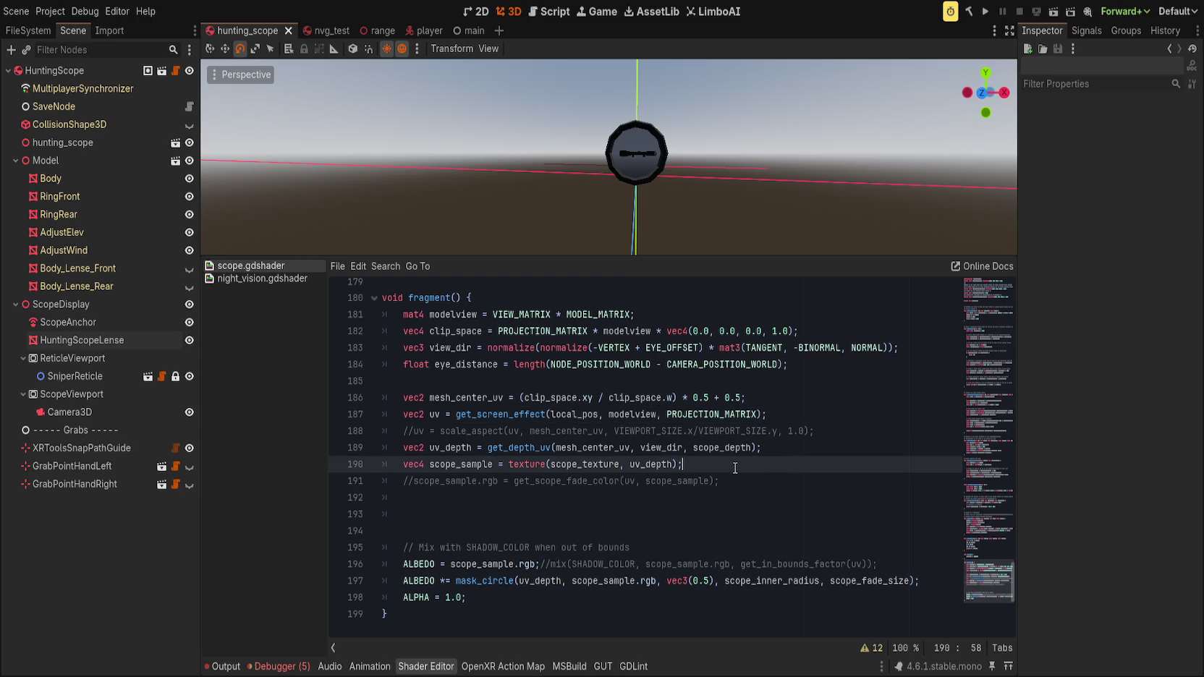
pyautogui.click(456, 431)
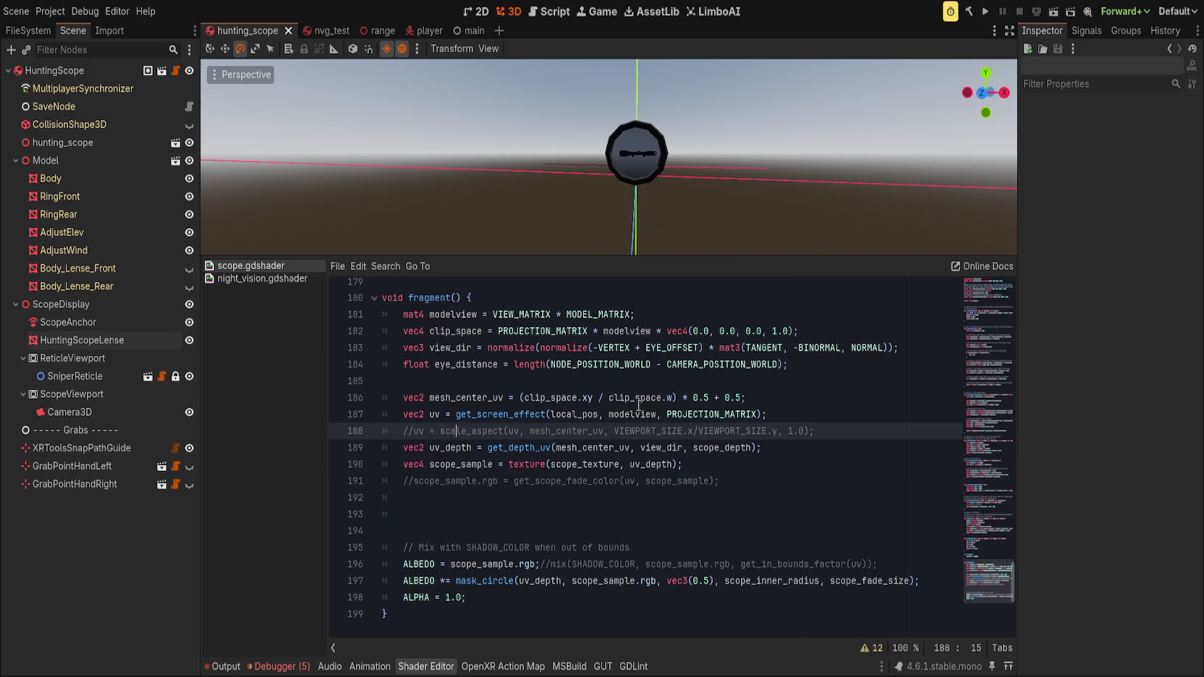
pyautogui.click(441, 415)
pyautogui.click(553, 400)
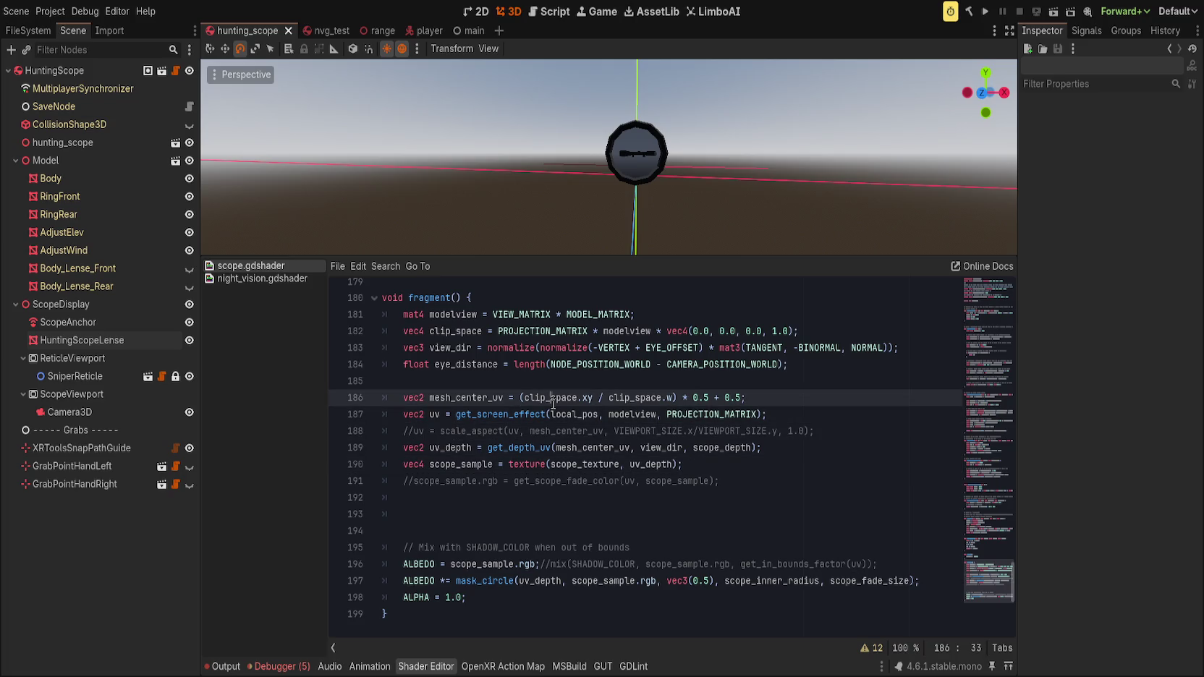
pyautogui.click(784, 414)
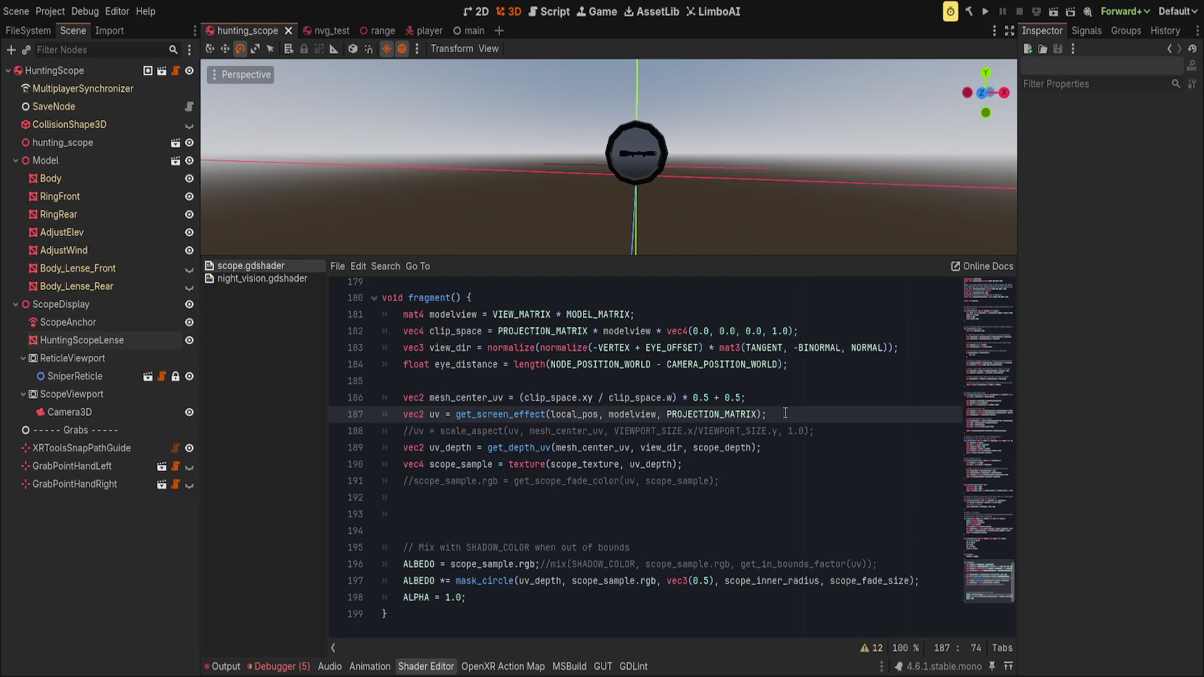
pyautogui.hotkey('ctrl', 'shift', 'k')
pyautogui.hotkey('ctrl', 'shift', 'k')
pyautogui.scroll(3)
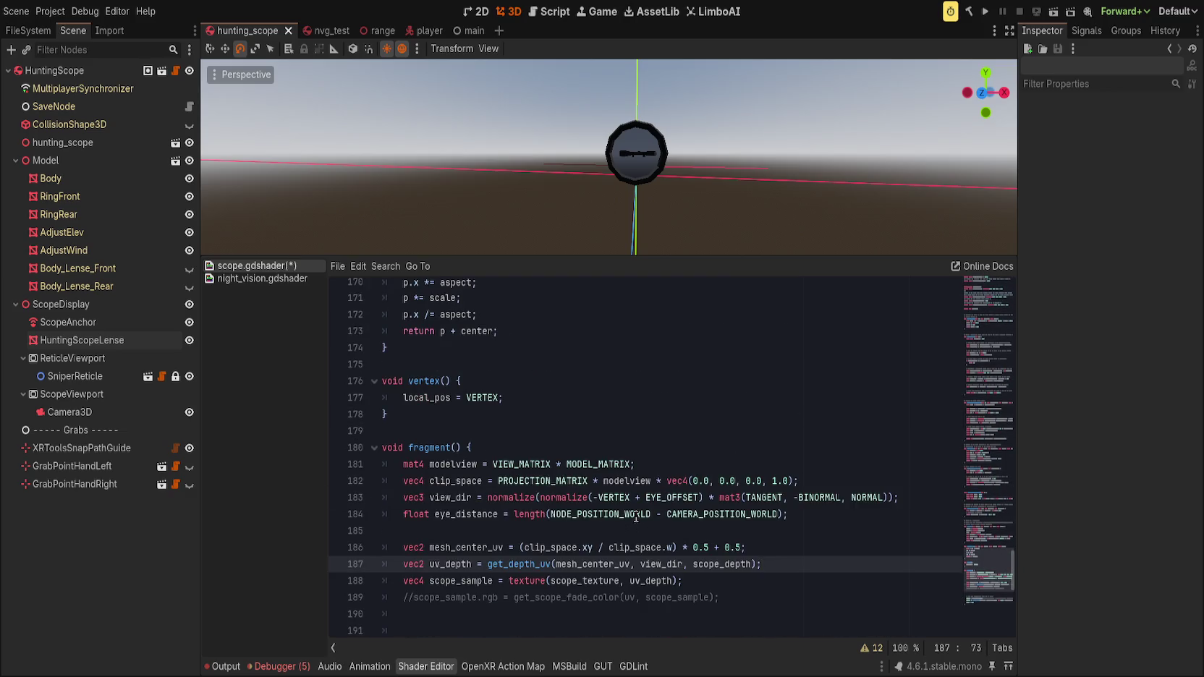
# - Add blank lines before the vertex and fragment functions and delete a vertex function line
pyautogui.click(436, 427)
pyautogui.press('Return')
pyautogui.click(439, 359)
pyautogui.press('Return')
pyautogui.doubleClick(427, 414)
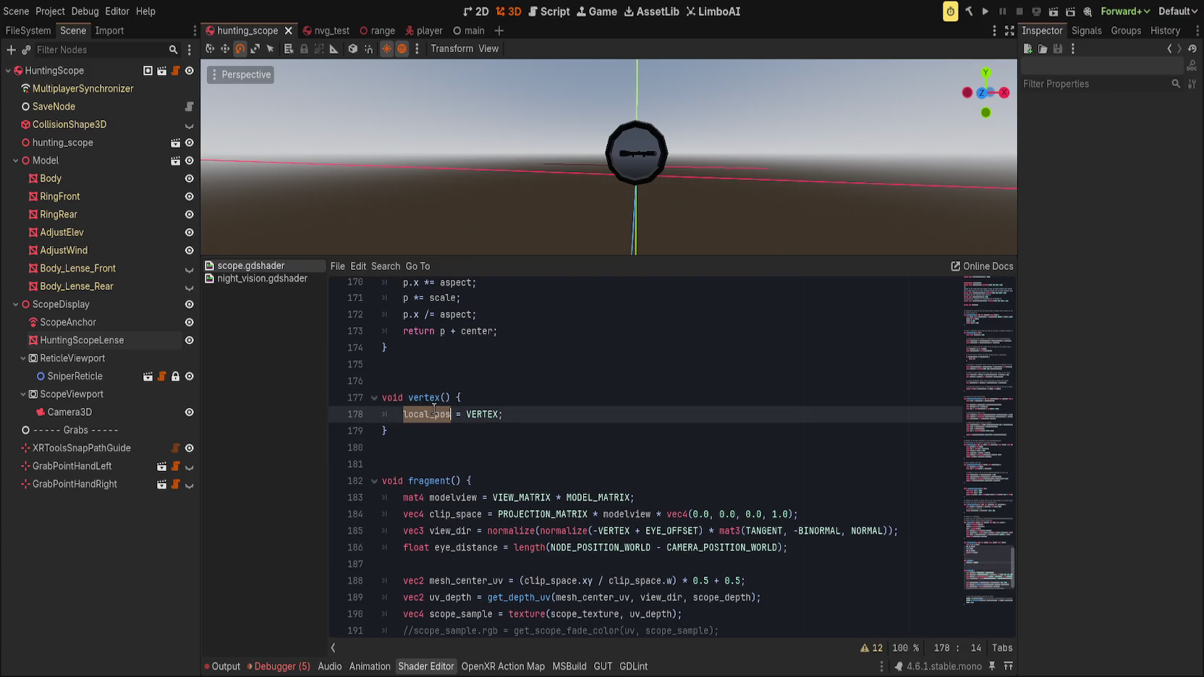
pyautogui.scroll(-3)
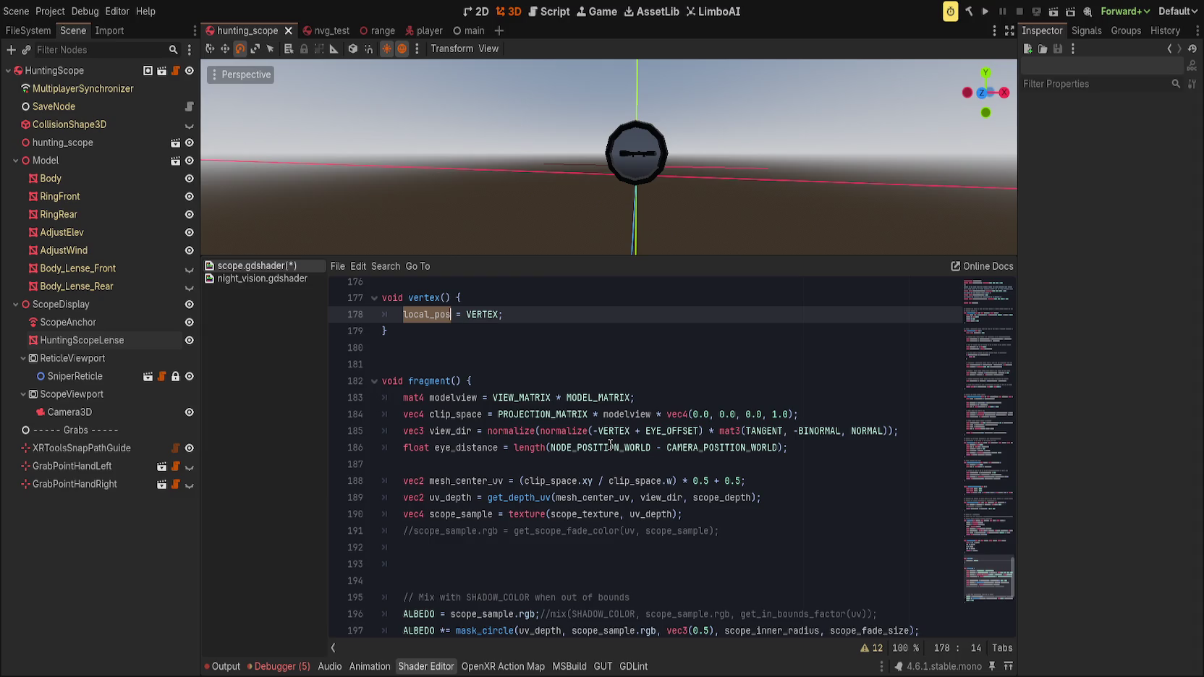
pyautogui.scroll(3)
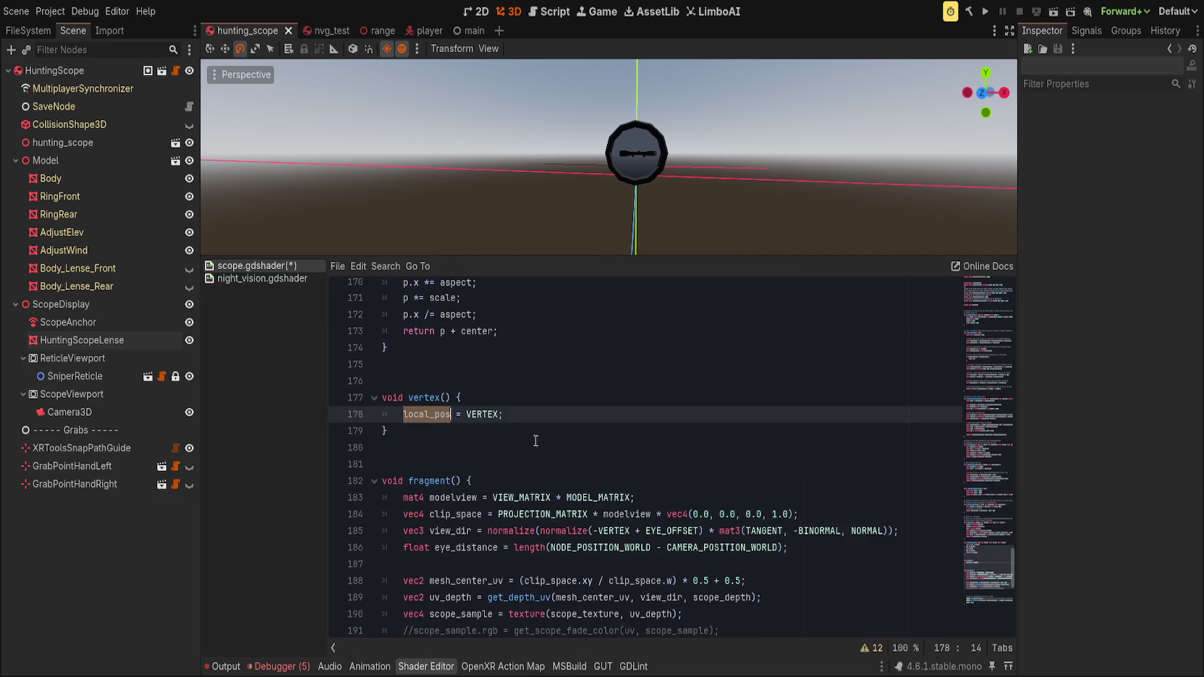
pyautogui.click(382, 397)
pyautogui.hotkey('ctrl', 'shift', 'k')
pyautogui.hotkey('ctrl', 'shift', 'k')
pyautogui.hotkey('ctrl', 'shift', 'k')
# - Add blank lines around get_screen_effect to bring it into view
pyautogui.scroll(3)
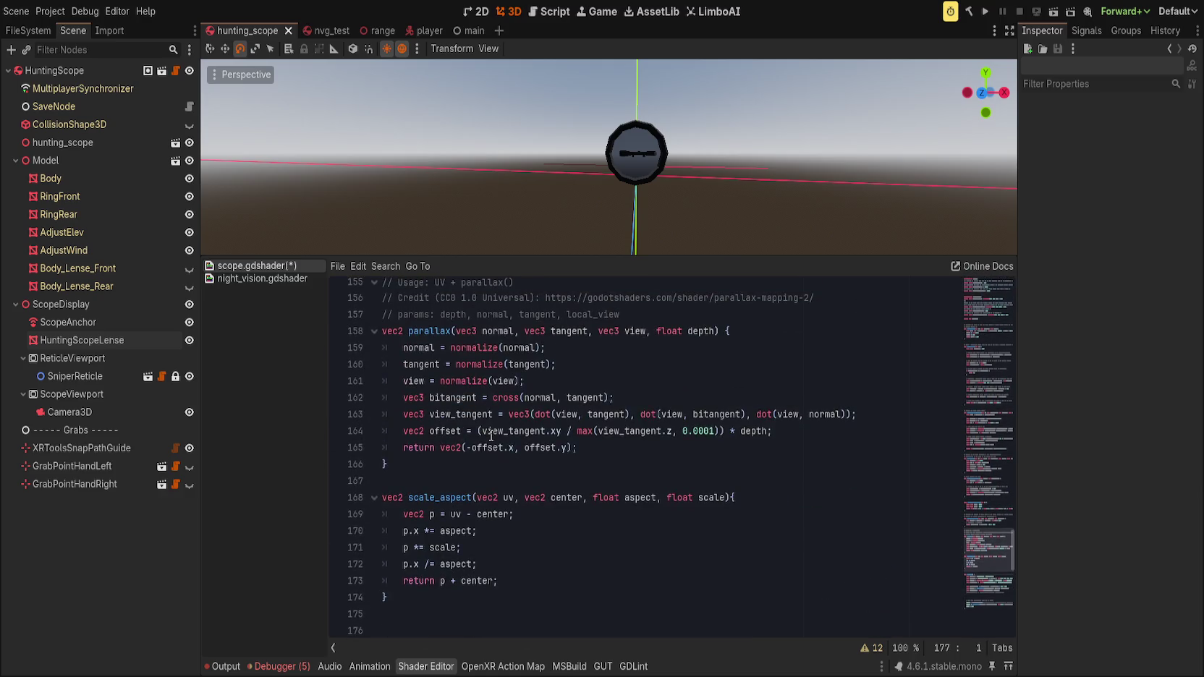
pyautogui.click(511, 492)
pyautogui.press('Return')
pyautogui.scroll(3)
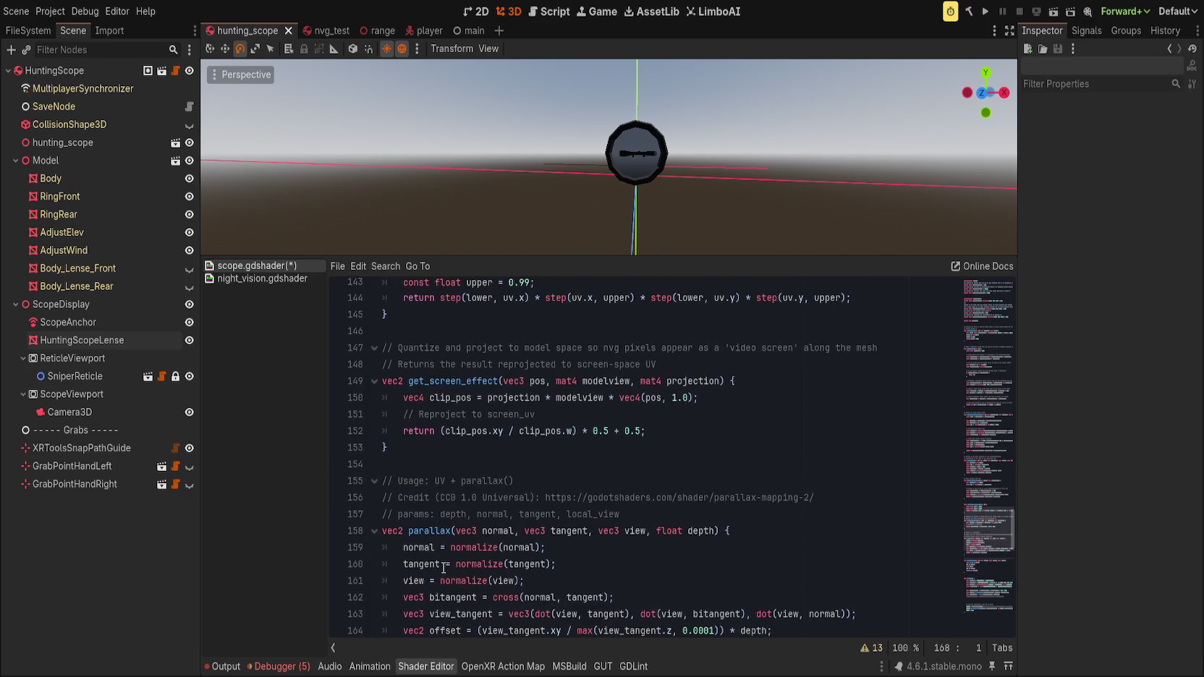
pyautogui.click(463, 462)
pyautogui.press('Return')
# - Delete the Quantize comment lines and the get_screen_effect function lines
pyautogui.click(445, 320)
pyautogui.press('Down')
pyautogui.press('Down')
pyautogui.hotkey('ctrl', 'shift', 'k')
pyautogui.press('BackSpace')
pyautogui.hotkey('ctrl', 'shift', 'k')
pyautogui.hotkey('ctrl', 'shift', 'k')
pyautogui.hotkey('ctrl', 'shift', 'k')
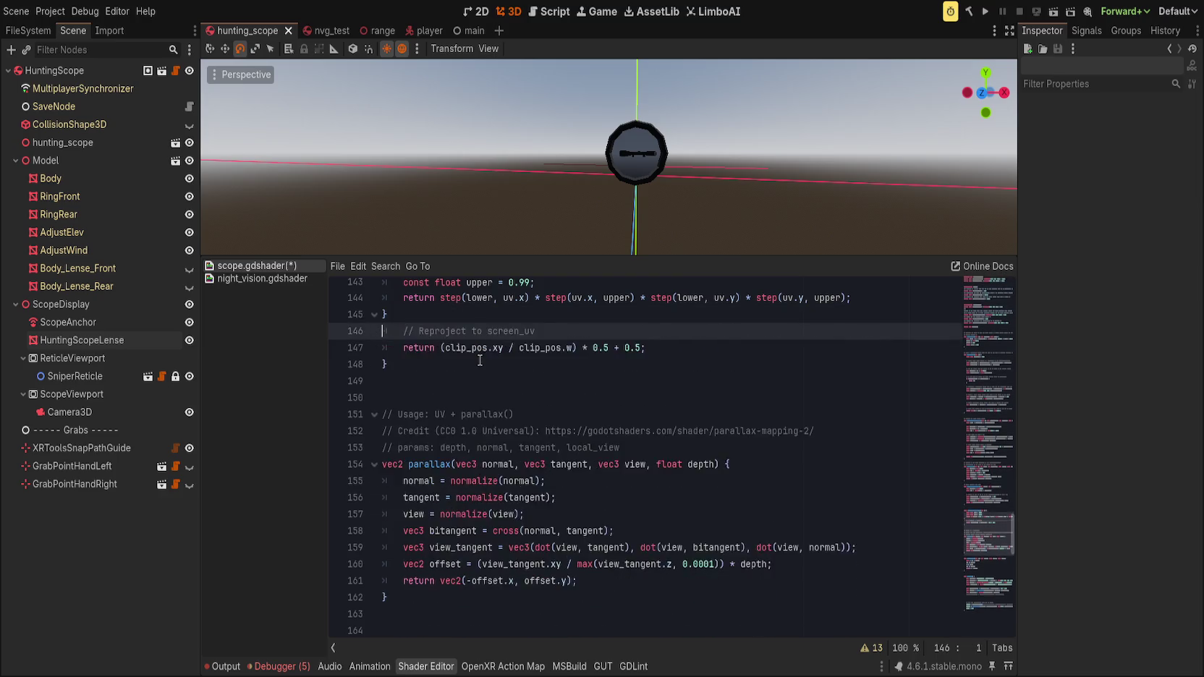
pyautogui.press('Delete')
pyautogui.hotkey('ctrl', 'z')
pyautogui.hotkey('ctrl', 'z')
pyautogui.hotkey('ctrl', 'z')
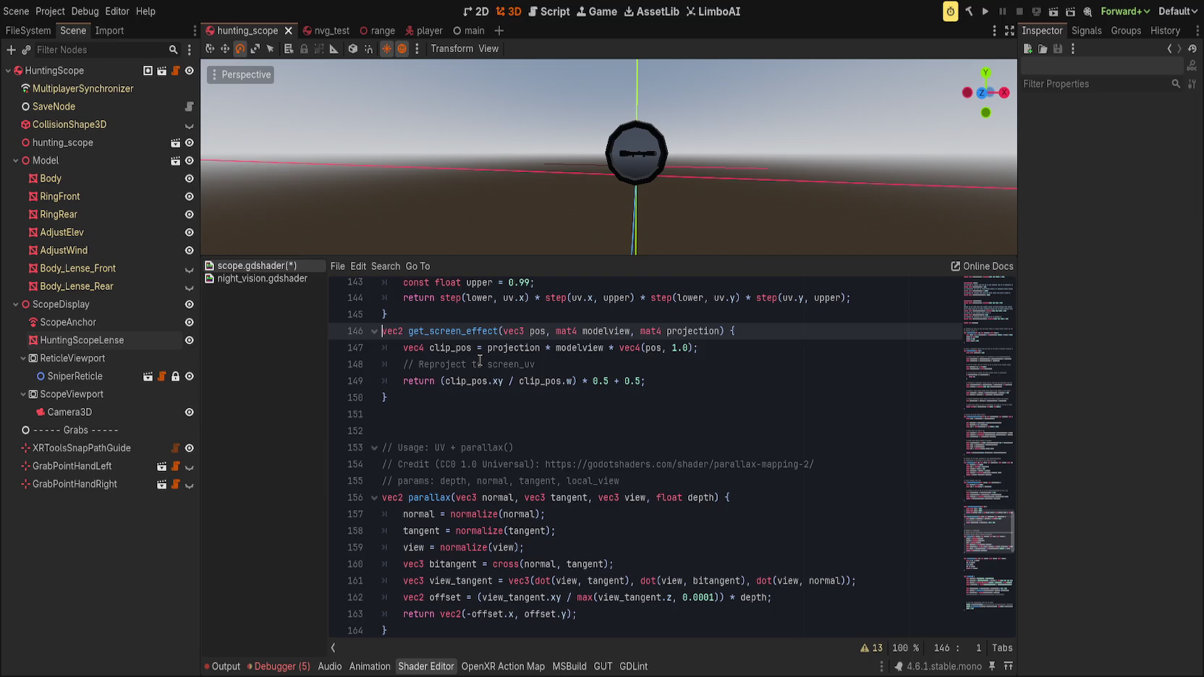
pyautogui.scroll(-3)
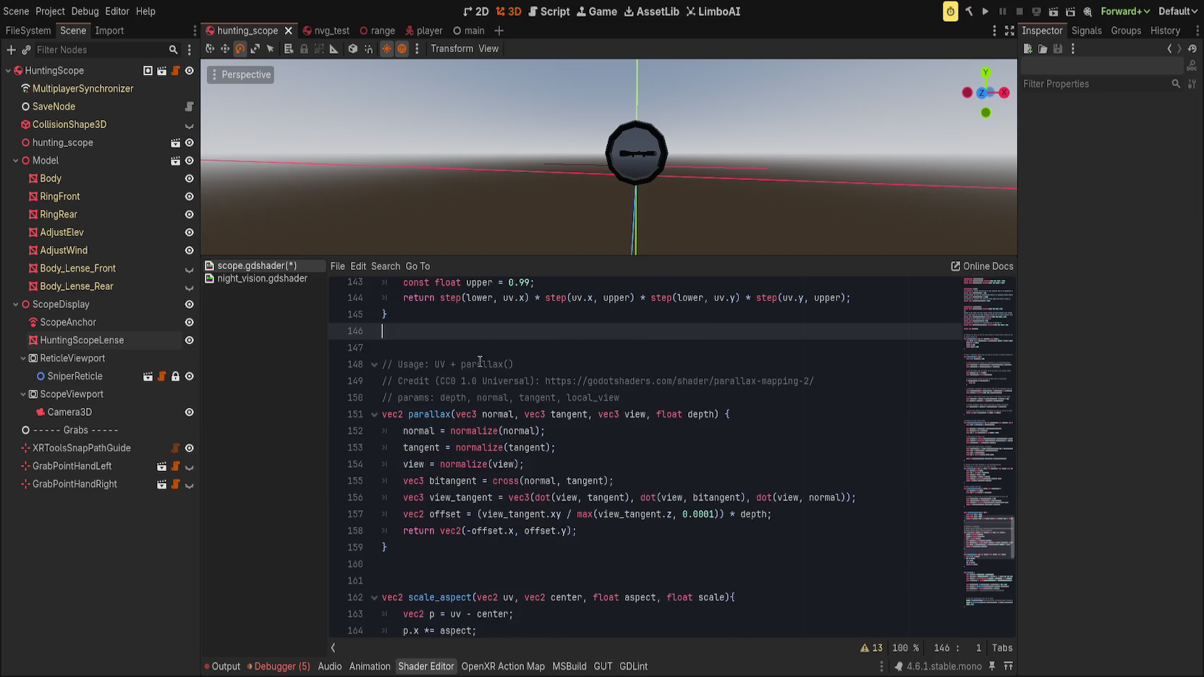
pyautogui.scroll(-3)
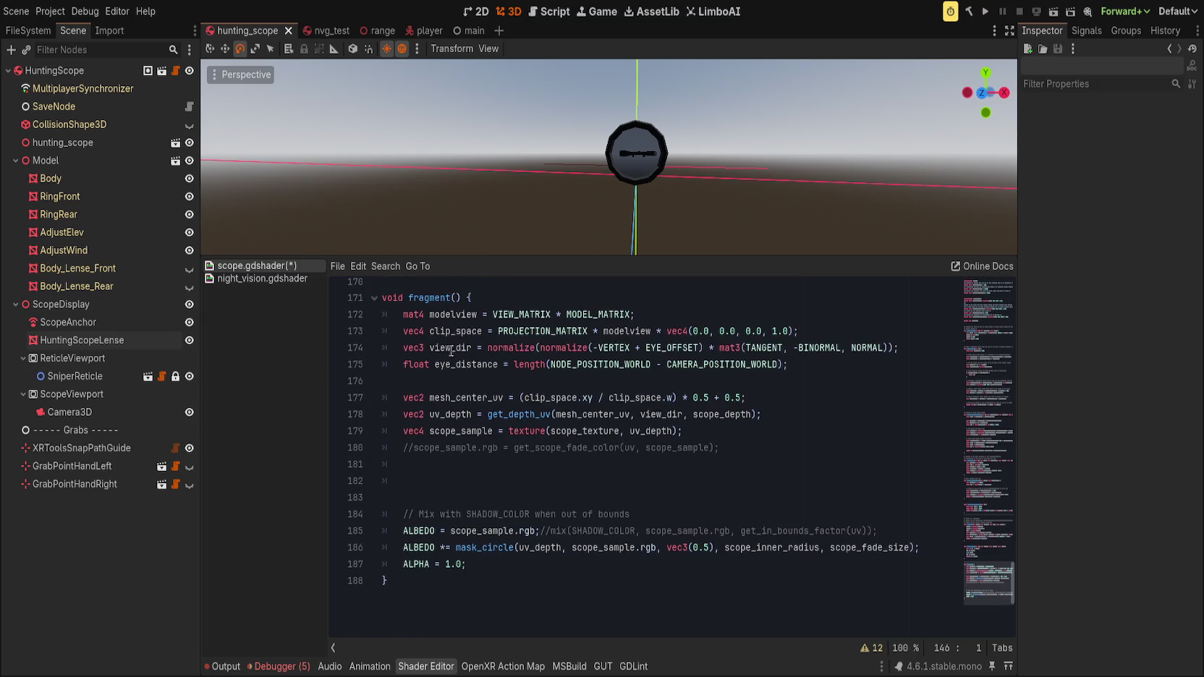
# - Highlight the clip_space and modelview uses, then save the scope shader
pyautogui.doubleClick(452, 331)
pyautogui.doubleClick(630, 331)
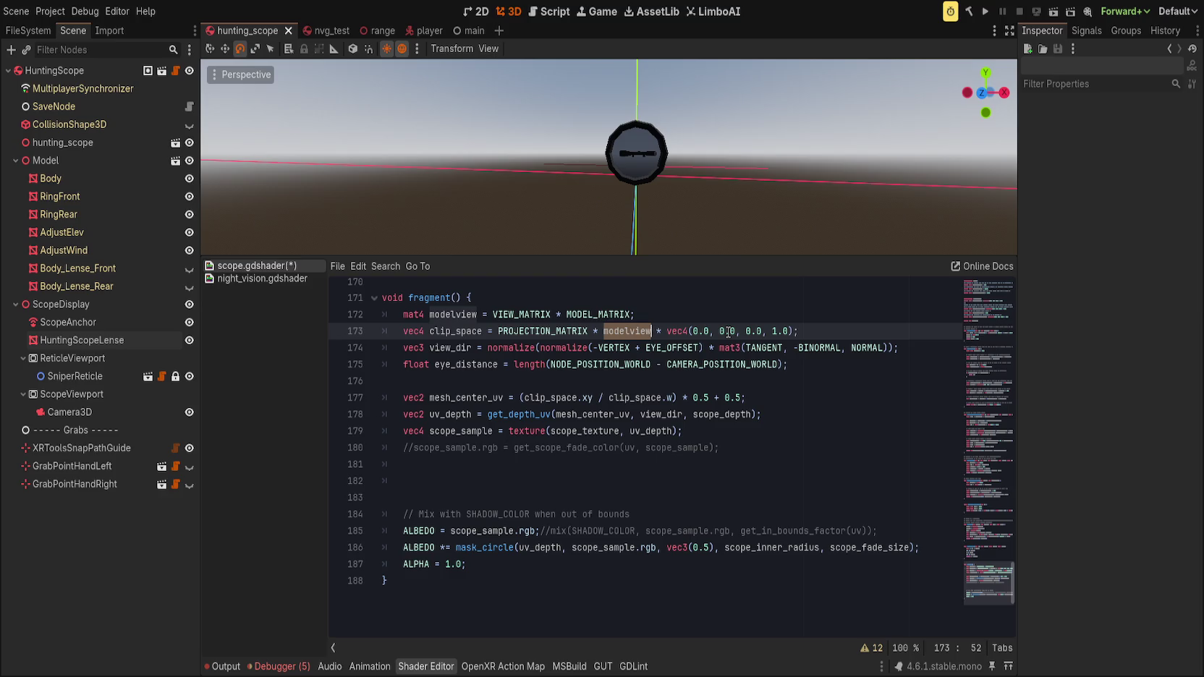
pyautogui.scroll(3)
pyautogui.click(511, 397)
pyautogui.hotkey('ctrl', 's')
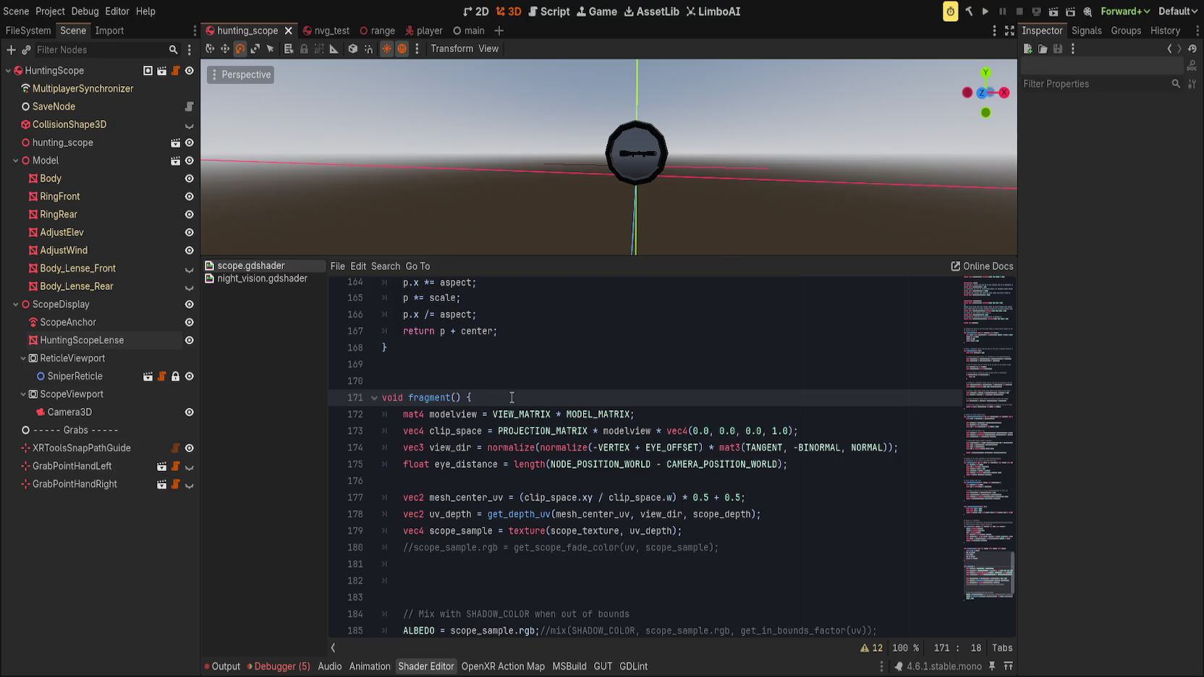
# - Remove stray blank line 181 in fragment() and show HuntingScopeLense's material settings
pyautogui.click(612, 565)
pyautogui.hotkey('ctrl', 'shift', 'k')
pyautogui.press('BackSpace')
pyautogui.press('Down')
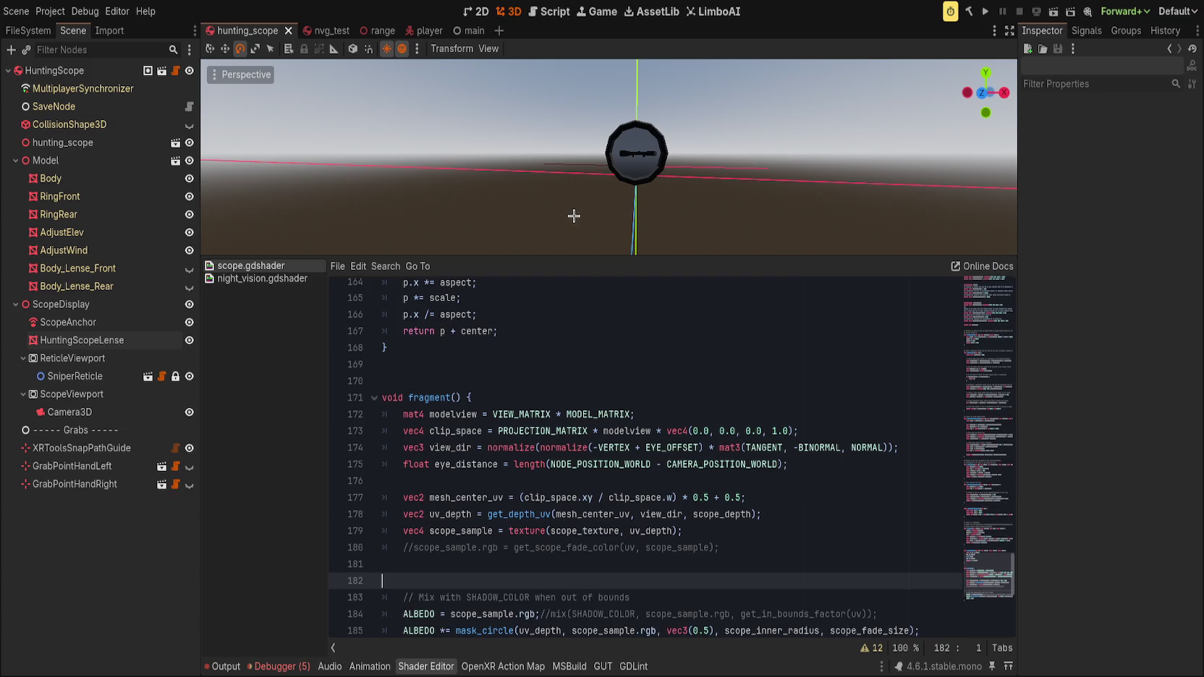
pyautogui.scroll(3)
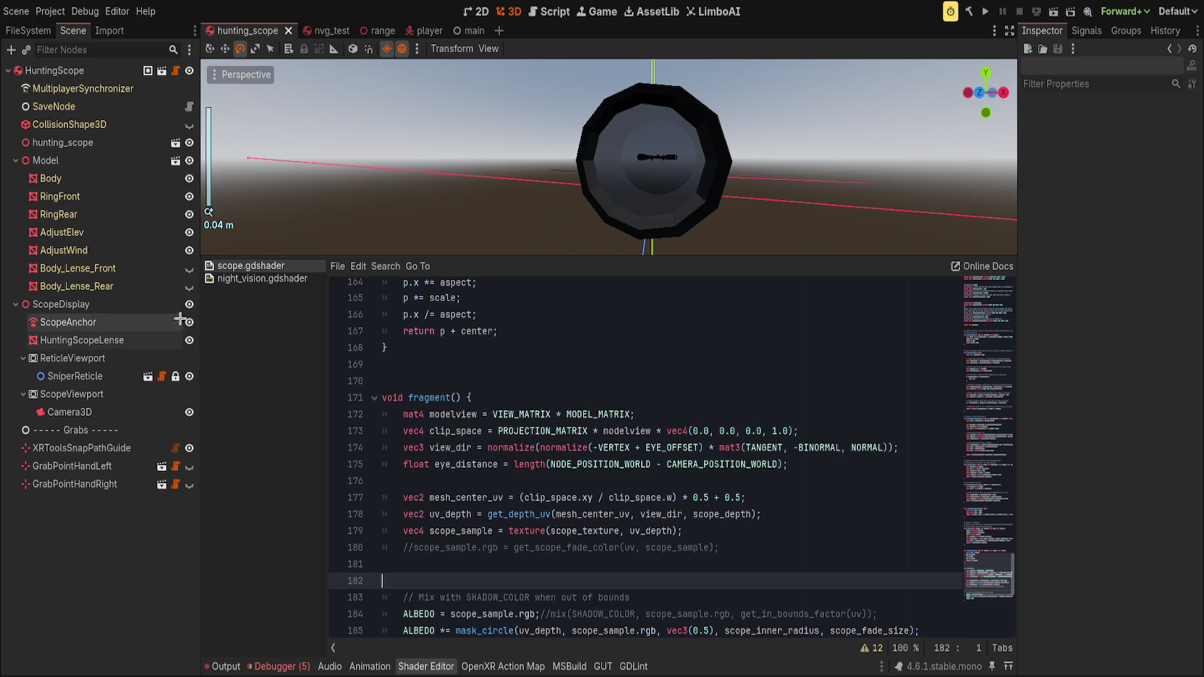
pyautogui.click(125, 341)
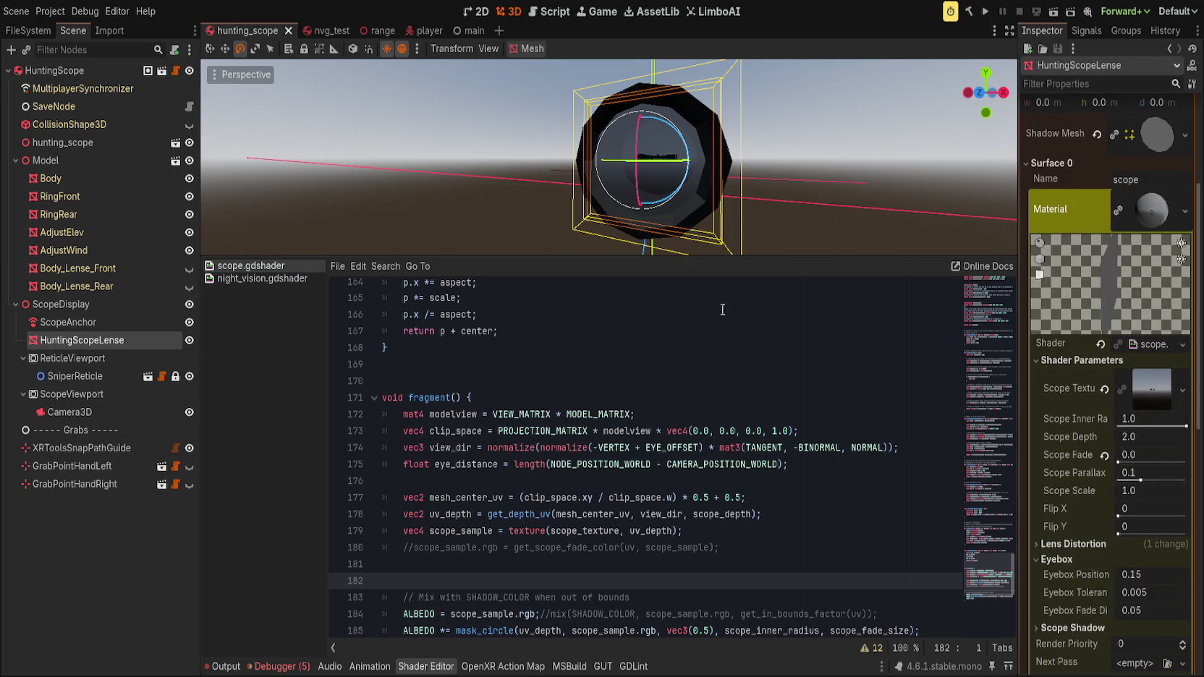
# - Try a different scope inner radius, then set it back to 1.0
pyautogui.moveTo(1185, 425); pyautogui.dragTo(1191, 425)
pyautogui.click(752, 514)
pyautogui.scroll(-3)
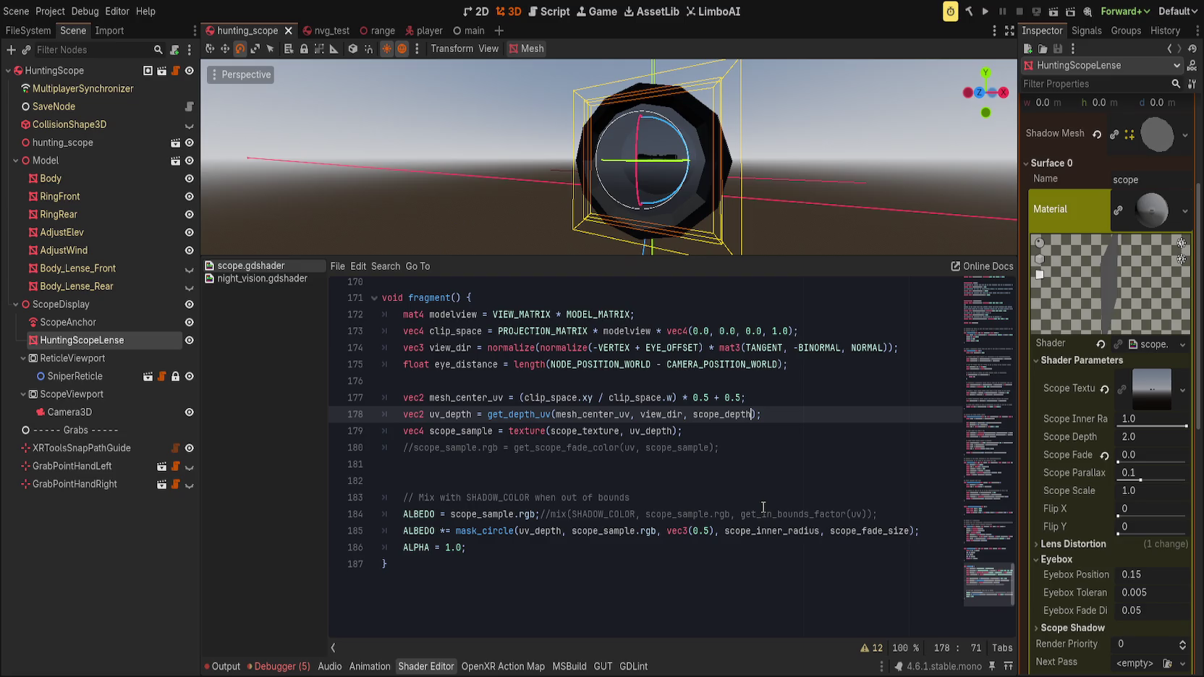
# - Uncomment line 180's get_scope_fade_color call and make it scope_sample.rgb *=
pyautogui.click(778, 451)
pyautogui.press('Delete')
pyautogui.press('Delete')
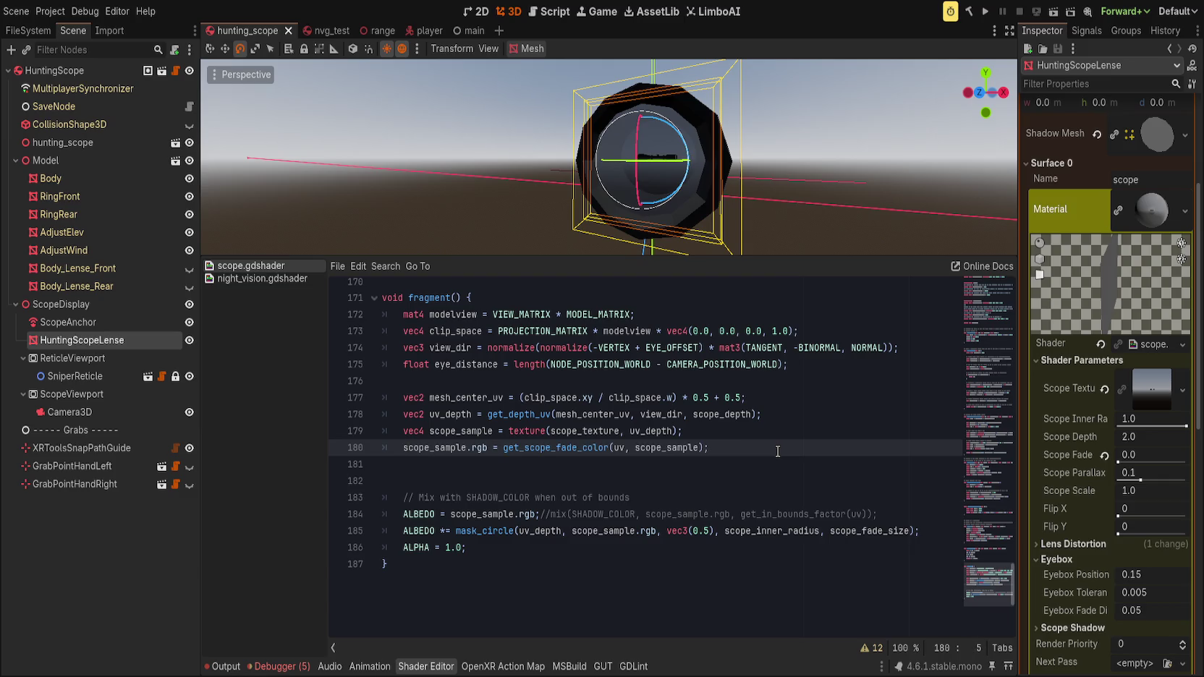
pyautogui.hotkey('ctrl', 'Right')
pyautogui.hotkey('ctrl', 'Right')
pyautogui.hotkey('ctrl', 'Right')
pyautogui.write('*')
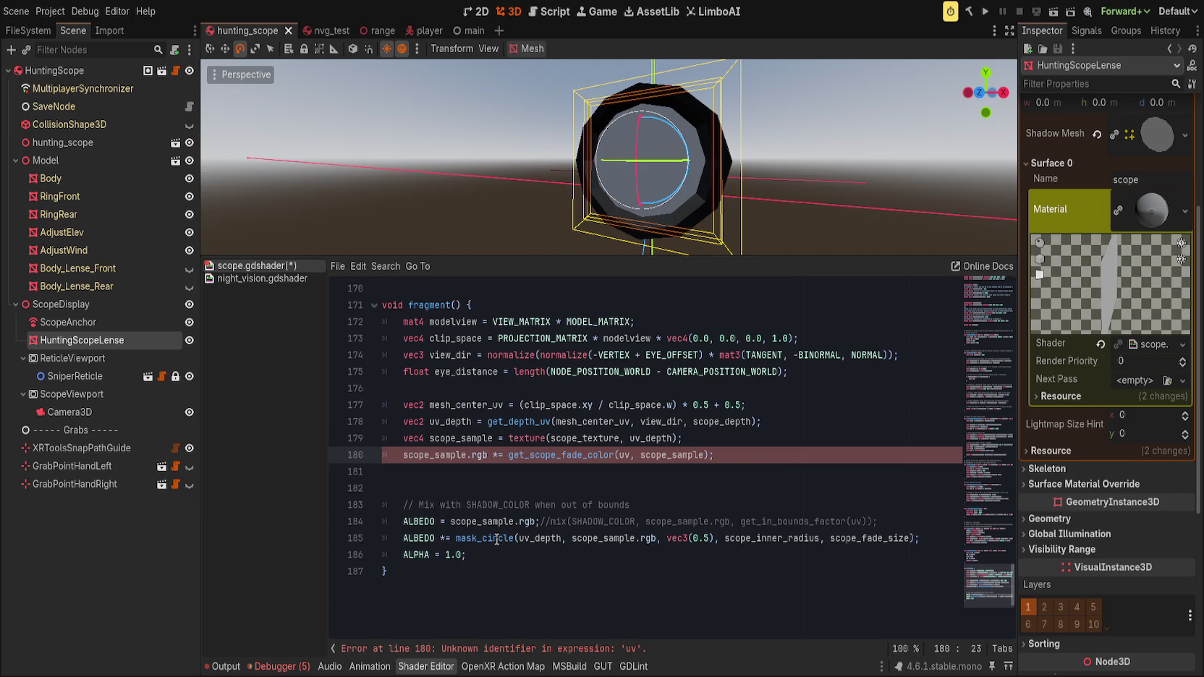
# - Cut the mask_circle call from line 185, delete the ALBEDO *= line, and save
pyautogui.moveTo(455, 539); pyautogui.dragTo(924, 540)
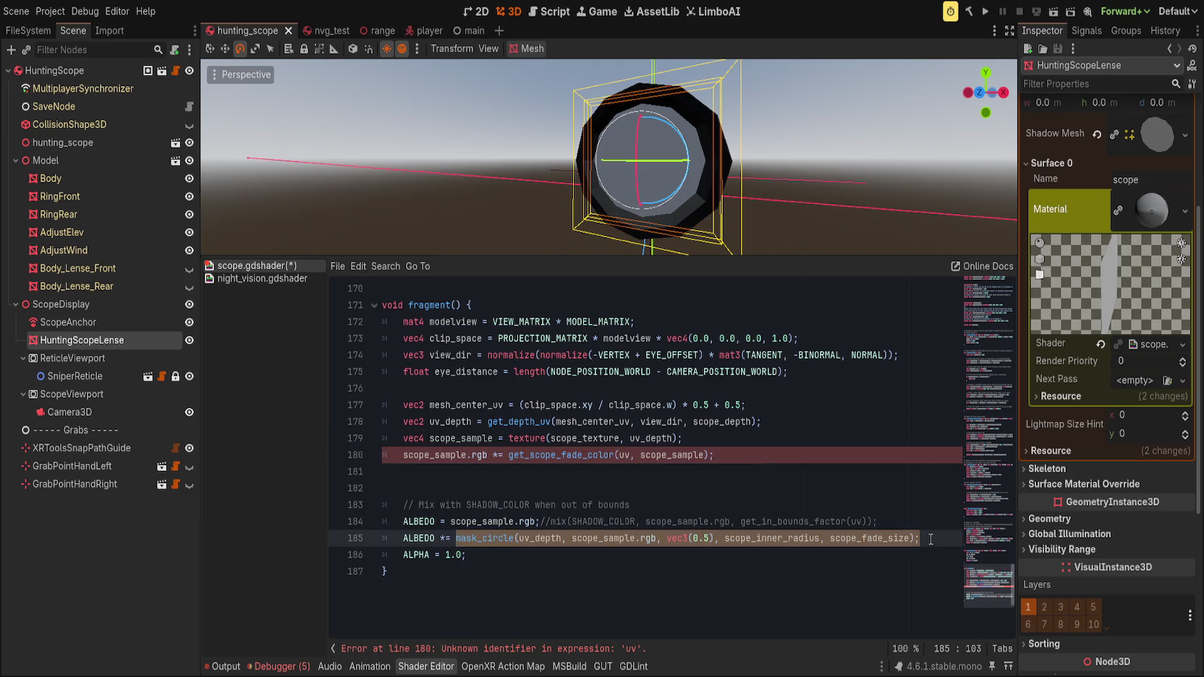
pyautogui.press('BackSpace')
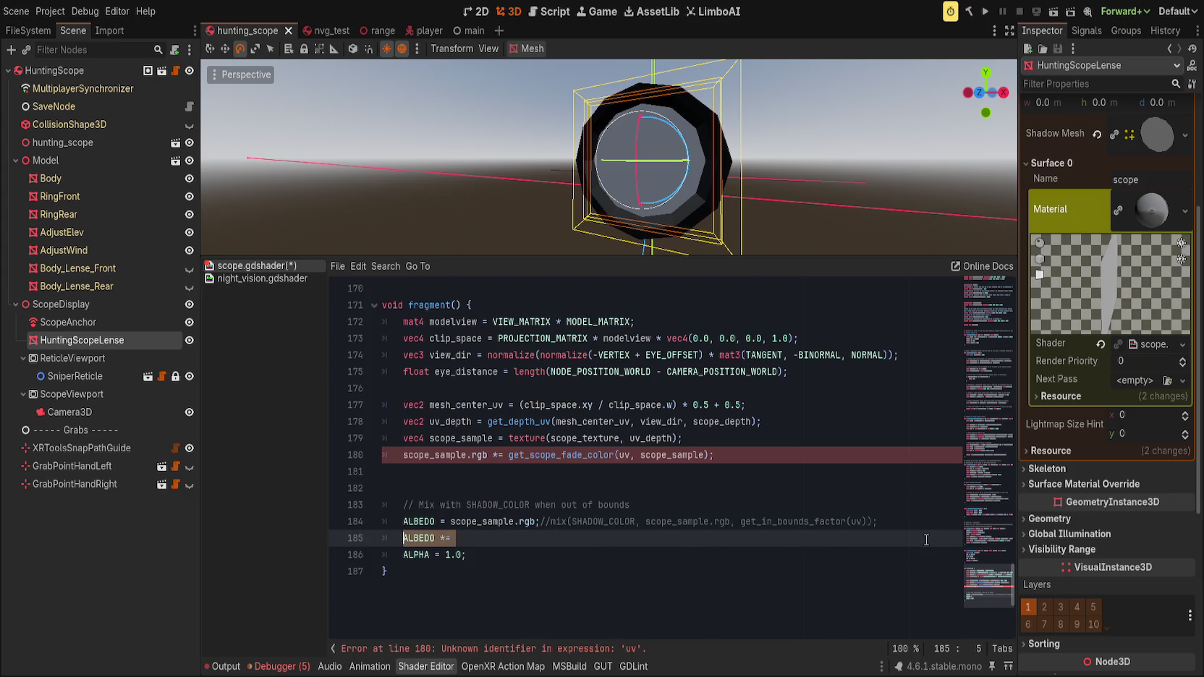
pyautogui.press('BackSpace')
pyautogui.press('BackSpace')
pyautogui.press('BackSpace')
pyautogui.hotkey('ctrl', 's')
# - Try splitting the fade-color call off line 180, undo, and remove the ALBEDO *= line again
pyautogui.doubleClick(565, 455)
pyautogui.moveTo(564, 455); pyautogui.dragTo(789, 452)
pyautogui.click(512, 455)
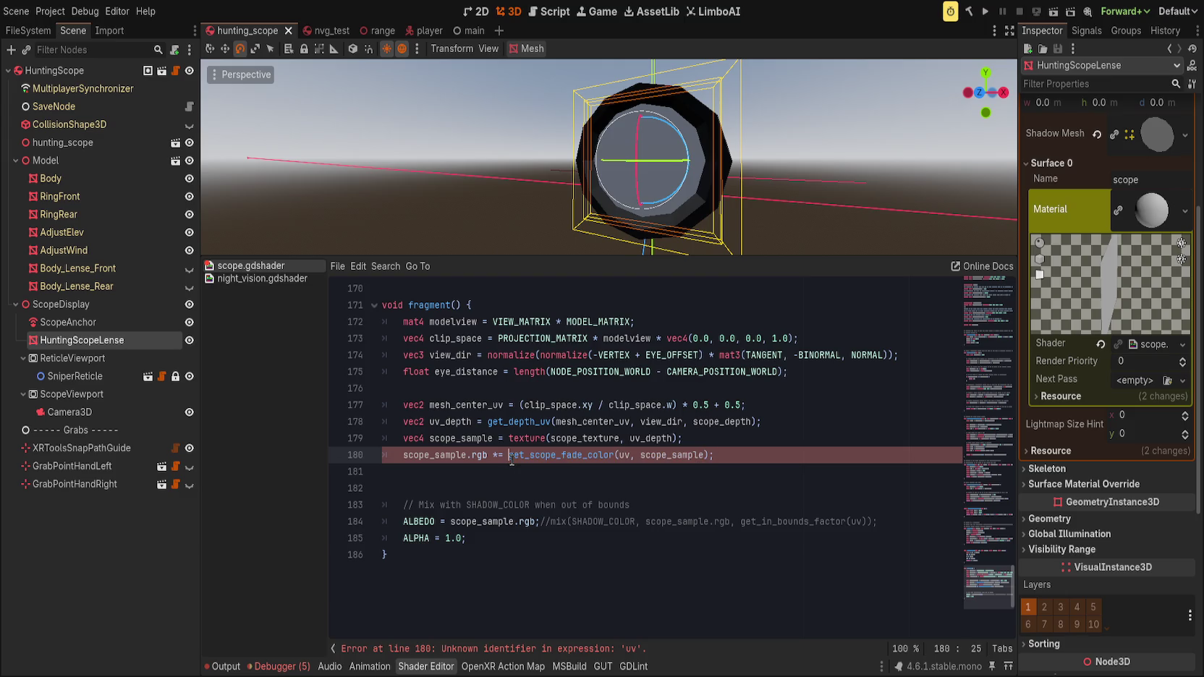
pyautogui.press('Return')
pyautogui.hotkey('ctrl', 'k')
pyautogui.press('Up')
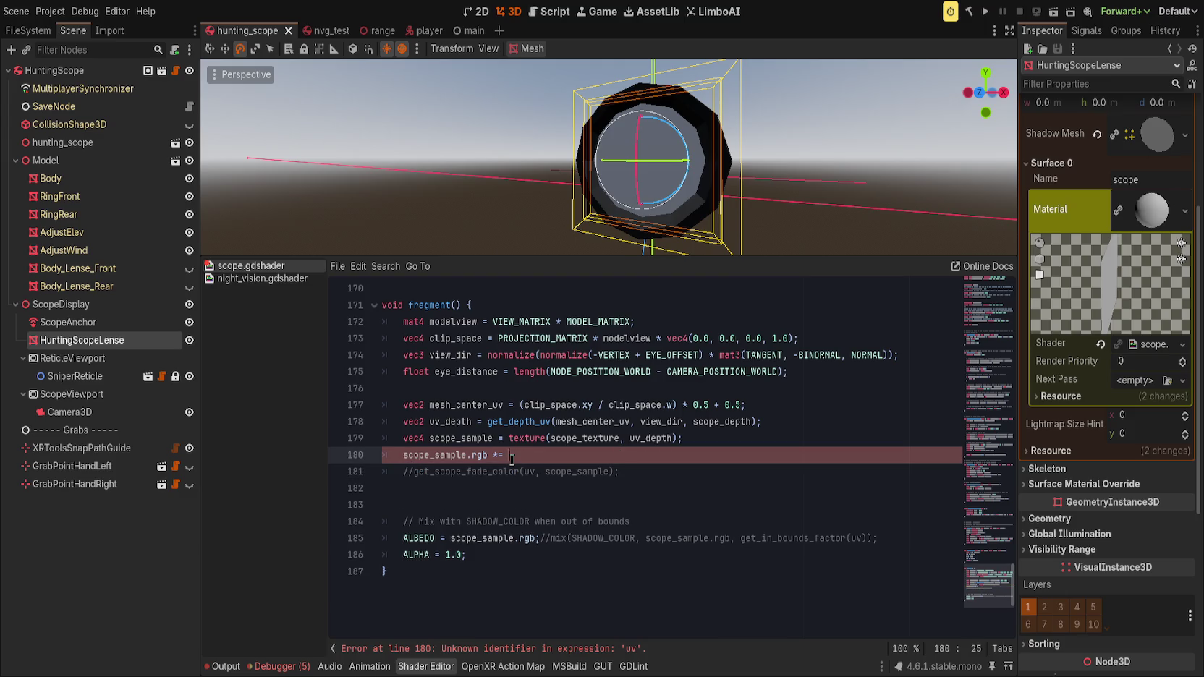
pyautogui.hotkey('ctrl', 'z')
pyautogui.hotkey('ctrl', 'z')
pyautogui.press('Return')
pyautogui.hotkey('ctrl', 'k')
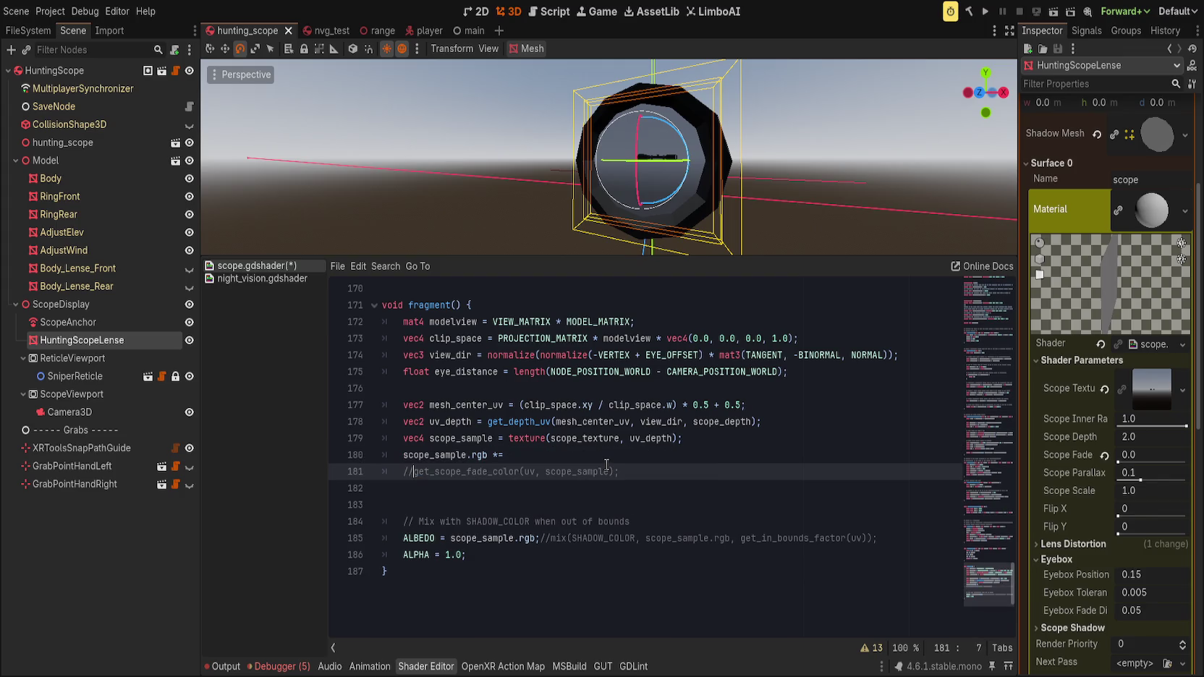
pyautogui.hotkey('ctrl', 'z')
pyautogui.hotkey('ctrl', 'z')
pyautogui.hotkey('ctrl', 'z')
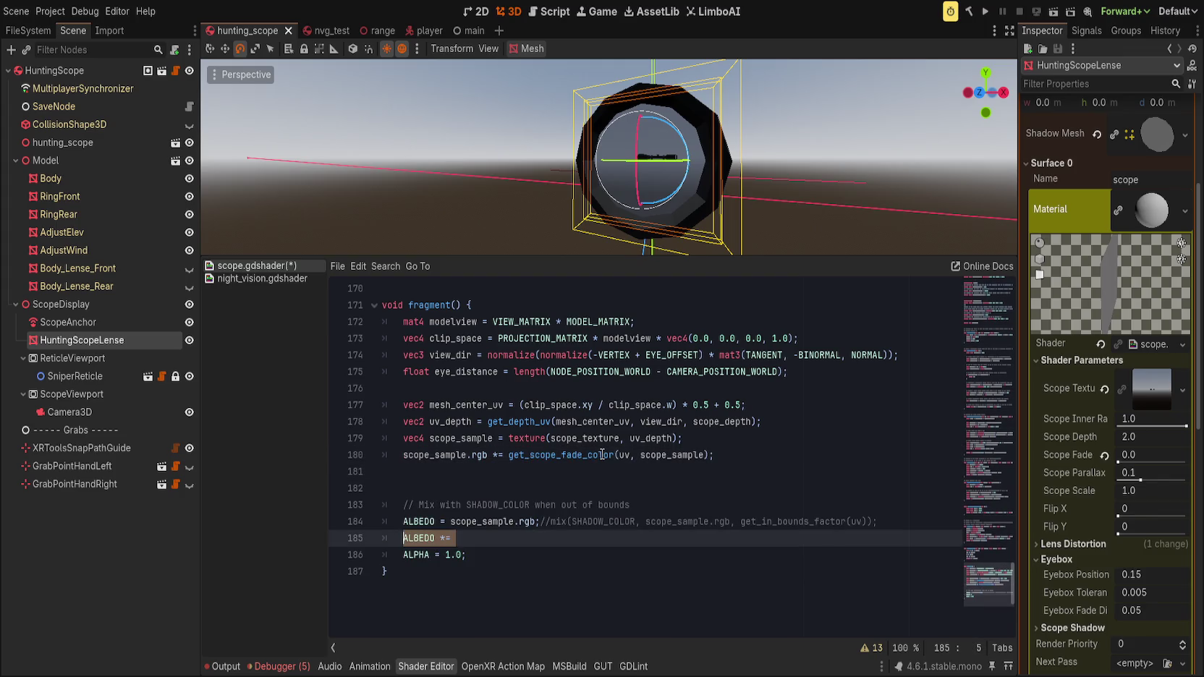
pyautogui.hotkey('ctrl', 'z')
pyautogui.hotkey('ctrl', 'z')
pyautogui.press('BackSpace')
pyautogui.press('BackSpace')
pyautogui.press('BackSpace')
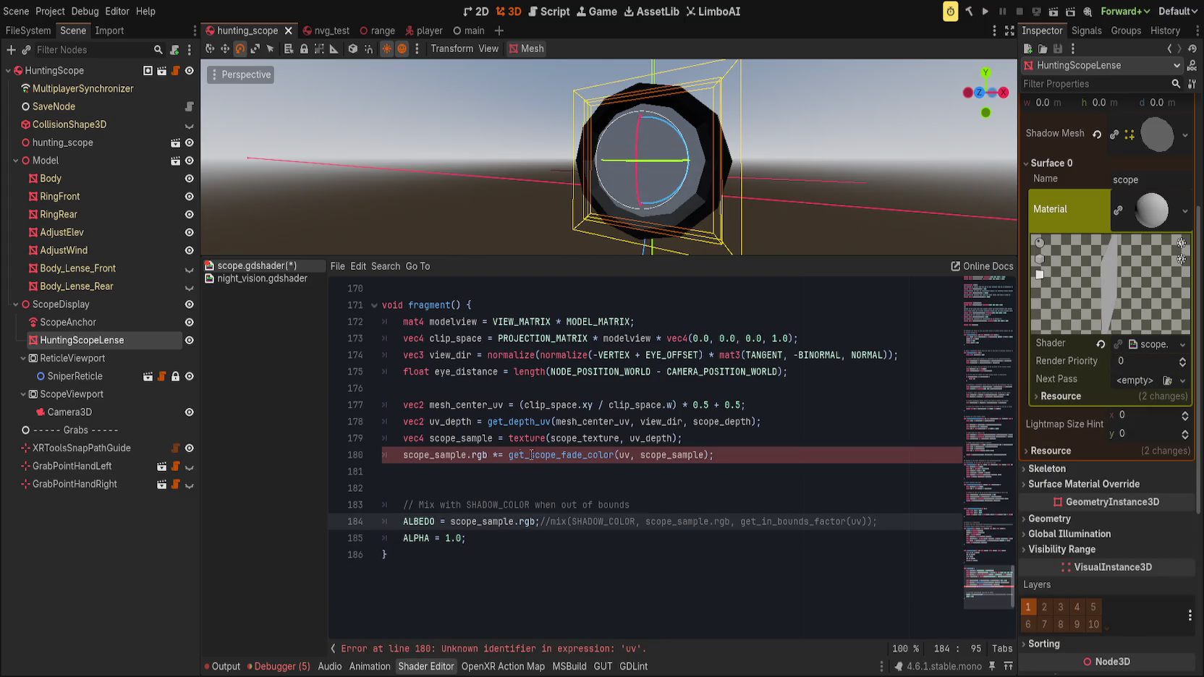
# - Paste mask_circle into line 180 and move the fade-color call to a commented line
pyautogui.click(508, 455)
pyautogui.hotkey('ctrl', 'v')
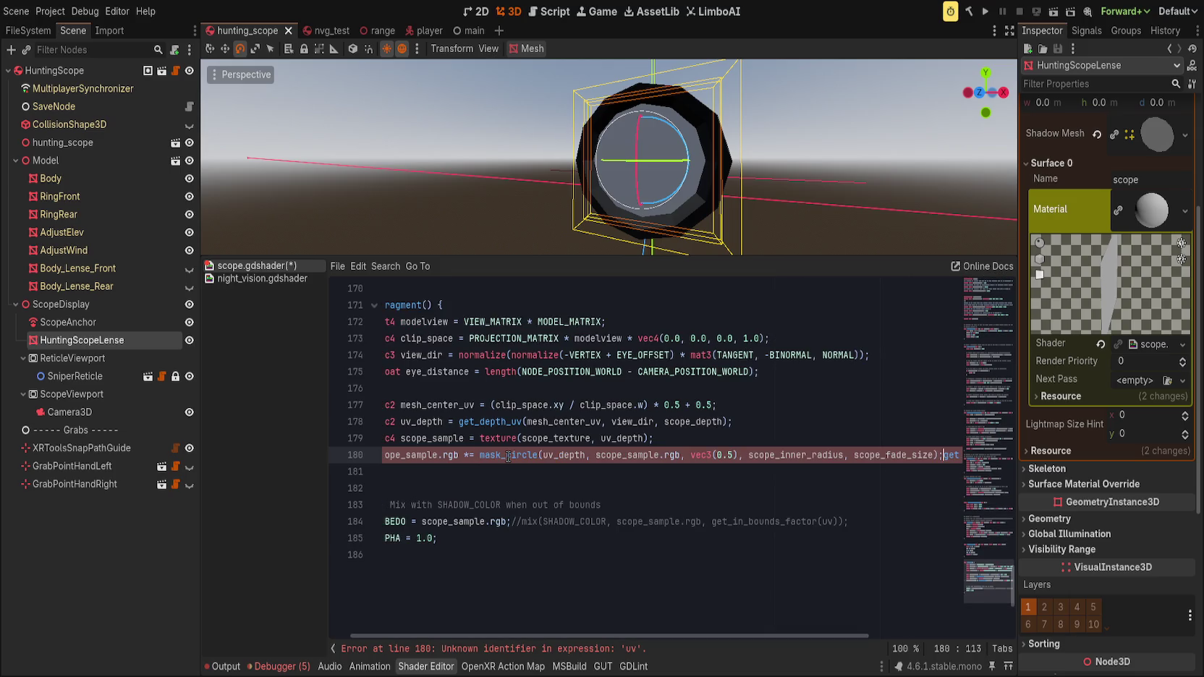
pyautogui.press('Return')
pyautogui.write('//')
pyautogui.press('End')
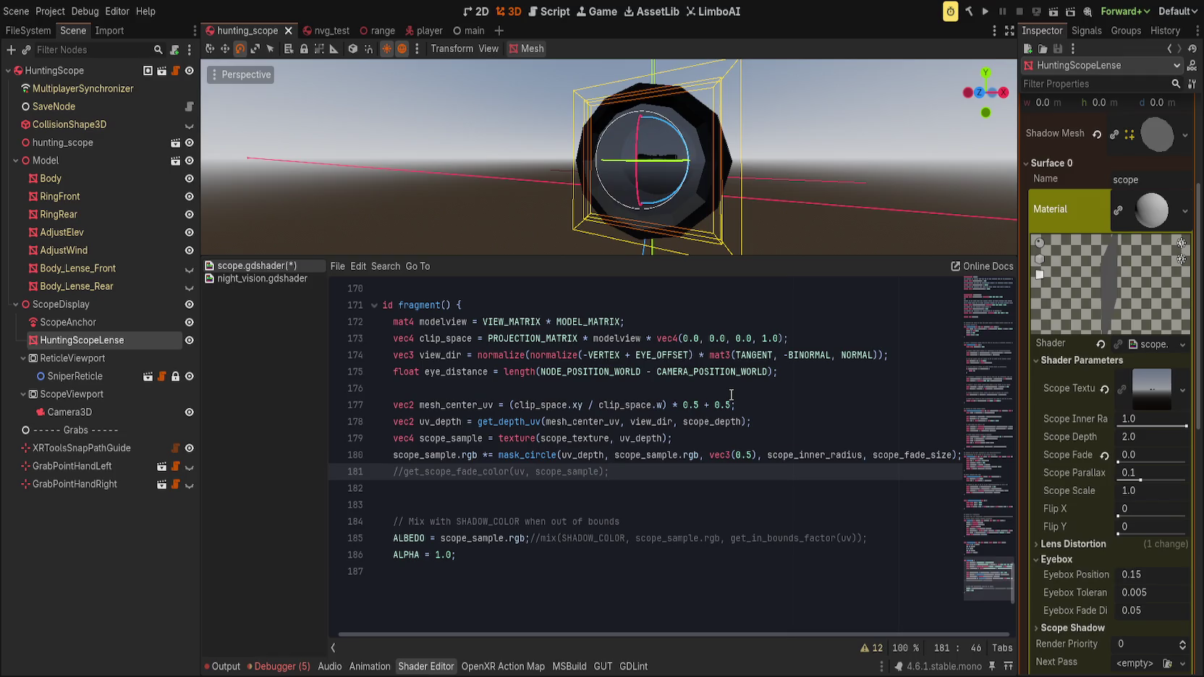
# - Preview the Scope Fade slider and make line 180 assign mask_circle directly, then save
pyautogui.moveTo(1129, 461); pyautogui.dragTo(1122, 457)
pyautogui.click(489, 455)
pyautogui.hotkey('ctrl', 's')
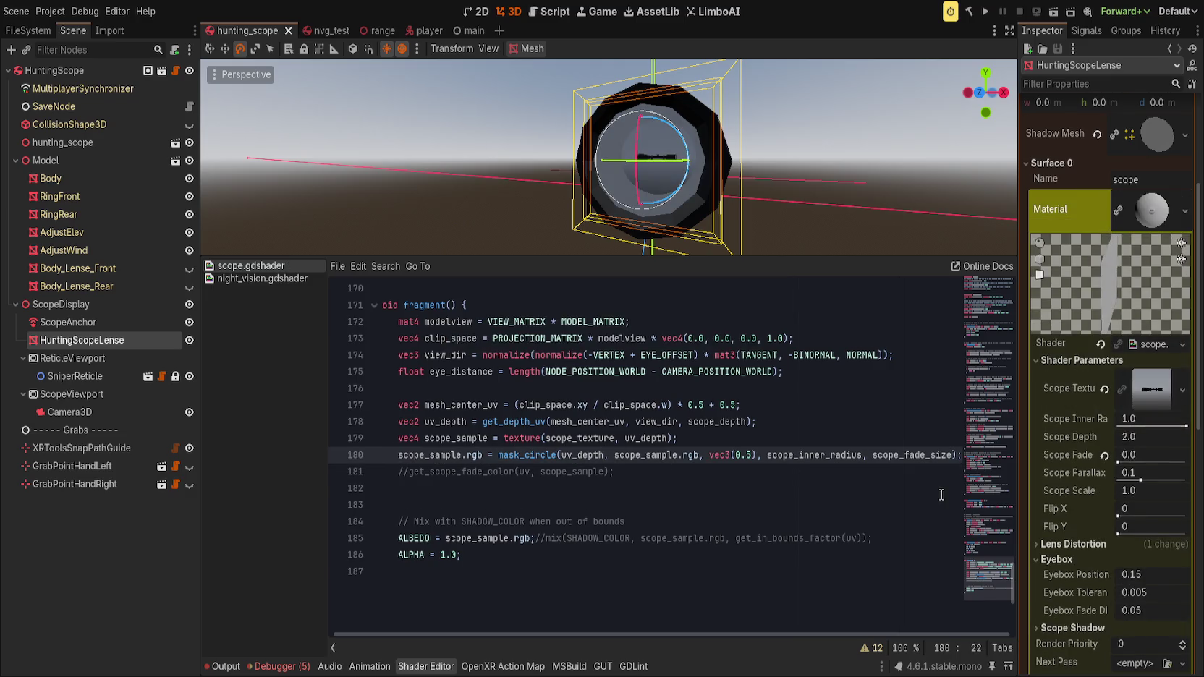
pyautogui.moveTo(1118, 461); pyautogui.dragTo(1118, 462)
pyautogui.click(641, 454)
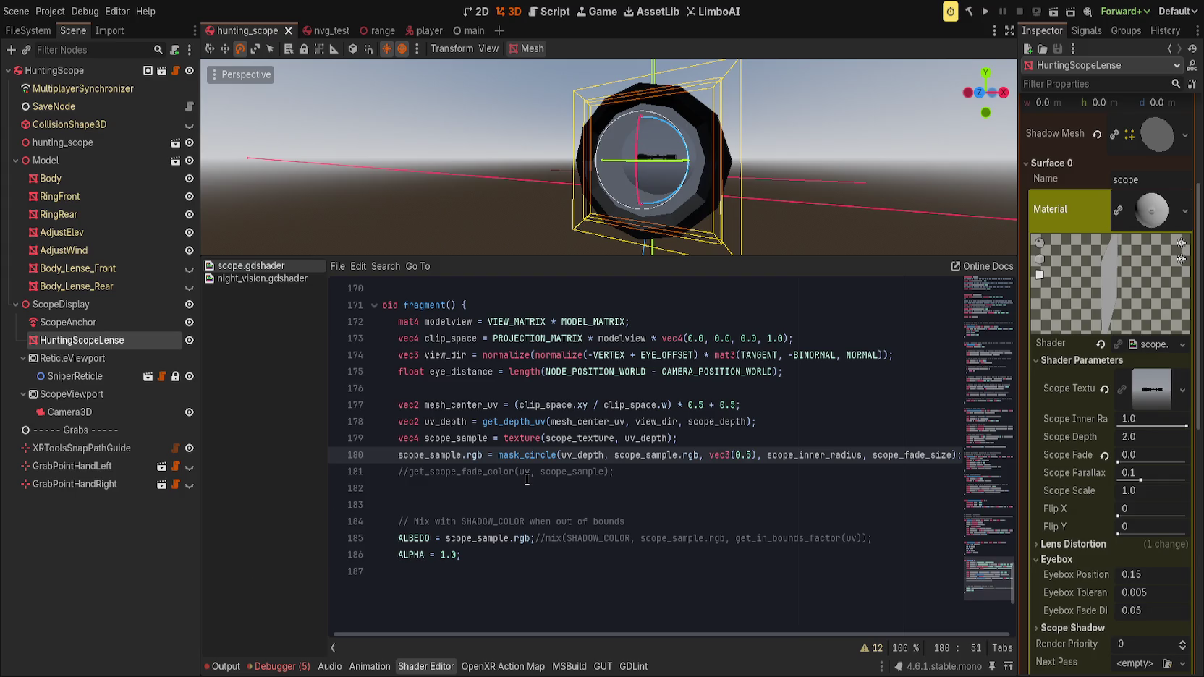
# - Search the shader for other uses of get_scope_fade_color
pyautogui.click(672, 489)
pyautogui.click(660, 477)
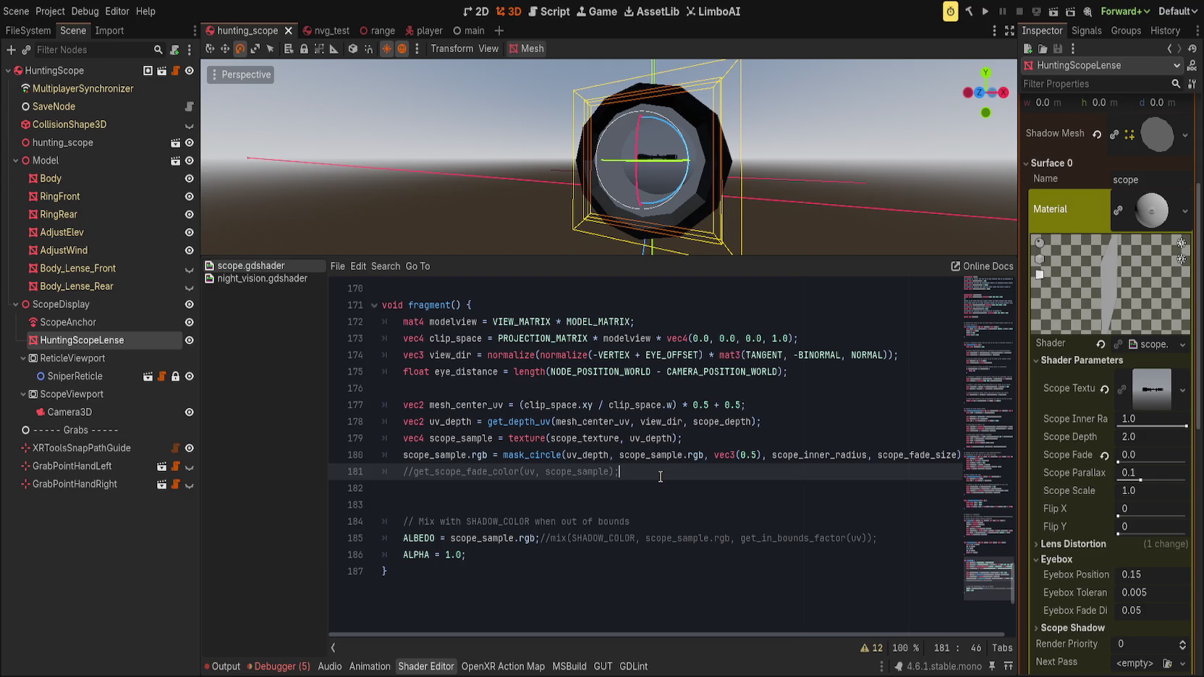
pyautogui.doubleClick(495, 471)
pyautogui.hotkey('ctrl', 'f')
pyautogui.press('Escape')
# - Scroll the code and orbit the scope to inspect the lens
pyautogui.scroll(3)
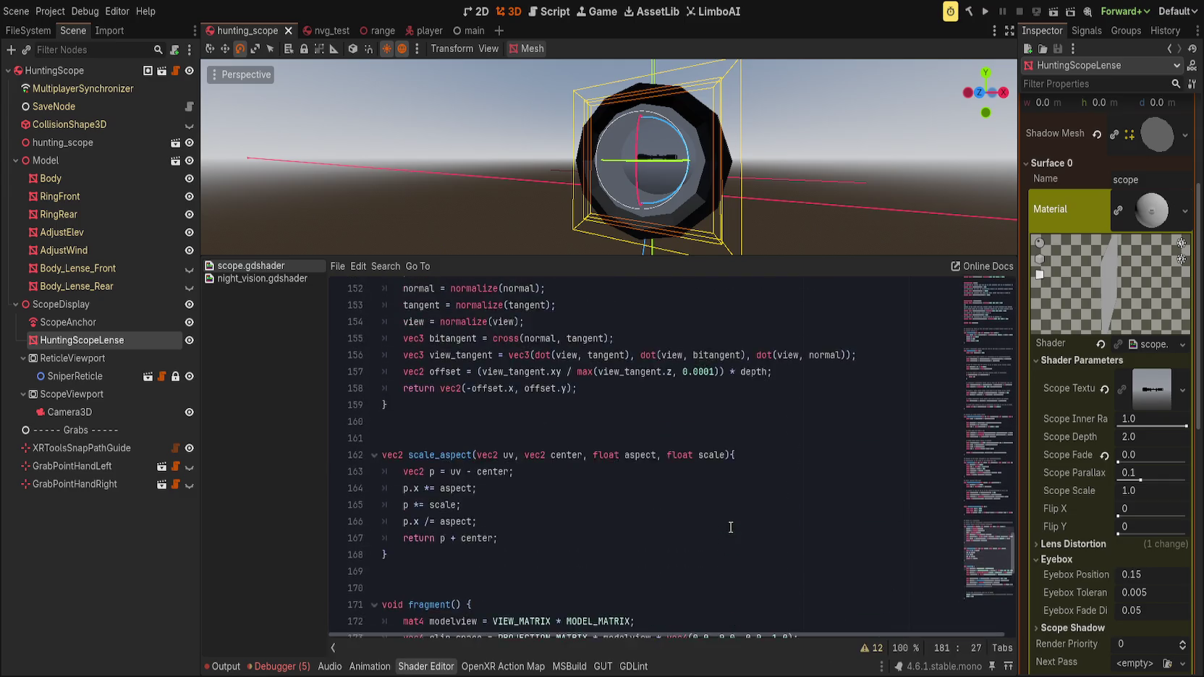
pyautogui.moveTo(991, 392); pyautogui.dragTo(986, 311)
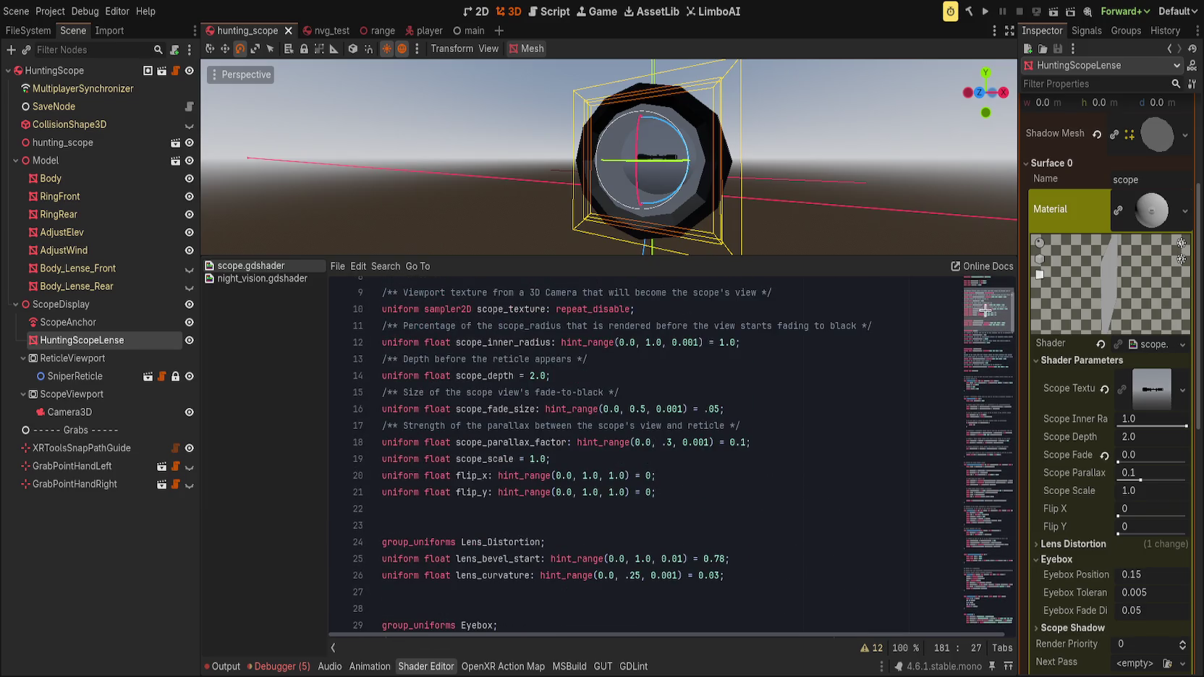
pyautogui.scroll(3)
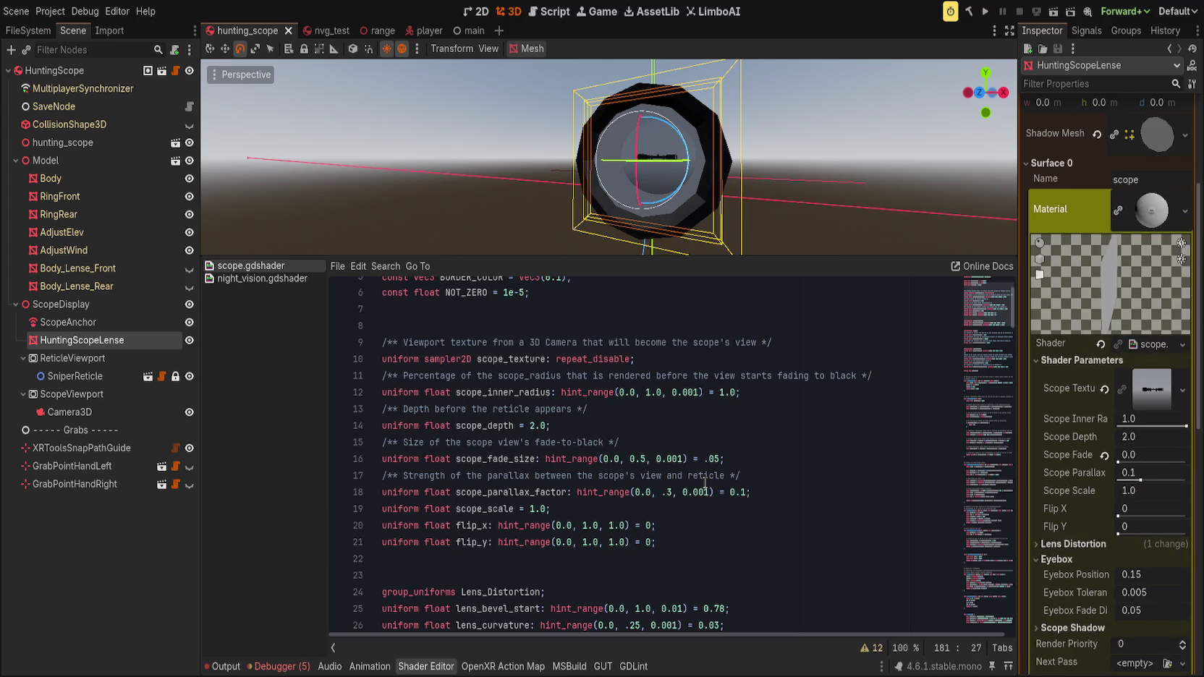
pyautogui.moveTo(754, 138); pyautogui.dragTo(694, 154)
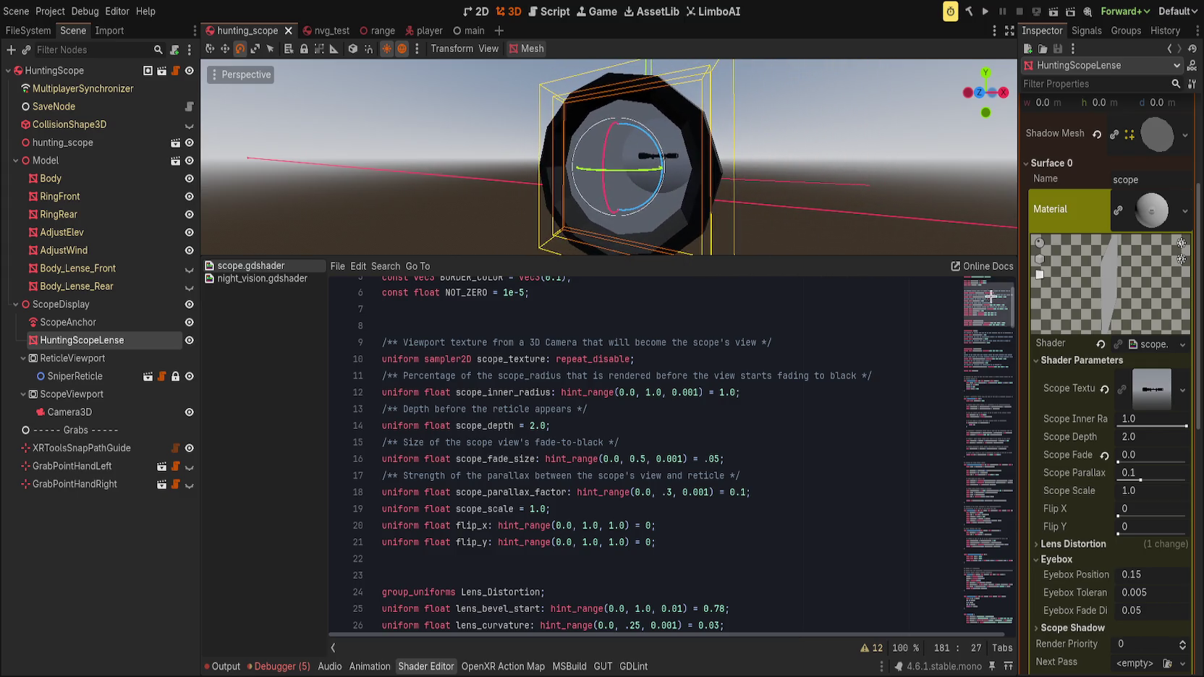
pyautogui.moveTo(985, 303); pyautogui.dragTo(985, 612)
pyautogui.scroll(3)
# - Replace vec3(0.5) on line 180 with BORDER_COLOR as the mask colour
pyautogui.click(724, 483)
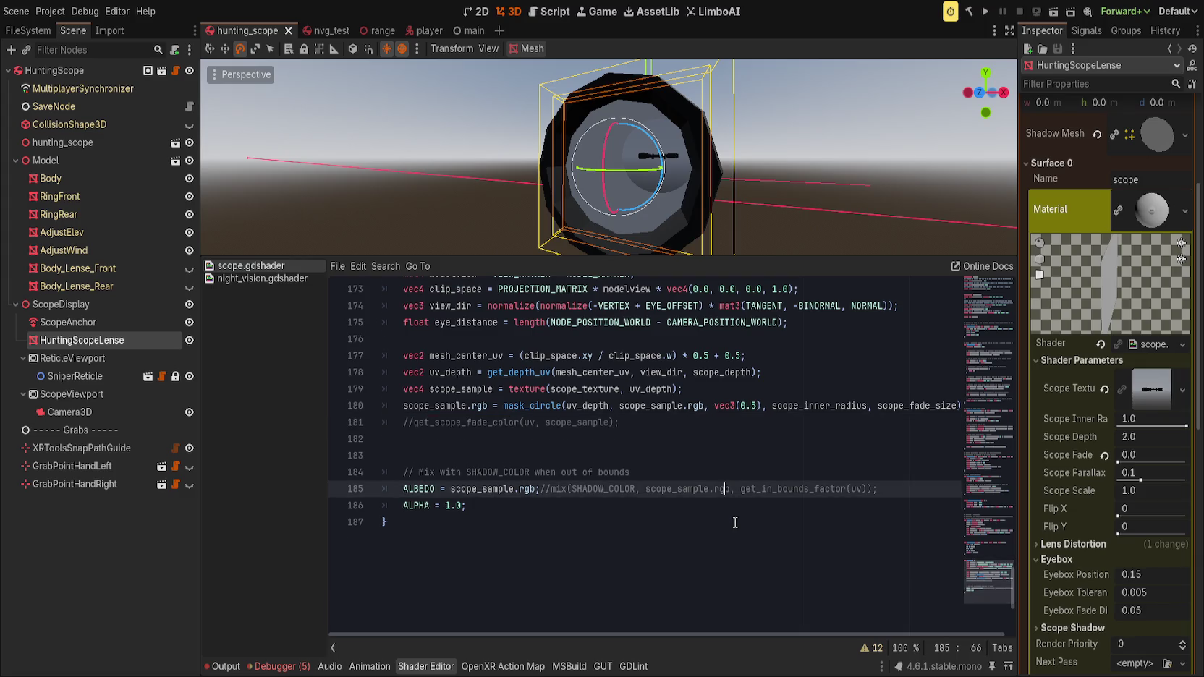
pyautogui.scroll(3)
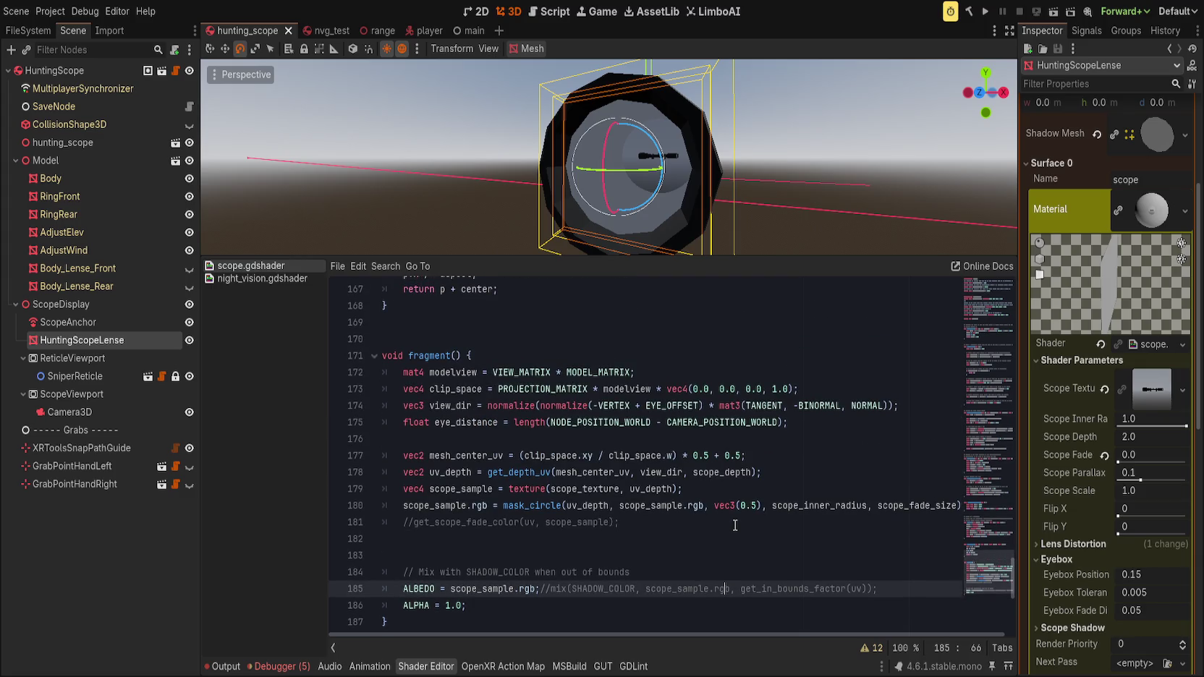
pyautogui.moveTo(714, 506); pyautogui.dragTo(757, 506)
pyautogui.write('T')
pyautogui.press('BackSpace')
pyautogui.write('COLOR')
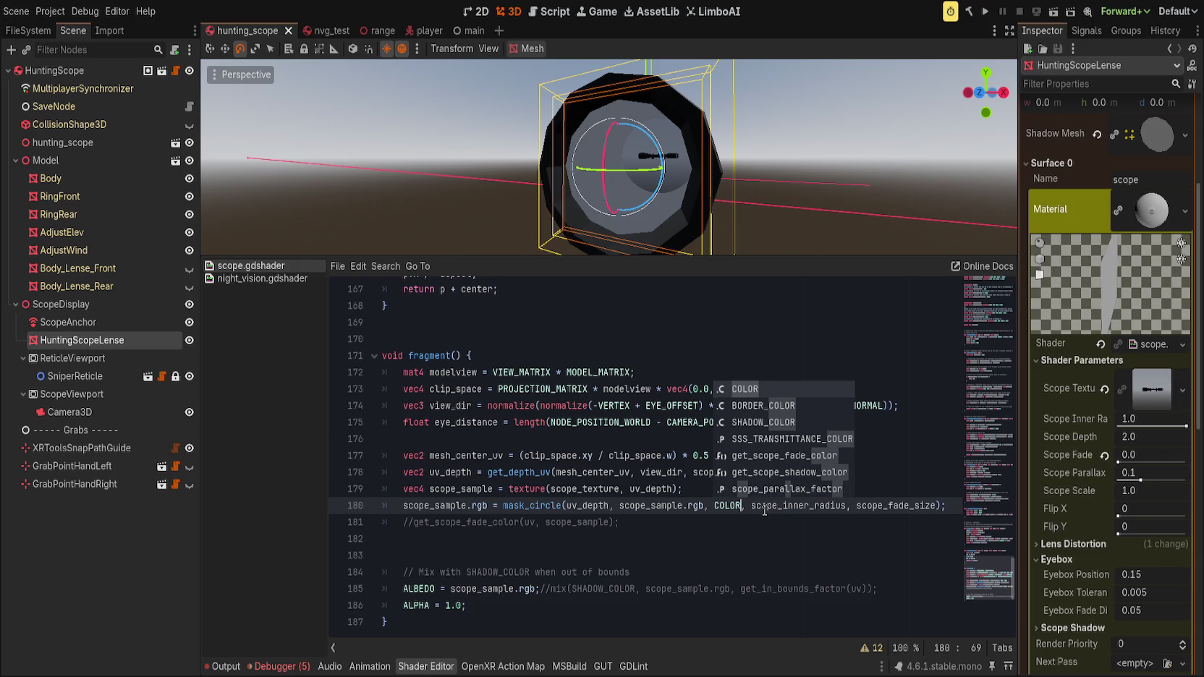
pyautogui.press('Down')
pyautogui.press('Return')
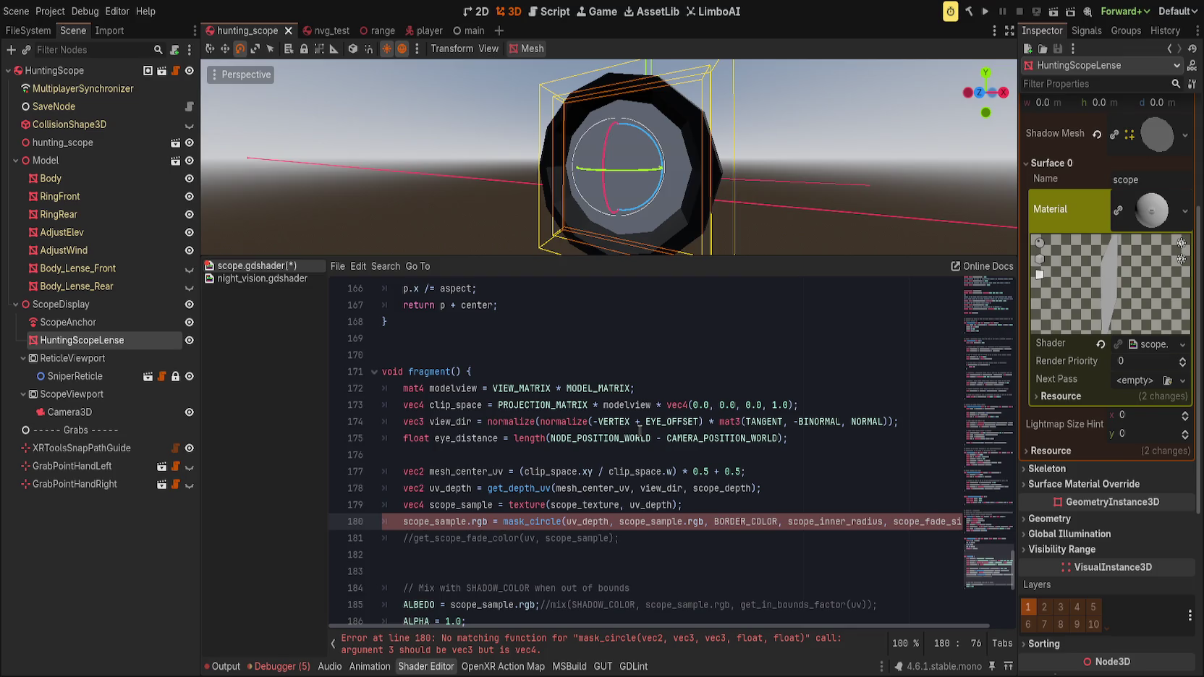
# - Set Scope Fade to 0.02 in the Inspector
pyautogui.moveTo(746, 246); pyautogui.dragTo(796, 236)
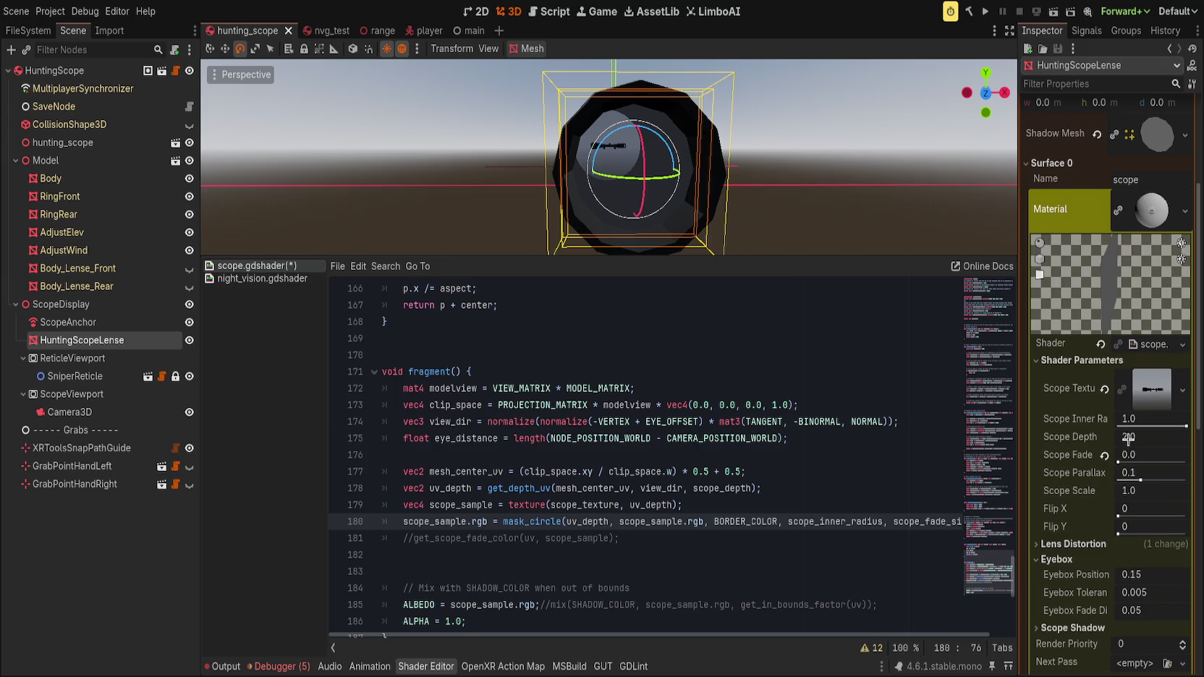
pyautogui.moveTo(1180, 426); pyautogui.dragTo(1186, 426)
pyautogui.moveTo(1120, 461); pyautogui.dragTo(1118, 462)
pyautogui.click(1160, 459)
pyautogui.write('.0')
pyautogui.write('2')
pyautogui.press('Return')
# - Save the shader and start a new line 'vec2 p = parallax()' below line 180
pyautogui.hotkey('ctrl', 's')
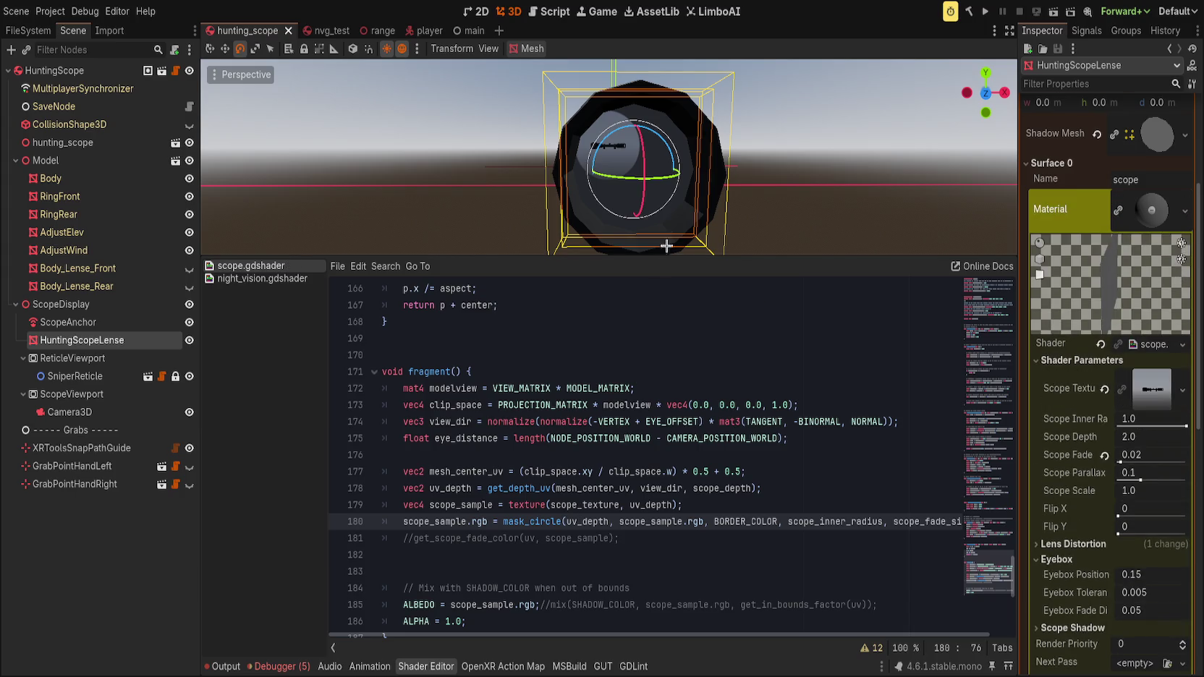
pyautogui.press('Return')
pyautogui.press('Return')
pyautogui.write('vec2 p = ')
pyautogui.write('para')
pyautogui.press('Return')
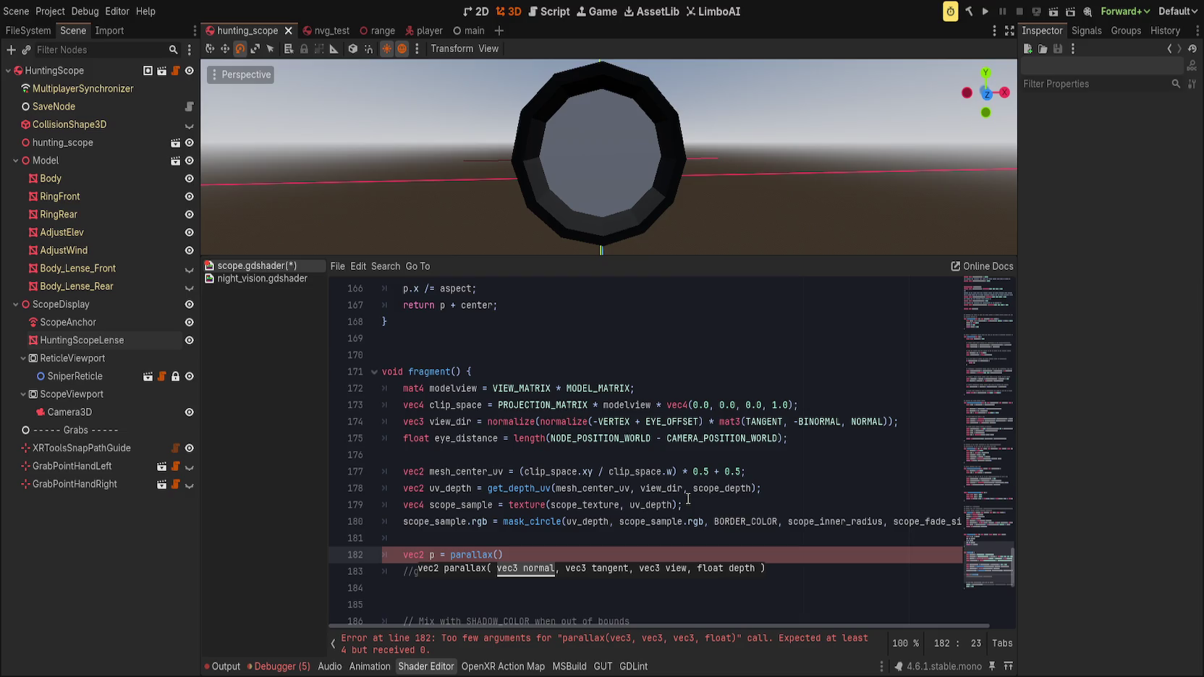
# - Complete the call as 'vec2 p = parallax(NORMAL, TANGENT, VIEW, 1.0);'
pyautogui.write('NORMAL, ')
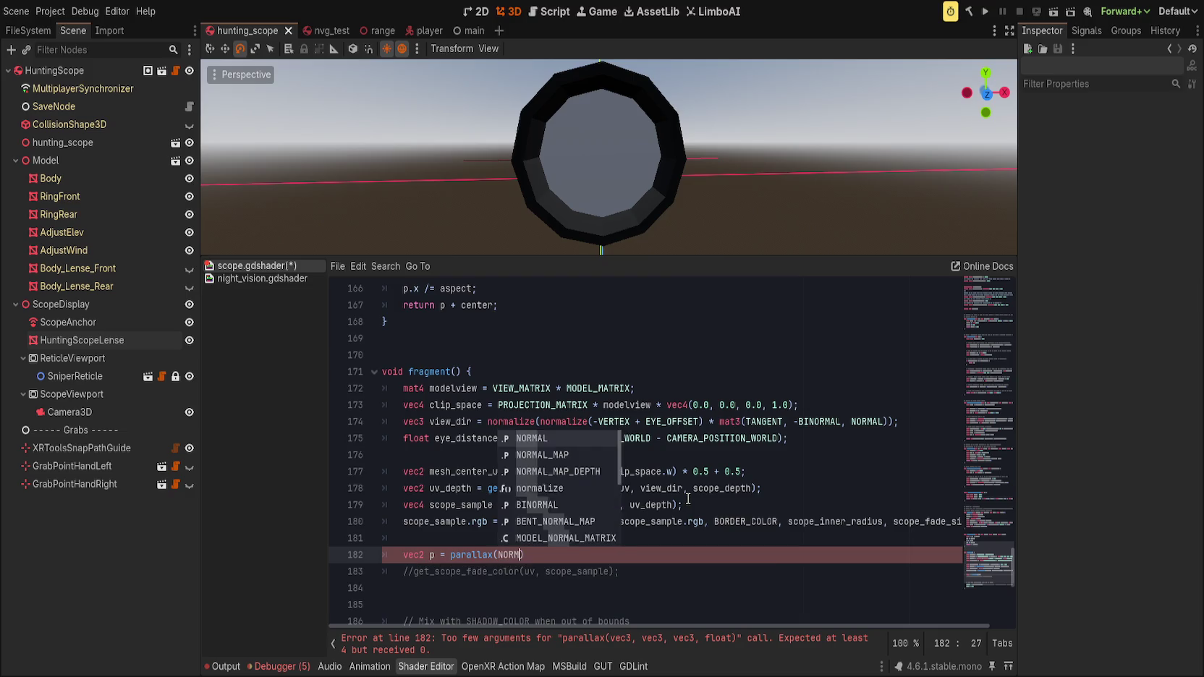
pyautogui.write('TANGET')
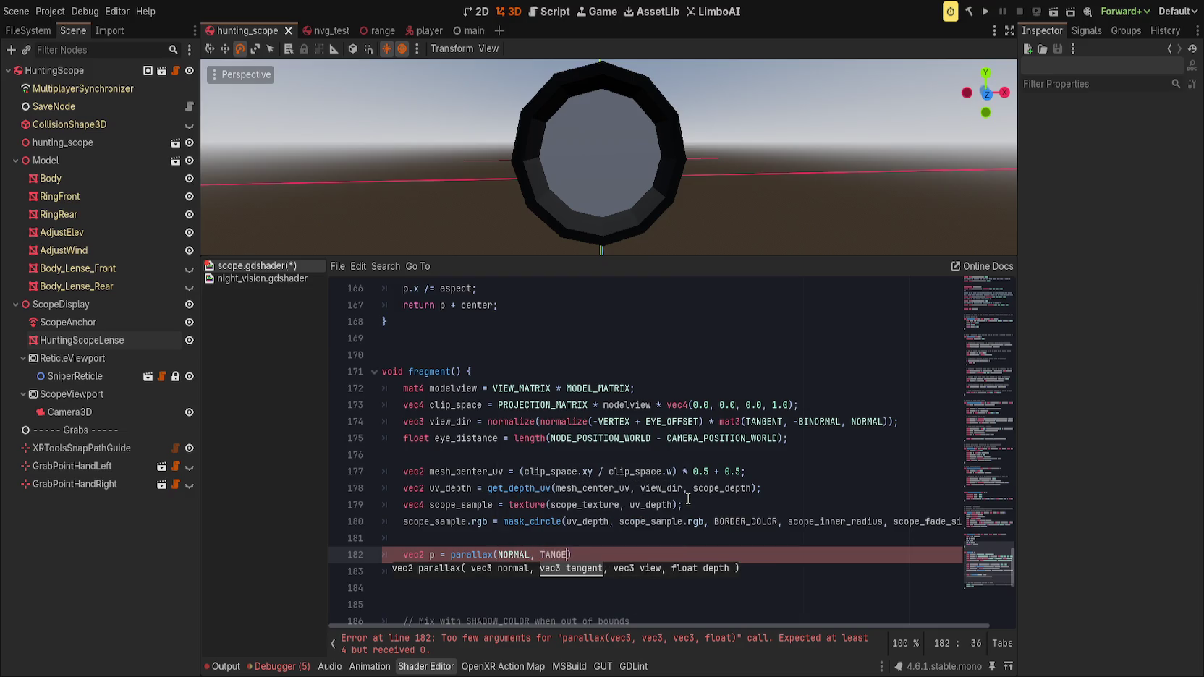
pyautogui.press('Return')
pyautogui.write(', V')
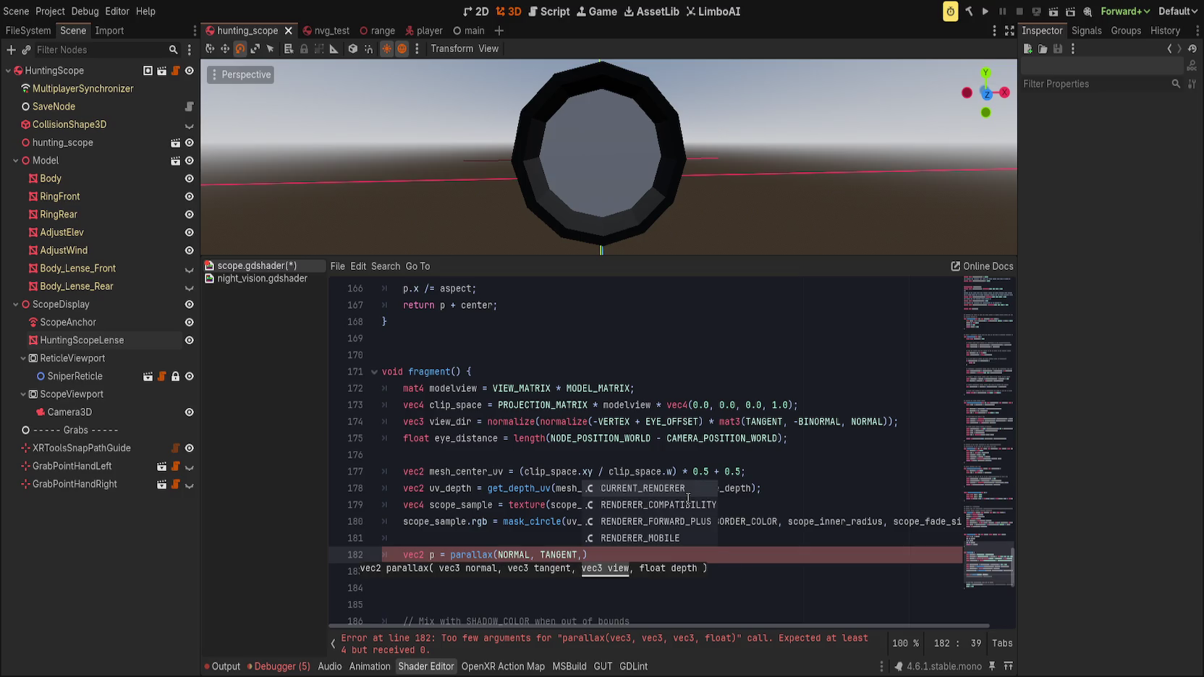
pyautogui.write('I')
pyautogui.press('Return')
pyautogui.write(', ')
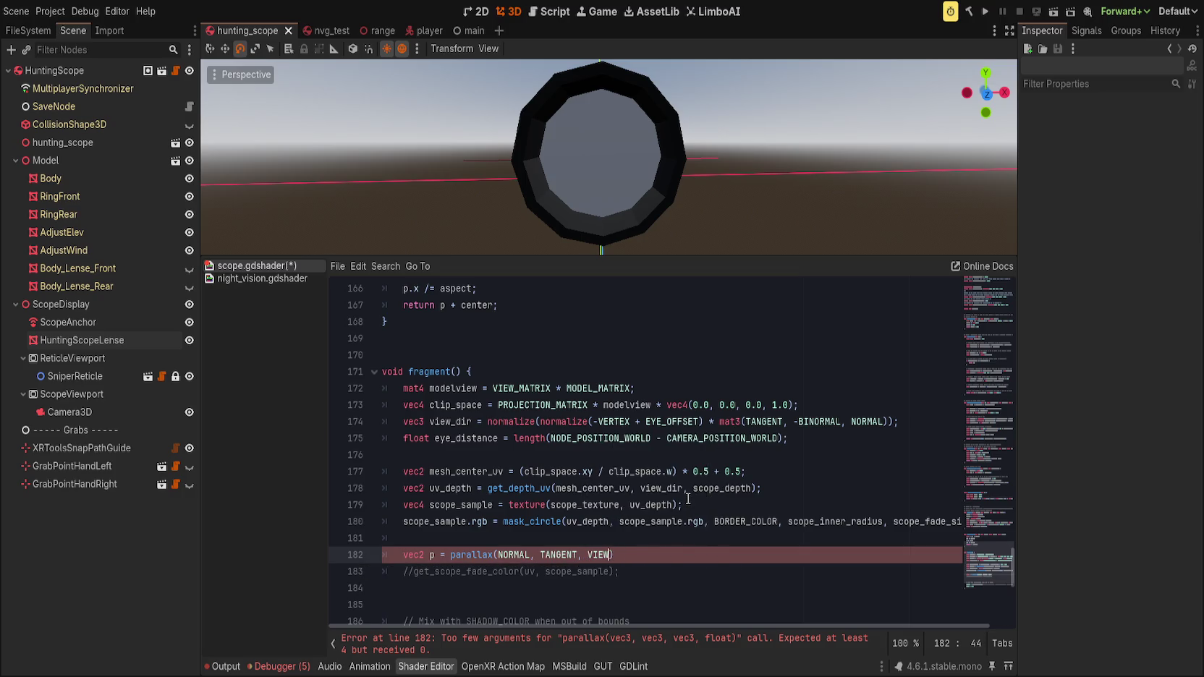
pyautogui.write('1')
pyautogui.write('.0)l;')
pyautogui.press('BackSpace')
pyautogui.press('Return')
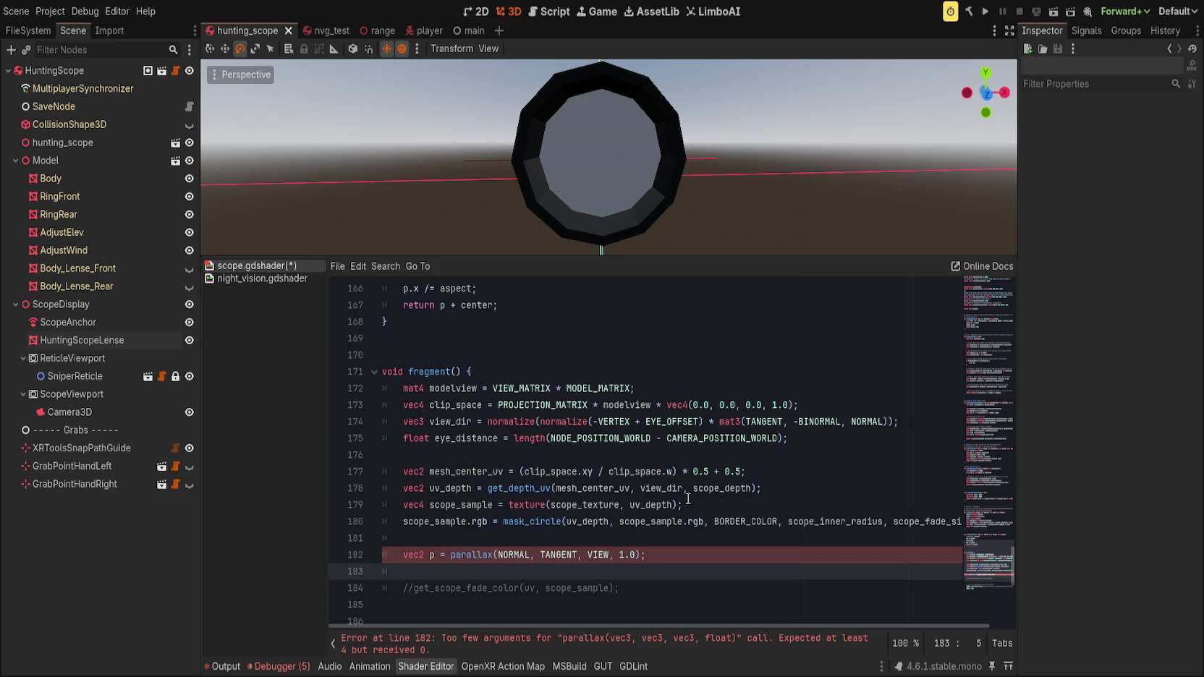
# - Add 'vec3 shadow_mask = mask_circle(p, scope_sample.rgb, SHADOW_COLOR, 1.0, 0.02);'
pyautogui.write('vec3 ma')
pyautogui.press('BackSpace')
pyautogui.press('BackSpace')
pyautogui.write('shadow_mask = ')
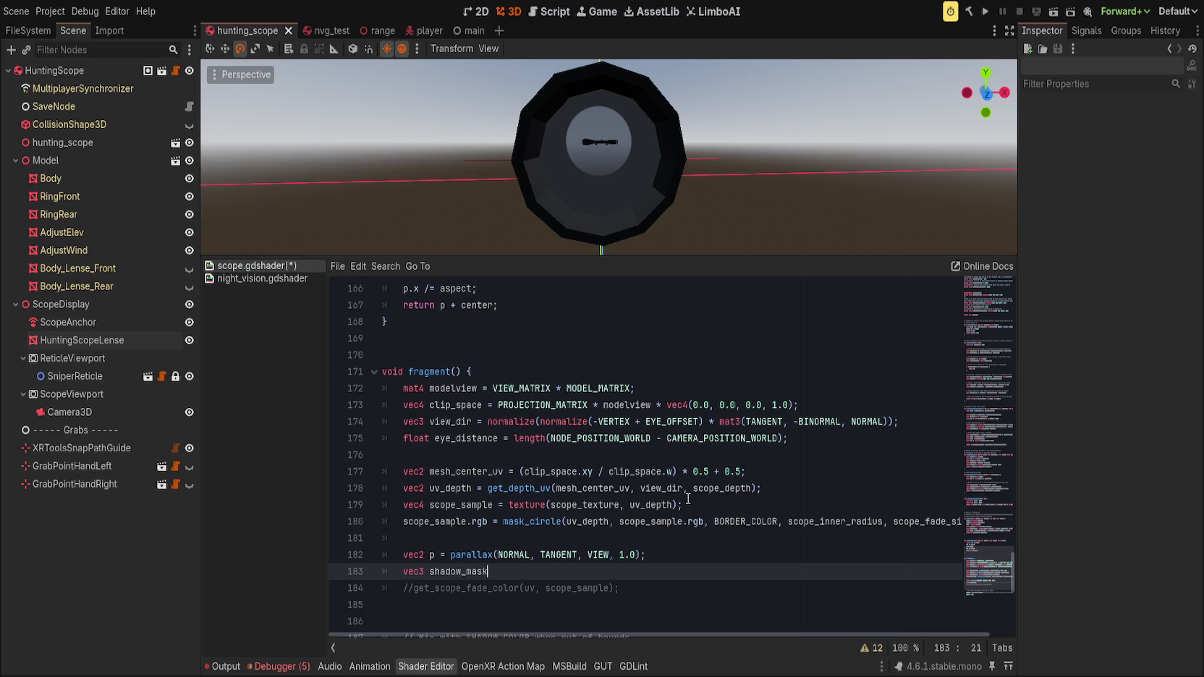
pyautogui.write('m')
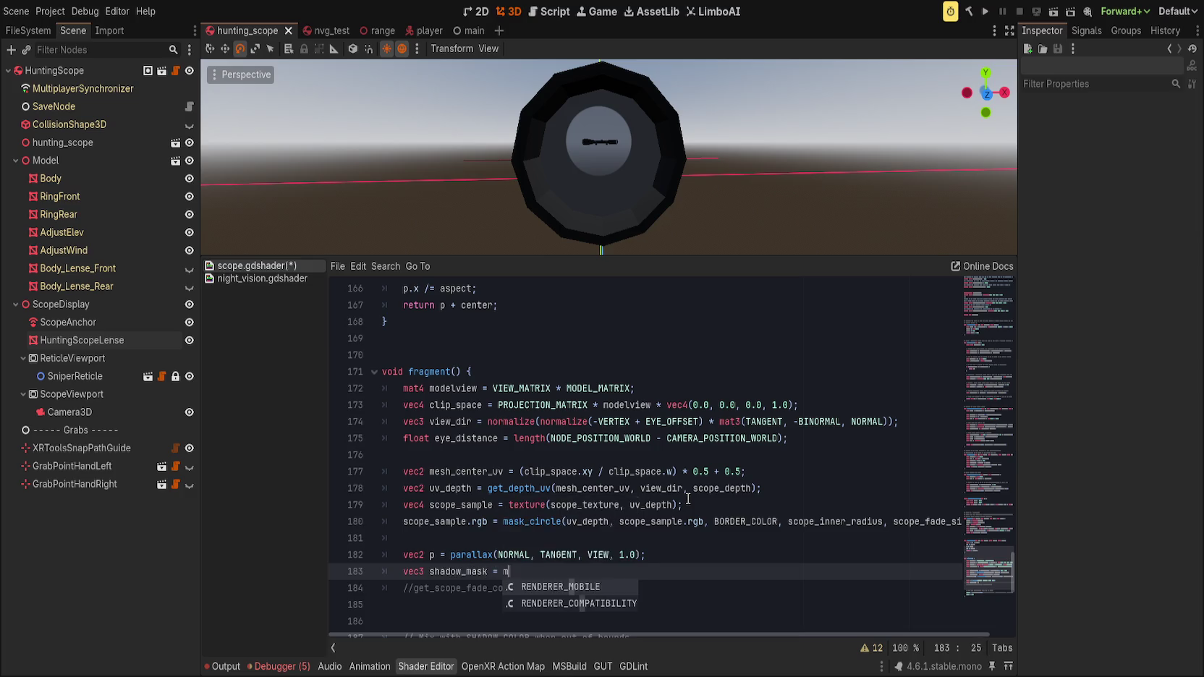
pyautogui.write('ask')
pyautogui.press('Return')
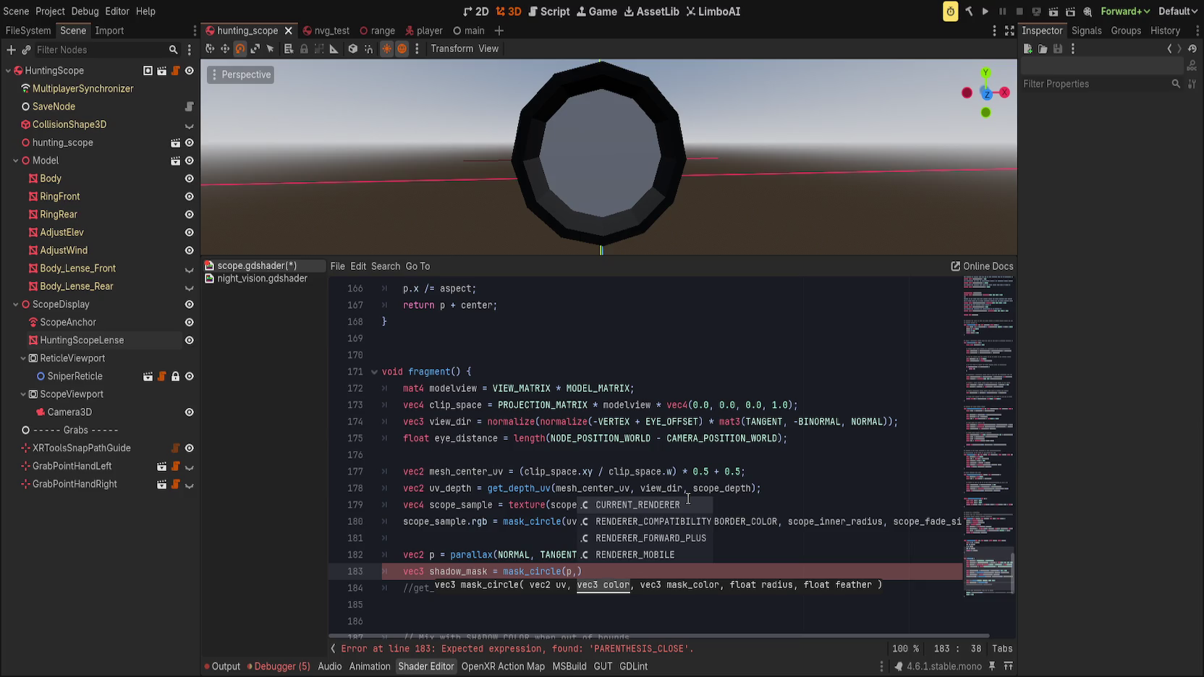
pyautogui.write('scope_sample')
pyautogui.write('.rgb,')
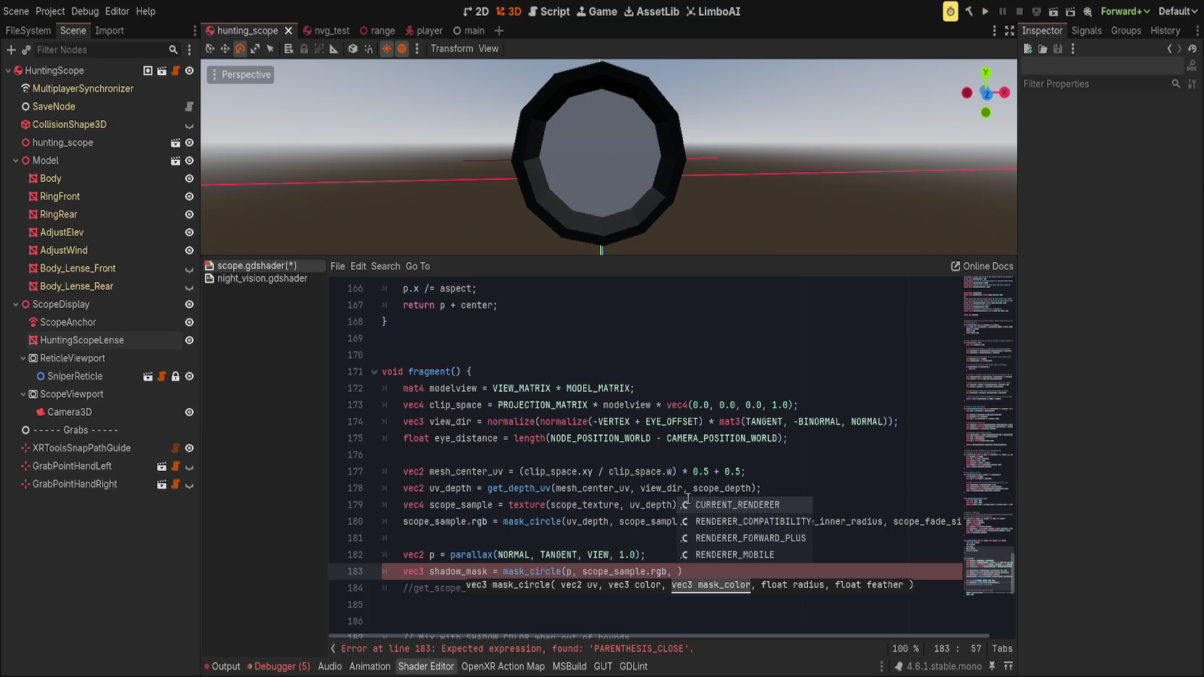
pyautogui.write(' COLOR')
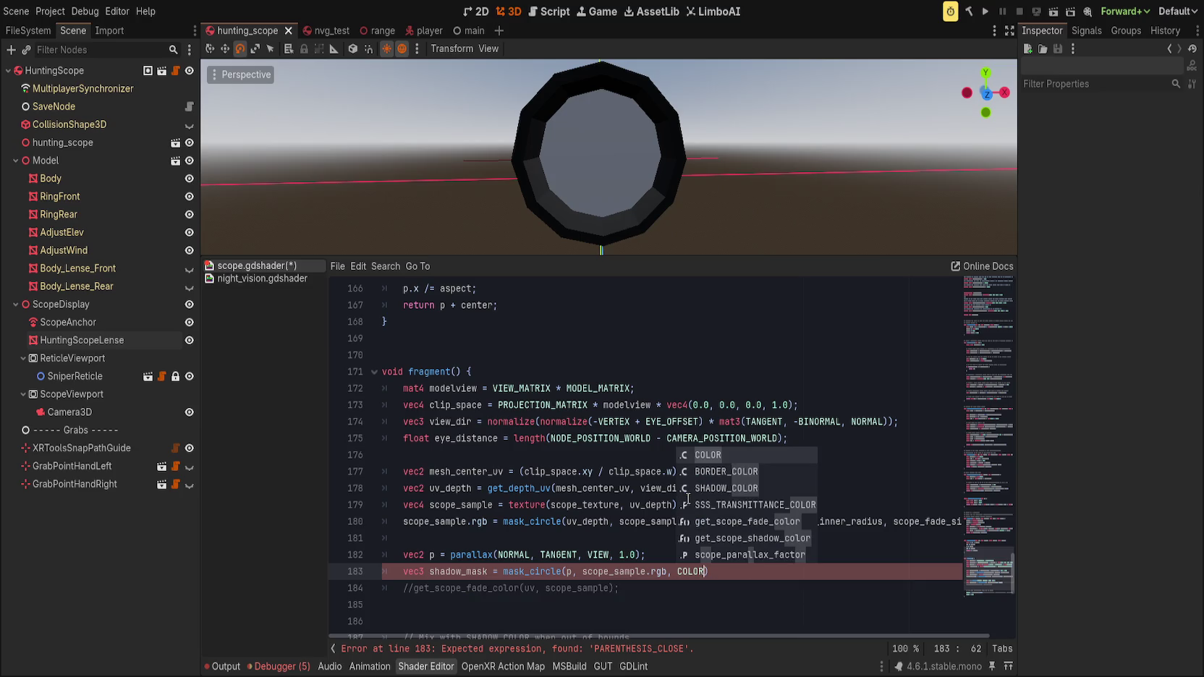
pyautogui.press('Down')
pyautogui.press('Down')
pyautogui.press('Return')
pyautogui.write(',')
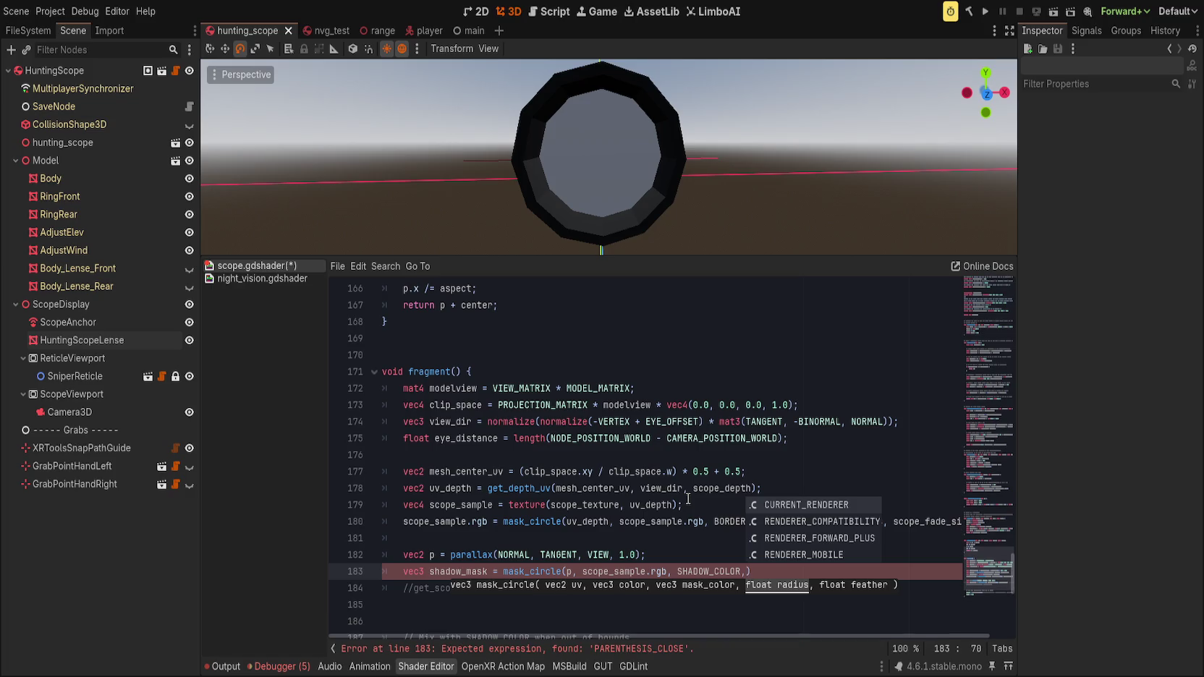
pyautogui.write(' 1.0, 0.00')
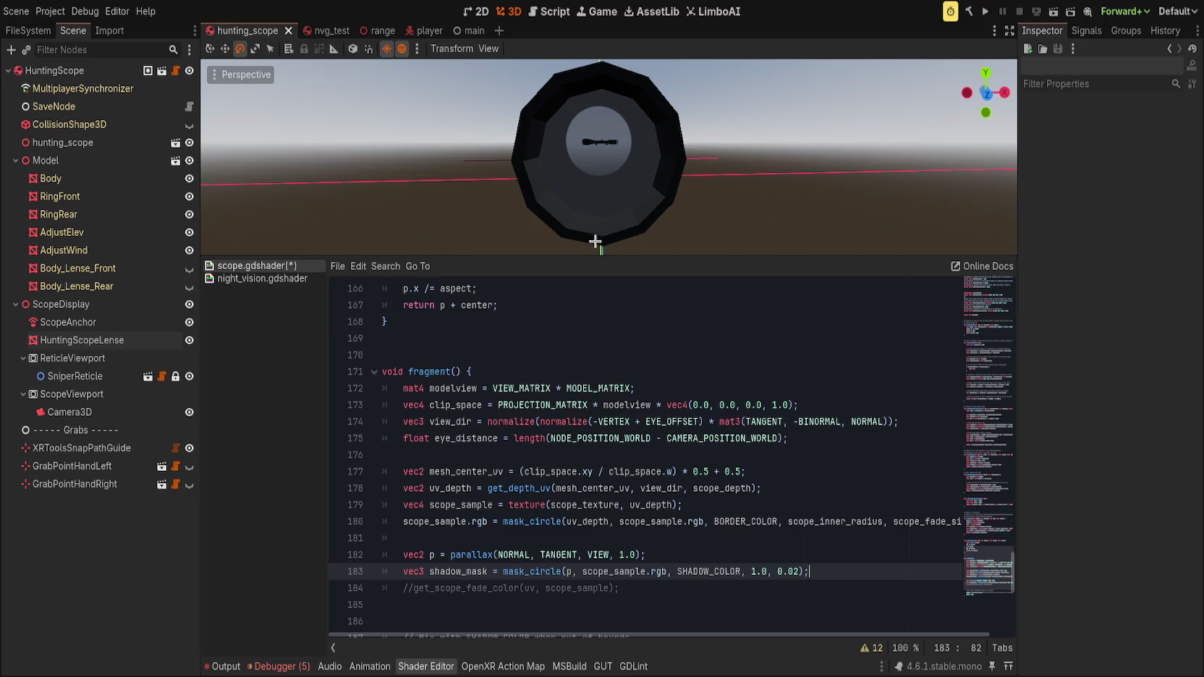
pyautogui.scroll(-3)
pyautogui.scroll(3)
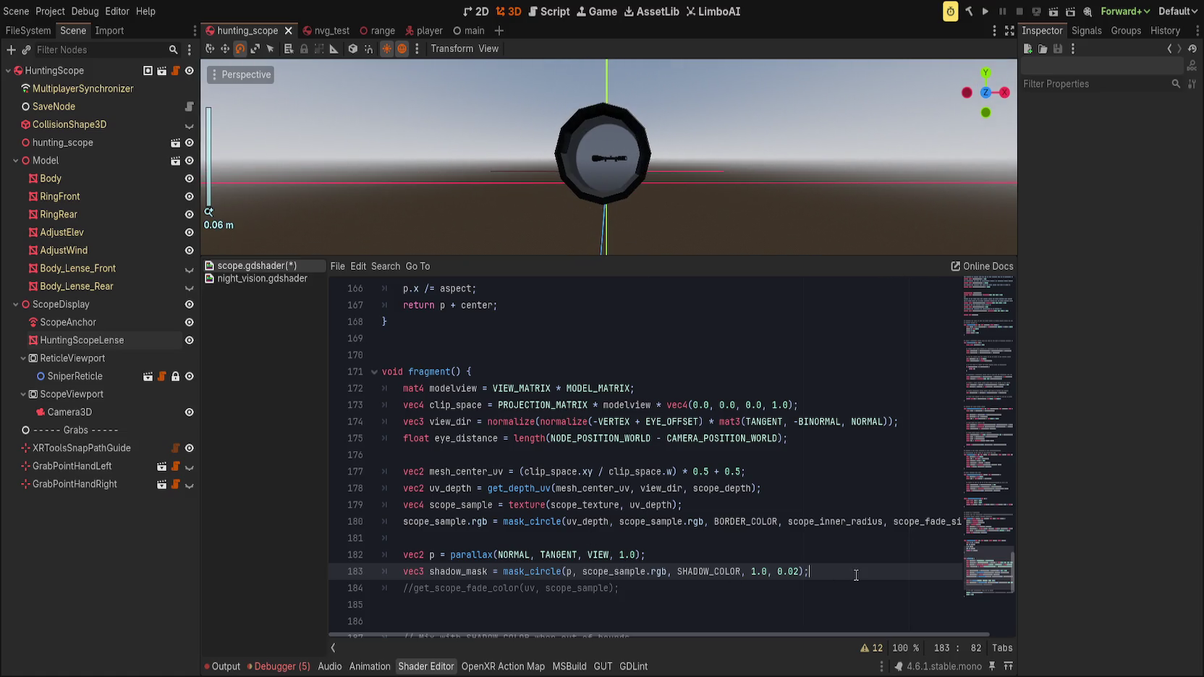
pyautogui.scroll(-3)
pyautogui.scroll(3)
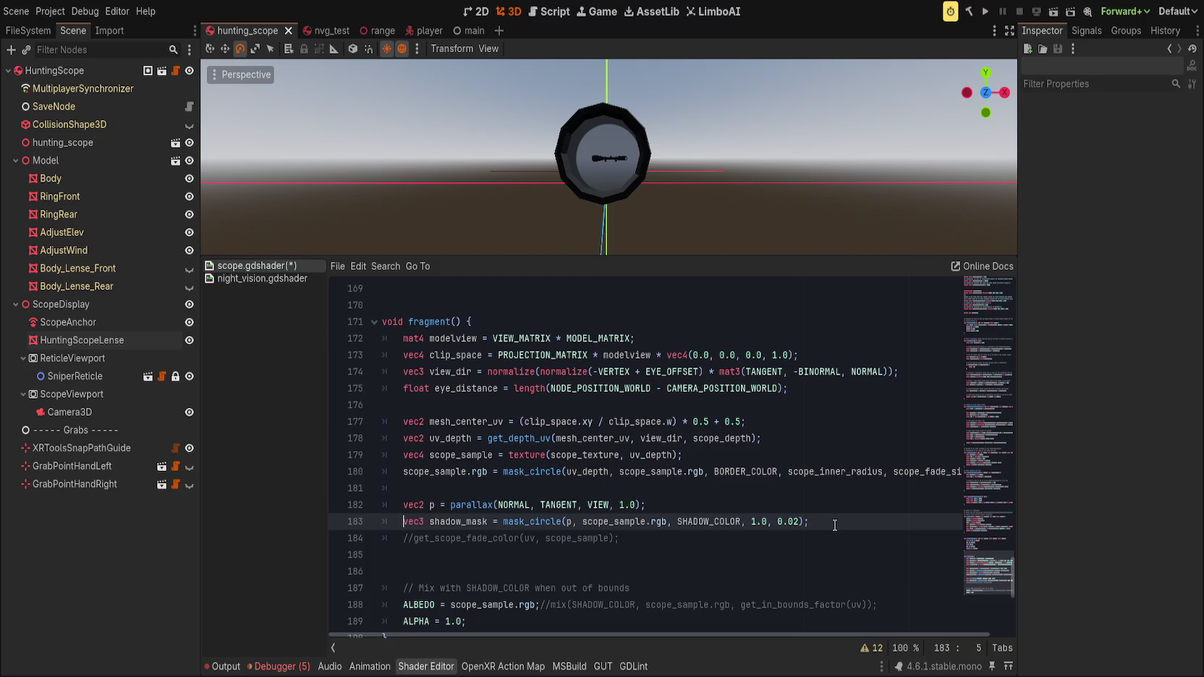
# - Replace 'vec3 shadow_mask =' on line 183 with 'scope_sample.rgb ='
pyautogui.hotkey('ctrl', 'Right')
pyautogui.hotkey('ctrl', 'Right')
pyautogui.hotkey('ctrl', 'Right')
pyautogui.hotkey('ctrl', 'Left')
pyautogui.hotkey('shift', 'Home')
pyautogui.write('scope_sample.rgb')
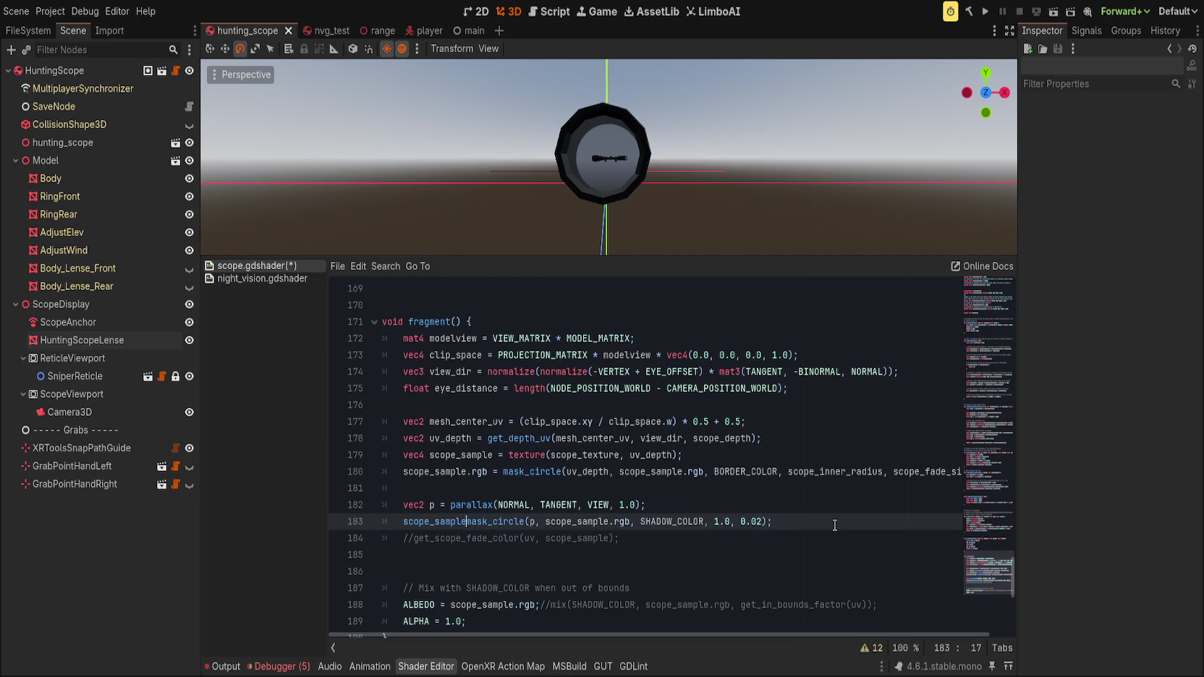
pyautogui.write(' =')
pyautogui.press('End')
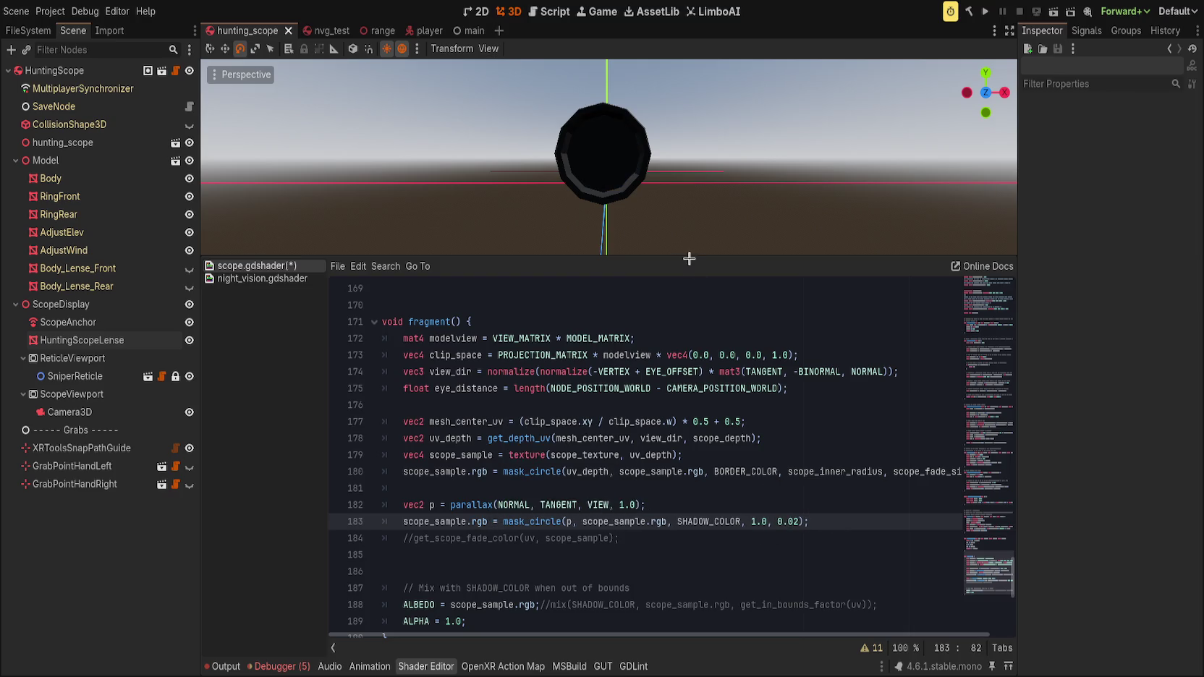
# - Hide the code panel and orbit the scope to check the darker lens
pyautogui.scroll(-3)
pyautogui.scroll(3)
pyautogui.moveTo(676, 181); pyautogui.dragTo(704, 260)
pyautogui.hotkey('ctrl', 'j')
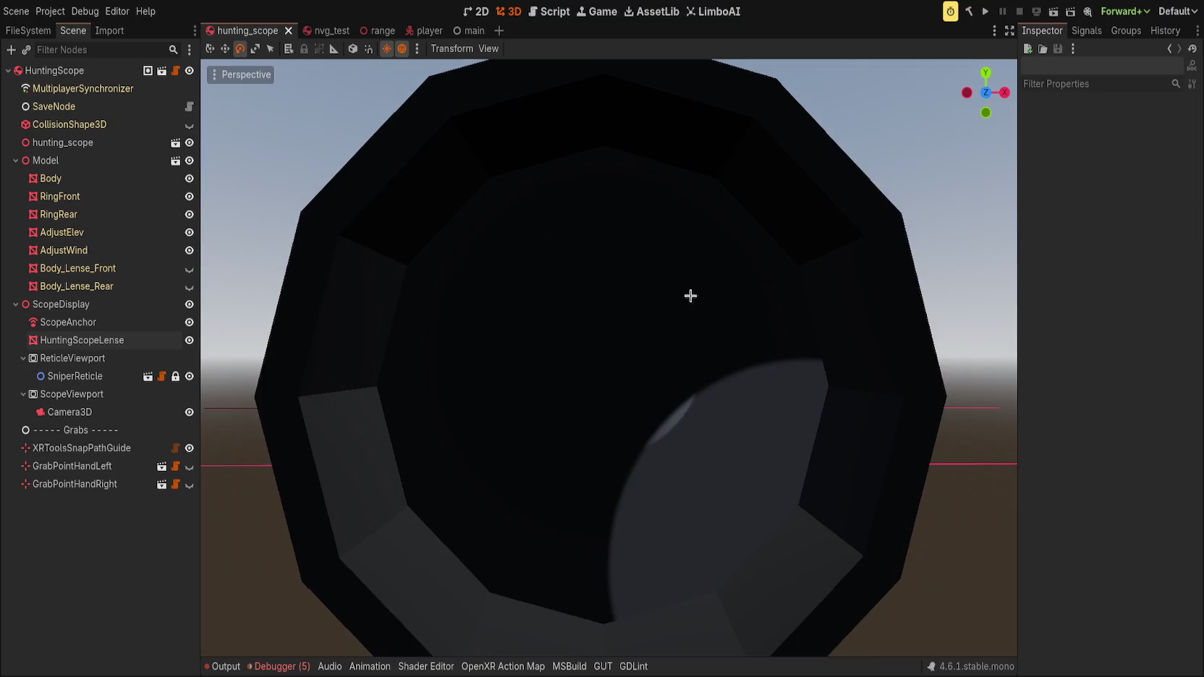
pyautogui.scroll(-3)
pyautogui.moveTo(650, 317); pyautogui.dragTo(626, 406)
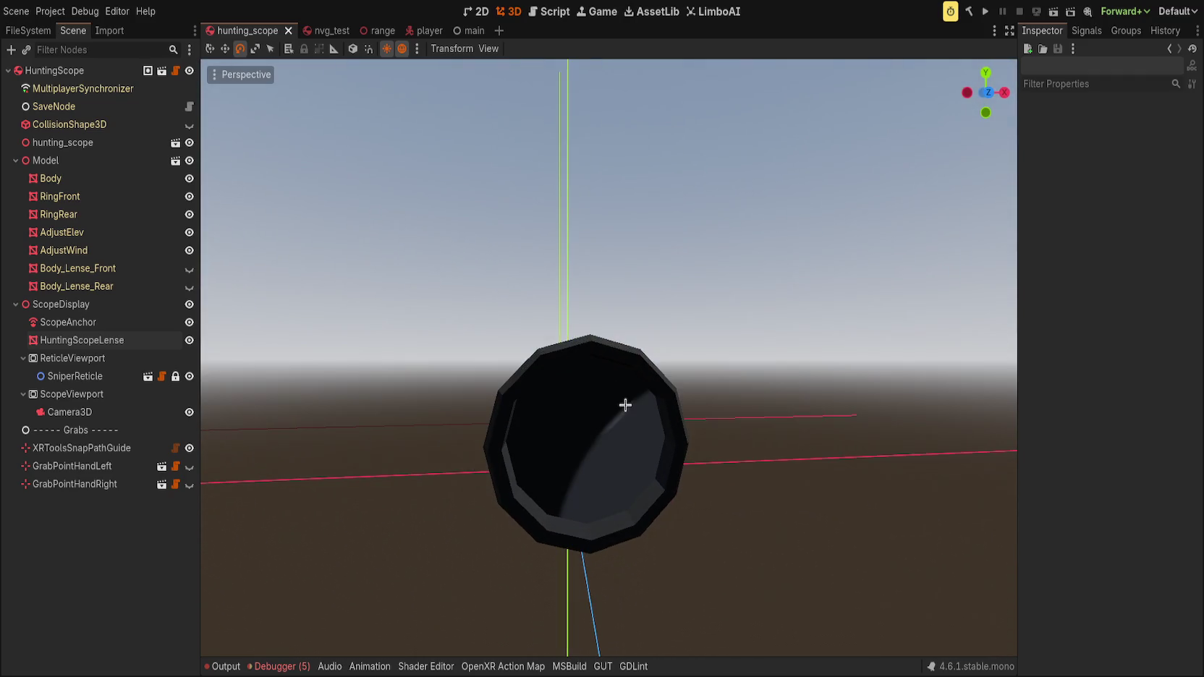
pyautogui.click(427, 667)
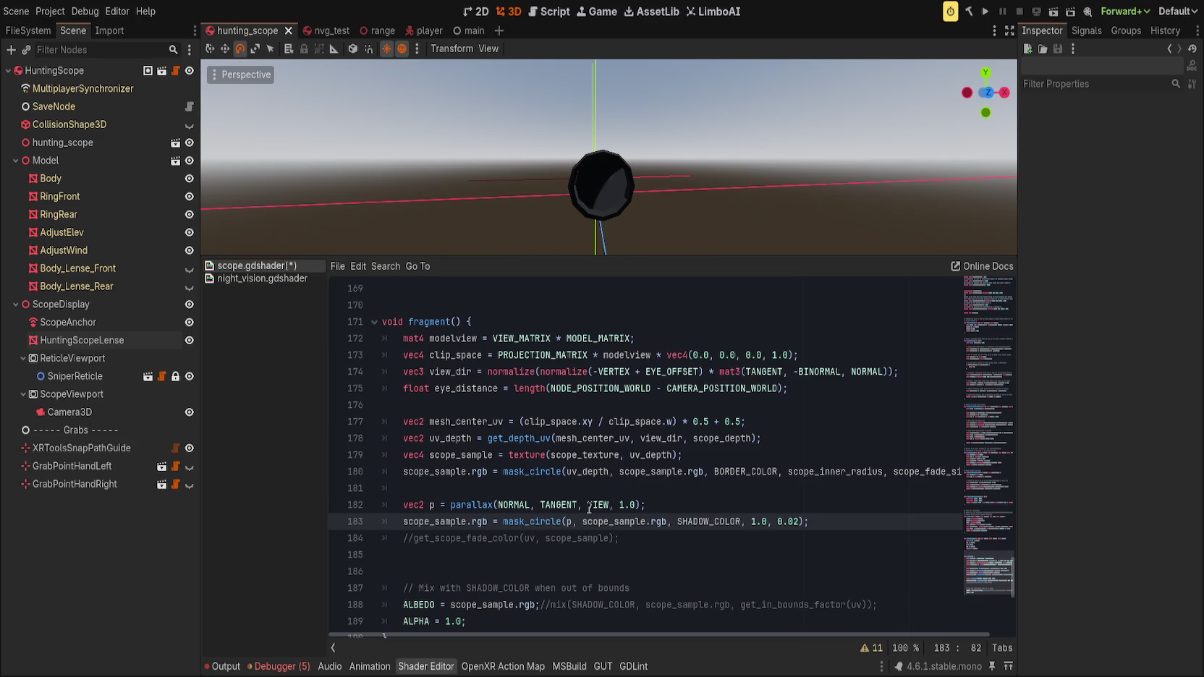
# - Change the parallax depth on line 182 to 0.1 and save
pyautogui.moveTo(618, 504); pyautogui.dragTo(629, 504)
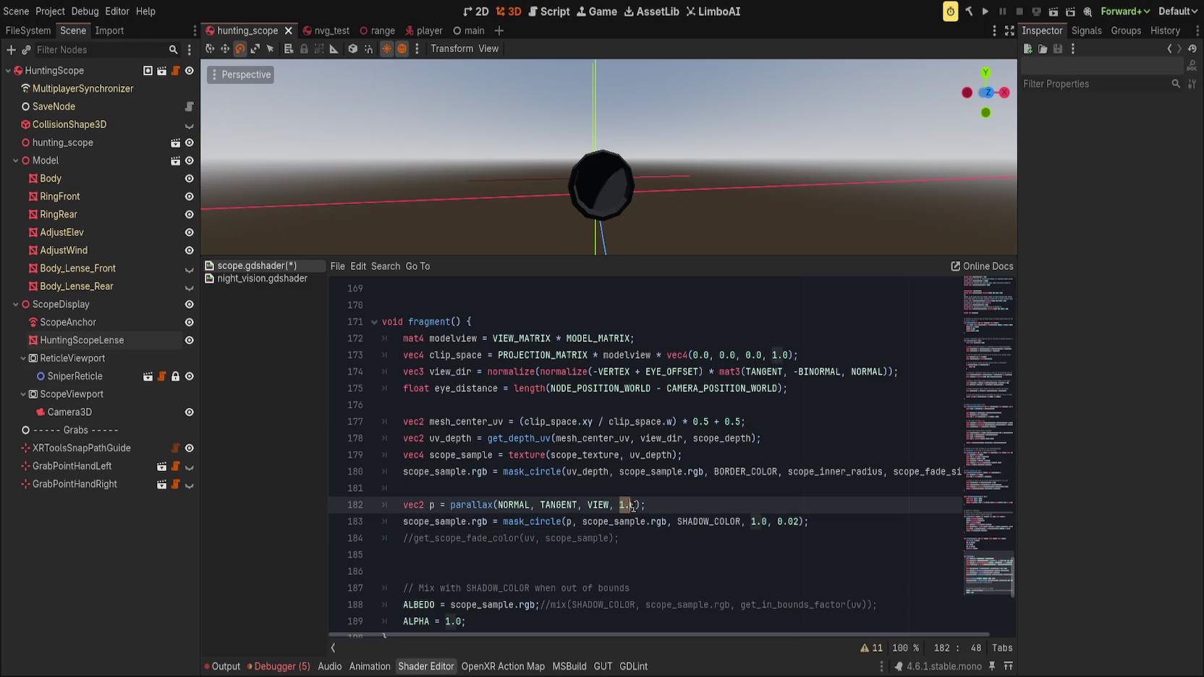
pyautogui.write('0.1')
pyautogui.press('Delete')
pyautogui.hotkey('ctrl', 's')
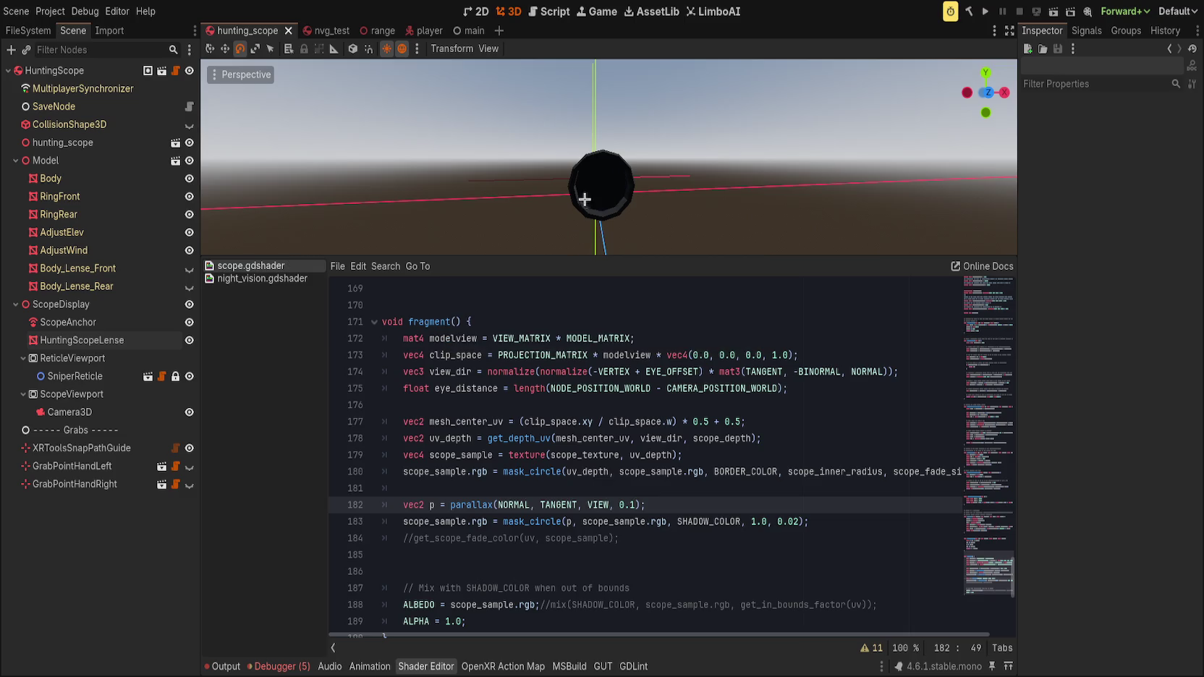
# - Orbit the lens and scroll up to review the parallax() function
pyautogui.scroll(3)
pyautogui.moveTo(552, 93); pyautogui.dragTo(562, 233)
pyautogui.moveTo(626, 258); pyautogui.dragTo(637, 219)
pyautogui.scroll(3)
pyautogui.scroll(3)
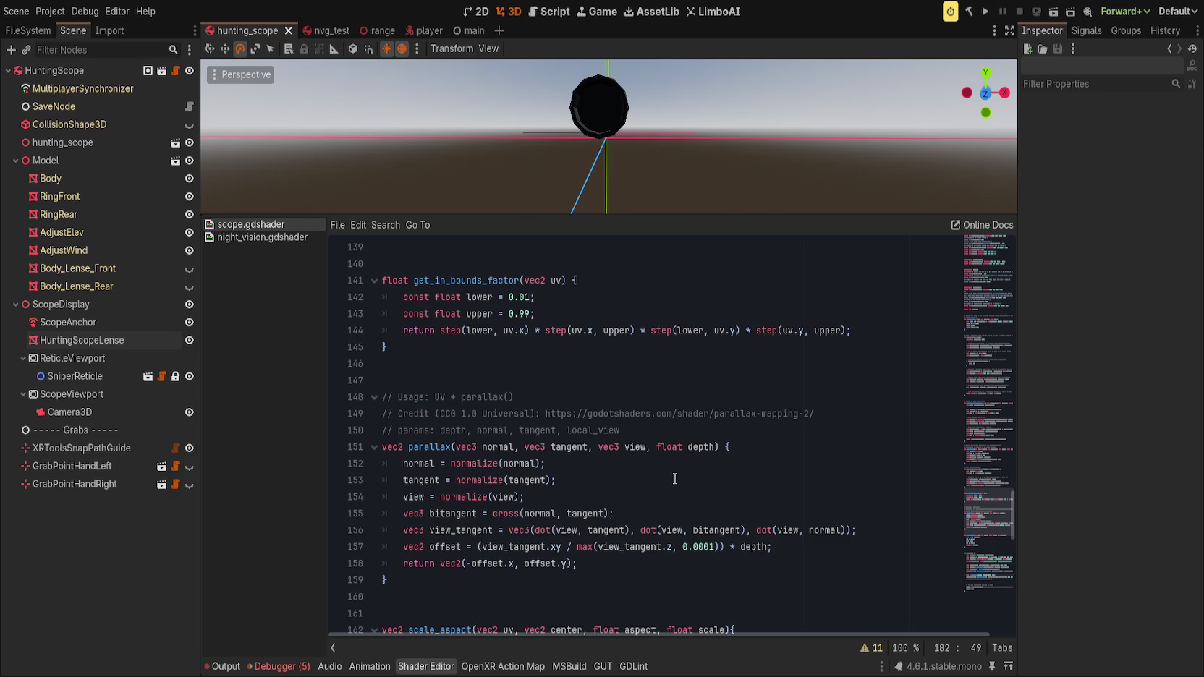
pyautogui.scroll(-3)
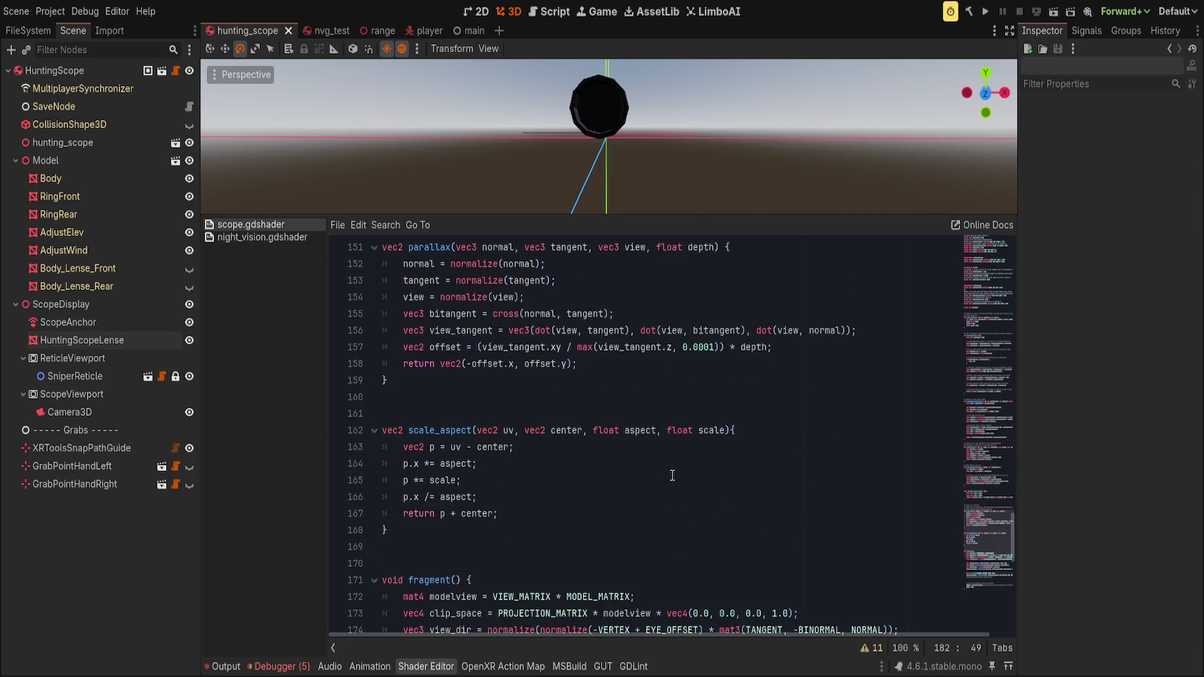
pyautogui.scroll(3)
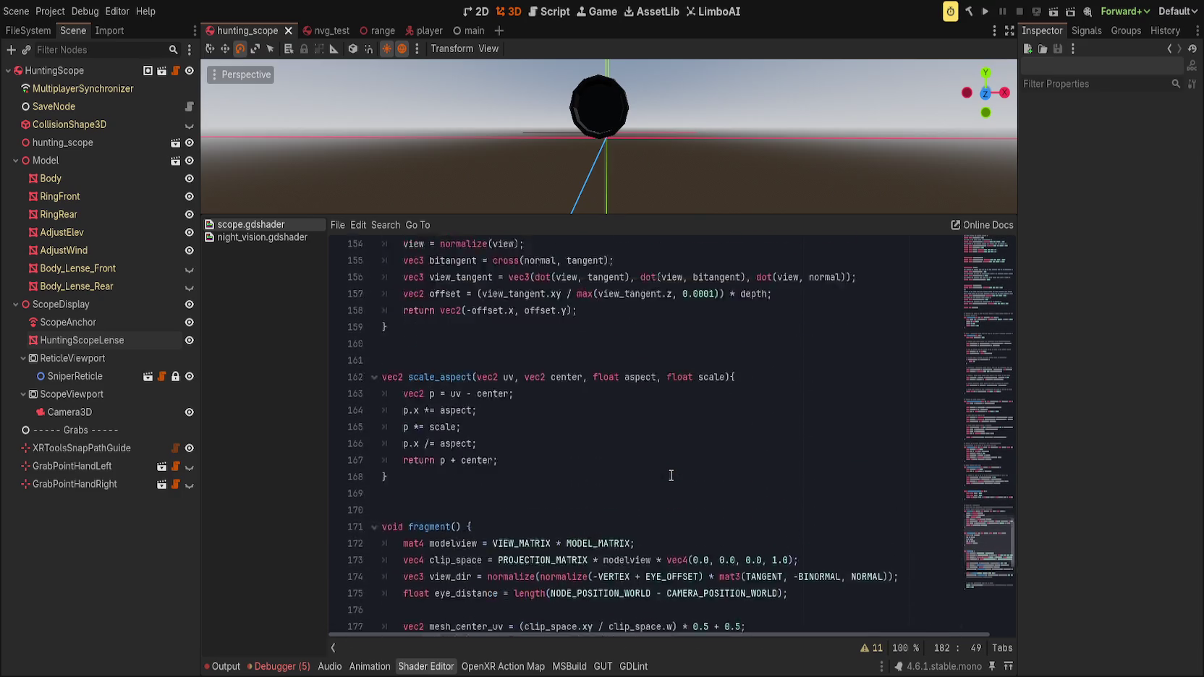
pyautogui.scroll(-3)
pyautogui.scroll(3)
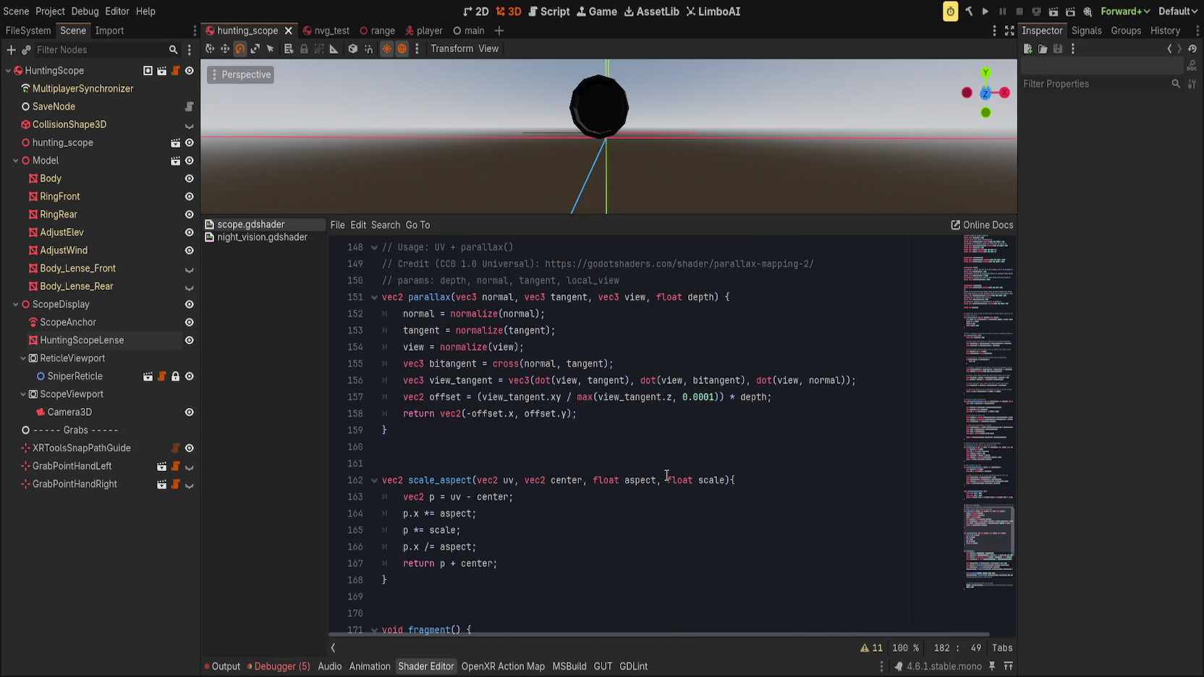
pyautogui.scroll(-3)
pyautogui.scroll(3)
pyautogui.scroll(3)
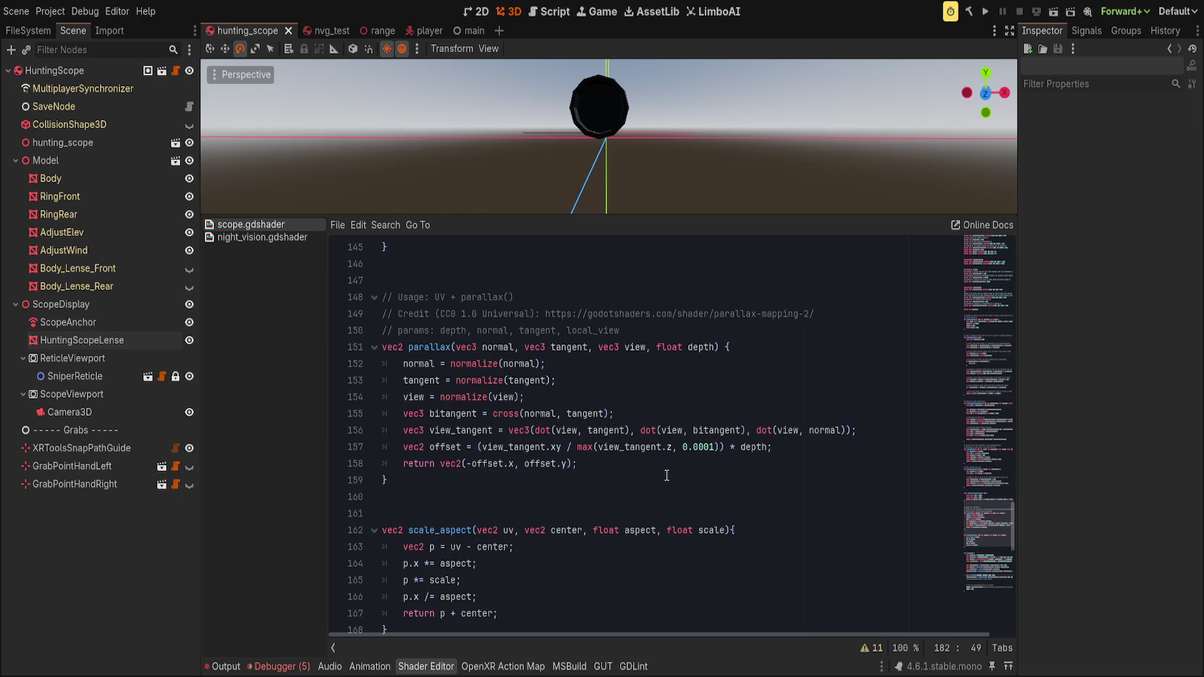
pyautogui.scroll(-3)
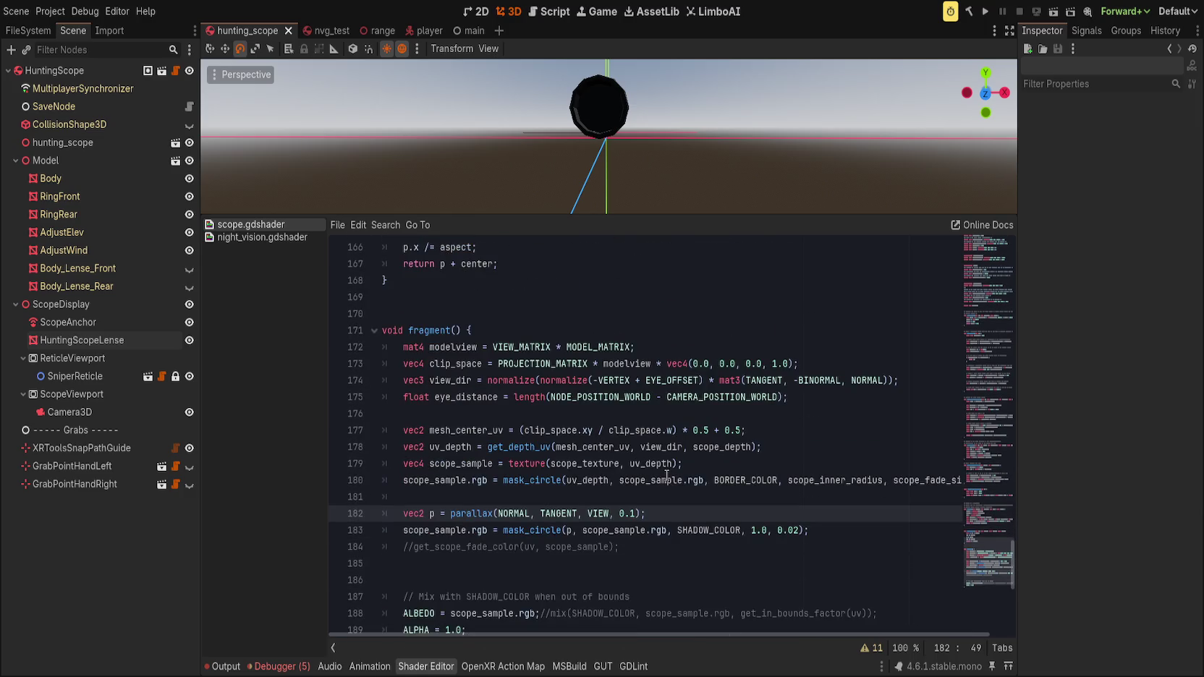
pyautogui.scroll(-3)
pyautogui.scroll(3)
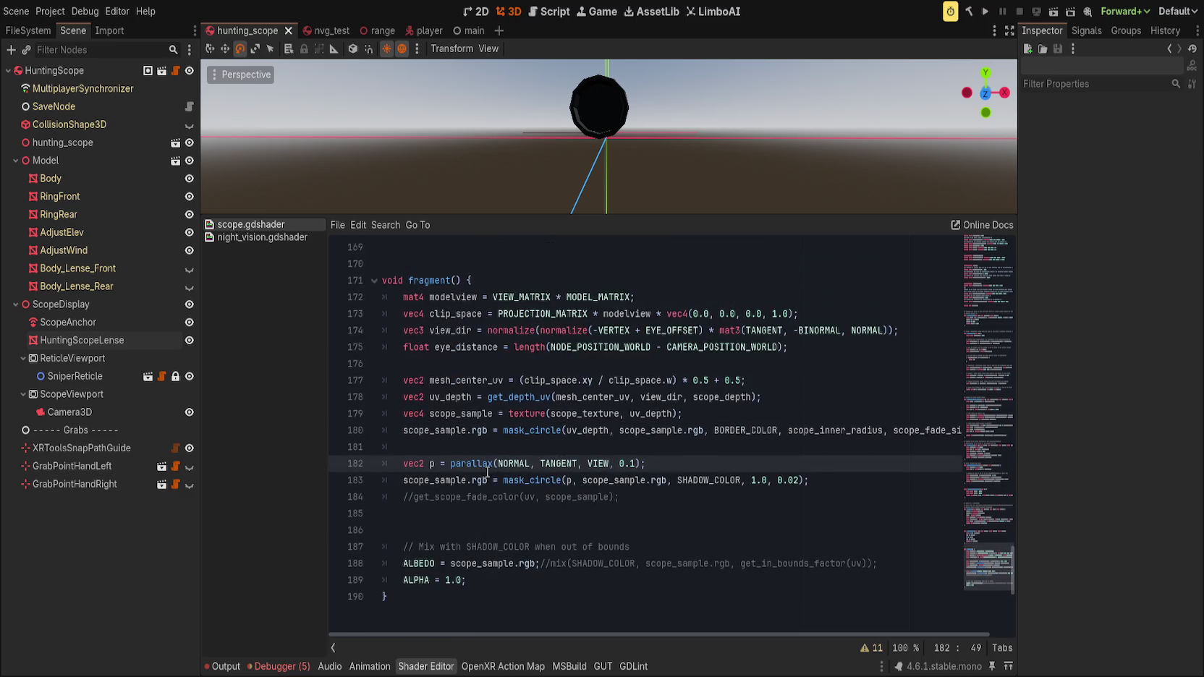
# - Swap VIEW for view_dir in the parallax call, save, and inspect the lens
pyautogui.doubleClick(599, 463)
pyautogui.write('view')
pyautogui.press('Return')
pyautogui.moveTo(639, 216); pyautogui.dragTo(639, 450)
pyautogui.write('s')
pyautogui.scroll(3)
pyautogui.press('BackSpace')
pyautogui.hotkey('ctrl', 's')
pyautogui.moveTo(656, 304); pyautogui.dragTo(655, 253)
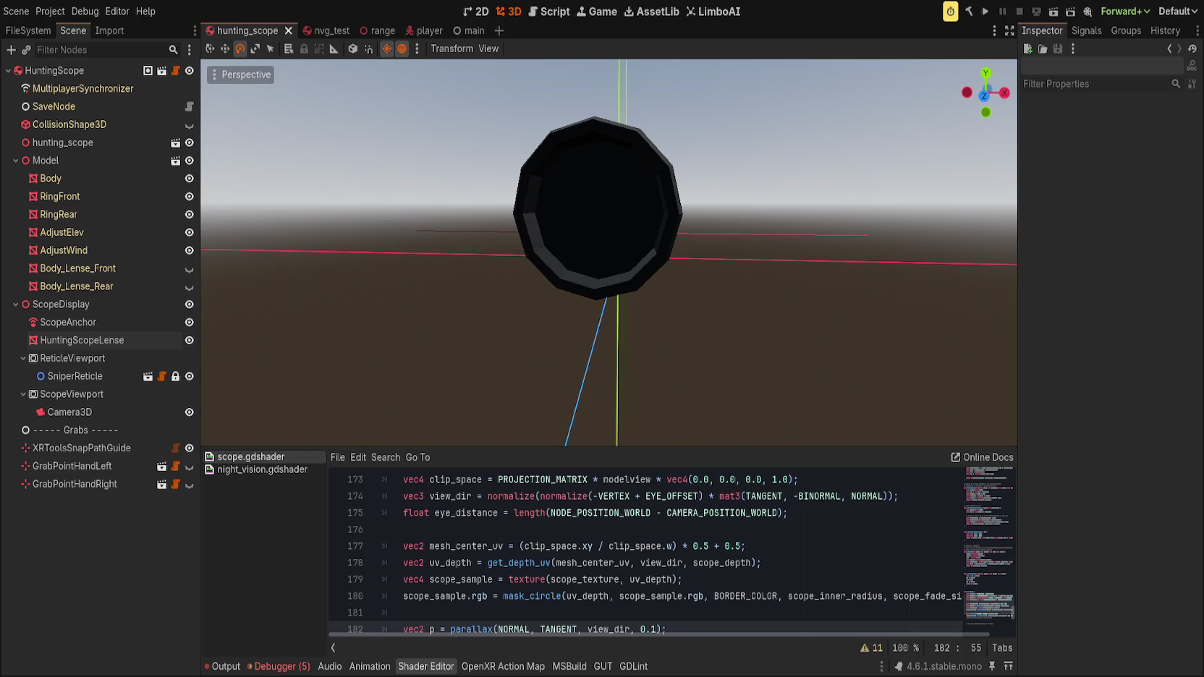
pyautogui.moveTo(580, 271); pyautogui.dragTo(634, 259)
# - Revert the argument to VIEW and raise the parallax depth to 0.5, then save
pyautogui.press('Up')
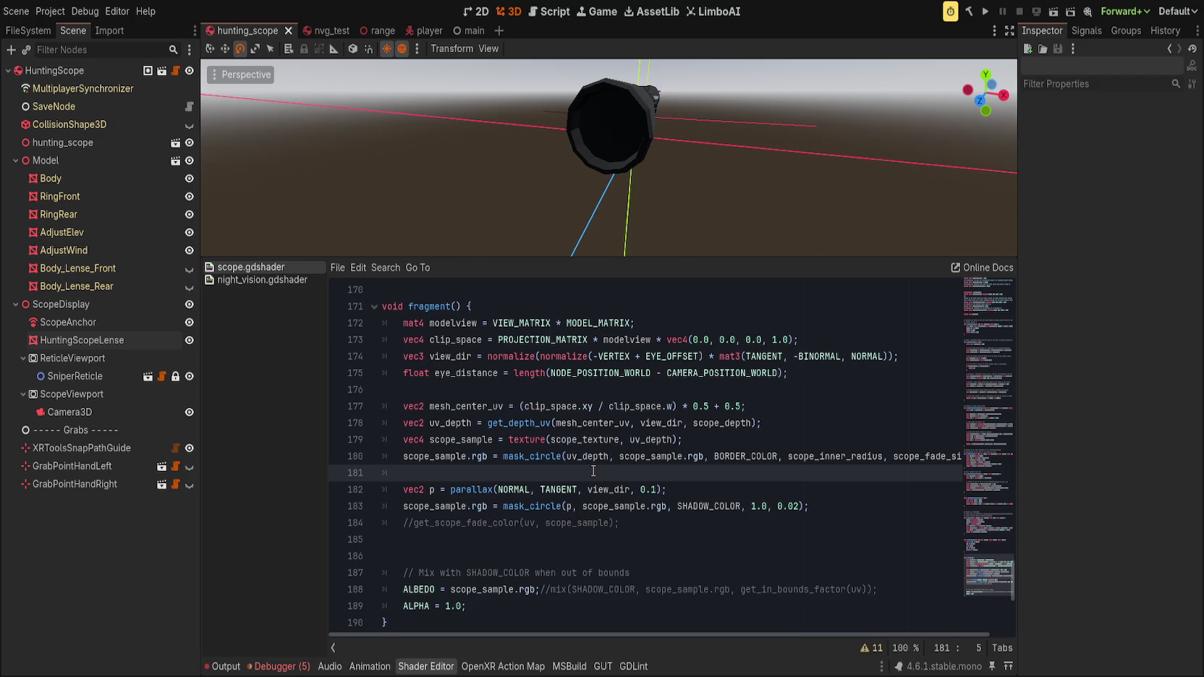
pyautogui.doubleClick(618, 489)
pyautogui.write('VIW')
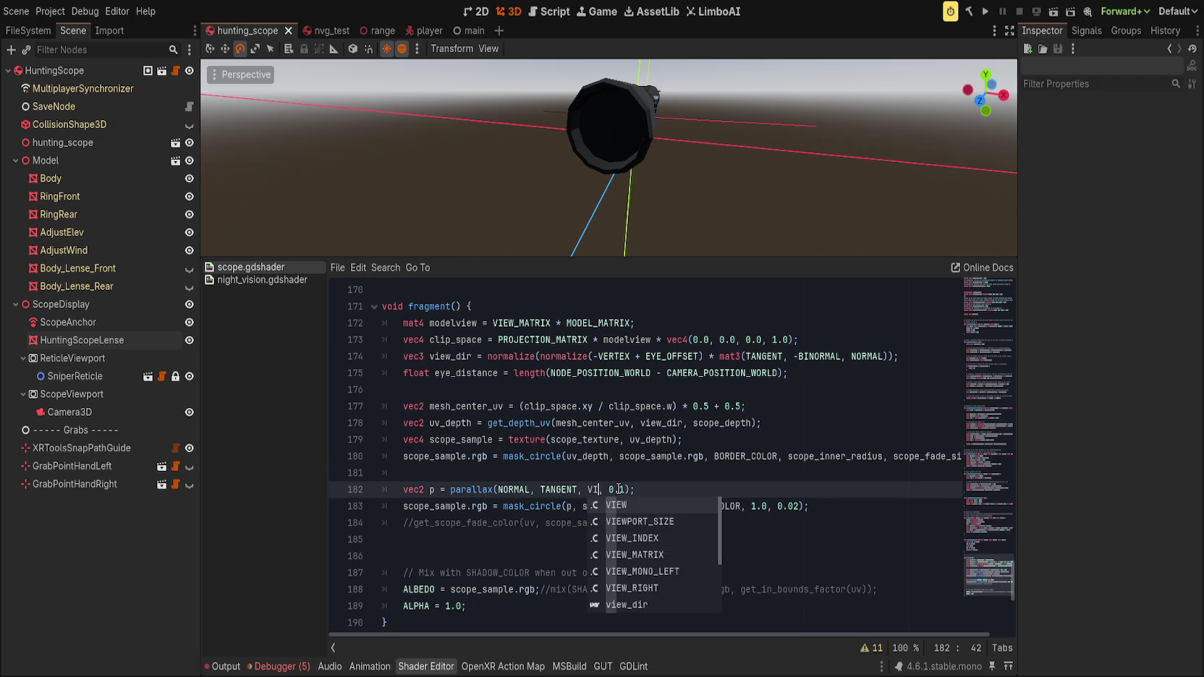
pyautogui.press('Return')
pyautogui.doubleClick(477, 489)
pyautogui.moveTo(619, 490); pyautogui.dragTo(634, 490)
pyautogui.write('0.5')
pyautogui.hotkey('ctrl', 's')
# - Prefix the parallax call on line 182 with 'UV +'
pyautogui.moveTo(546, 237); pyautogui.dragTo(706, 210)
pyautogui.scroll(3)
pyautogui.scroll(3)
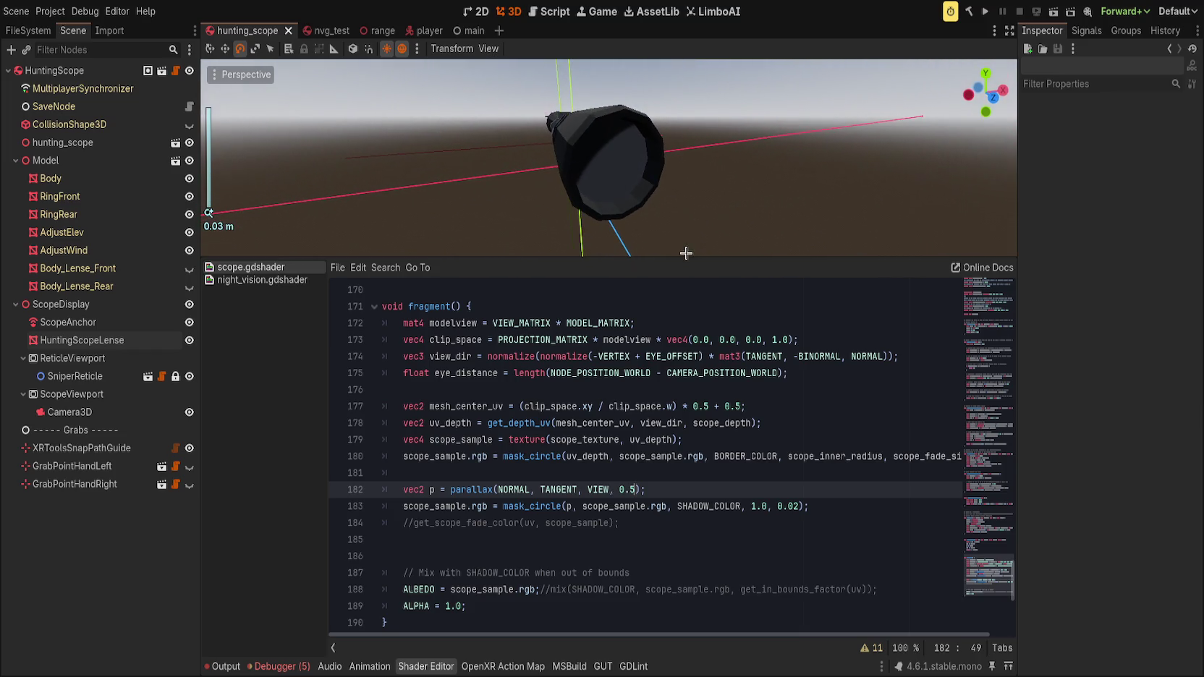
pyautogui.click(563, 508)
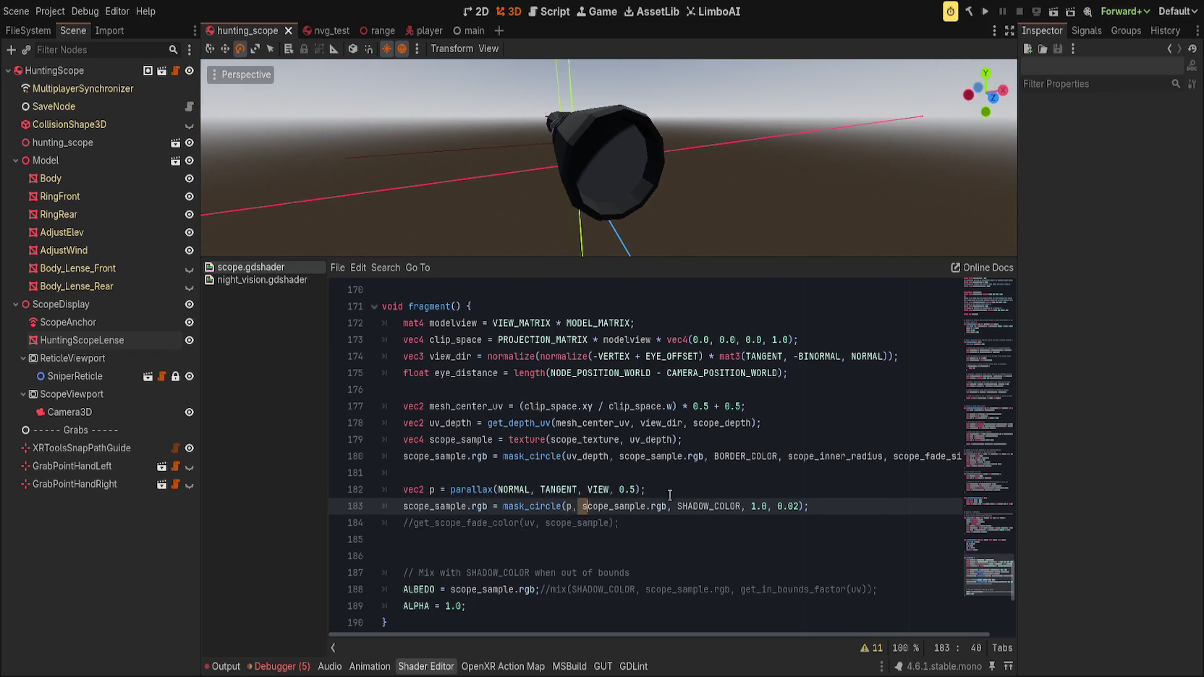
pyautogui.click(693, 491)
pyautogui.write('UV +')
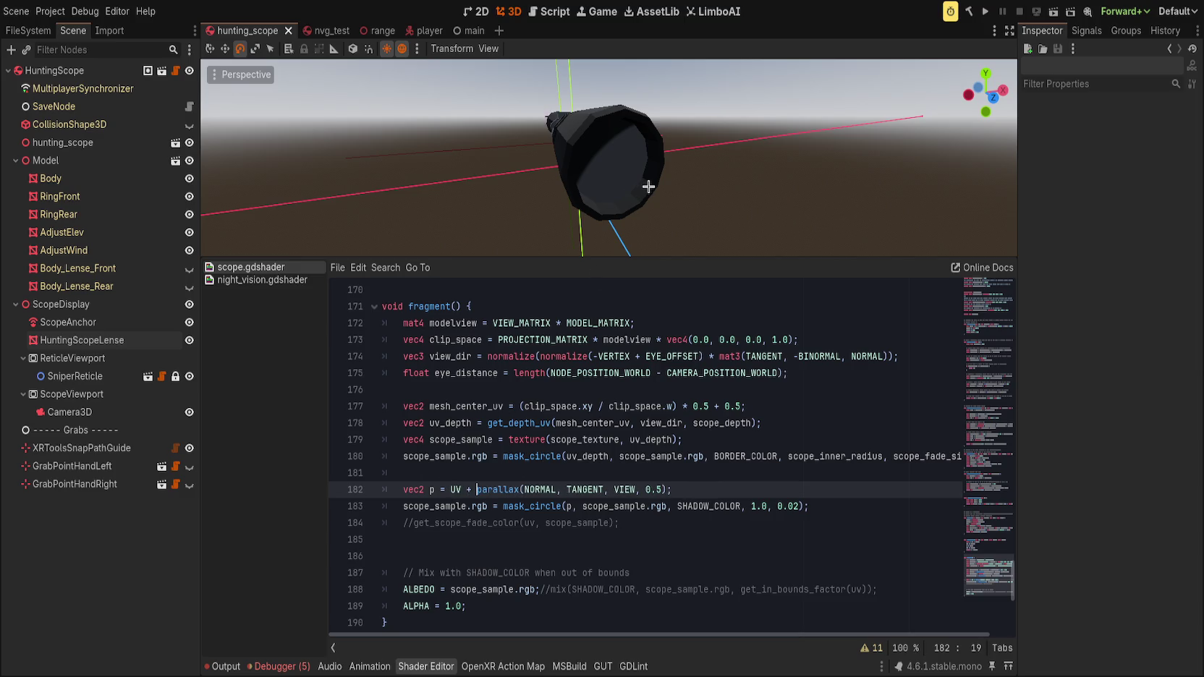
# - Replace UV with mesh_center_uv in the parallax offset on line 182
pyautogui.press('KP_1')
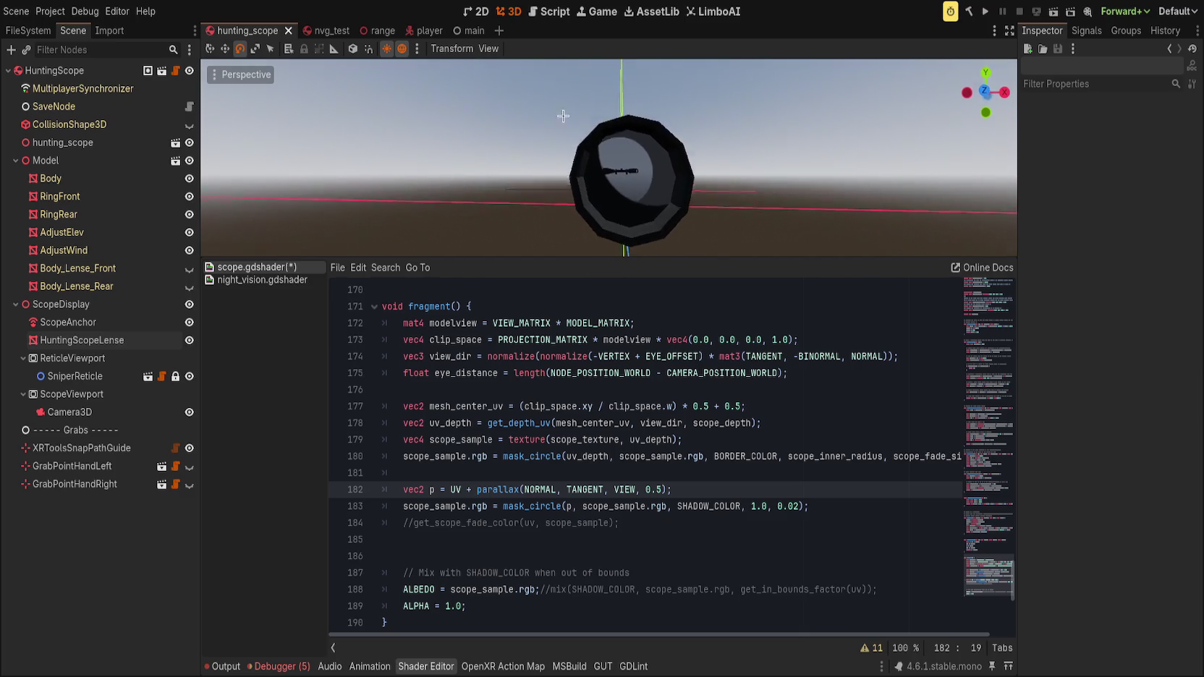
pyautogui.doubleClick(456, 490)
pyautogui.write('mesh_center_uv')
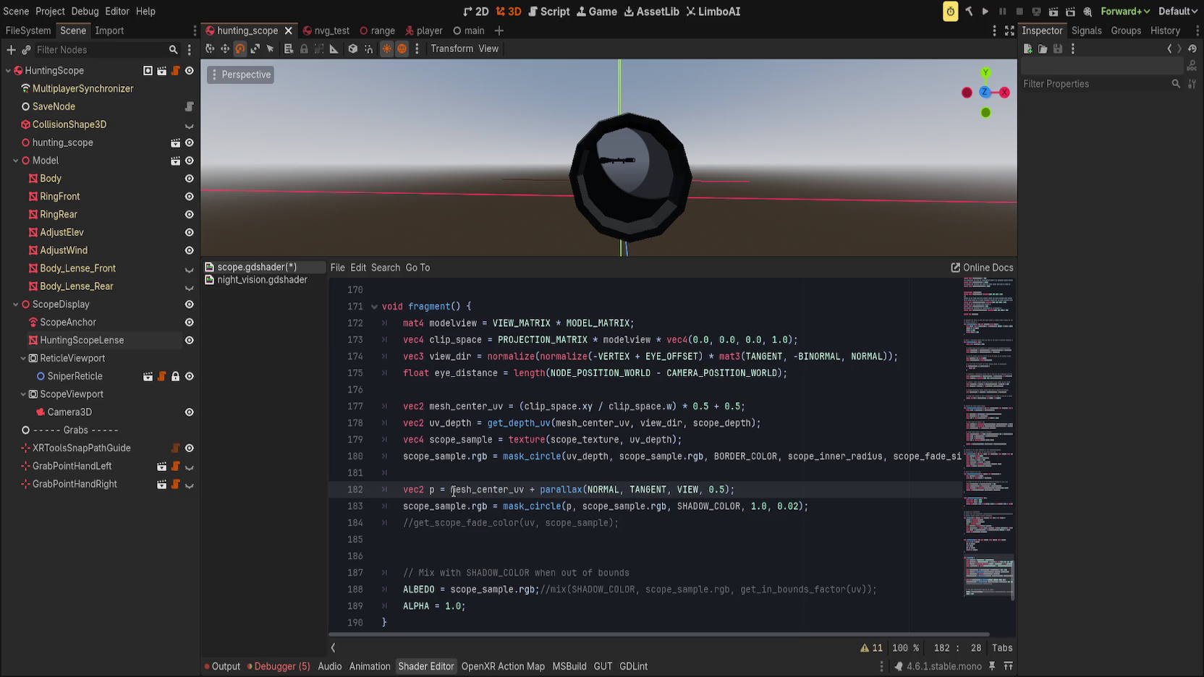
pyautogui.moveTo(720, 188); pyautogui.dragTo(691, 165)
# - Try parallax depth 3.0, then settle on 0.1 and save
pyautogui.moveTo(709, 490); pyautogui.dragTo(726, 493)
pyautogui.write('3.0')
pyautogui.hotkey('ctrl', 's')
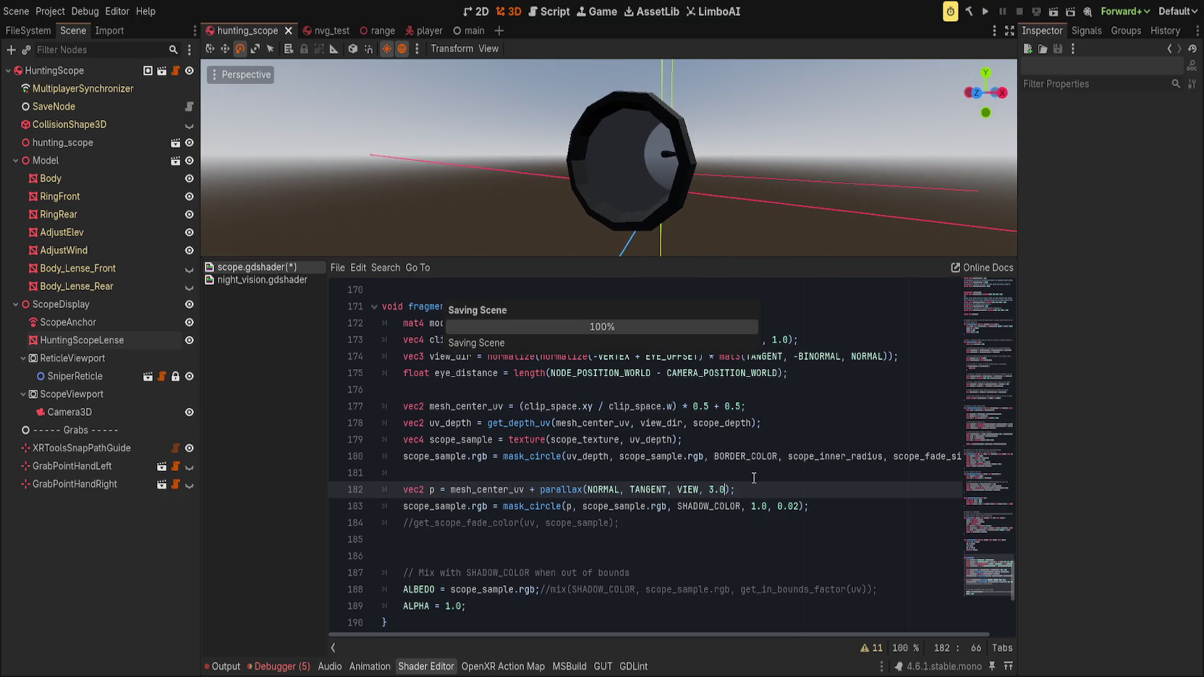
pyautogui.moveTo(694, 148); pyautogui.dragTo(775, 143)
pyautogui.scroll(-3)
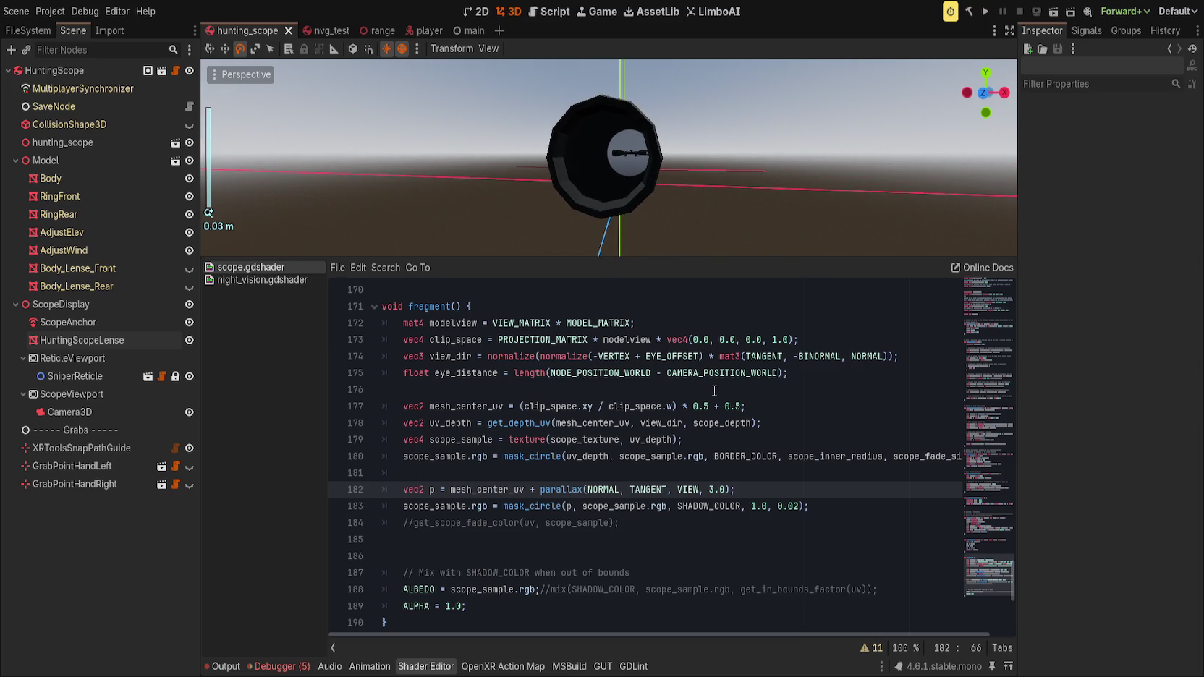
pyautogui.press('BackSpace')
pyautogui.press('BackSpace')
pyautogui.press('BackSpace')
pyautogui.write('0.1')
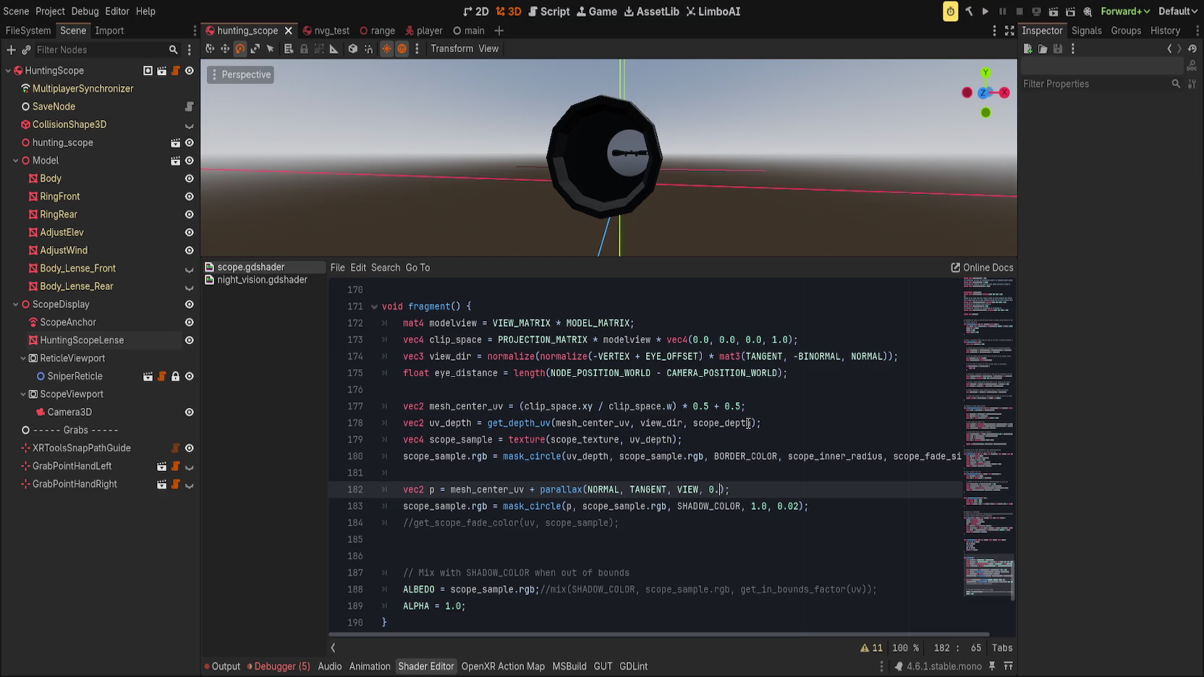
pyautogui.hotkey('ctrl', 's')
pyautogui.moveTo(746, 217); pyautogui.dragTo(718, 218)
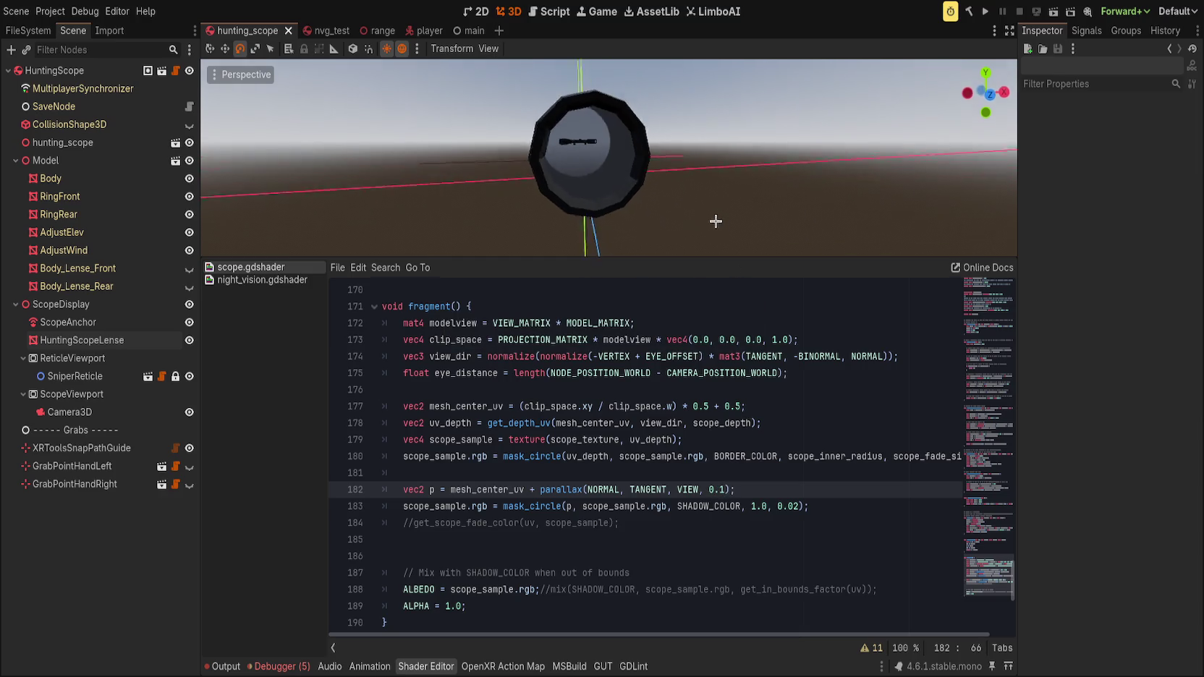
# - Change the mask_circle radius on line 183 to 0.1 and save
pyautogui.click(751, 506)
pyautogui.press('Delete')
pyautogui.write('222')
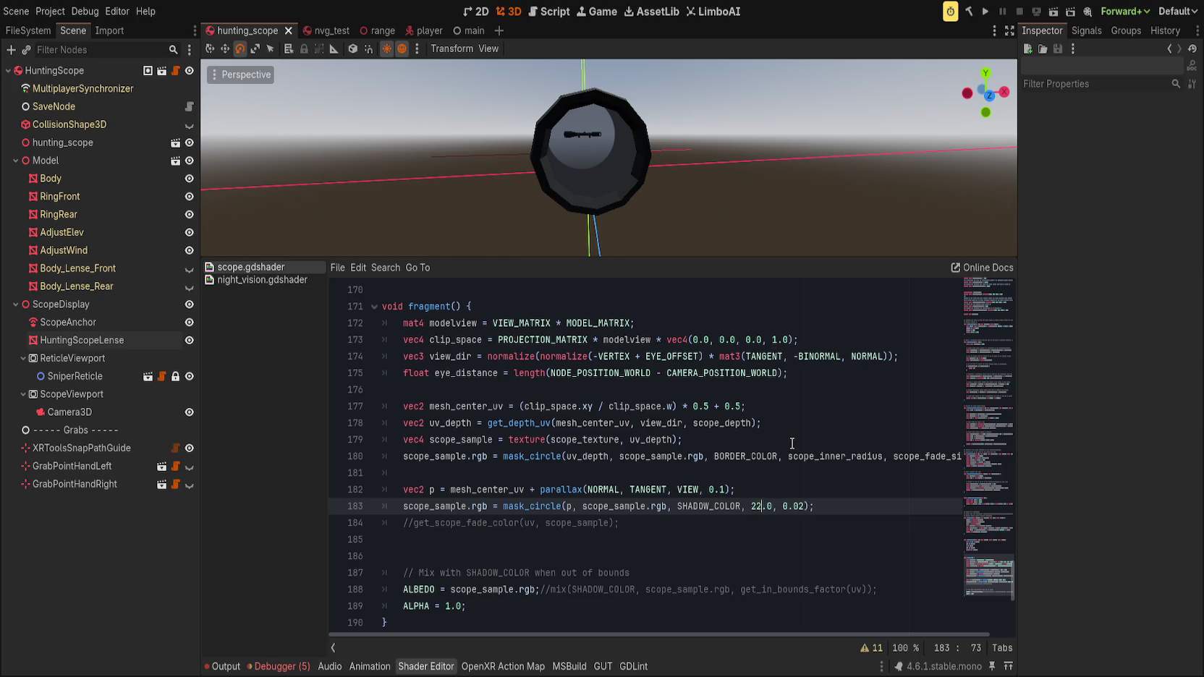
pyautogui.hotkey('ctrl', 's')
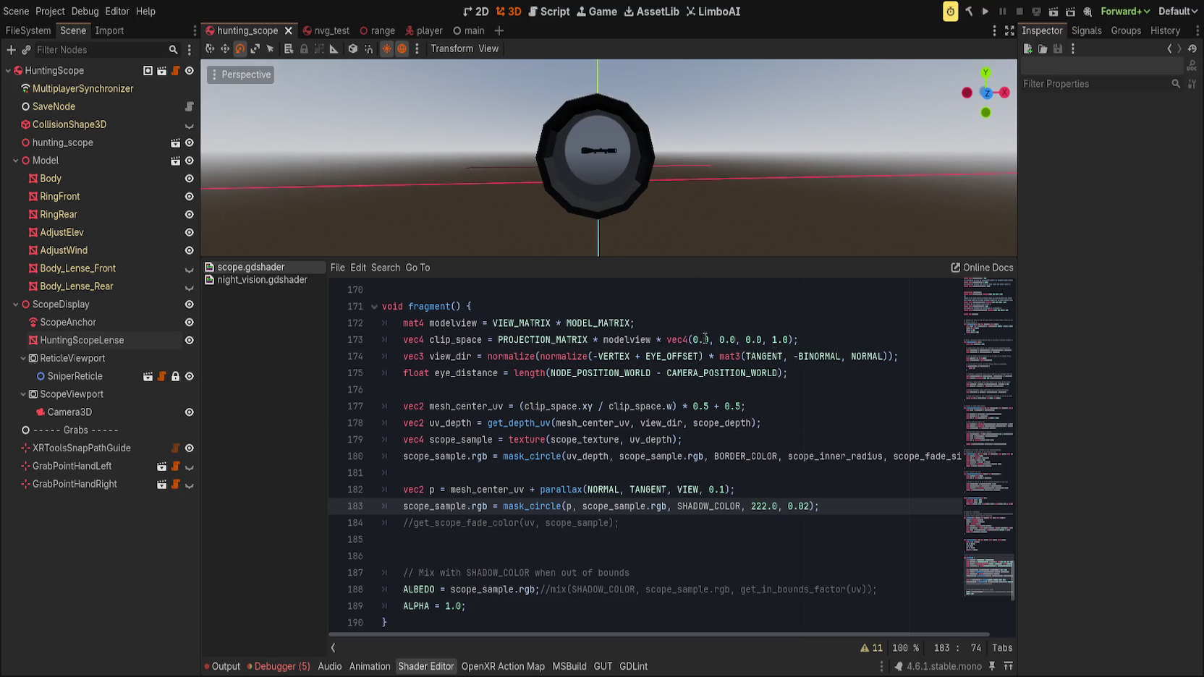
pyautogui.moveTo(750, 510); pyautogui.dragTo(781, 507)
pyautogui.write('0.1')
pyautogui.hotkey('ctrl', 's')
# - Review the mask radius argument on line 183 and undo the last edit
pyautogui.moveTo(615, 181); pyautogui.dragTo(687, 174)
pyautogui.click(771, 489)
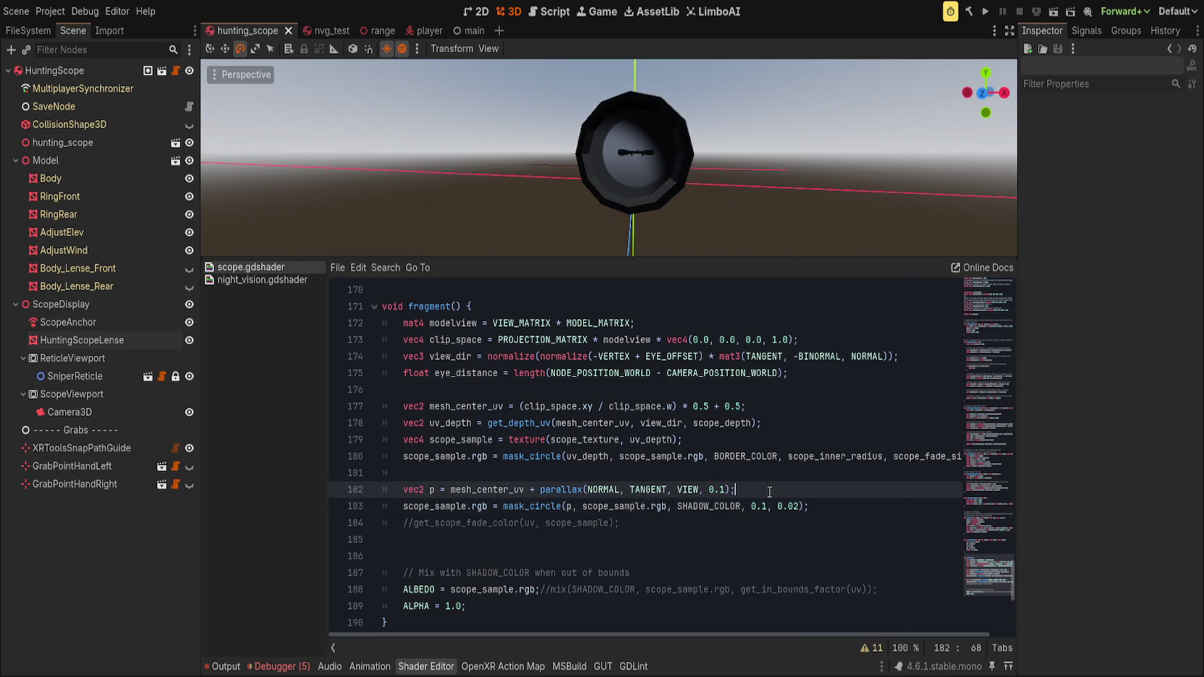
pyautogui.click(747, 506)
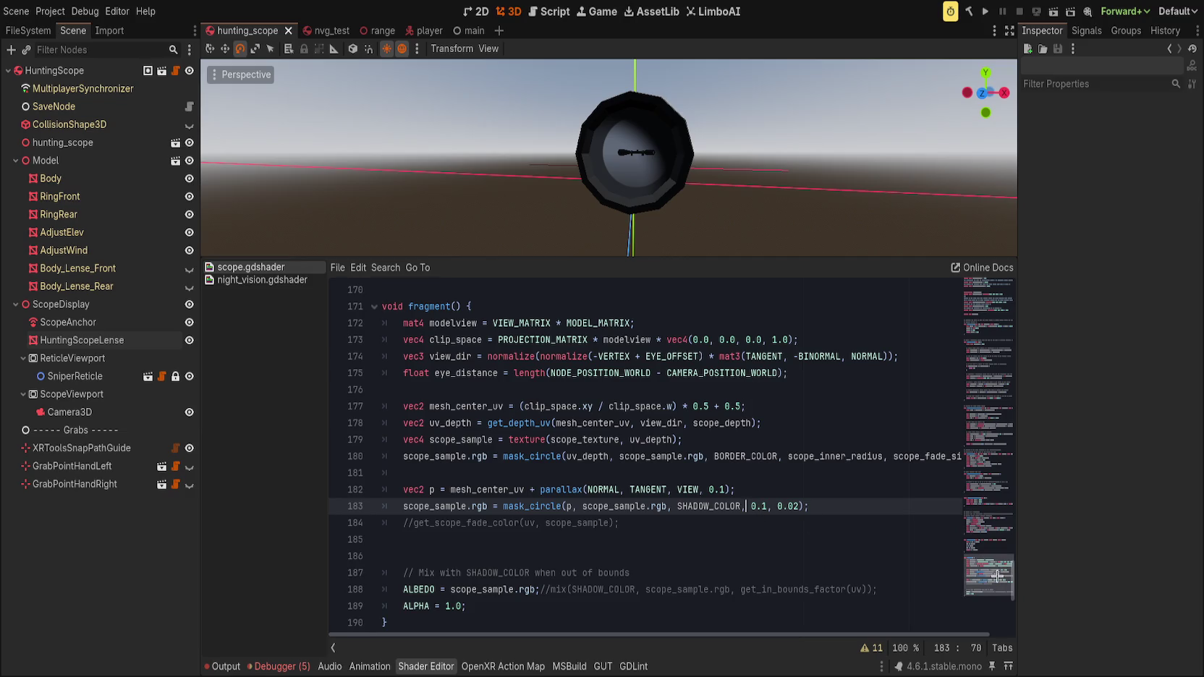
pyautogui.hotkey('ctrl', 'z')
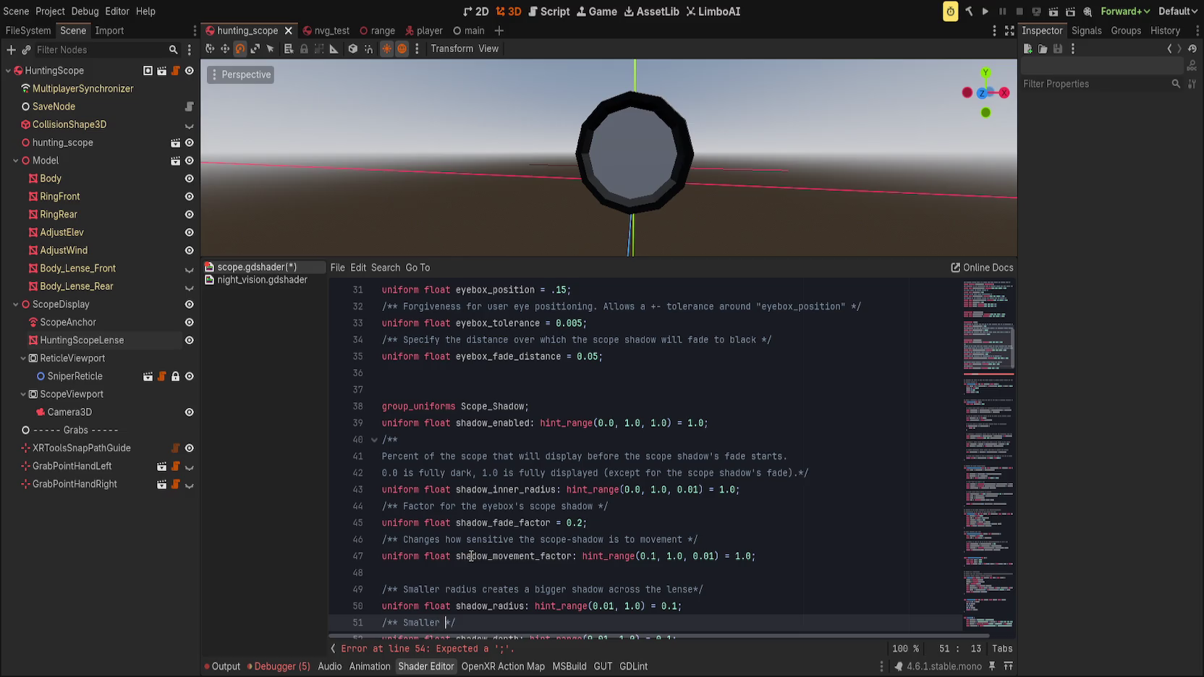
# - Finish the comment 'depth creates a more sensitive shadow' and save the shader
pyautogui.write('depth ')
pyautogui.write('creates a ')
pyautogui.write('more sensitive sh')
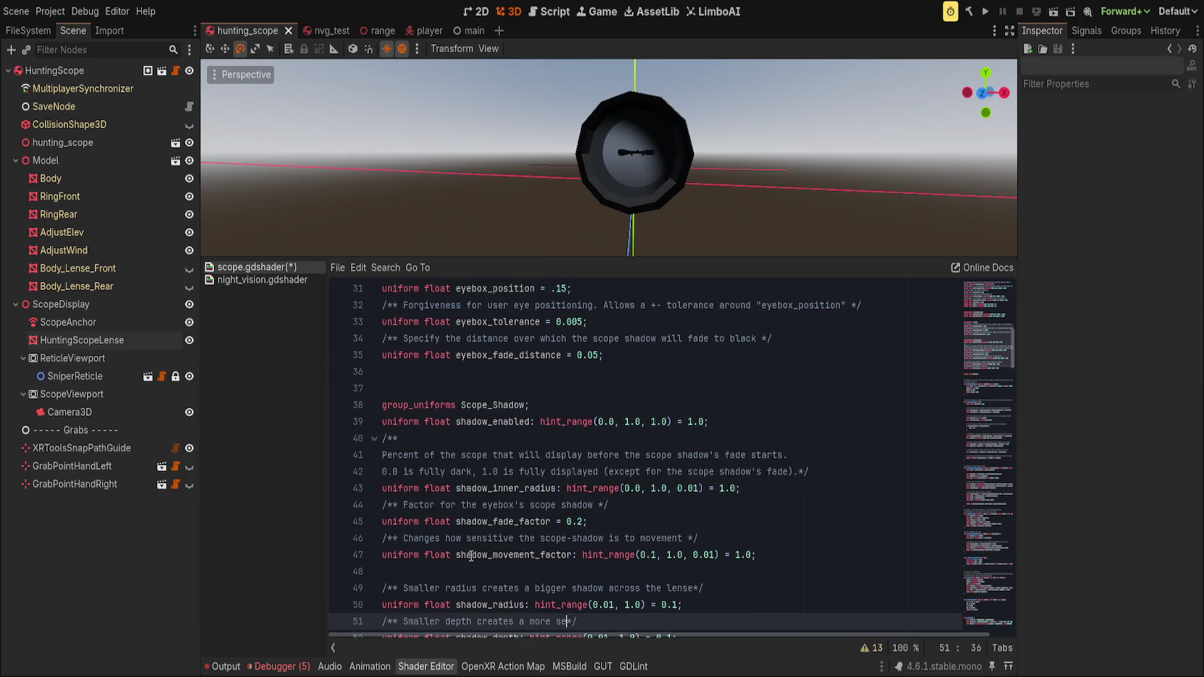
pyautogui.write('adow')
pyautogui.hotkey('ctrl', 's')
pyautogui.click(695, 588)
pyautogui.hotkey('ctrl', 's')
# - In the parallax call, replace the radius with shadow_radius and the 0.1 depth with shadow_depth
pyautogui.scroll(-3)
pyautogui.click(988, 584)
pyautogui.scroll(3)
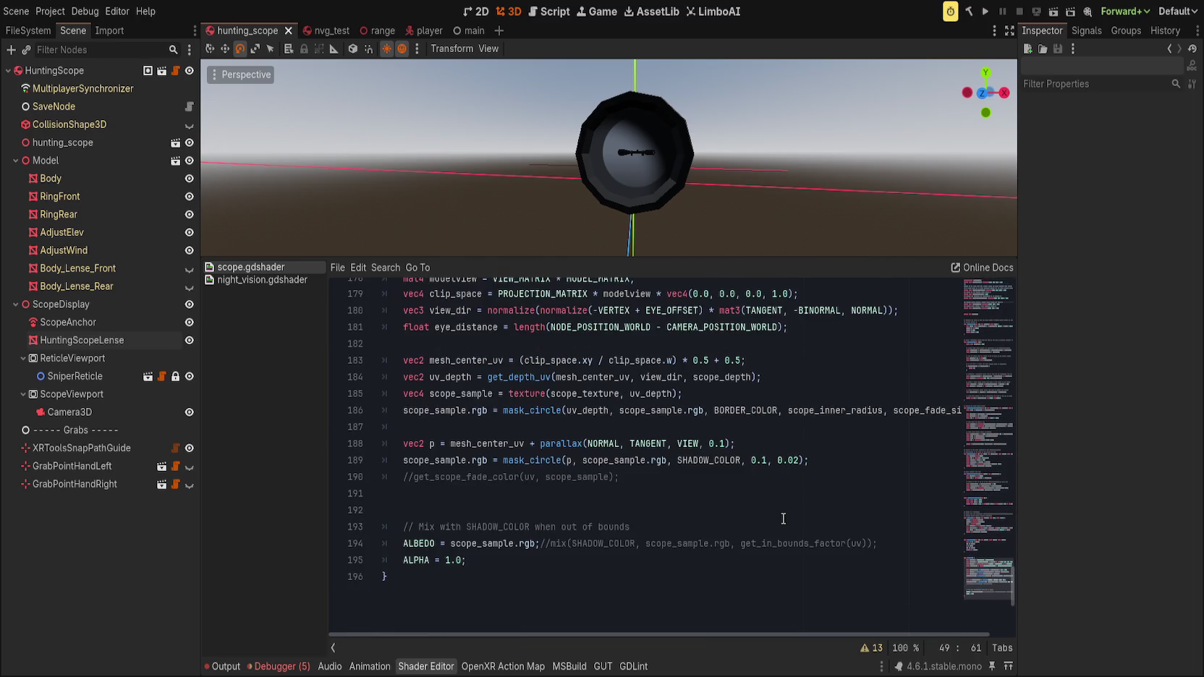
pyautogui.click(749, 460)
pyautogui.press('BackSpace')
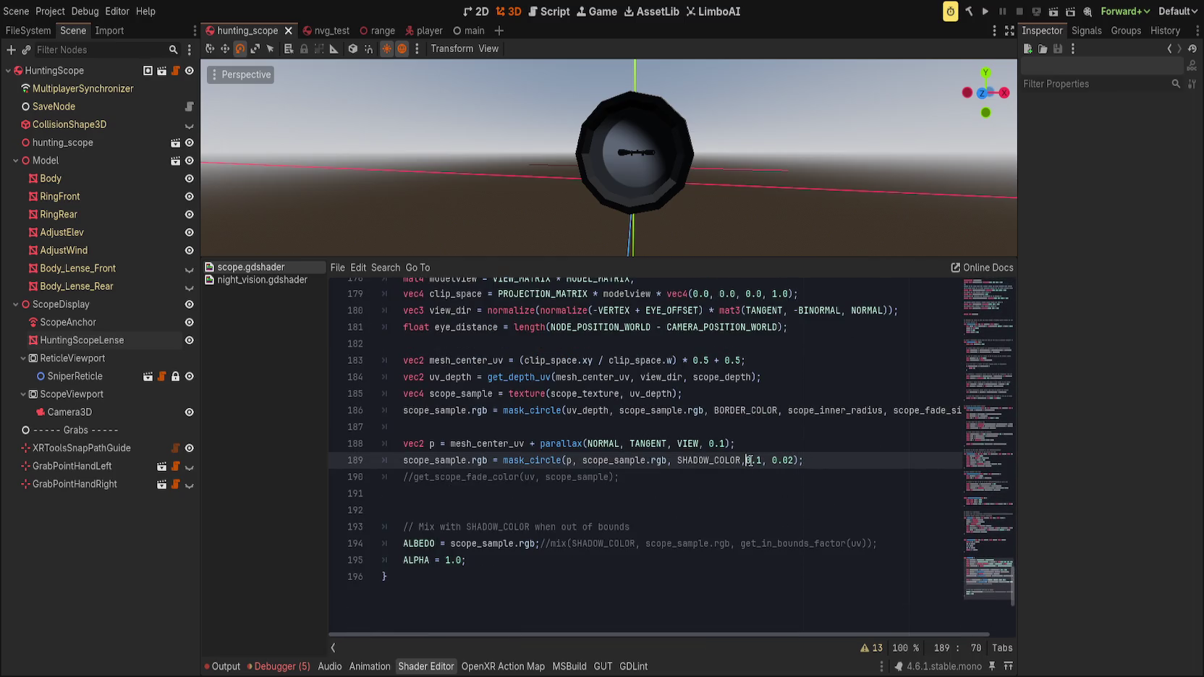
pyautogui.write('shadow_radius')
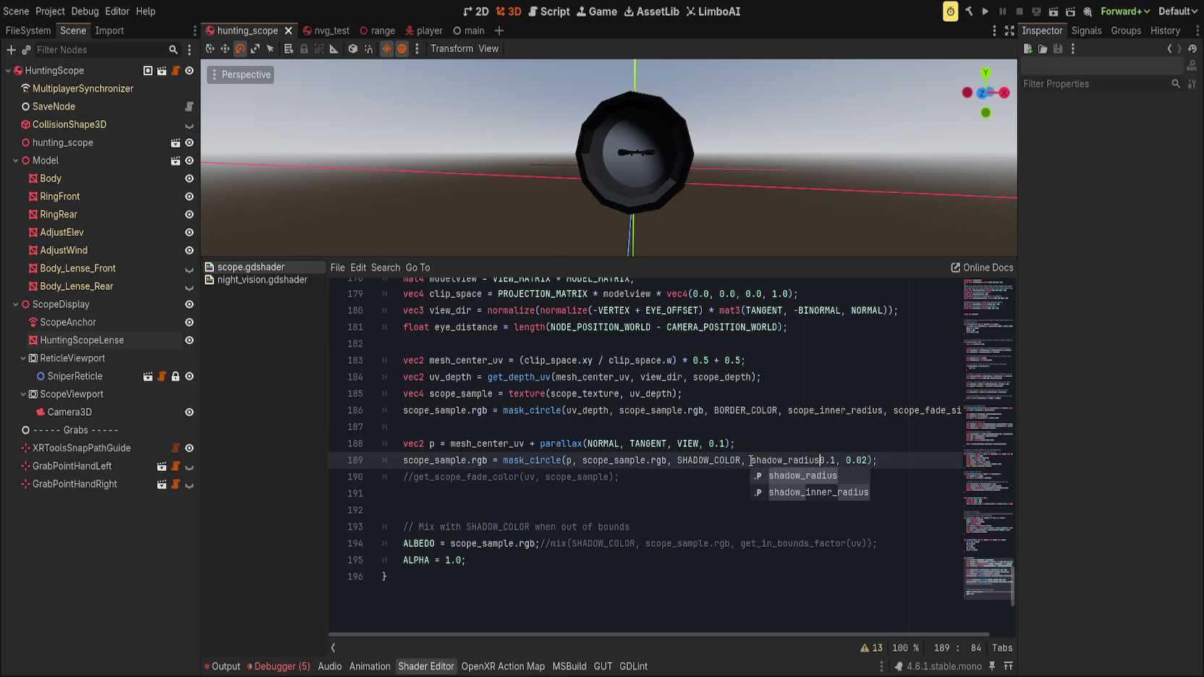
pyautogui.press('Return')
pyautogui.write(',')
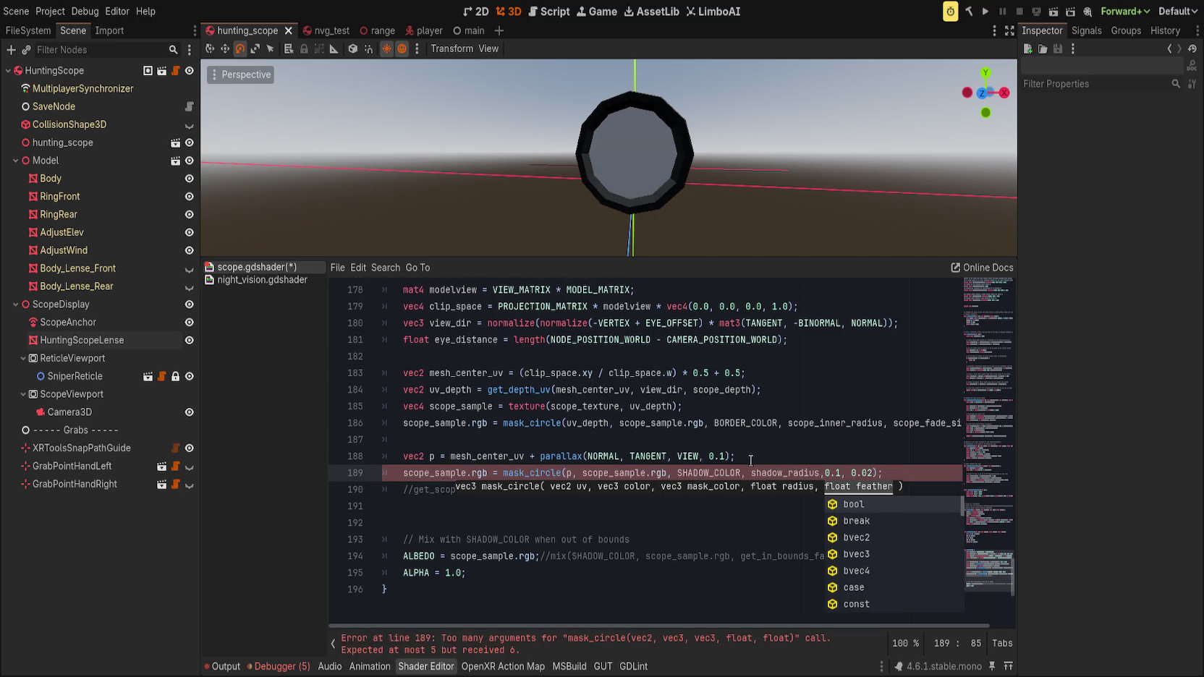
pyautogui.moveTo(708, 457); pyautogui.dragTo(726, 458)
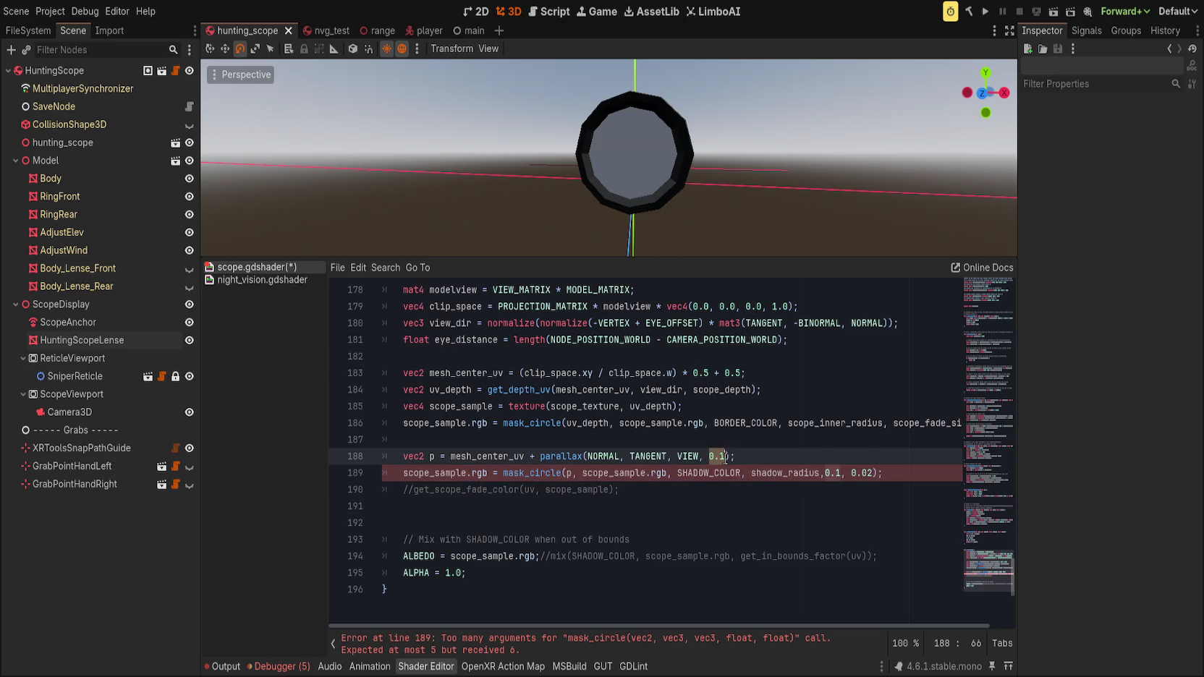
pyautogui.write('shadow_dep')
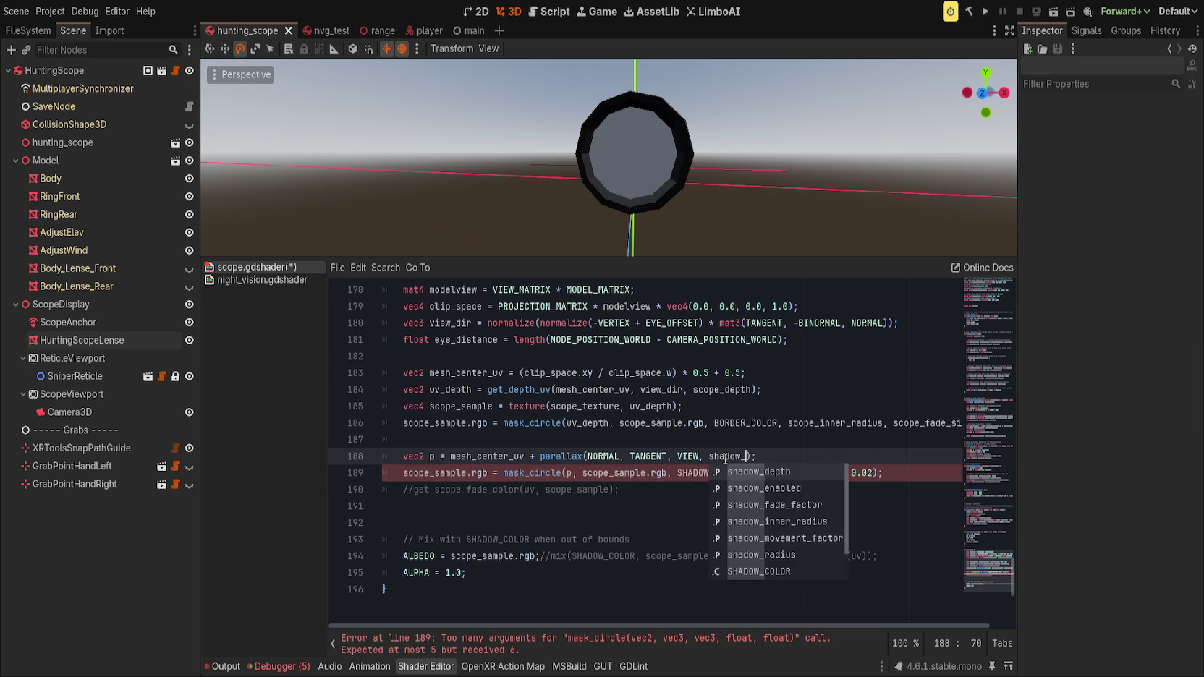
pyautogui.press('Return')
# - Add 'uniform float shadow_feather: hint_range(0.0, 1.0) = 0.05;' below the shadow_depth uniform
pyautogui.scroll(3)
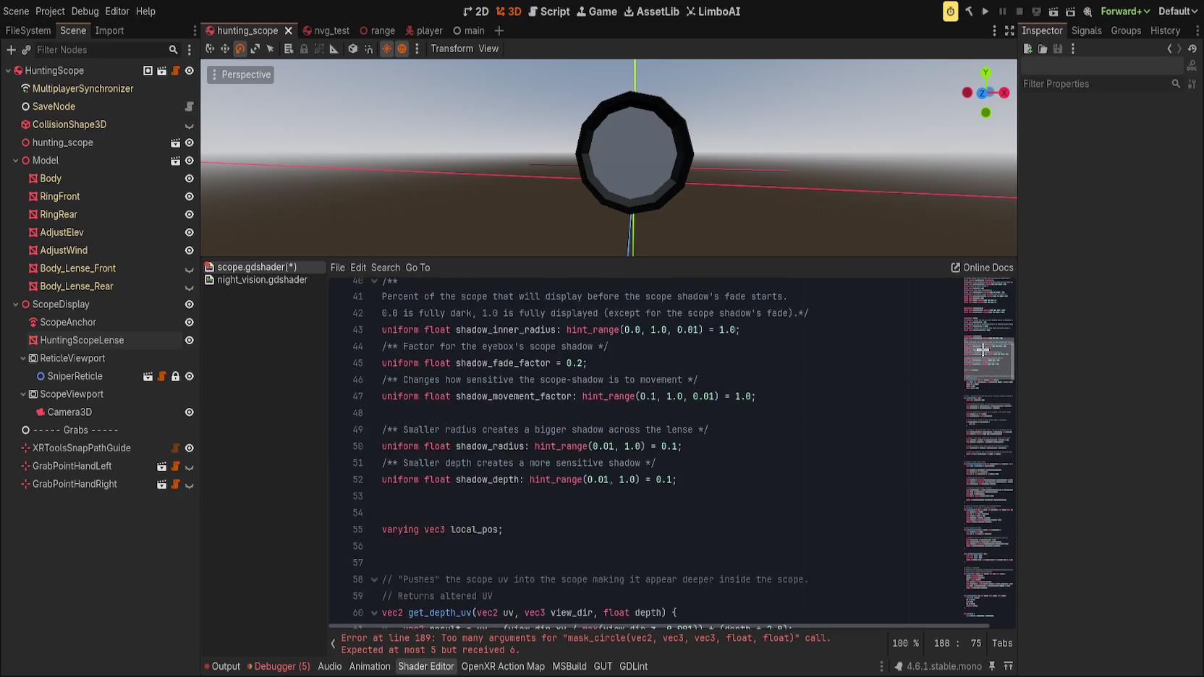
pyautogui.click(832, 494)
pyautogui.press('Return')
pyautogui.write('uniform ')
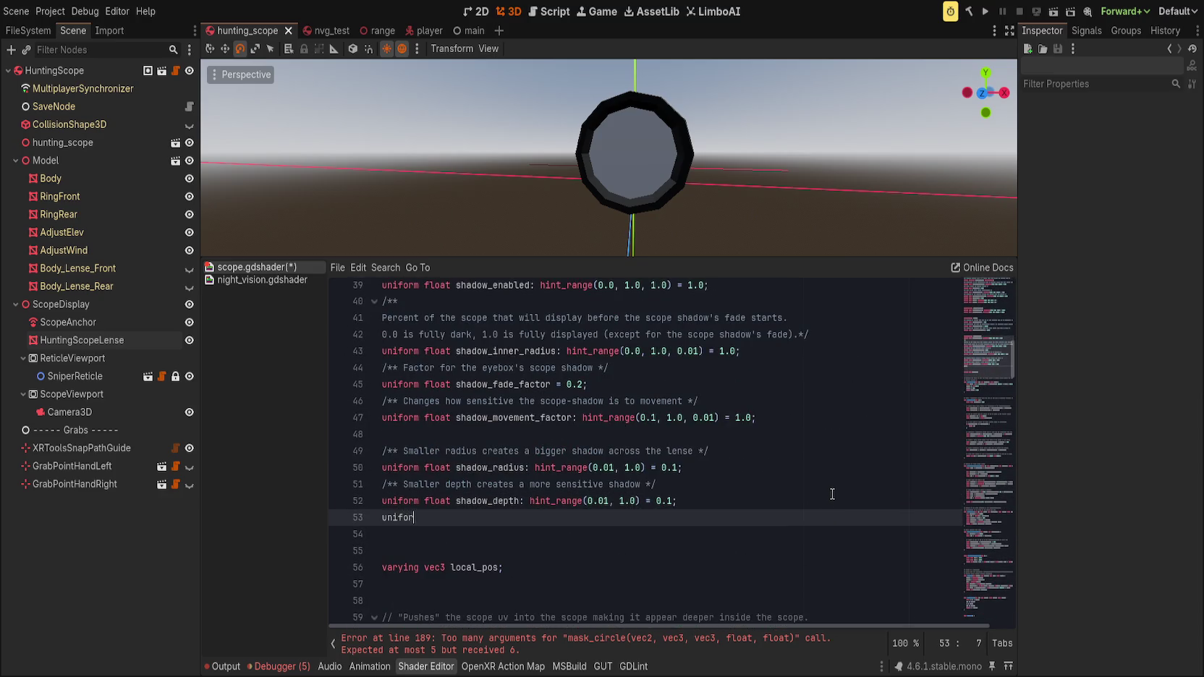
pyautogui.write('float shadow_')
pyautogui.write('feather: ')
pyautogui.write('hint_range(0.0')
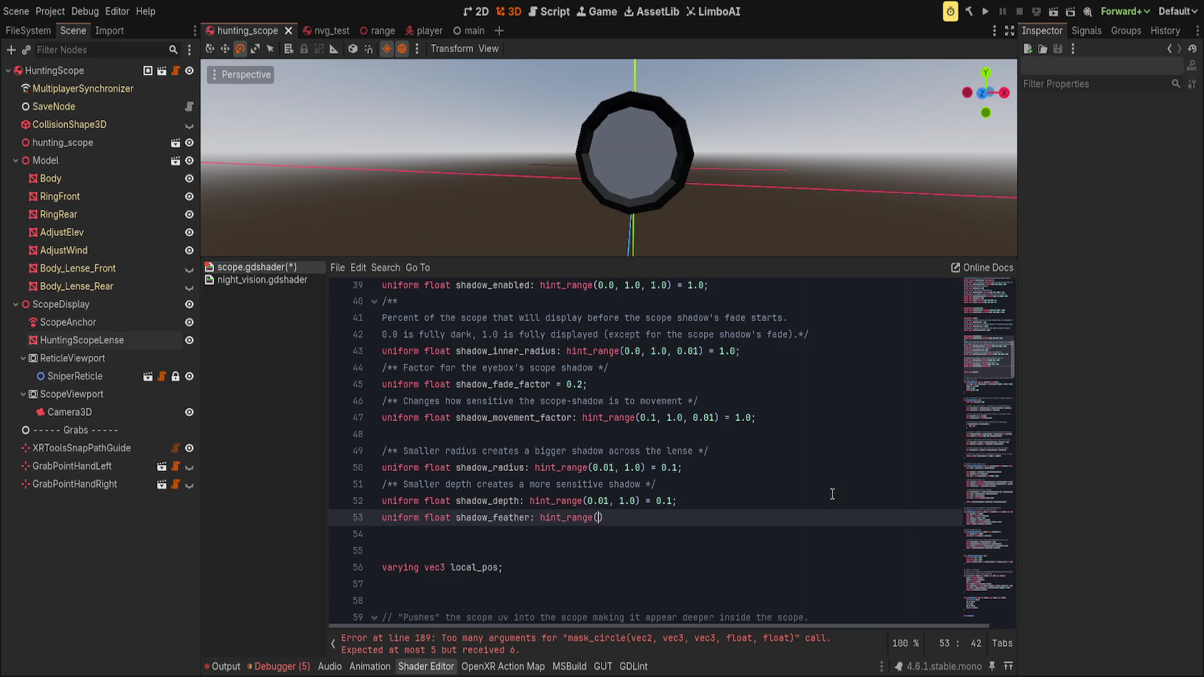
pyautogui.write(', 1.0) = ')
pyautogui.write('0.05;')
# - Replace the hard-coded '0.1, 0.02' mask_circle arguments with shadow_feather
pyautogui.click(988, 454)
pyautogui.click(758, 643)
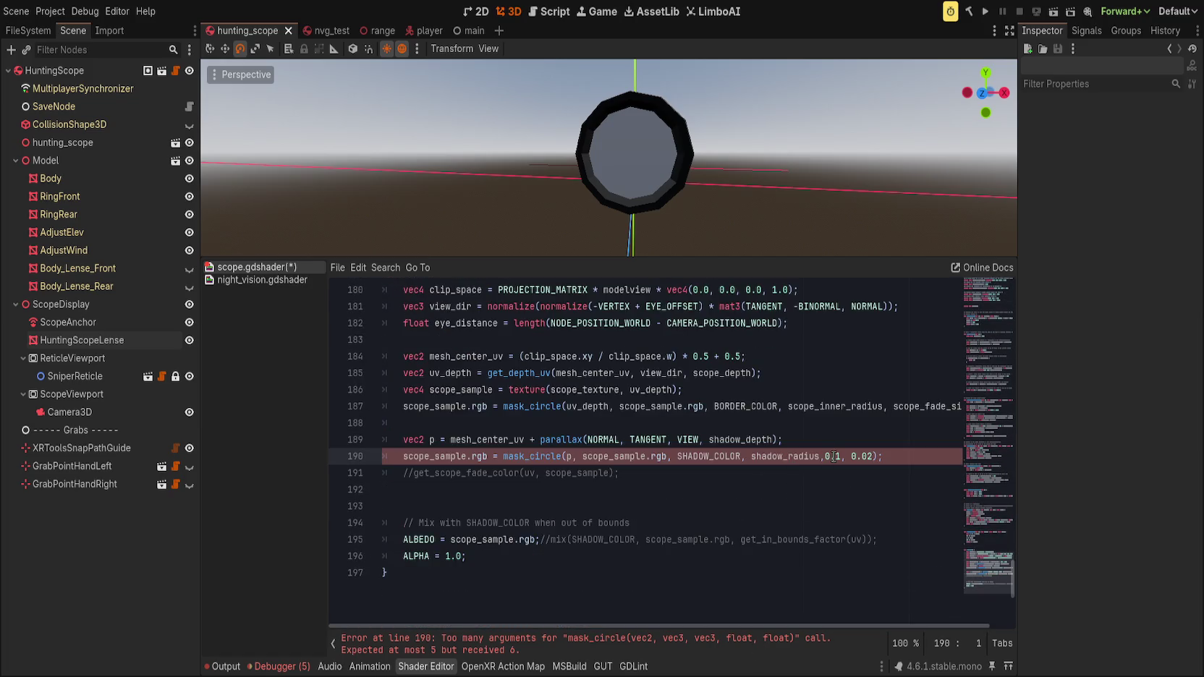
pyautogui.moveTo(825, 456); pyautogui.dragTo(875, 456)
pyautogui.write('shadow_feather')
pyautogui.press('Left')
# - Delete the commented fade-color and mix lines, save, and hide the shader panel
pyautogui.click(731, 483)
pyautogui.press('Up')
pyautogui.hotkey('ctrl', 'shift', 'k')
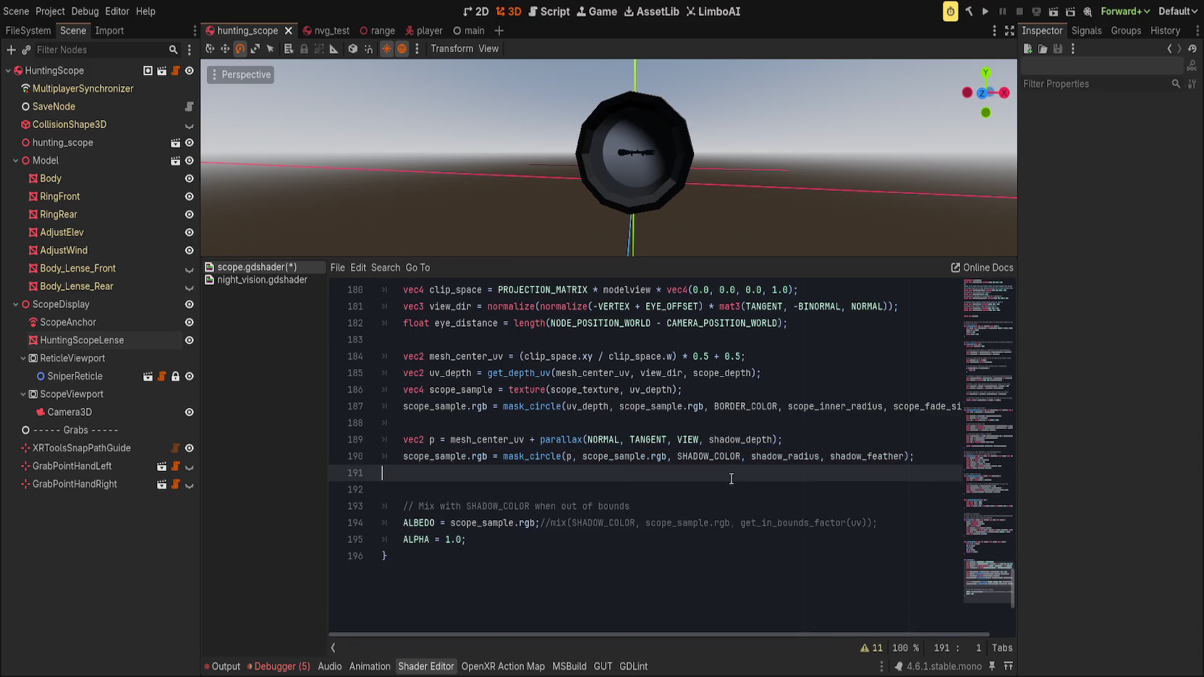
pyautogui.click(644, 507)
pyautogui.moveTo(538, 522); pyautogui.dragTo(910, 517)
pyautogui.press('BackSpace')
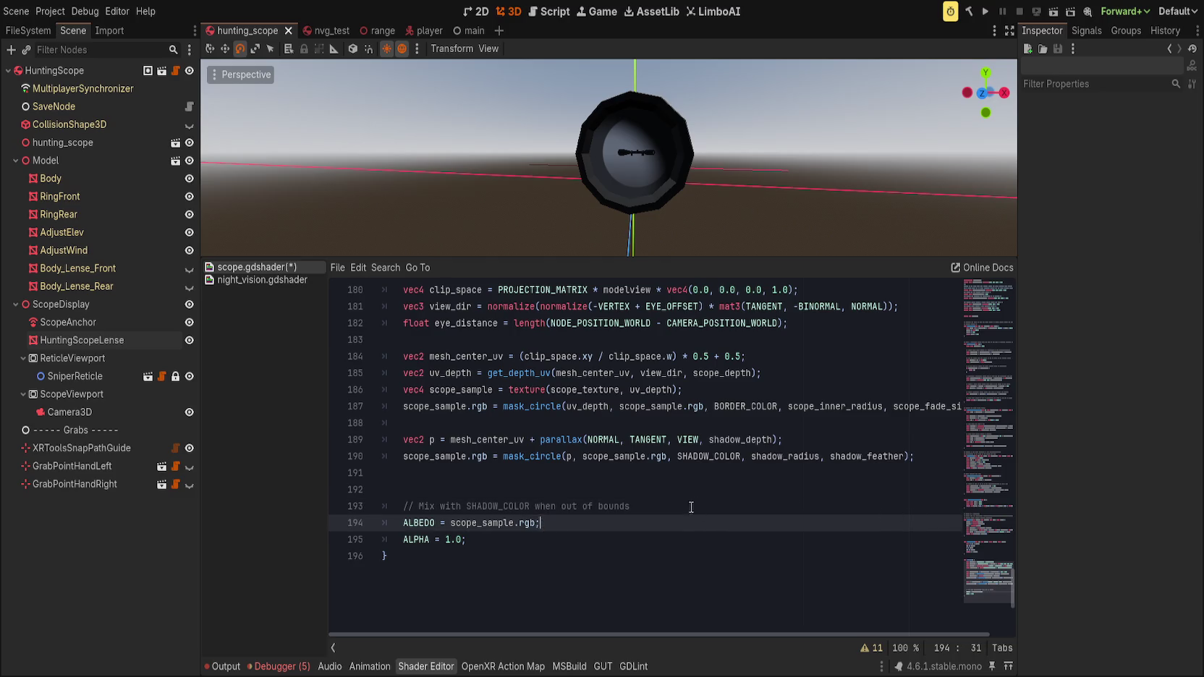
pyautogui.press('Up')
pyautogui.hotkey('ctrl', 'shift', 'k')
pyautogui.hotkey('ctrl', 'shift', 'k')
pyautogui.hotkey('ctrl', 's')
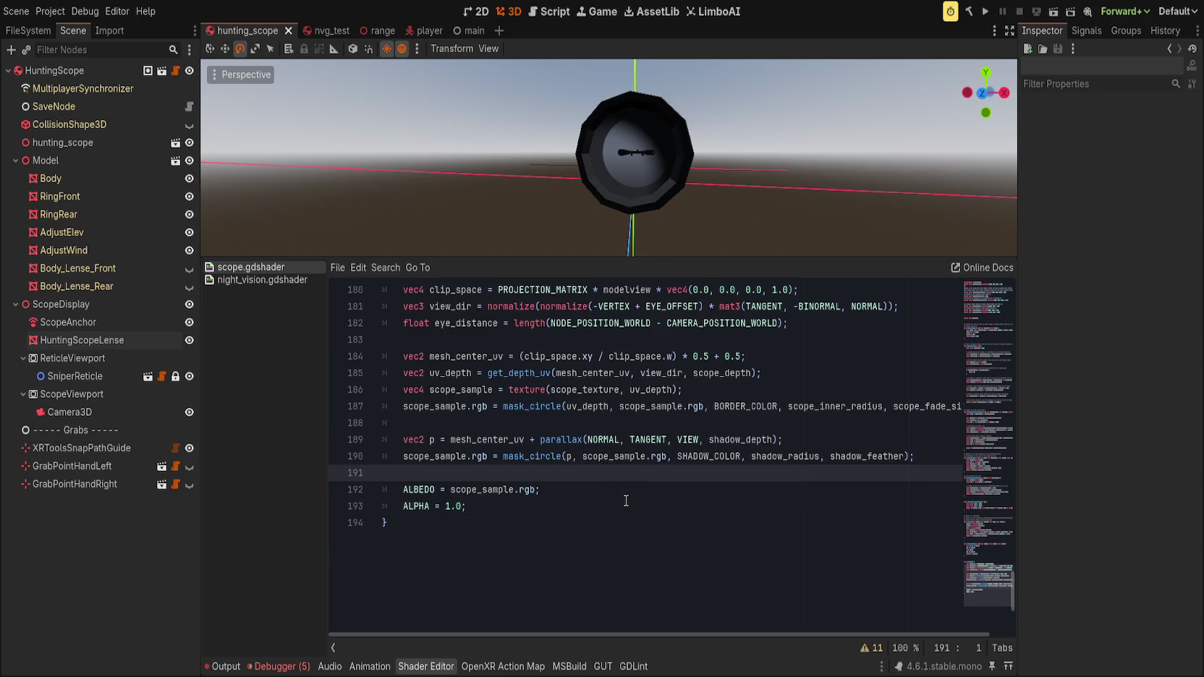
pyautogui.moveTo(691, 183); pyautogui.dragTo(680, 207)
pyautogui.hotkey('ctrl', 'j')
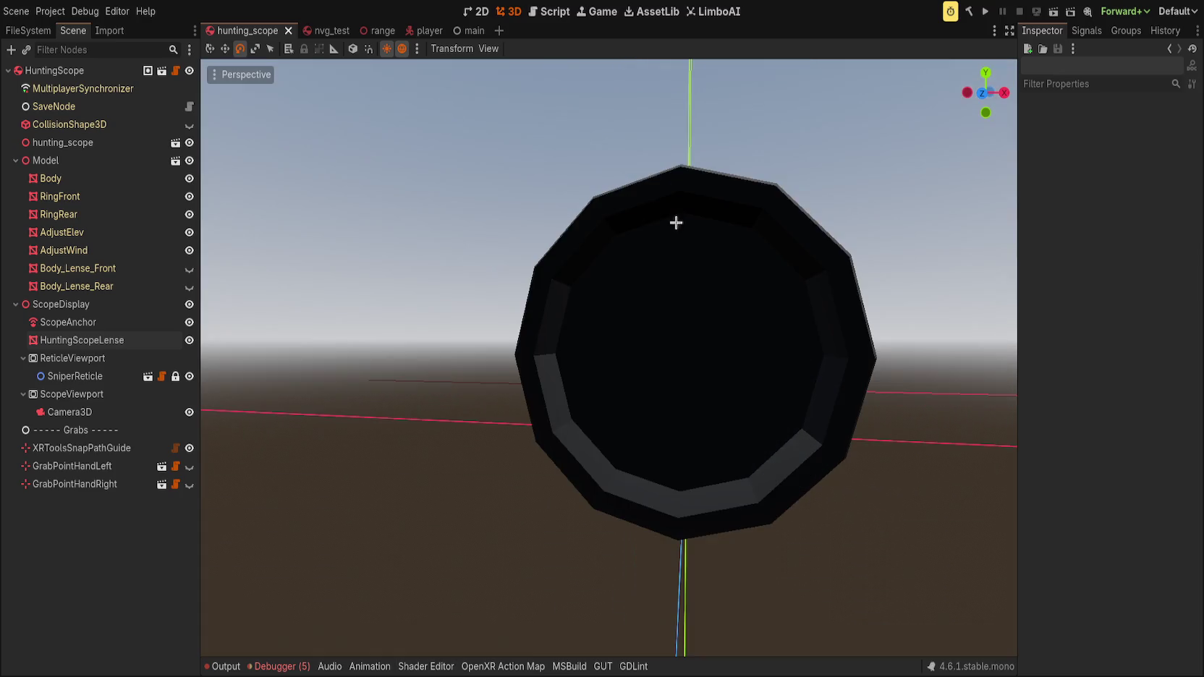
# - Orbit and zoom around the scope, then select HuntingScopeLense to view its material parameters
pyautogui.scroll(-3)
pyautogui.moveTo(663, 344); pyautogui.dragTo(632, 459)
pyautogui.scroll(-3)
pyautogui.scroll(3)
pyautogui.moveTo(645, 414); pyautogui.dragTo(579, 395)
pyautogui.scroll(-3)
pyautogui.scroll(3)
pyautogui.scroll(3)
pyautogui.scroll(-3)
pyautogui.scroll(-3)
pyautogui.scroll(3)
pyautogui.scroll(-3)
pyautogui.click(124, 341)
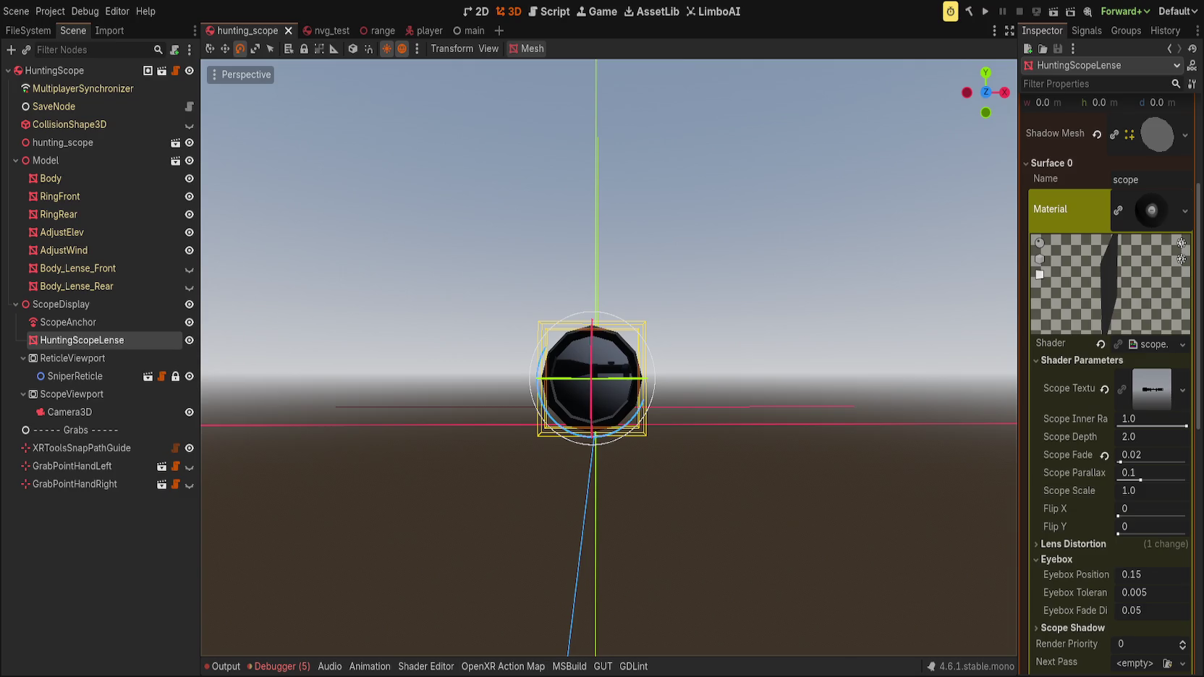
pyautogui.click(148, 549)
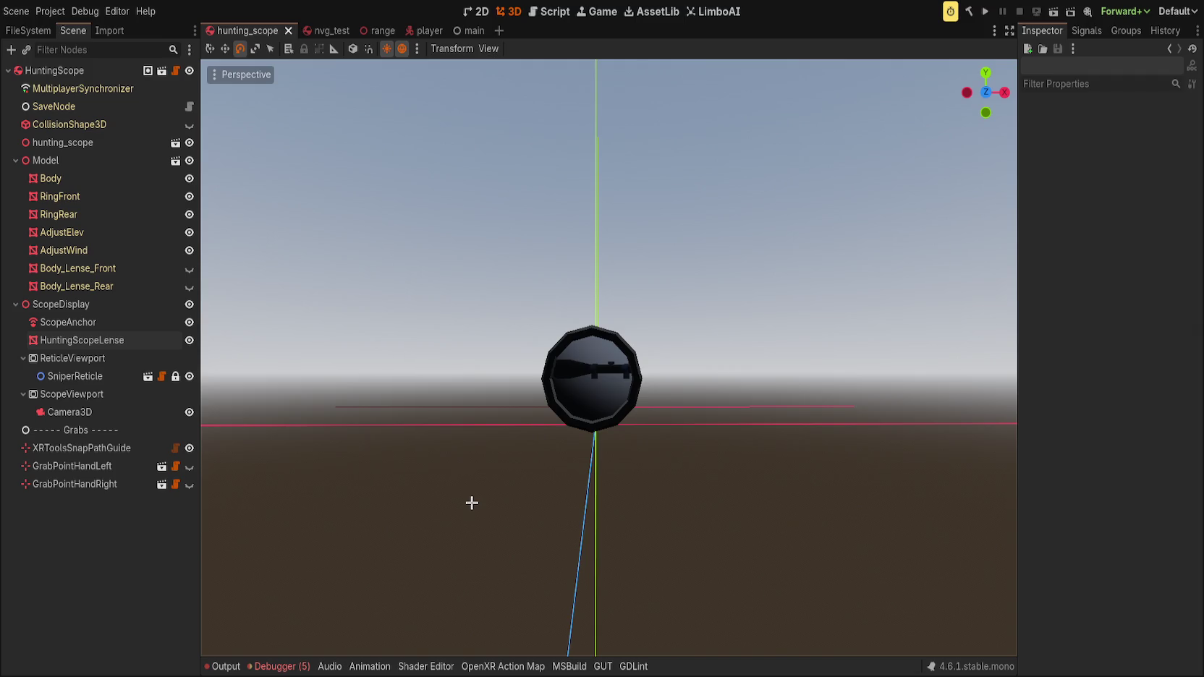
# - Orbit around the scope, then reopen the shader code at the eye_distance line in fragment()
pyautogui.scroll(3)
pyautogui.scroll(-3)
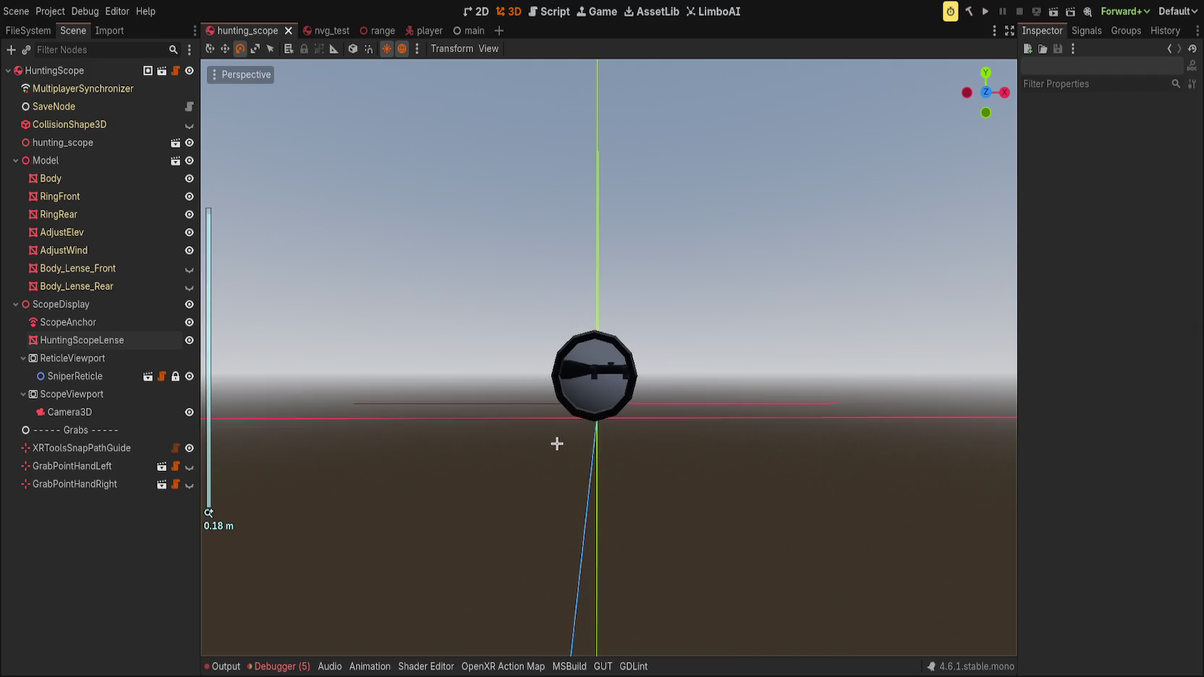
pyautogui.moveTo(563, 514); pyautogui.dragTo(586, 412)
pyautogui.scroll(-3)
pyautogui.scroll(3)
pyautogui.scroll(-3)
pyautogui.scroll(3)
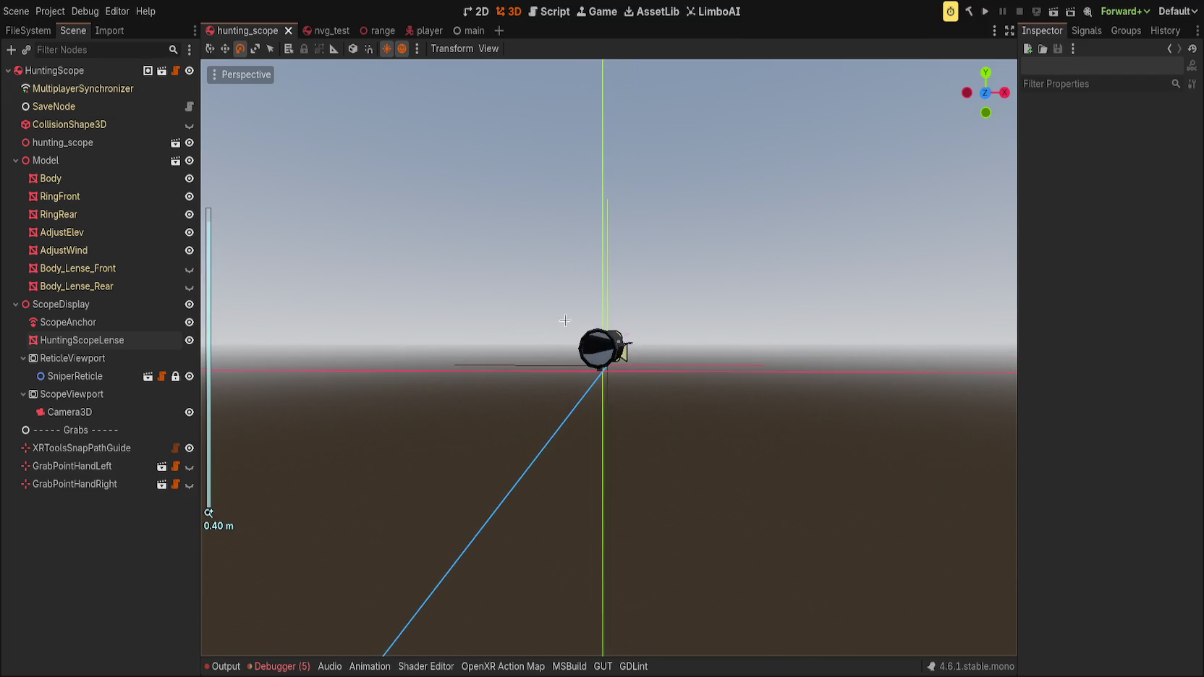
pyautogui.click(426, 666)
pyautogui.scroll(3)
pyautogui.click(648, 472)
pyautogui.click(861, 475)
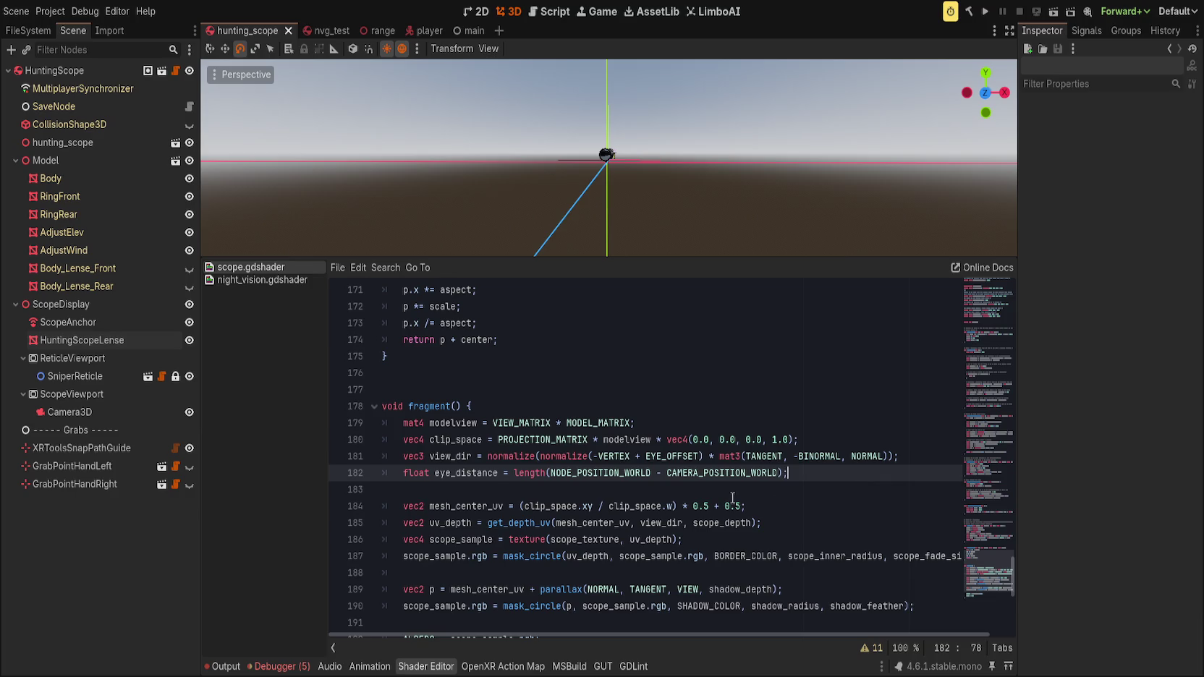
# - Delete the get_in_bounds_factor function from the shader
pyautogui.scroll(-3)
pyautogui.click(810, 478)
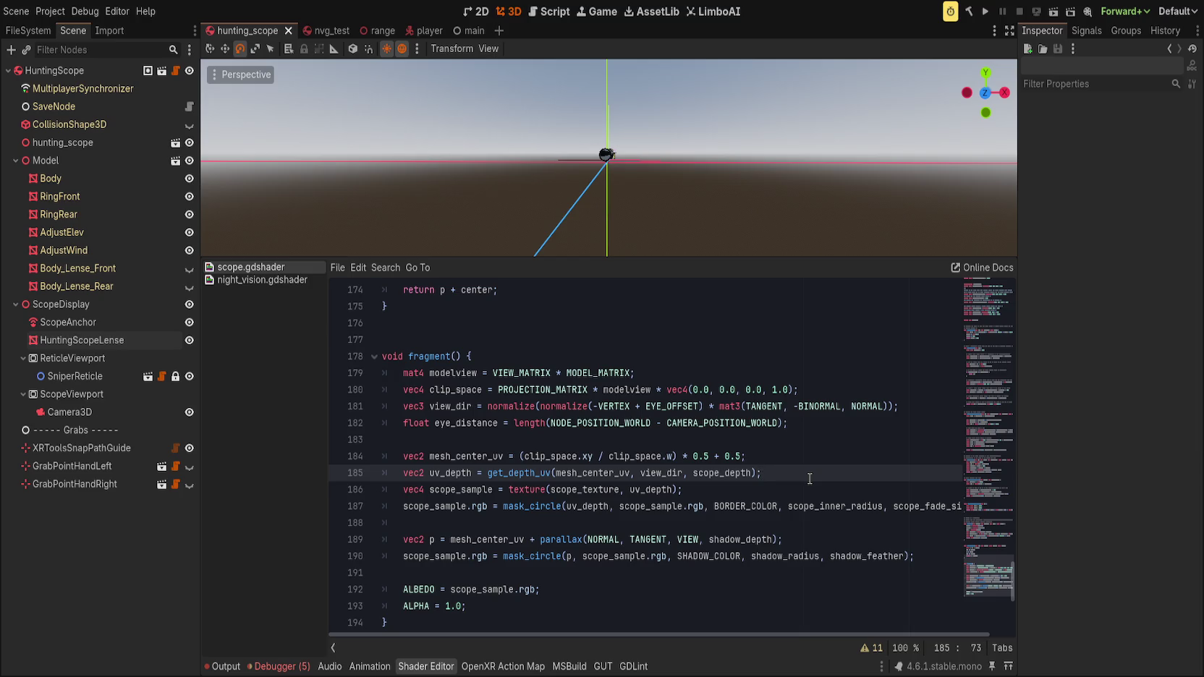
pyautogui.scroll(3)
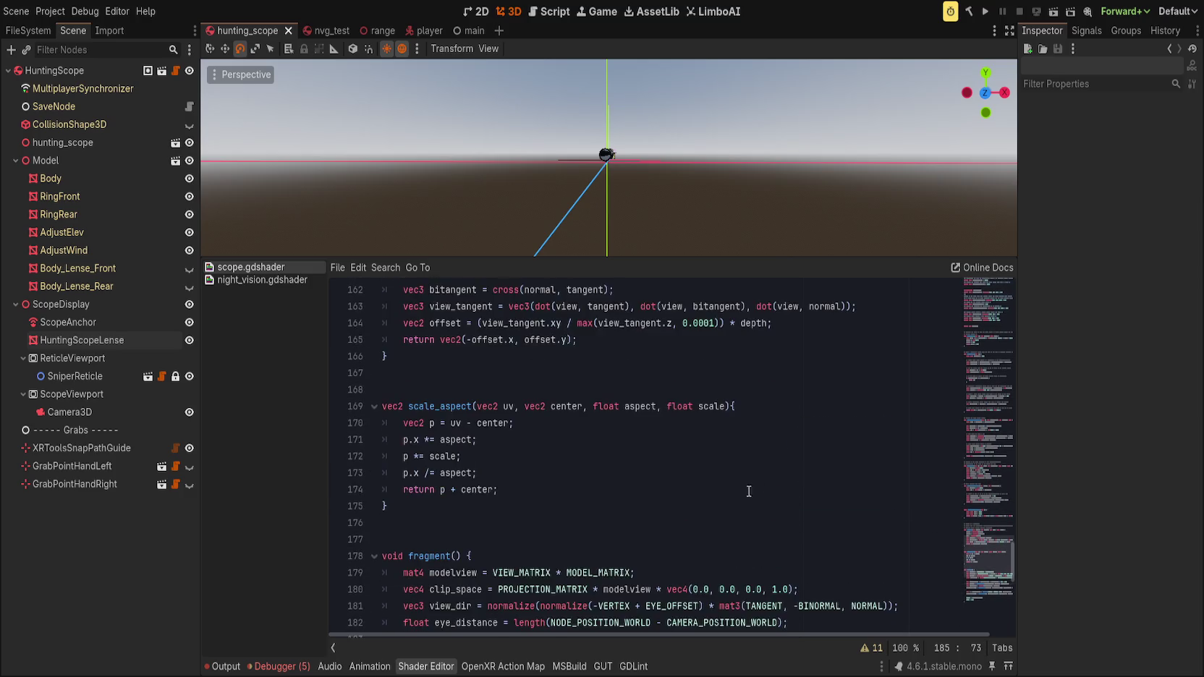
pyautogui.scroll(3)
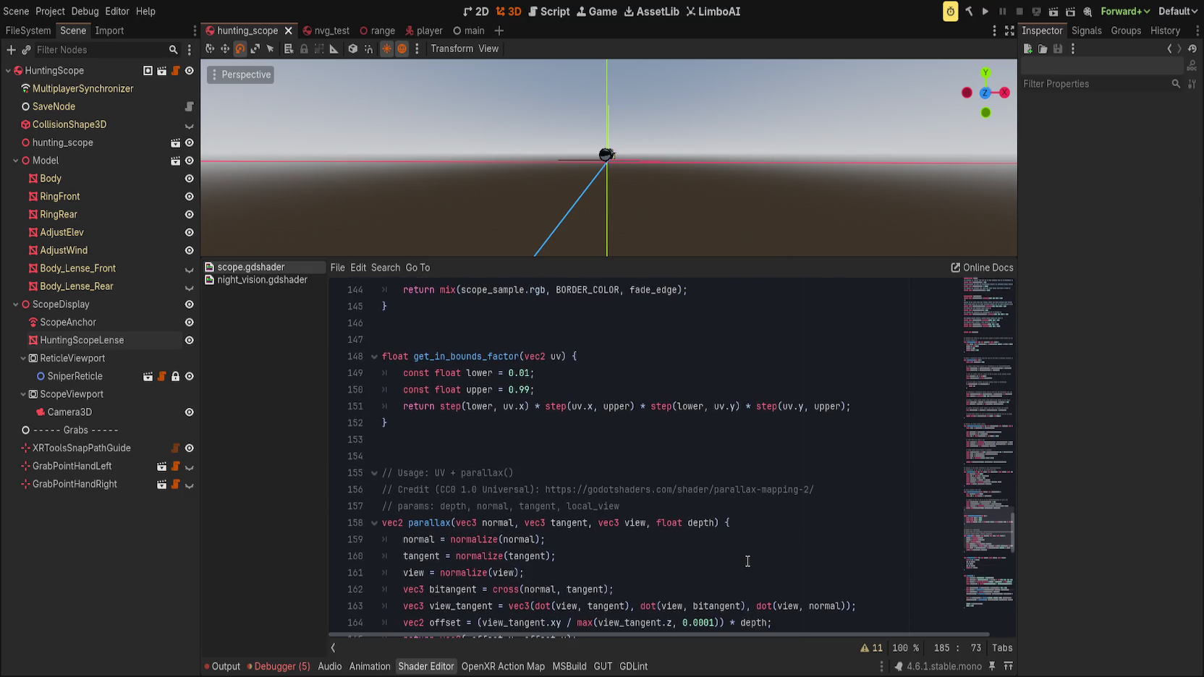
pyautogui.scroll(3)
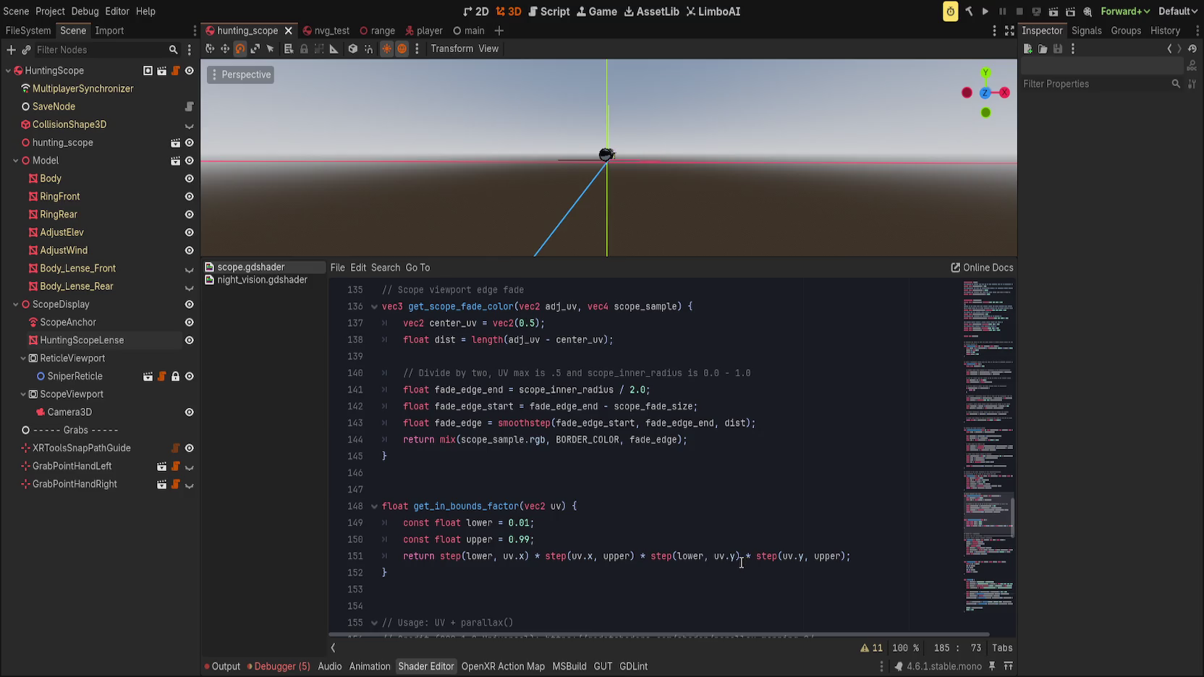
pyautogui.moveTo(590, 571); pyautogui.dragTo(569, 460)
pyautogui.press('BackSpace')
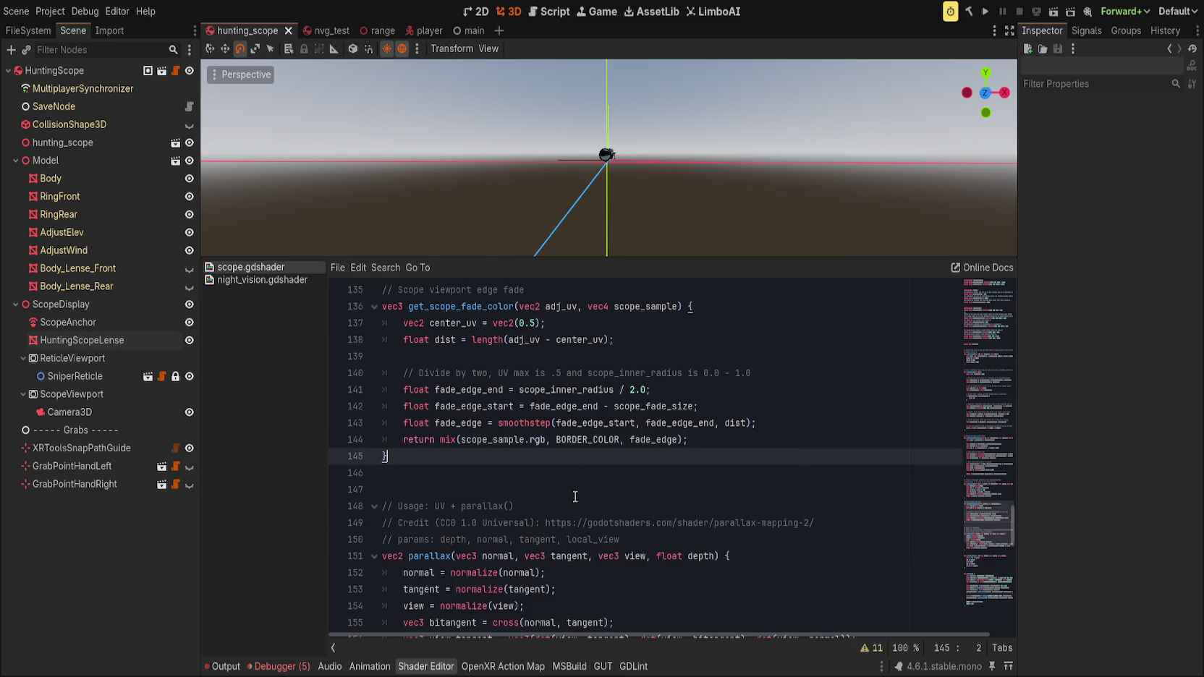
# - Remove the unused parallax, scale and flip uniforms flagged in the warnings, and save
pyautogui.scroll(3)
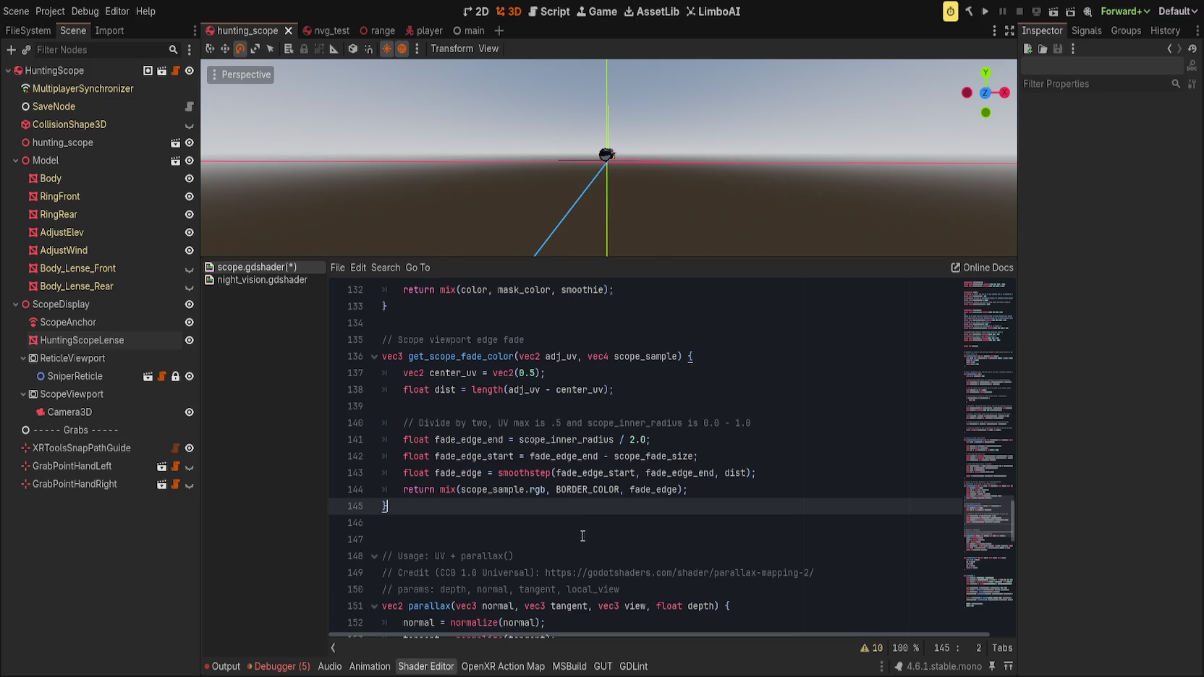
pyautogui.click(868, 648)
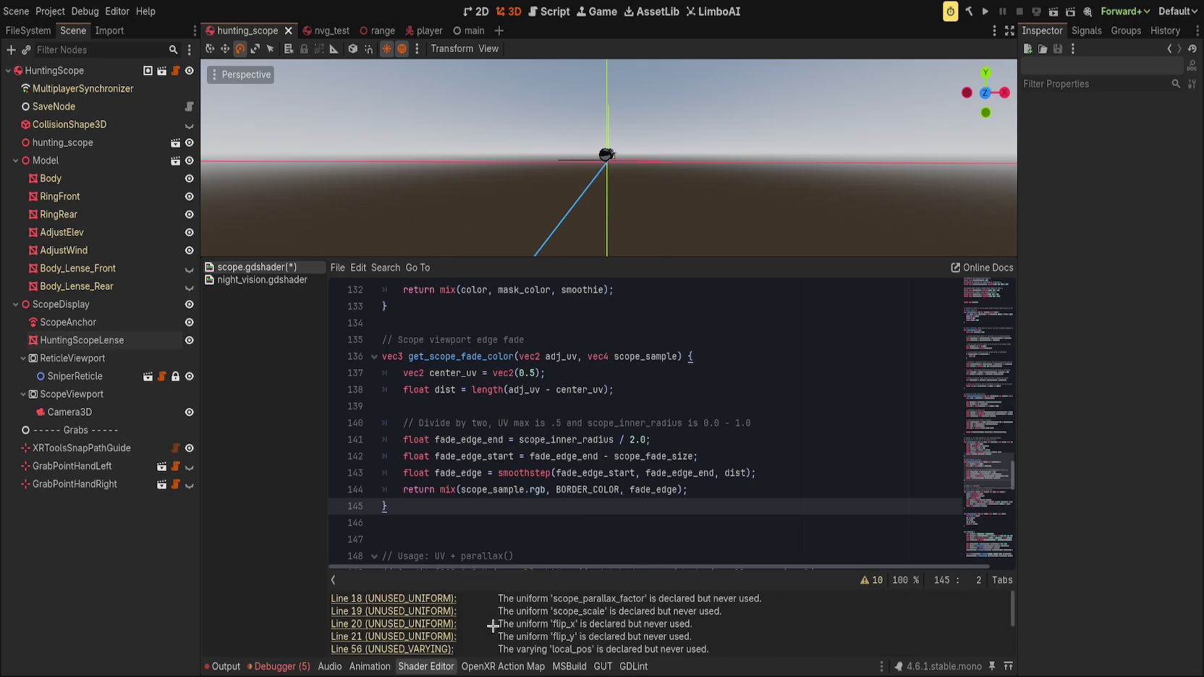
pyautogui.click(429, 600)
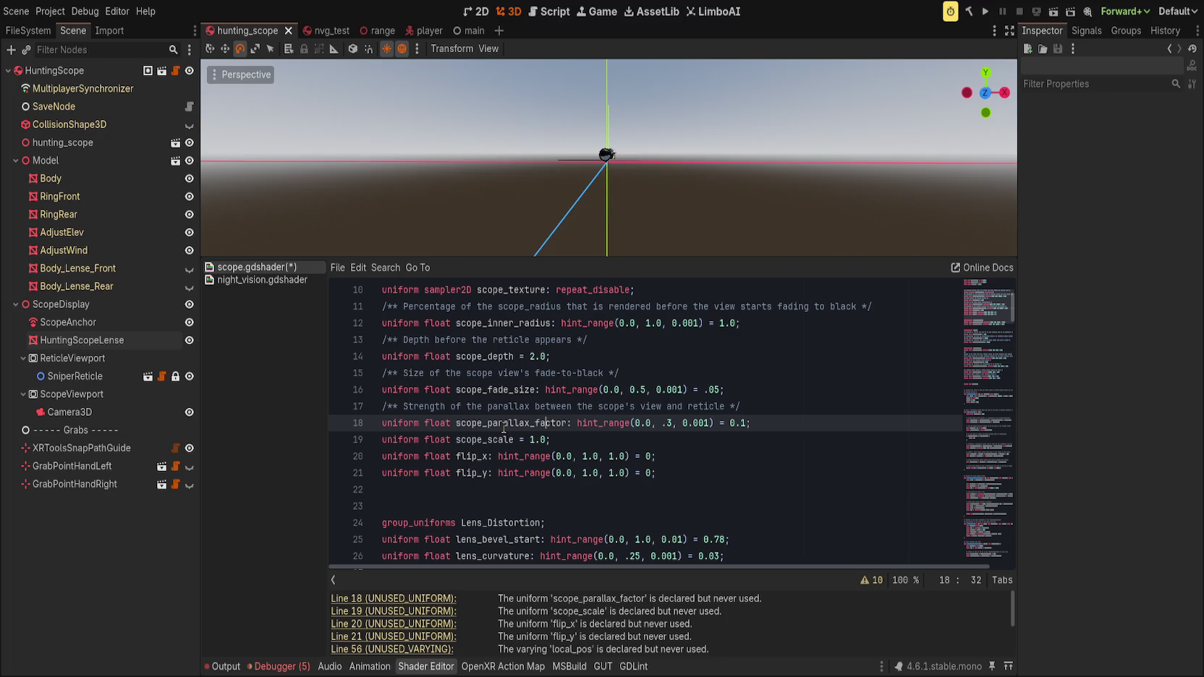
pyautogui.click(527, 406)
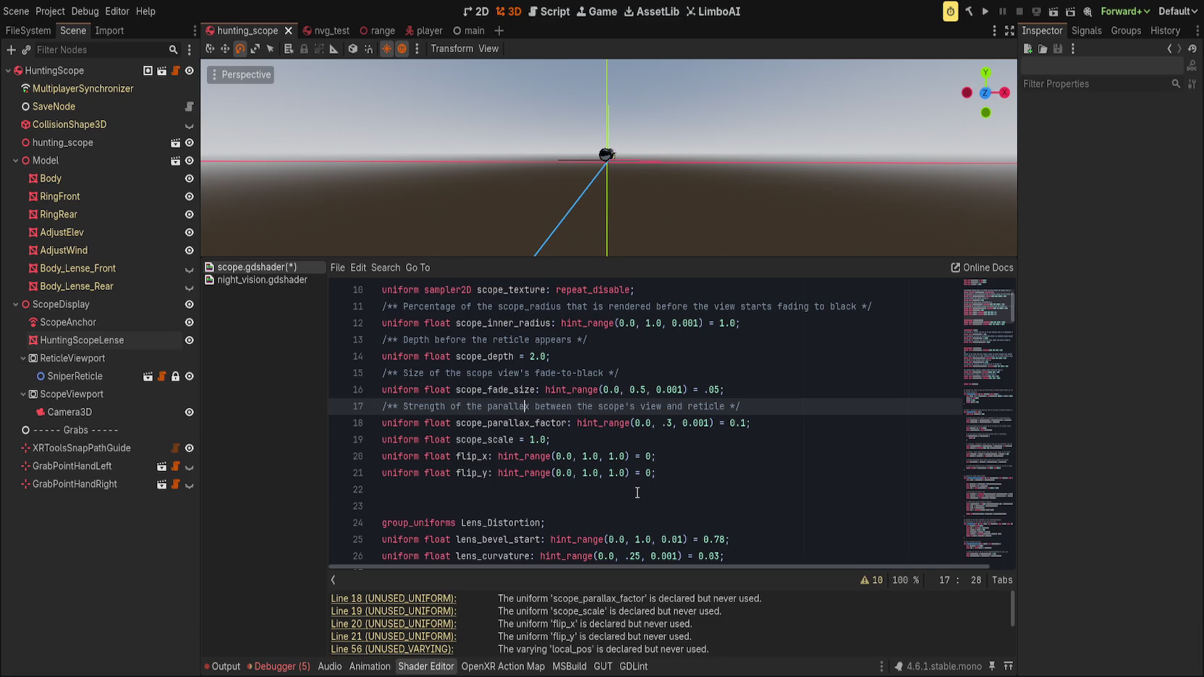
pyautogui.hotkey('ctrl', 'shift', 'k')
pyautogui.hotkey('ctrl', 'shift', 'k')
pyautogui.hotkey('ctrl', 'shift', 'k')
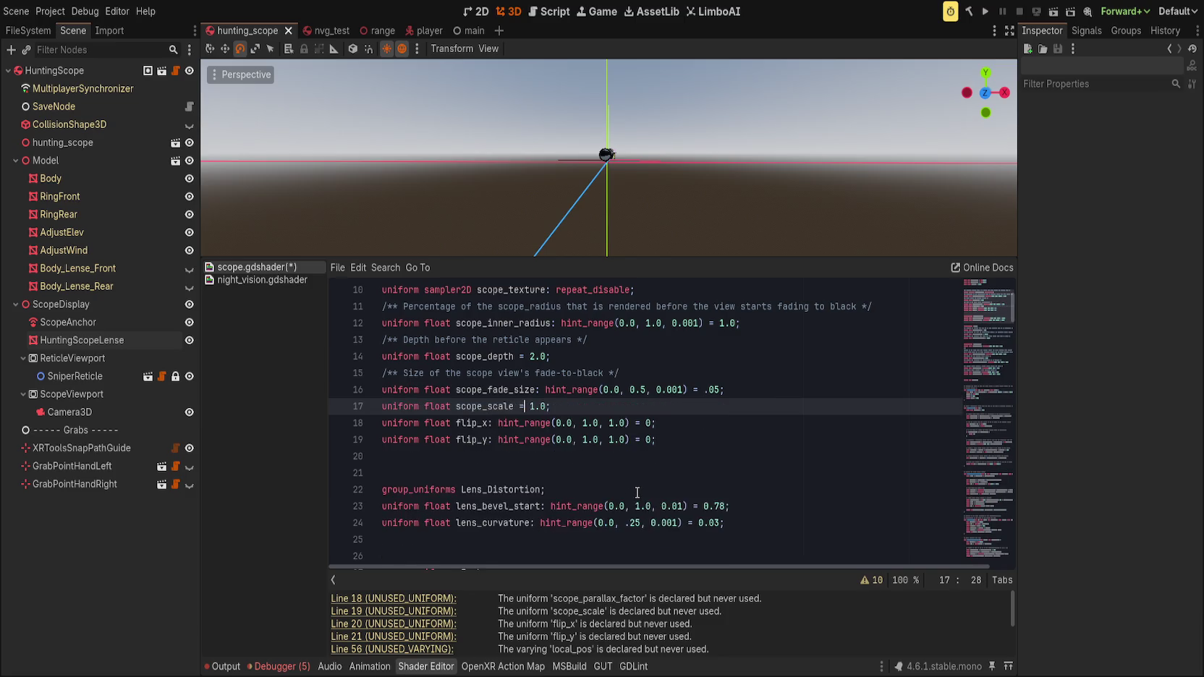
pyautogui.hotkey('ctrl', 's')
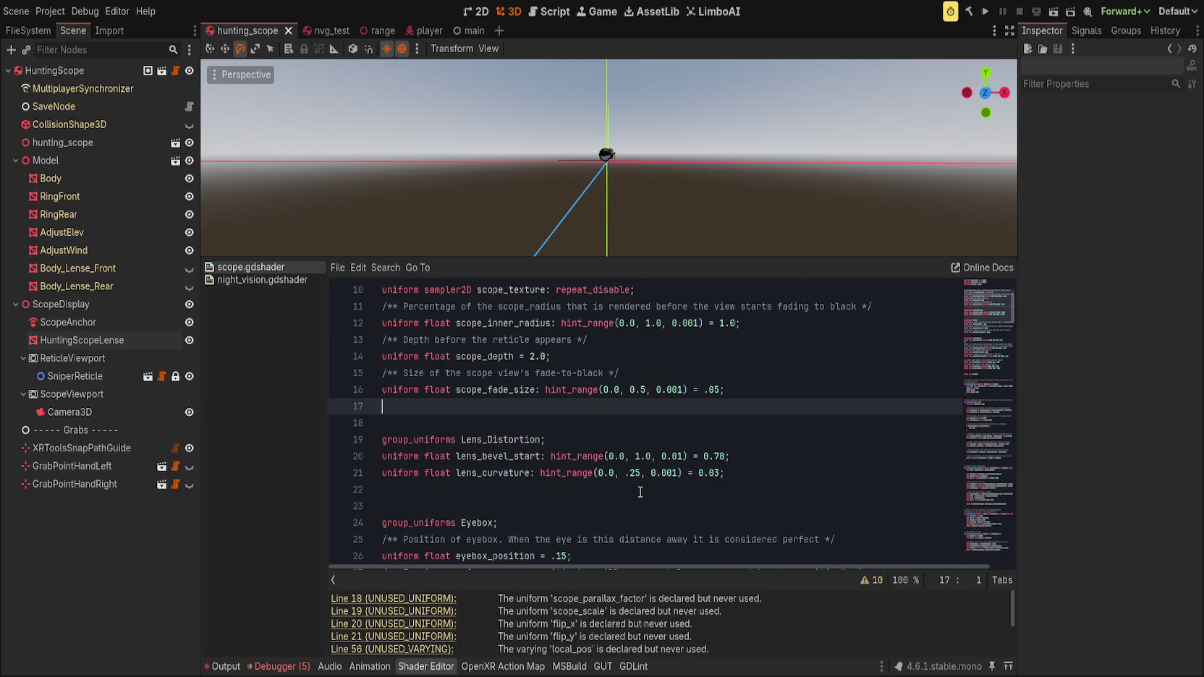
# - Delete the unused local_pos varying and review the get_bevel_uv and get_scope_shadow_color warnings
pyautogui.click(432, 599)
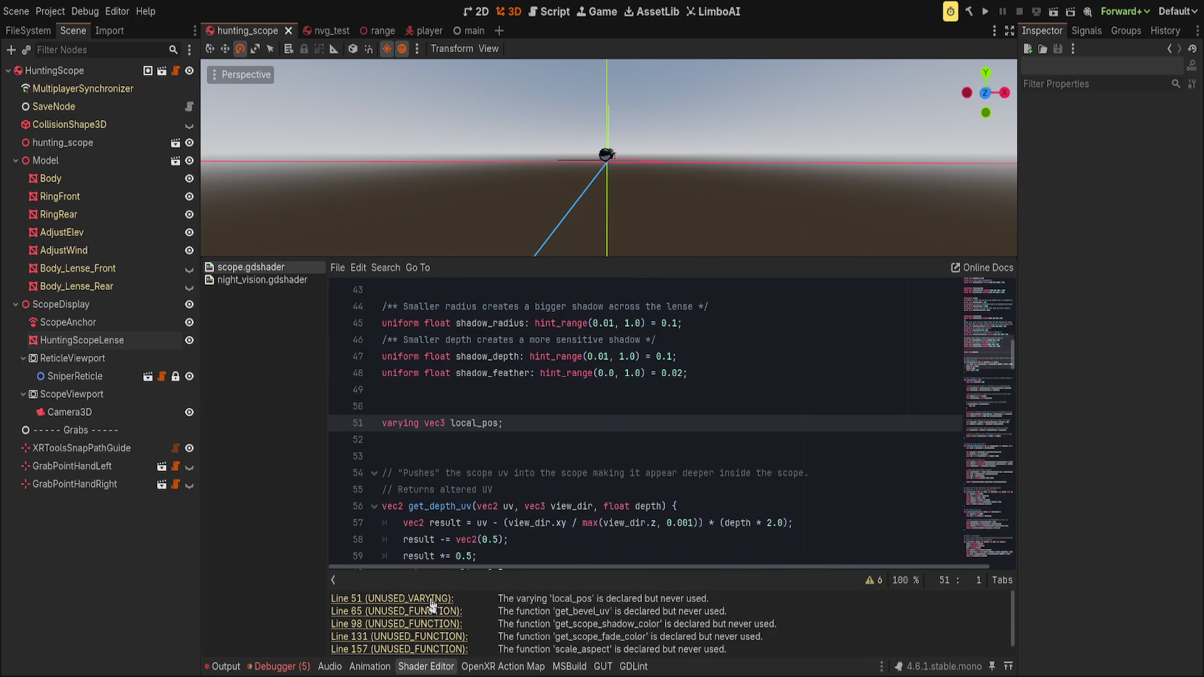
pyautogui.hotkey('ctrl', 'shift', 'k')
pyautogui.press('BackSpace')
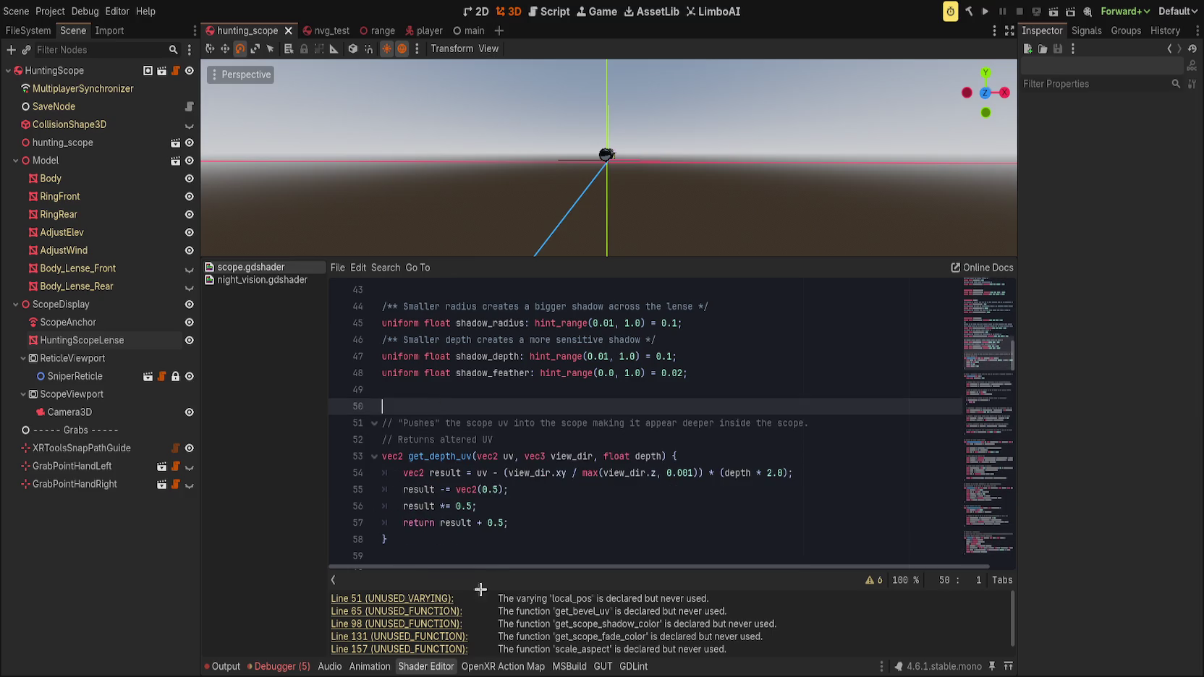
pyautogui.click(432, 612)
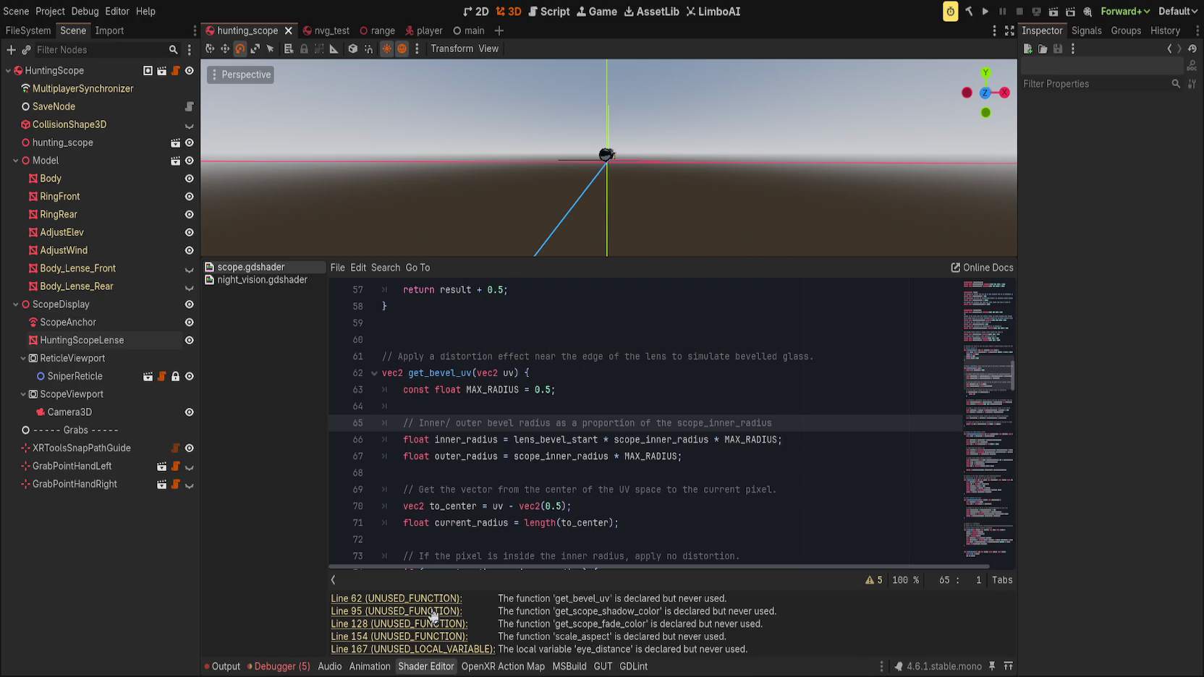
pyautogui.click(433, 612)
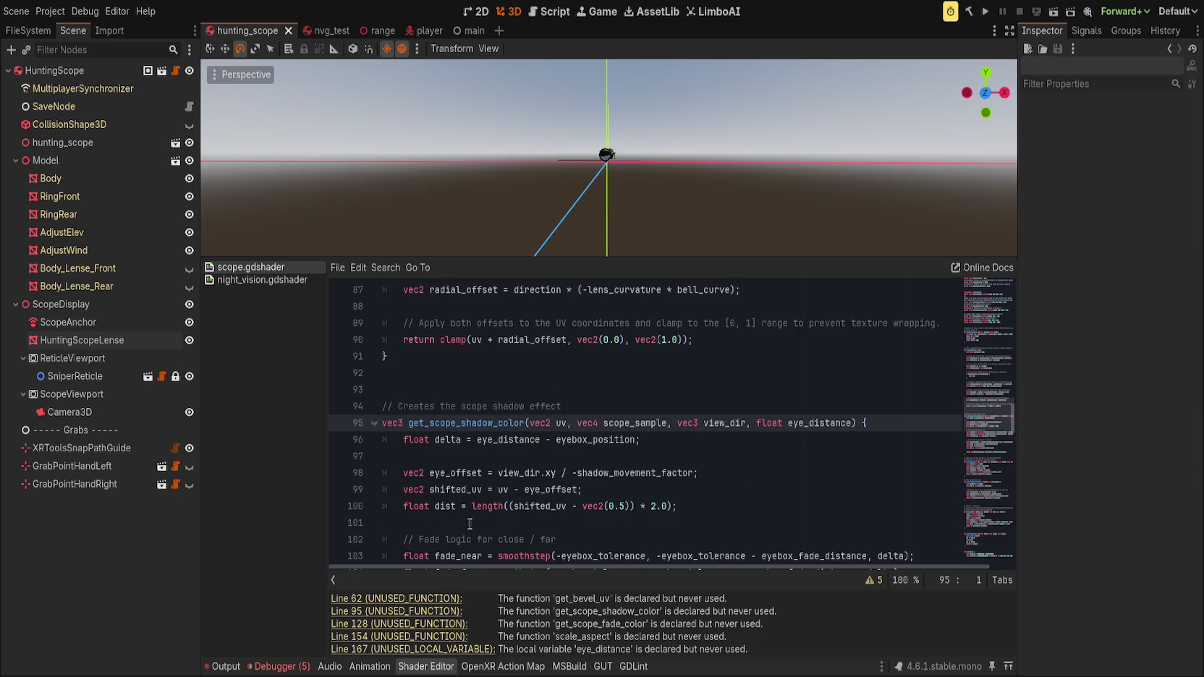
pyautogui.scroll(-3)
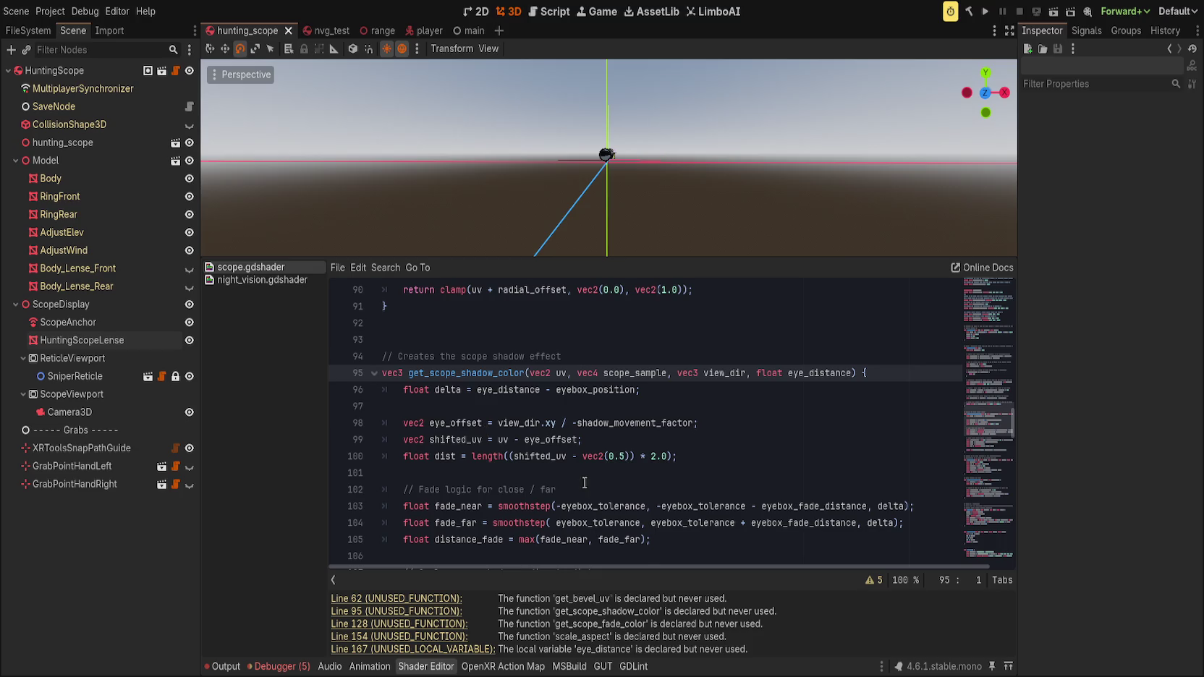
pyautogui.scroll(3)
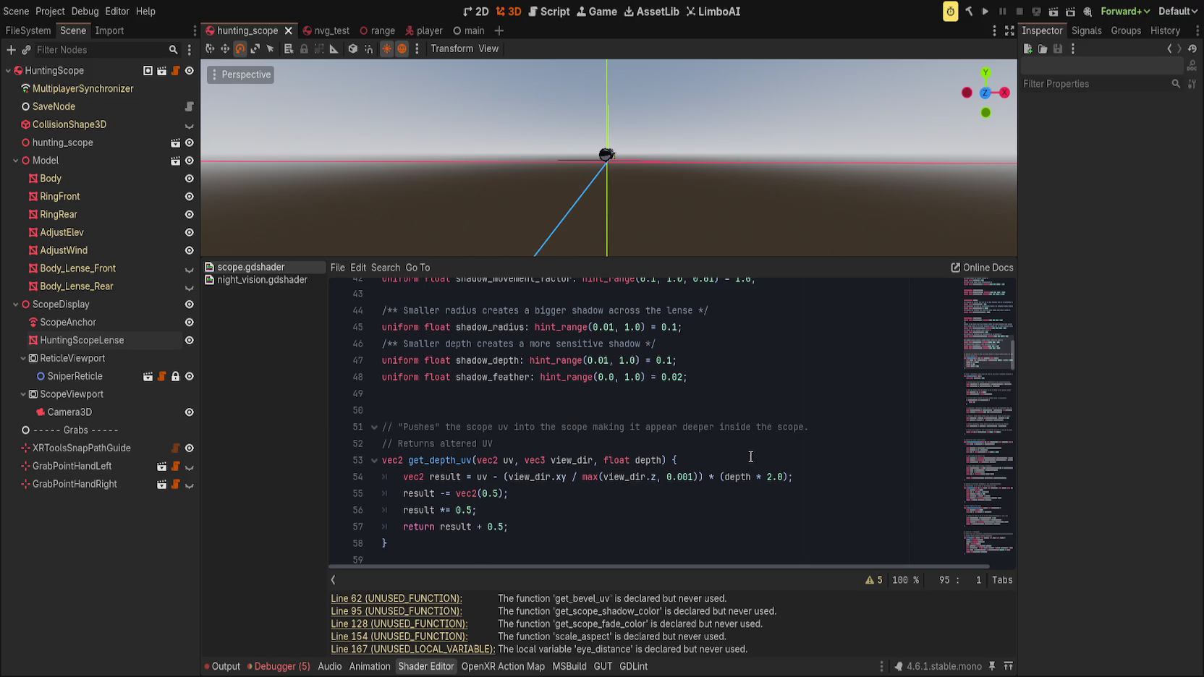
pyautogui.scroll(3)
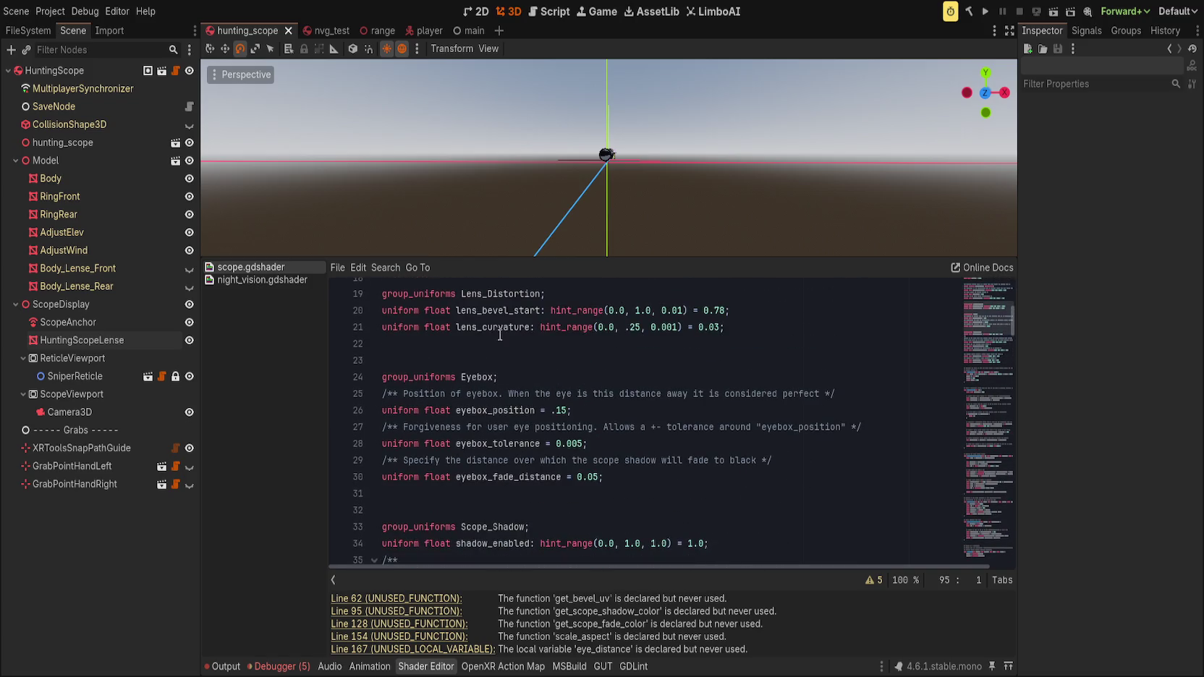
# - Change the eyebox_position default to 0.15 and delete the unused scale_aspect function
pyautogui.click(605, 410)
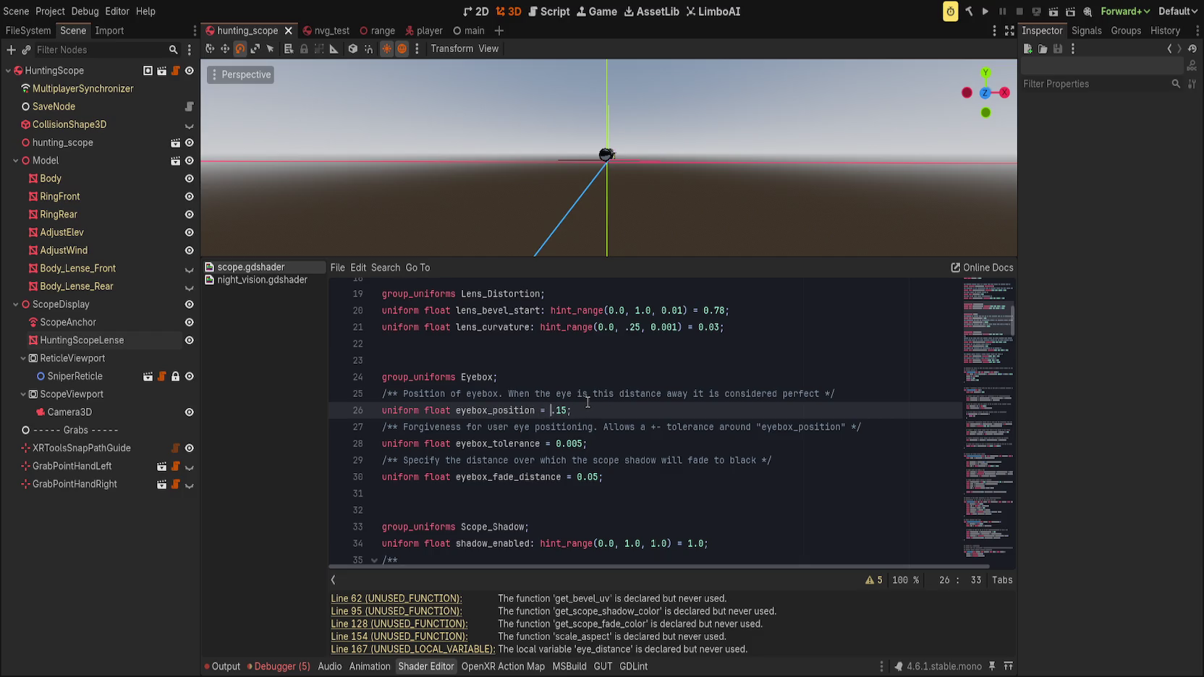
pyautogui.write('0')
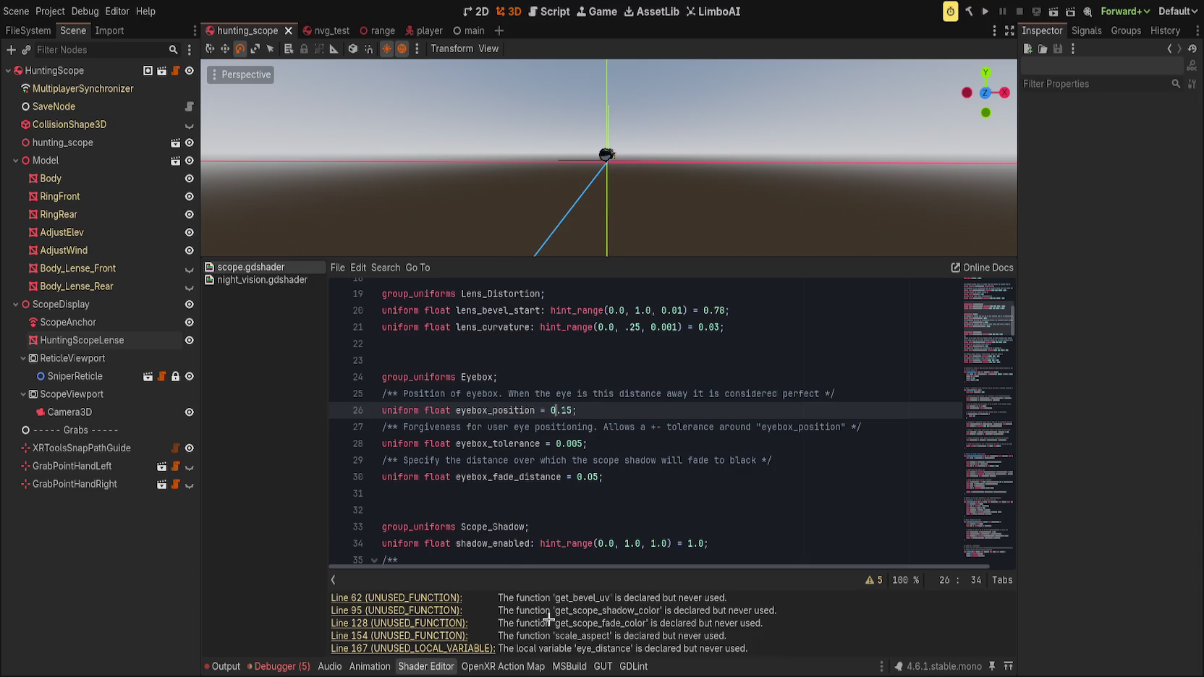
pyautogui.click(454, 636)
pyautogui.click(517, 423)
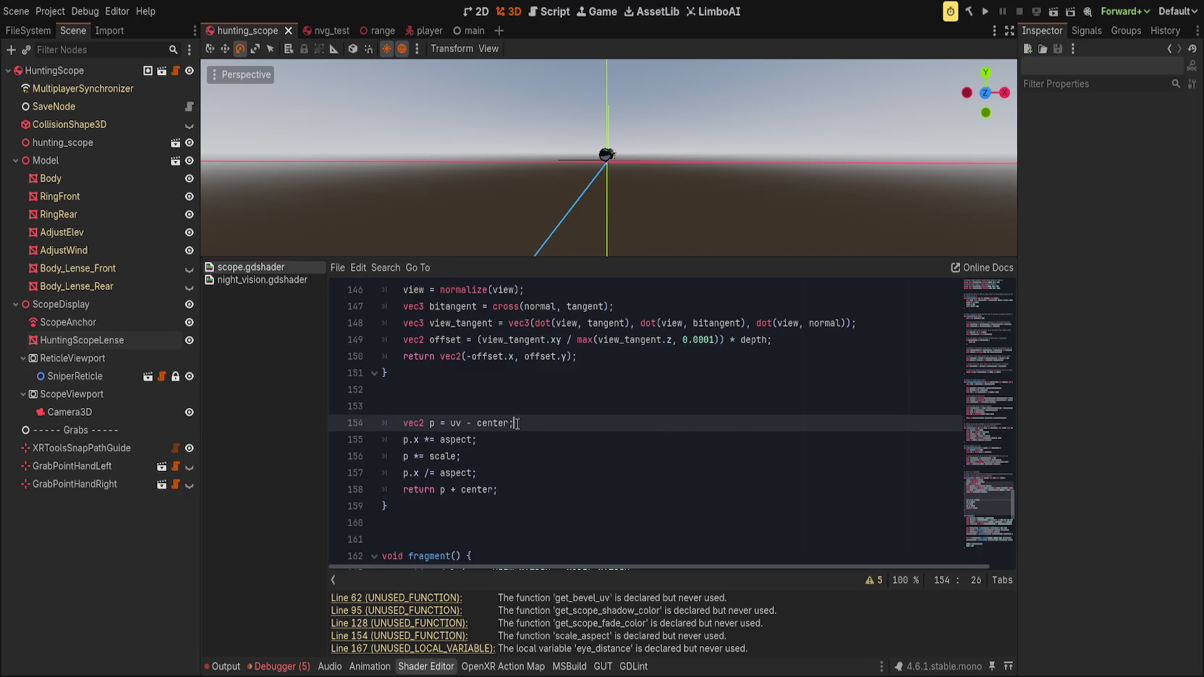
pyautogui.moveTo(434, 555); pyautogui.dragTo(420, 404)
pyautogui.press('BackSpace')
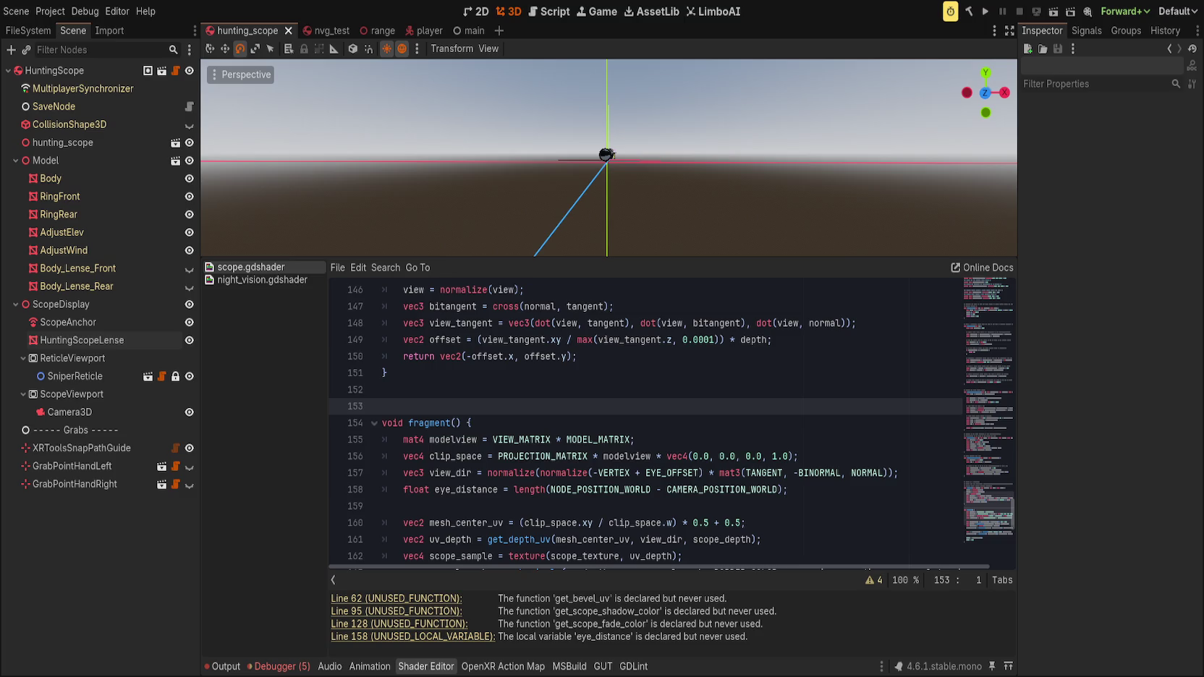
pyautogui.click(584, 427)
# - Jump to the get_scope_shadow_color warning, then collapse the warnings and shader file list
pyautogui.scroll(-3)
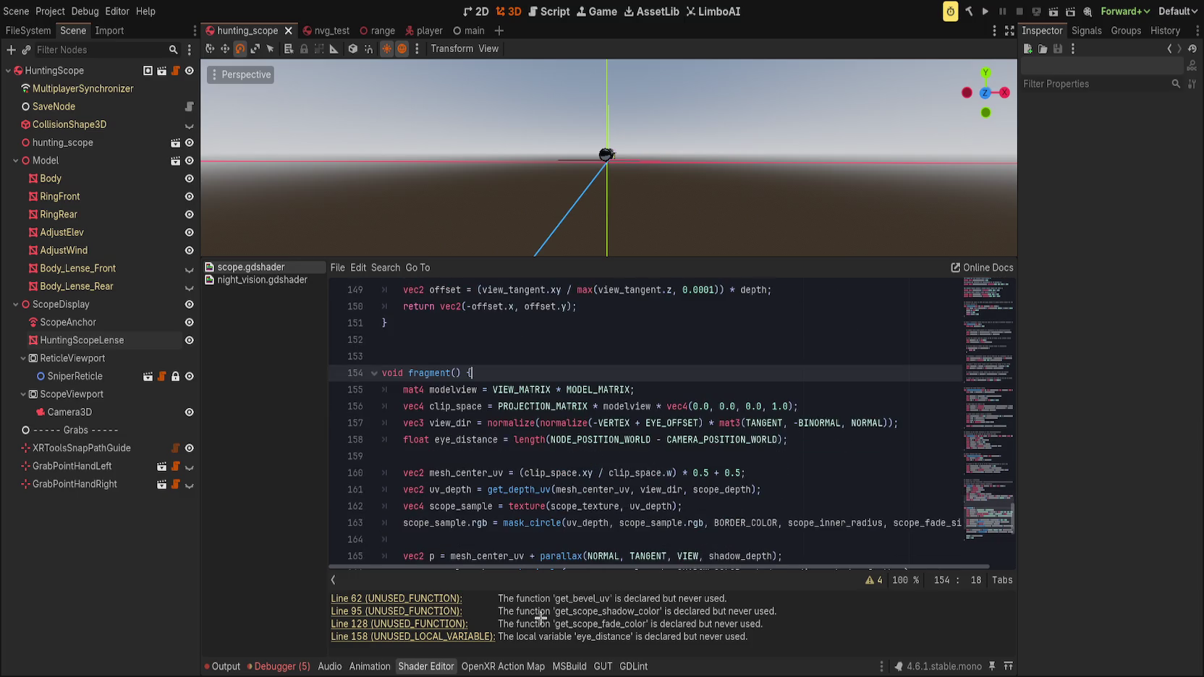
pyautogui.click(435, 617)
pyautogui.press('Up')
pyautogui.press('Up')
pyautogui.scroll(-3)
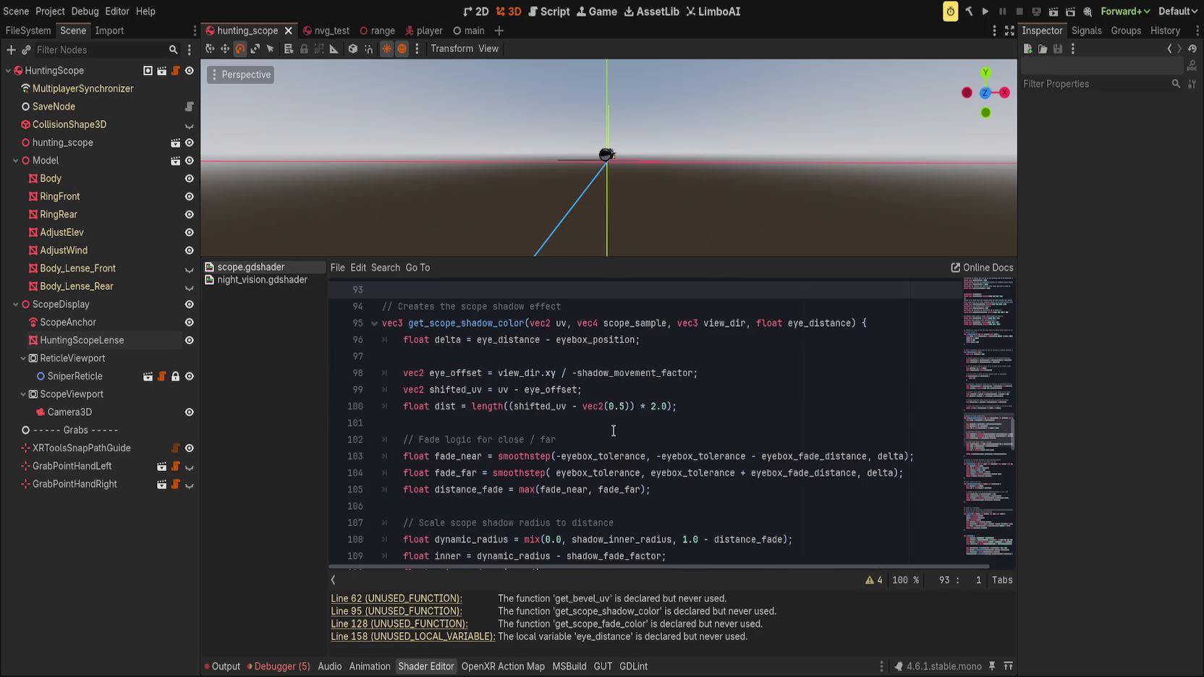
pyautogui.click(872, 580)
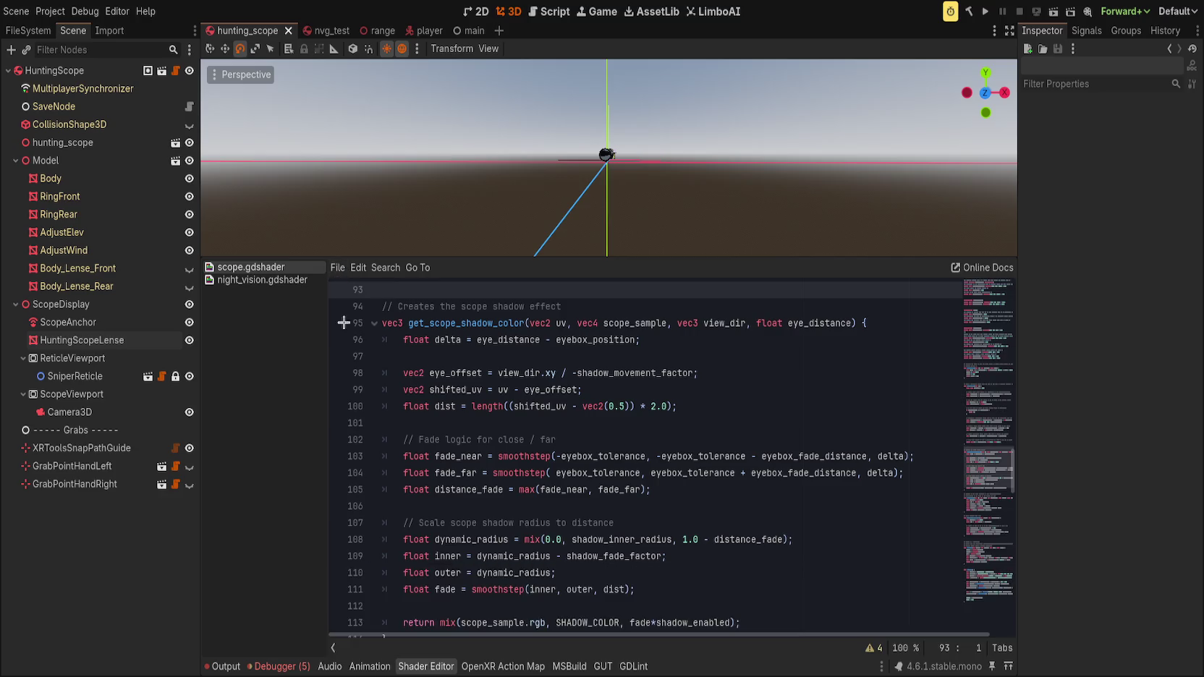
pyautogui.click(333, 648)
# - Inspect get_scope_shadow_color, highlighting its name and the dynamic_radius variable
pyautogui.scroll(3)
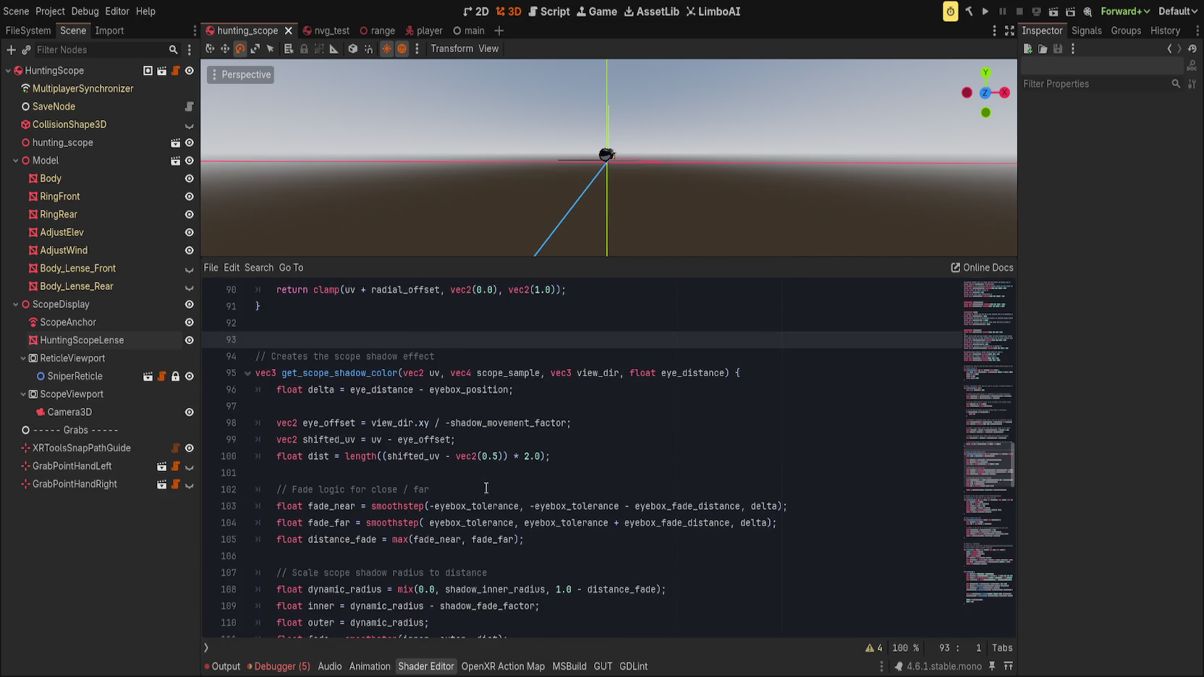
pyautogui.scroll(3)
pyautogui.doubleClick(330, 420)
pyautogui.scroll(3)
pyautogui.scroll(3)
pyautogui.scroll(-3)
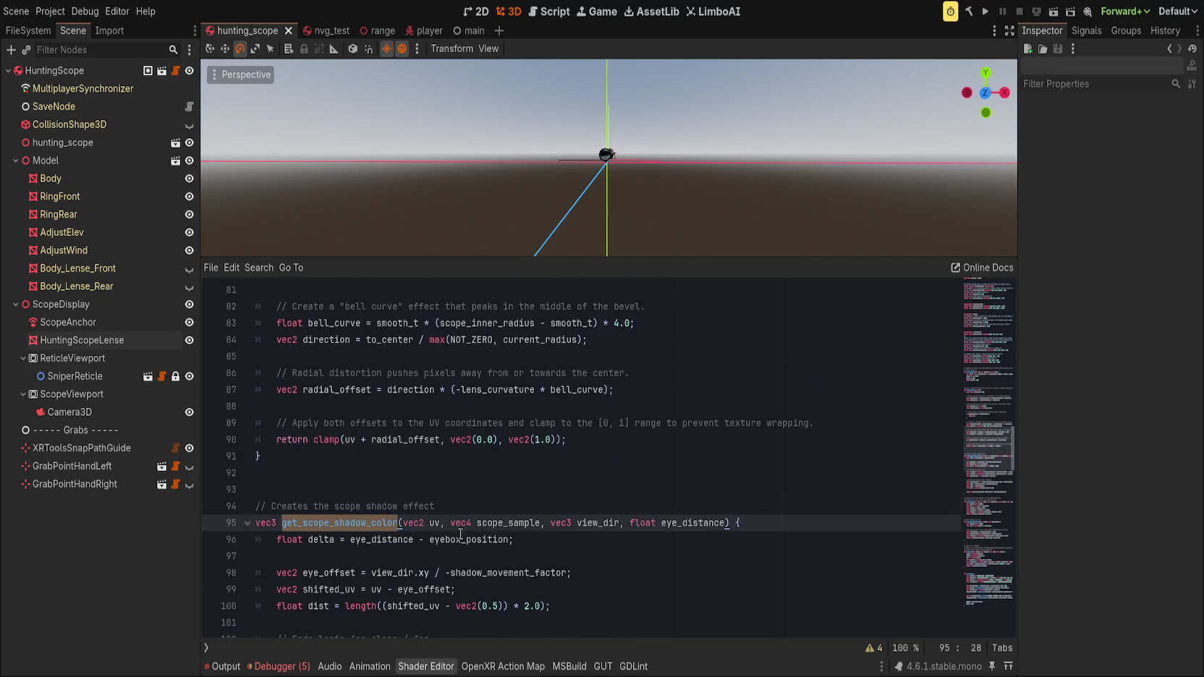
pyautogui.scroll(-3)
pyautogui.click(505, 535)
pyautogui.scroll(3)
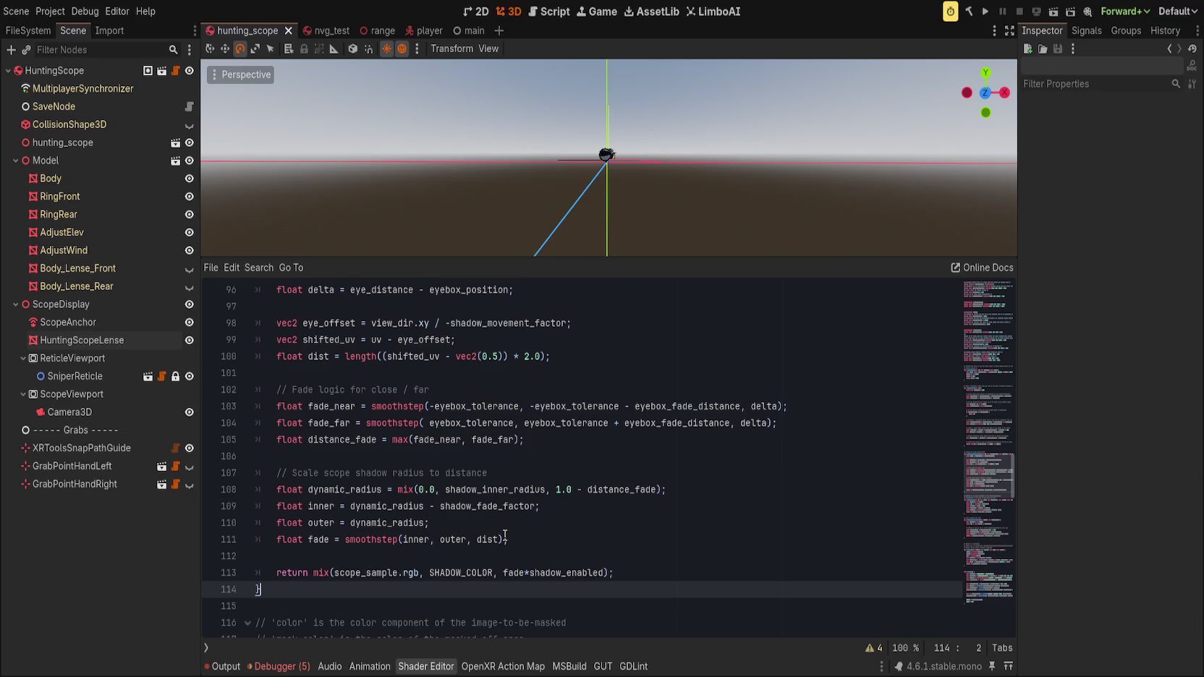
pyautogui.scroll(-3)
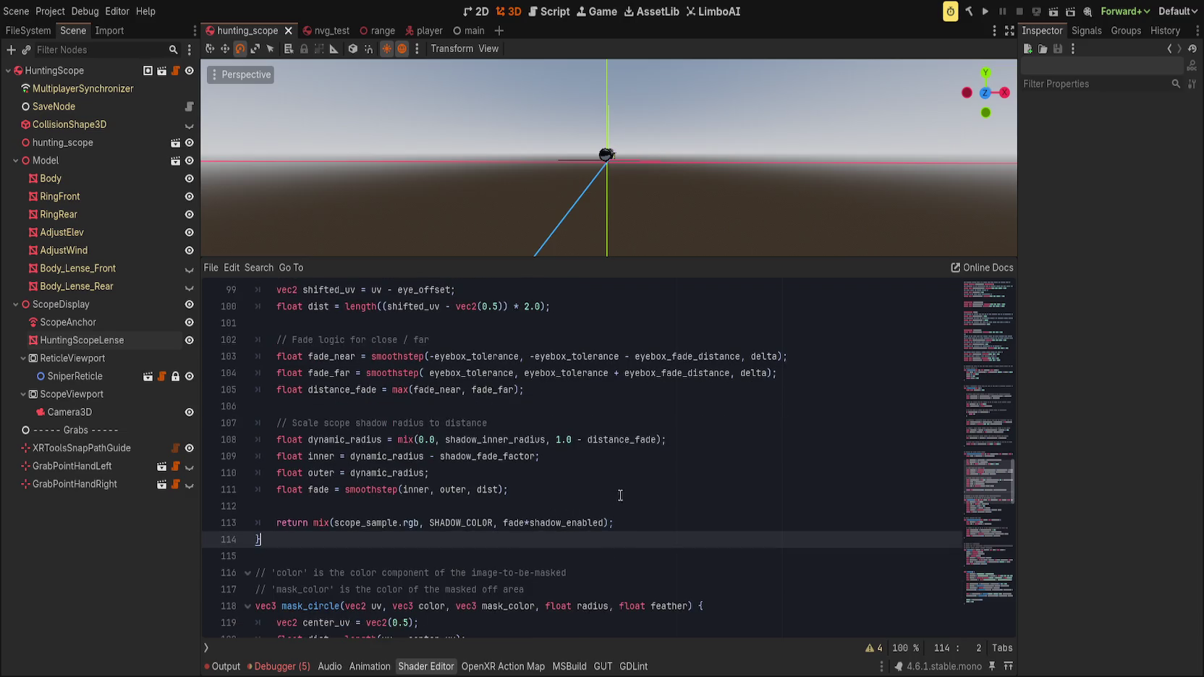
pyautogui.scroll(3)
pyautogui.scroll(3)
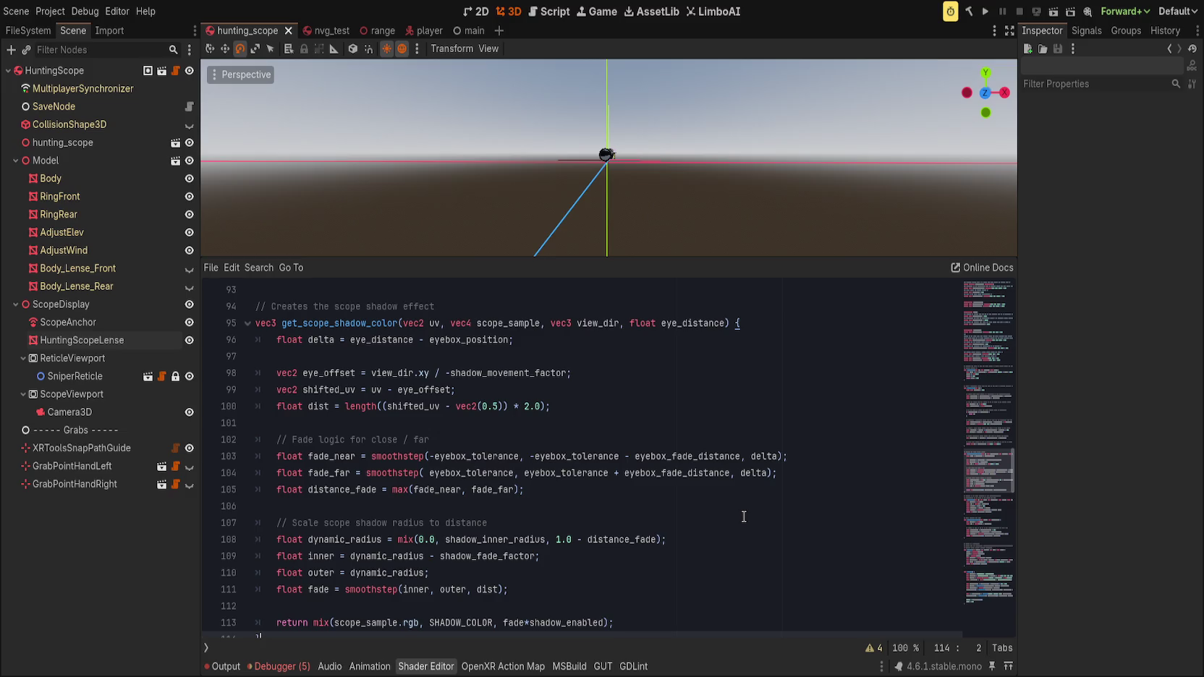
pyautogui.click(392, 557)
pyautogui.doubleClick(392, 558)
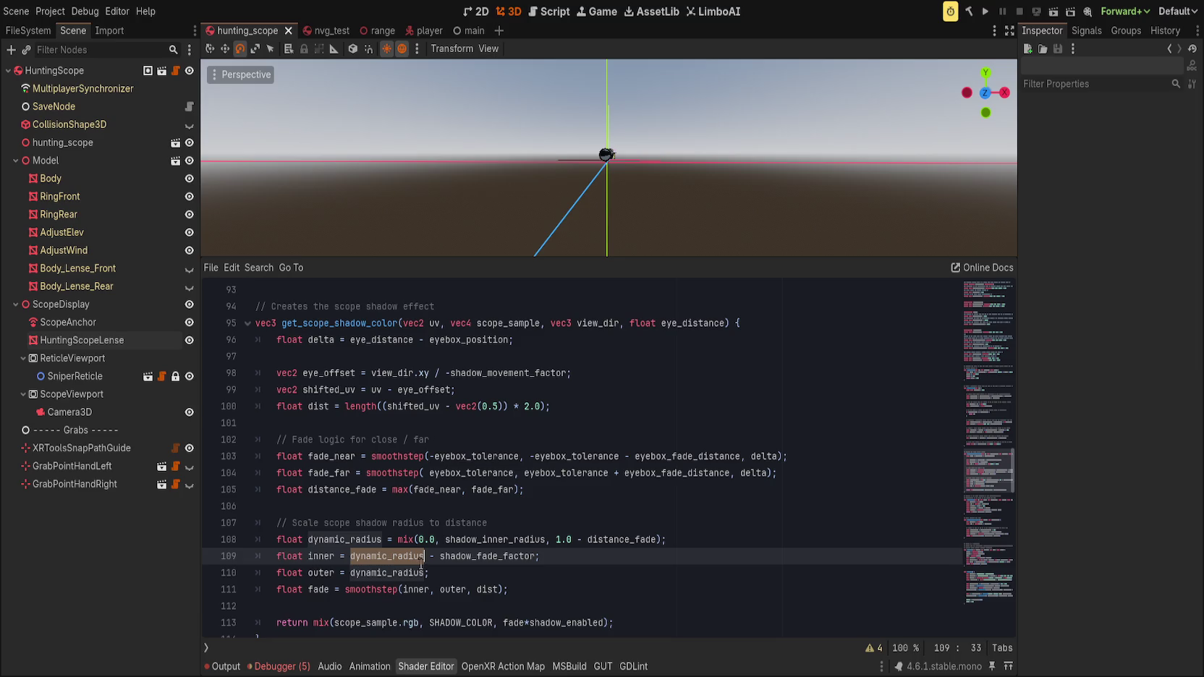
# - Highlight the eye_distance and eyebox_position usages and open a blank line above the shadow comment
pyautogui.click(419, 421)
pyautogui.click(395, 406)
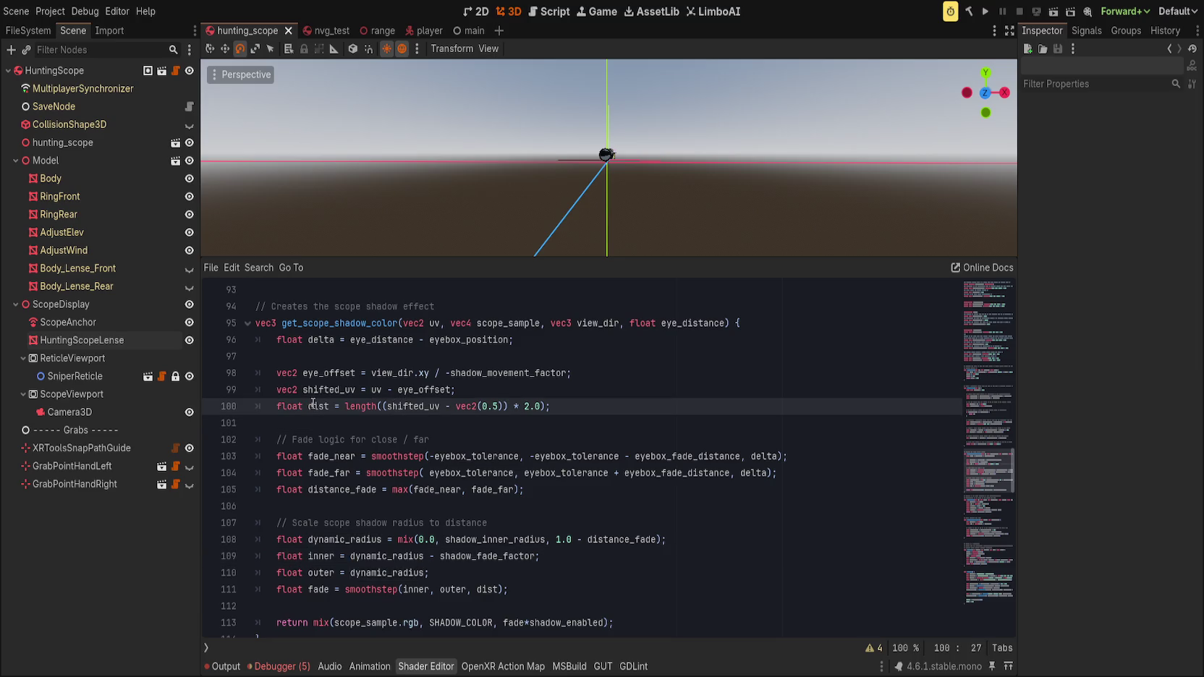
pyautogui.click(531, 391)
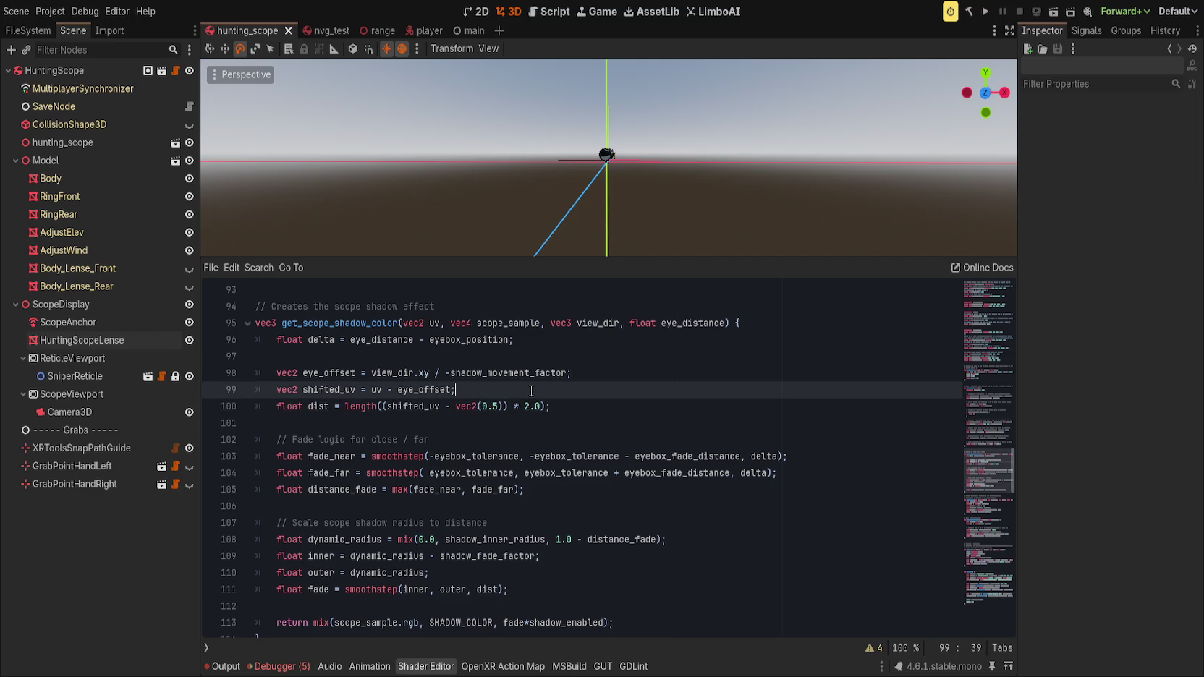
pyautogui.click(565, 373)
pyautogui.doubleClick(397, 340)
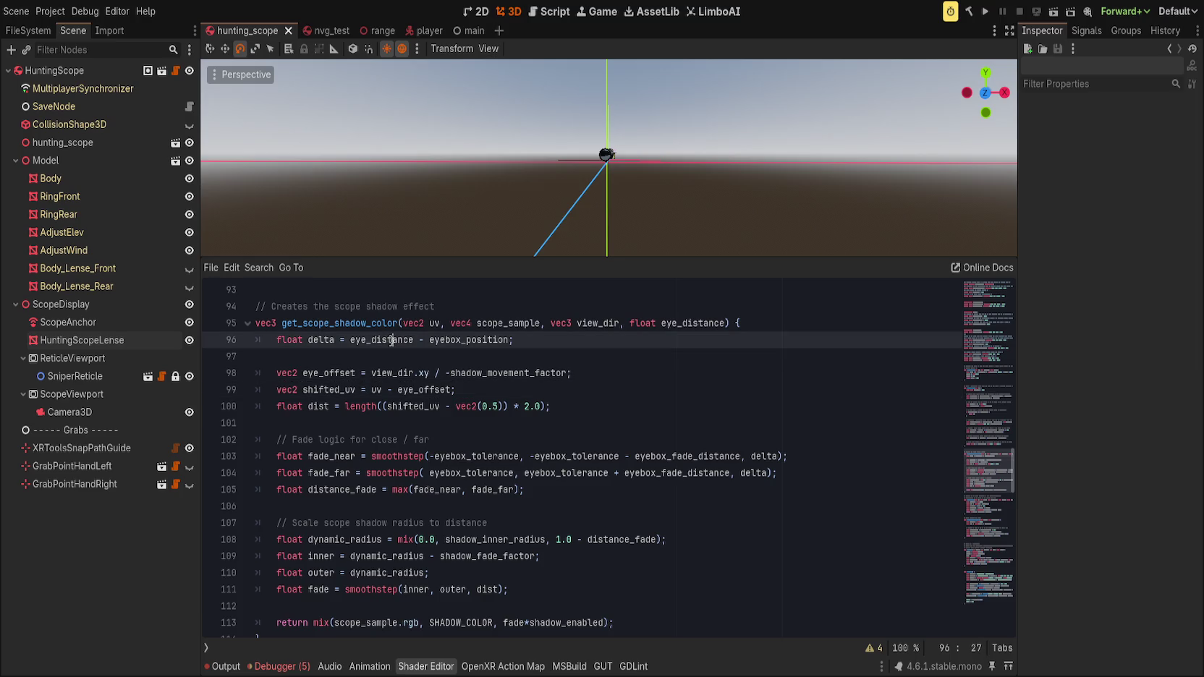
pyautogui.doubleClick(474, 340)
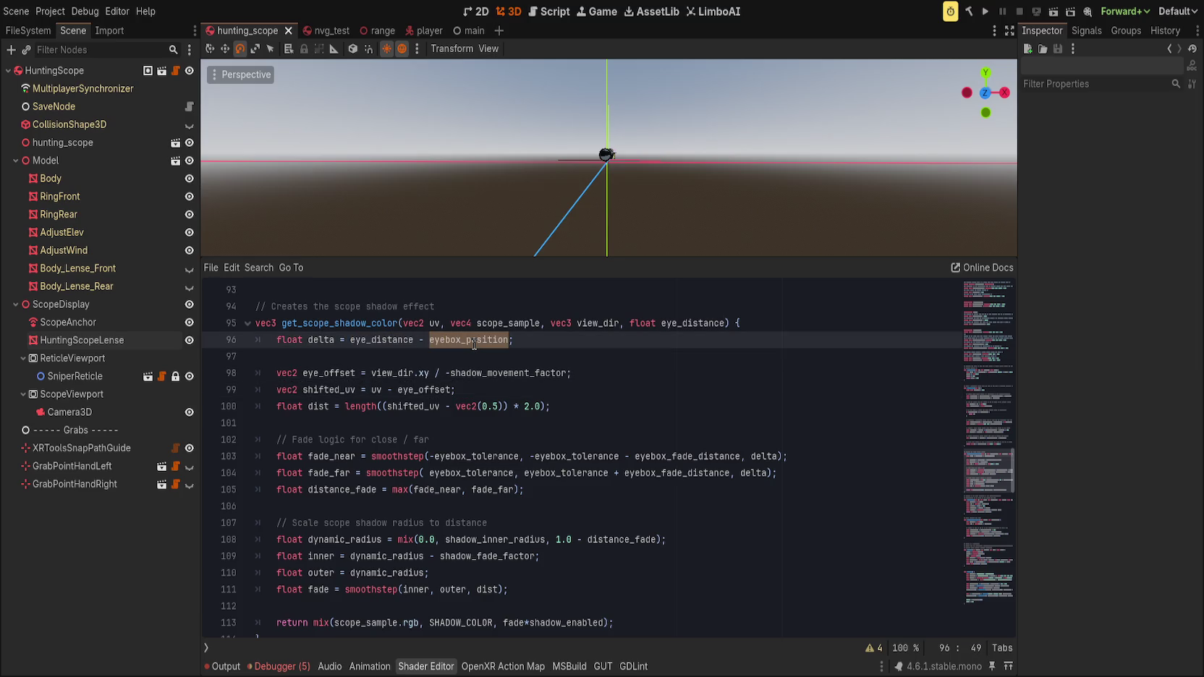
pyautogui.click(509, 307)
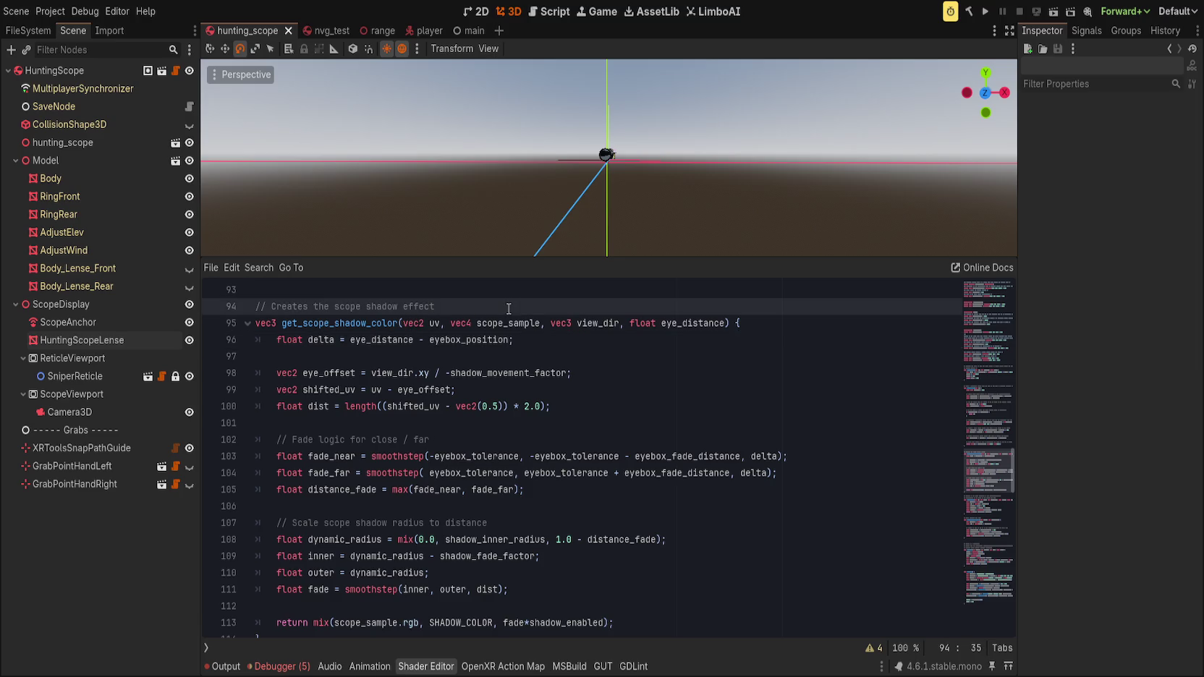
pyautogui.press('Up')
# - Add a new function signature 'float get_shadow_factor(vec2 uv, vec3 view_dir, float eye_distance) {'
pyautogui.hotkey('ctrl', 'shift', 'Return')
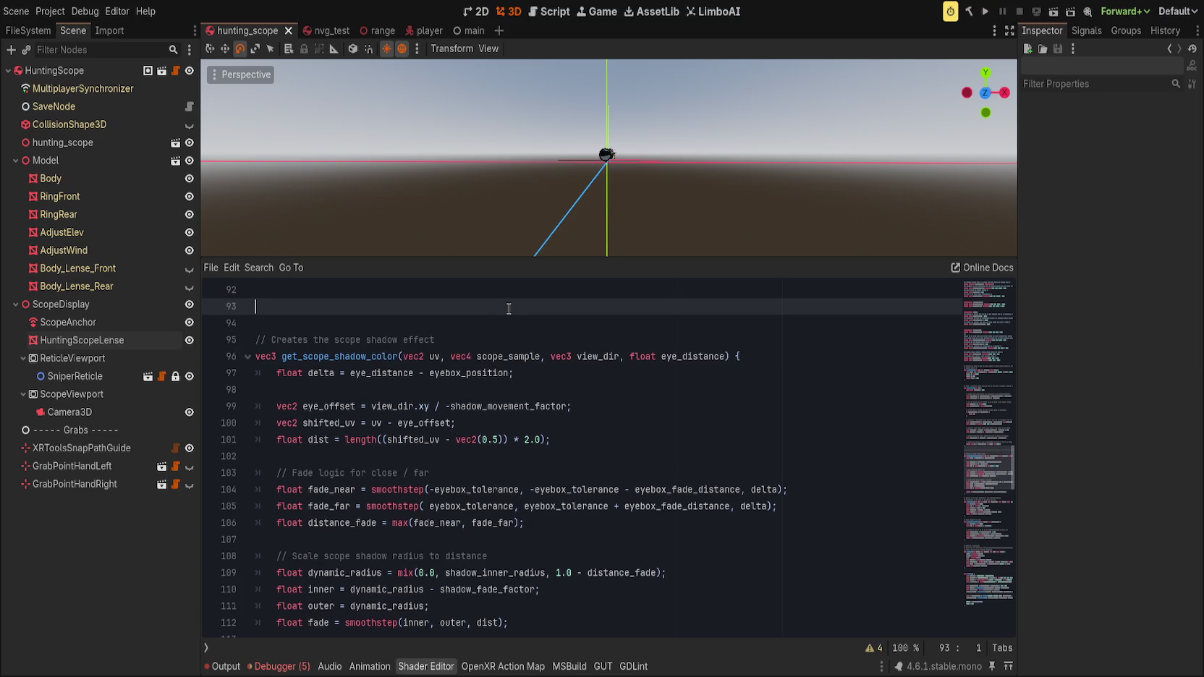
pyautogui.write('float get')
pyautogui.write('_')
pyautogui.write('shadow_fact')
pyautogui.write('or(')
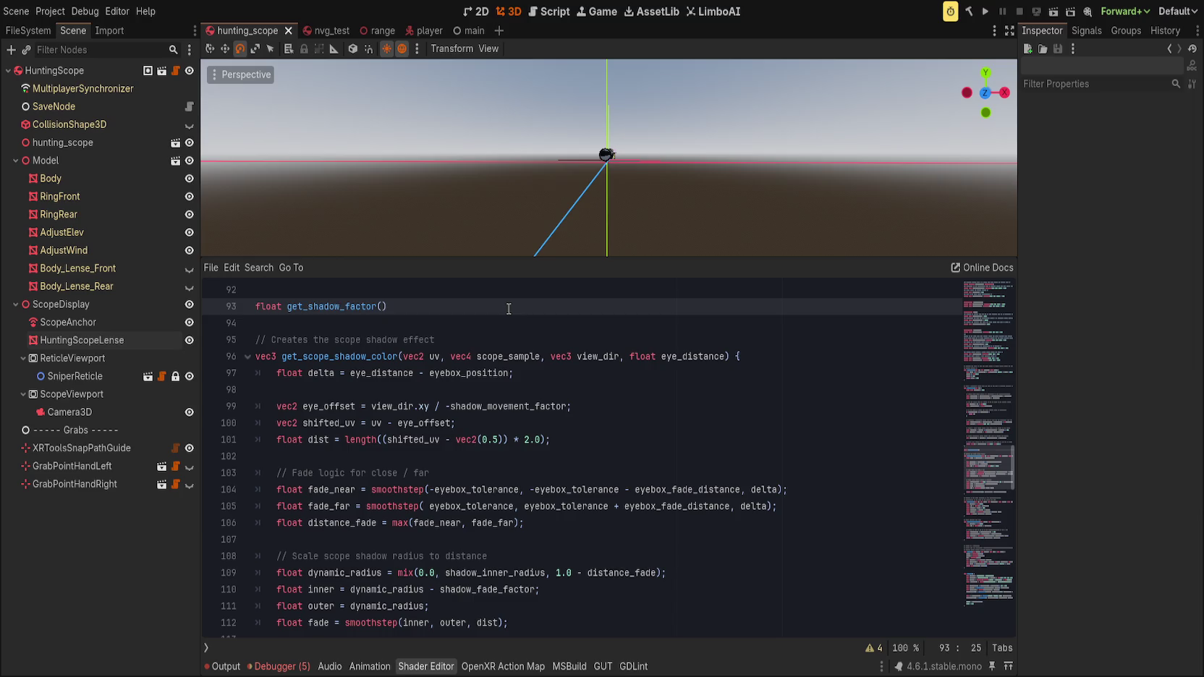
pyautogui.click(433, 357)
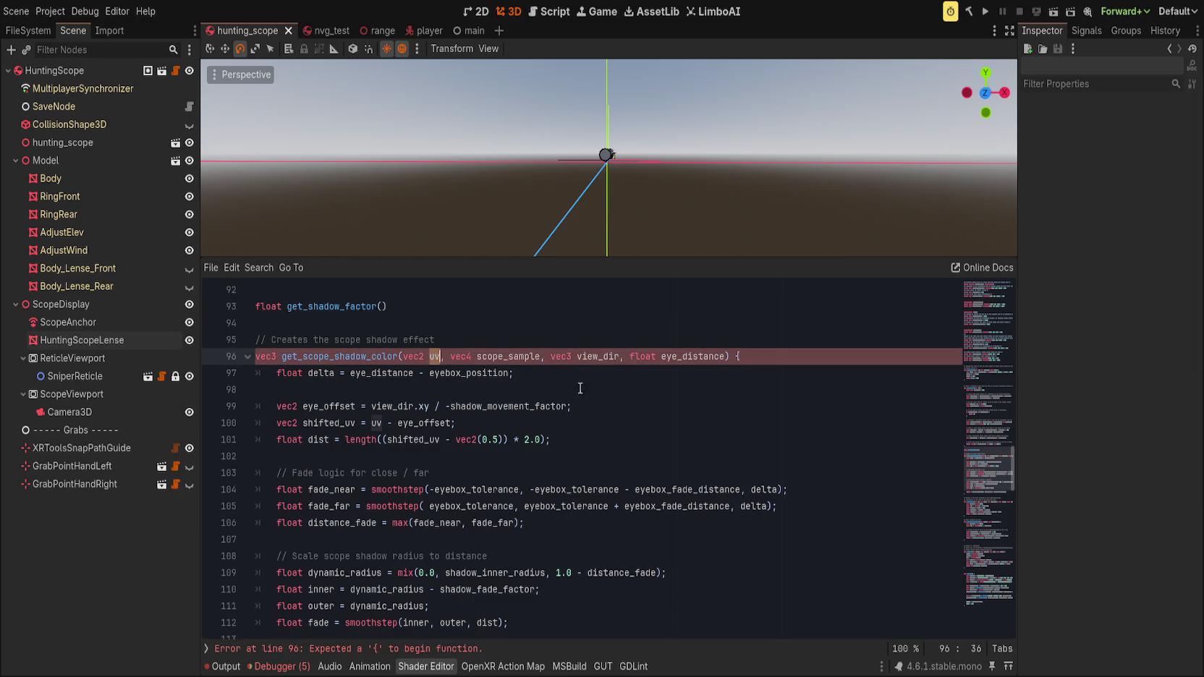
pyautogui.click(515, 321)
pyautogui.click(403, 313)
pyautogui.write('vec2 uv,')
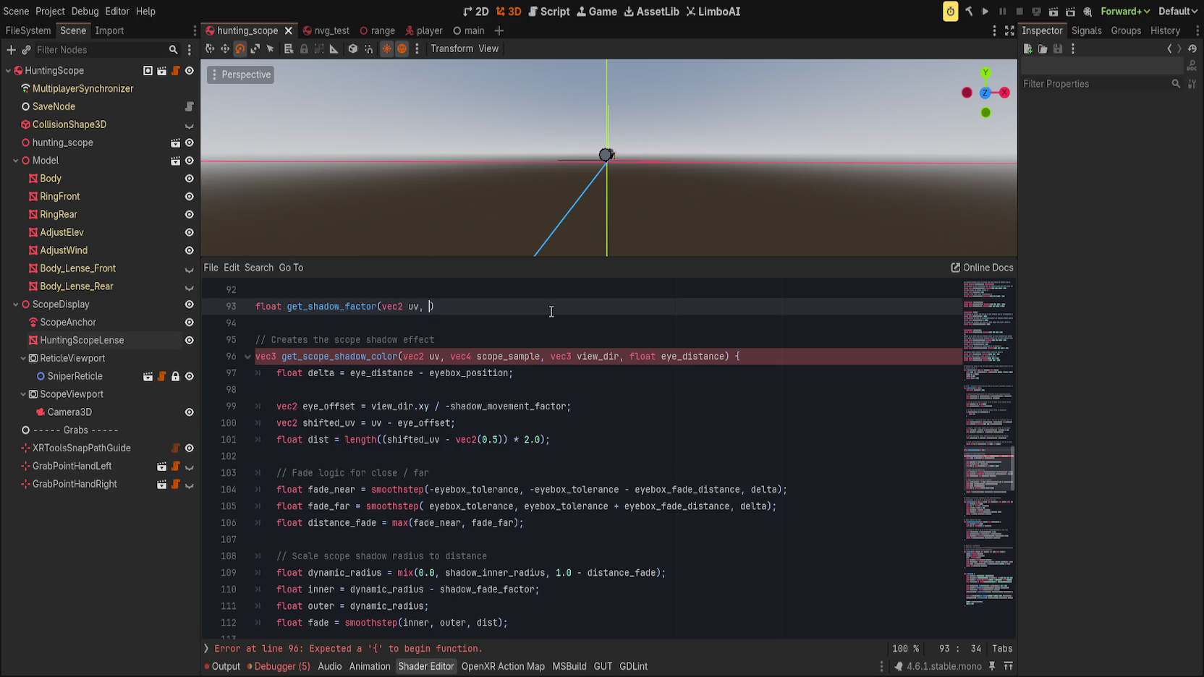
pyautogui.press('Escape')
pyautogui.write('vec2')
pyautogui.hotkey('ctrl', 'BackSpace')
pyautogui.write('vec')
pyautogui.write('3 view_d')
pyautogui.write('ir, float e')
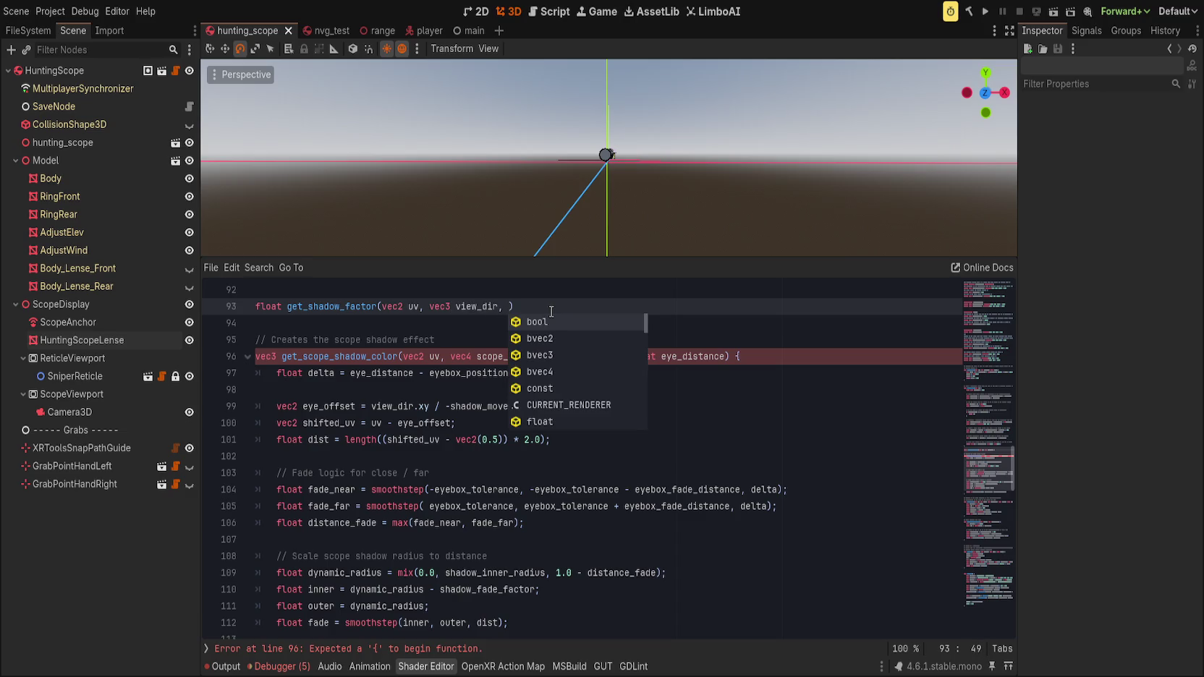
pyautogui.write('ye_distance)')
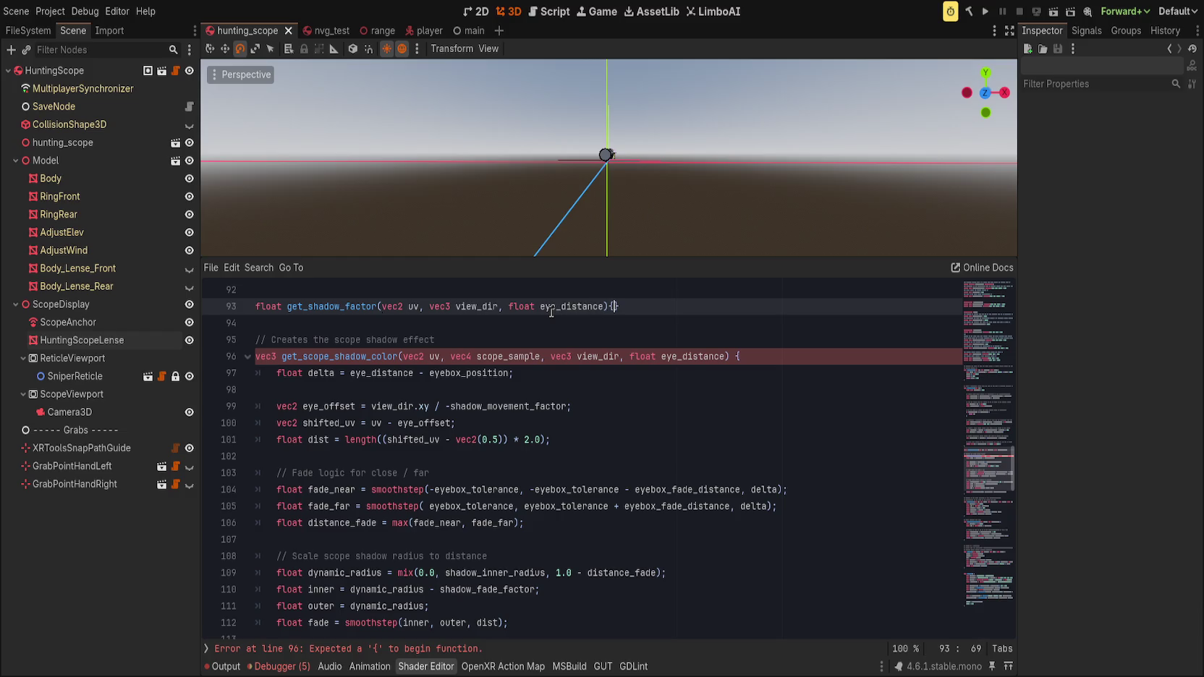
pyautogui.write(' {')
pyautogui.press('Return')
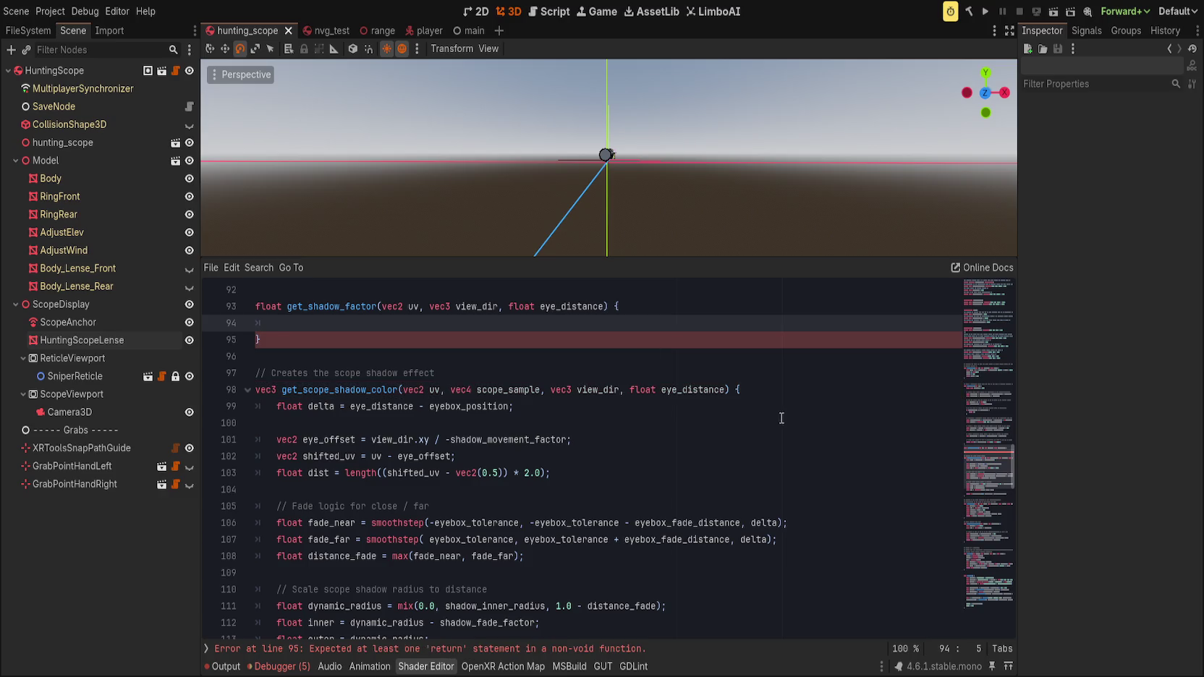
# - Move the fade calculation into get_shadow_factor and end it with 'return fade * shadow_enabled;'
pyautogui.click(789, 396)
pyautogui.scroll(-3)
pyautogui.click(672, 537)
pyautogui.click(620, 510)
pyautogui.click(637, 534)
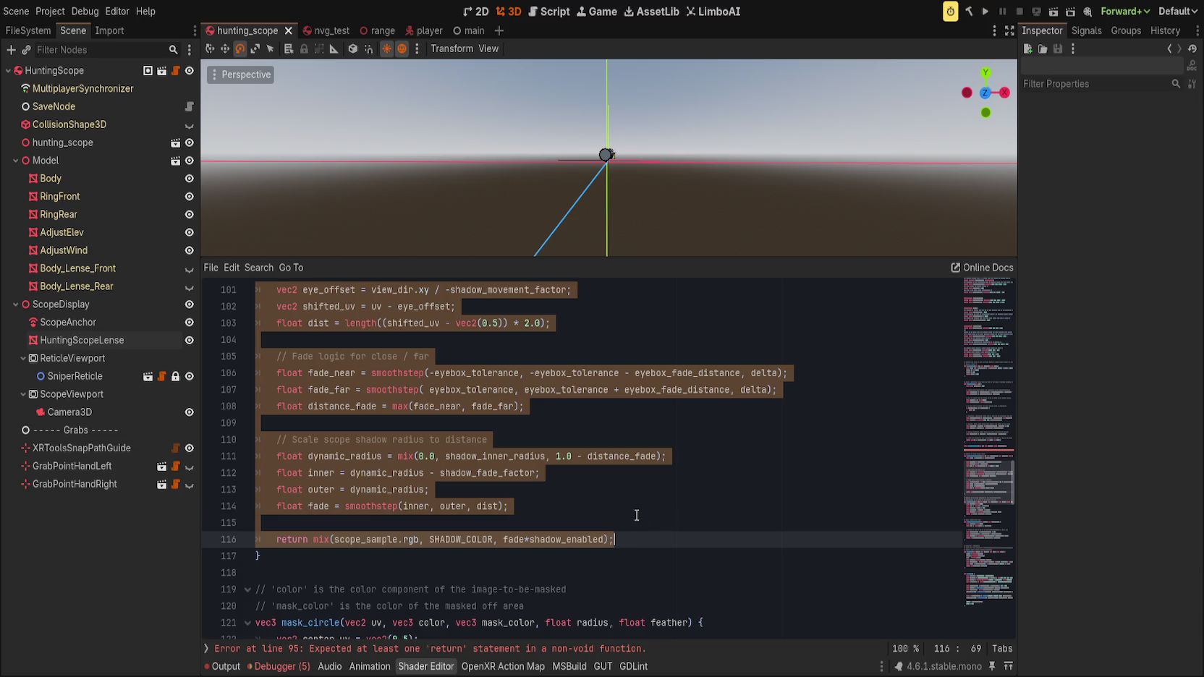
pyautogui.click(628, 512)
pyautogui.scroll(3)
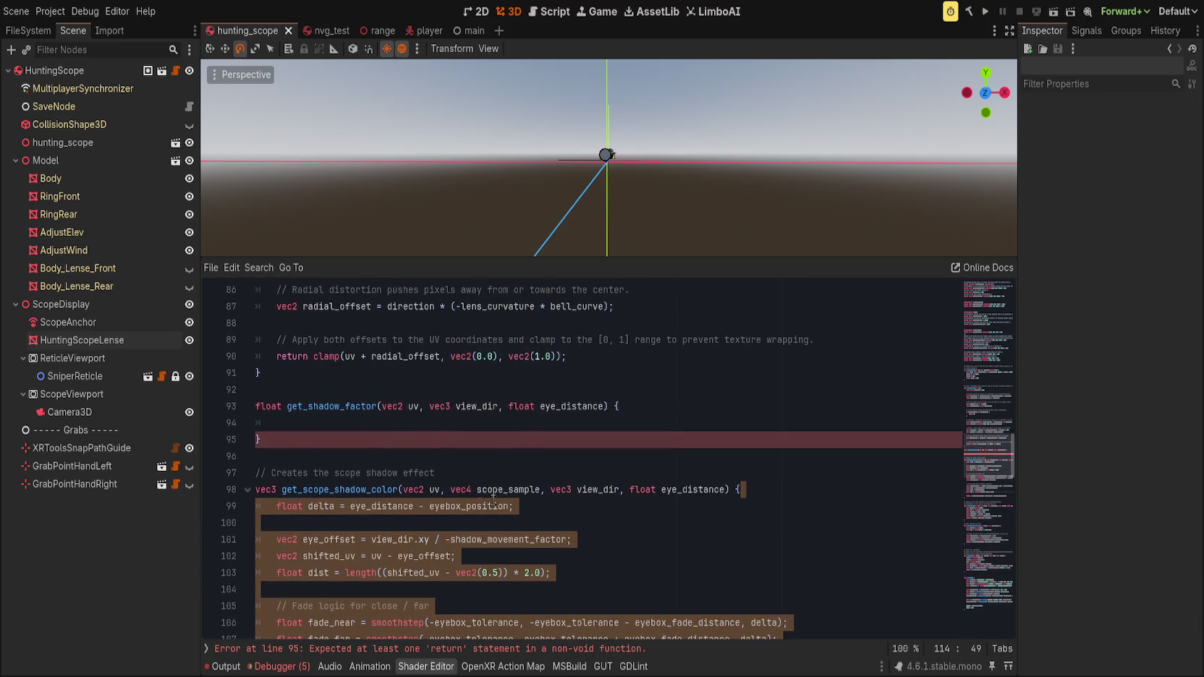
pyautogui.hotkey('ctrl', 'z')
pyautogui.scroll(-3)
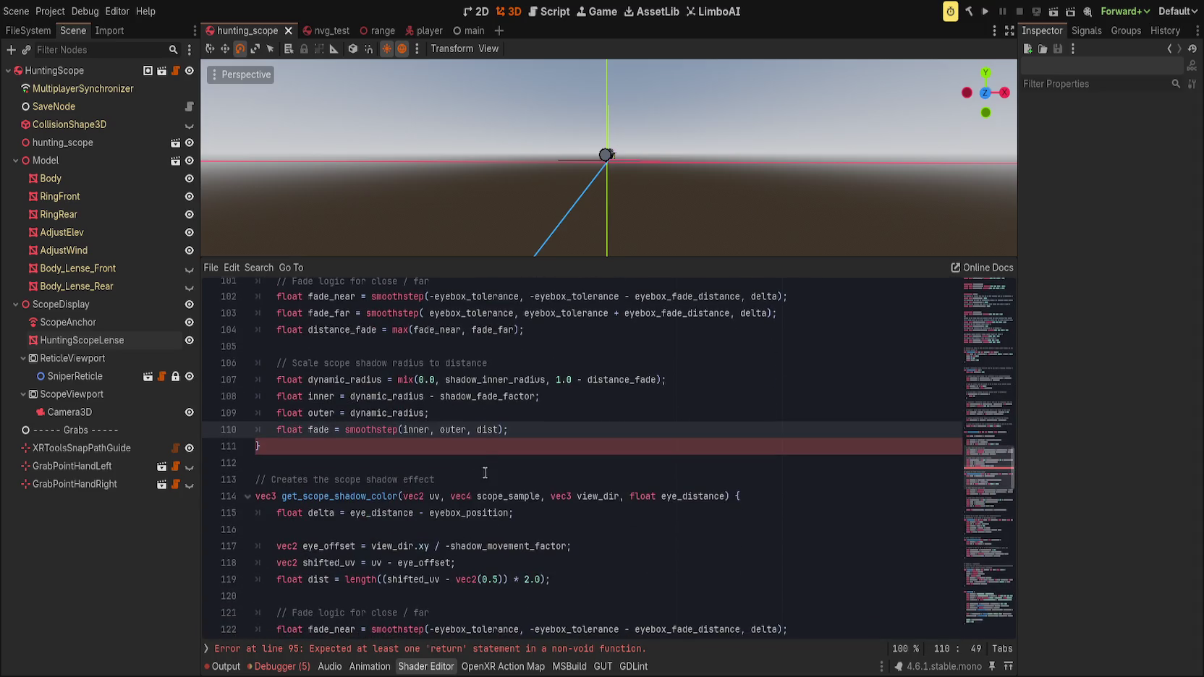
pyautogui.press('Return')
pyautogui.write('return fade')
pyautogui.write(' * shado')
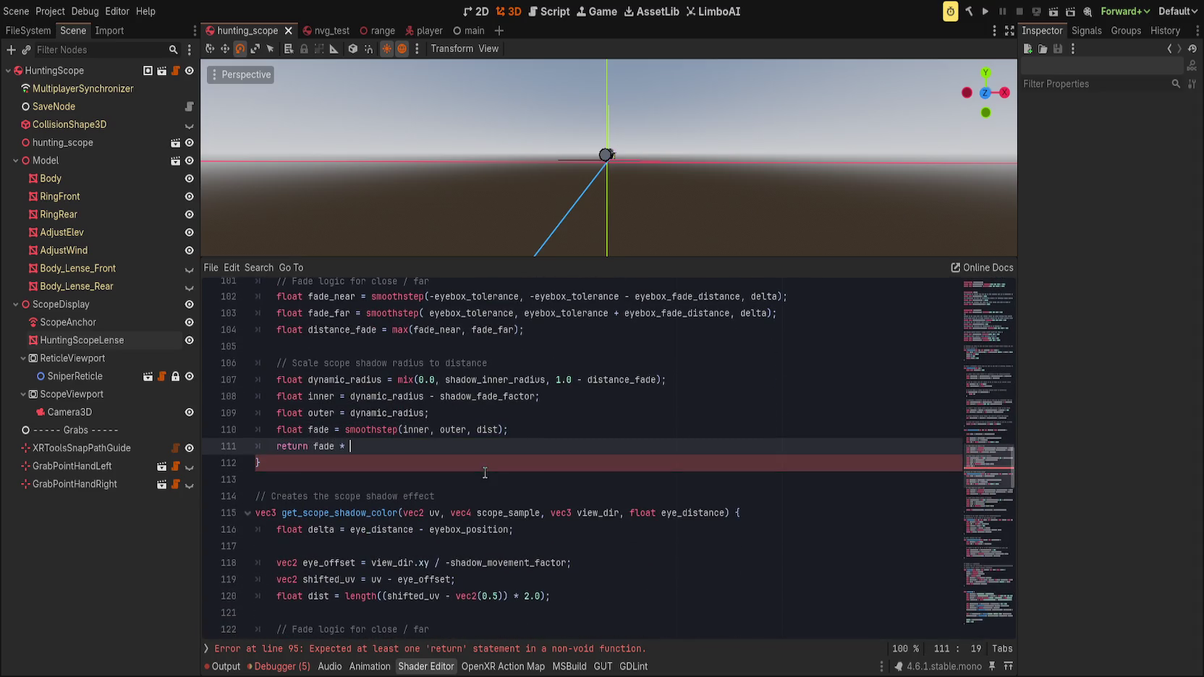
pyautogui.write('w_e')
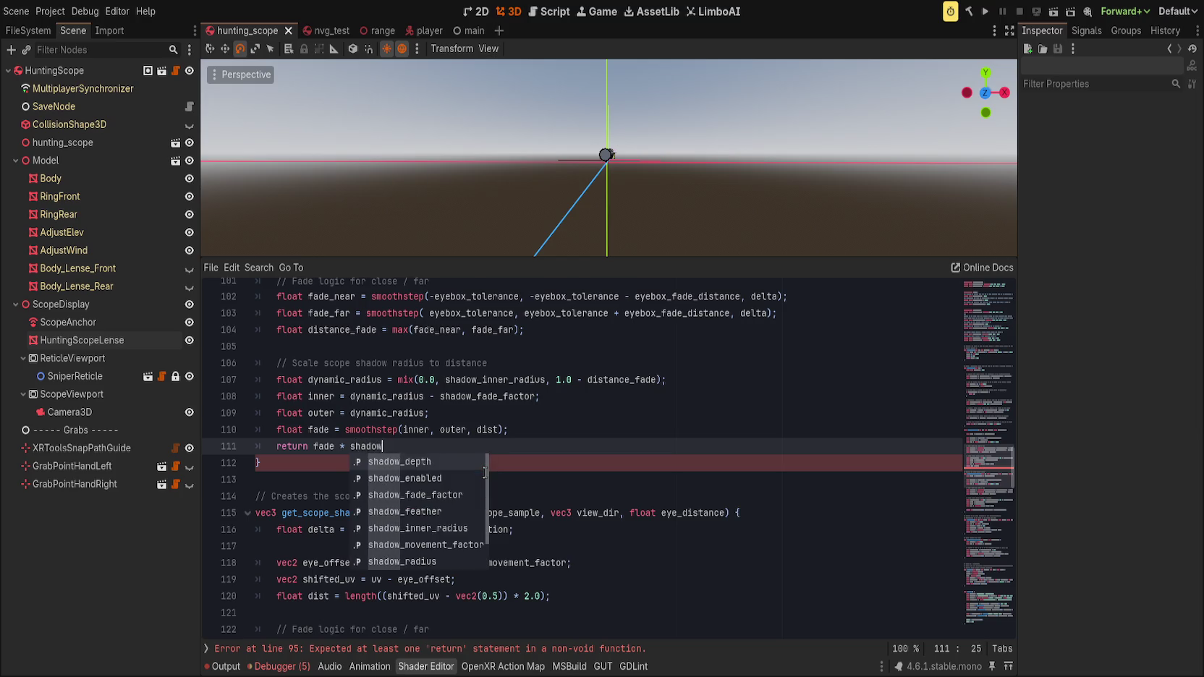
pyautogui.press('Return')
pyautogui.write(';')
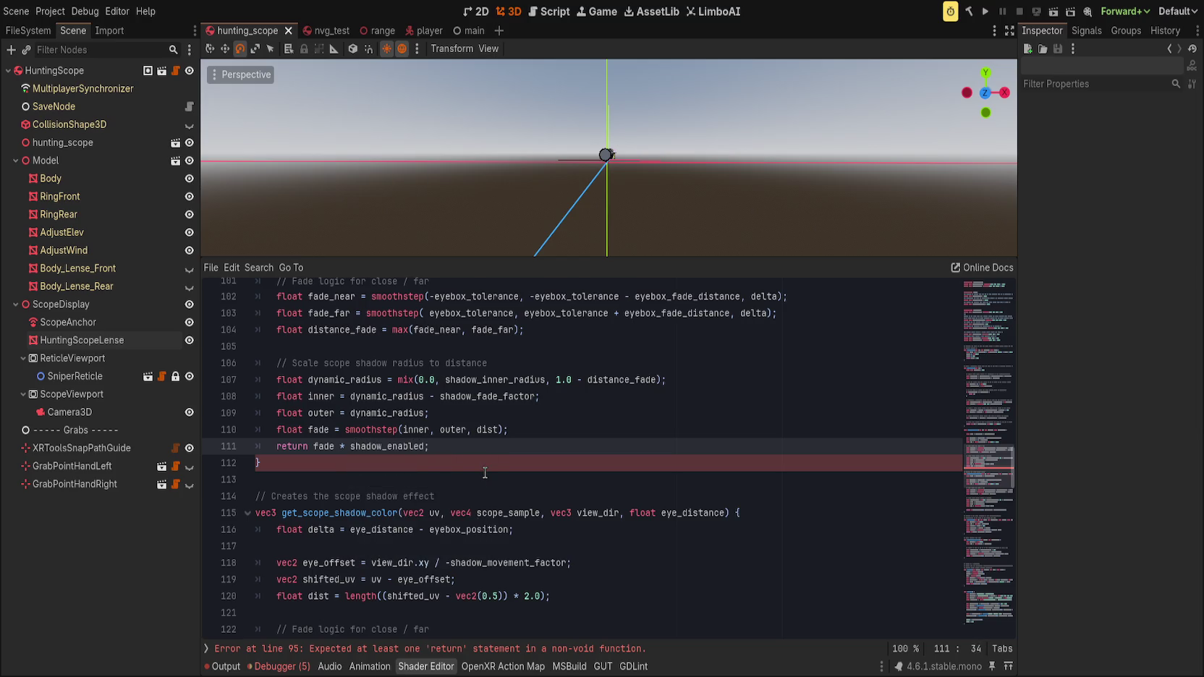
# - Delete the two stray blank lines inside get_shadow_factor
pyautogui.scroll(3)
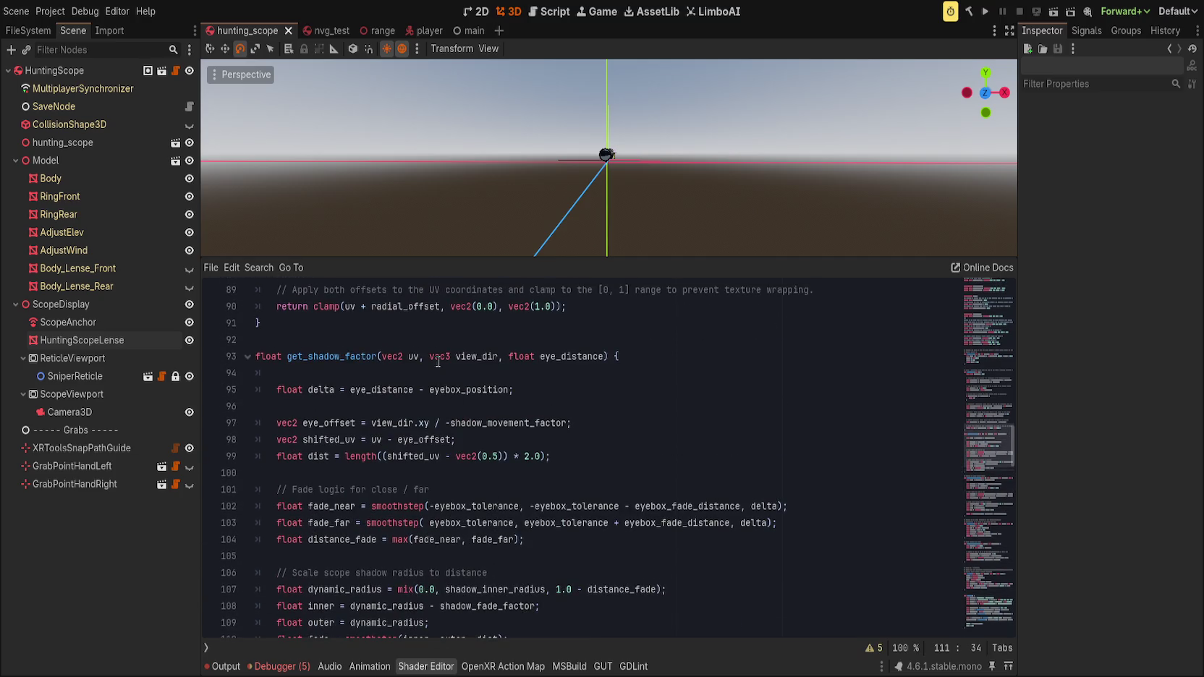
pyautogui.click(438, 373)
pyautogui.press('Delete')
pyautogui.click(465, 389)
pyautogui.press('Delete')
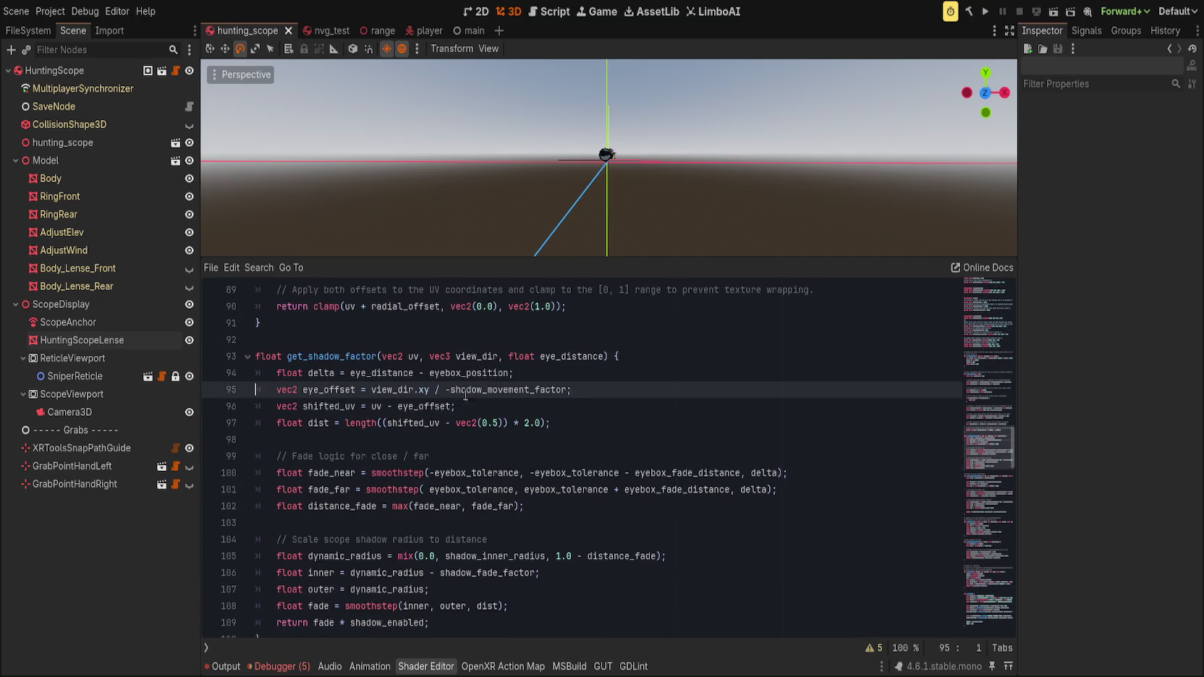
# - Check where view_dir, eye_distance and scope_sample are used, then hide the shader panel
pyautogui.click(413, 356)
pyautogui.doubleClick(470, 356)
pyautogui.doubleClick(553, 356)
pyautogui.scroll(-3)
pyautogui.doubleClick(489, 445)
pyautogui.scroll(-3)
pyautogui.scroll(3)
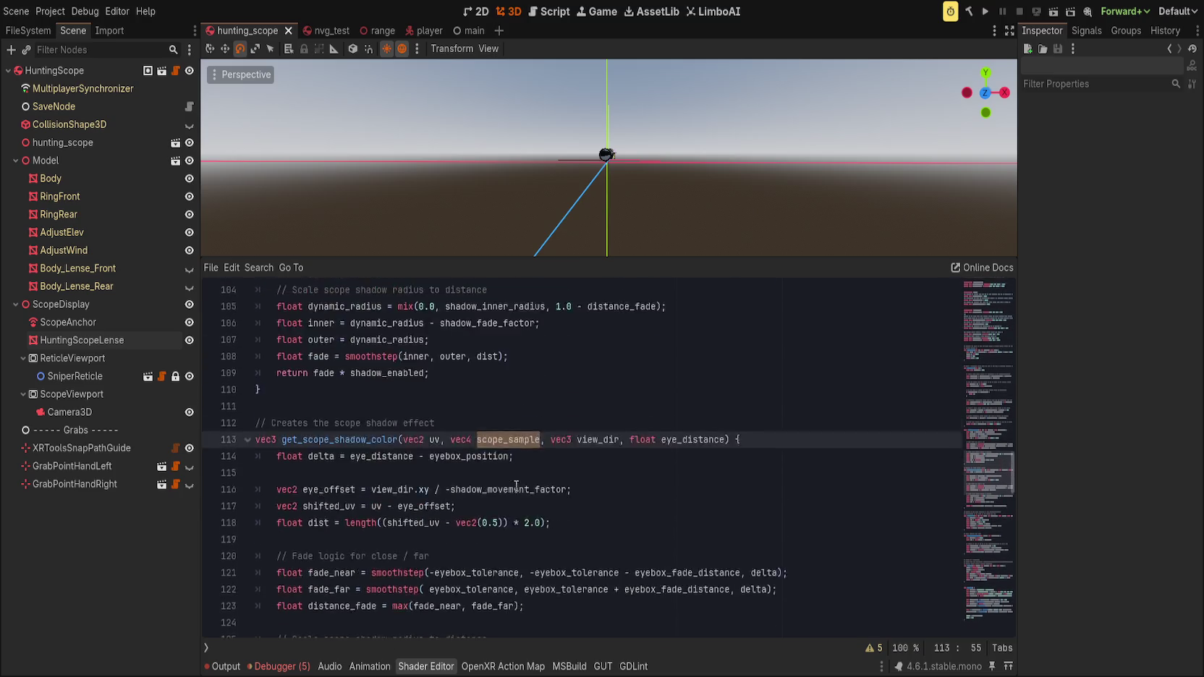
pyautogui.scroll(3)
pyautogui.click(515, 490)
pyautogui.scroll(-3)
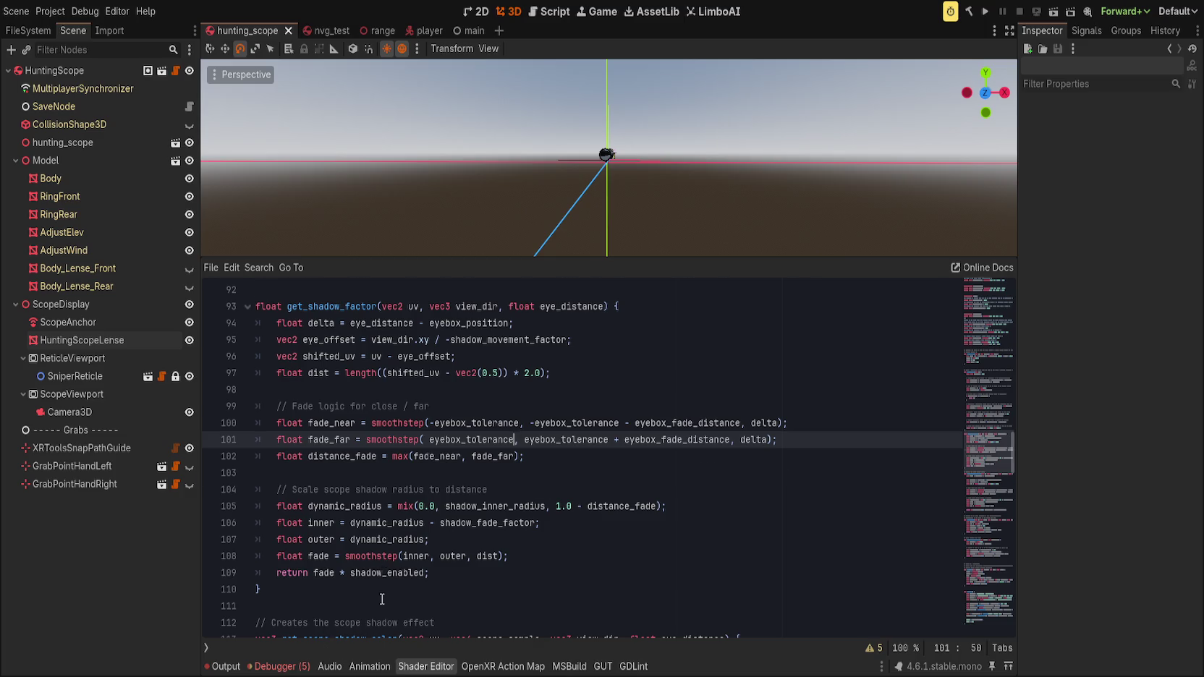
pyautogui.scroll(3)
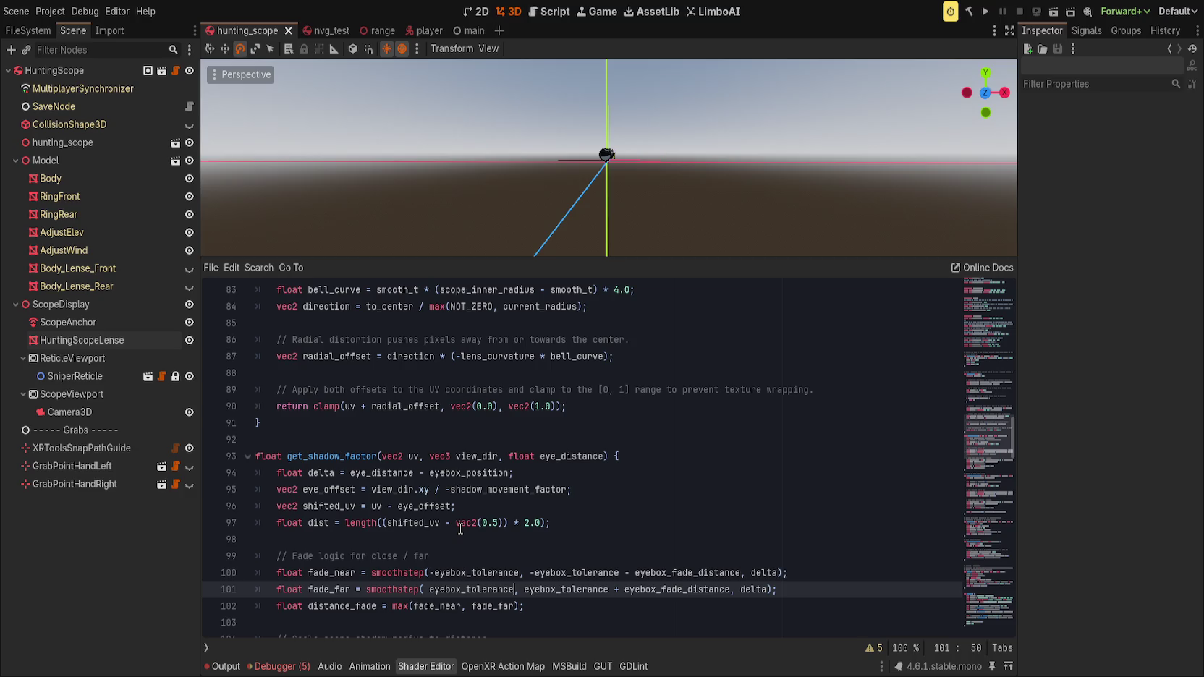
pyautogui.scroll(3)
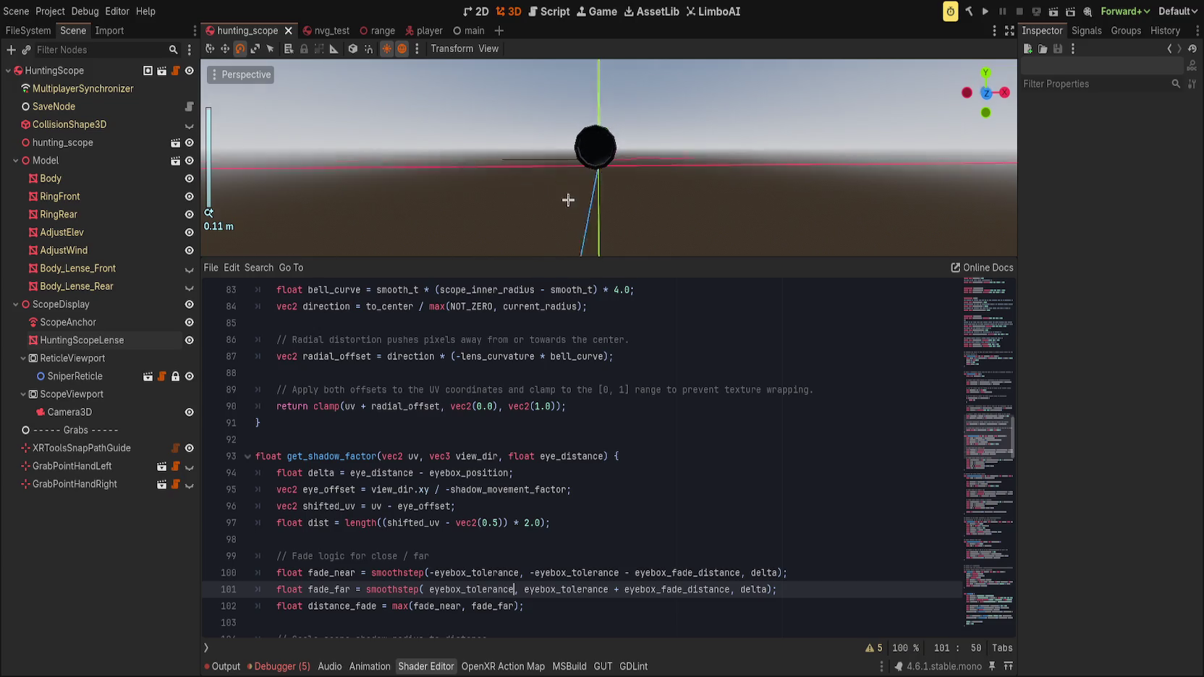
pyautogui.scroll(3)
pyautogui.hotkey('ctrl', 'j')
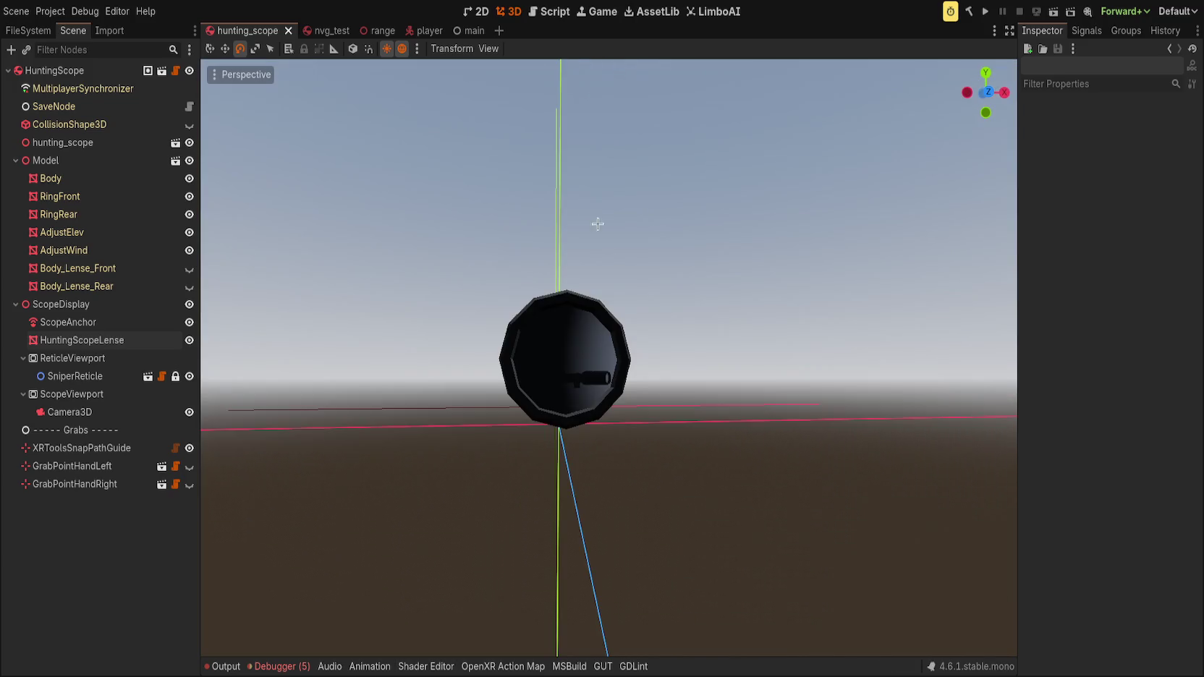
# - Orbit and zoom to see the scope from its side, then bring back the shader code
pyautogui.scroll(3)
pyautogui.moveTo(559, 306); pyautogui.dragTo(719, 320)
pyautogui.scroll(-3)
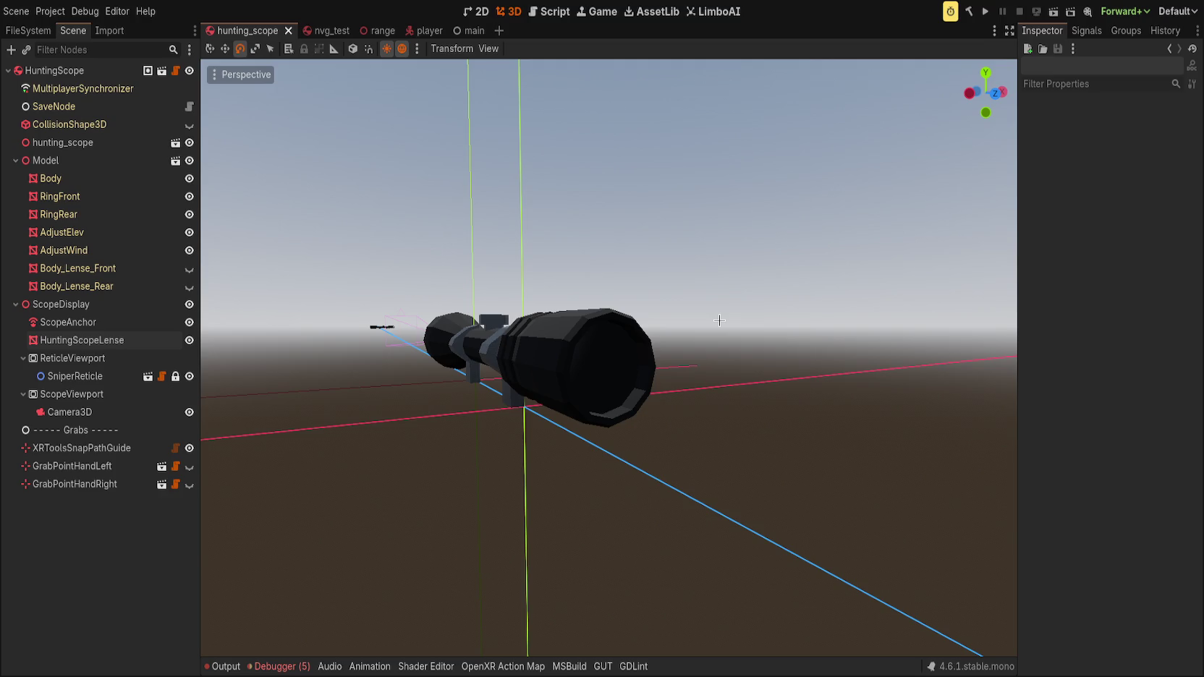
pyautogui.click(429, 666)
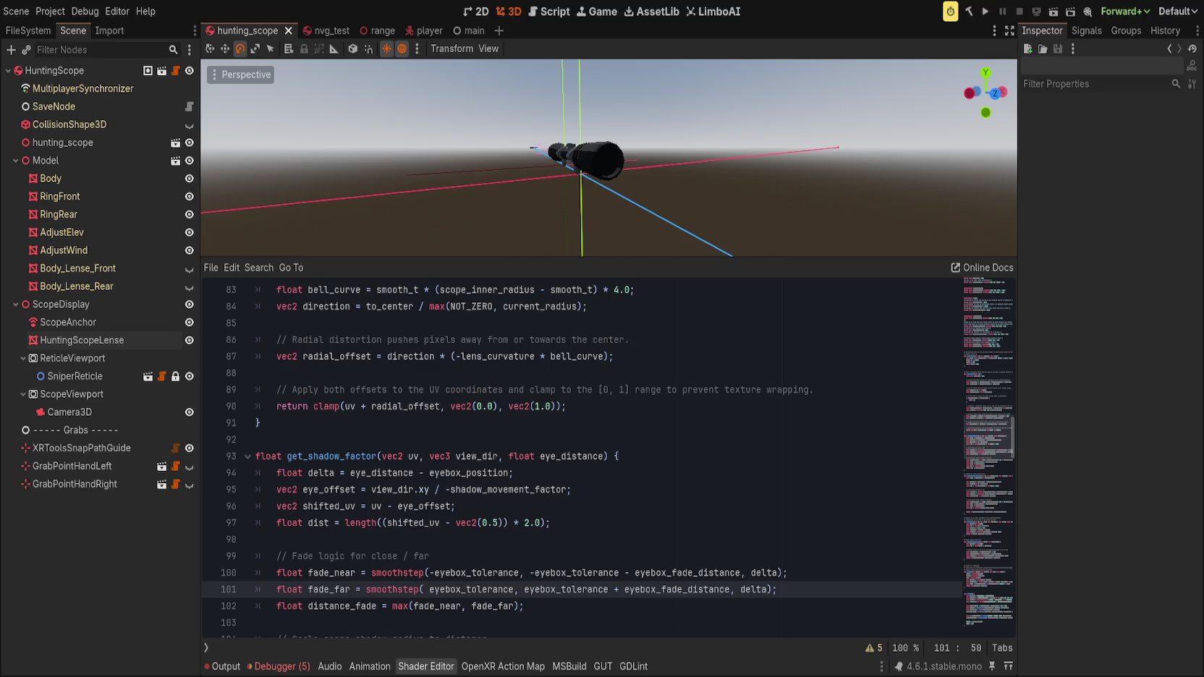
# - Insert an extra blank line at line 92 above get_shadow_factor
pyautogui.click(618, 447)
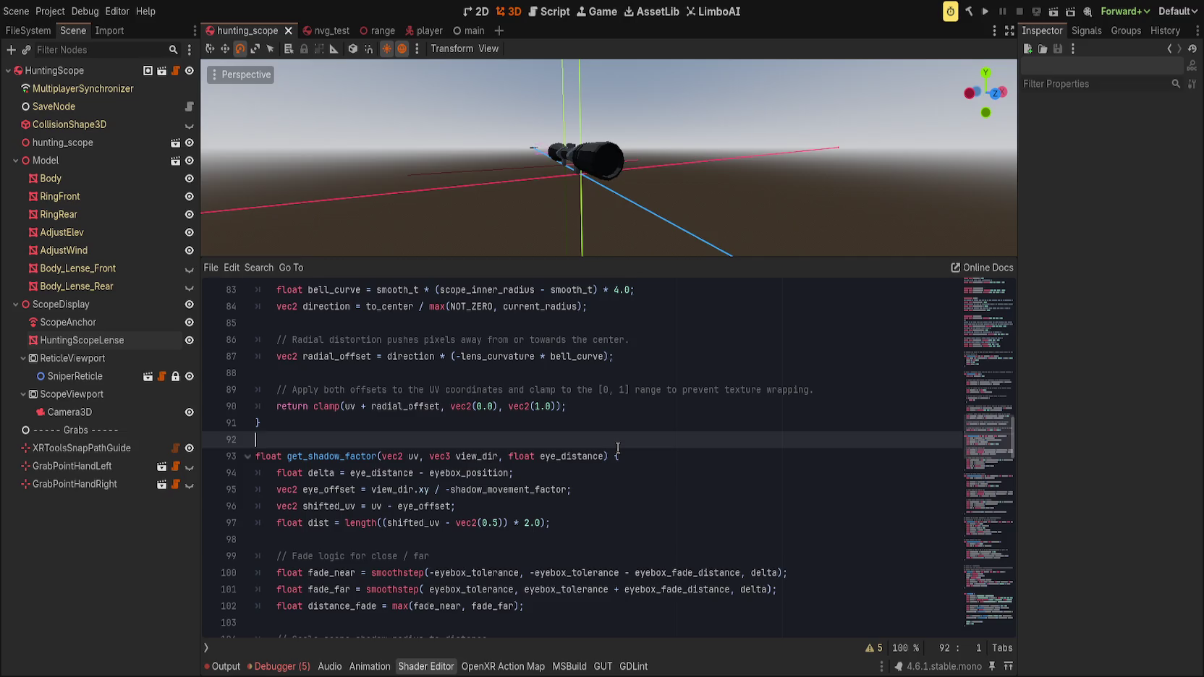
pyautogui.click(670, 457)
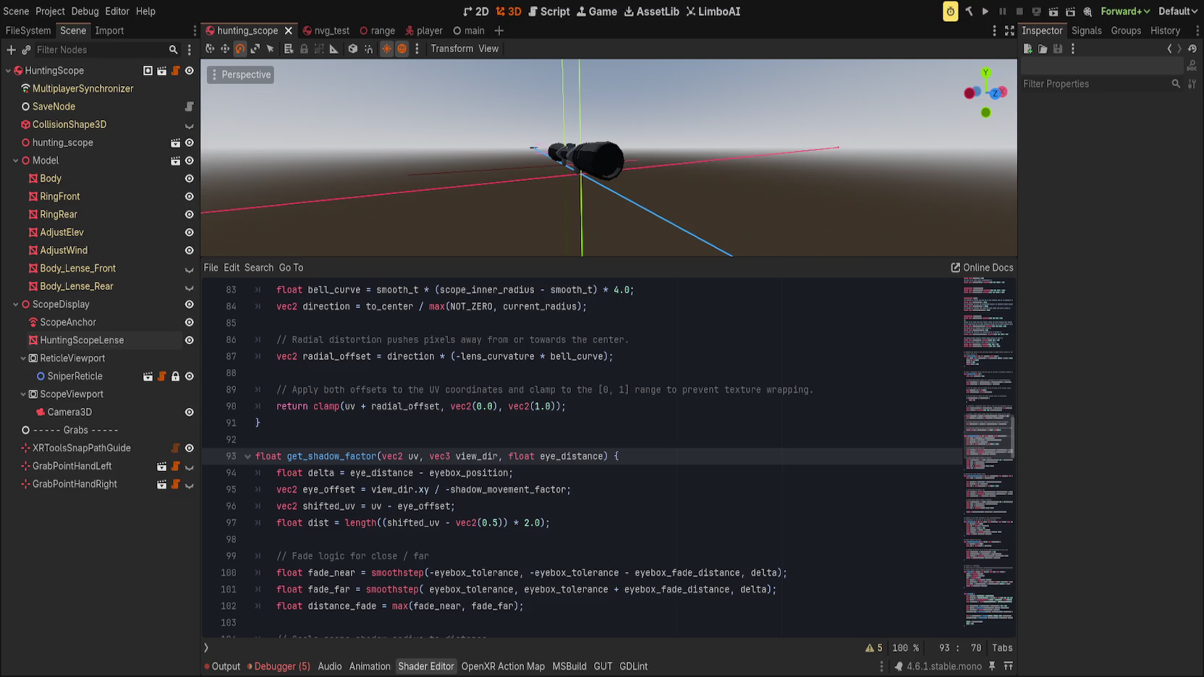
pyautogui.click(363, 432)
pyautogui.press('Return')
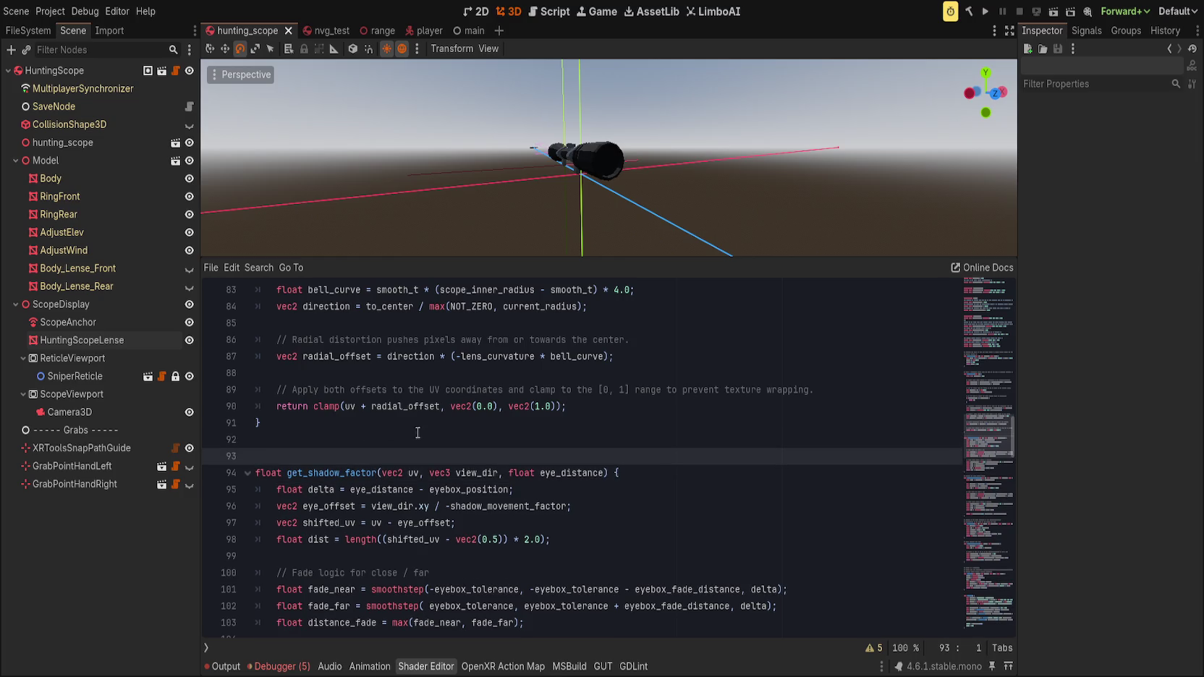
# - Check the 'fade * shadow_enabled' return line and where shadow_enabled is used
pyautogui.scroll(-3)
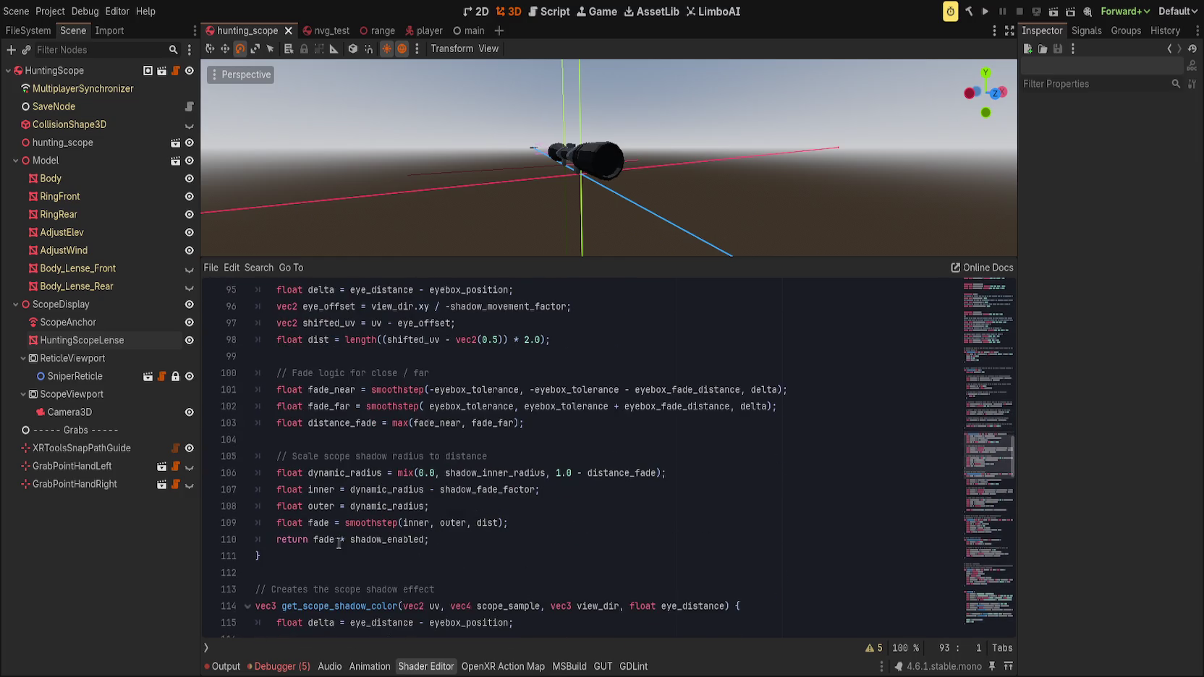
pyautogui.click(327, 539)
pyautogui.moveTo(328, 539); pyautogui.dragTo(425, 539)
pyautogui.doubleClick(402, 539)
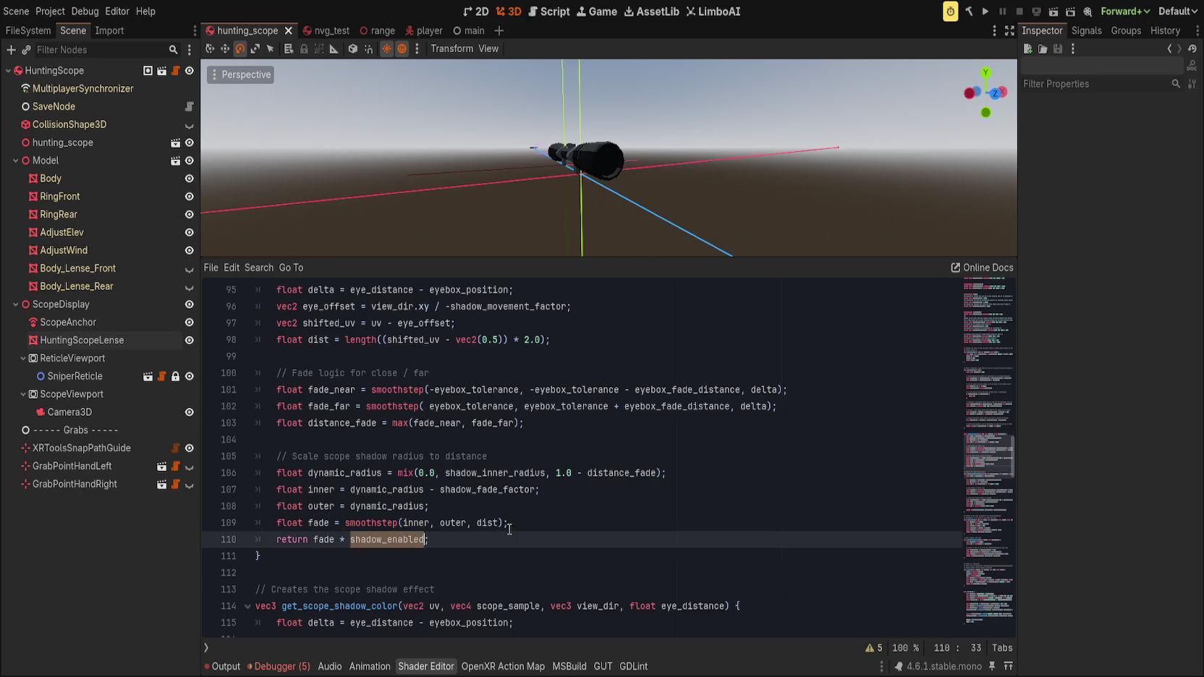
pyautogui.scroll(3)
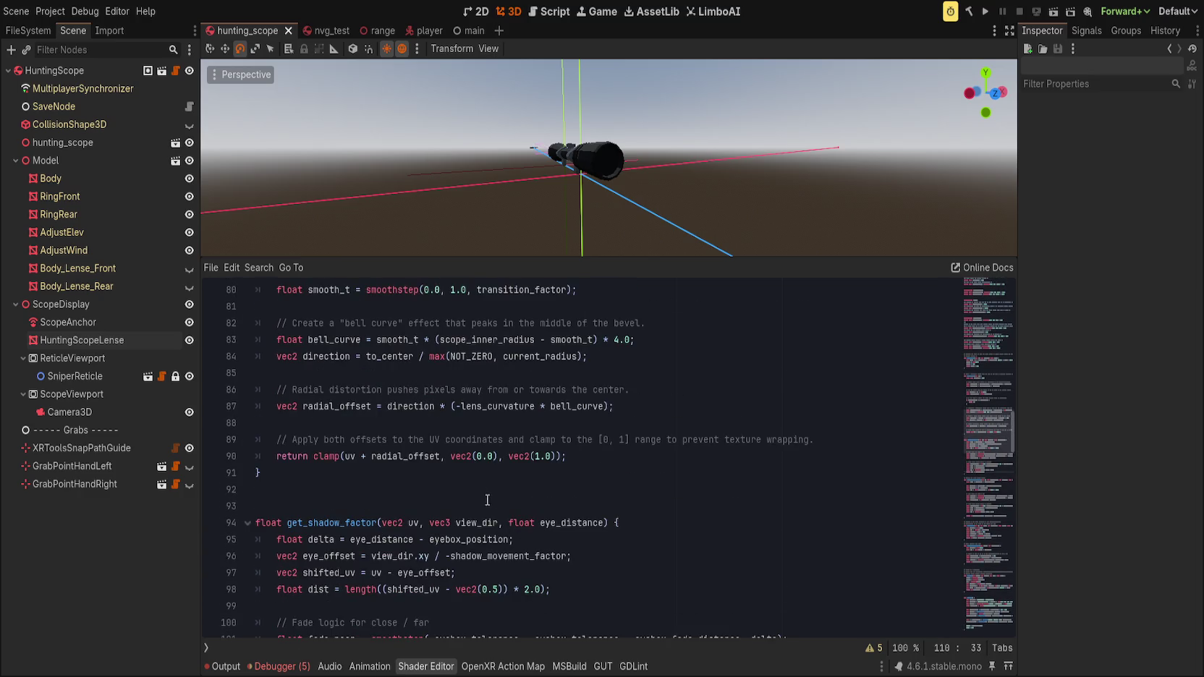
pyautogui.scroll(3)
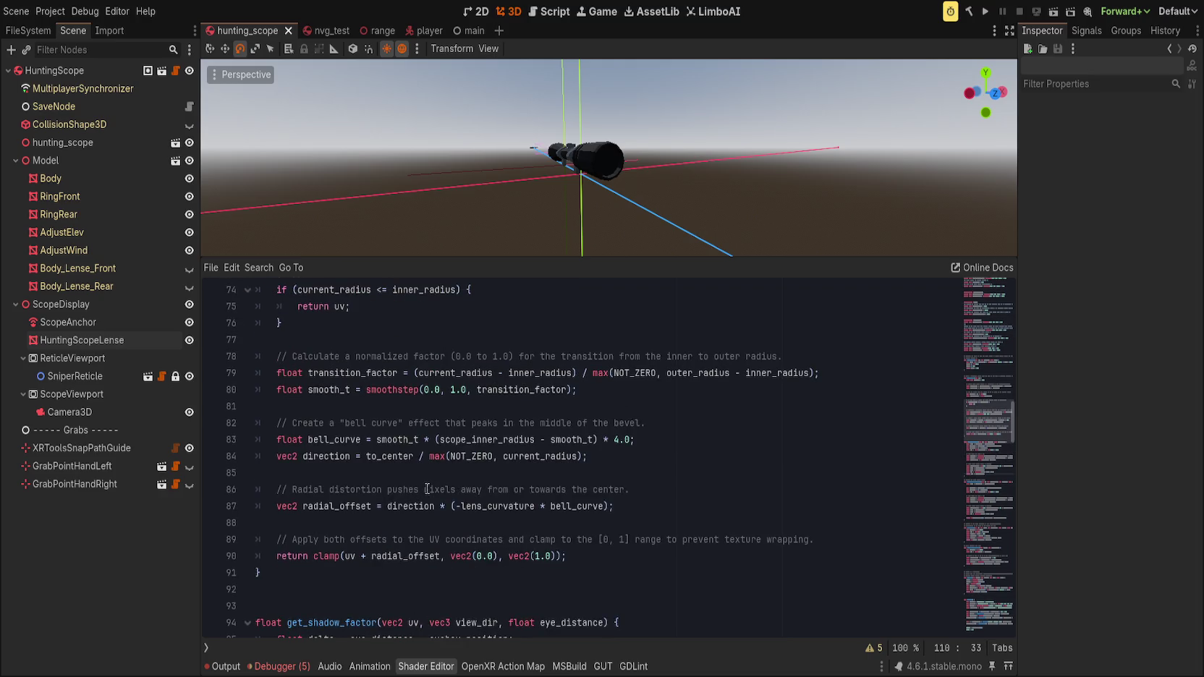
pyautogui.scroll(3)
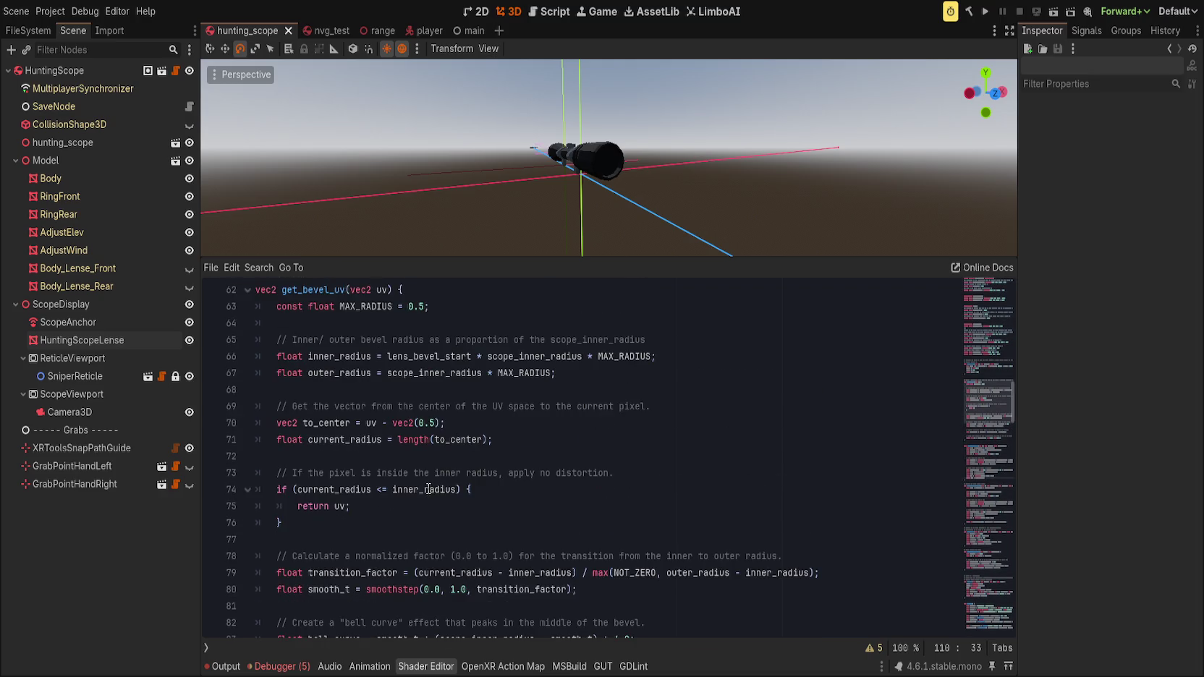
pyautogui.scroll(-3)
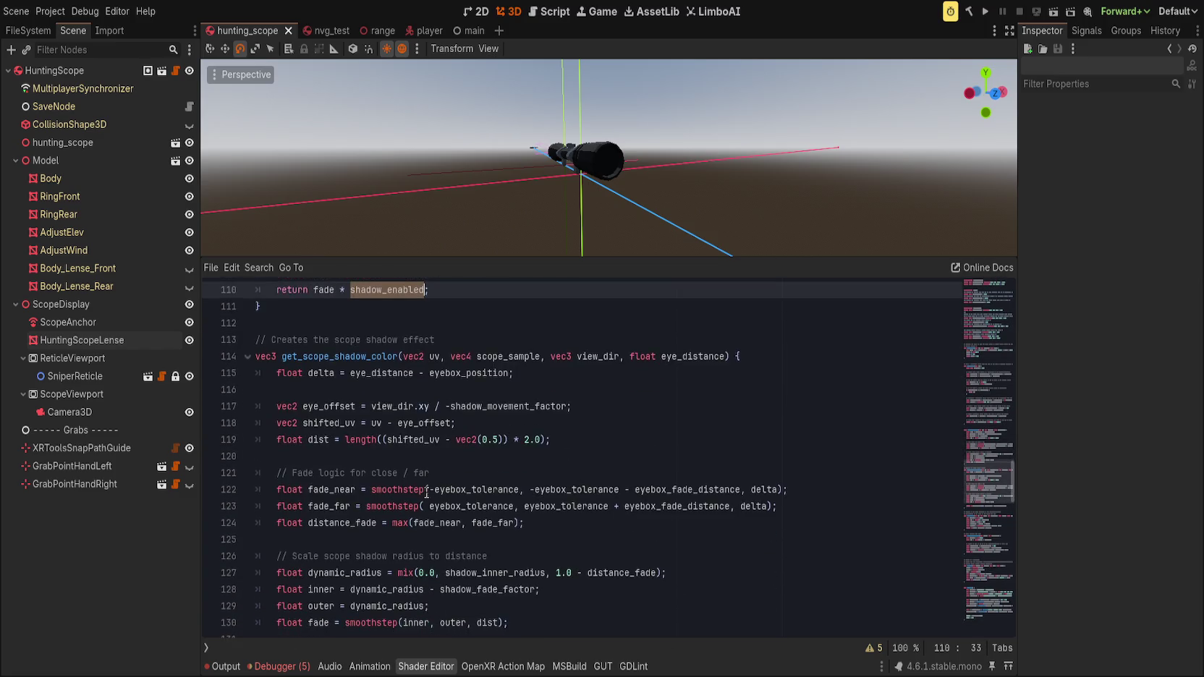
pyautogui.scroll(-3)
# - Enlarge the code area and trace scope_sample, uv, fade and shifted_uv down to fragment()'s ALBEDO line
pyautogui.moveTo(495, 257); pyautogui.dragTo(487, 139)
pyautogui.scroll(3)
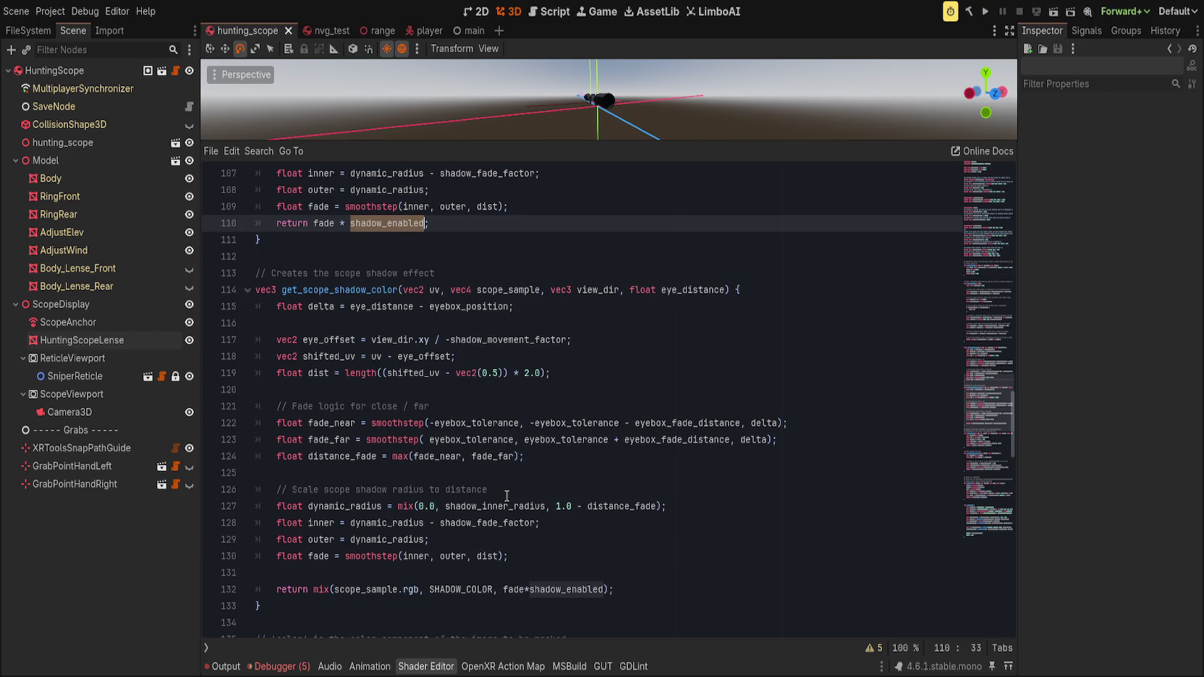
pyautogui.doubleClick(367, 590)
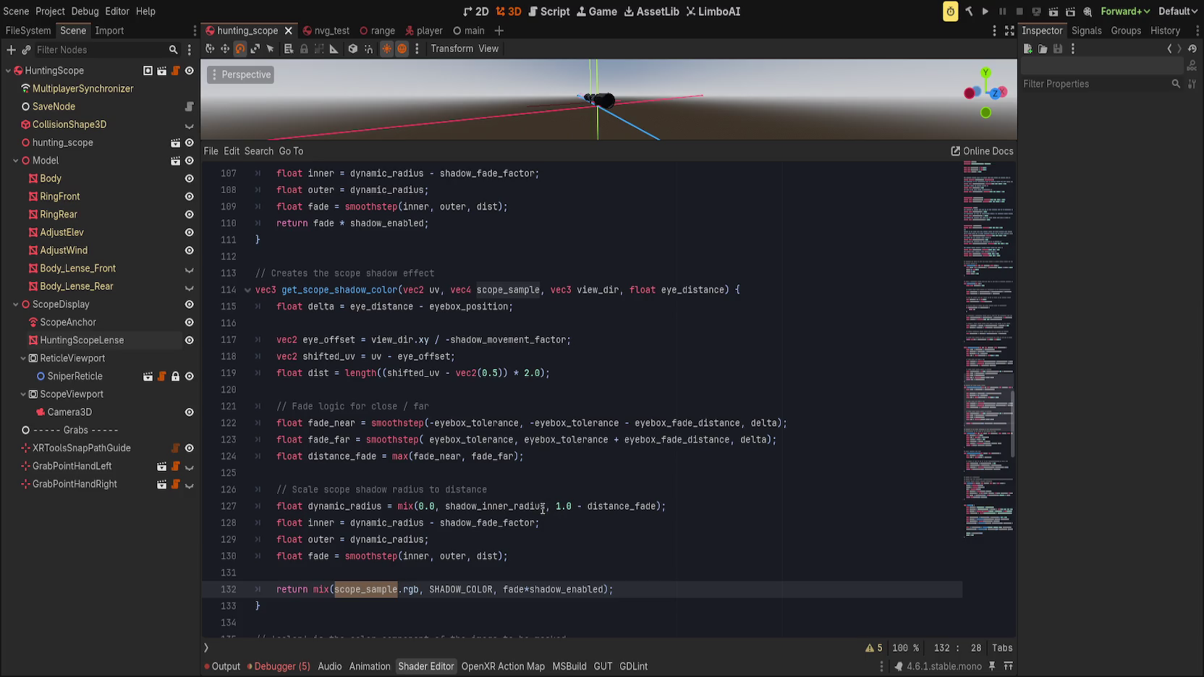
pyautogui.doubleClick(434, 290)
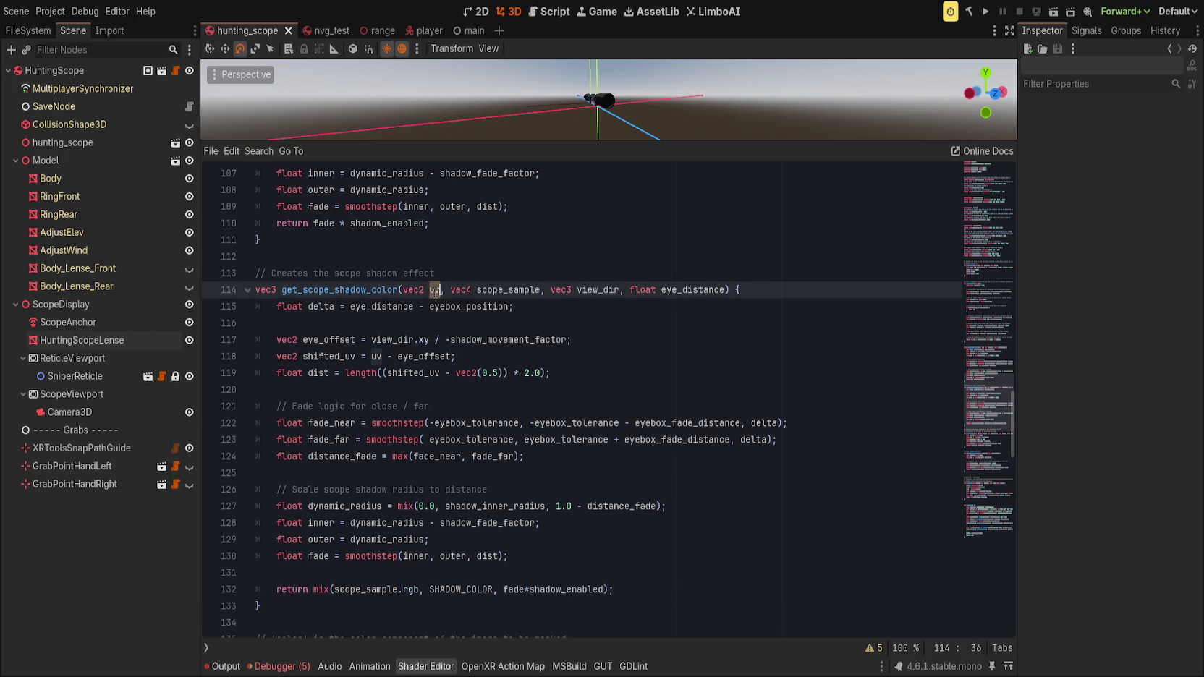
pyautogui.doubleClick(510, 590)
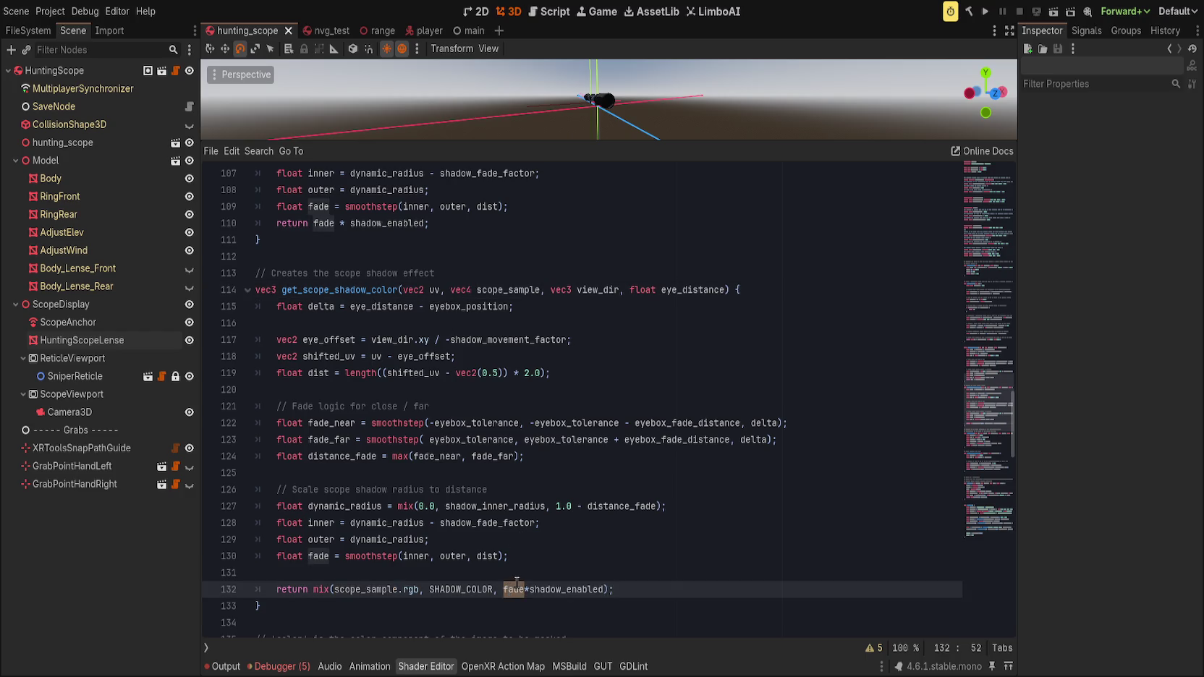
pyautogui.doubleClick(343, 356)
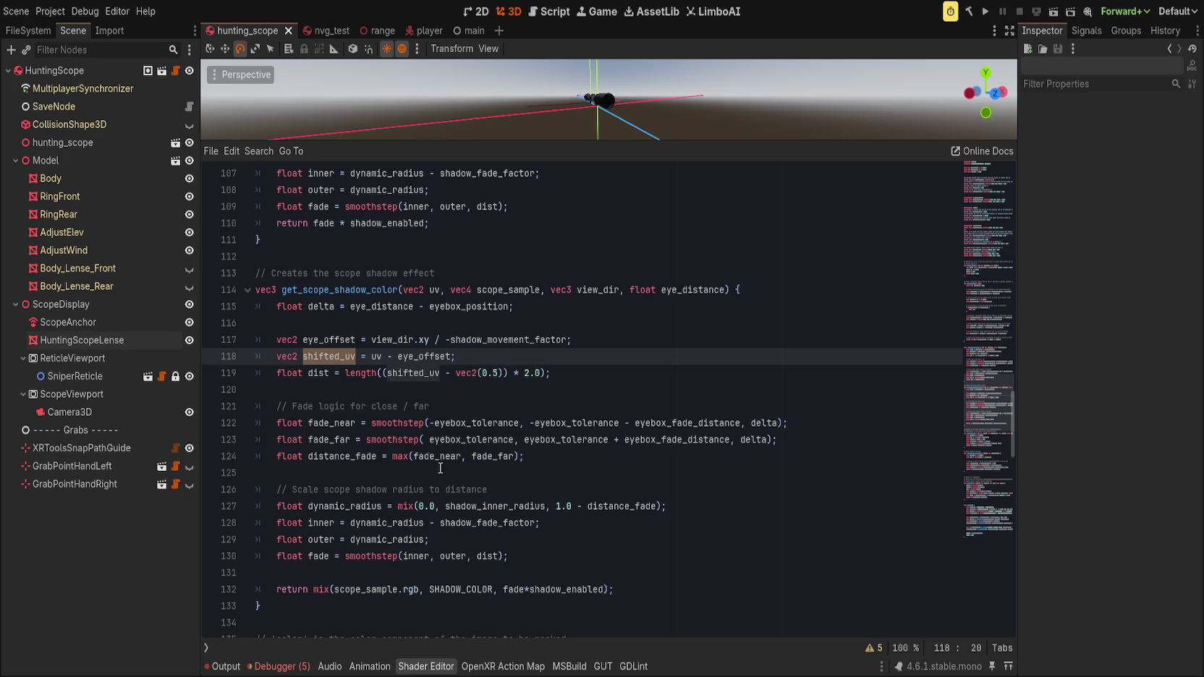
pyautogui.click(557, 489)
pyautogui.scroll(3)
pyautogui.scroll(-3)
pyautogui.scroll(-3)
pyautogui.scroll(3)
pyautogui.scroll(-3)
pyautogui.scroll(-3)
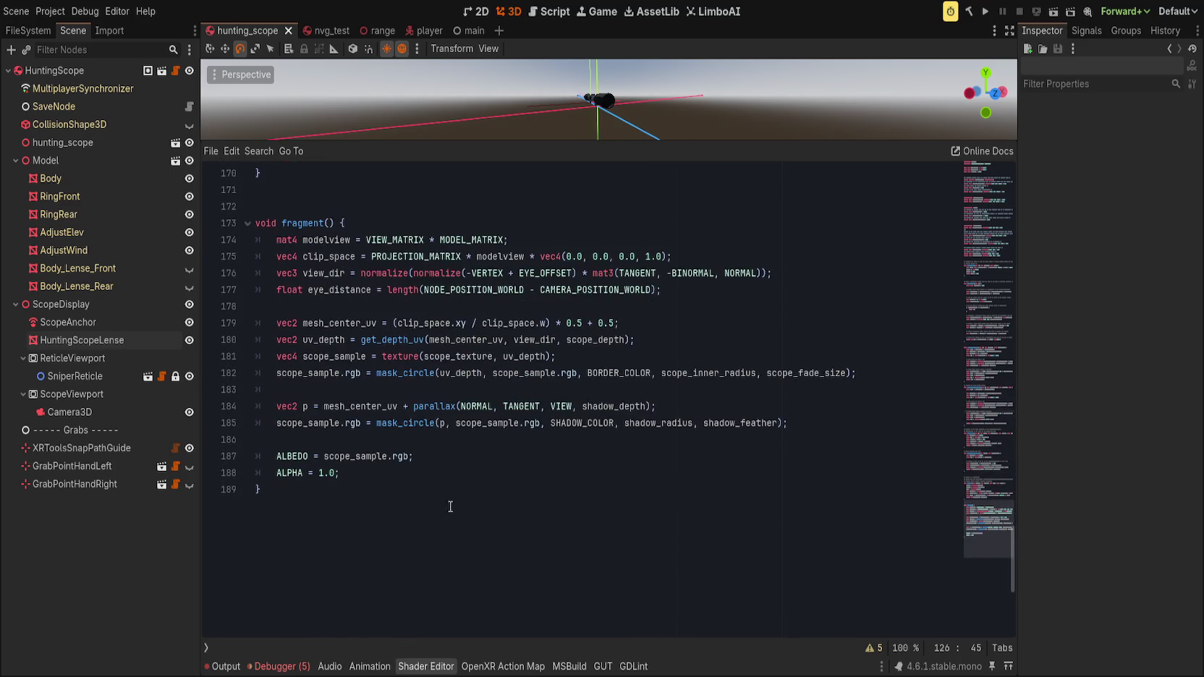
pyautogui.click(463, 457)
# - Add 'float f = get_shadow_factor(p, view_dir, eye_distance);' below the parallax offset line
pyautogui.click(446, 426)
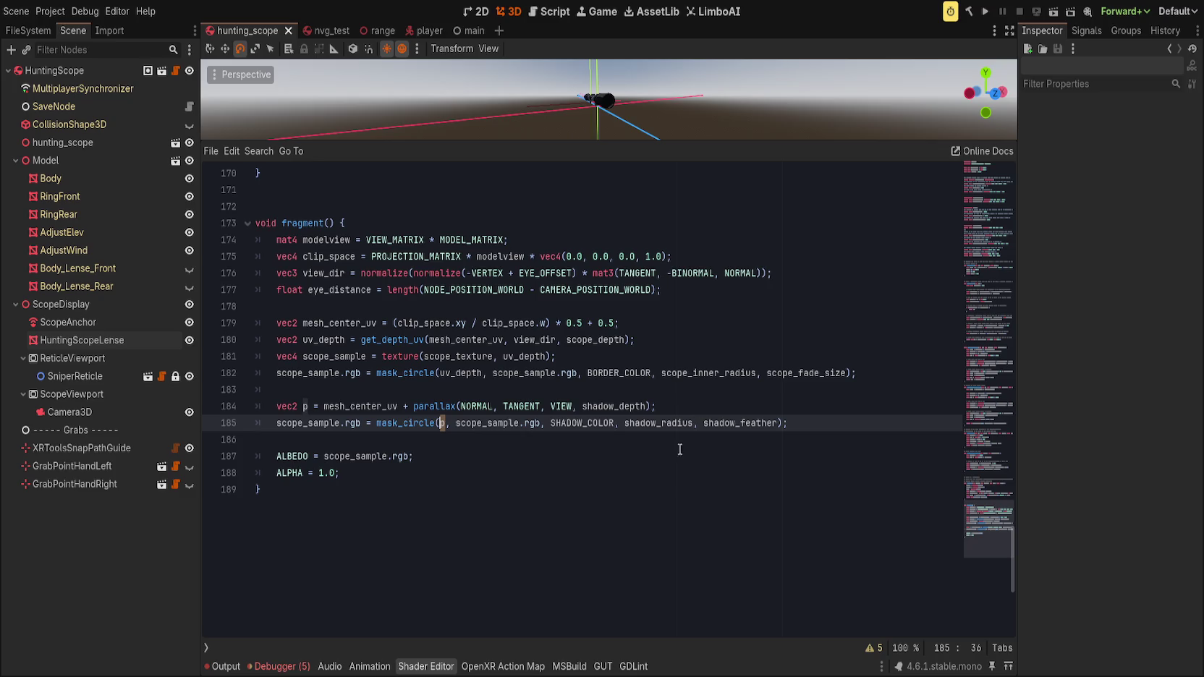
pyautogui.moveTo(549, 147); pyautogui.dragTo(550, 262)
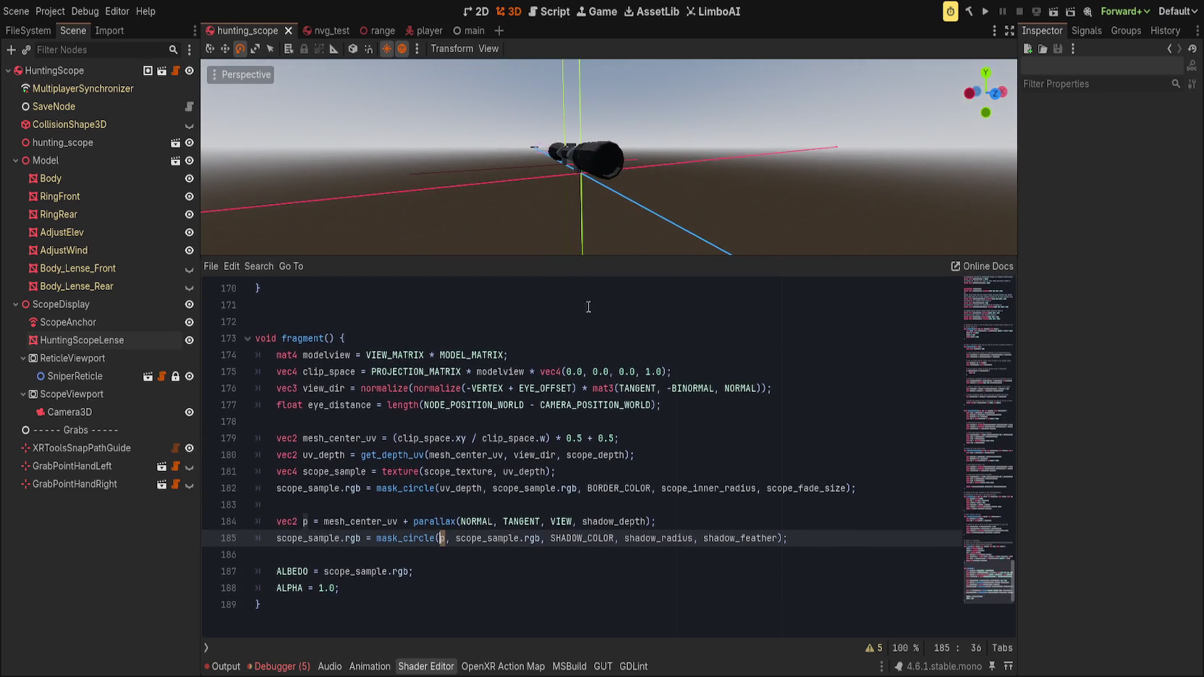
pyautogui.doubleClick(655, 536)
pyautogui.click(671, 522)
pyautogui.press('Return')
pyautogui.write('float ')
pyautogui.write('f = ')
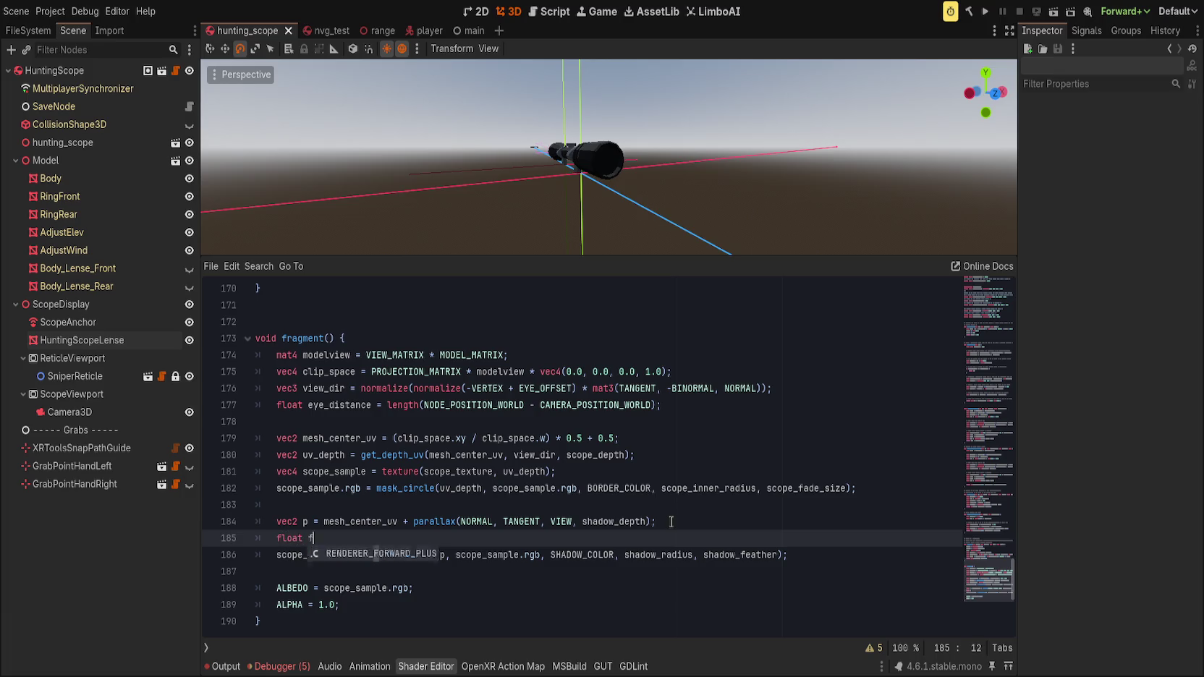
pyautogui.write('get_shad')
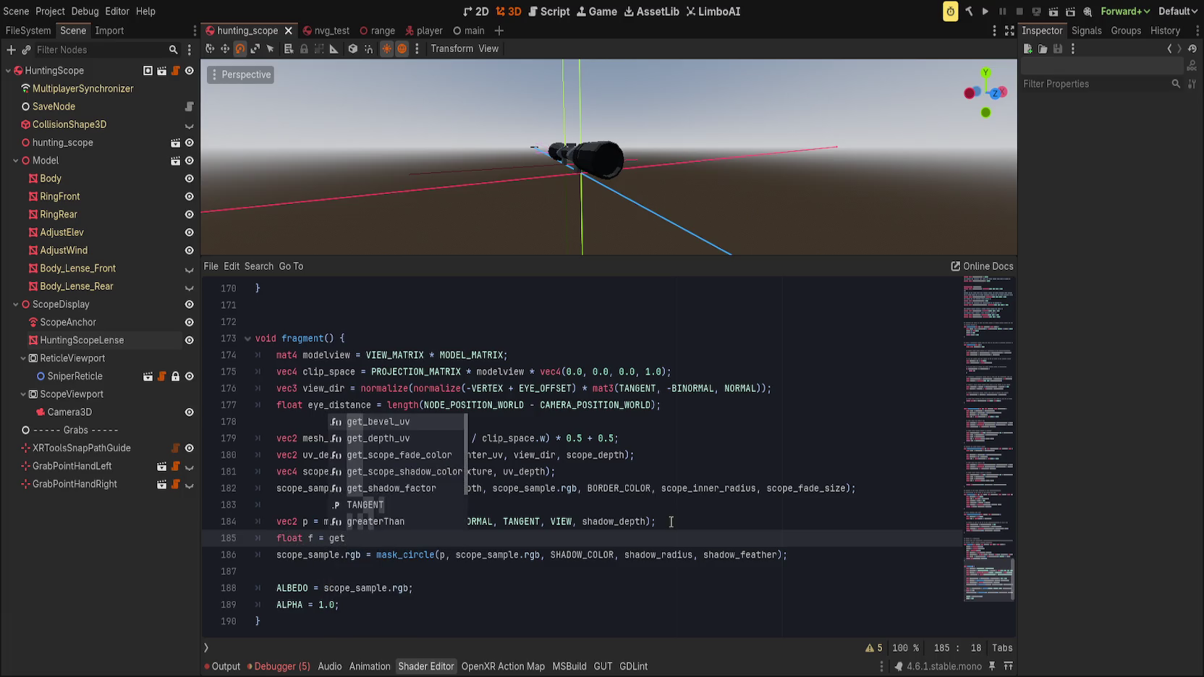
pyautogui.press('Return')
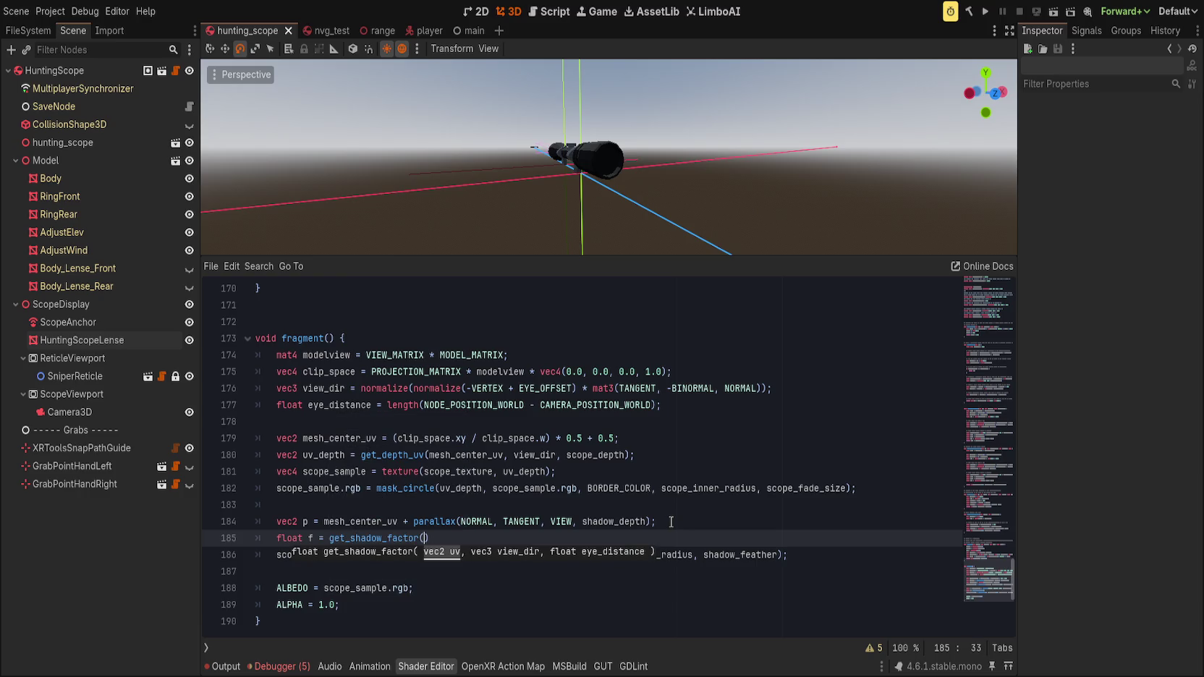
pyautogui.write('p')
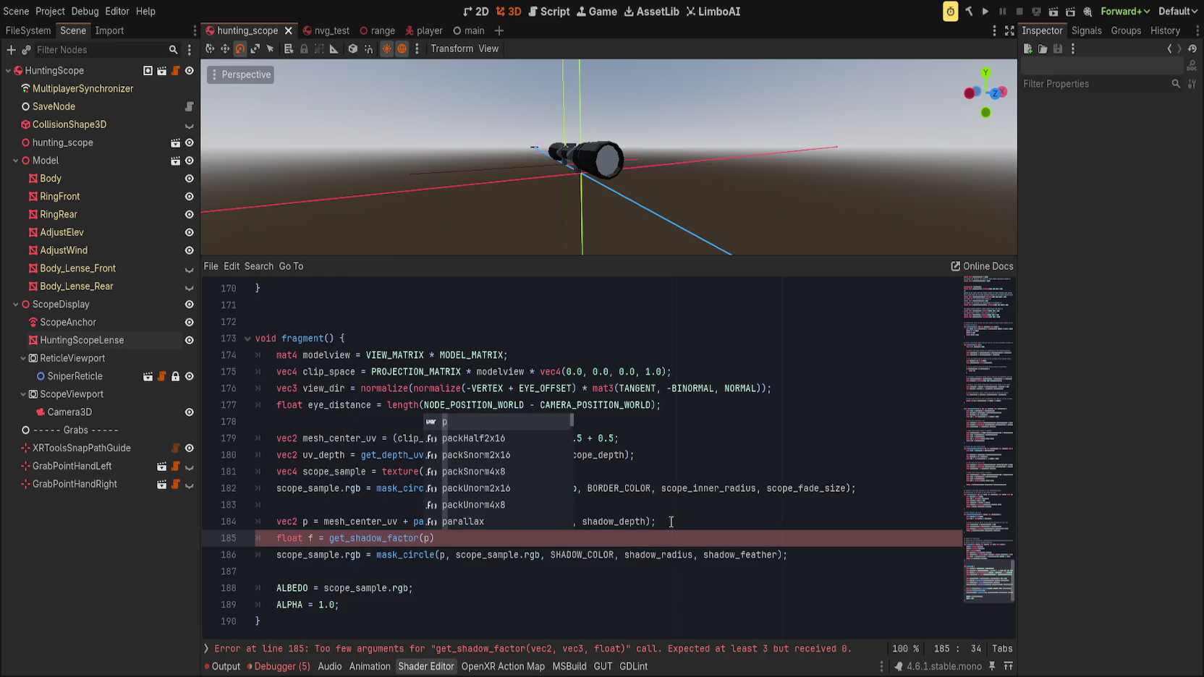
pyautogui.write(',')
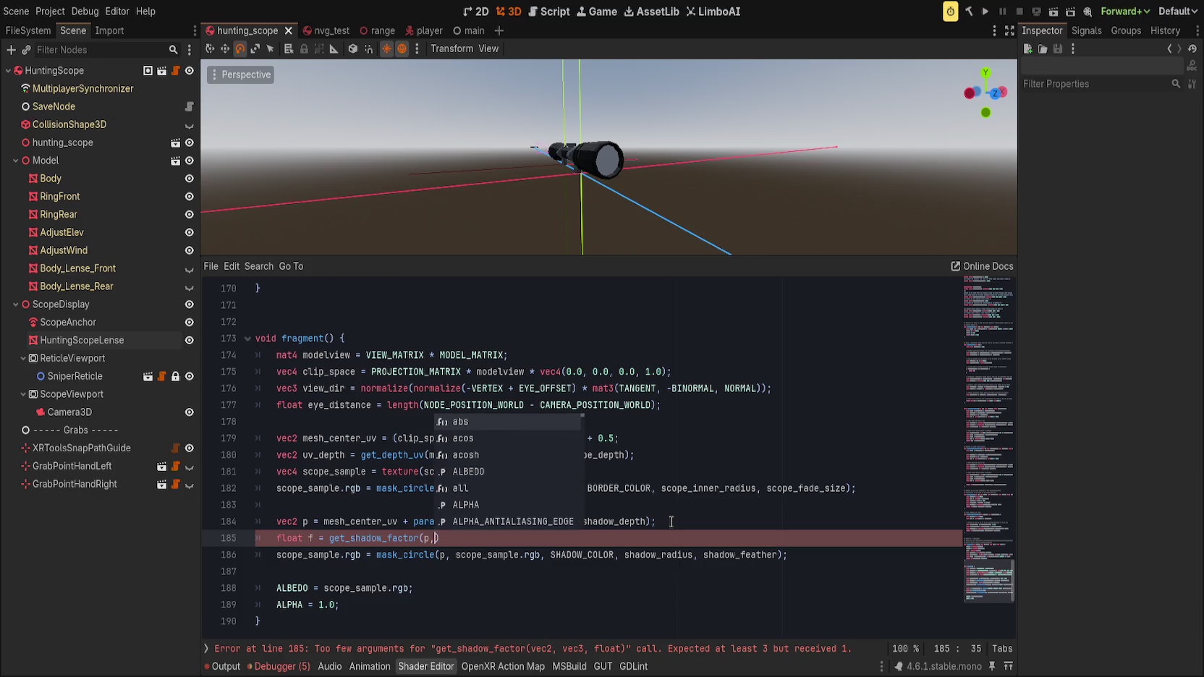
pyautogui.write(' view_')
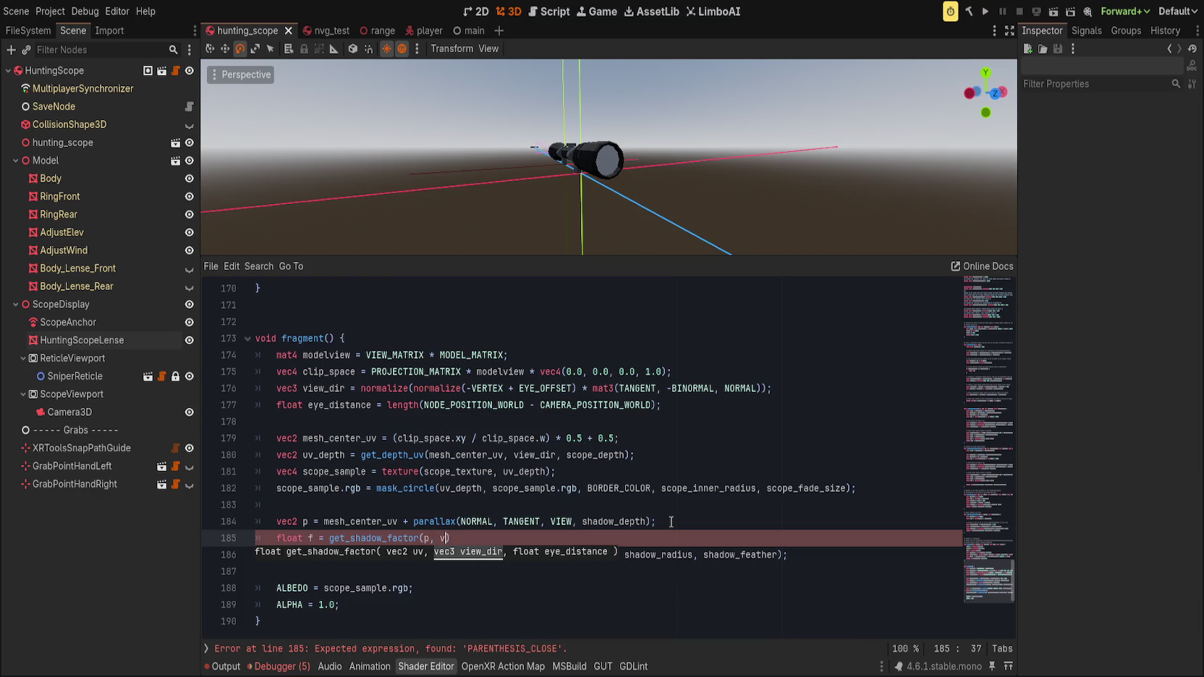
pyautogui.press('Return')
pyautogui.write(',')
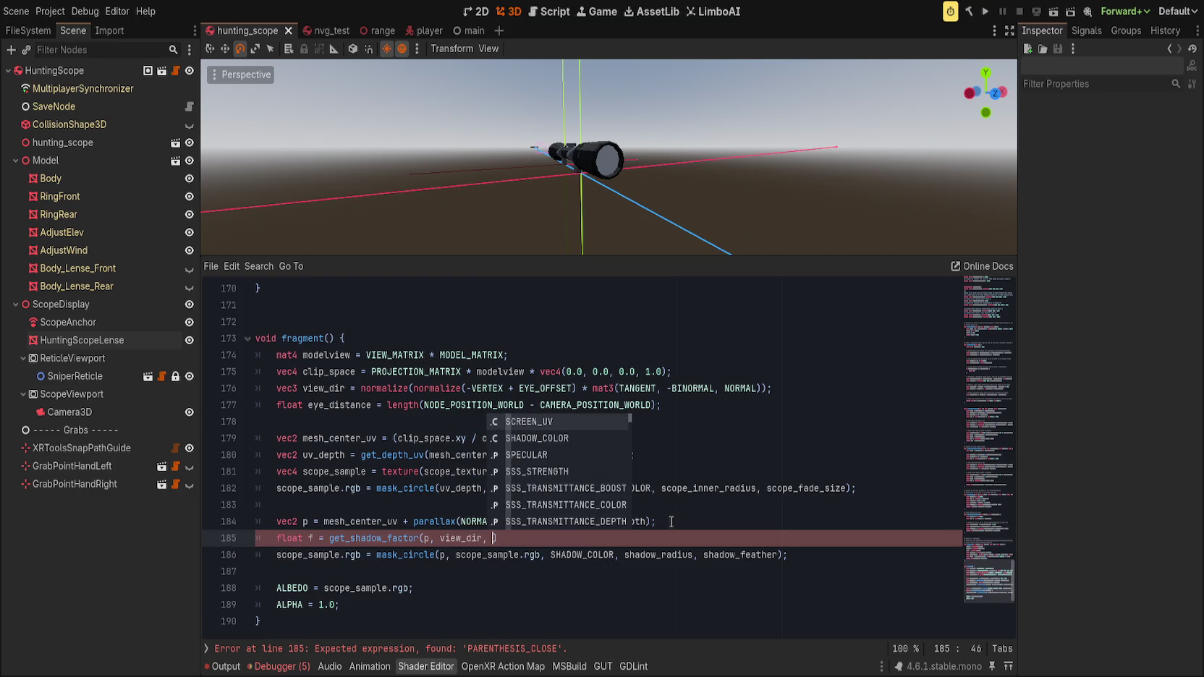
pyautogui.write(' eye_distanc')
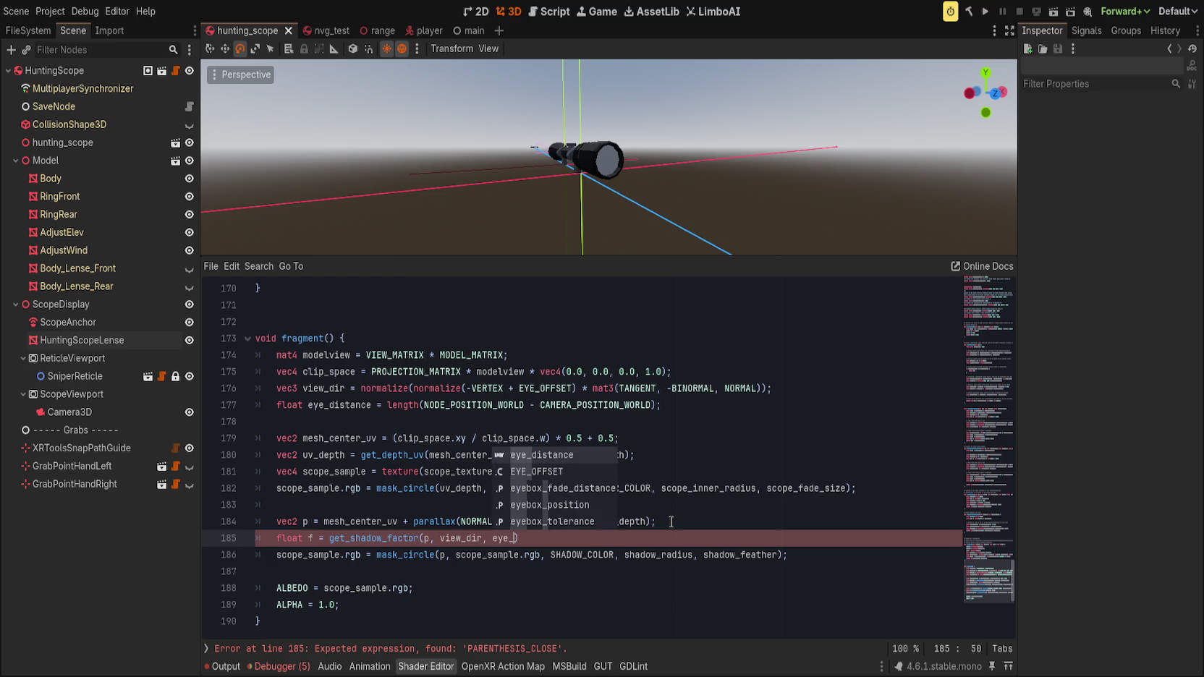
pyautogui.press('Return')
pyautogui.write(');')
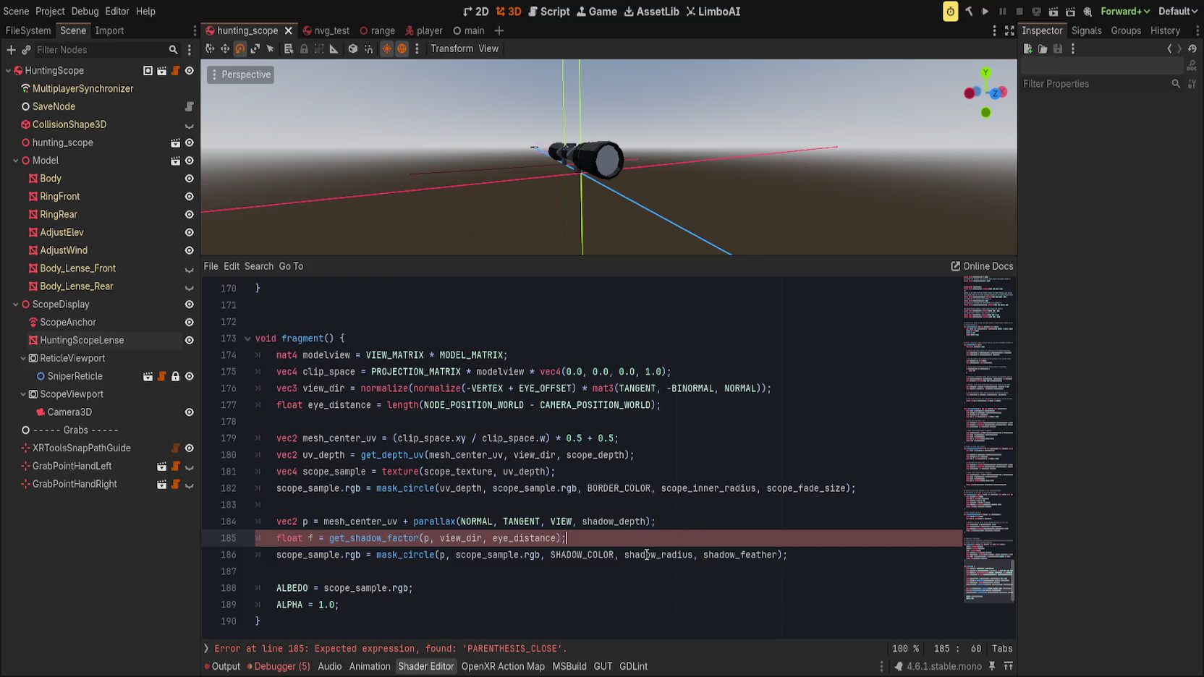
# - Replace shadow_radius with f as the shadow mask radius on line 186
pyautogui.doubleClick(646, 554)
pyautogui.write('f')
pyautogui.click(724, 406)
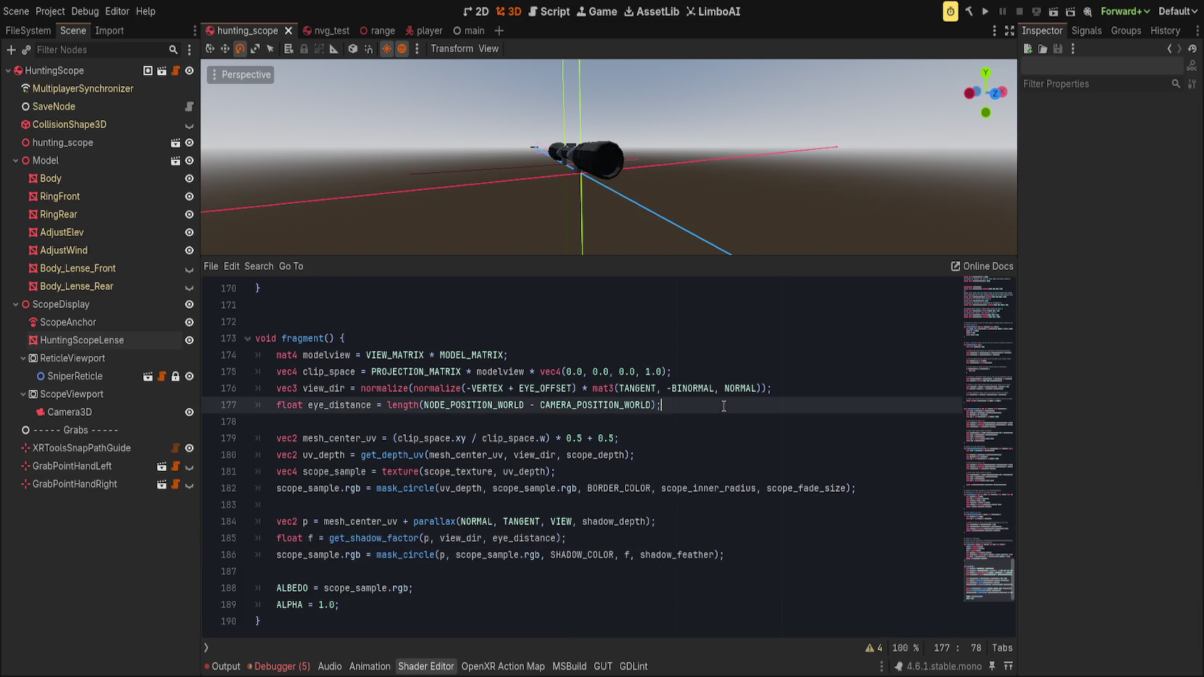
pyautogui.press('f')
pyautogui.moveTo(665, 189); pyautogui.dragTo(618, 180)
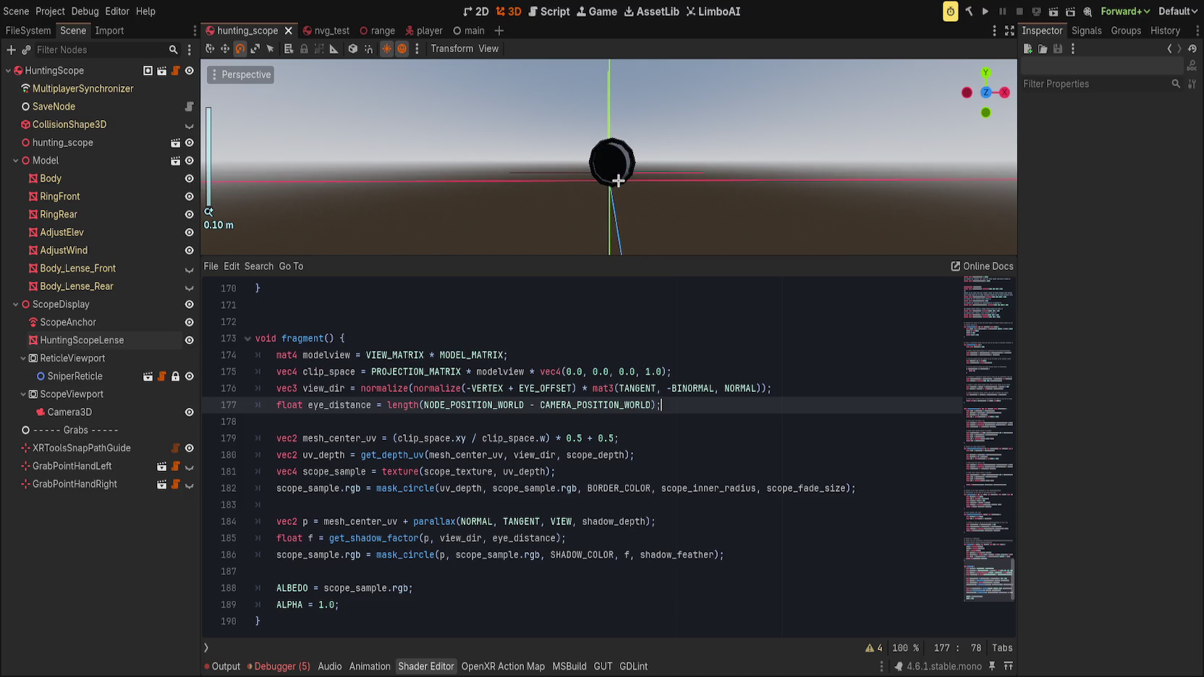
pyautogui.scroll(3)
pyautogui.scroll(-3)
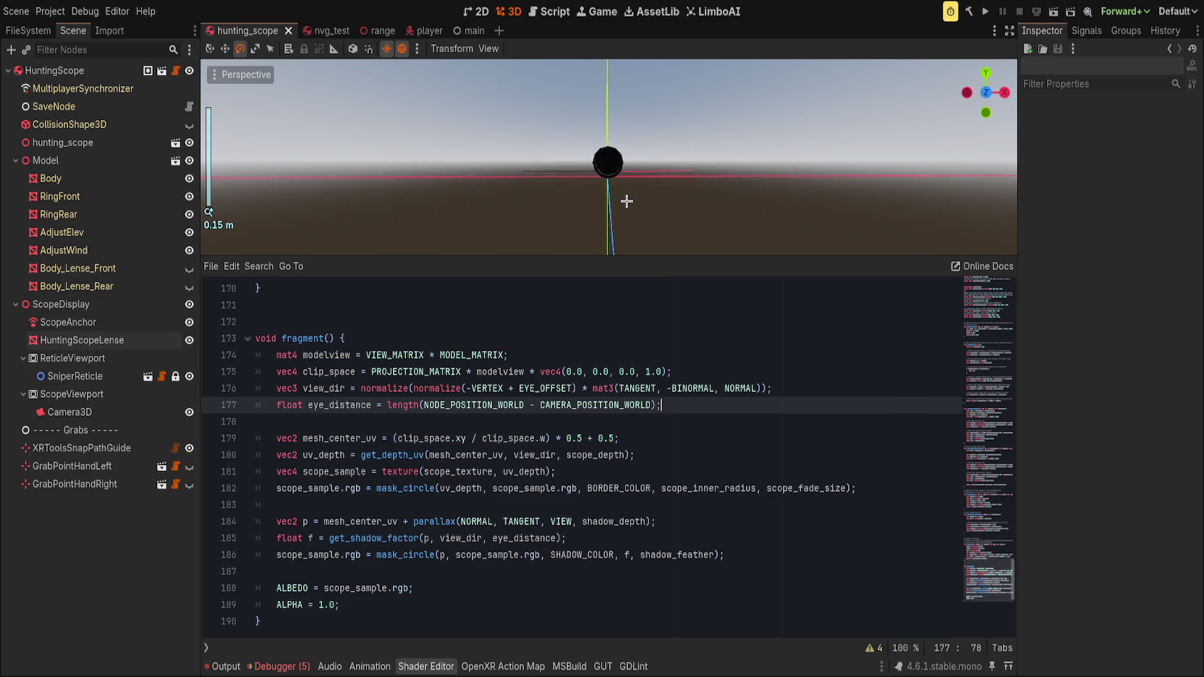
pyautogui.scroll(3)
pyautogui.scroll(-3)
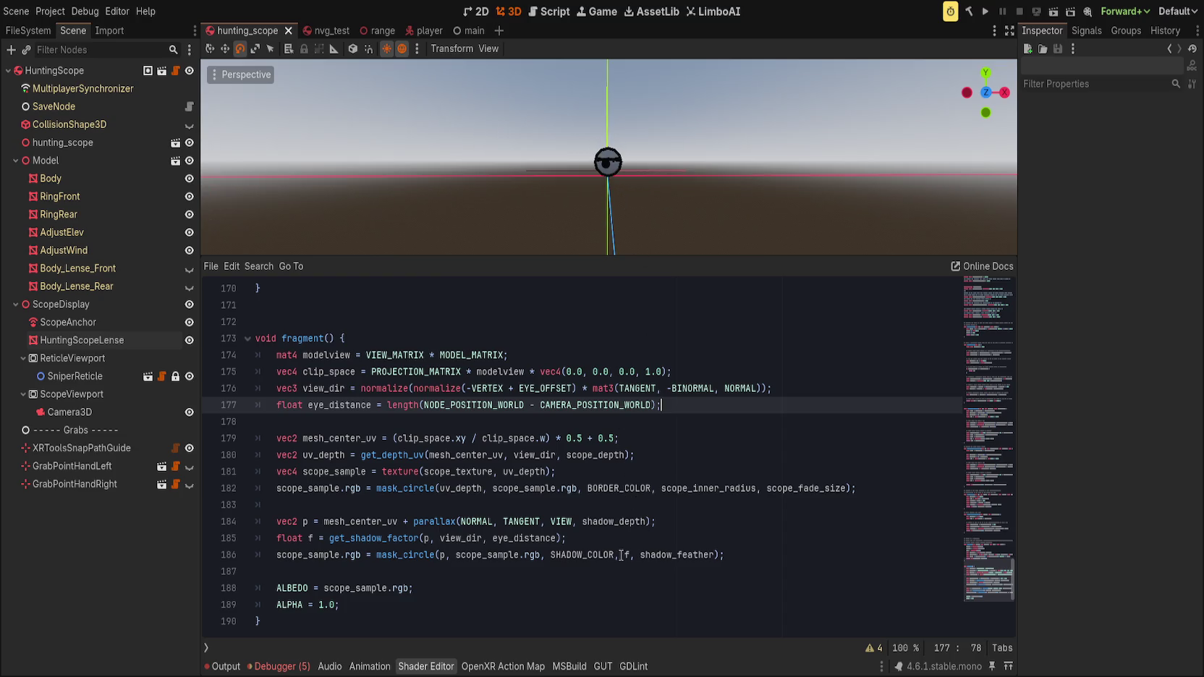
pyautogui.click(619, 555)
pyautogui.click(589, 556)
pyautogui.click(630, 554)
pyautogui.click(667, 555)
pyautogui.click(551, 555)
pyautogui.click(742, 522)
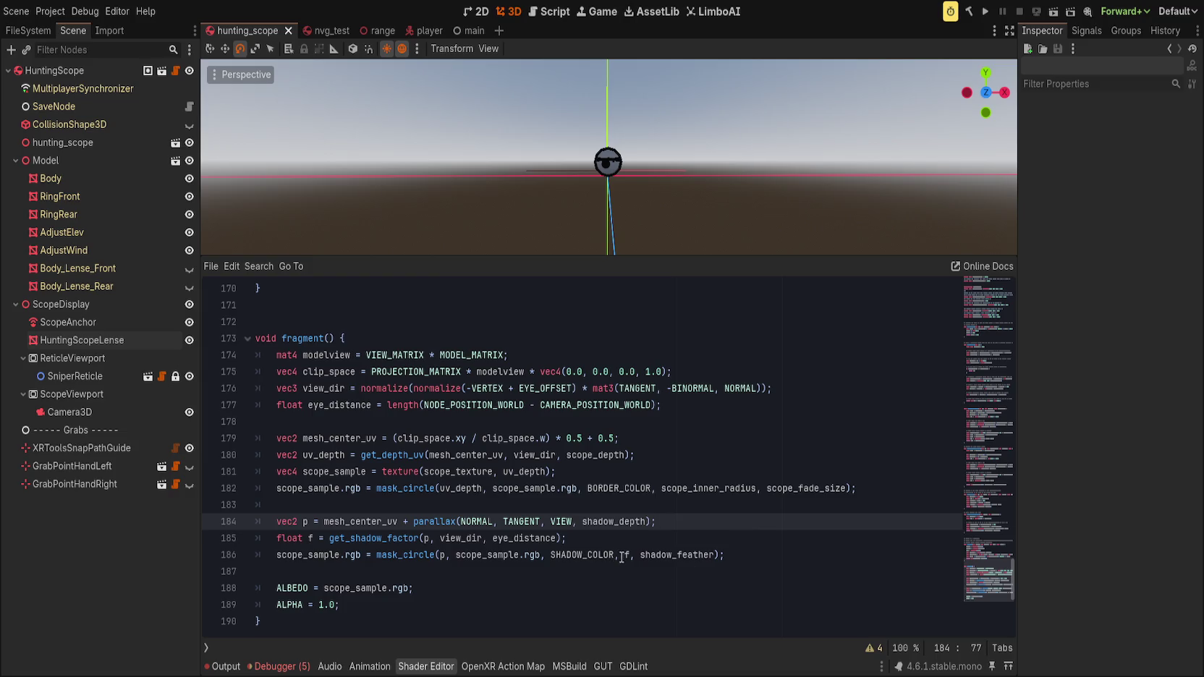
pyautogui.click(624, 555)
pyautogui.write('inverse')
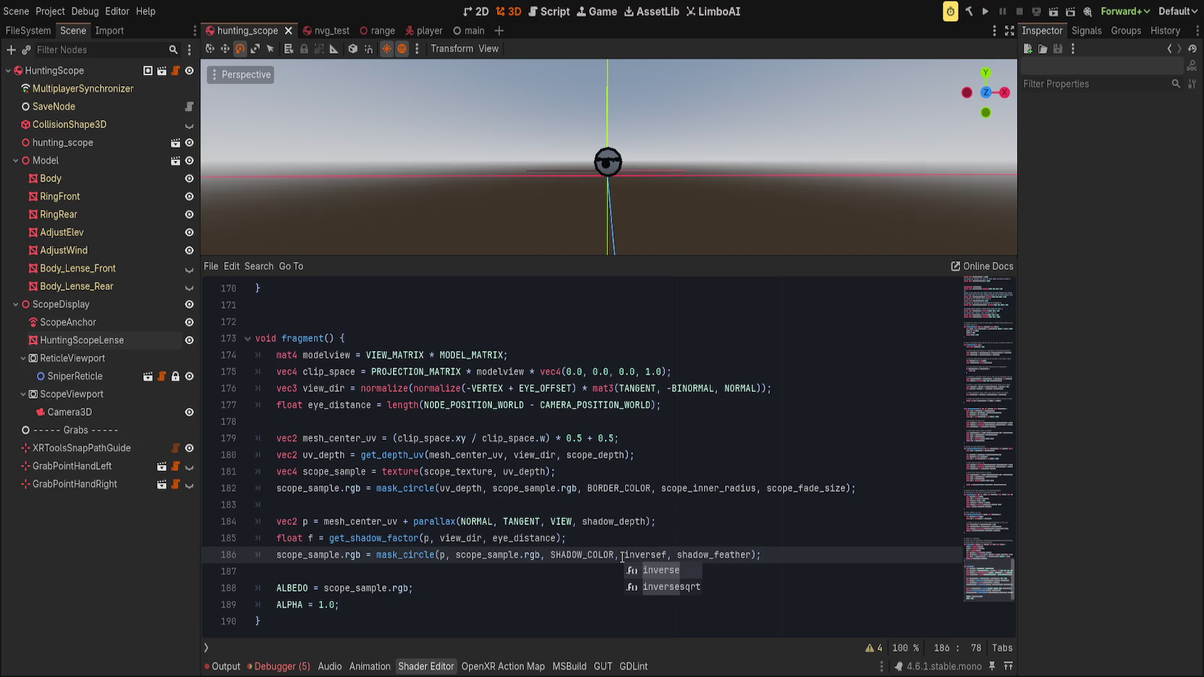
pyautogui.press('Return')
pyautogui.press('Down')
pyautogui.click(678, 555)
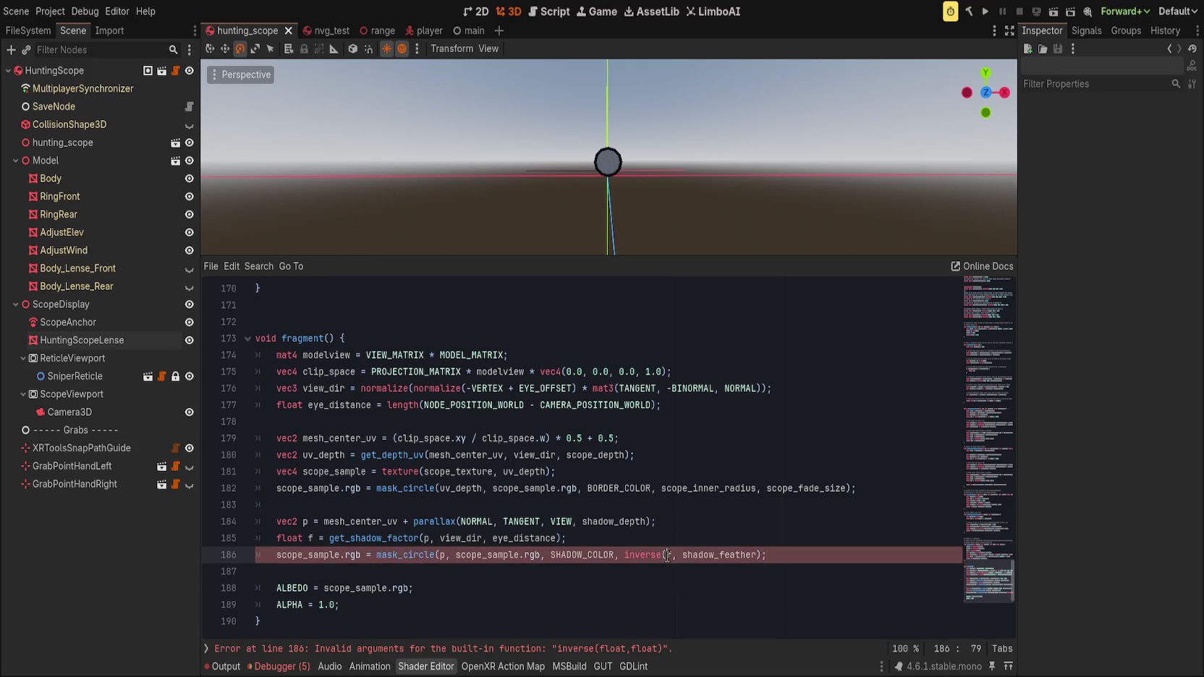
pyautogui.write(')')
pyautogui.click(623, 521)
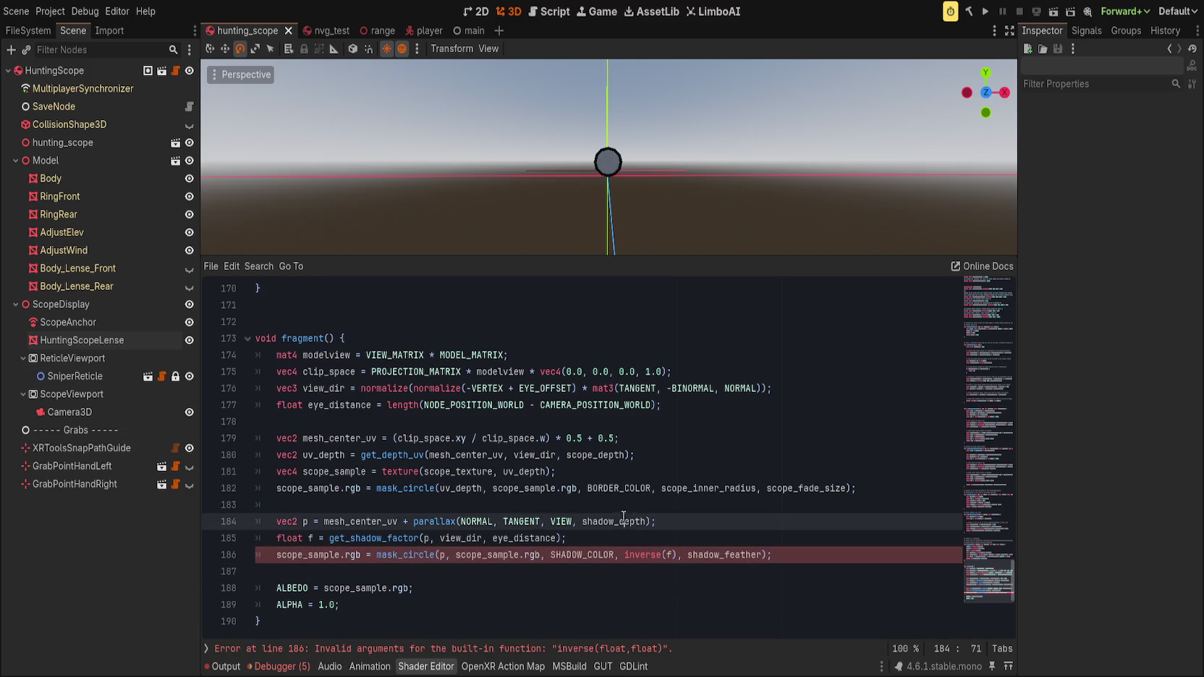
pyautogui.moveTo(625, 555); pyautogui.dragTo(675, 557)
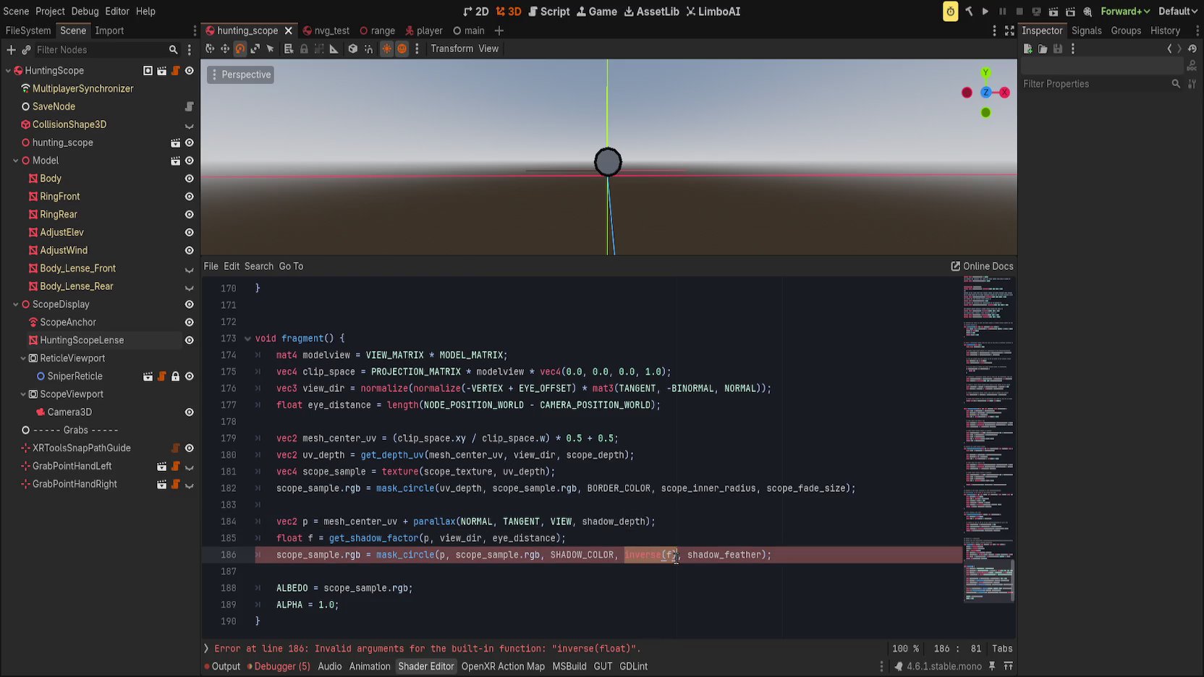
pyautogui.write('f / 1.0')
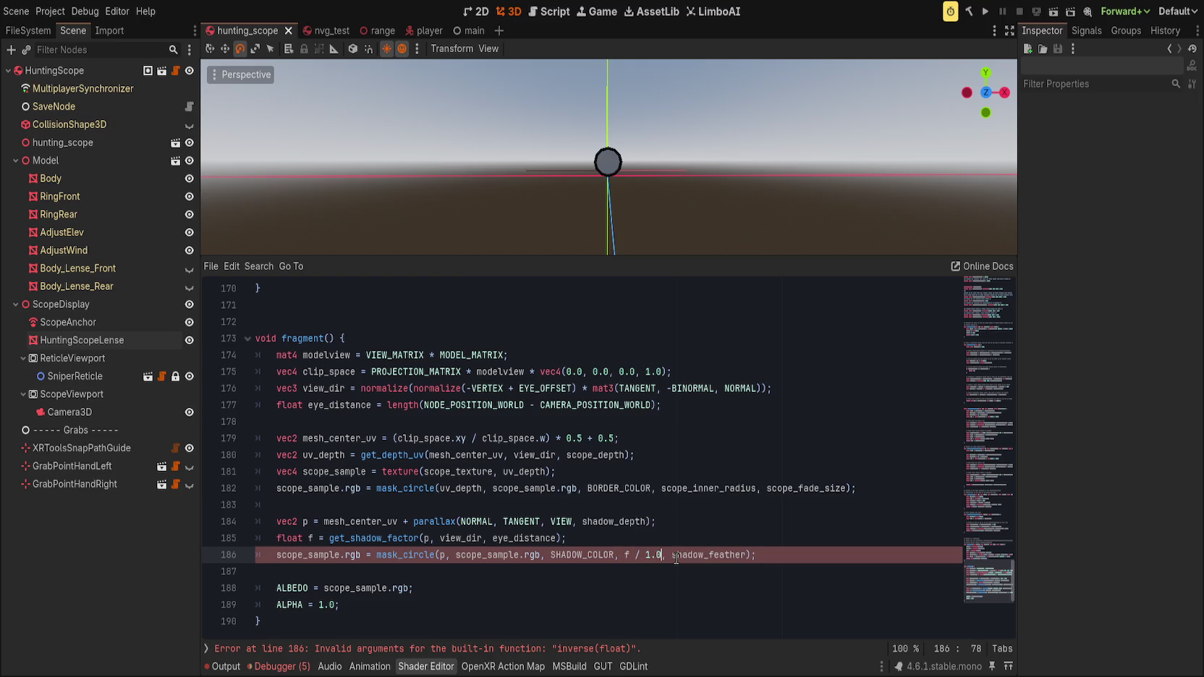
pyautogui.scroll(3)
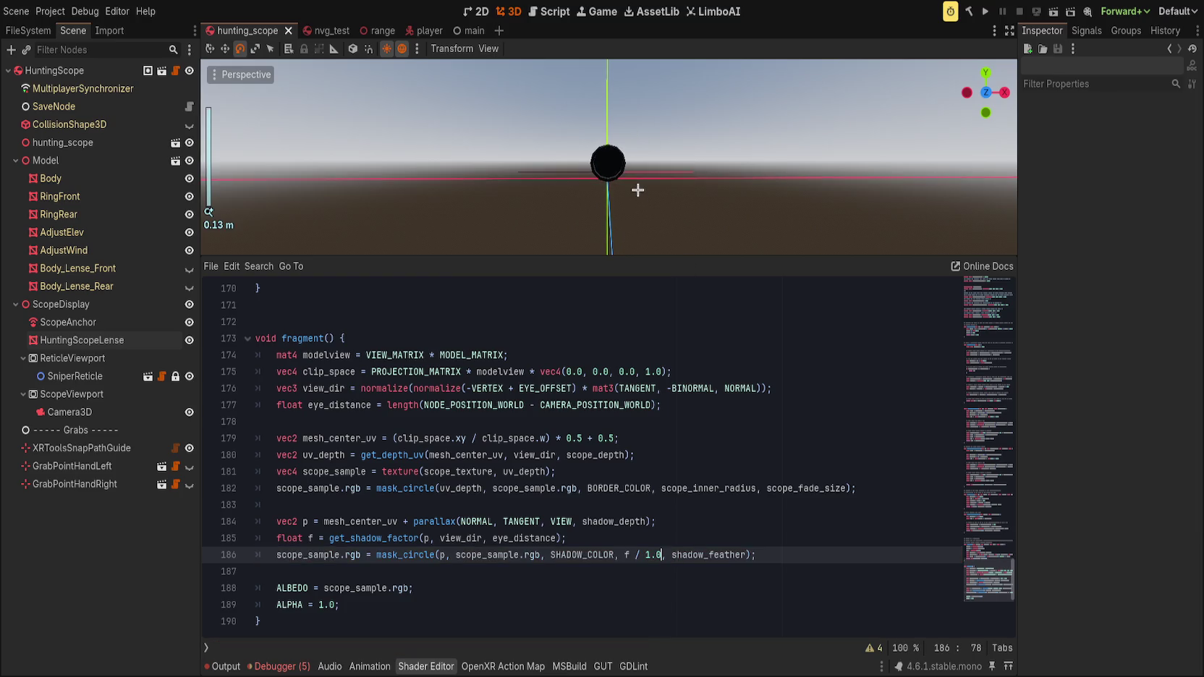
pyautogui.scroll(-3)
pyautogui.scroll(3)
pyautogui.scroll(-3)
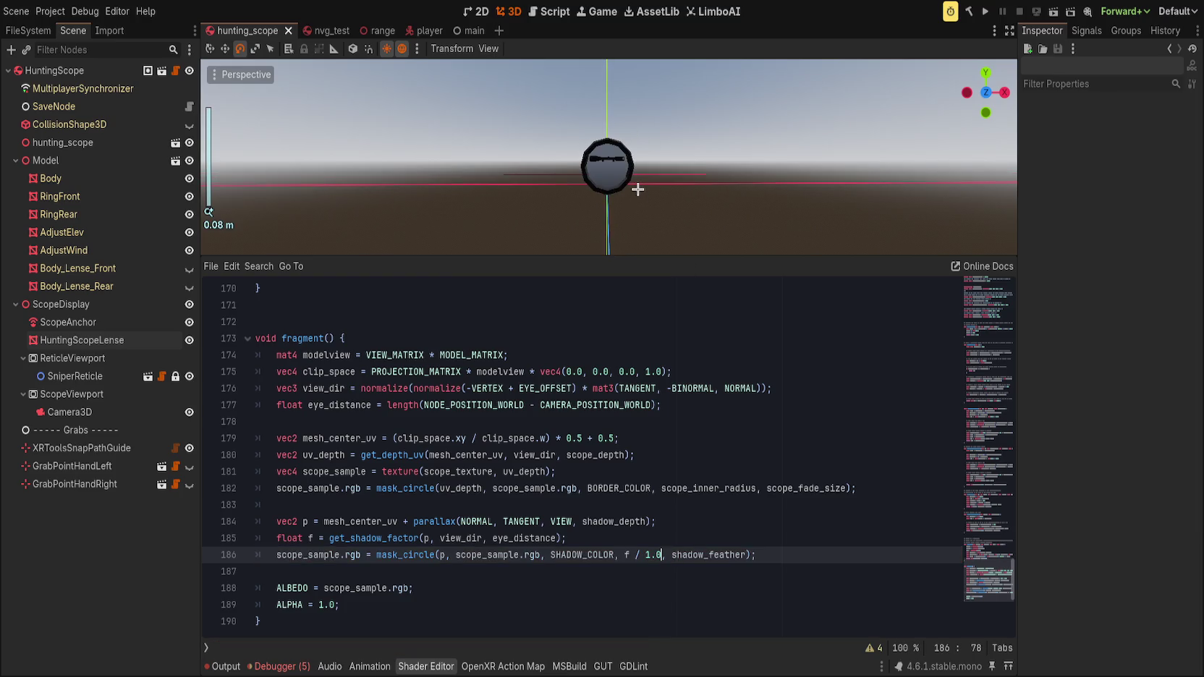
pyautogui.hotkey('shift', 'Left')
pyautogui.hotkey('shift', 'Left')
pyautogui.hotkey('shift', 'Left')
pyautogui.press('BackSpace')
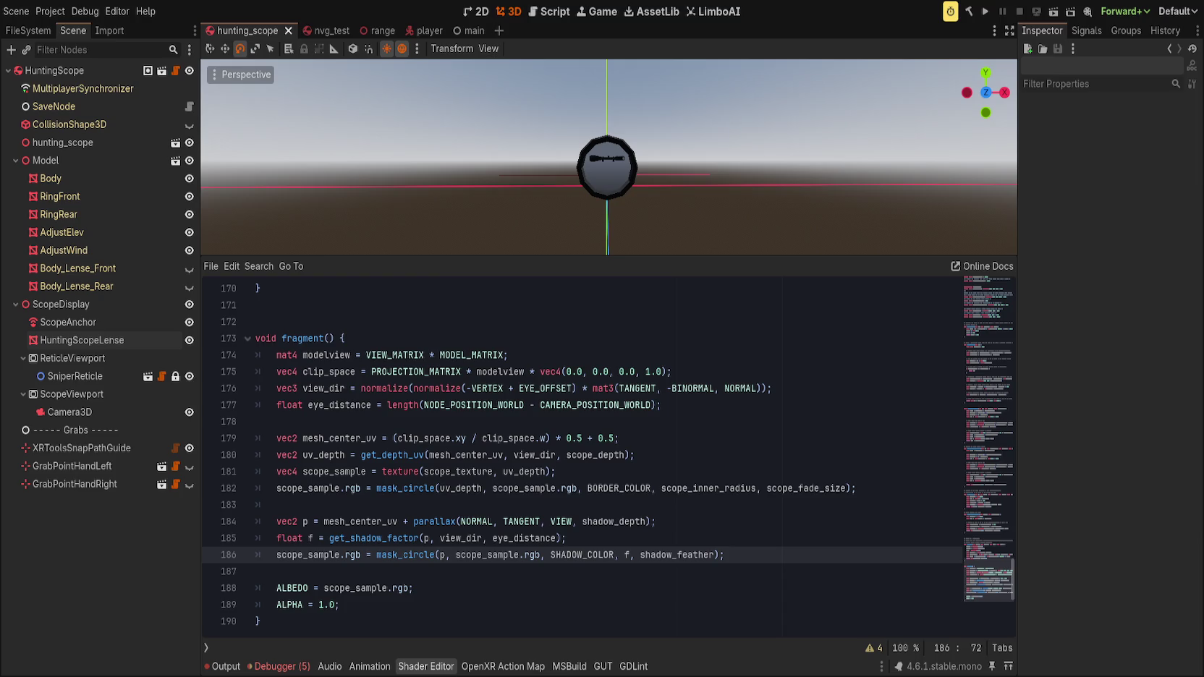
pyautogui.scroll(3)
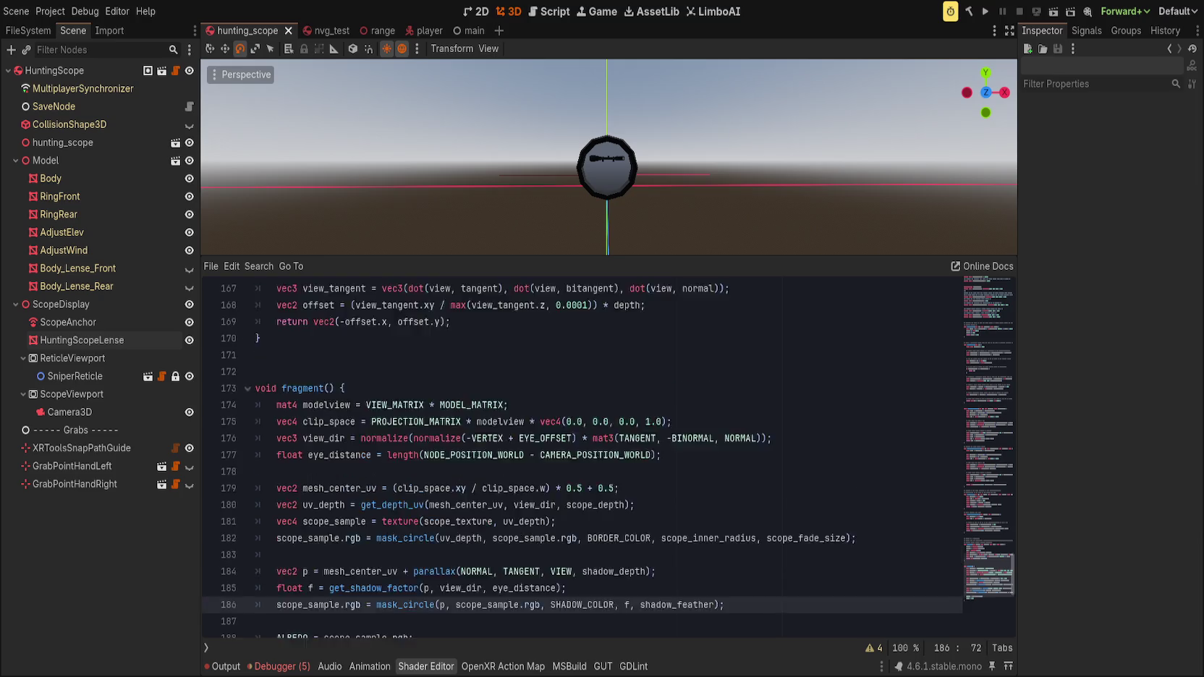
# - Confirm get_scope_fade_color and its fade_edge have no other uses with a shader search
pyautogui.click(577, 472)
pyautogui.scroll(3)
pyautogui.scroll(-3)
pyautogui.scroll(3)
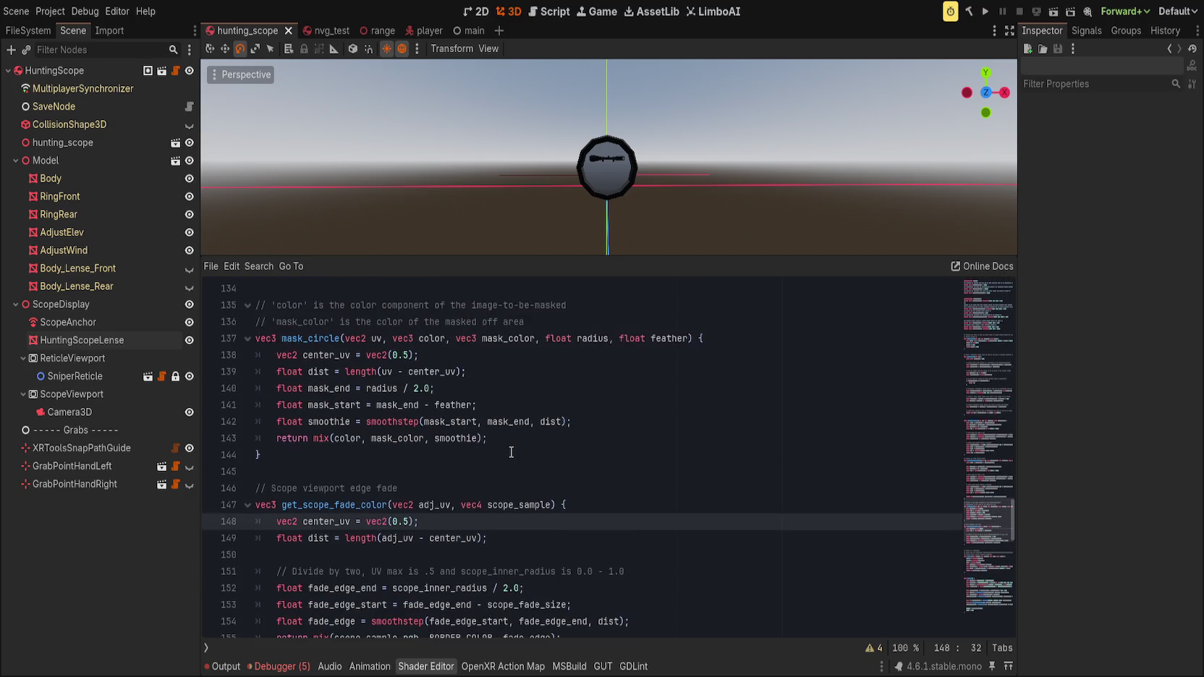
pyautogui.scroll(-3)
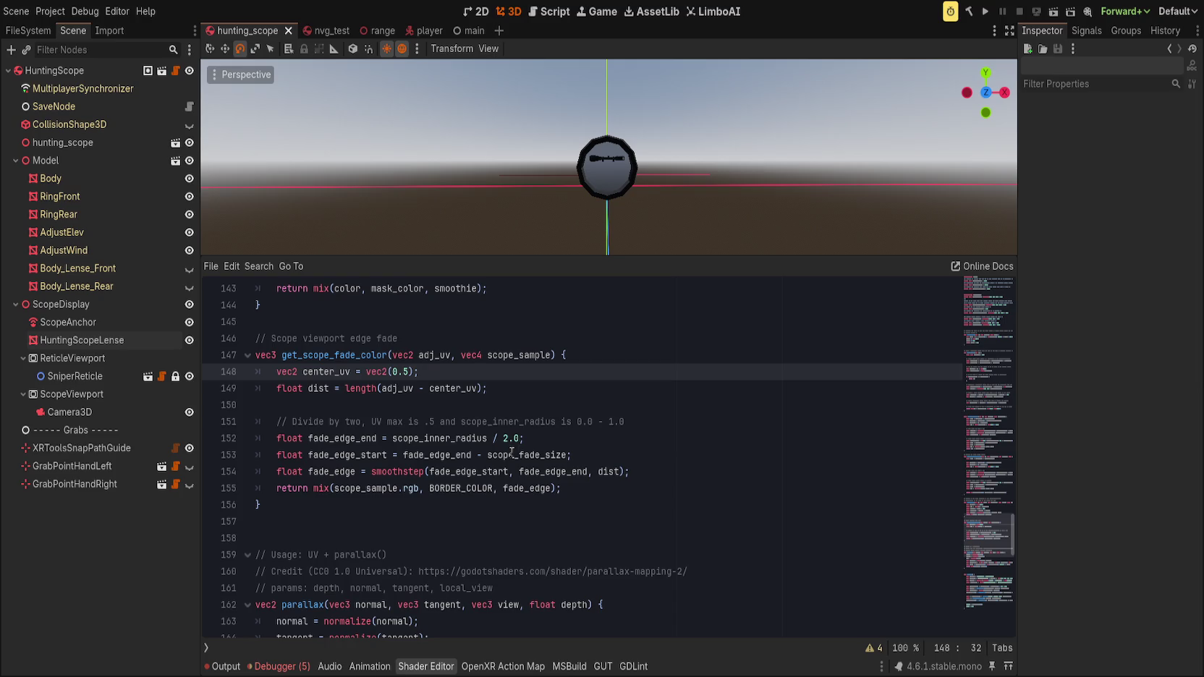
pyautogui.doubleClick(515, 489)
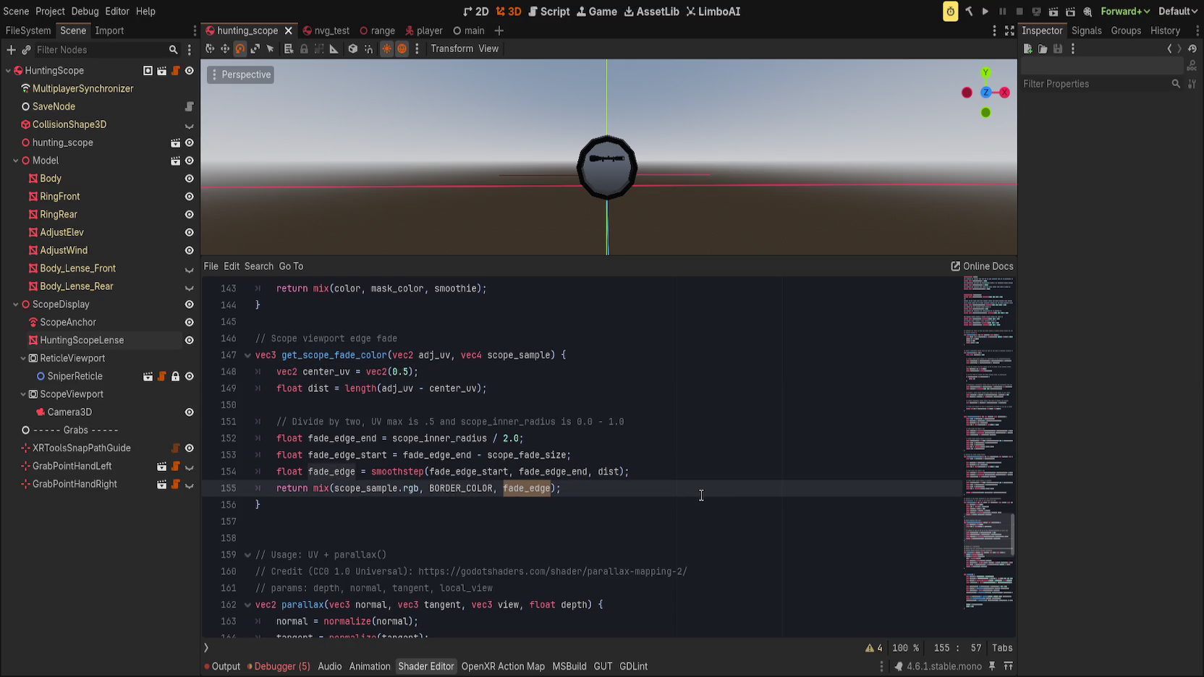
pyautogui.scroll(3)
pyautogui.scroll(-3)
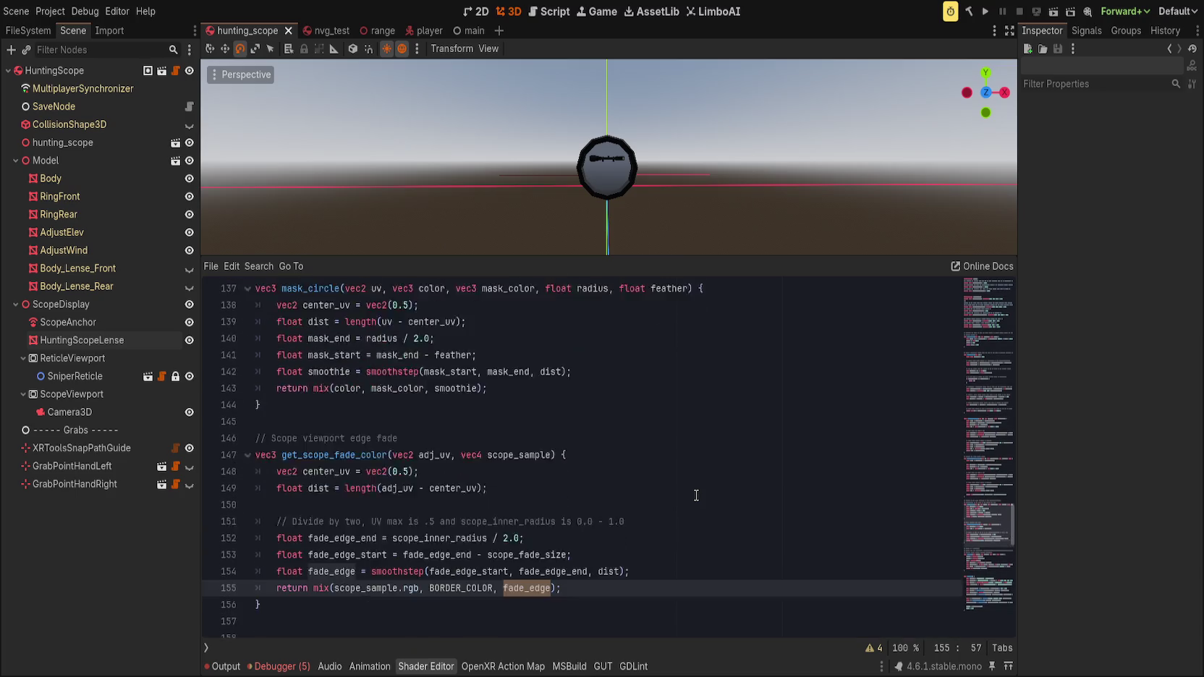
pyautogui.click(324, 406)
pyautogui.doubleClick(325, 406)
pyautogui.hotkey('ctrl', 'f')
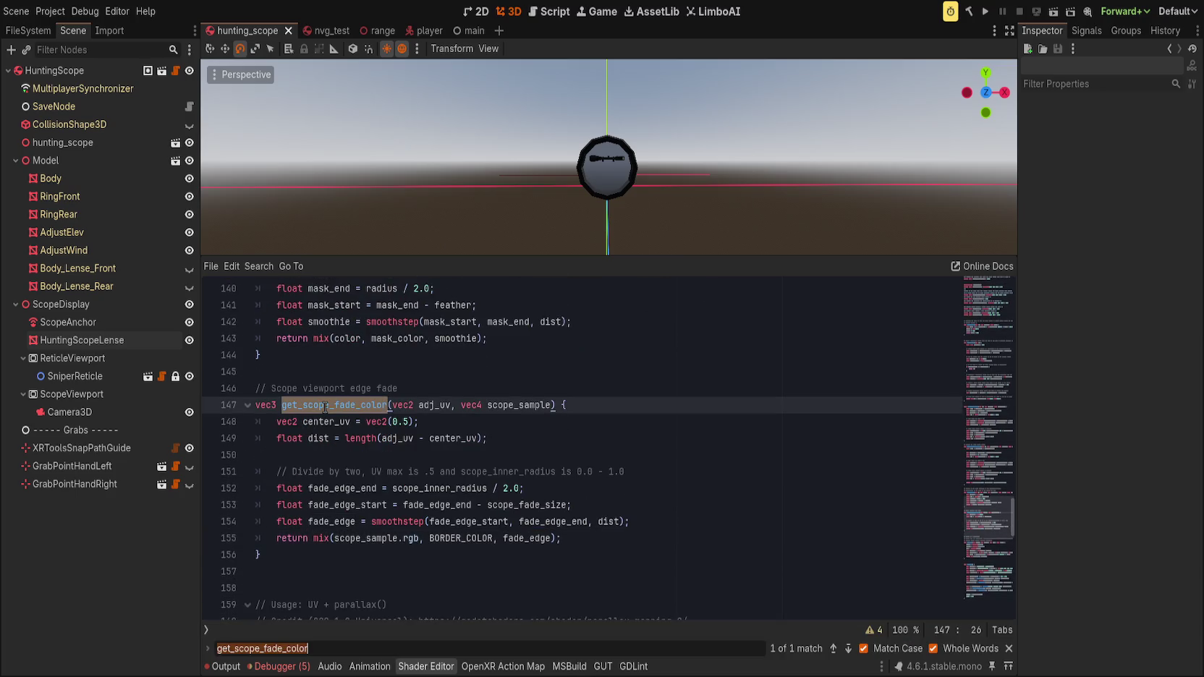
pyautogui.press('Escape')
# - Delete the get_scope_fade_color function along with its comment line
pyautogui.click(488, 392)
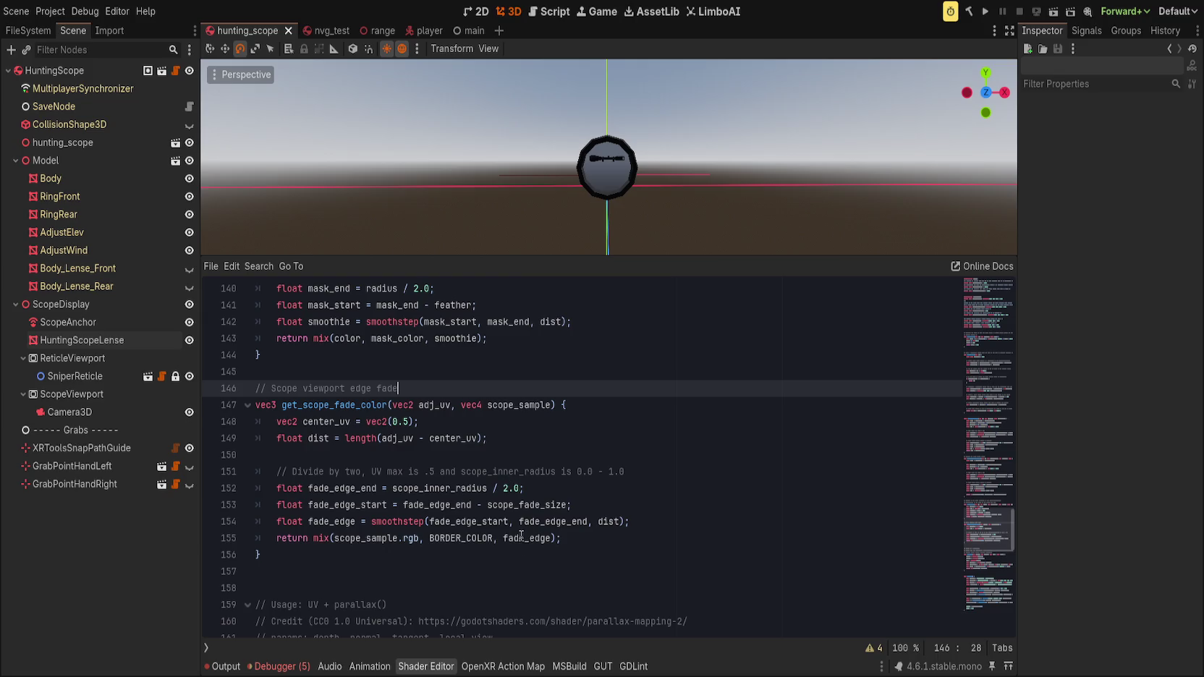
pyautogui.doubleClick(527, 538)
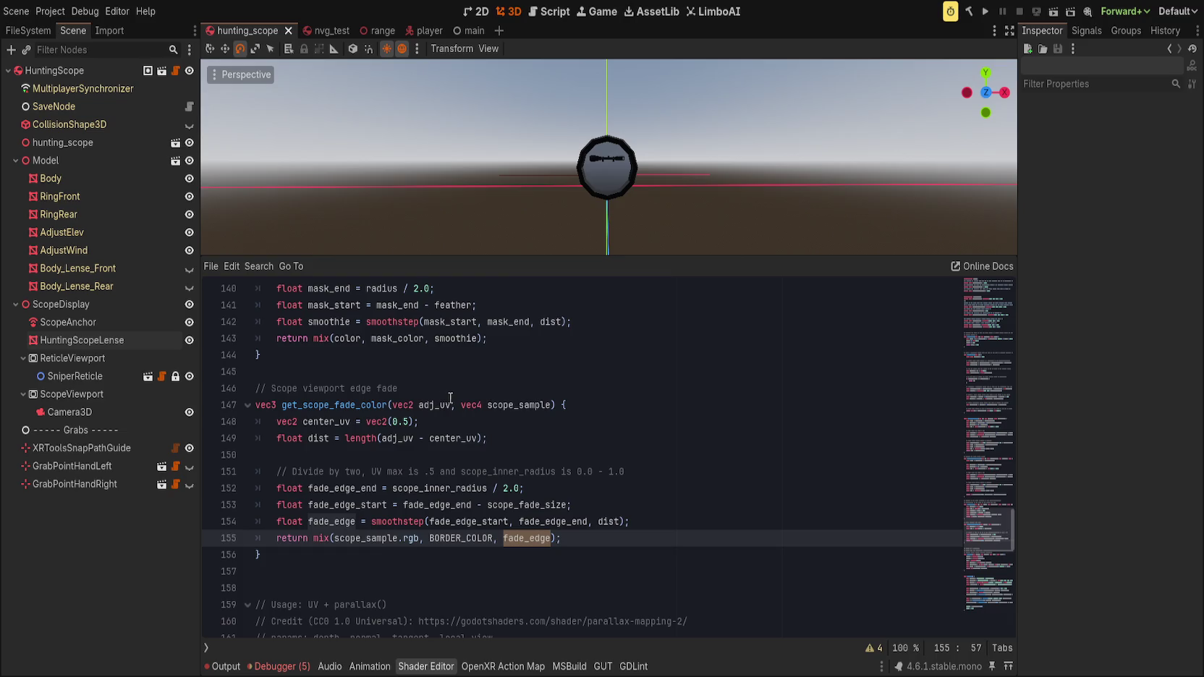
pyautogui.click(451, 398)
pyautogui.hotkey('ctrl', 'x')
pyautogui.hotkey('ctrl', 'x')
pyautogui.hotkey('ctrl', 'x')
pyautogui.press('Up')
pyautogui.hotkey('ctrl', 'x')
pyautogui.hotkey('ctrl', 'x')
pyautogui.hotkey('ctrl', 'x')
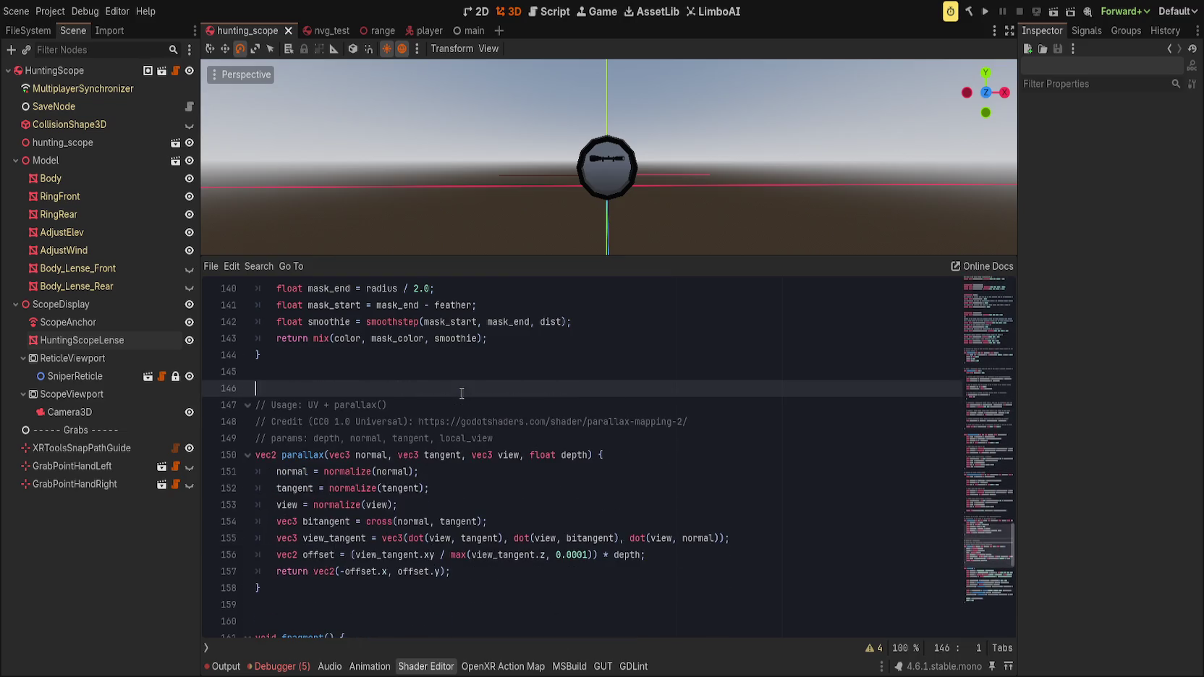
pyautogui.scroll(3)
pyautogui.scroll(3)
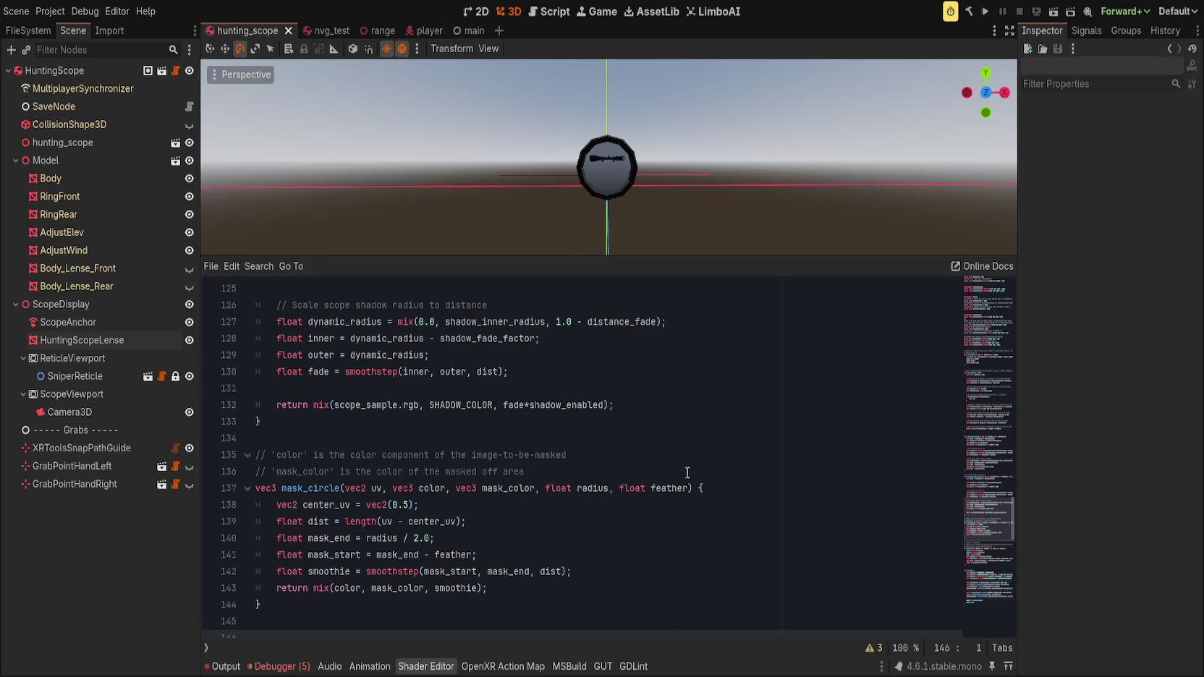
pyautogui.doubleClick(602, 490)
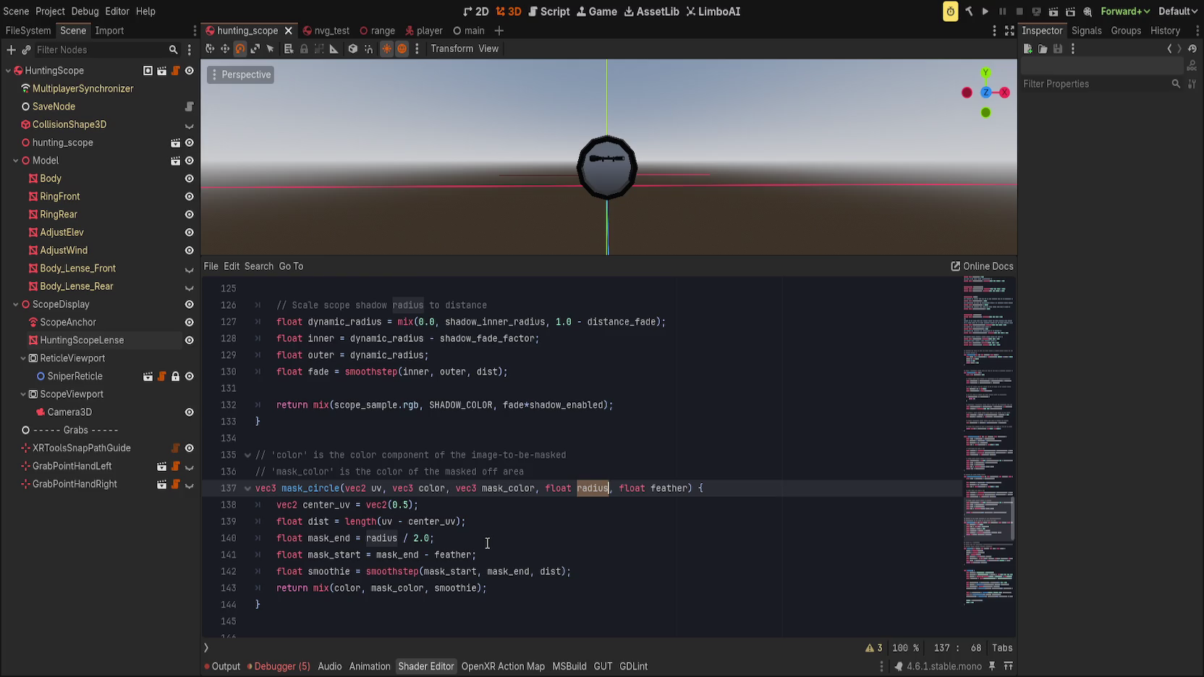
pyautogui.scroll(3)
pyautogui.scroll(-3)
pyautogui.scroll(3)
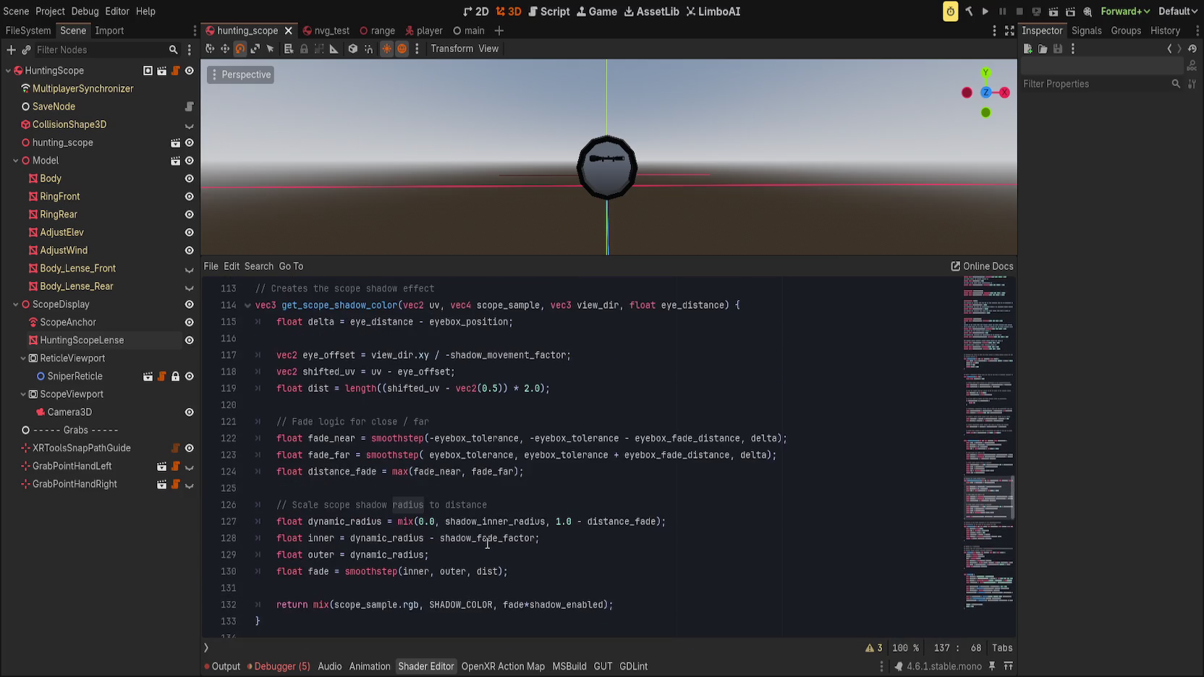
pyautogui.scroll(3)
pyautogui.scroll(-3)
pyautogui.doubleClick(416, 571)
pyautogui.doubleClick(449, 572)
pyautogui.doubleClick(415, 572)
pyautogui.doubleClick(451, 572)
pyautogui.click(569, 536)
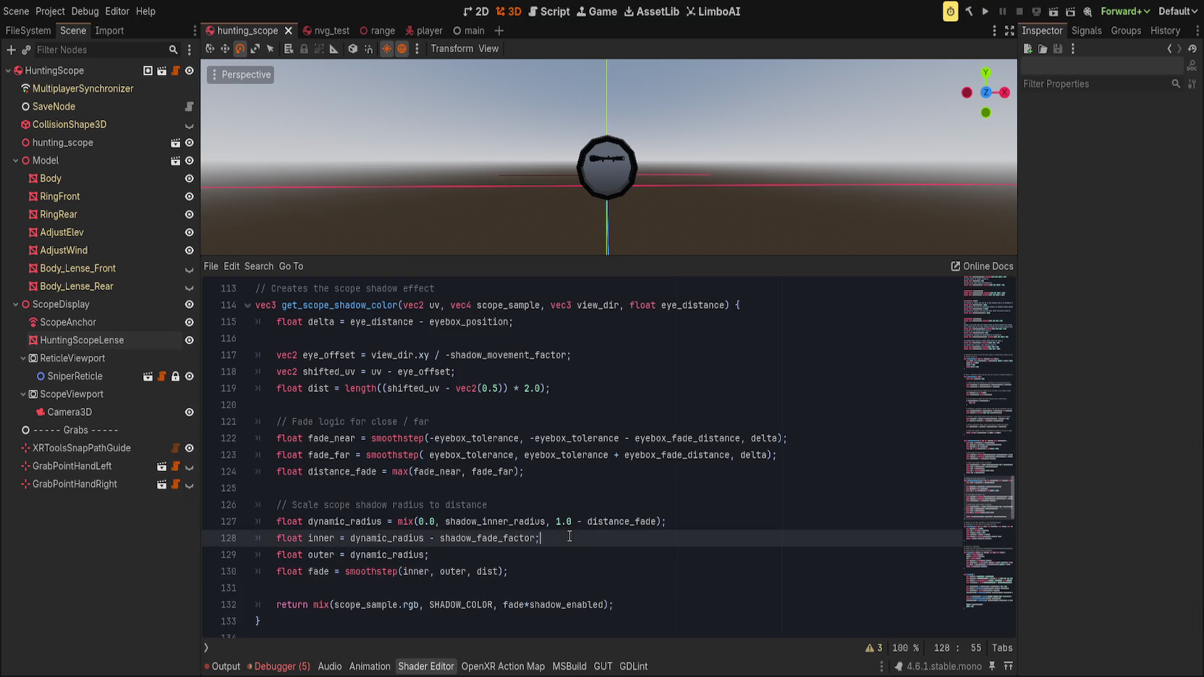
pyautogui.doubleClick(498, 538)
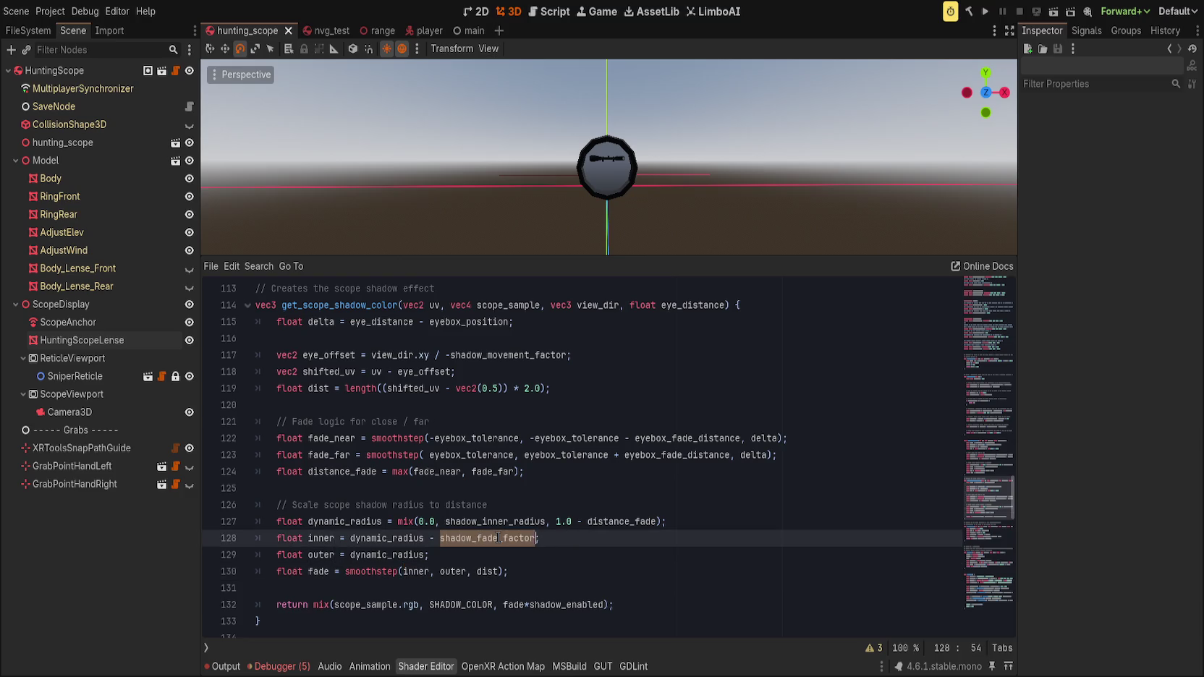
pyautogui.scroll(3)
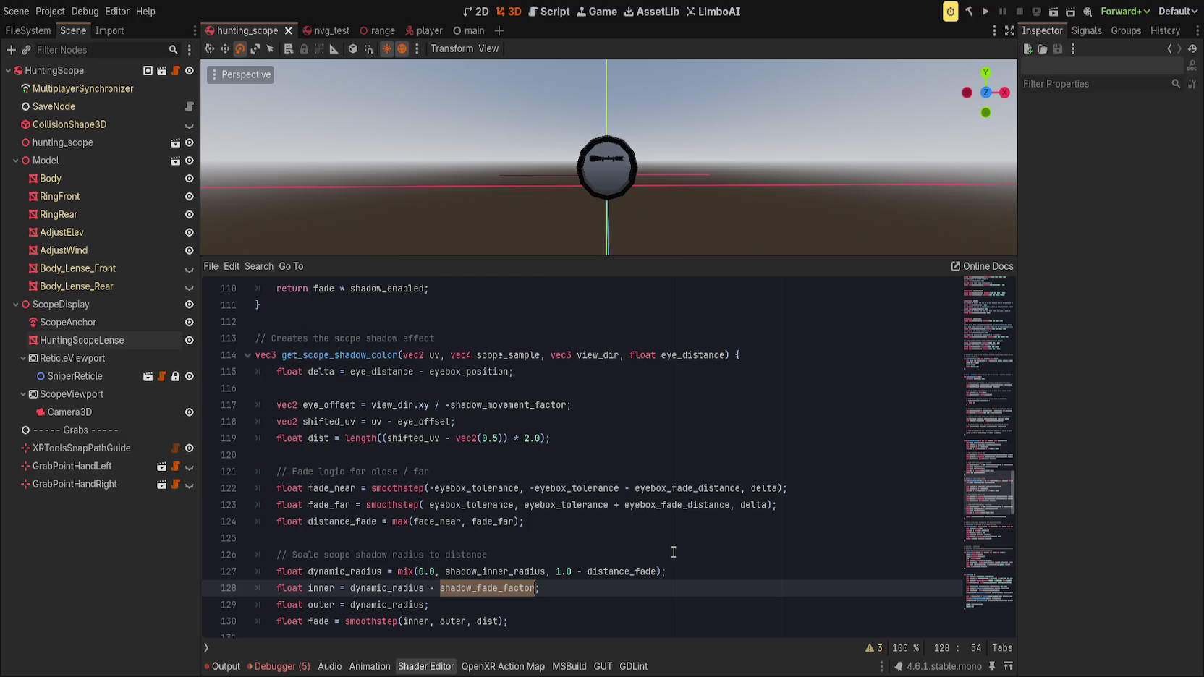
pyautogui.scroll(-3)
pyautogui.moveTo(403, 571); pyautogui.dragTo(468, 571)
# - Change the smoothstep arguments on line 109 to (outer, inner, dist) and save
pyautogui.write('outer, inner')
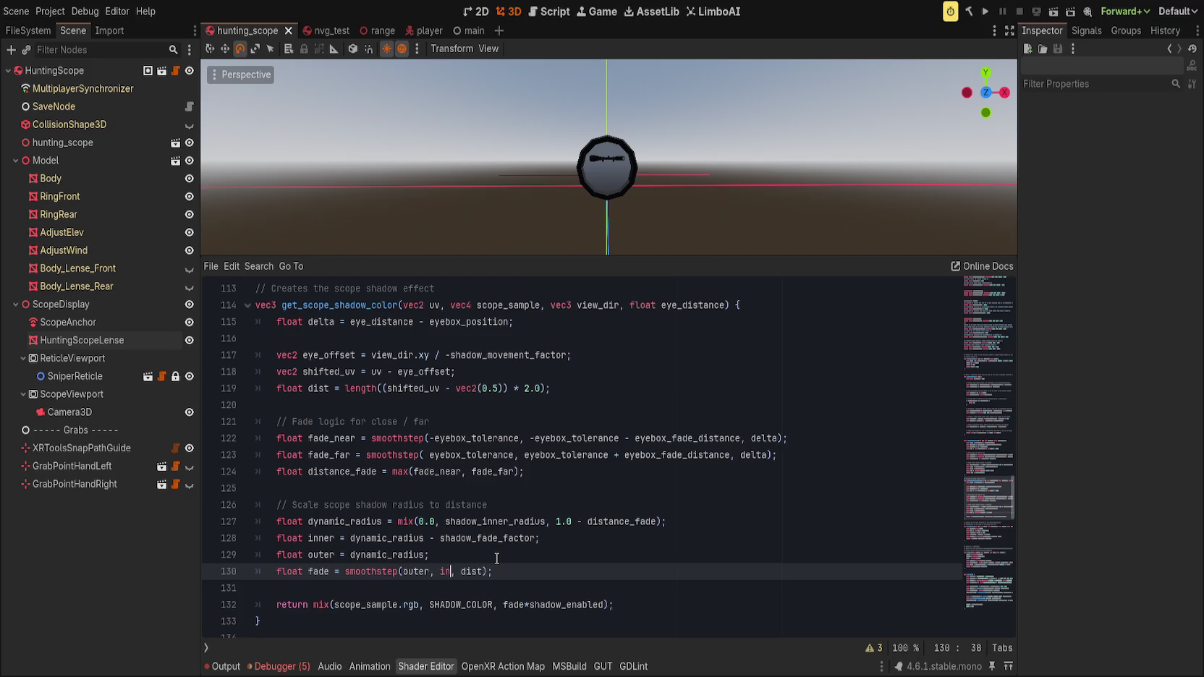
pyautogui.hotkey('ctrl', 'z')
pyautogui.hotkey('ctrl', 'z')
pyautogui.hotkey('ctrl', 'z')
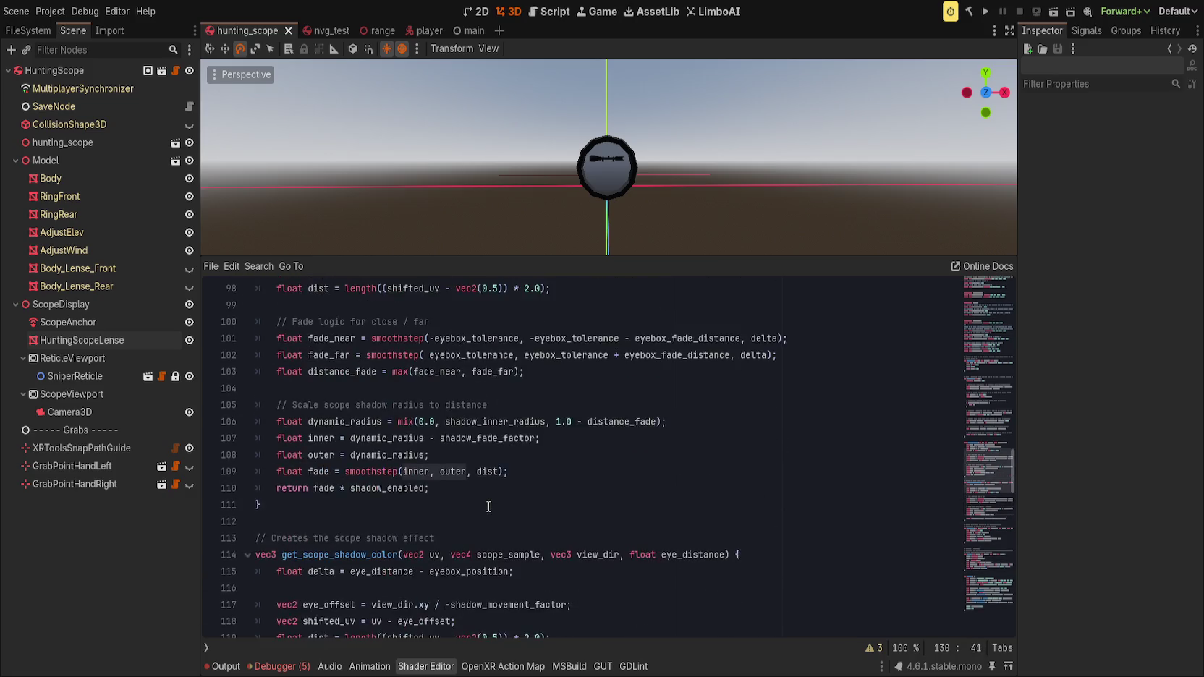
pyautogui.write('outer, inner')
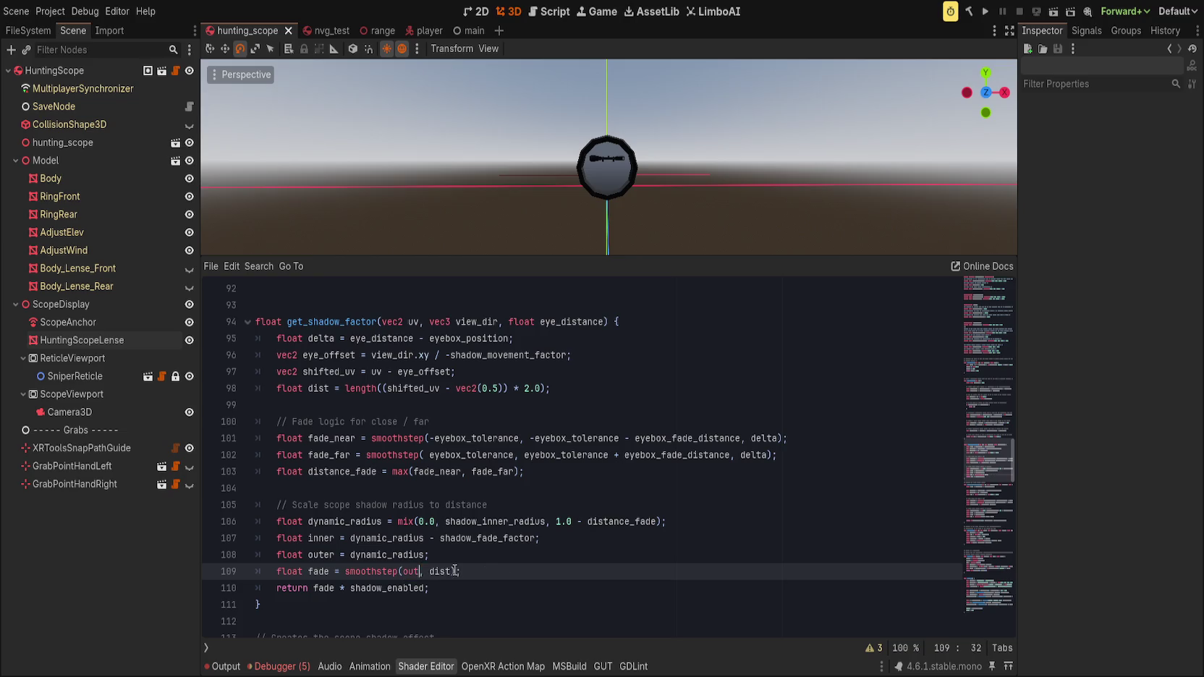
pyautogui.hotkey('ctrl', 's')
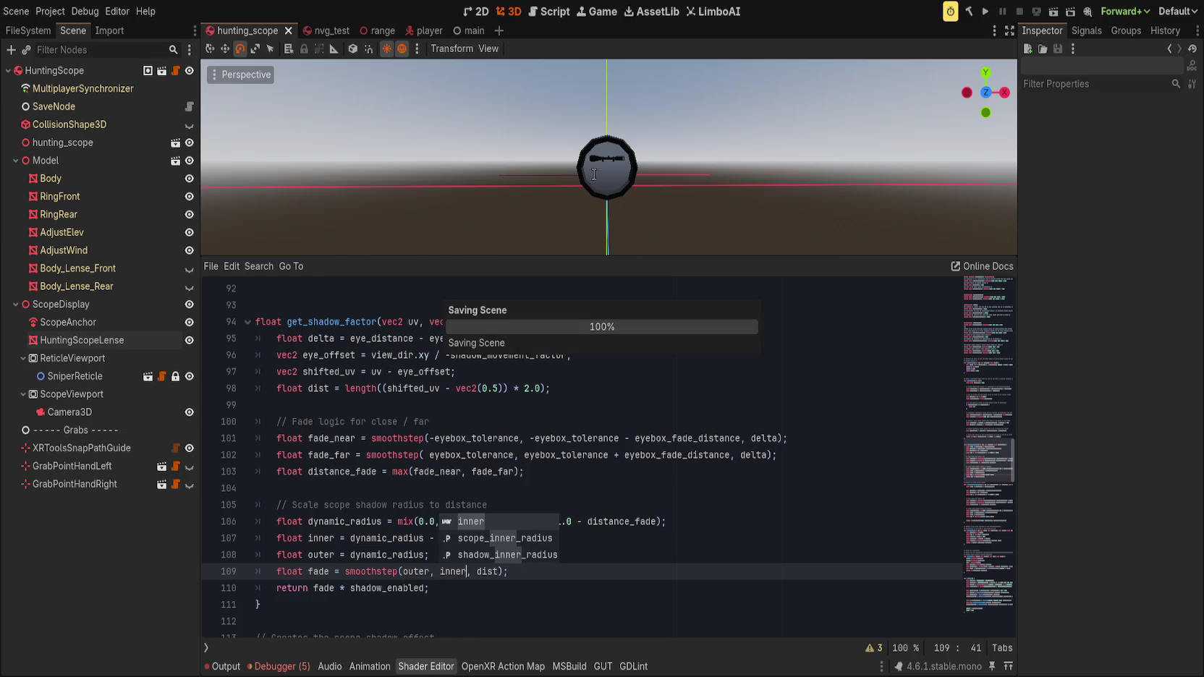
# - Orbit and zoom around the scope to see the reversed shadow fade from the side
pyautogui.scroll(3)
pyautogui.scroll(-3)
pyautogui.scroll(3)
pyautogui.scroll(-3)
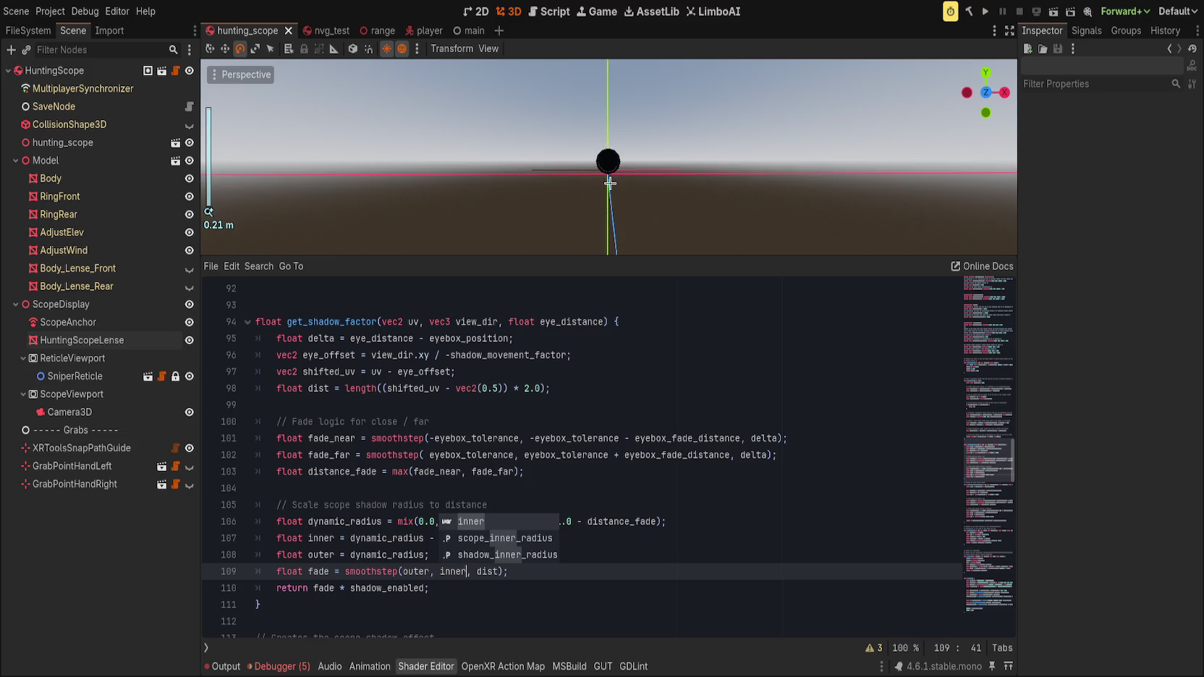
pyautogui.scroll(3)
pyautogui.scroll(-3)
pyautogui.moveTo(608, 180); pyautogui.dragTo(457, 173)
pyautogui.scroll(-3)
pyautogui.scroll(-3)
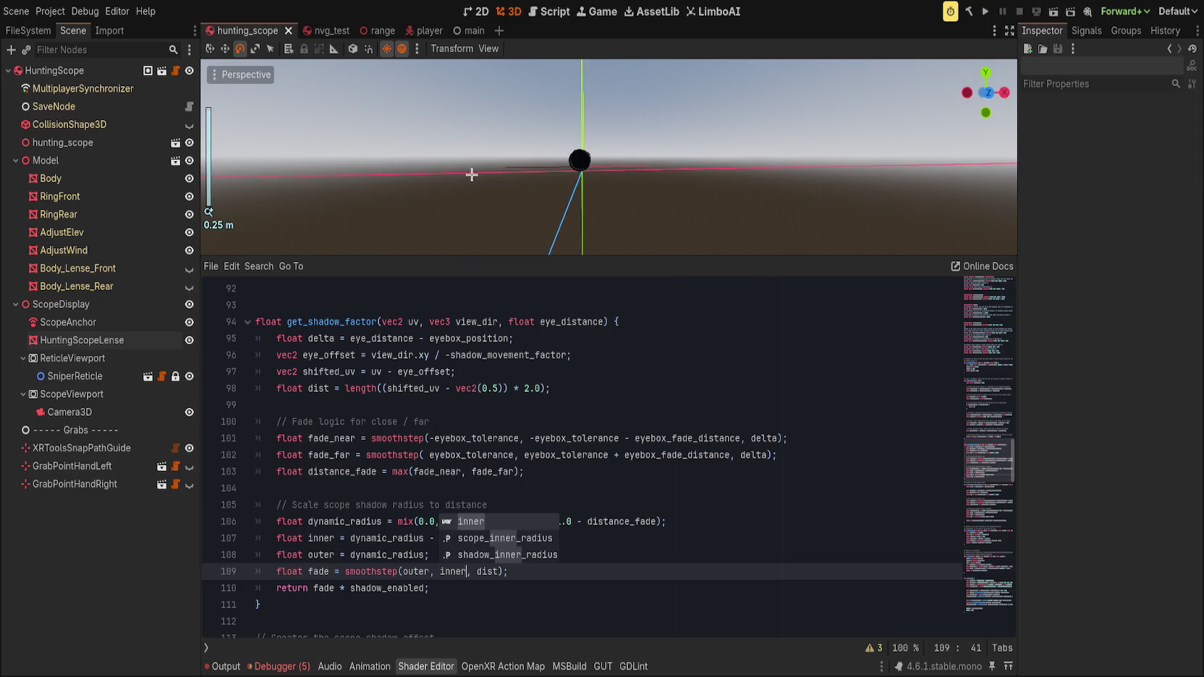
pyautogui.scroll(3)
pyautogui.moveTo(592, 153); pyautogui.dragTo(697, 145)
# - Review the edited smoothstep line, then select the HuntingScopeLense node to inspect its material
pyautogui.click(518, 458)
pyautogui.click(552, 573)
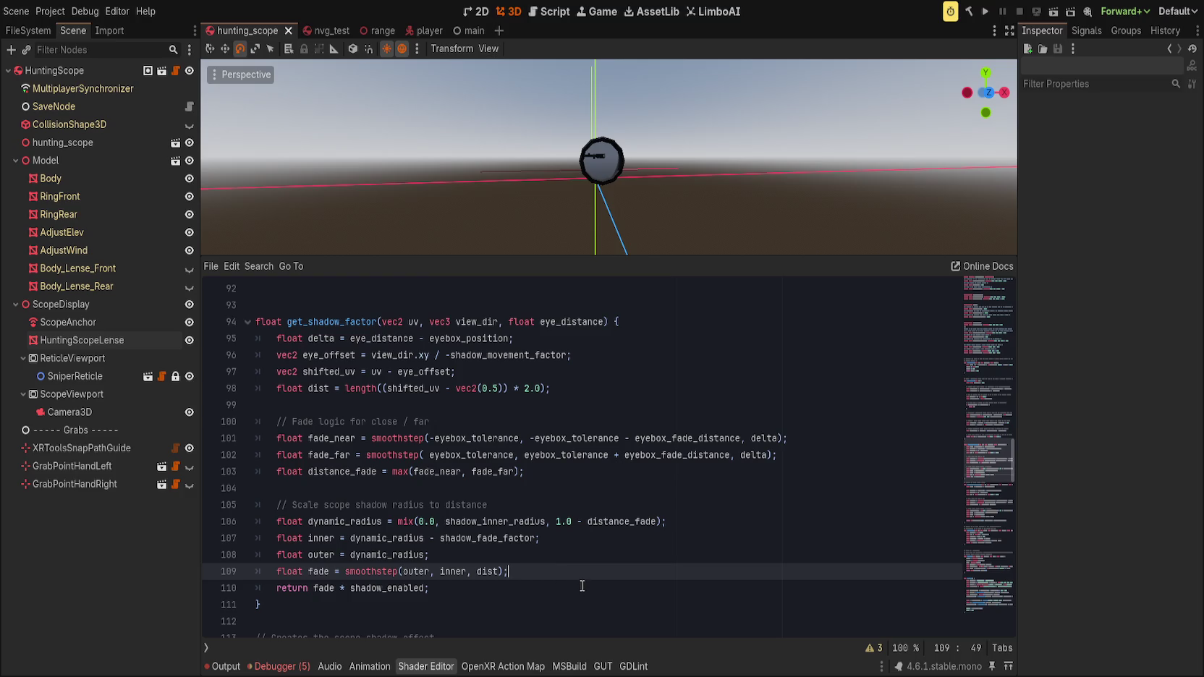
pyautogui.scroll(3)
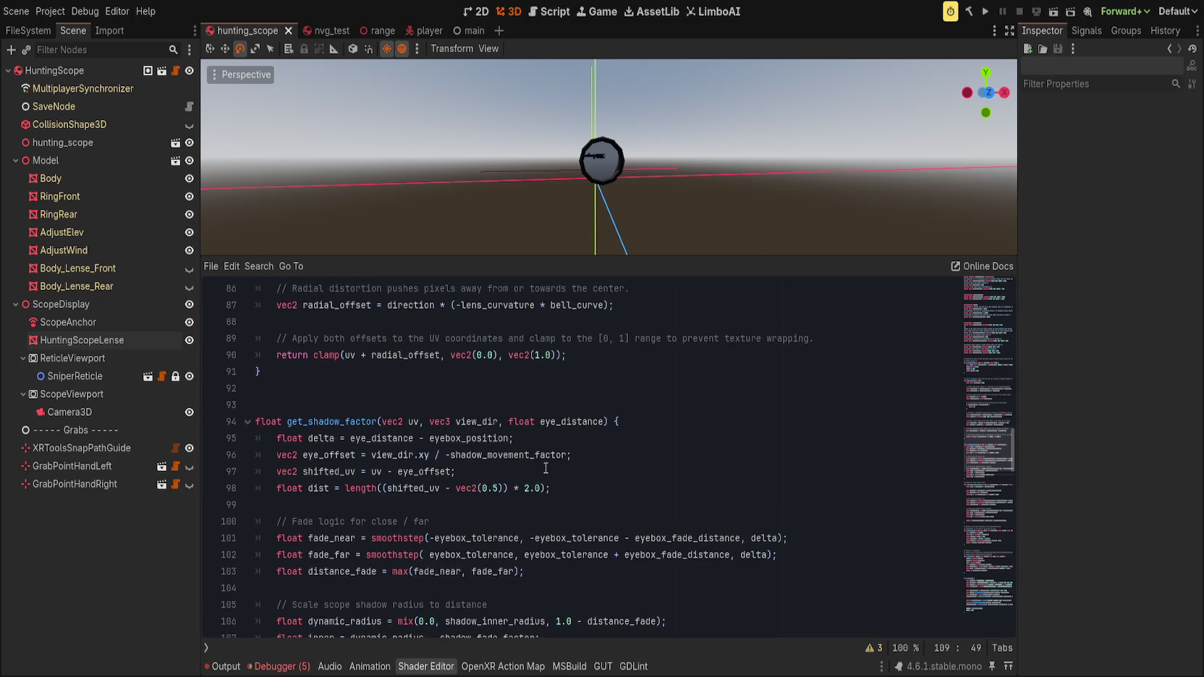
pyautogui.scroll(-3)
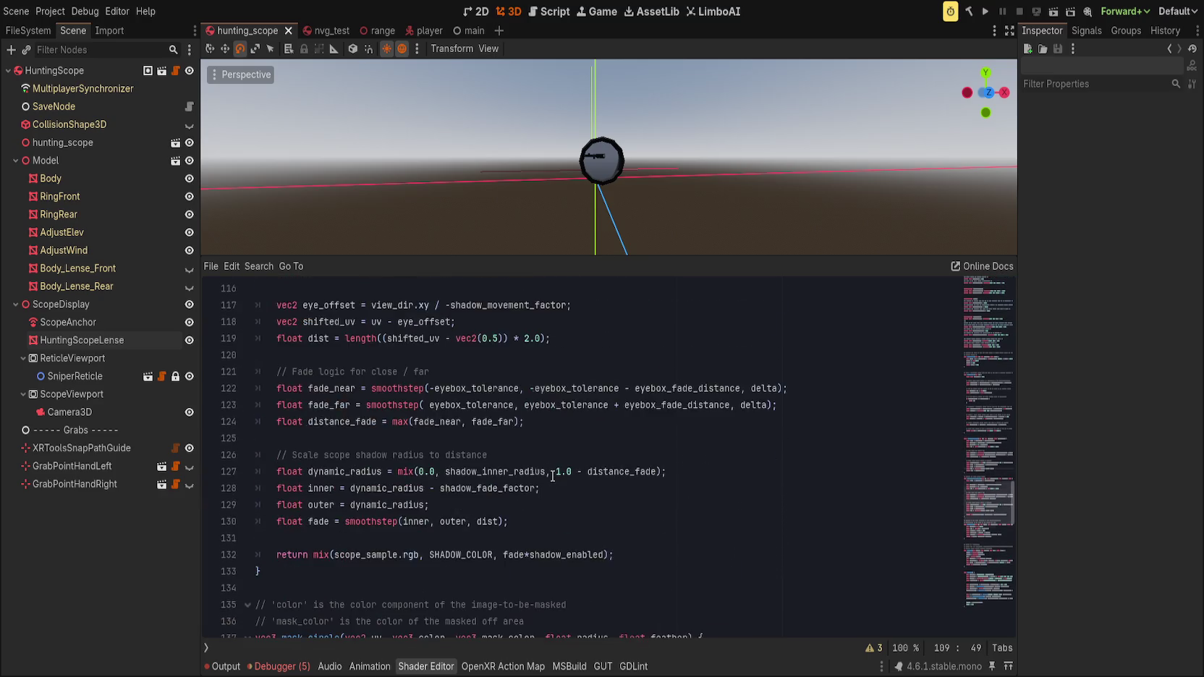
pyautogui.scroll(-3)
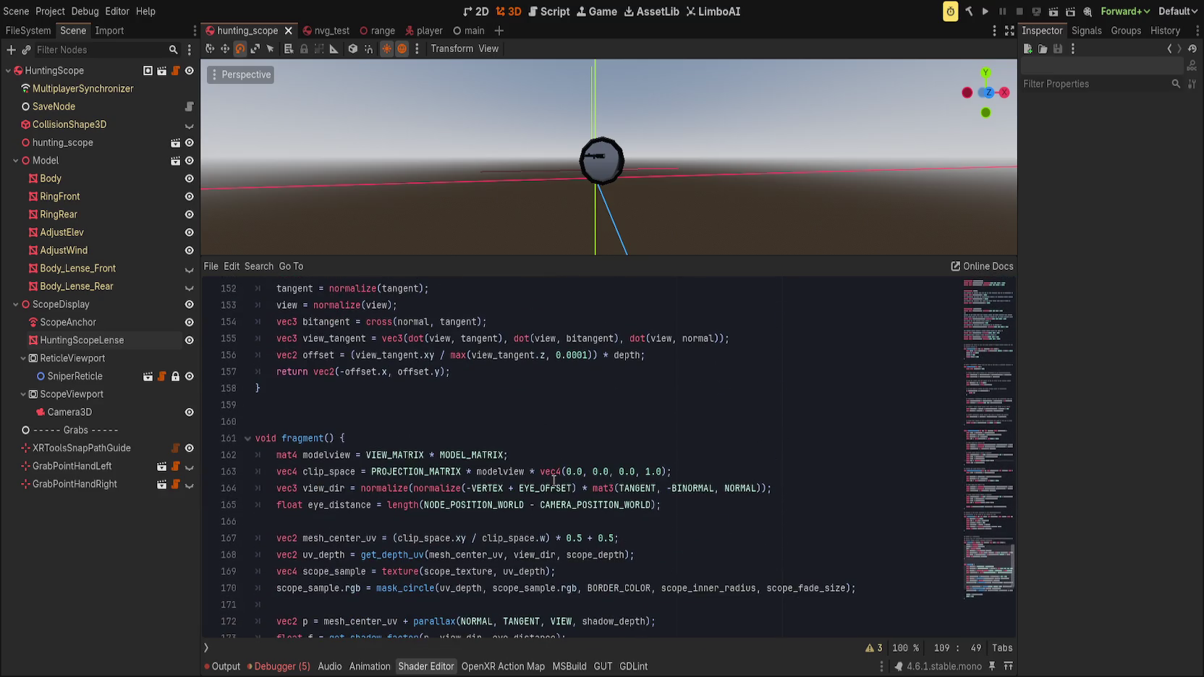
pyautogui.scroll(3)
pyautogui.scroll(-3)
pyautogui.scroll(3)
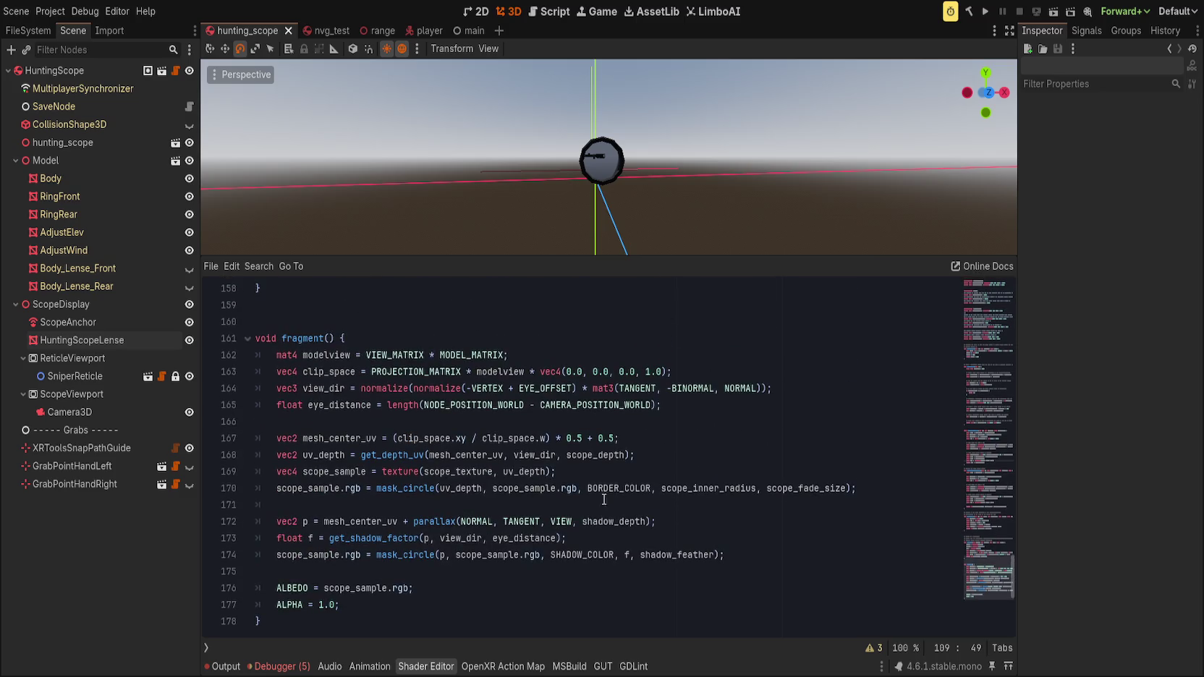
pyautogui.click(602, 522)
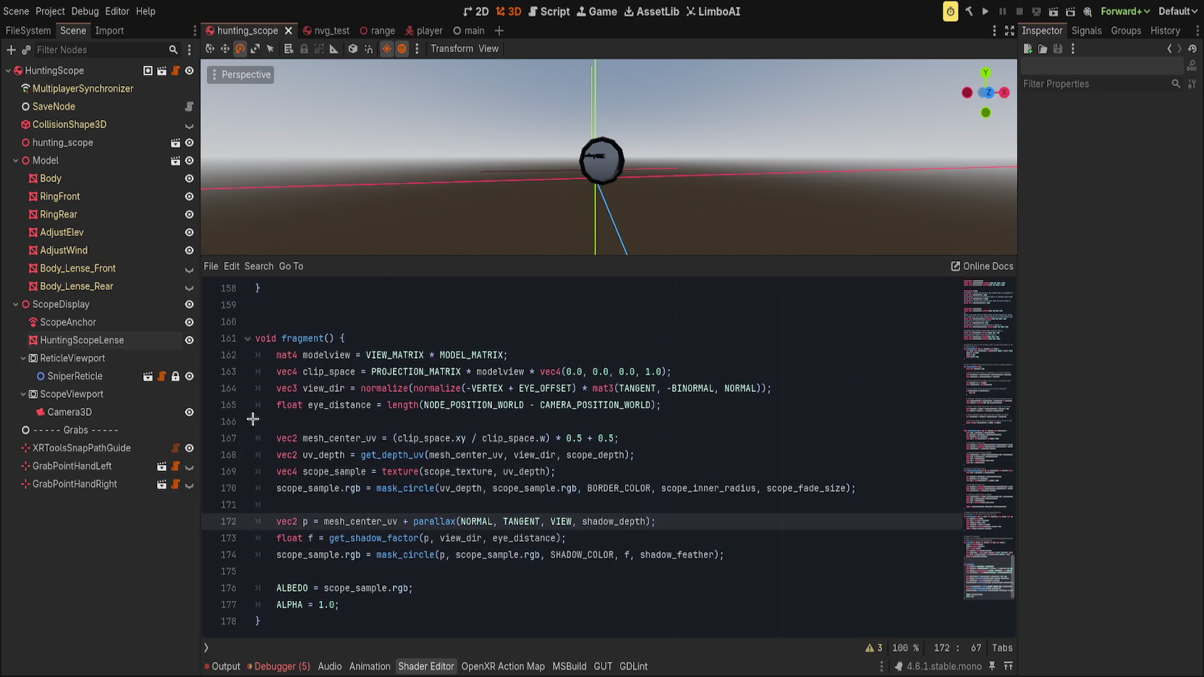
pyautogui.click(81, 340)
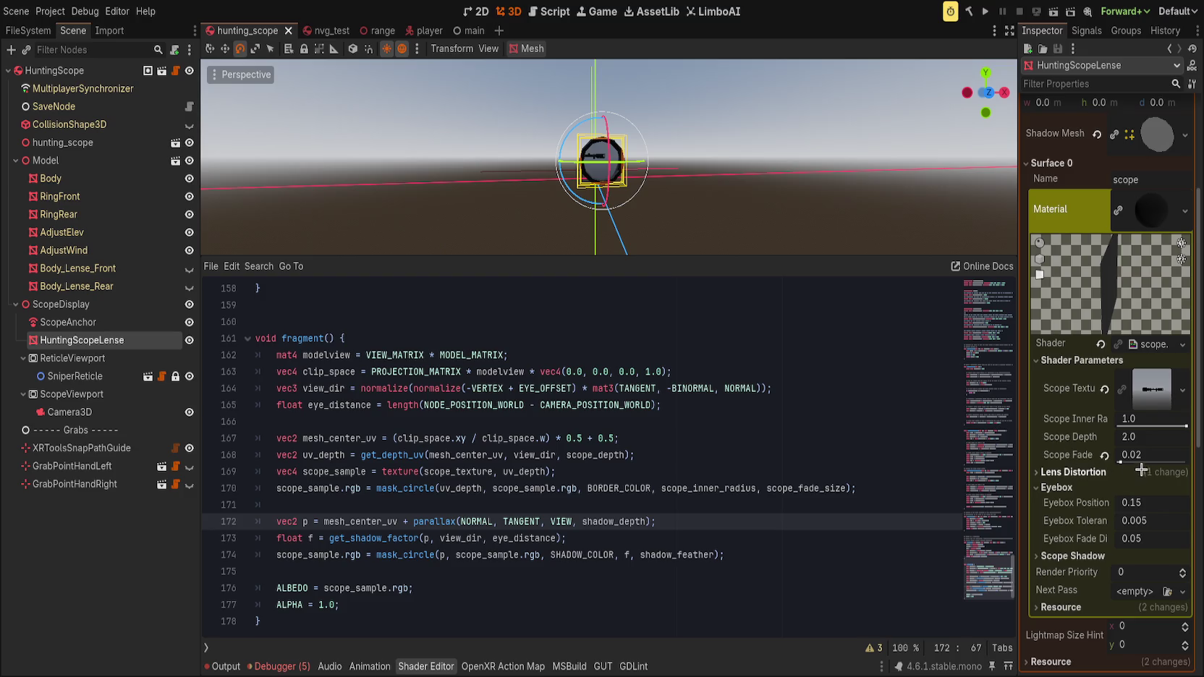
# - Set the lens material's Scope Depth to 4.0, enlarging the 3D view to preview it
pyautogui.click(1104, 437)
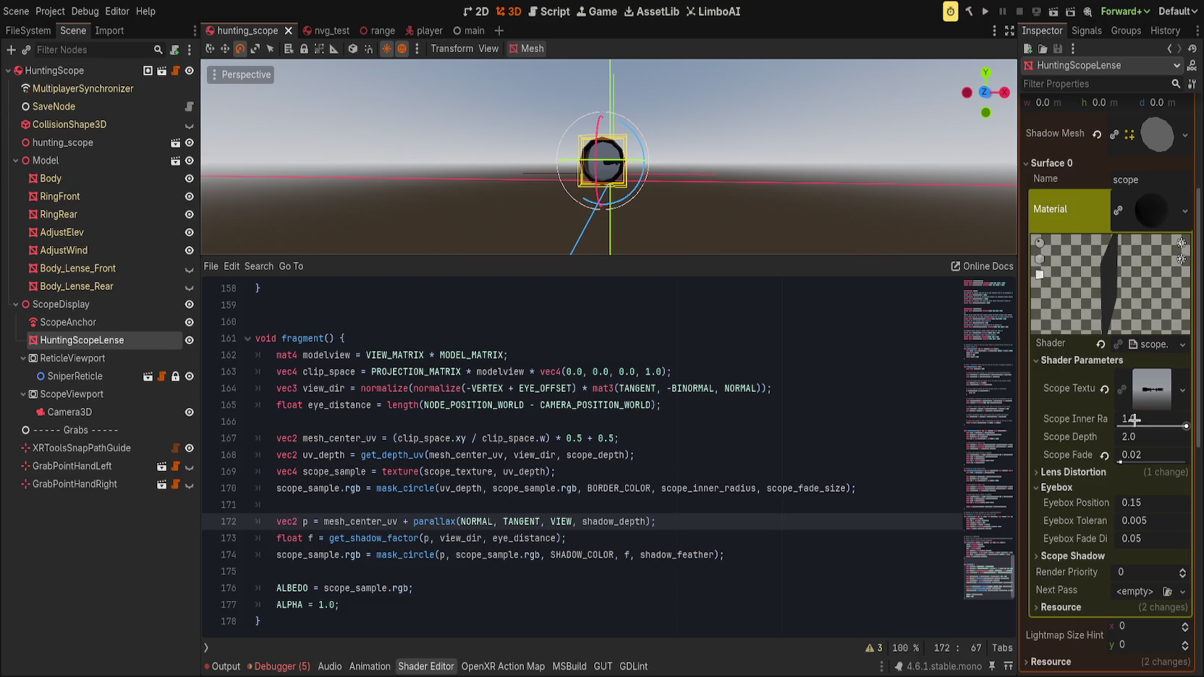
pyautogui.moveTo(1133, 437); pyautogui.dragTo(1165, 437)
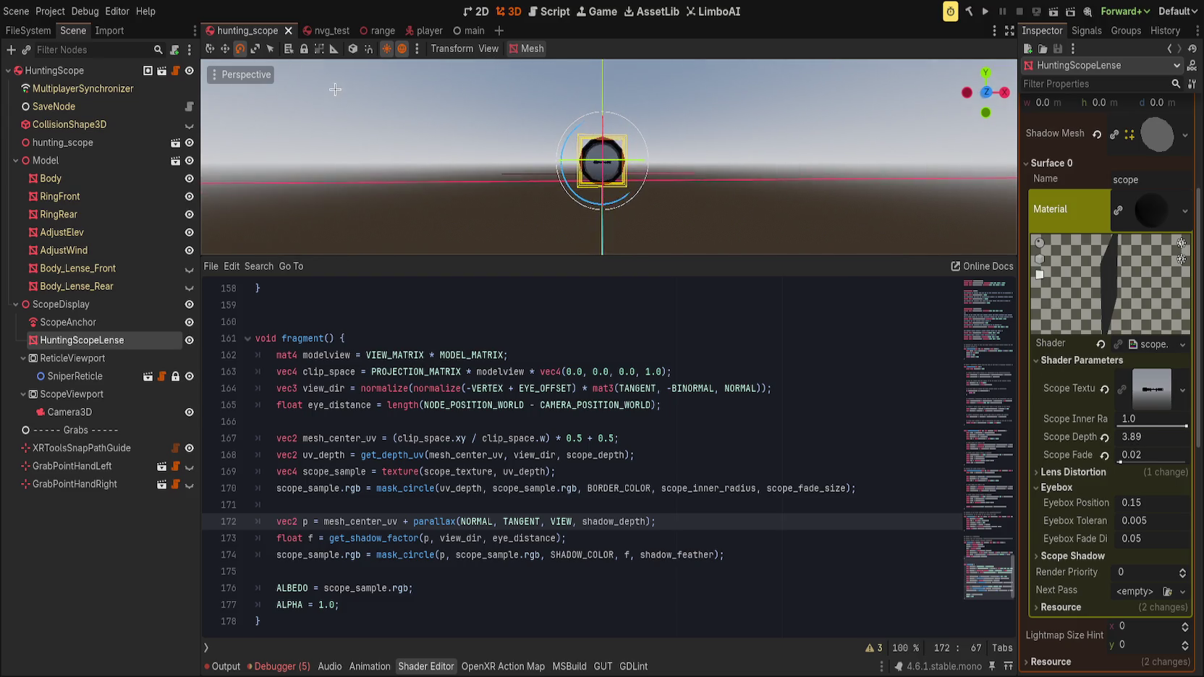
pyautogui.scroll(3)
pyautogui.scroll(-3)
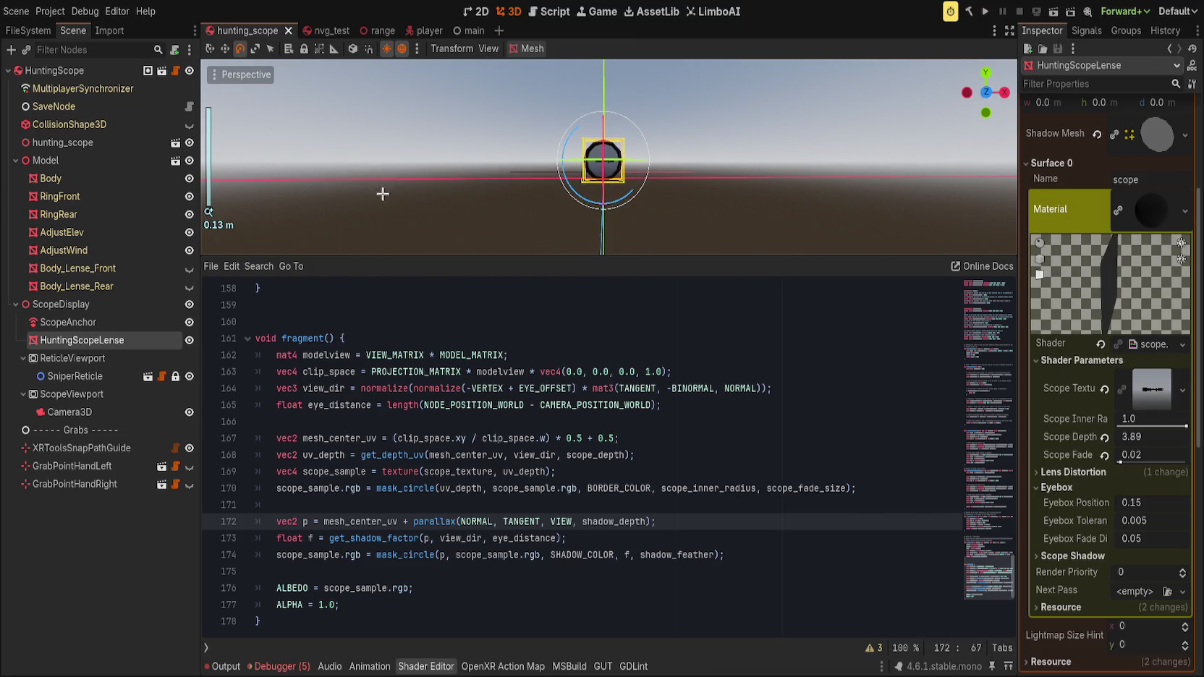
pyautogui.moveTo(675, 256); pyautogui.dragTo(670, 457)
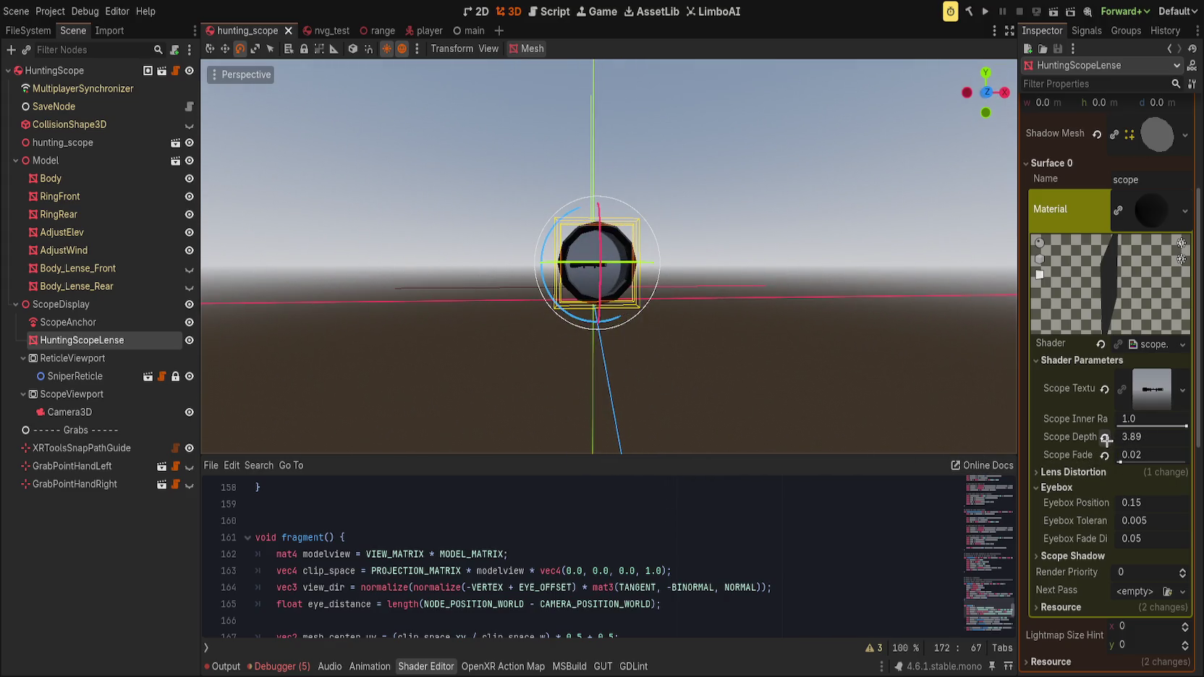
pyautogui.click(1161, 443)
# - Revert Scope Fade Size to 0.05 and expand the Scope Shadow parameters, keeping Shadow Enable at 1
pyautogui.moveTo(1121, 461); pyautogui.dragTo(1123, 463)
pyautogui.click(1105, 456)
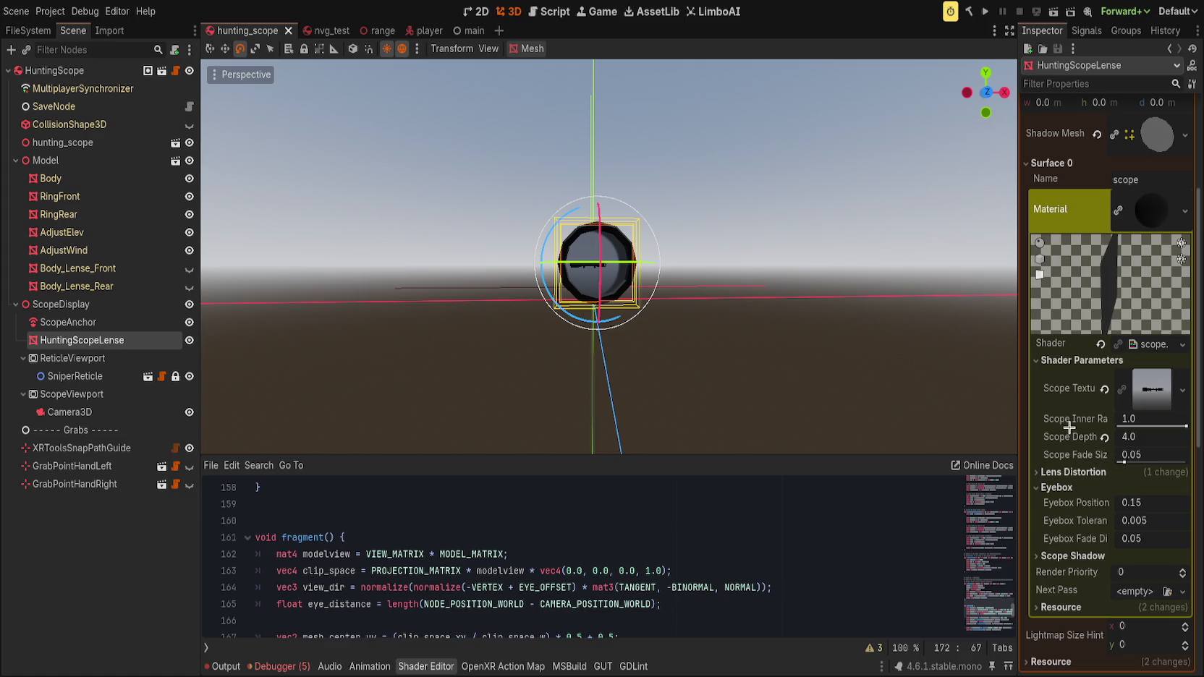
pyautogui.click(1085, 473)
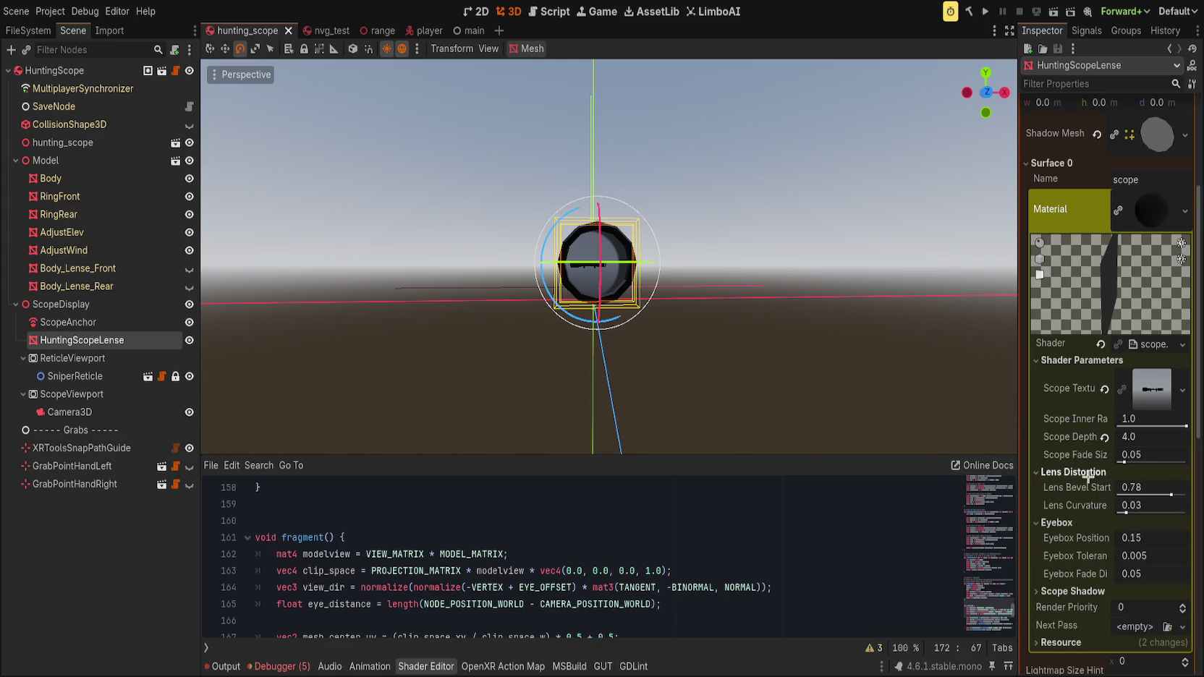
pyautogui.click(1088, 475)
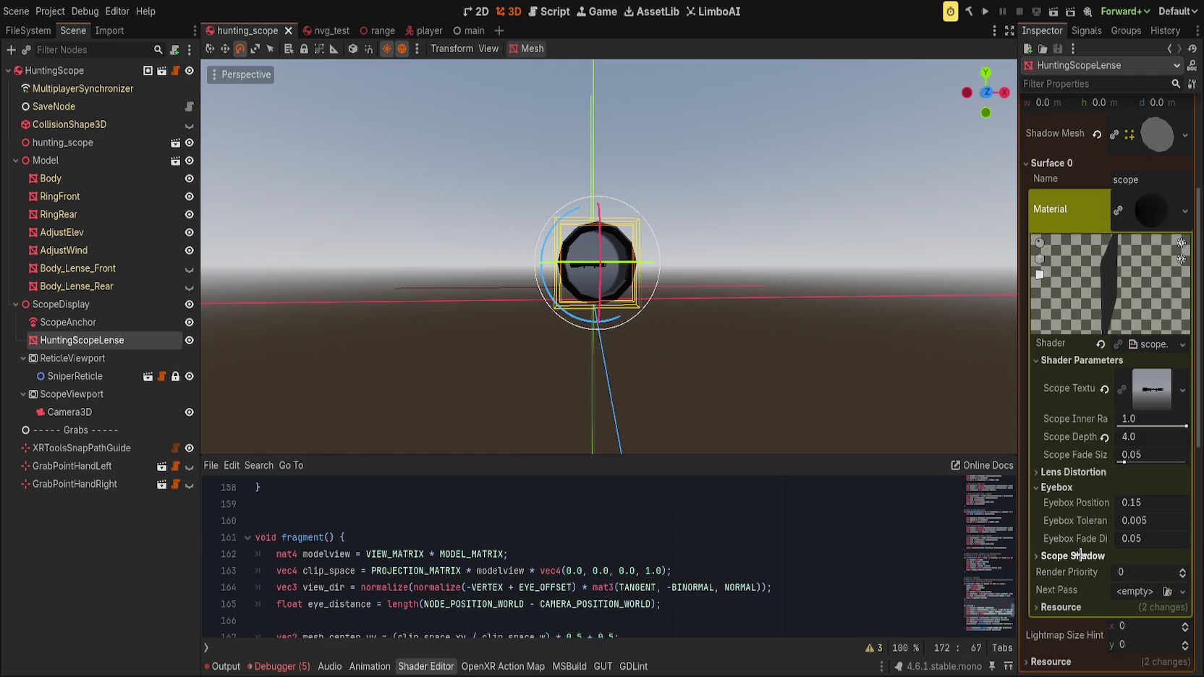
pyautogui.click(1078, 556)
pyautogui.scroll(-3)
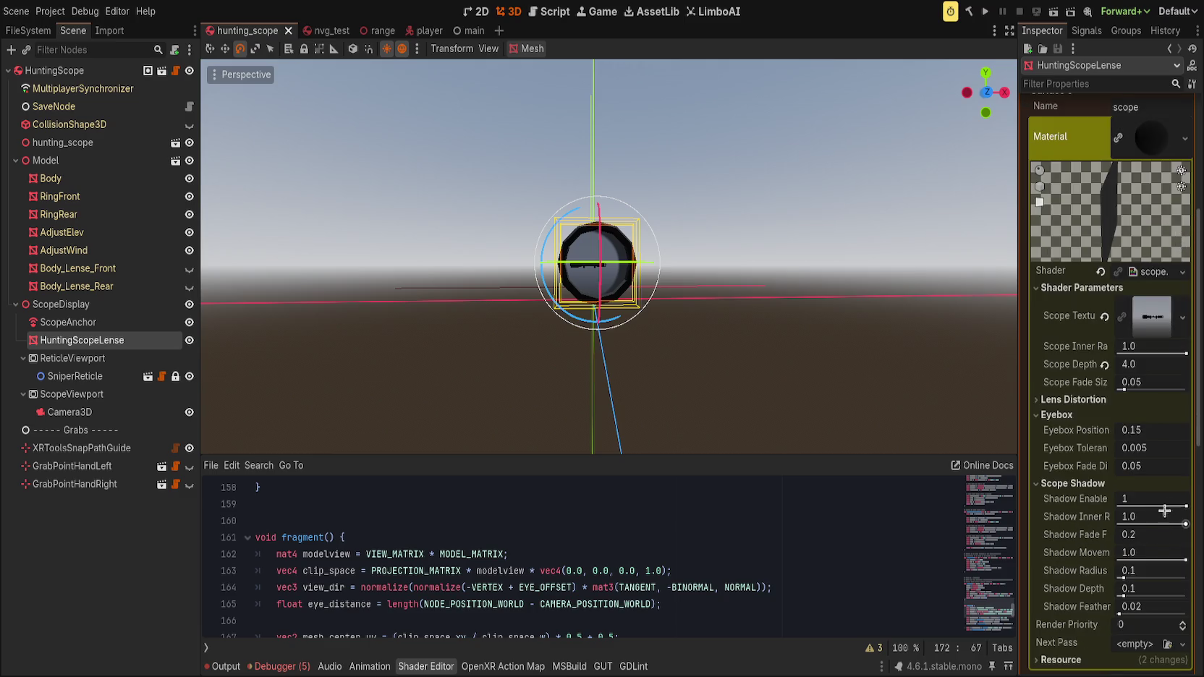
pyautogui.moveTo(1167, 507); pyautogui.dragTo(1186, 523)
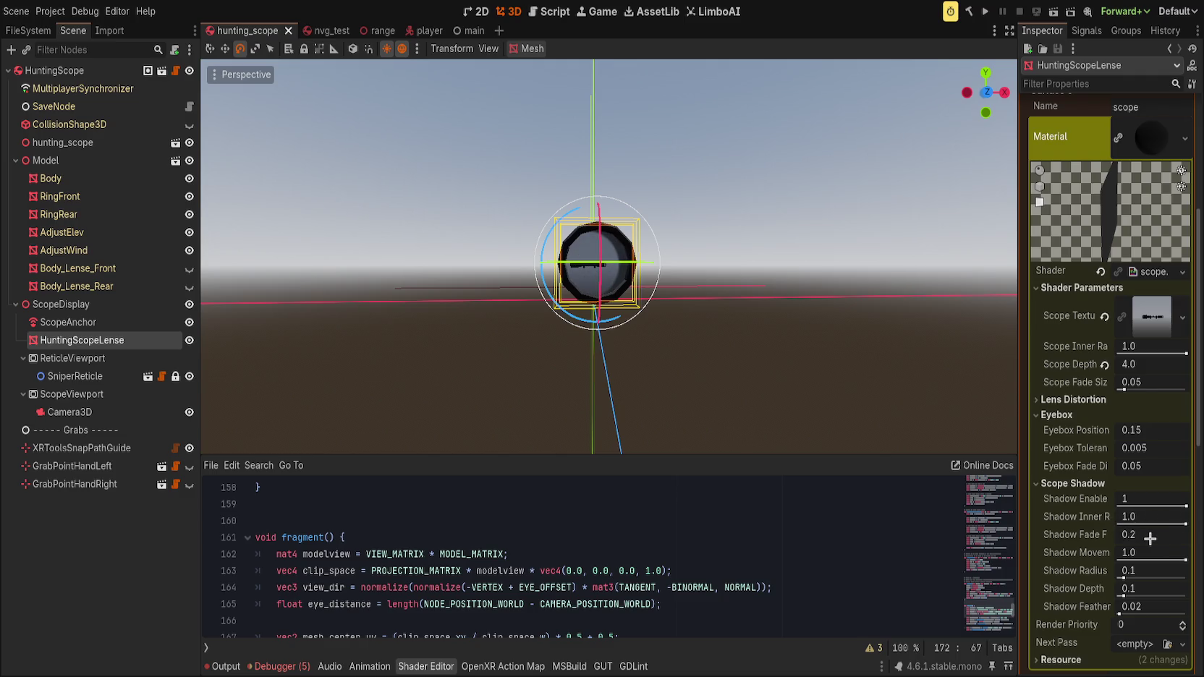
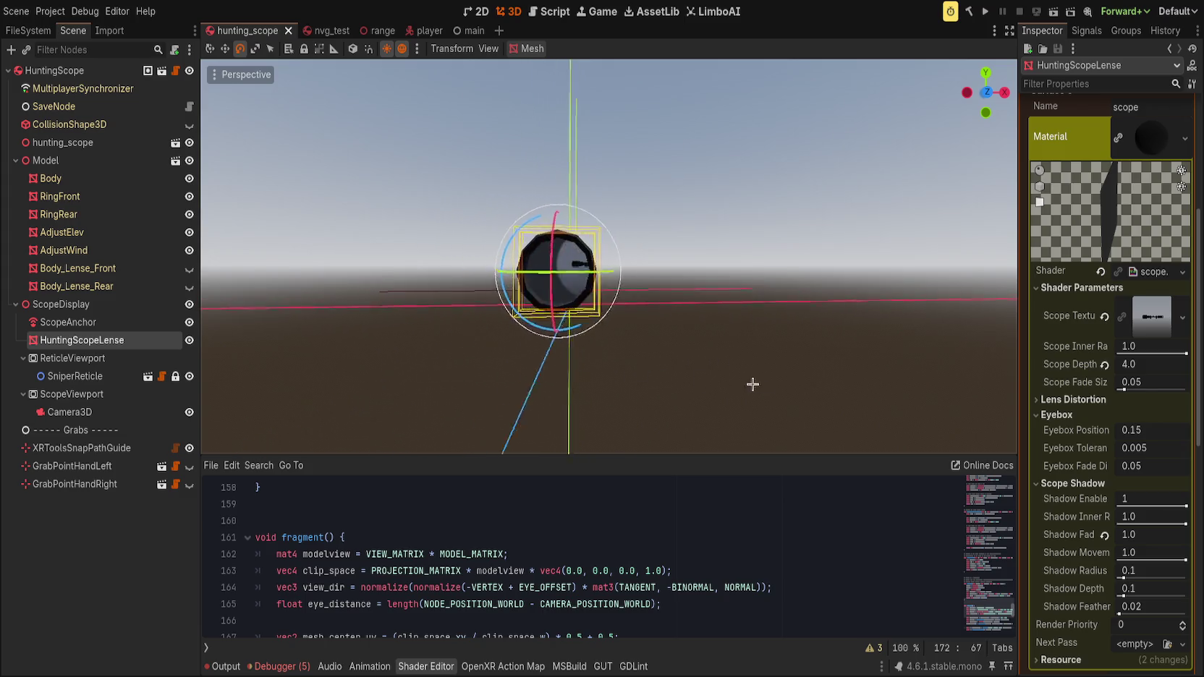
# - Face the lens head-on and experiment with the Shadow Radius slider
pyautogui.moveTo(801, 379); pyautogui.dragTo(737, 370)
pyautogui.press('KP_1')
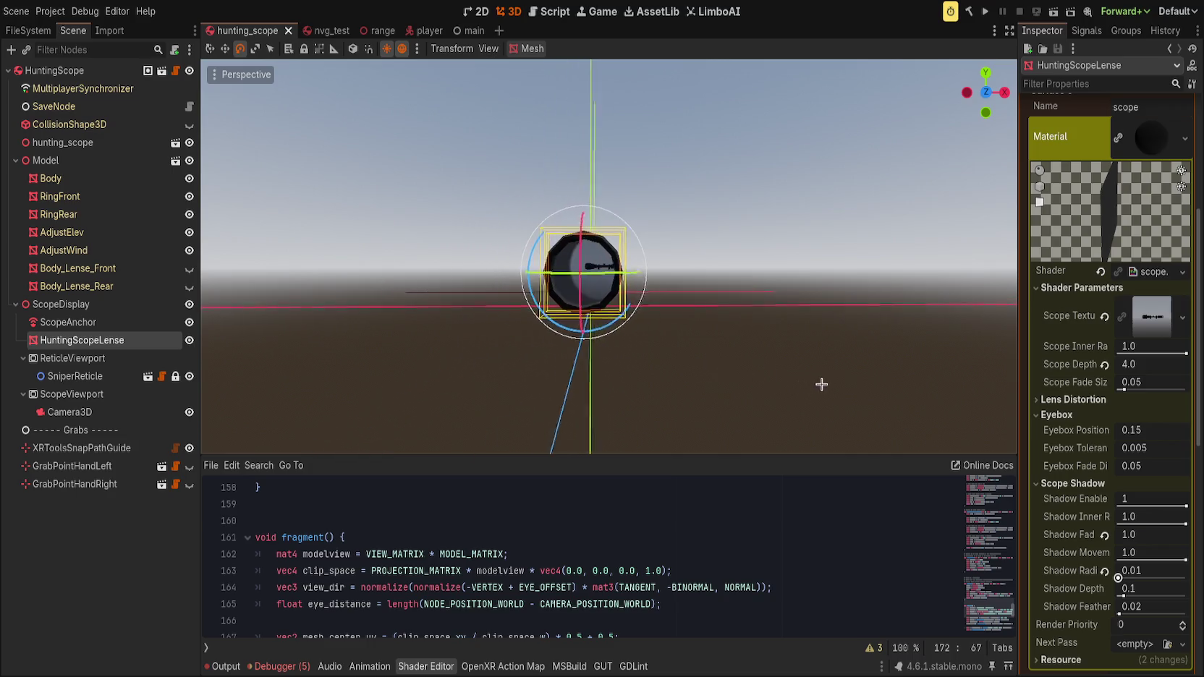
pyautogui.moveTo(1119, 578); pyautogui.dragTo(1194, 579)
pyautogui.scroll(-3)
pyautogui.scroll(3)
pyautogui.moveTo(1184, 572); pyautogui.dragTo(1107, 591)
pyautogui.scroll(3)
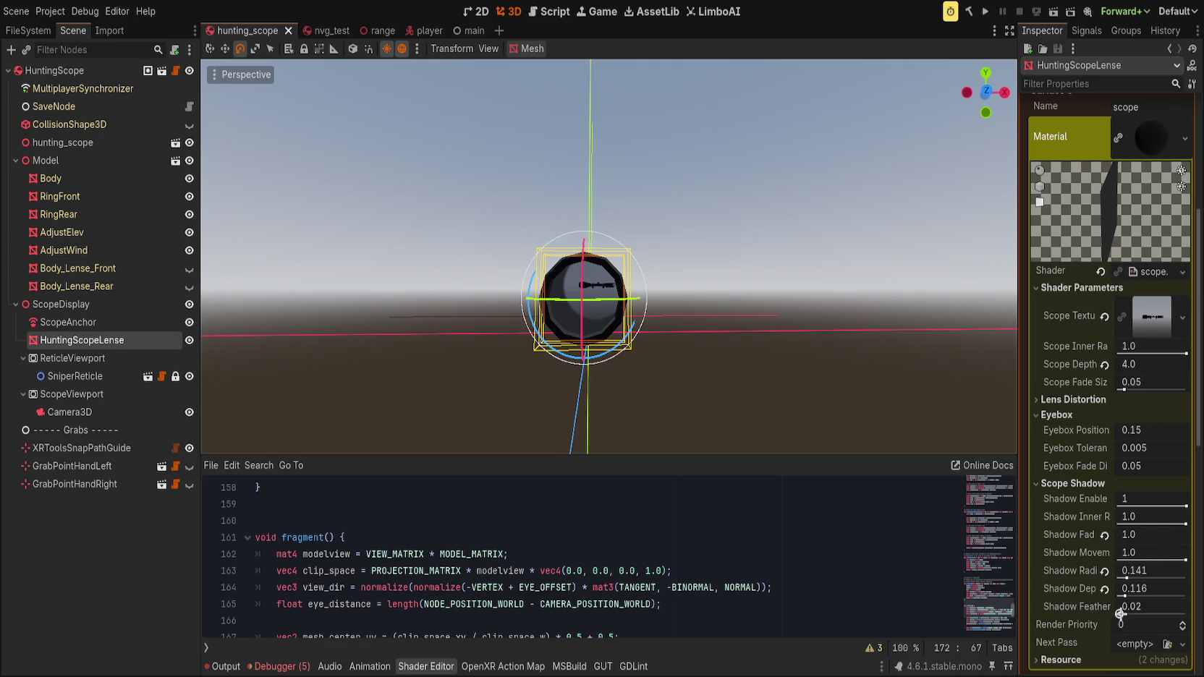
# - Raise Shadow Feather to 0.183 to soften the shadow edge
pyautogui.moveTo(1120, 614); pyautogui.dragTo(1136, 616)
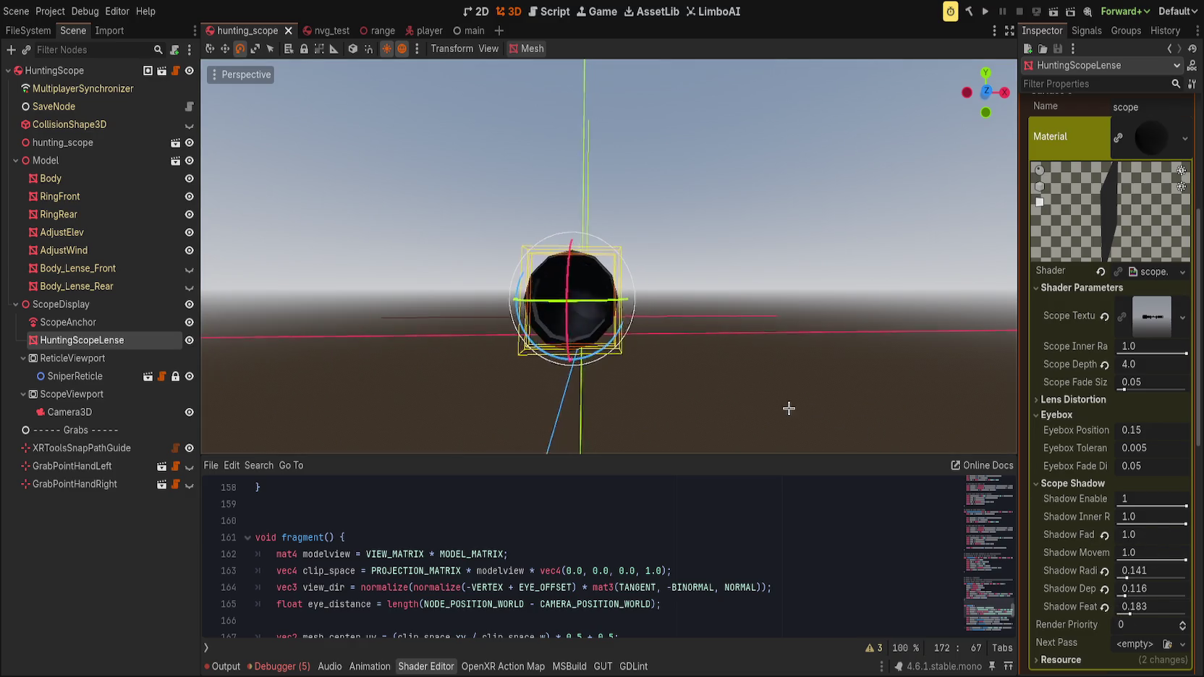
pyautogui.moveTo(812, 422); pyautogui.dragTo(825, 86)
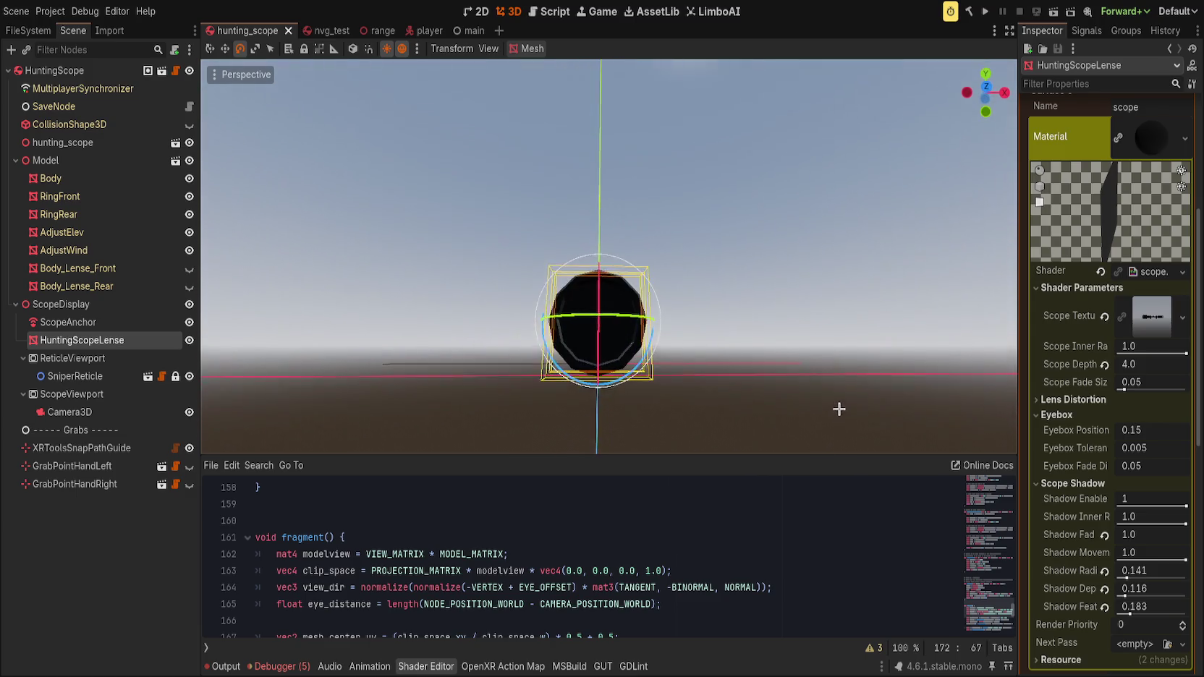
pyautogui.scroll(-3)
pyautogui.scroll(-3)
pyautogui.scroll(3)
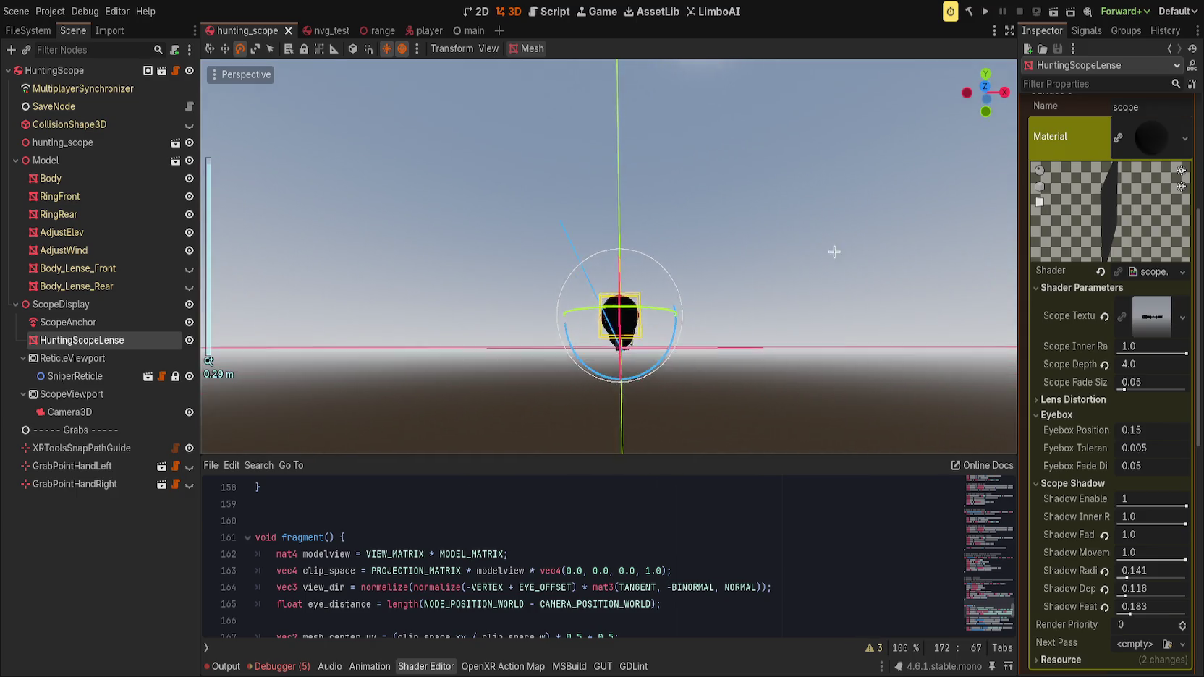
pyautogui.moveTo(811, 267); pyautogui.dragTo(827, 233)
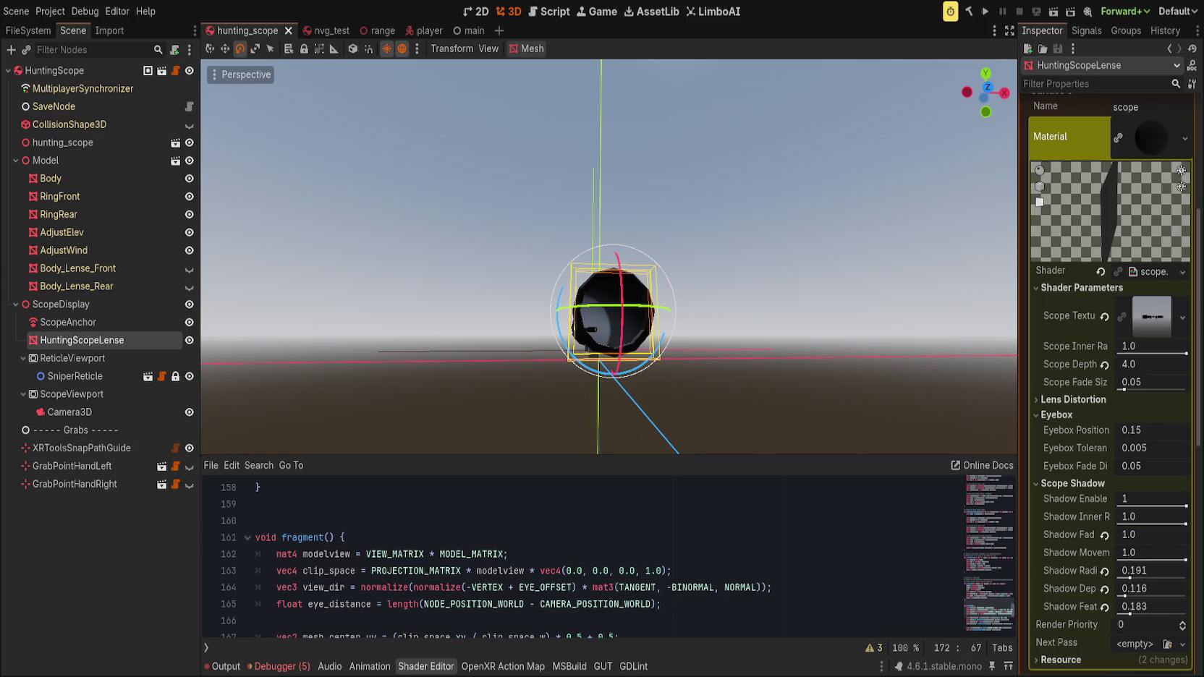
# - Try Shadow Radius at 1.0 and reset it, then set Shadow Depth 0.01 and Shadow Movement 0.49
pyautogui.moveTo(1151, 570); pyautogui.dragTo(1176, 570)
pyautogui.click(1105, 571)
pyautogui.moveTo(1138, 595); pyautogui.dragTo(1116, 595)
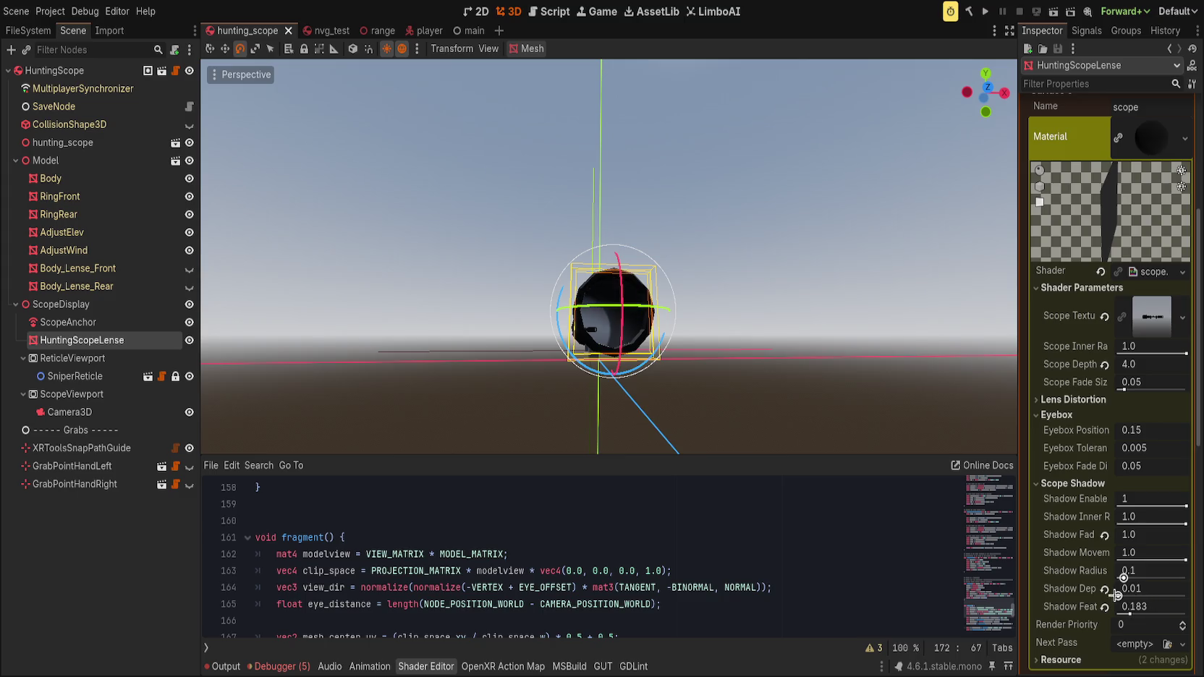
pyautogui.moveTo(867, 444); pyautogui.dragTo(718, 388)
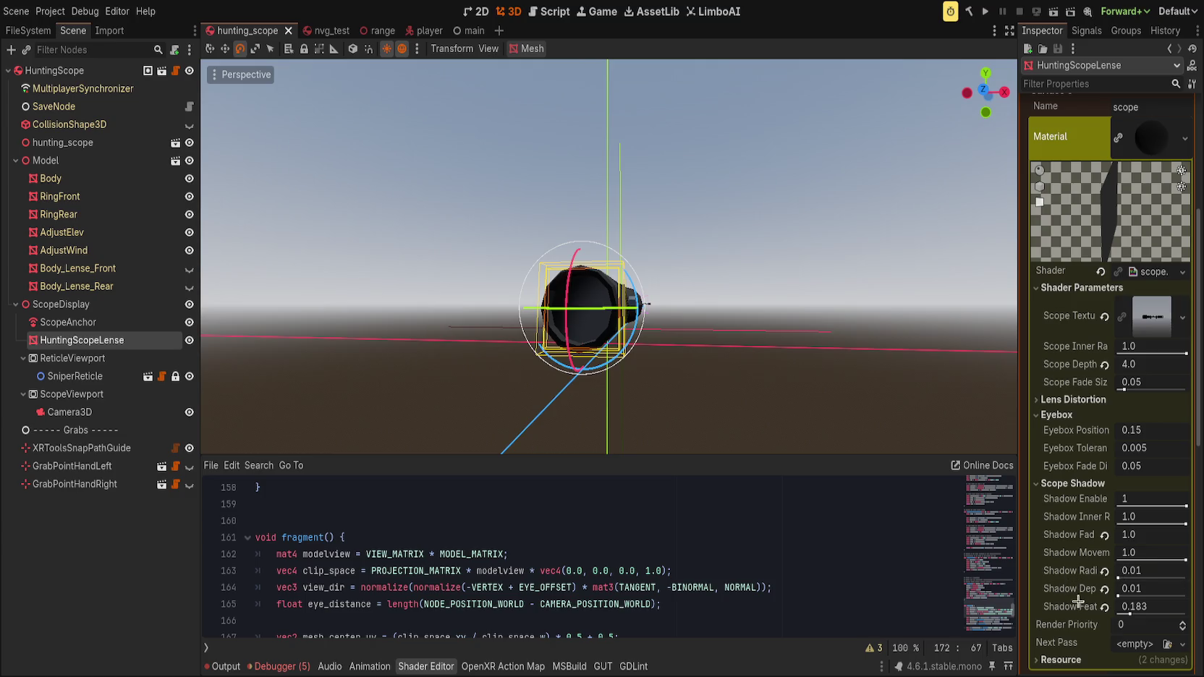
pyautogui.moveTo(1184, 559); pyautogui.dragTo(1147, 560)
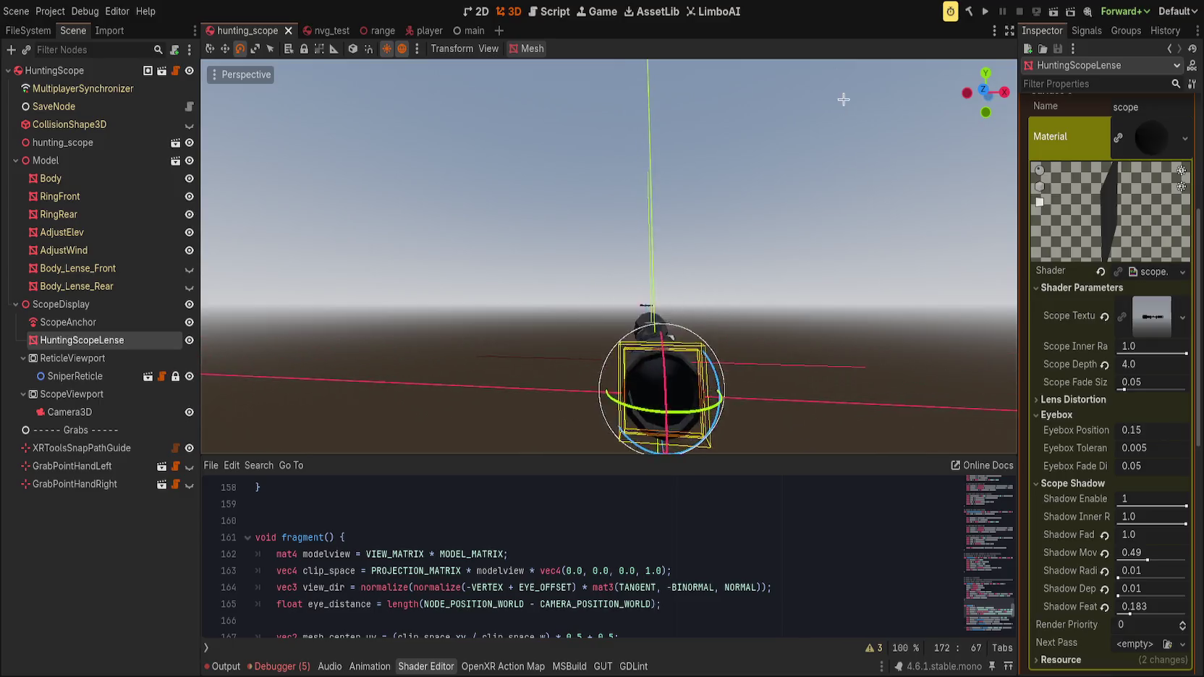
pyautogui.moveTo(681, 455); pyautogui.dragTo(745, 272)
# - On line 174, replace the mask_circle argument f with shadow_radius
pyautogui.doubleClick(616, 537)
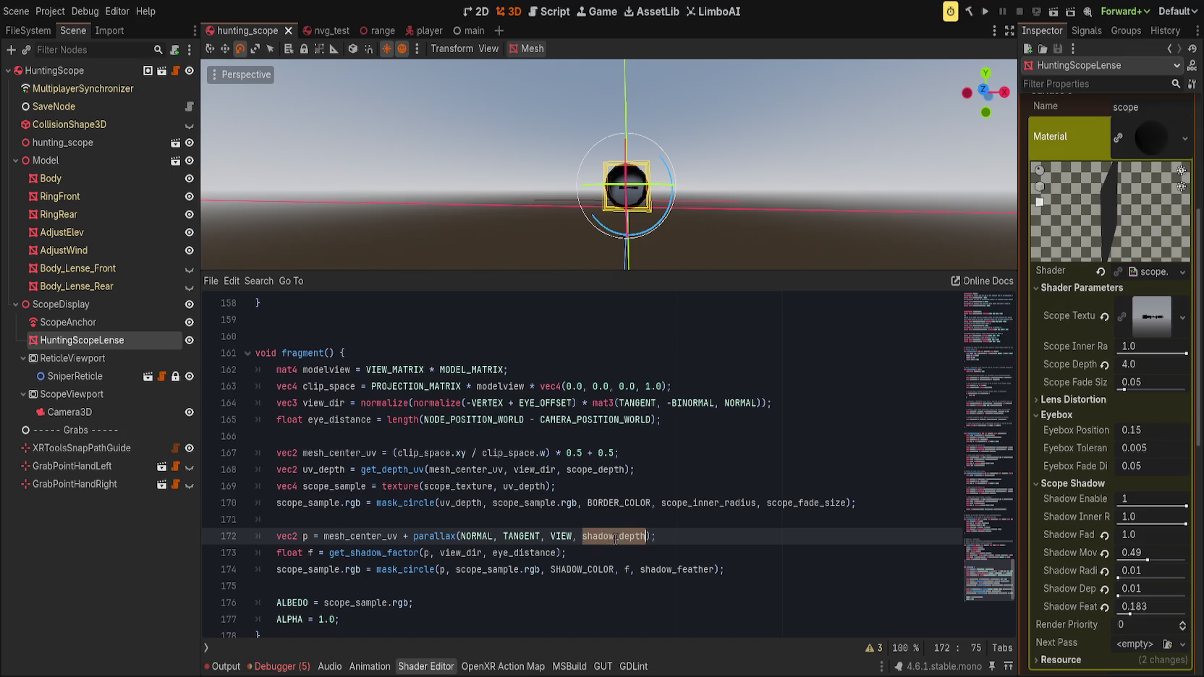
pyautogui.click(625, 570)
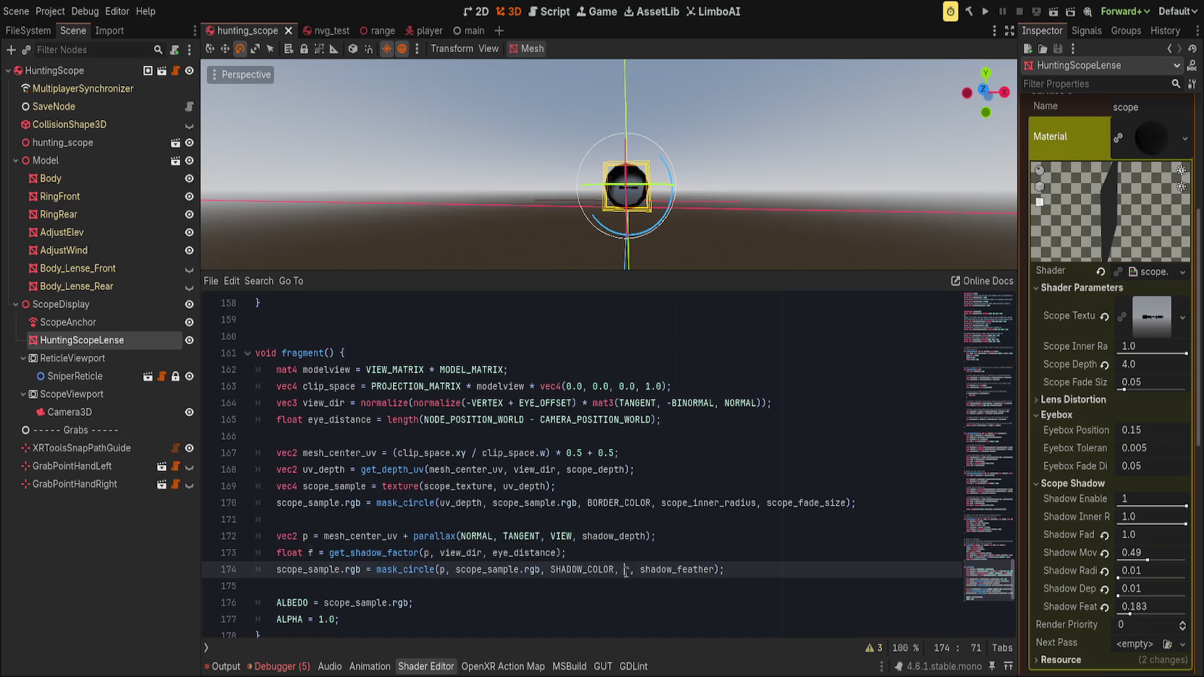
pyautogui.press('BackSpace')
pyautogui.write('shadow_r')
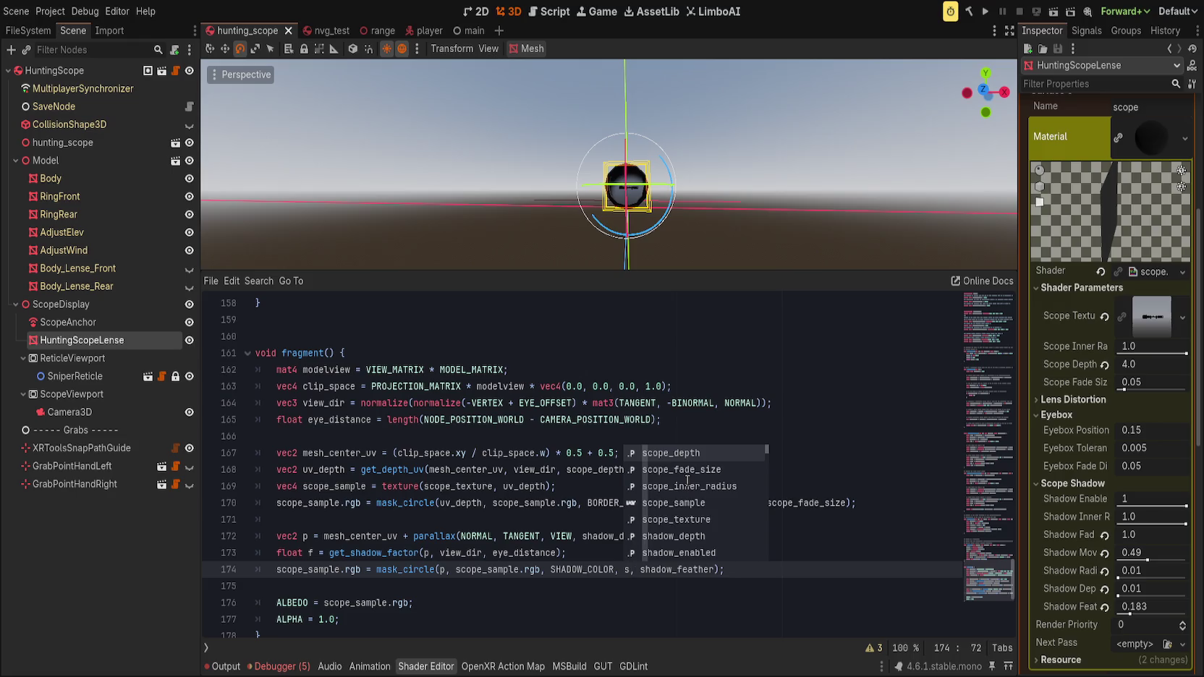
pyautogui.write('ad')
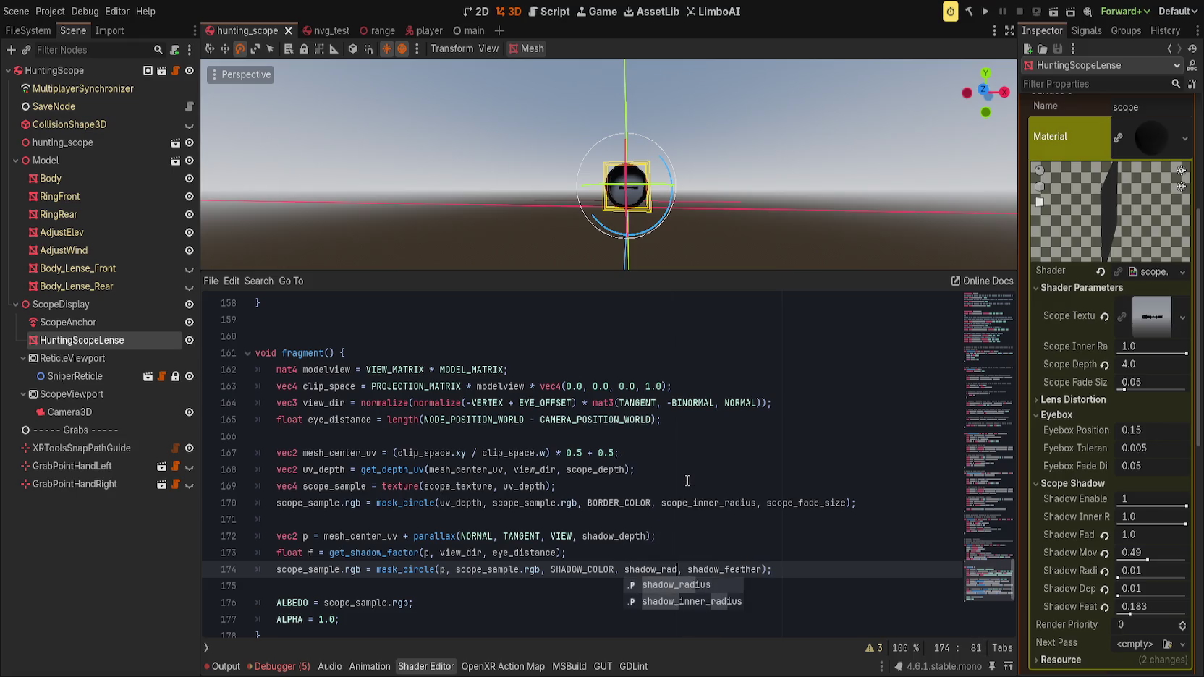
pyautogui.press('Return')
pyautogui.click(584, 553)
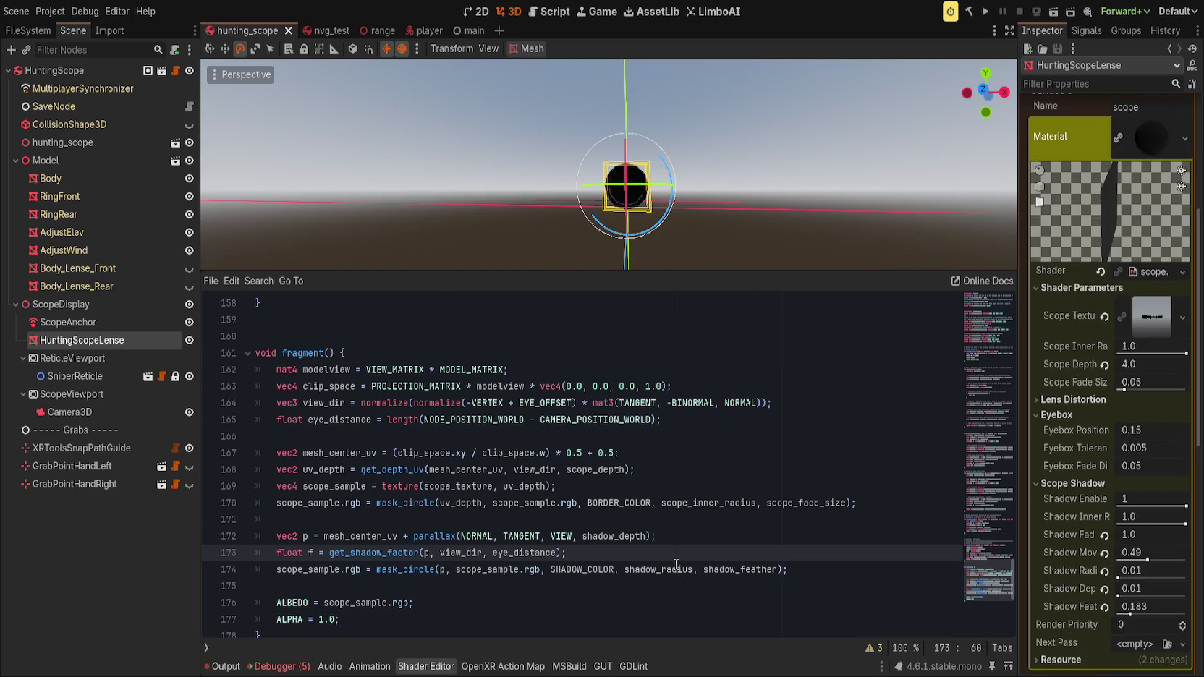
pyautogui.doubleClick(676, 567)
# - Raise Shadow Radius to about 0.55 and preview the larger shadow on the lens
pyautogui.scroll(3)
pyautogui.scroll(-3)
pyautogui.scroll(3)
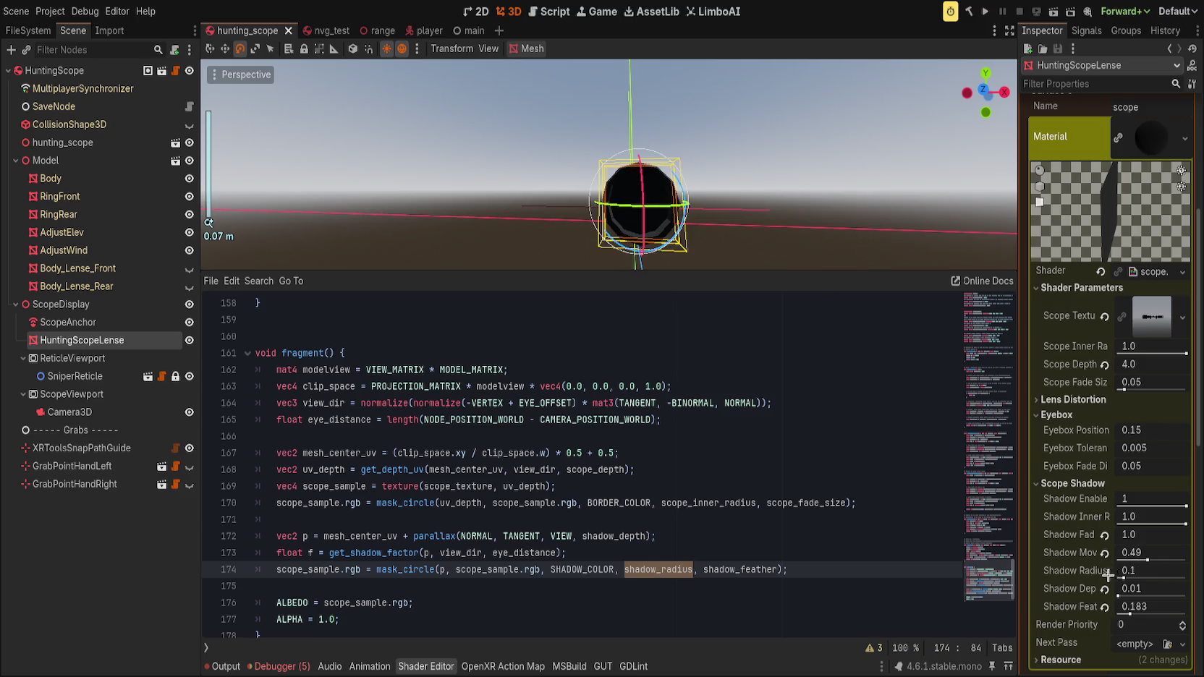
pyautogui.moveTo(1124, 578); pyautogui.dragTo(1202, 581)
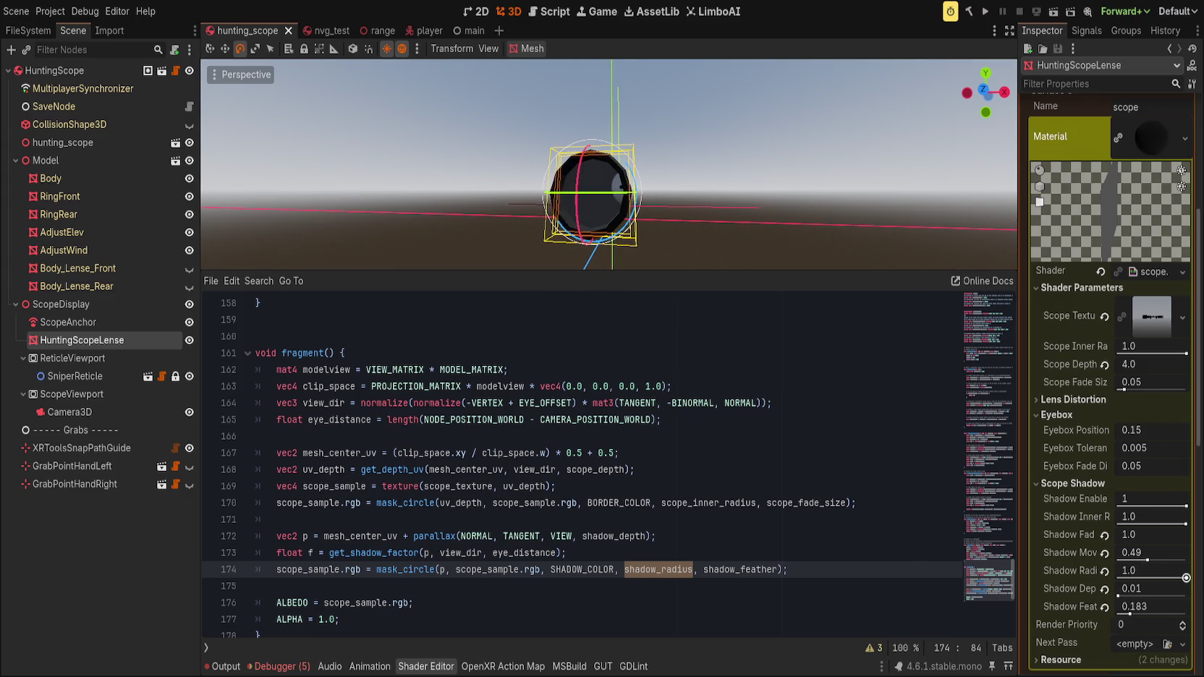
pyautogui.scroll(-3)
pyautogui.scroll(3)
pyautogui.scroll(-3)
pyautogui.moveTo(672, 246); pyautogui.dragTo(673, 208)
pyautogui.moveTo(639, 257); pyautogui.dragTo(664, 226)
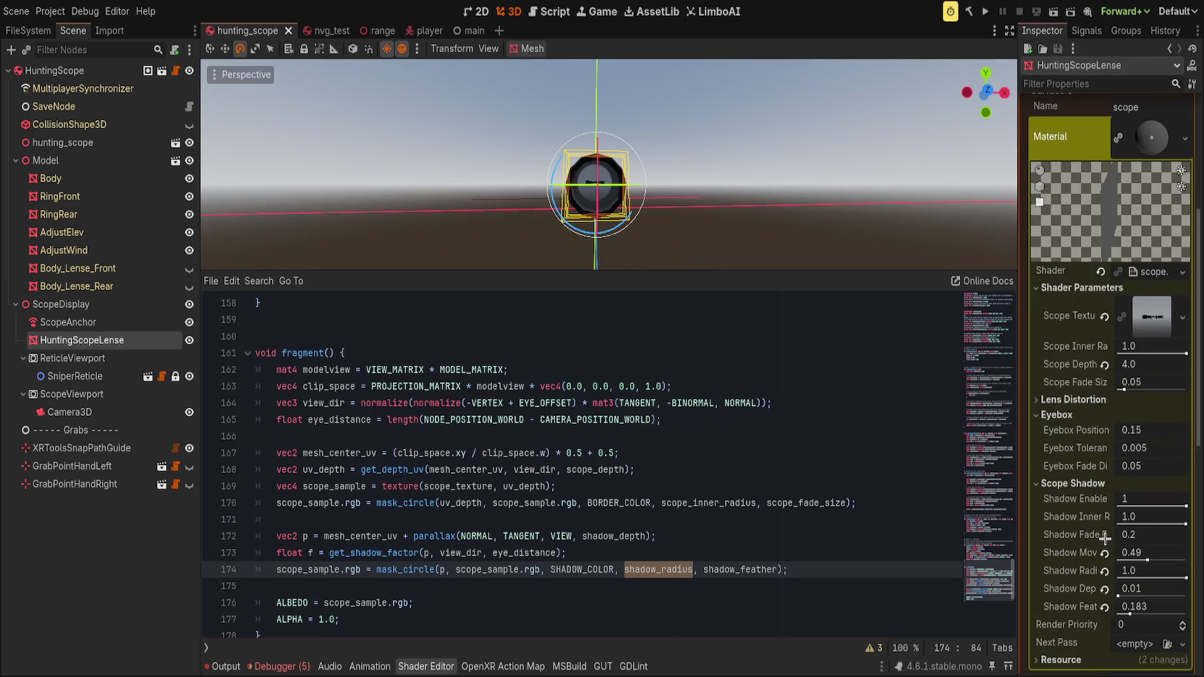
# - Revert Shadow Fade and Shadow Movement to defaults, set Shadow Radius to 0.38, and hide the shader panel
pyautogui.click(1105, 534)
pyautogui.click(1104, 554)
pyautogui.moveTo(1177, 578); pyautogui.dragTo(1144, 576)
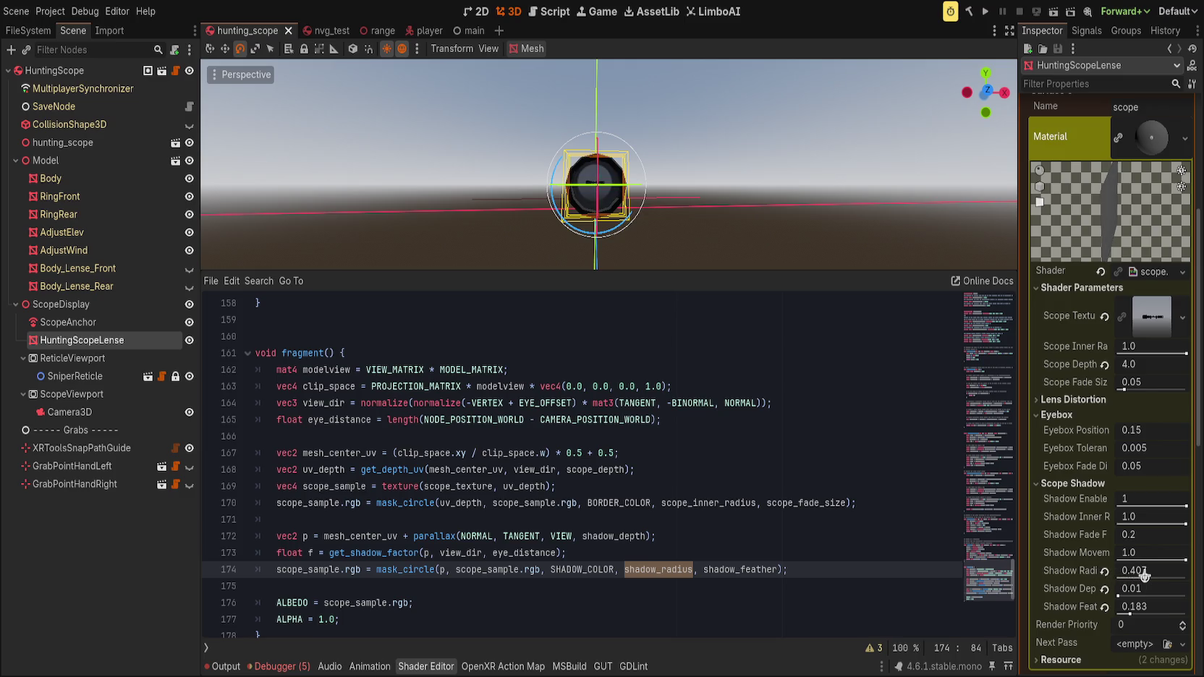
pyautogui.moveTo(780, 257); pyautogui.dragTo(764, 130)
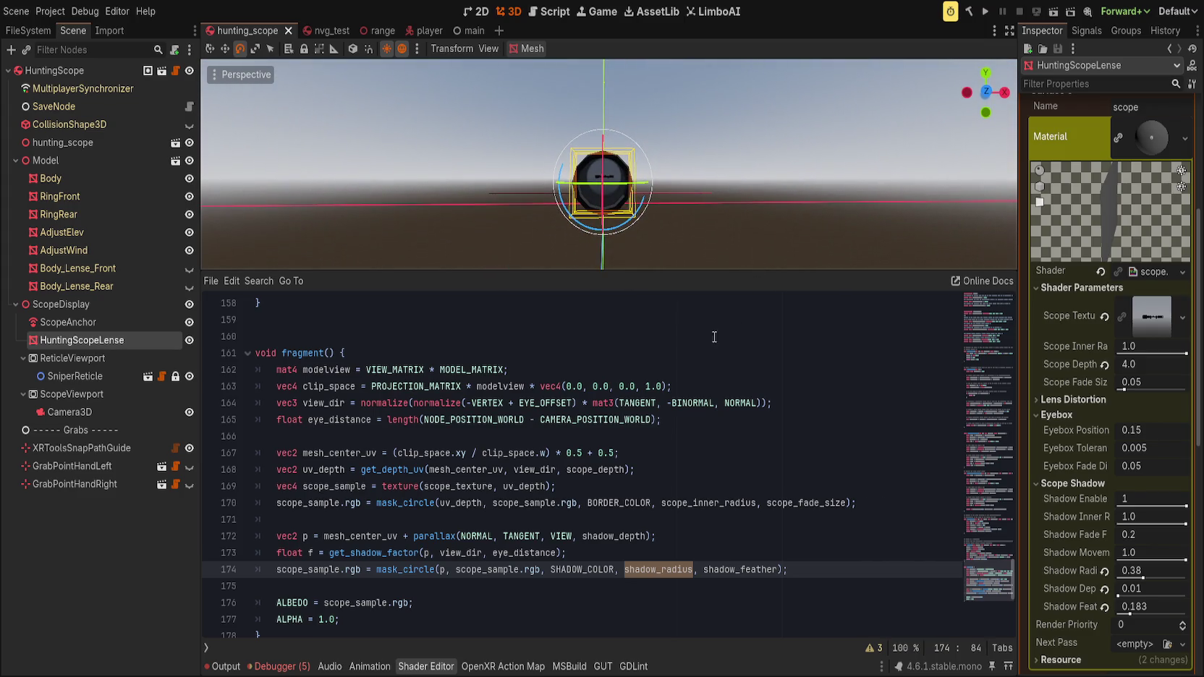
pyautogui.hotkey('ctrl', 'j')
pyautogui.moveTo(690, 351); pyautogui.dragTo(706, 361)
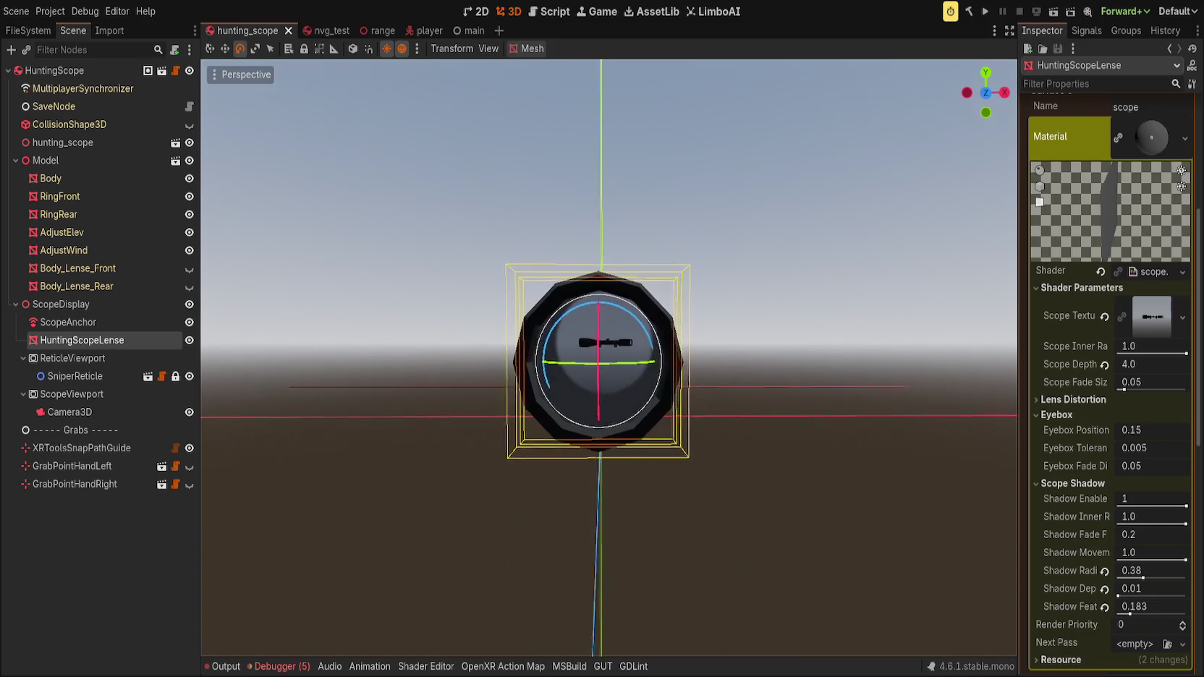
# - Center on the lens, set Shadow Radius to 0.296, and test the fade, inner radius and movement sliders
pyautogui.press('f')
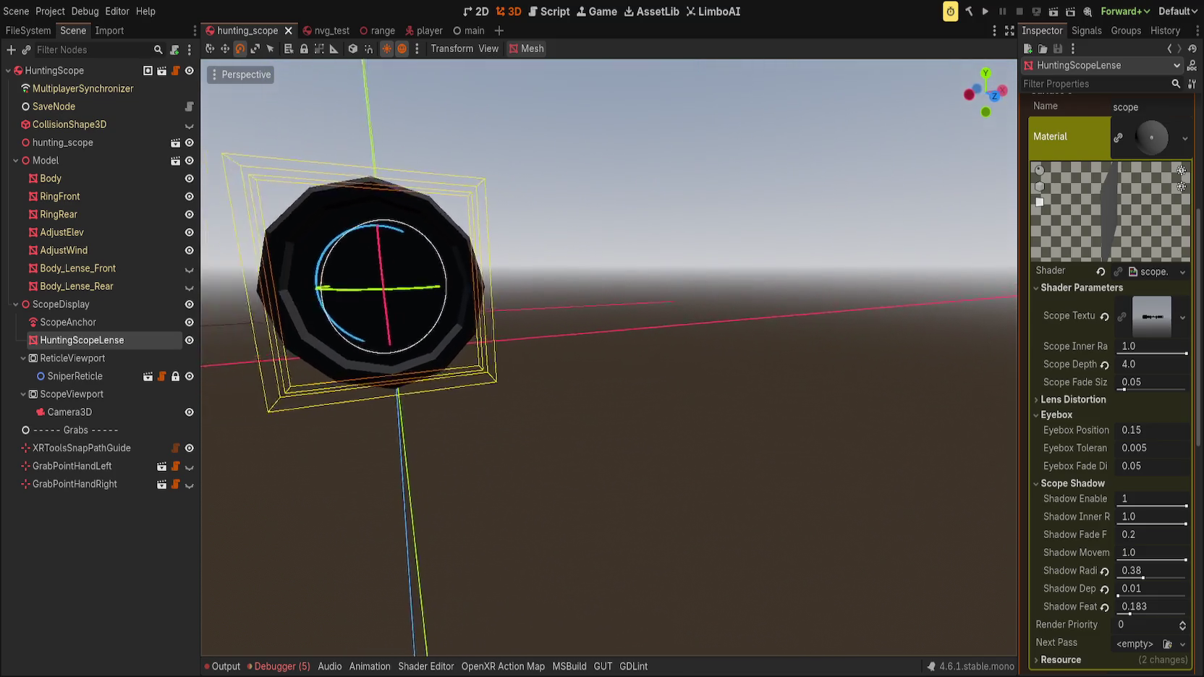
pyautogui.press('KP_1')
pyautogui.moveTo(640, 348); pyautogui.dragTo(691, 379)
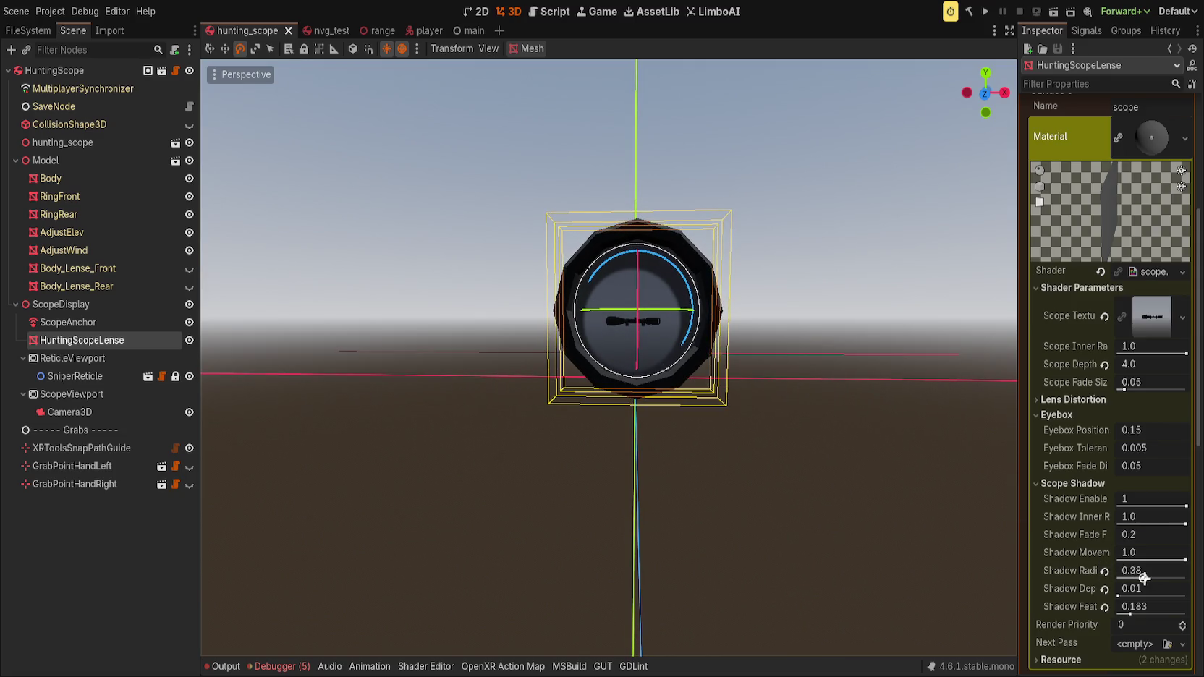
pyautogui.moveTo(1143, 578); pyautogui.dragTo(1137, 577)
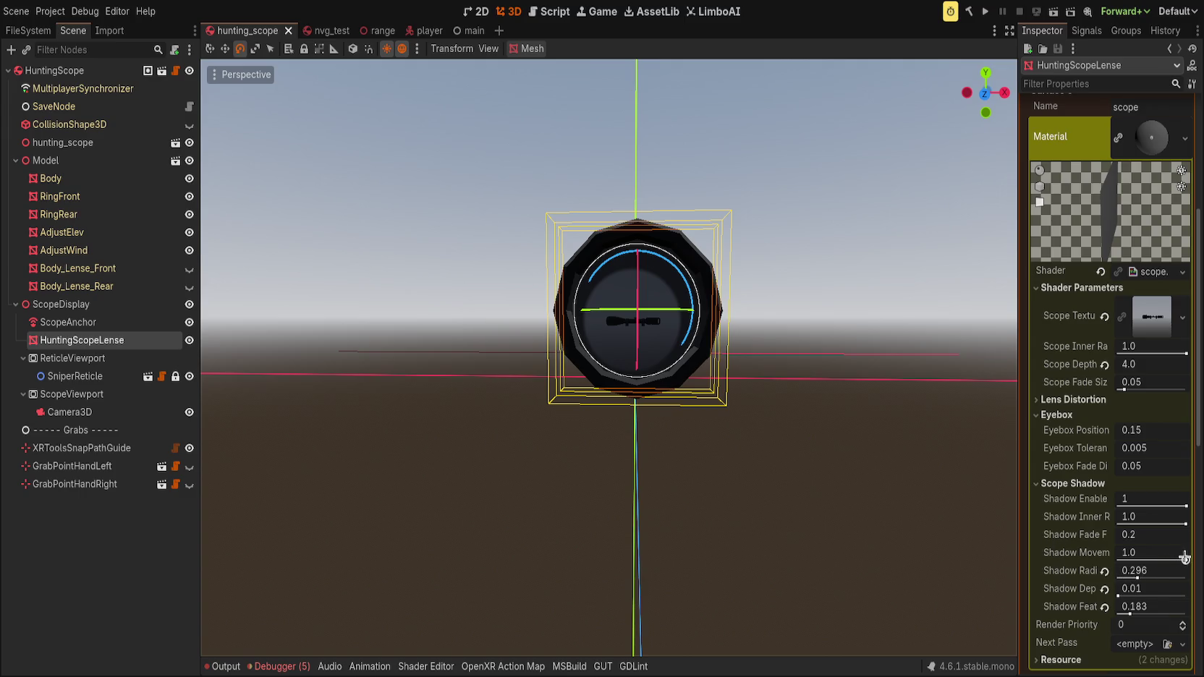
pyautogui.moveTo(1163, 534); pyautogui.dragTo(1147, 534)
pyautogui.hotkey('ctrl', 'z')
pyautogui.moveTo(1185, 517); pyautogui.dragTo(1186, 517)
pyautogui.moveTo(1185, 559); pyautogui.dragTo(1186, 559)
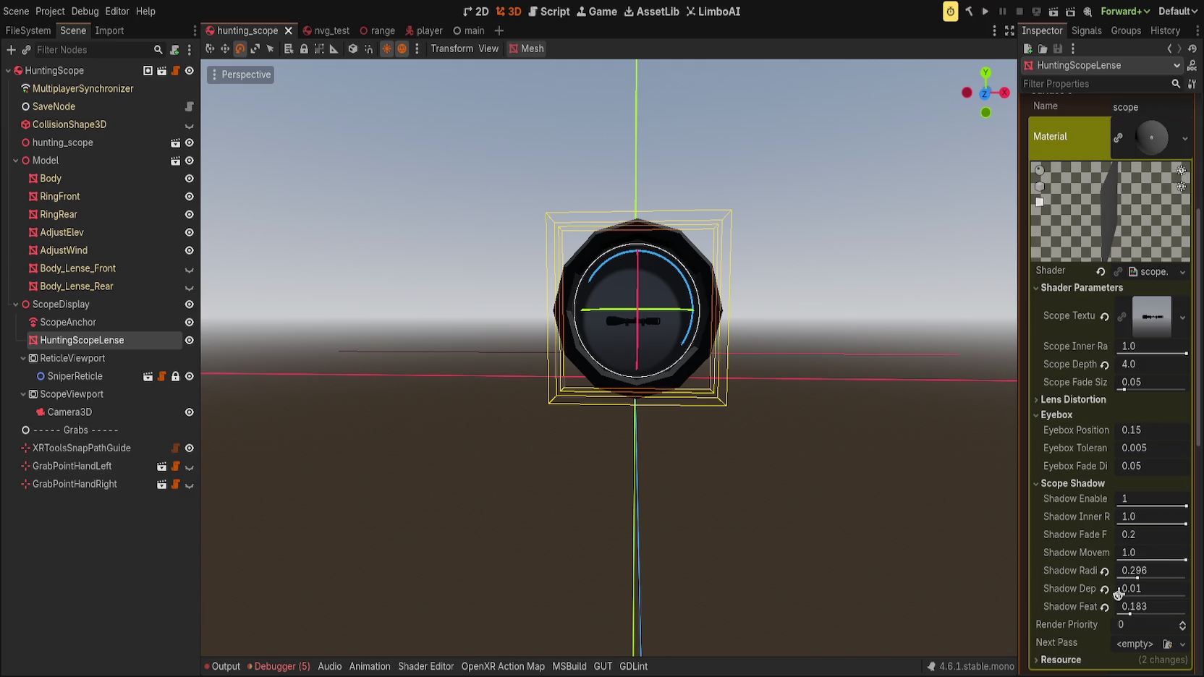
# - Lower Shadow Feather to 0.0 and drop Shadow Radius to 0.01
pyautogui.moveTo(1129, 613); pyautogui.dragTo(1119, 615)
pyautogui.scroll(-3)
pyautogui.moveTo(854, 438); pyautogui.dragTo(712, 417)
pyautogui.scroll(-3)
pyautogui.scroll(3)
pyautogui.moveTo(862, 460); pyautogui.dragTo(983, 483)
pyautogui.moveTo(1166, 581); pyautogui.dragTo(1116, 575)
# - Set Shadow Radius to 0.498 and Shadow Depth to 0.01, then bring up grab_driver.gd in the Script editor
pyautogui.moveTo(906, 481); pyautogui.dragTo(1001, 509)
pyautogui.moveTo(1141, 575); pyautogui.dragTo(1161, 600)
pyautogui.moveTo(1003, 509); pyautogui.dragTo(928, 450)
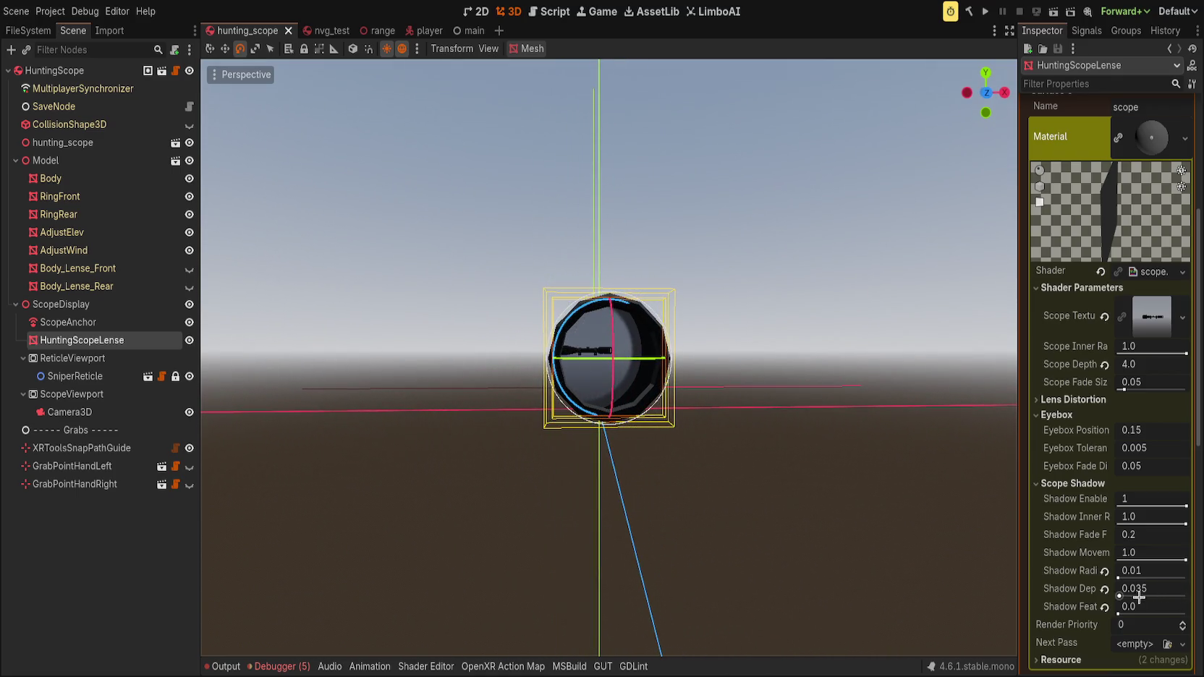
pyautogui.moveTo(1120, 595); pyautogui.dragTo(1150, 573)
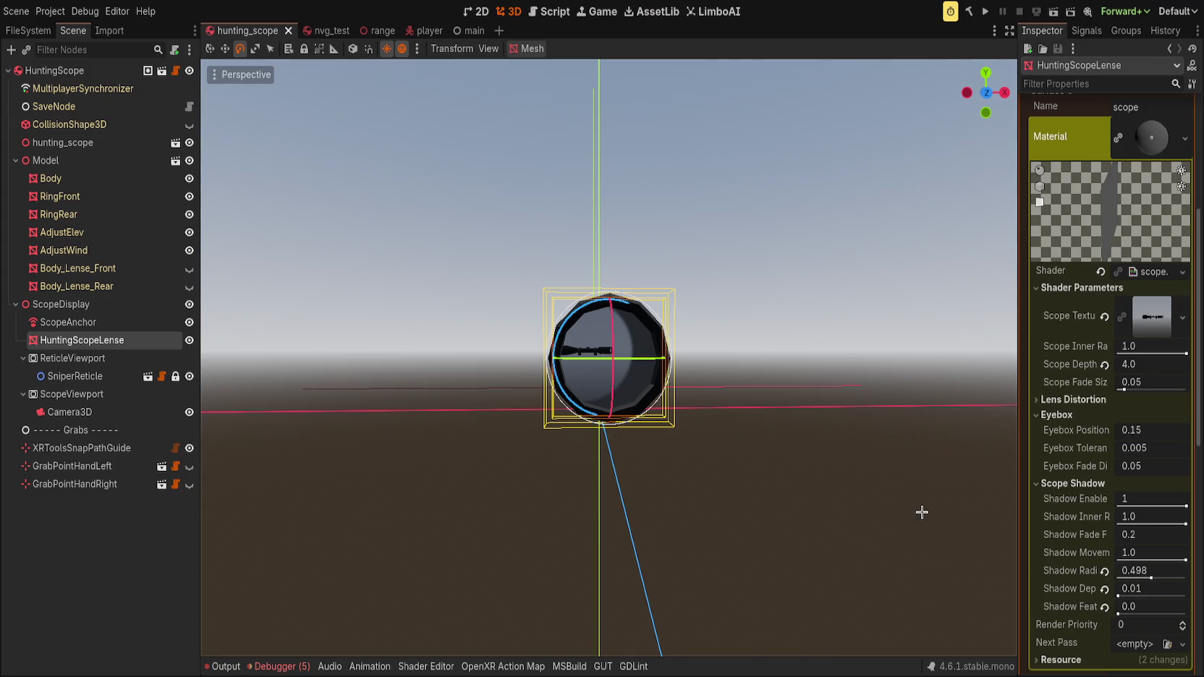
pyautogui.click(549, 11)
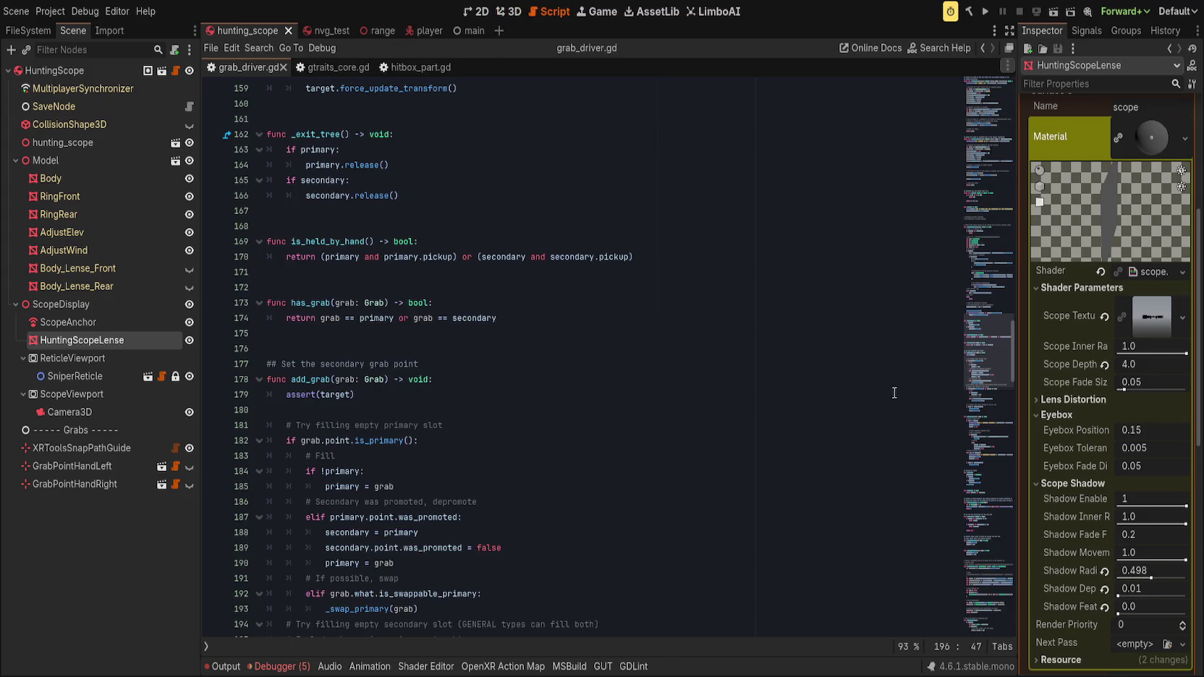
# - Remove hint_range(0.01, 1.0) from the shadow_depth uniform, leaving a plain float defaulting to 0.1
pyautogui.scroll(3)
pyautogui.click(504, 11)
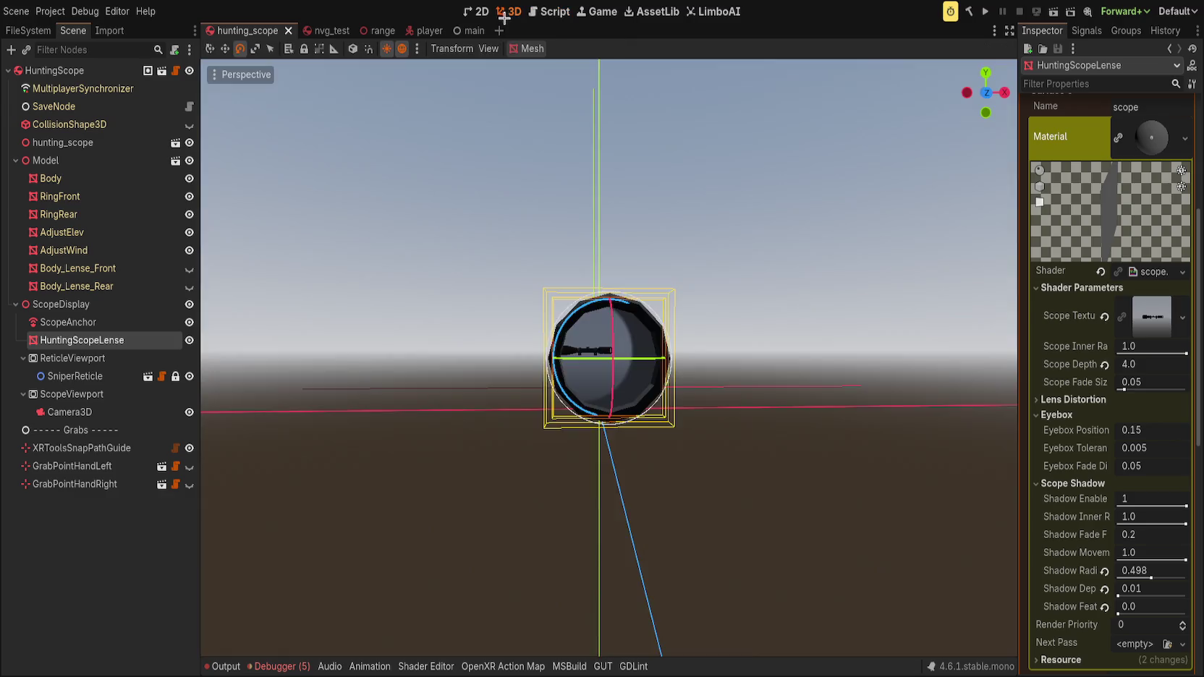
pyautogui.moveTo(987, 581); pyautogui.dragTo(988, 322)
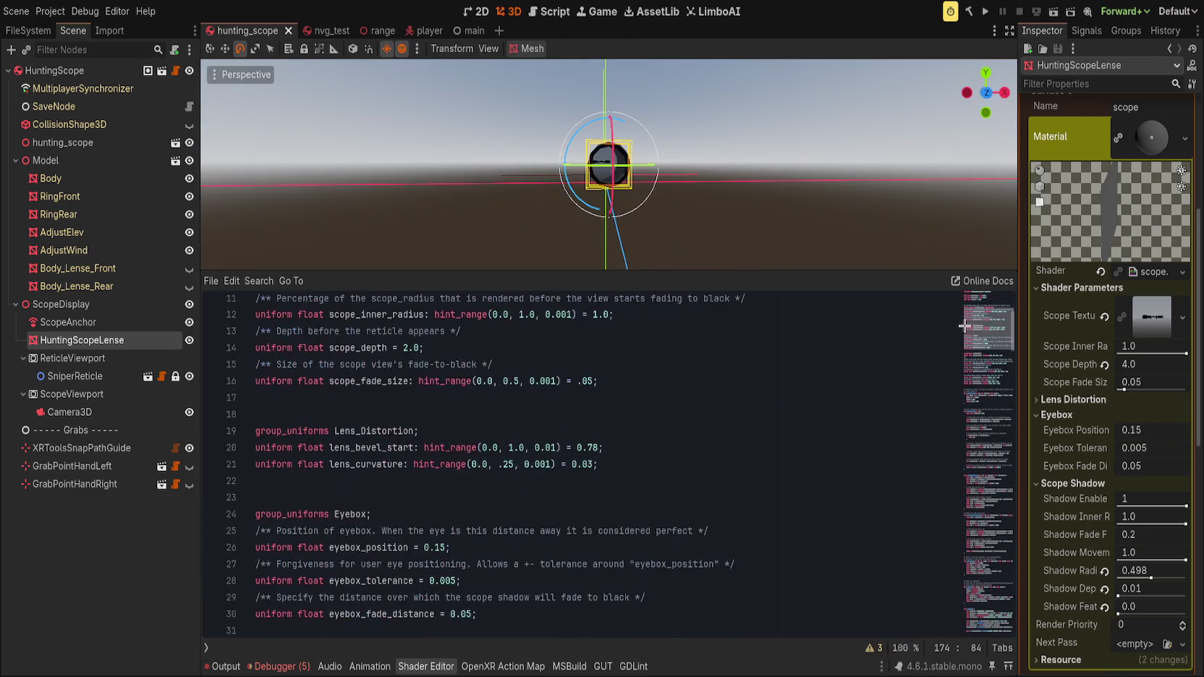
pyautogui.scroll(3)
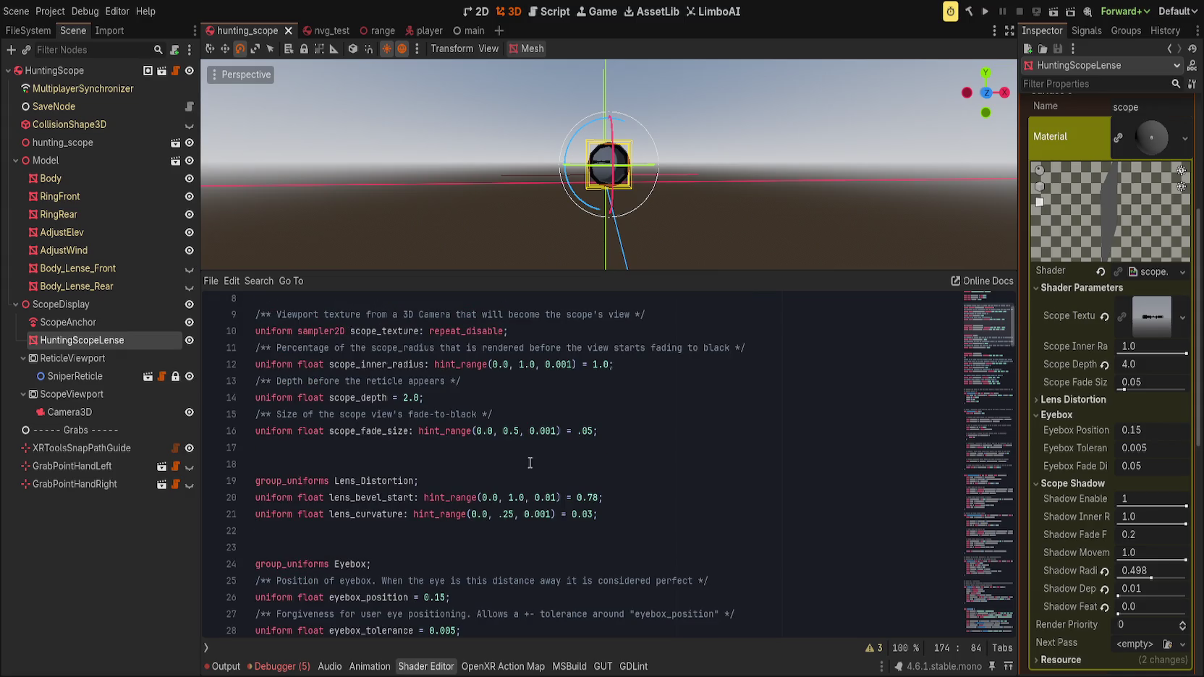
pyautogui.scroll(-3)
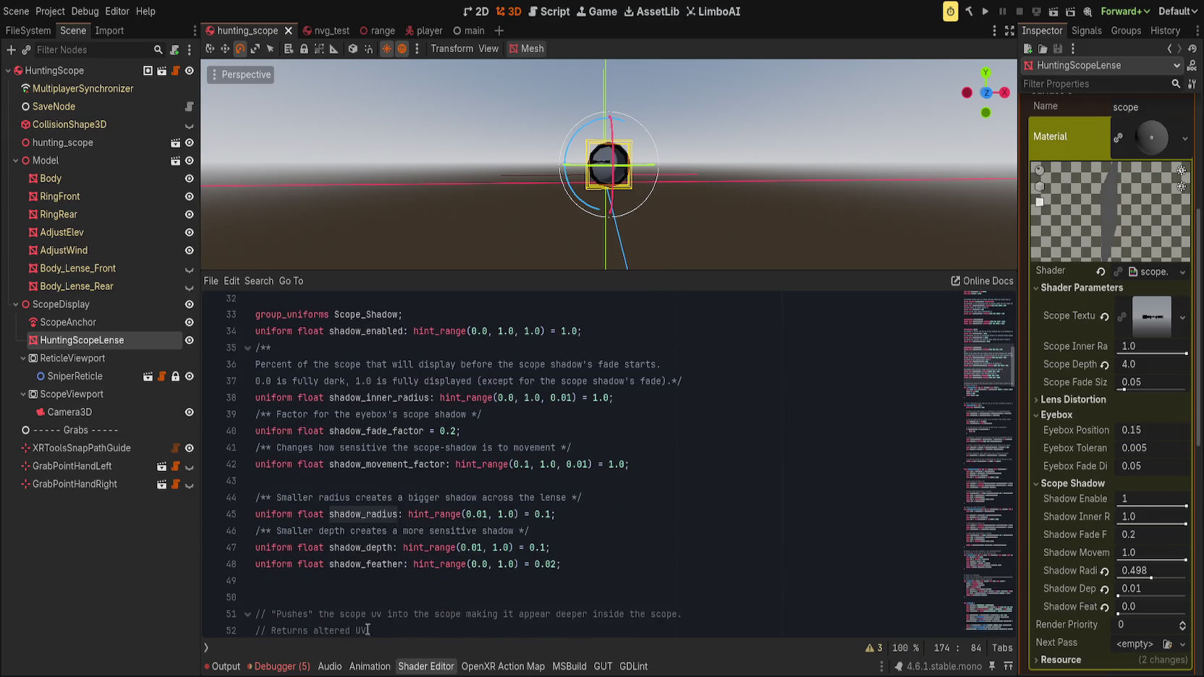
pyautogui.moveTo(404, 550); pyautogui.dragTo(527, 550)
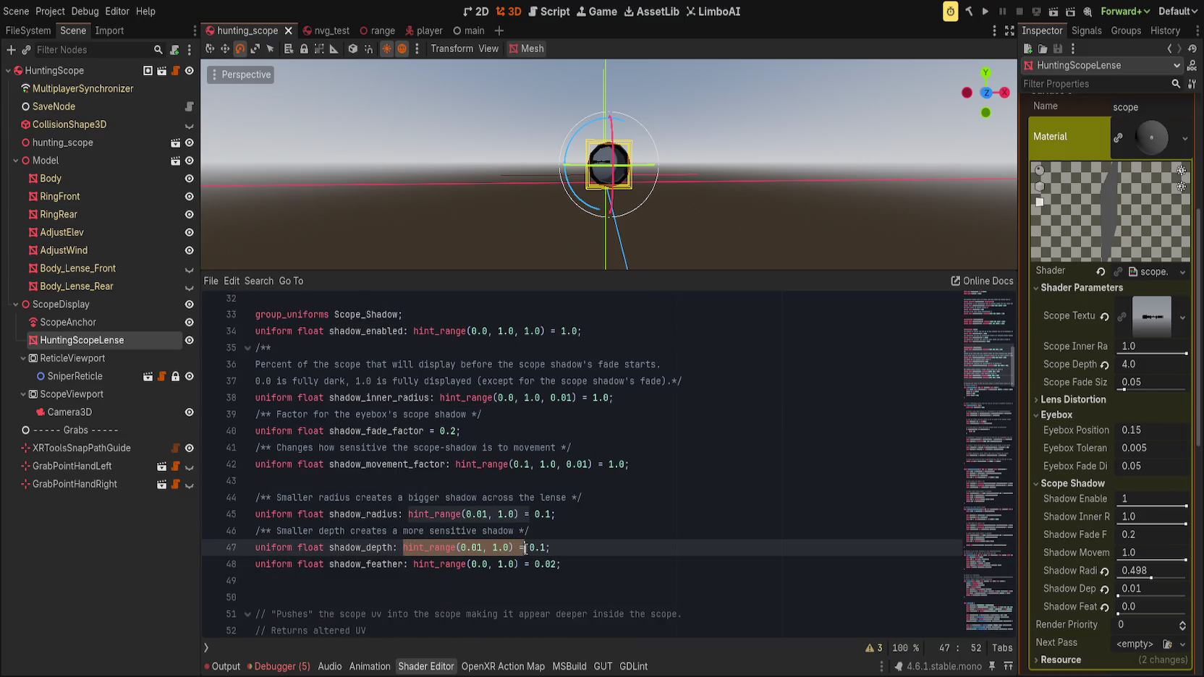
pyautogui.press('Delete')
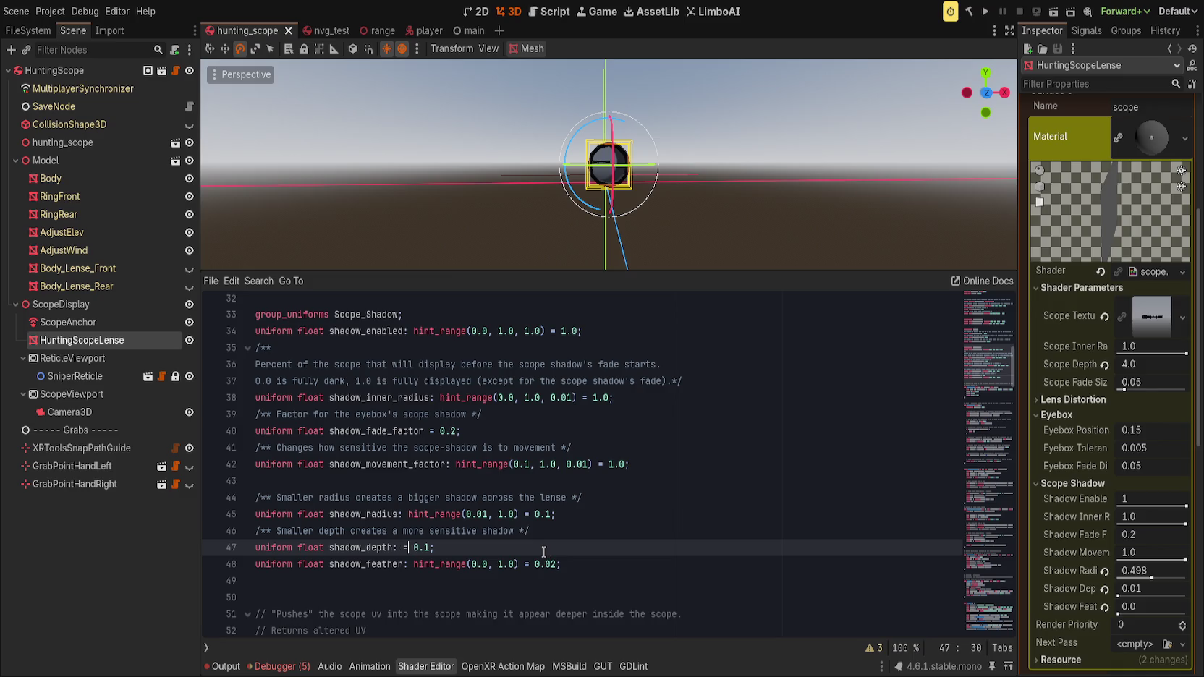
# - Delete the shadow_inner_radius, shadow_fade_factor and shadow_movement_factor uniforms
pyautogui.scroll(3)
pyautogui.click(431, 516)
pyautogui.scroll(3)
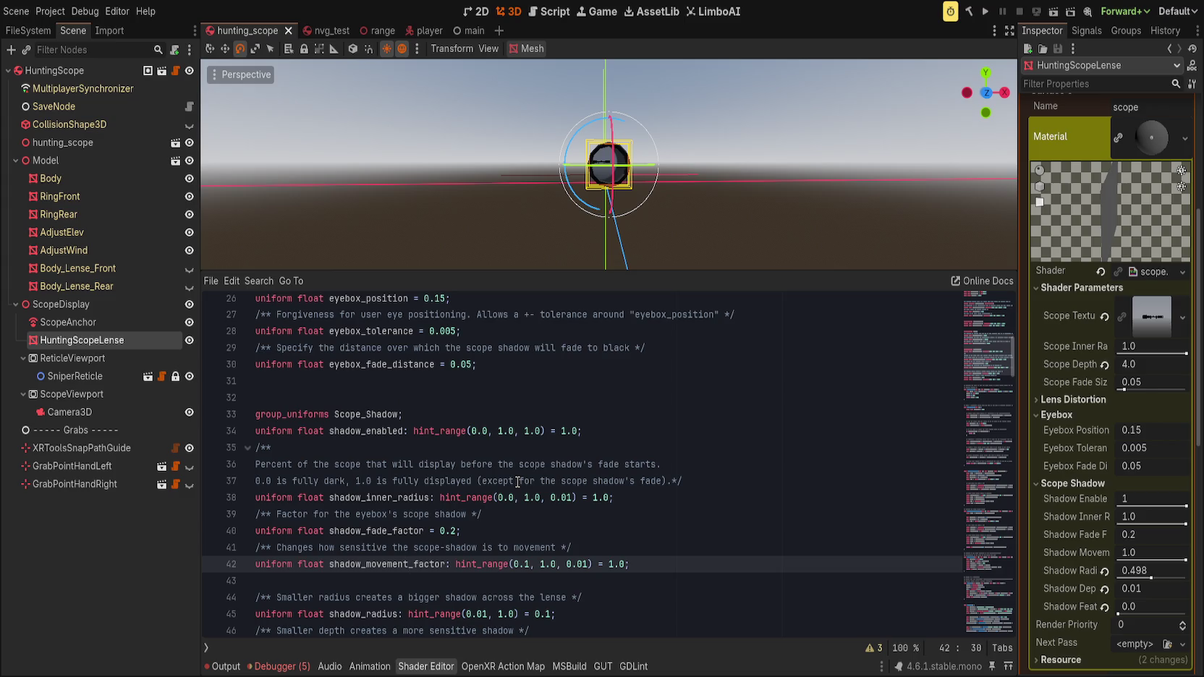
pyautogui.click(435, 435)
pyautogui.click(448, 450)
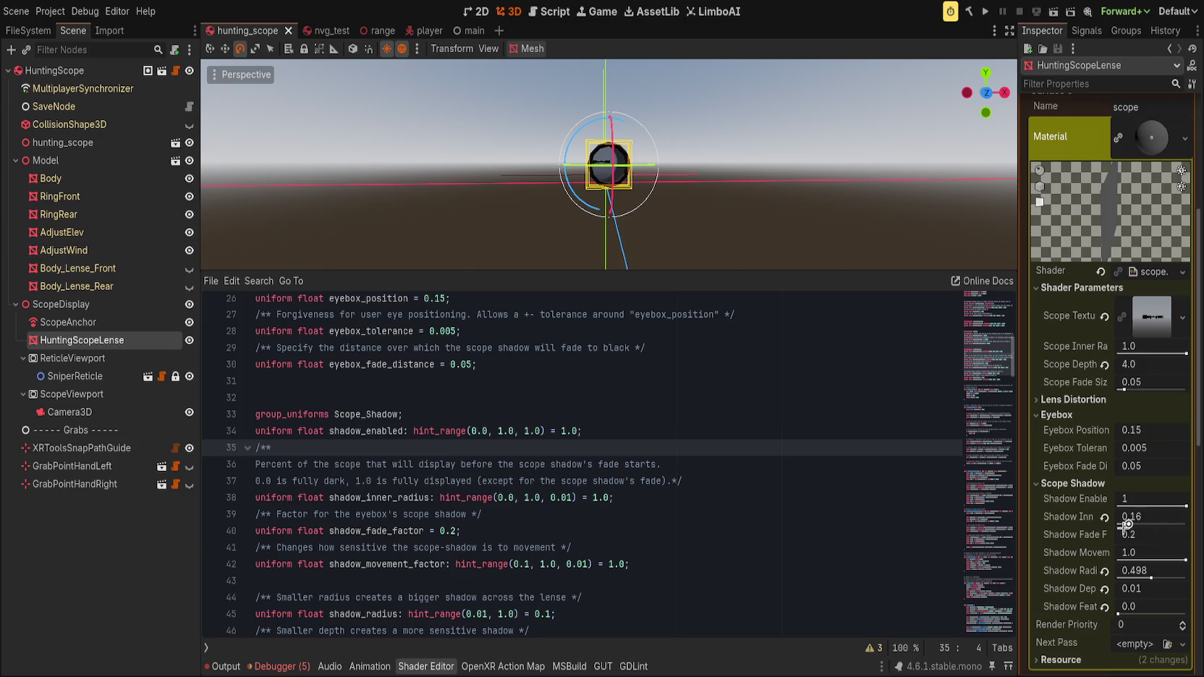
pyautogui.hotkey('ctrl', 'shift', 'k')
pyautogui.hotkey('ctrl', 'shift', 'k')
pyautogui.hotkey('ctrl', 'shift', 'k')
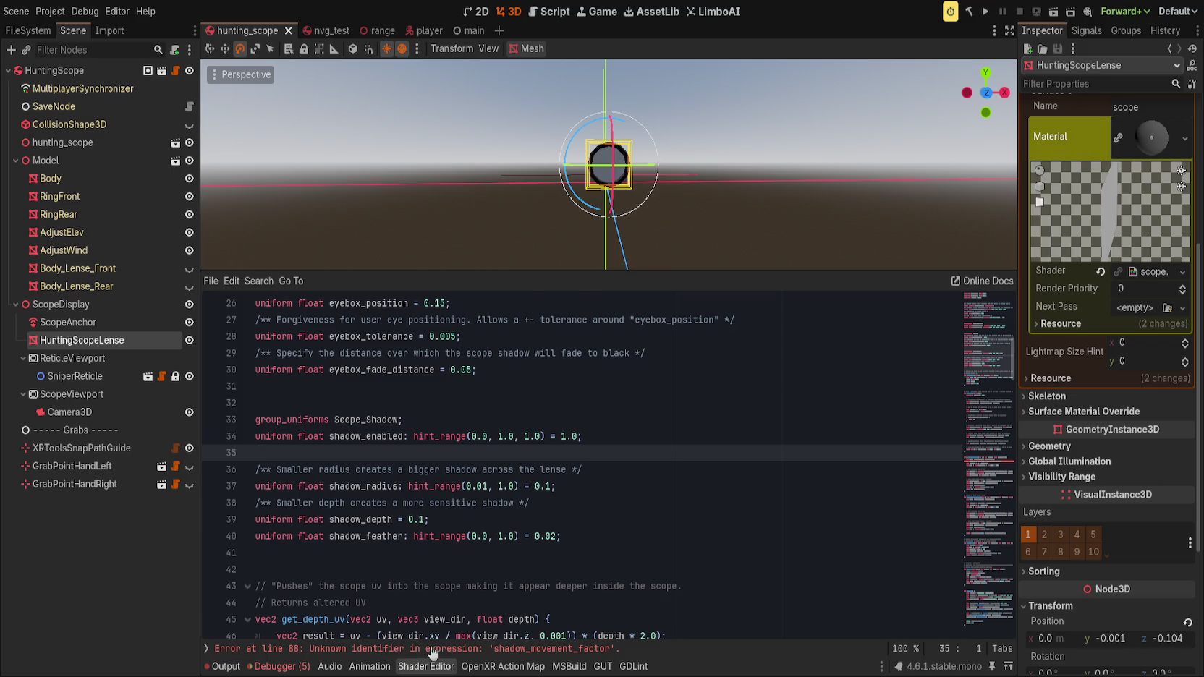
# - Remove the '/ -shadow_movement_factor' division from the line causing the error
pyautogui.click(432, 649)
pyautogui.scroll(-3)
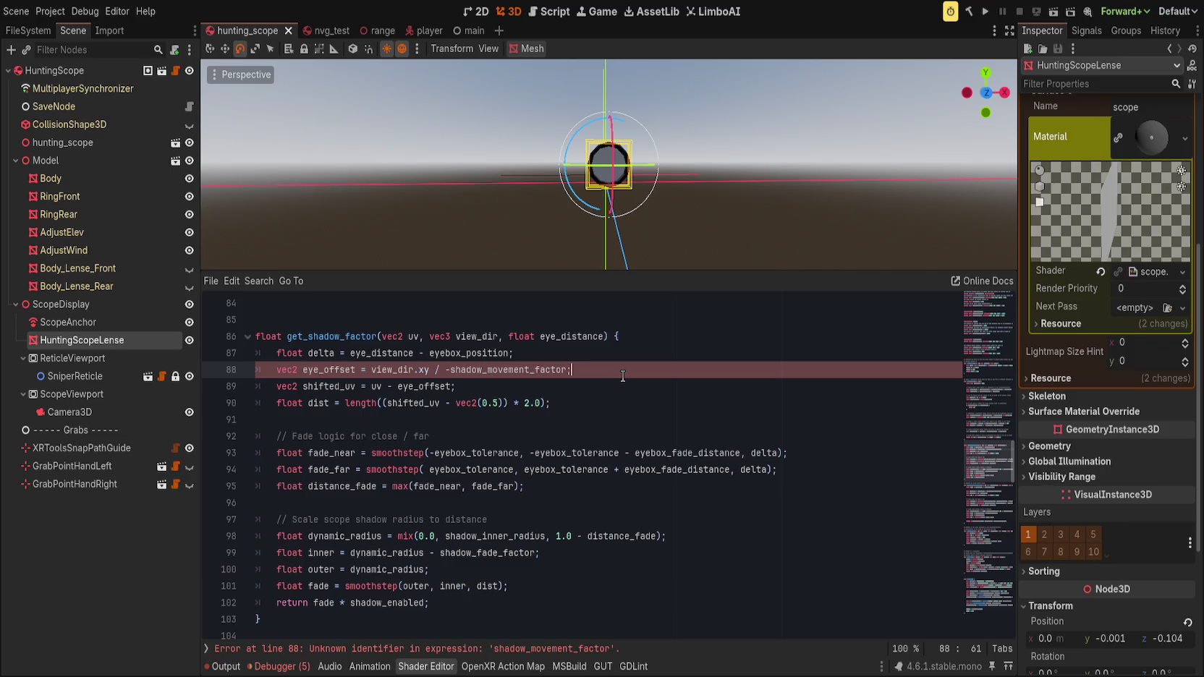
pyautogui.moveTo(432, 371); pyautogui.dragTo(569, 370)
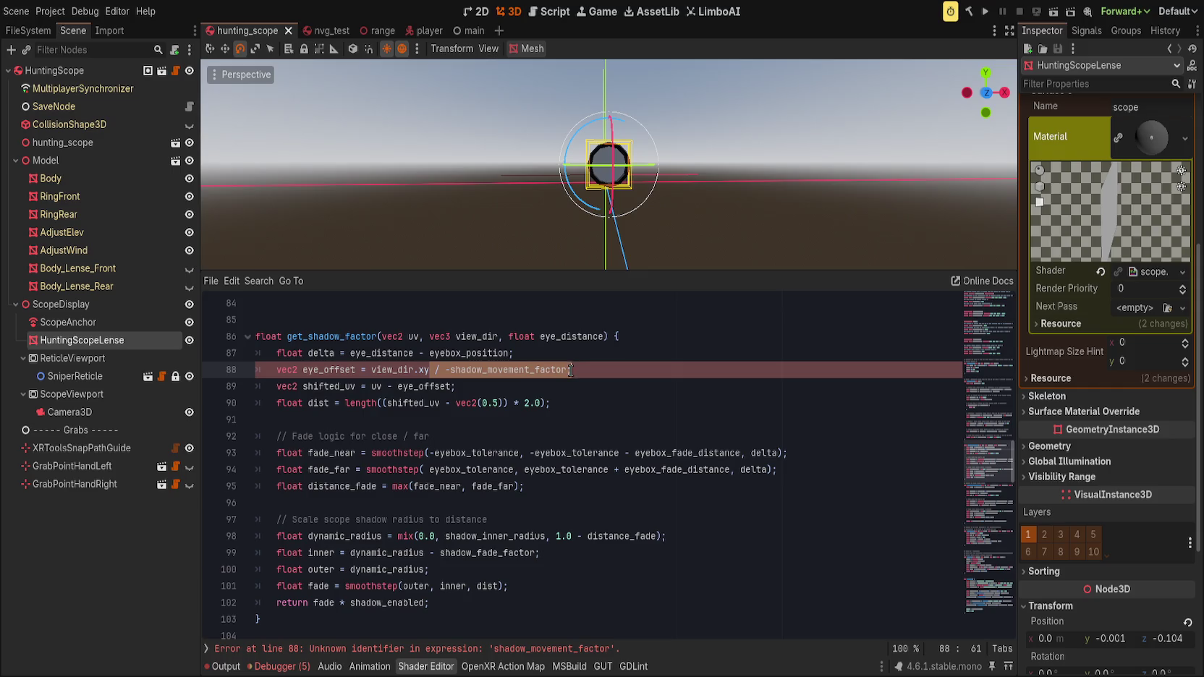
pyautogui.press('BackSpace')
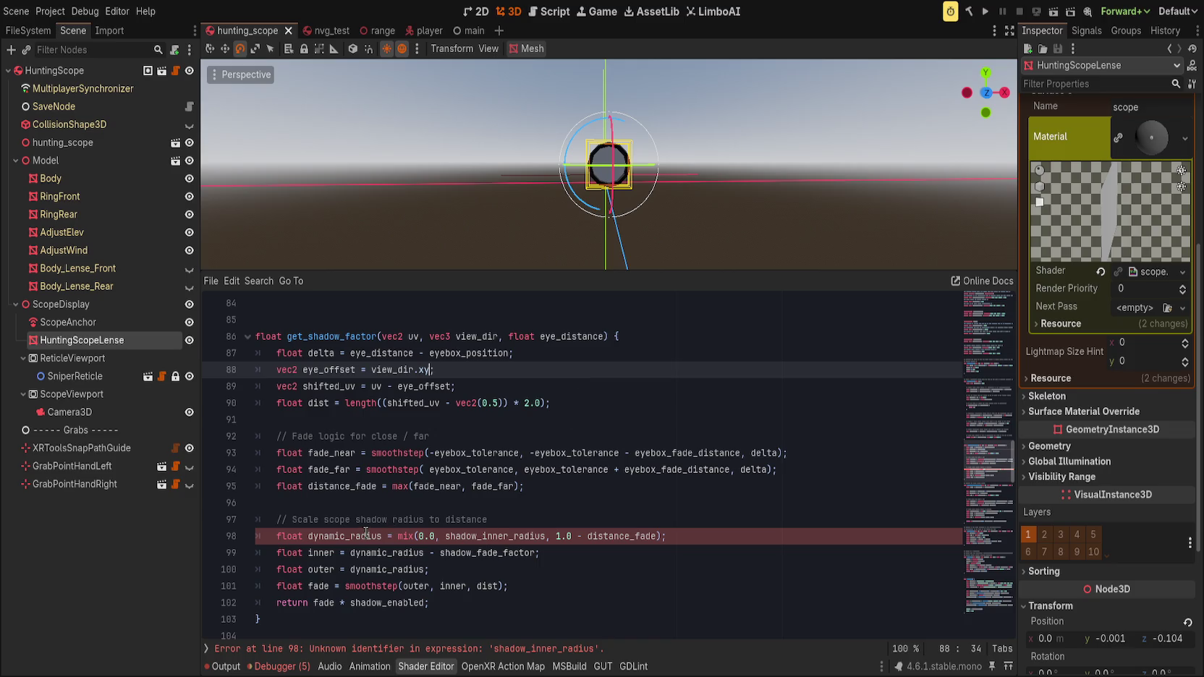
# - Comment out the radius-scaling block and make get_shadow_factor return 1.0
pyautogui.click(707, 535)
pyautogui.moveTo(357, 535); pyautogui.dragTo(340, 356)
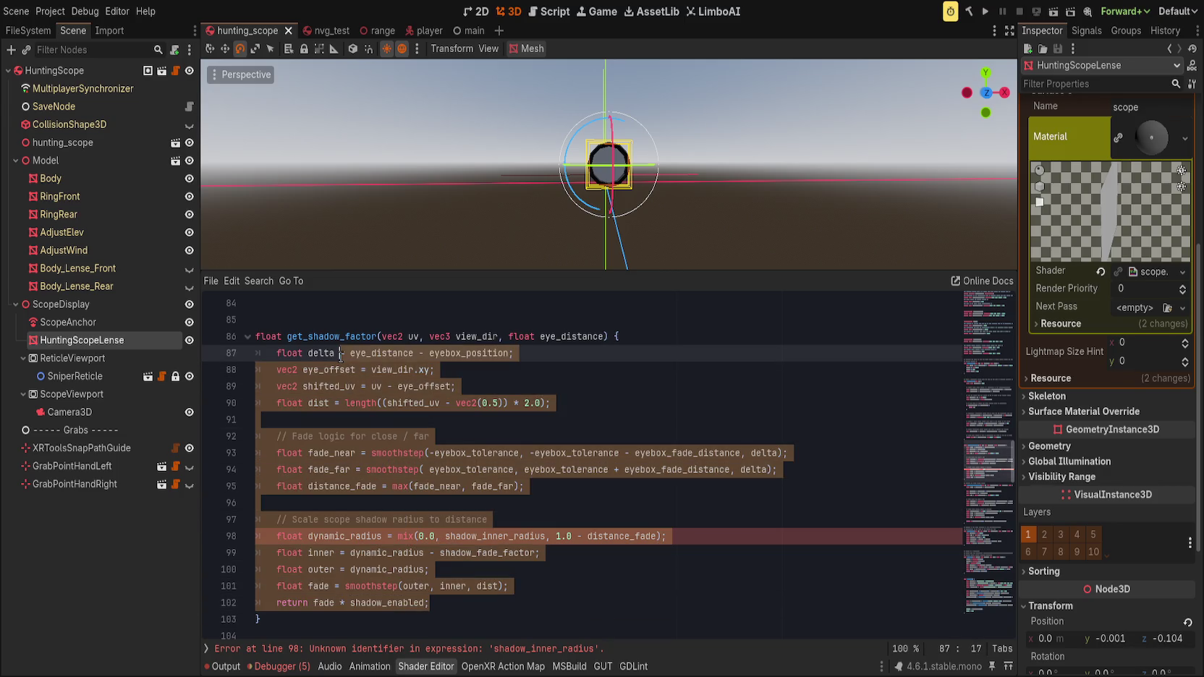
pyautogui.moveTo(432, 603); pyautogui.dragTo(389, 521)
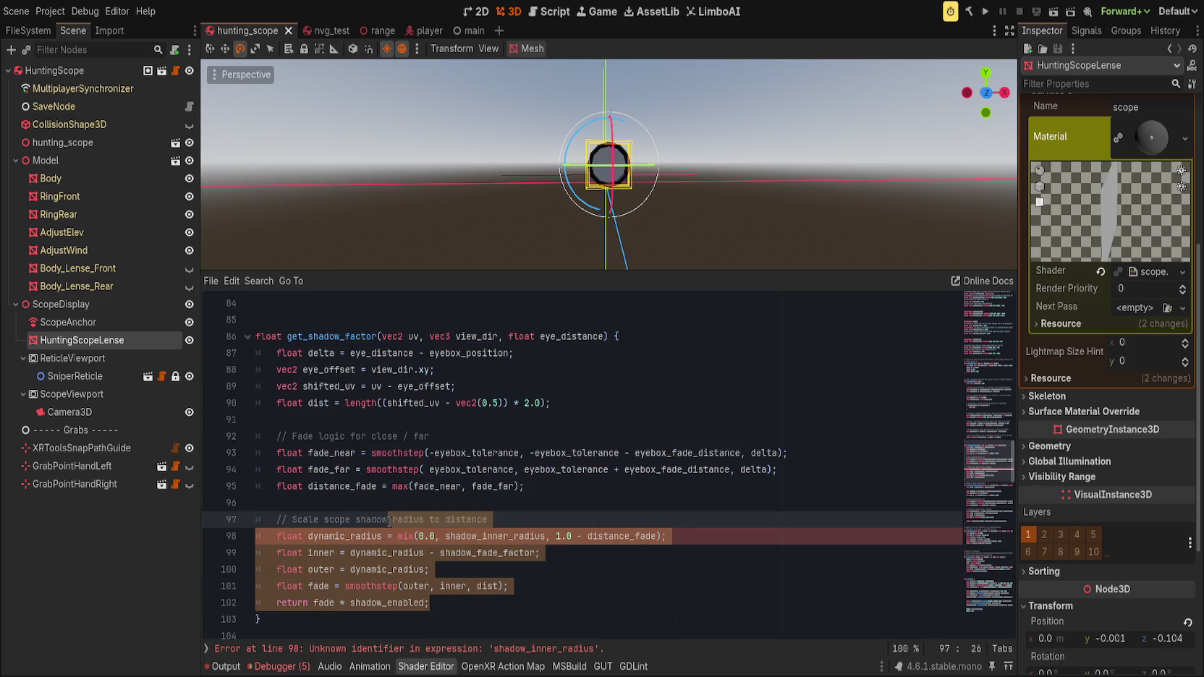
pyautogui.hotkey('ctrl', 'k')
pyautogui.hotkey('ctrl', 'shift', 'Return')
pyautogui.write('return 1.0')
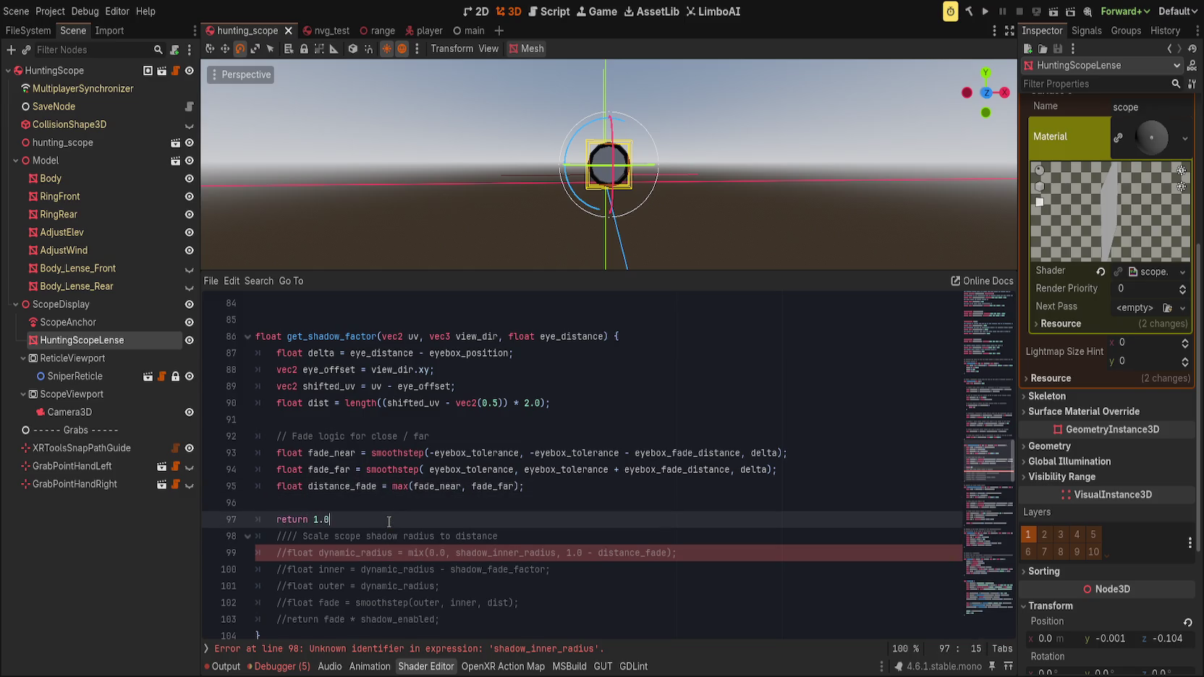
pyautogui.write(';')
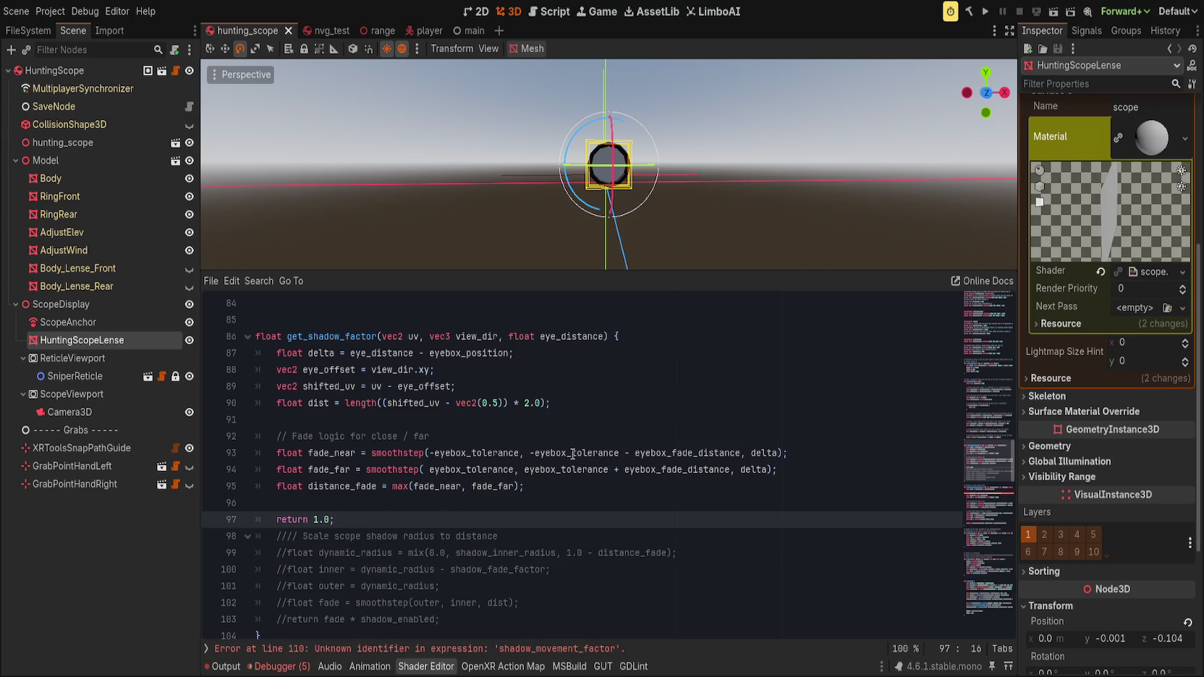
# - Delete the get_scope_shadow_color function and save the shader
pyautogui.click(540, 649)
pyautogui.scroll(3)
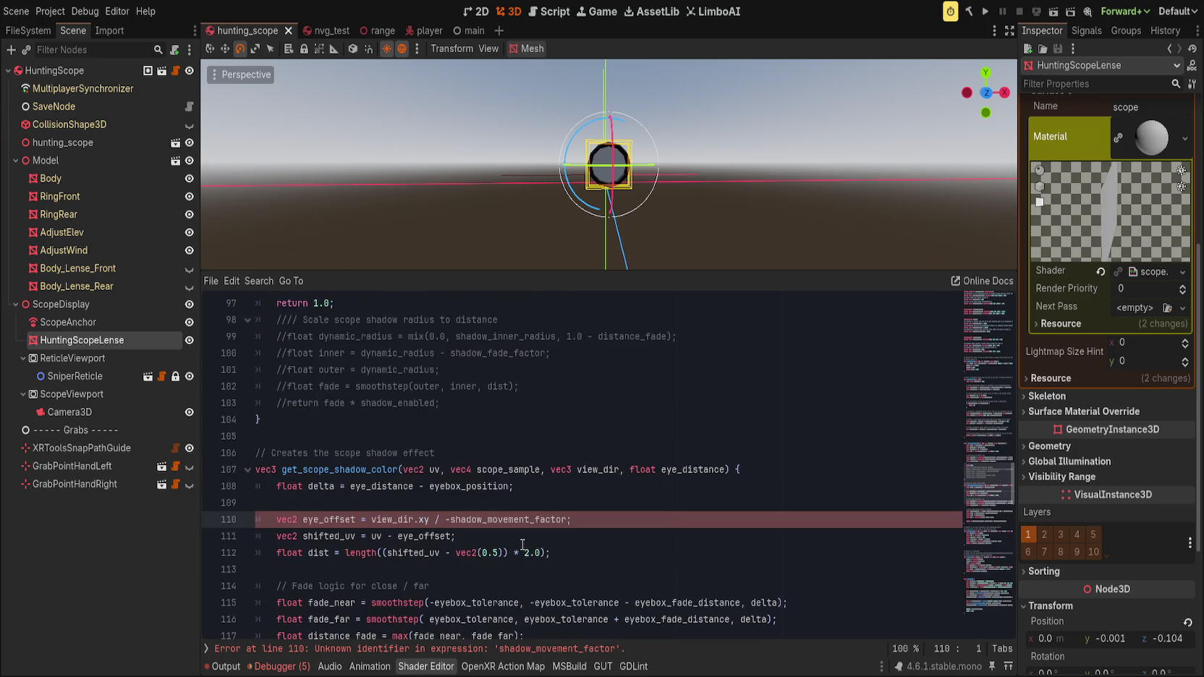
pyautogui.scroll(-3)
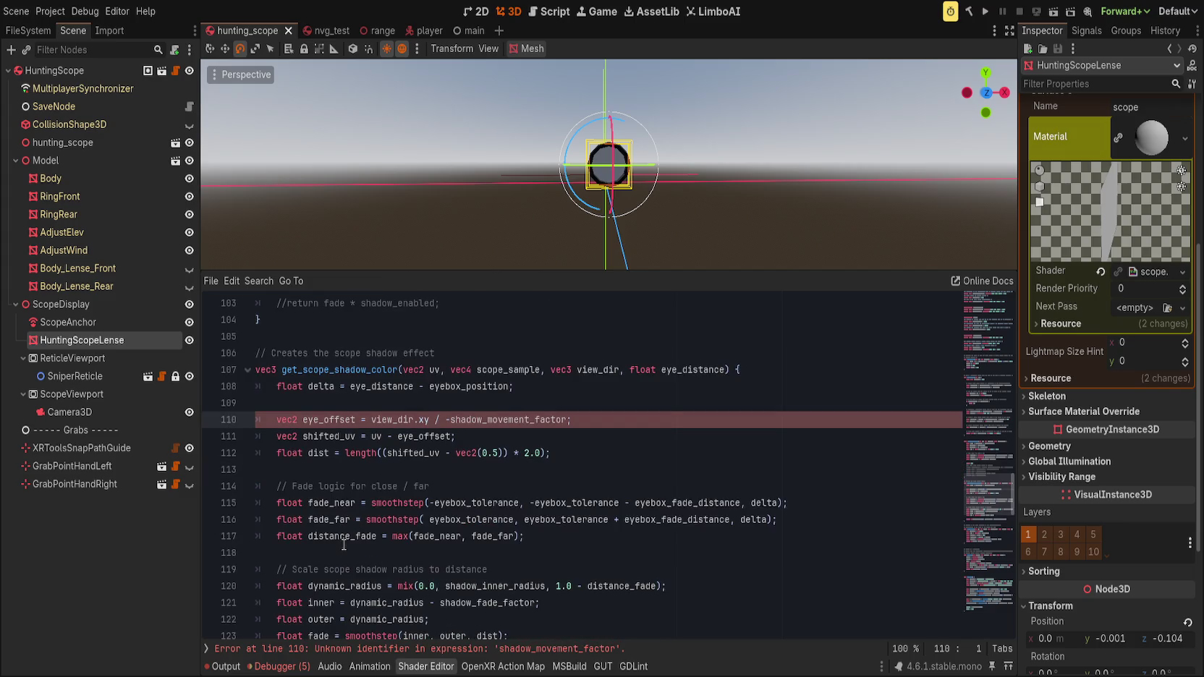
pyautogui.click(344, 353)
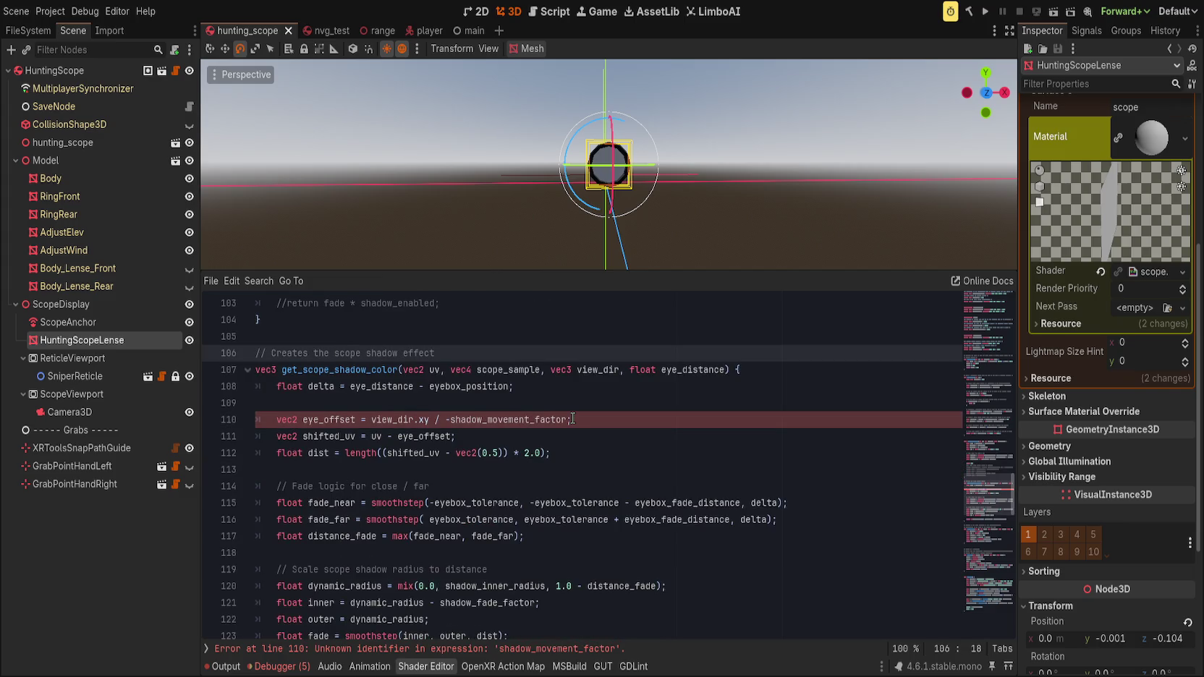
pyautogui.hotkey('ctrl', 'shift', 'k')
pyautogui.hotkey('ctrl', 'shift', 'k')
pyautogui.hotkey('ctrl', 'shift', 'k')
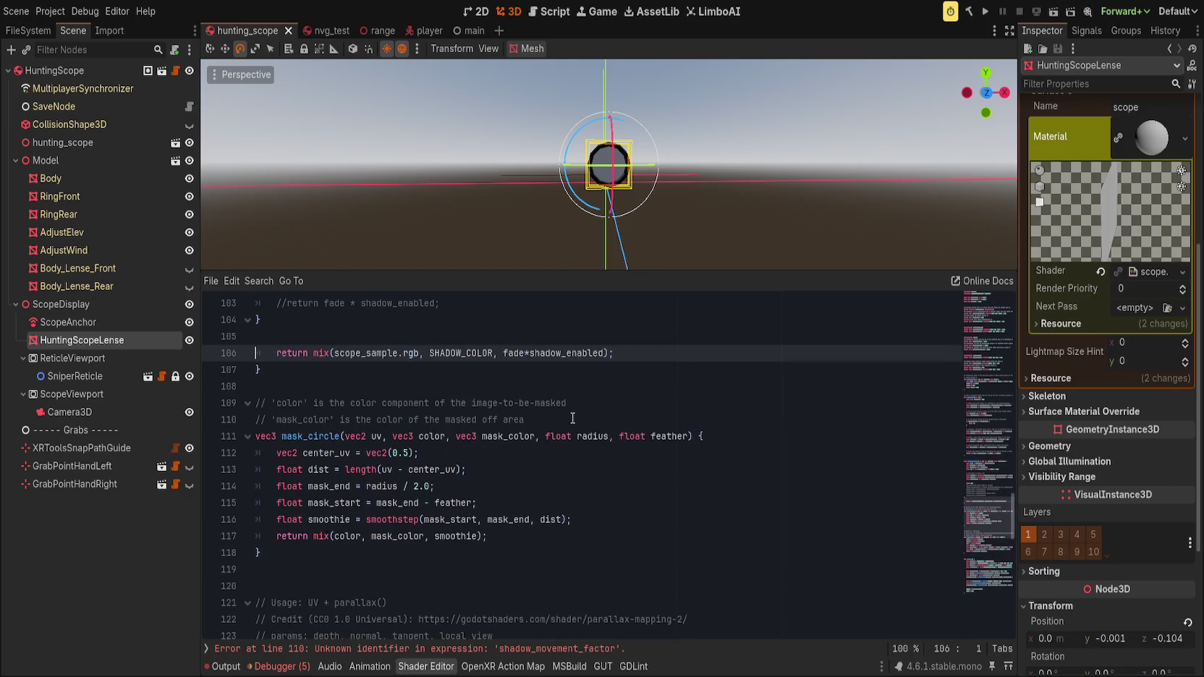
pyautogui.hotkey('ctrl', 'shift', 'k')
pyautogui.hotkey('ctrl', 'shift', 'k')
pyautogui.hotkey('ctrl', 's')
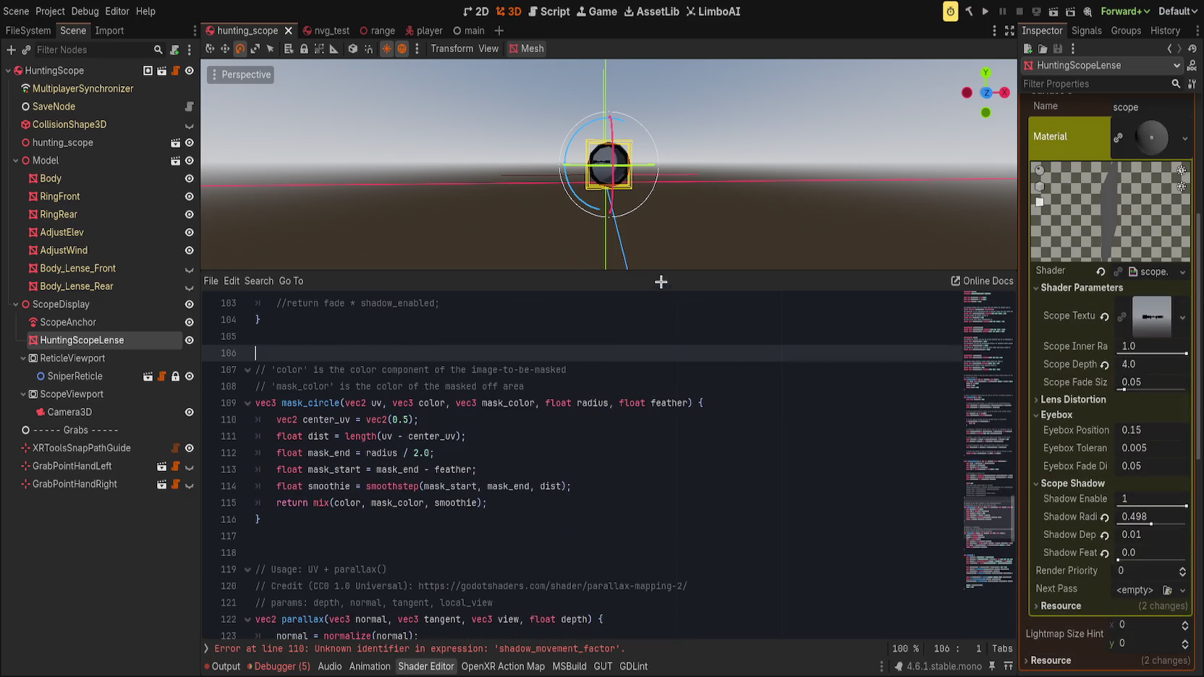
# - Set Shadow Feather to 0.02 and revert Shadow Radius and Shadow Depth to 0.1
pyautogui.scroll(3)
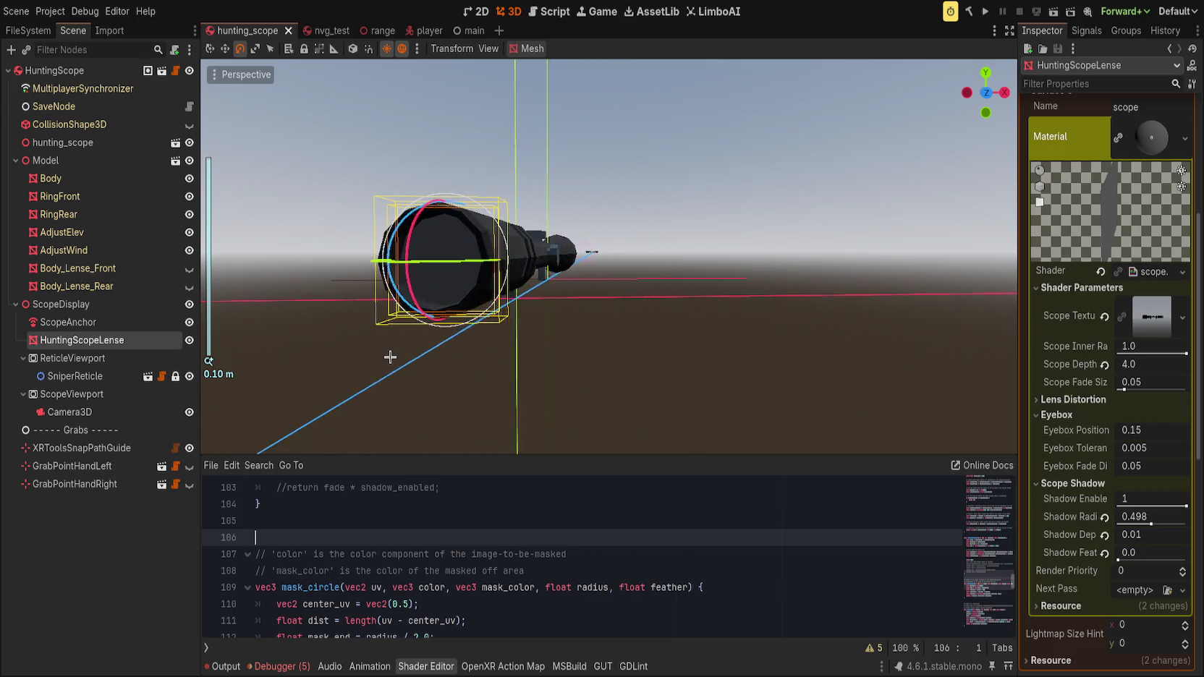
pyautogui.scroll(3)
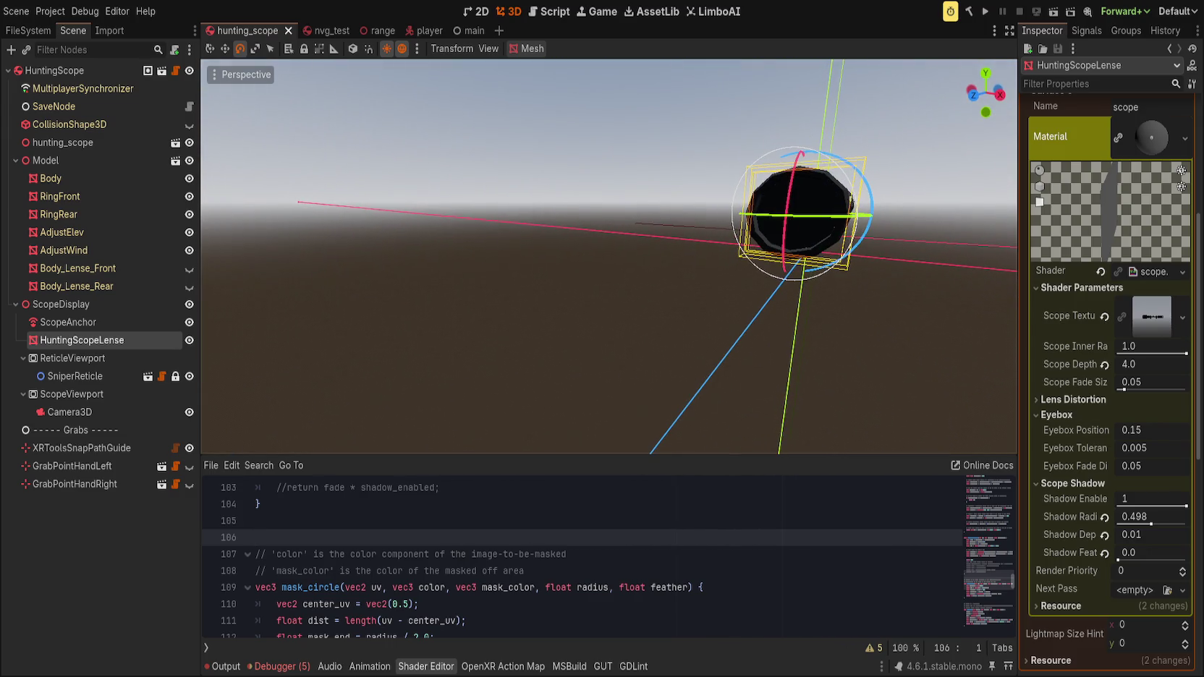
pyautogui.moveTo(660, 340); pyautogui.dragTo(660, 340)
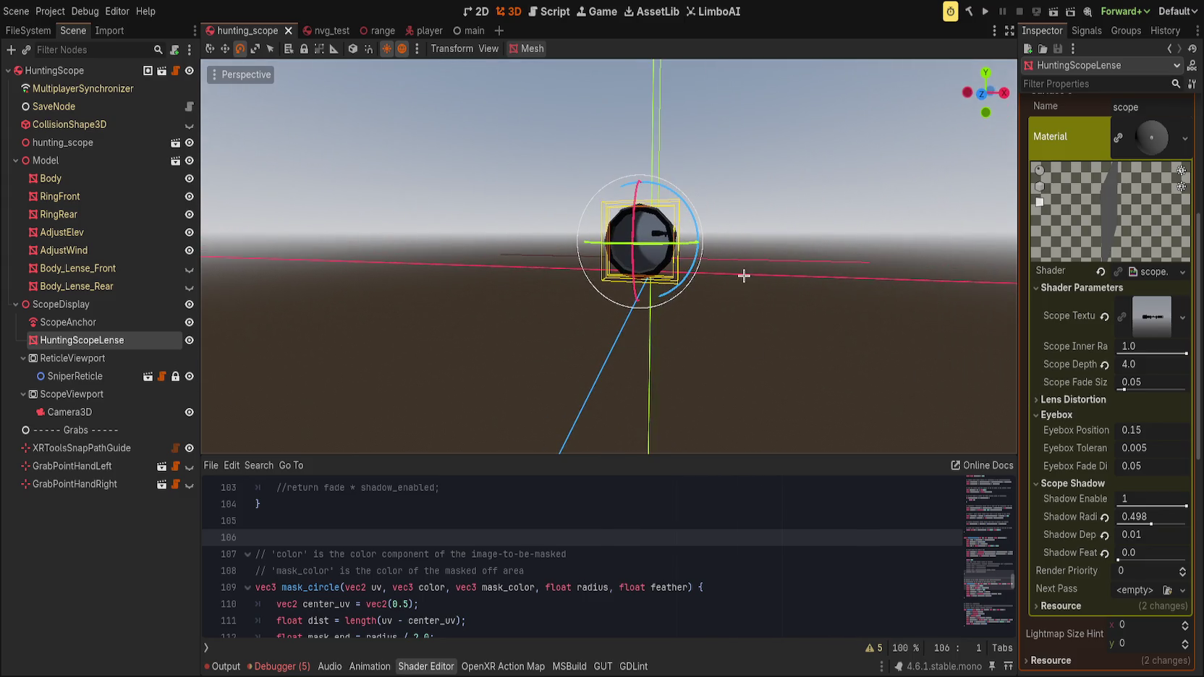
pyautogui.moveTo(1106, 555); pyautogui.dragTo(1114, 555)
pyautogui.click(1104, 534)
pyautogui.click(1104, 517)
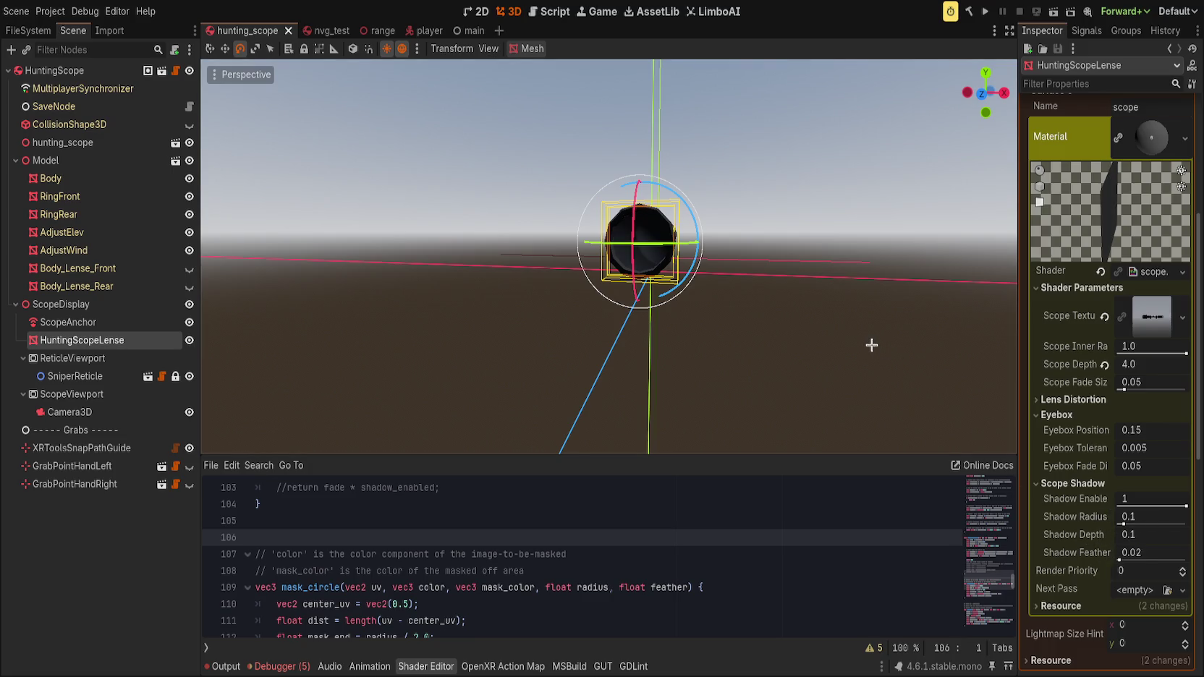
pyautogui.scroll(3)
pyautogui.moveTo(857, 356); pyautogui.dragTo(833, 377)
pyautogui.scroll(-3)
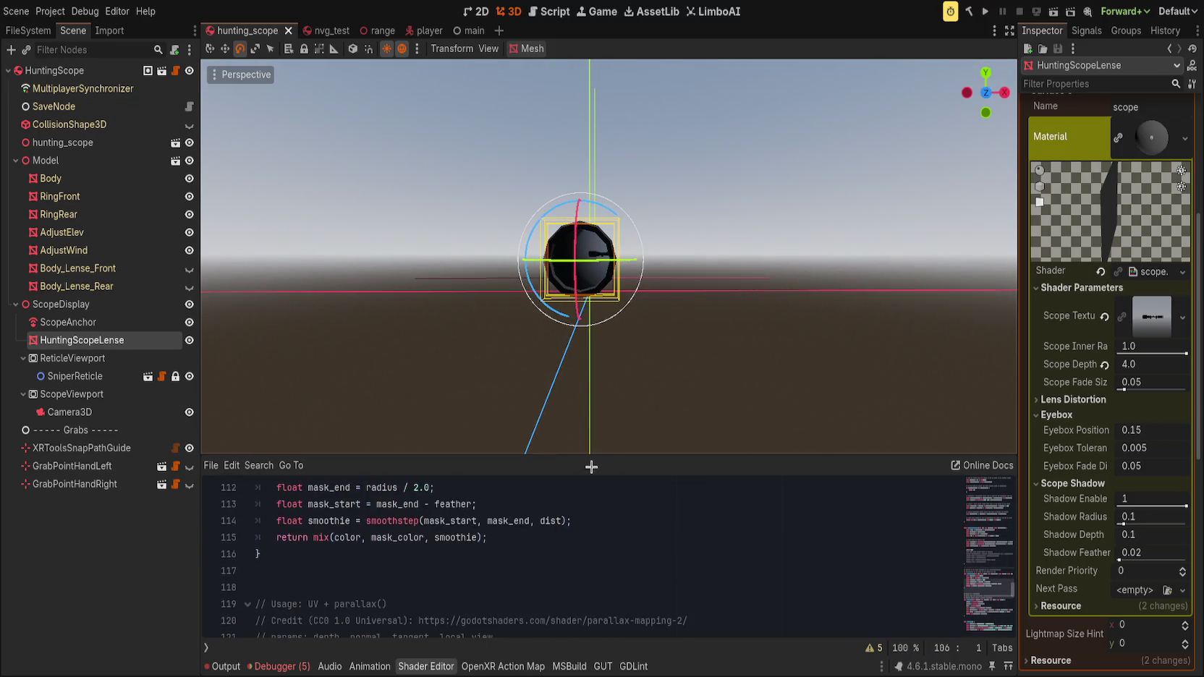
# - Scroll through the shader code to review the uniforms around line 52
pyautogui.moveTo(601, 452); pyautogui.dragTo(621, 370)
pyautogui.scroll(3)
pyautogui.scroll(3)
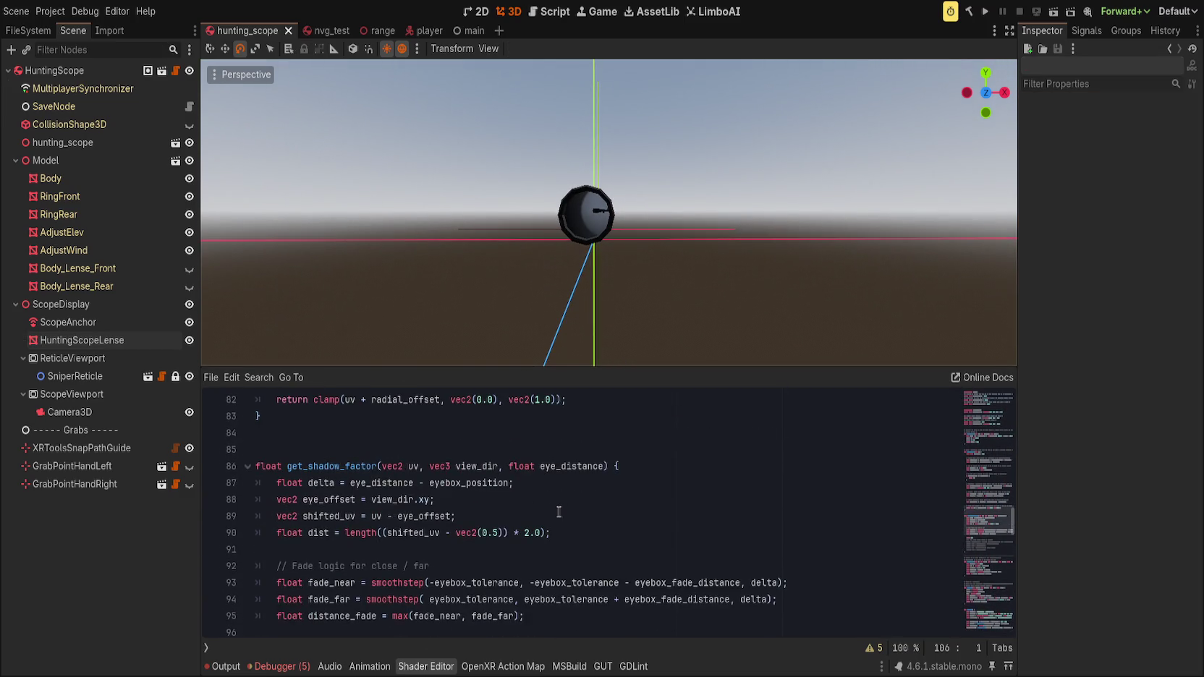
pyautogui.scroll(-3)
pyautogui.scroll(3)
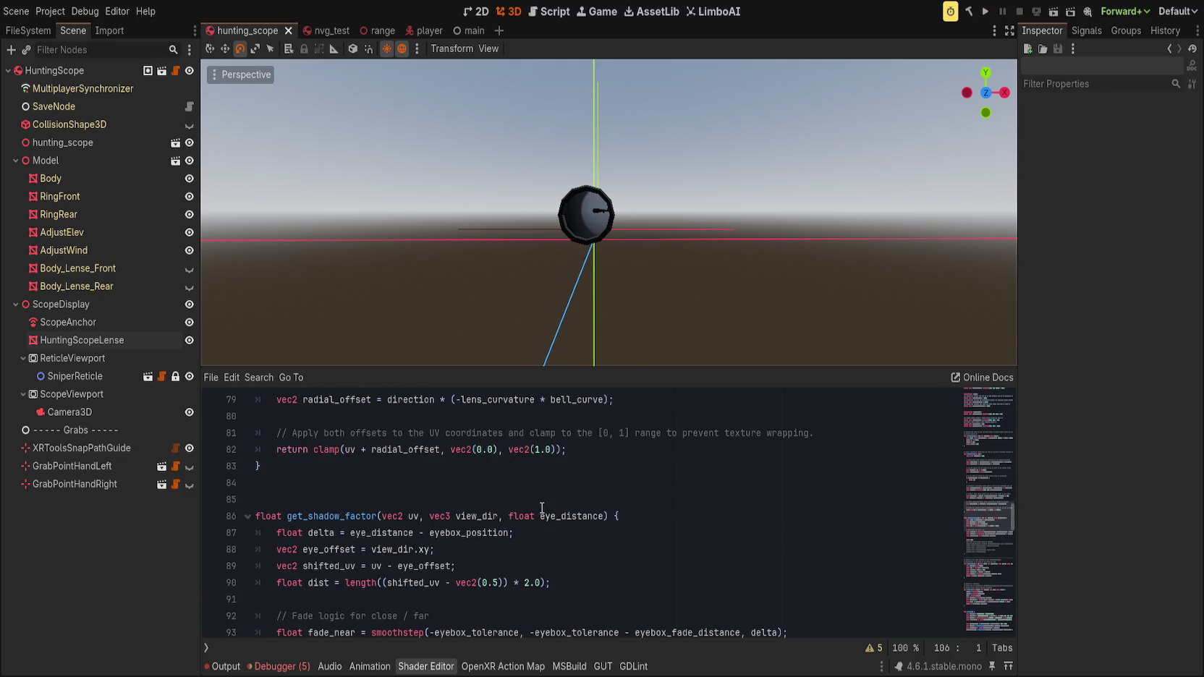
pyautogui.scroll(3)
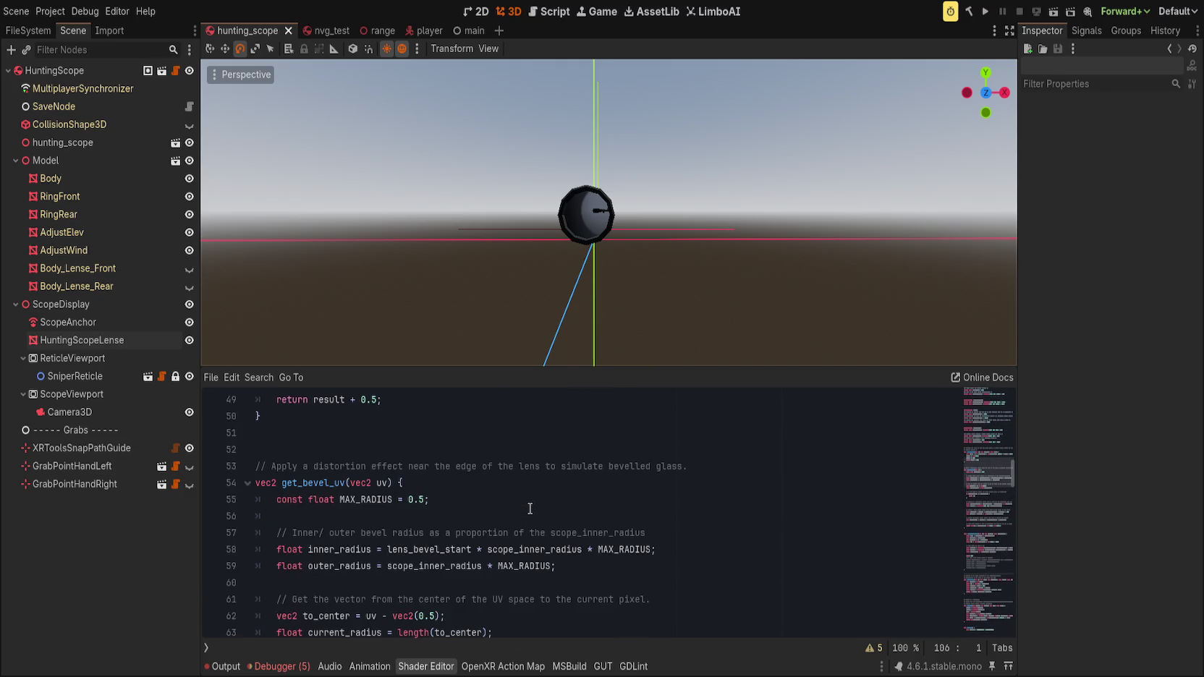
pyautogui.scroll(3)
pyautogui.click(432, 516)
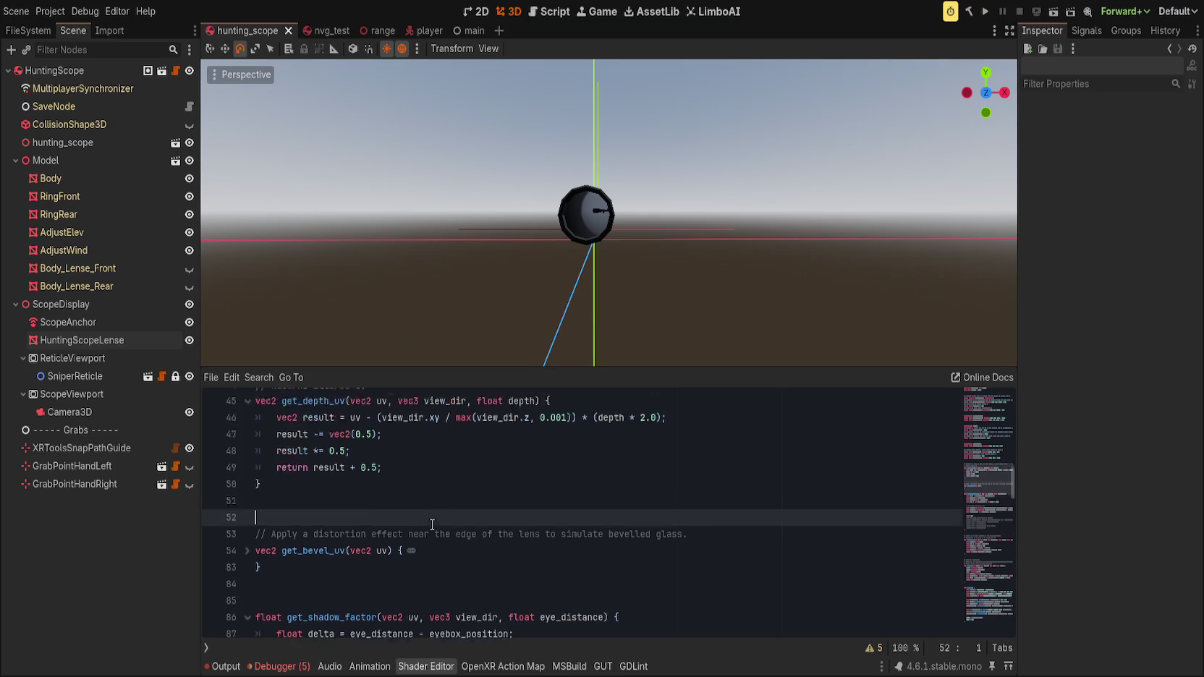
# - Locate the shadow position code at line 144, below the parallax function, to edit it
pyautogui.scroll(3)
pyautogui.scroll(-3)
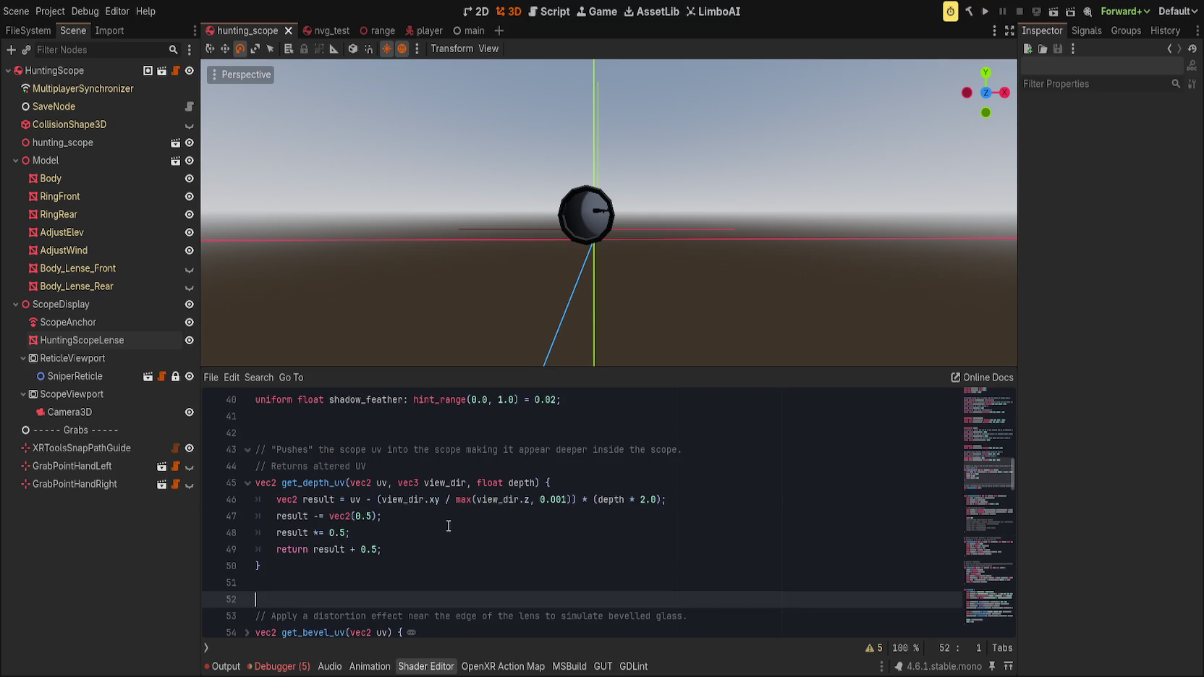
pyautogui.scroll(-3)
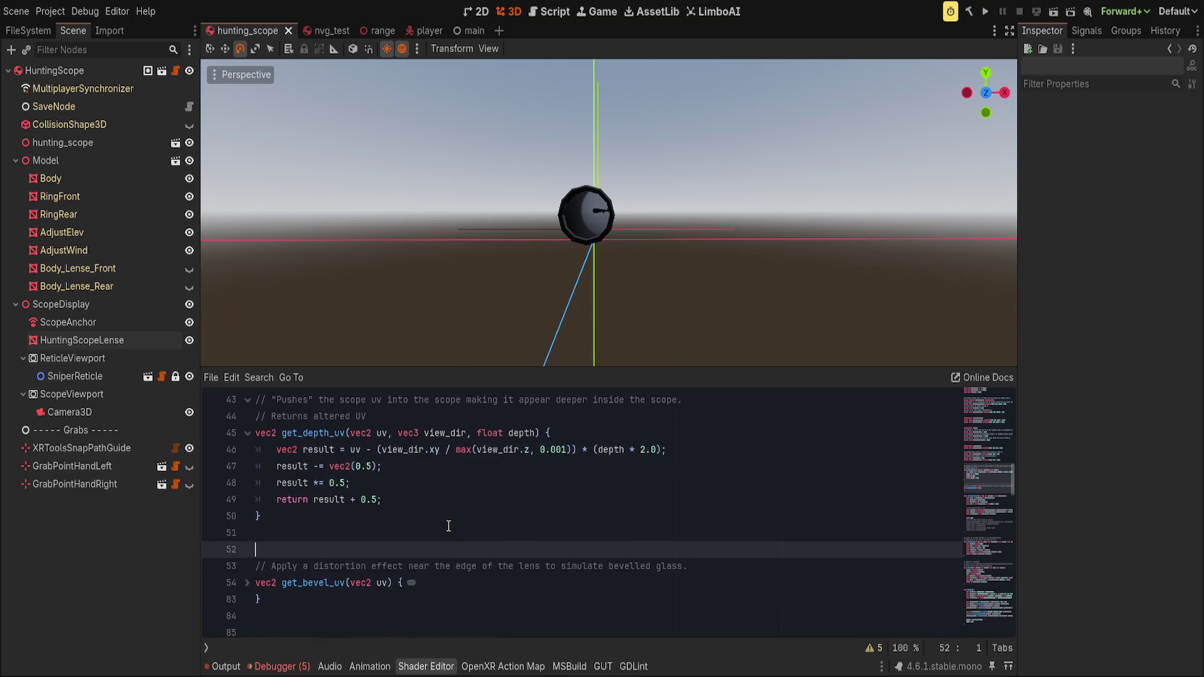
pyautogui.scroll(-3)
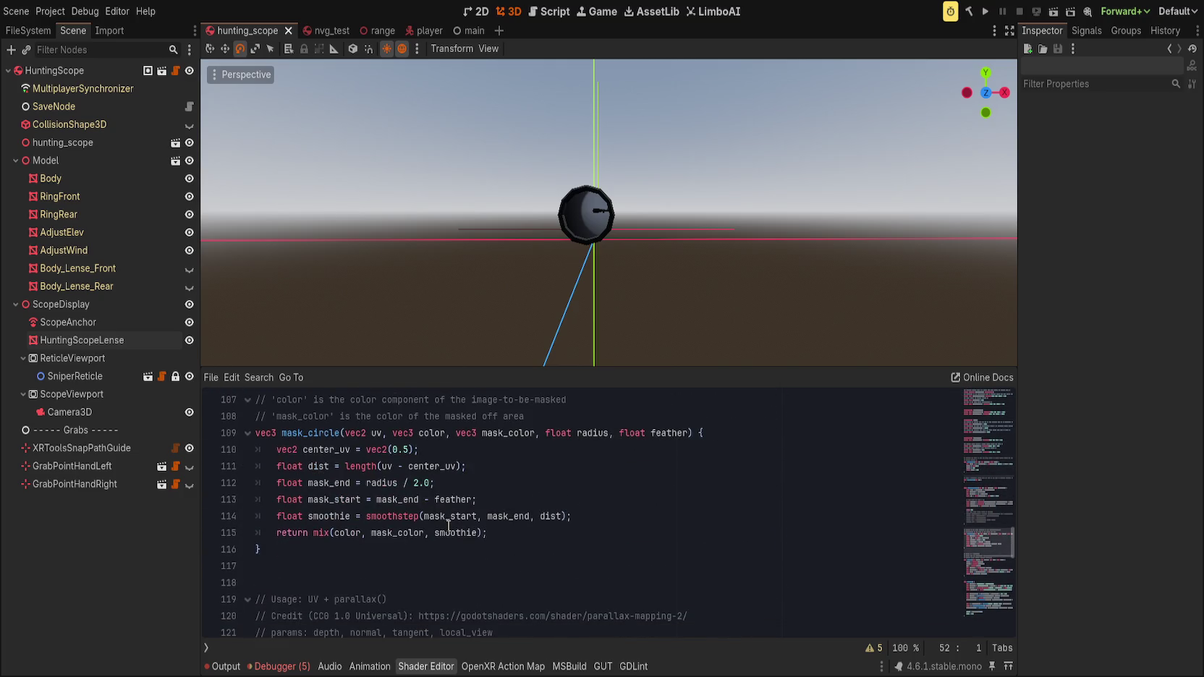
pyautogui.scroll(-3)
pyautogui.click(417, 581)
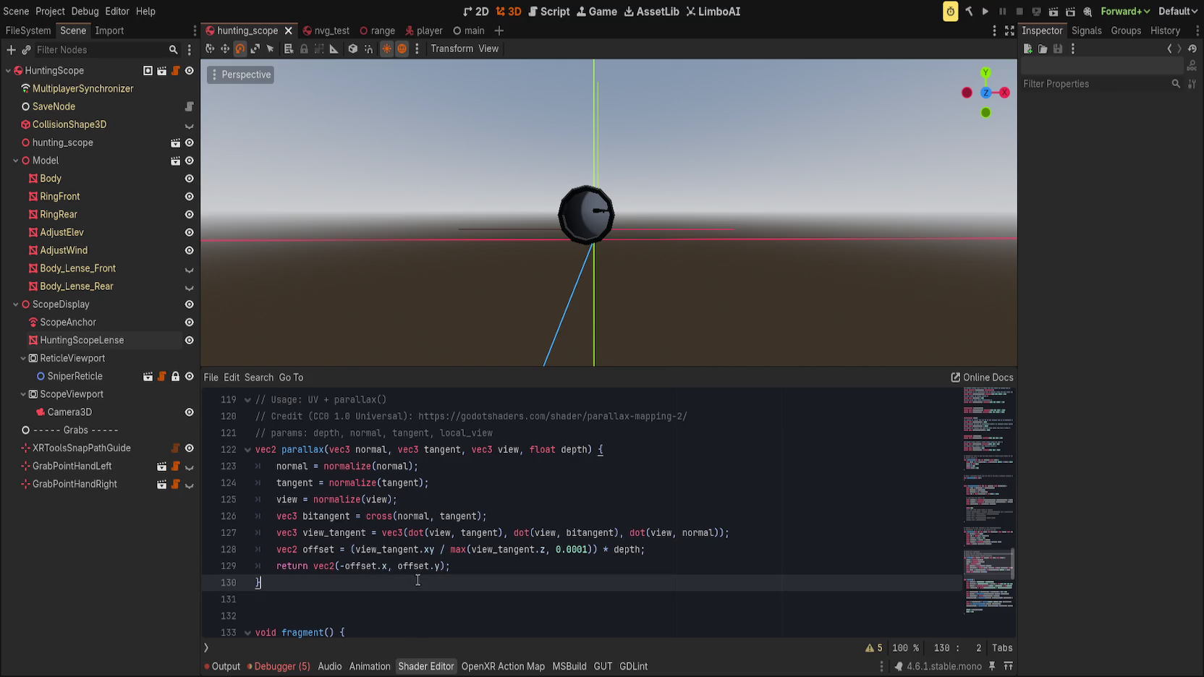
pyautogui.scroll(-3)
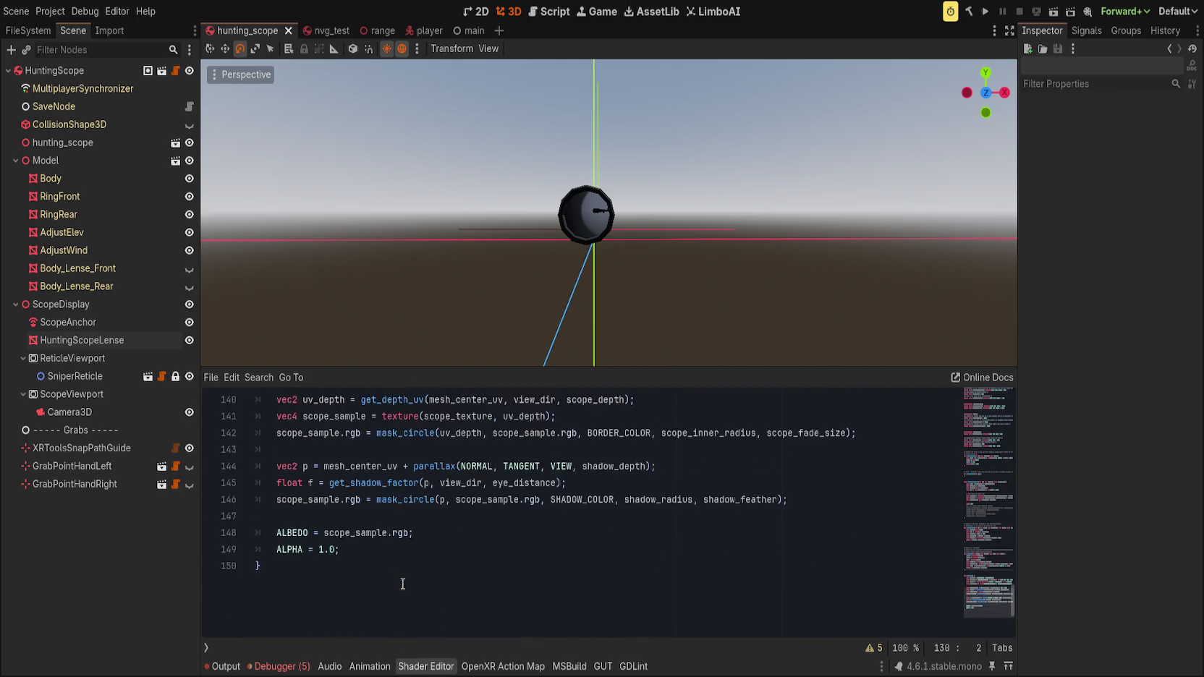
pyautogui.scroll(3)
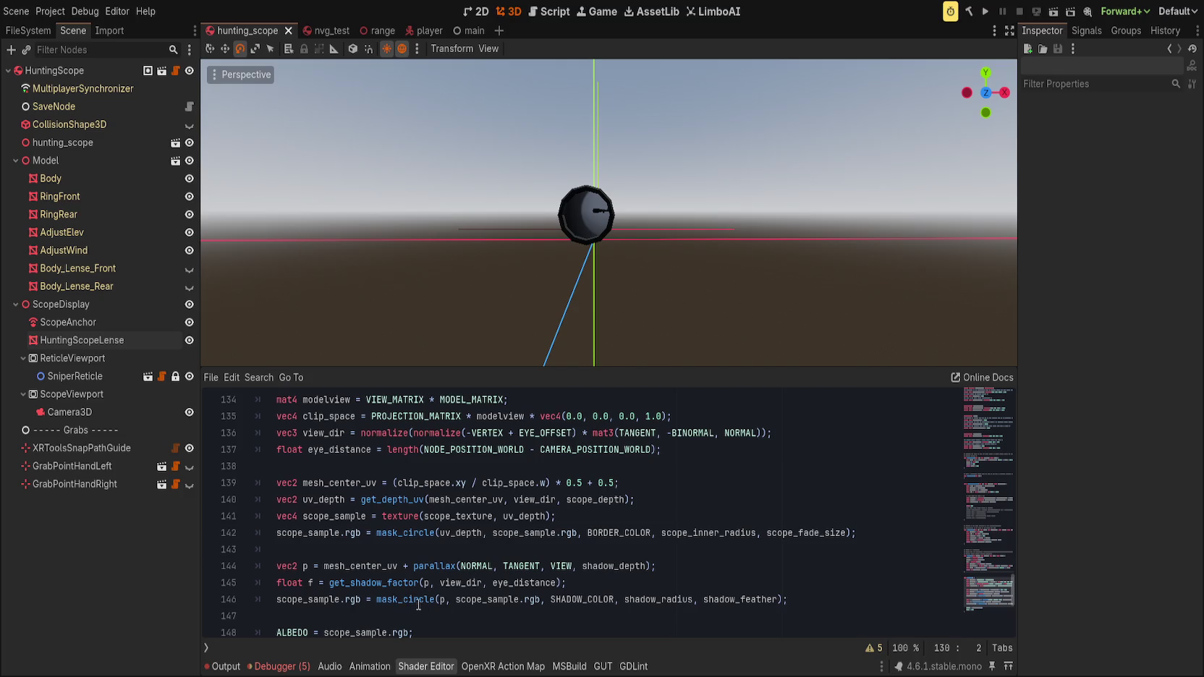
pyautogui.click(573, 583)
pyautogui.click(727, 561)
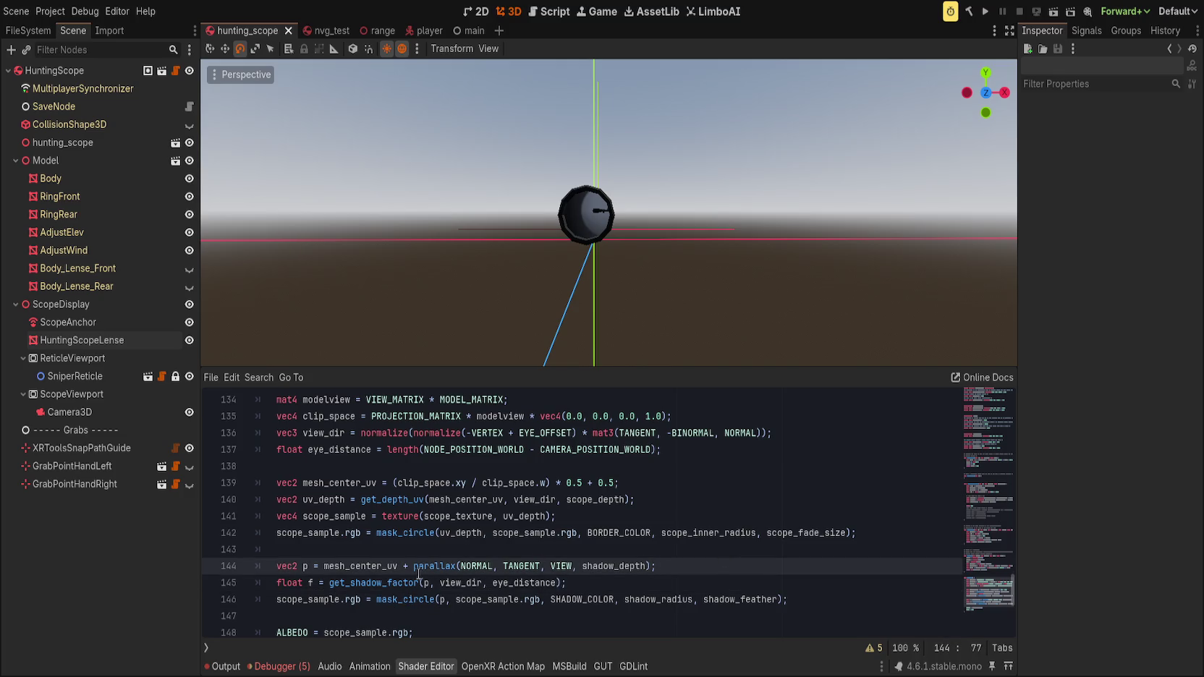
# - Comment out the parallax call on line 144 and write get_depth_uv(mesh_center_uv, view_dir, shadow_depth);
pyautogui.write('//')
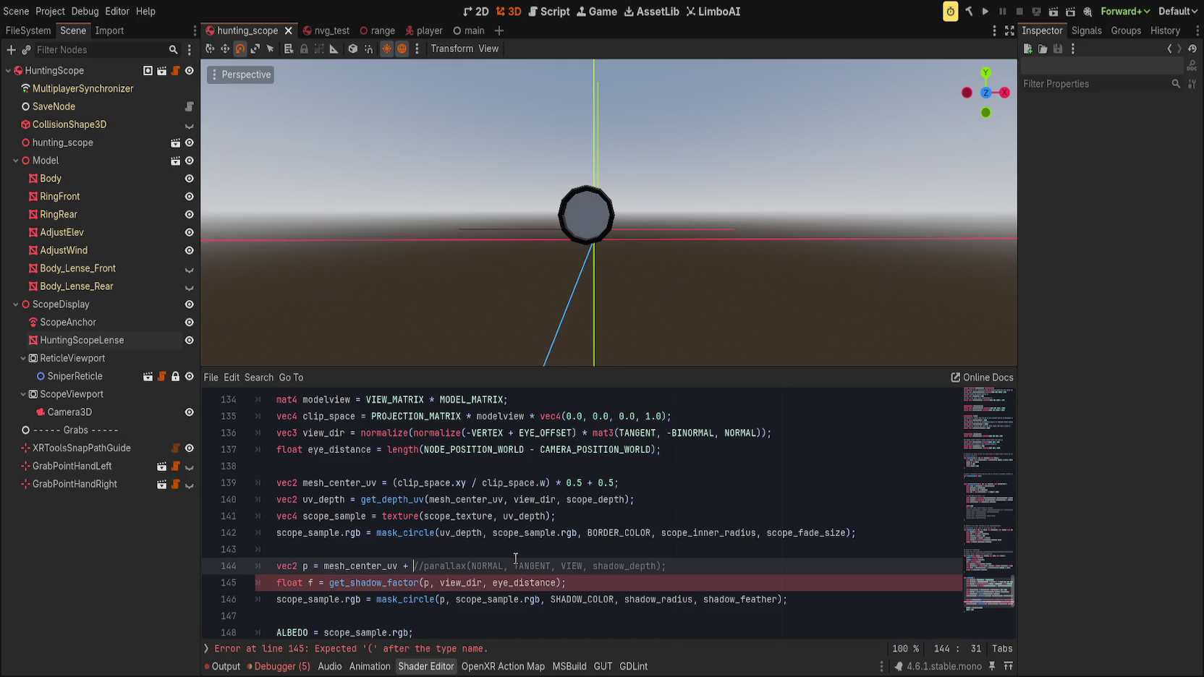
pyautogui.hotkey('ctrl', 'BackSpace')
pyautogui.hotkey('ctrl', 'BackSpace')
pyautogui.write('get-d')
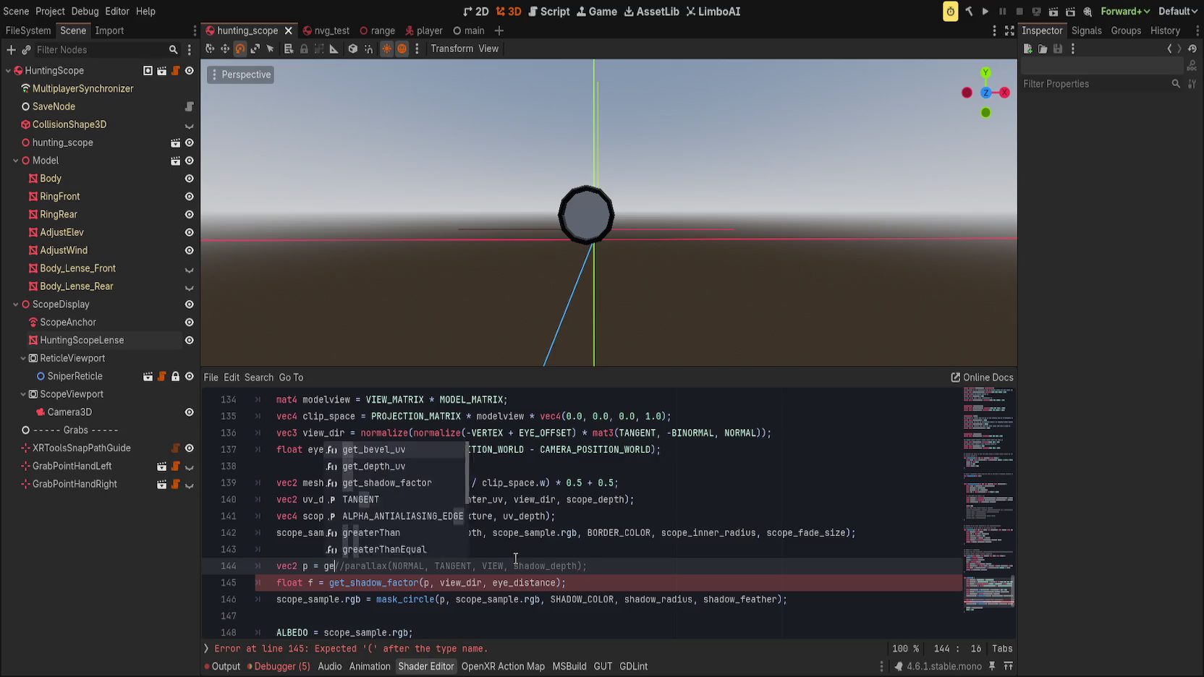
pyautogui.write('e')
pyautogui.press('BackSpace')
pyautogui.write('_depth_uv(')
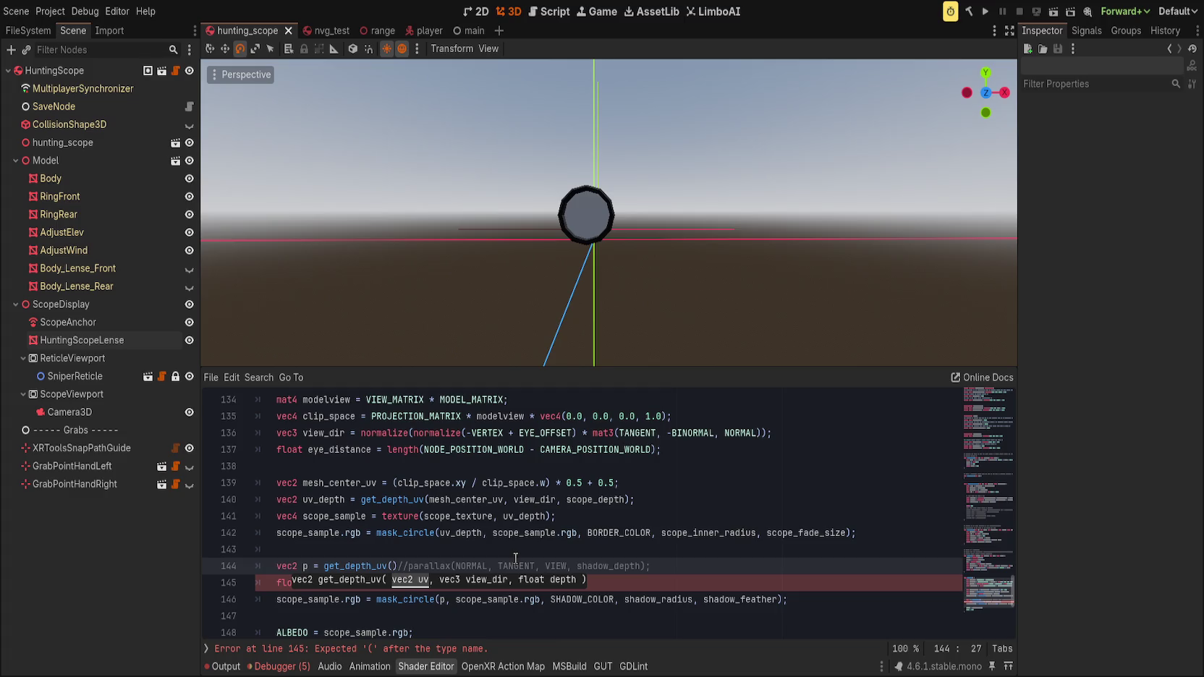
pyautogui.write('mesh')
pyautogui.press('Return')
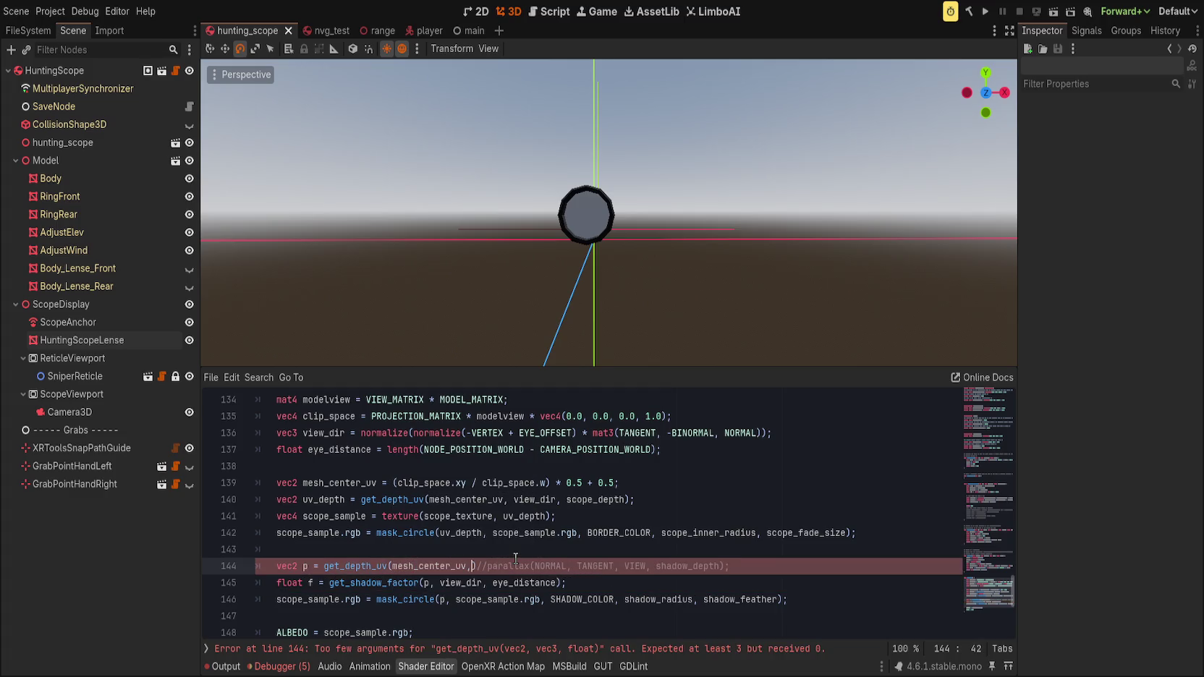
pyautogui.write('view_dir,')
pyautogui.write('view_dir,')
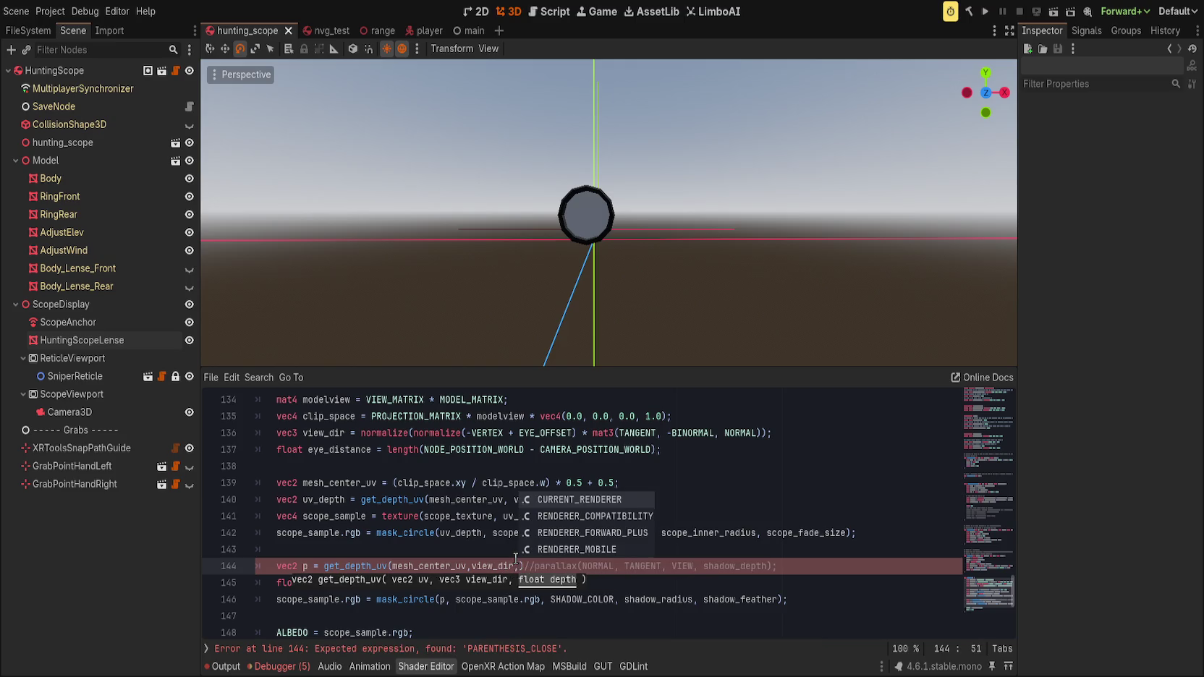
pyautogui.write(' shadow_dep')
pyautogui.write('th)')
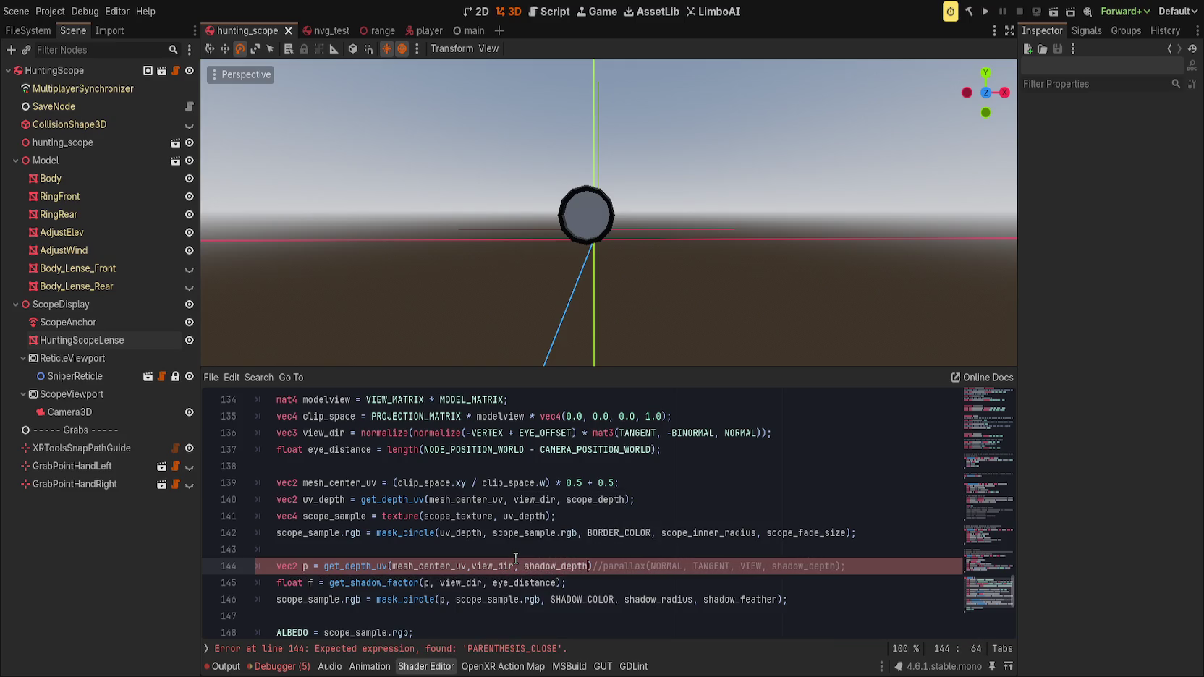
pyautogui.write(';')
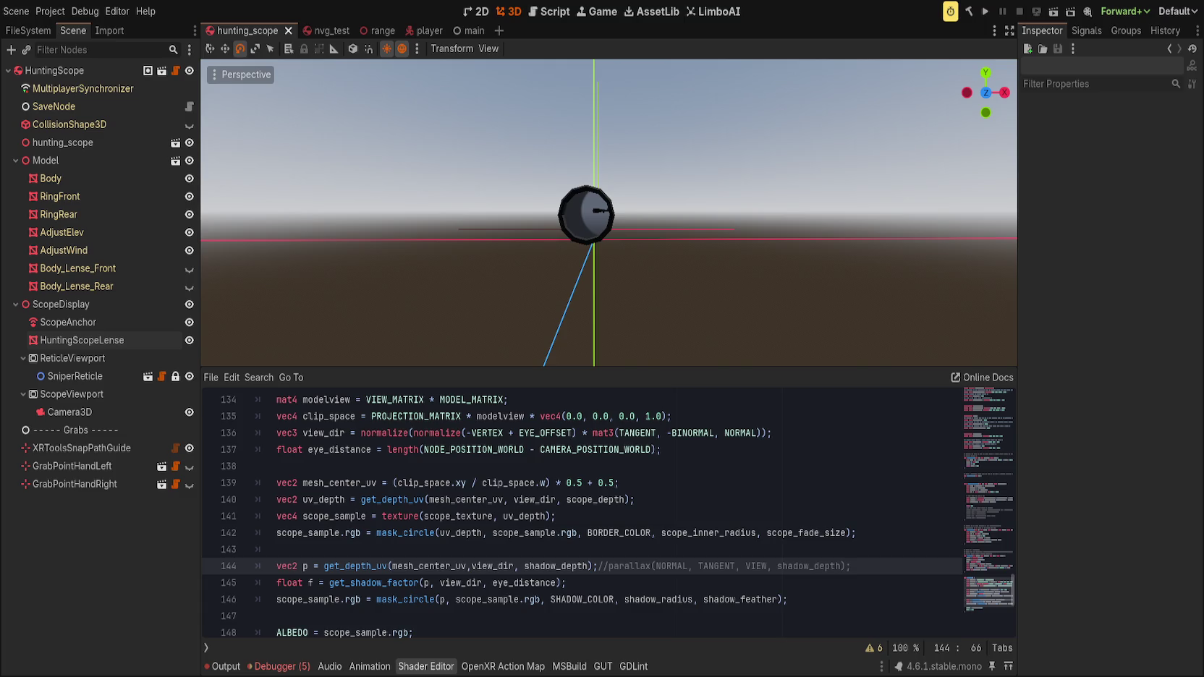
pyautogui.click(608, 482)
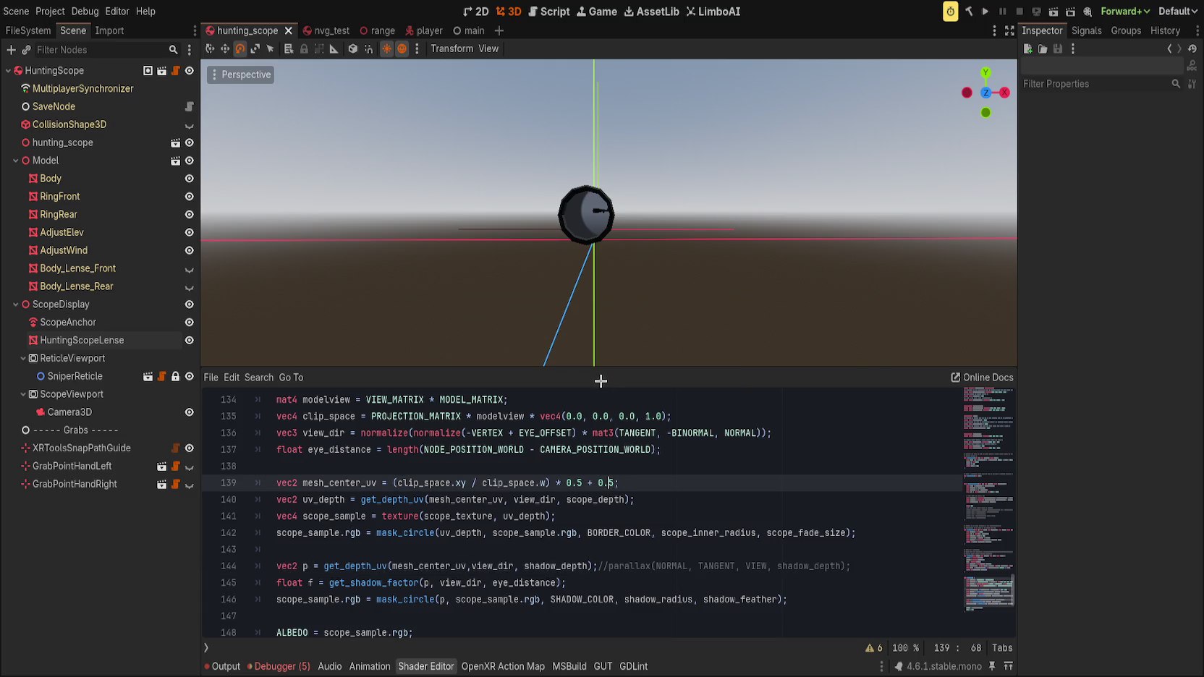
# - Select HuntingScopeLense, lower Shadow Radius to 0.061, zoom onto the lens, and edit Shadow Depth
pyautogui.click(87, 340)
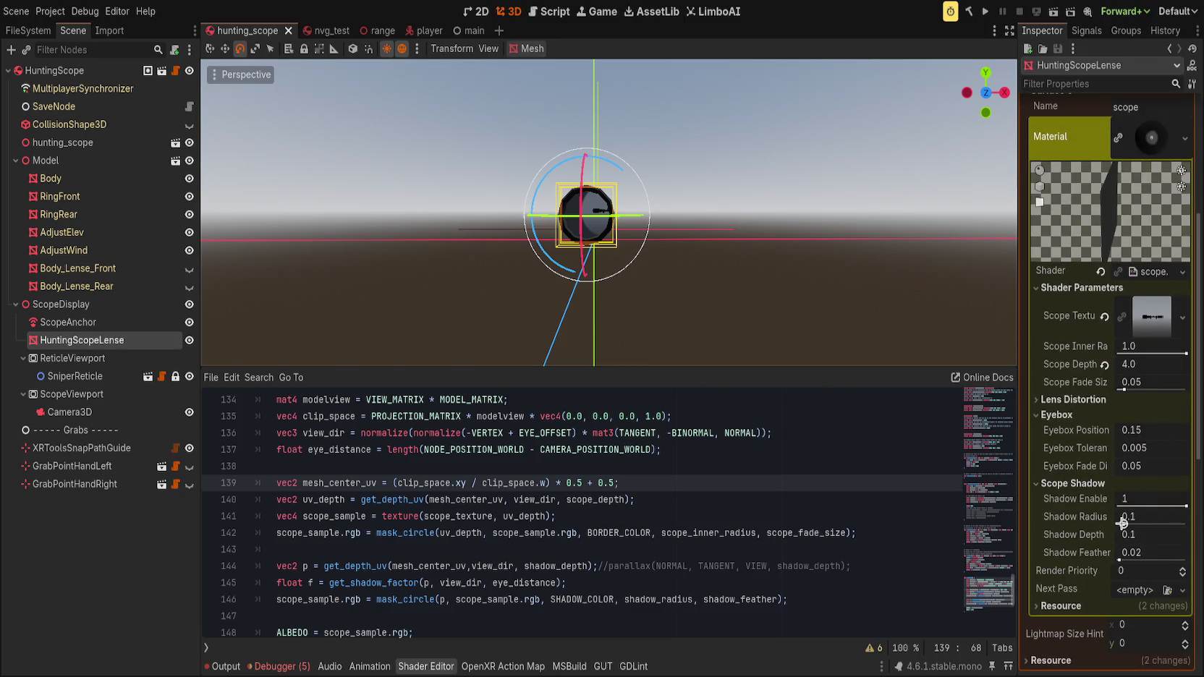
pyautogui.moveTo(1123, 523); pyautogui.dragTo(1122, 521)
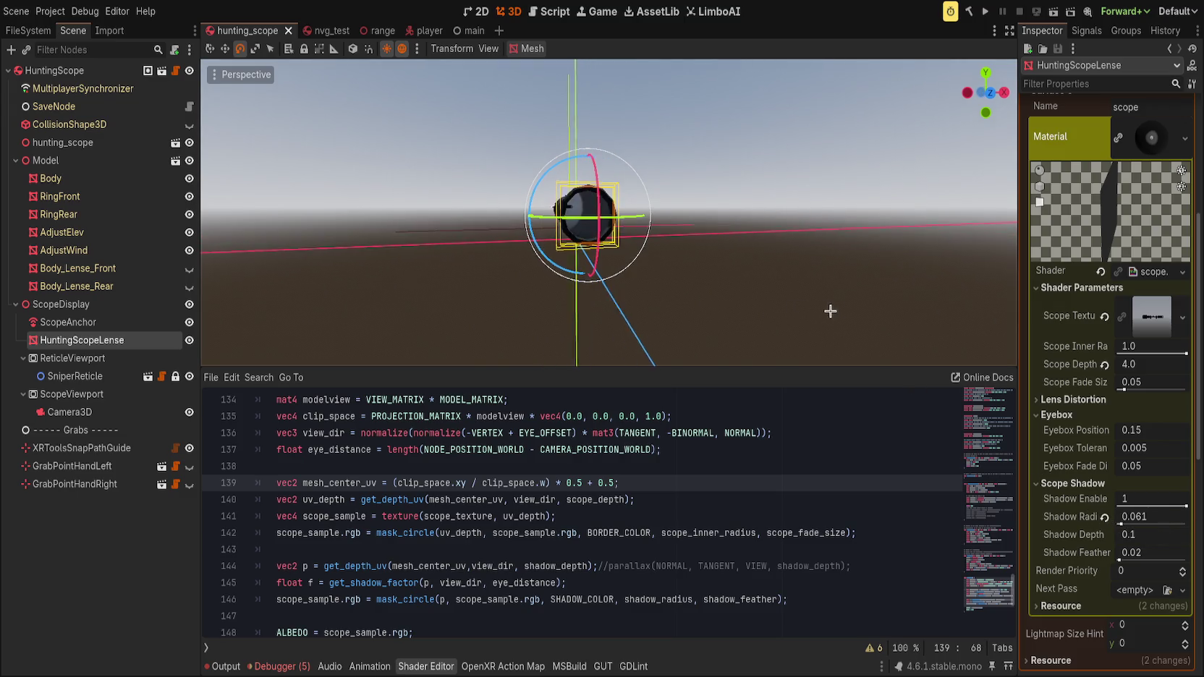
pyautogui.scroll(3)
pyautogui.moveTo(730, 330); pyautogui.dragTo(720, 271)
pyautogui.scroll(-3)
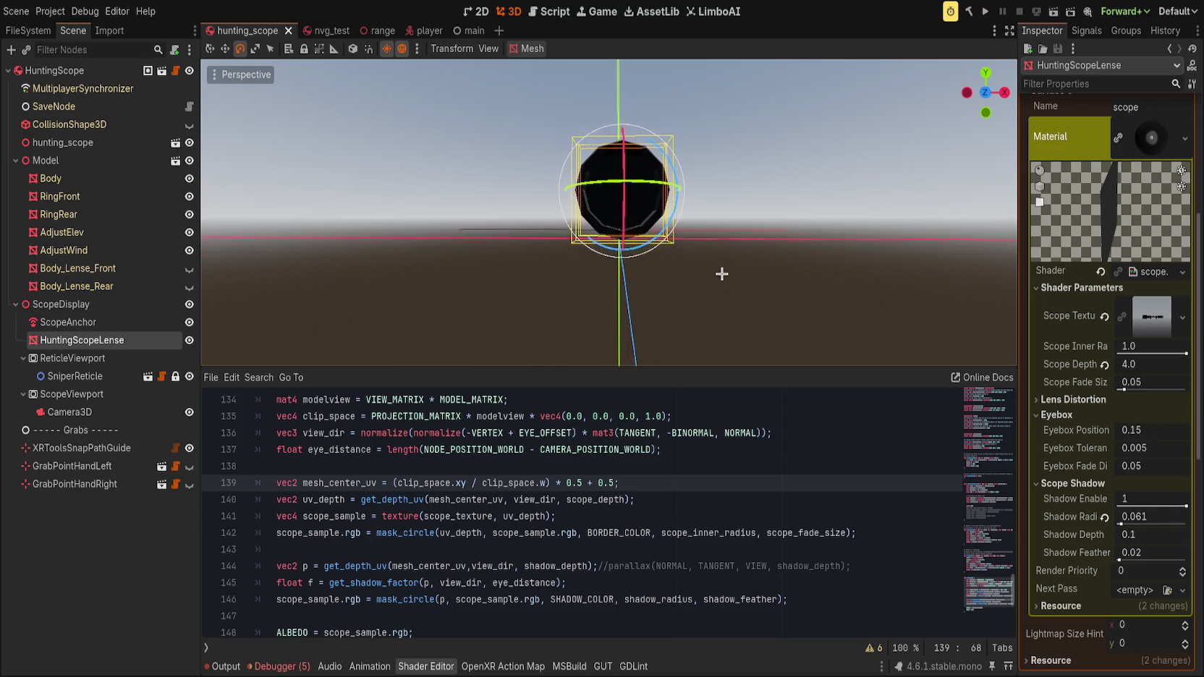
pyautogui.scroll(-3)
pyautogui.scroll(-3)
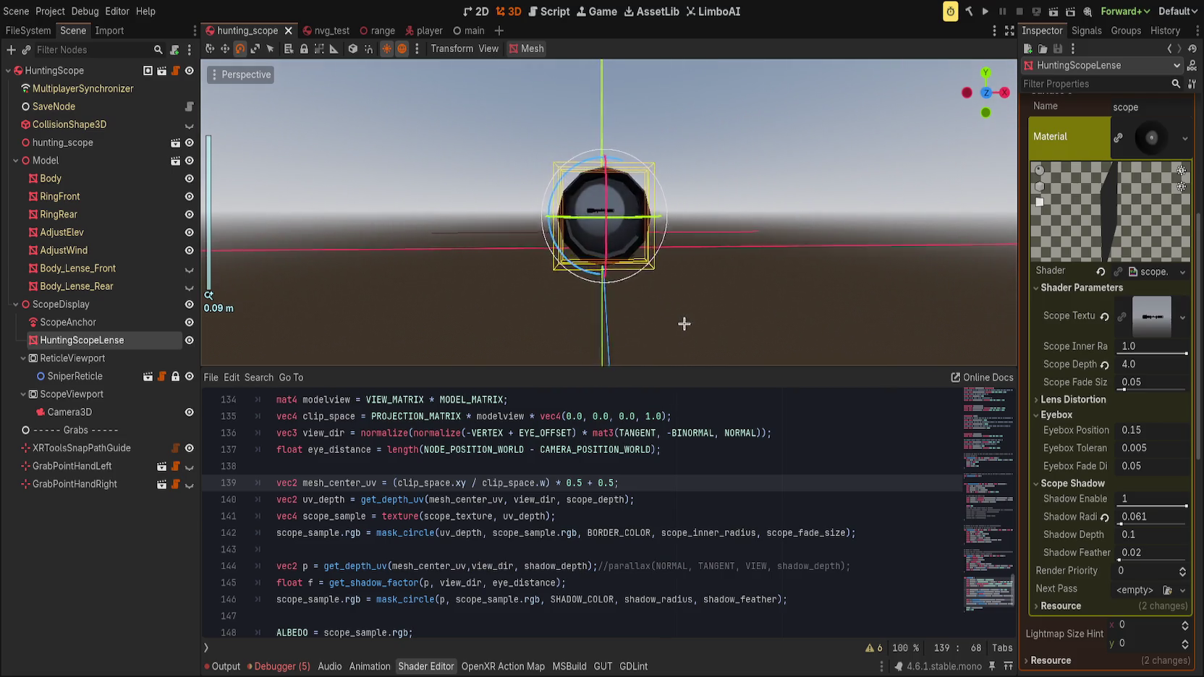
pyautogui.moveTo(655, 312); pyautogui.dragTo(643, 354)
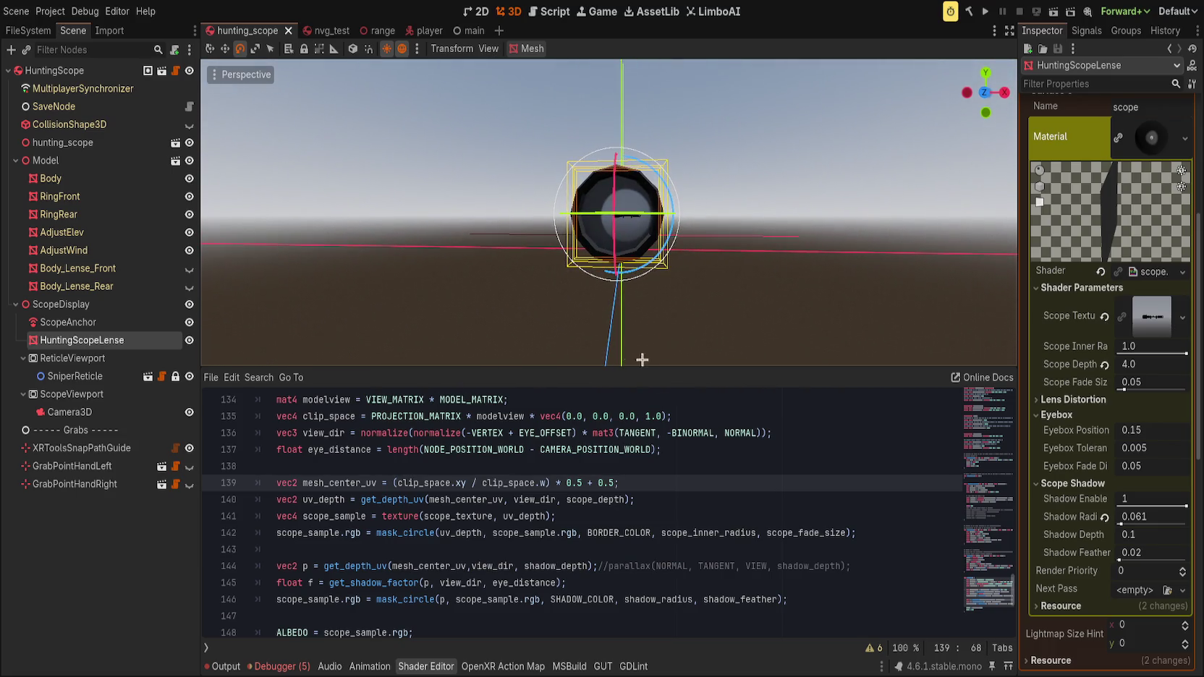
pyautogui.click(1150, 539)
# - Try a Shadow Depth of -1, then reset it and settle it at 0.033
pyautogui.write('-1.0')
pyautogui.press('Return')
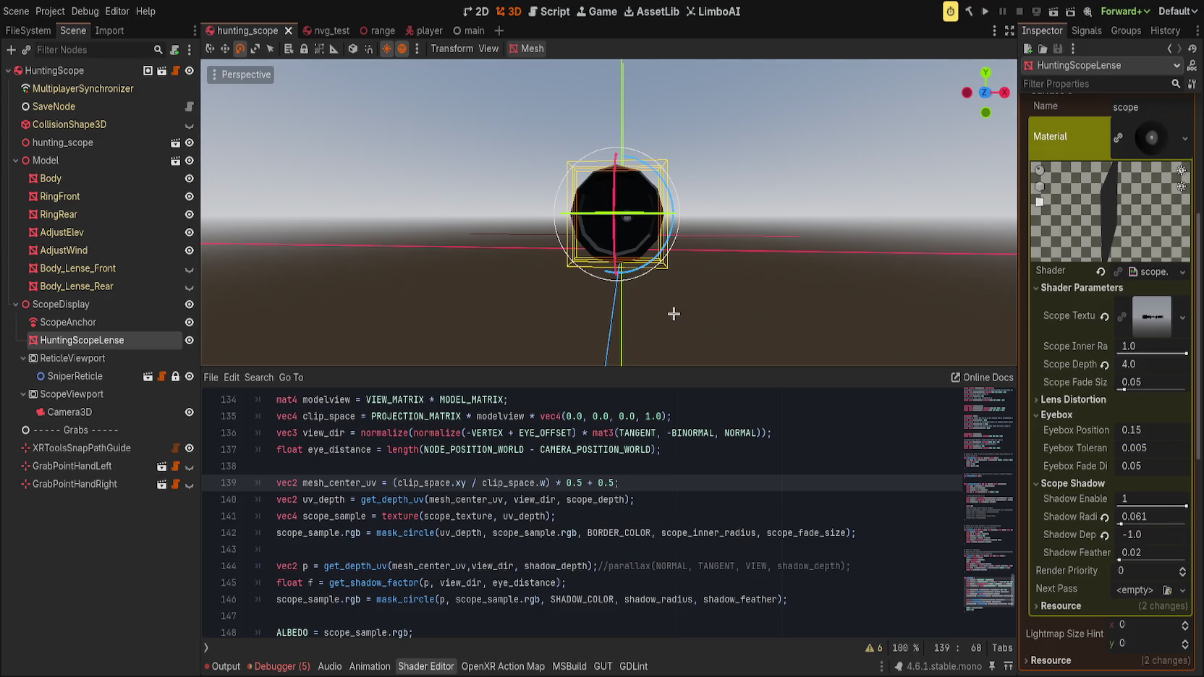
pyautogui.scroll(-3)
pyautogui.scroll(3)
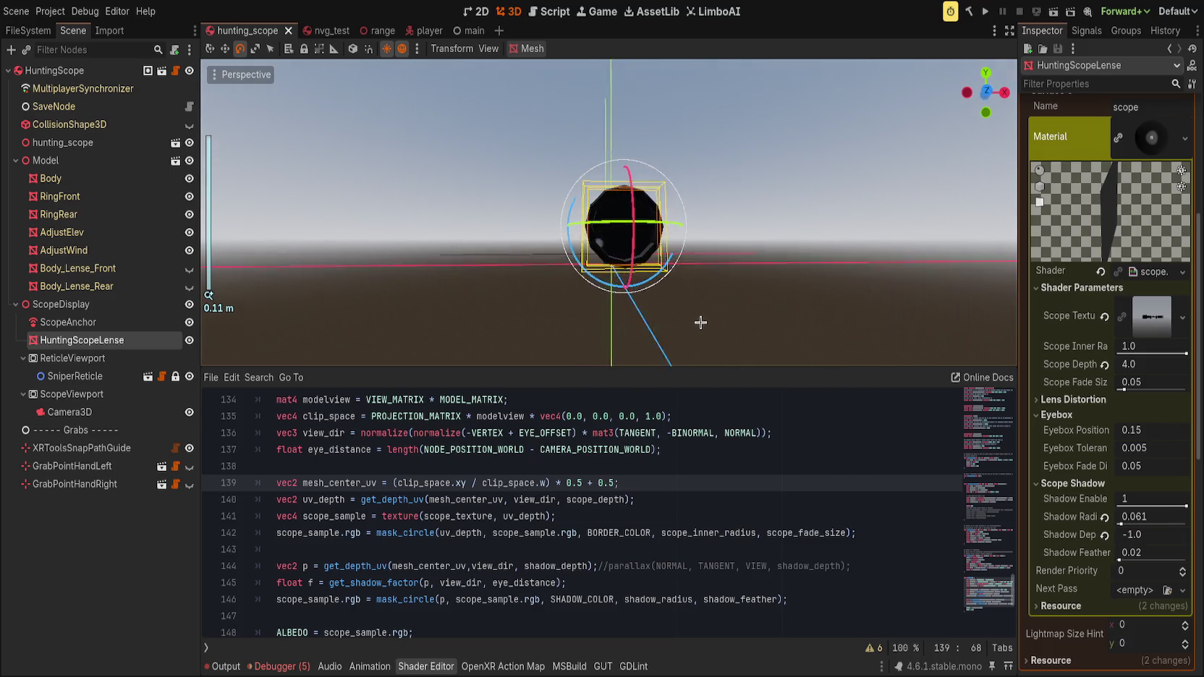
pyautogui.scroll(3)
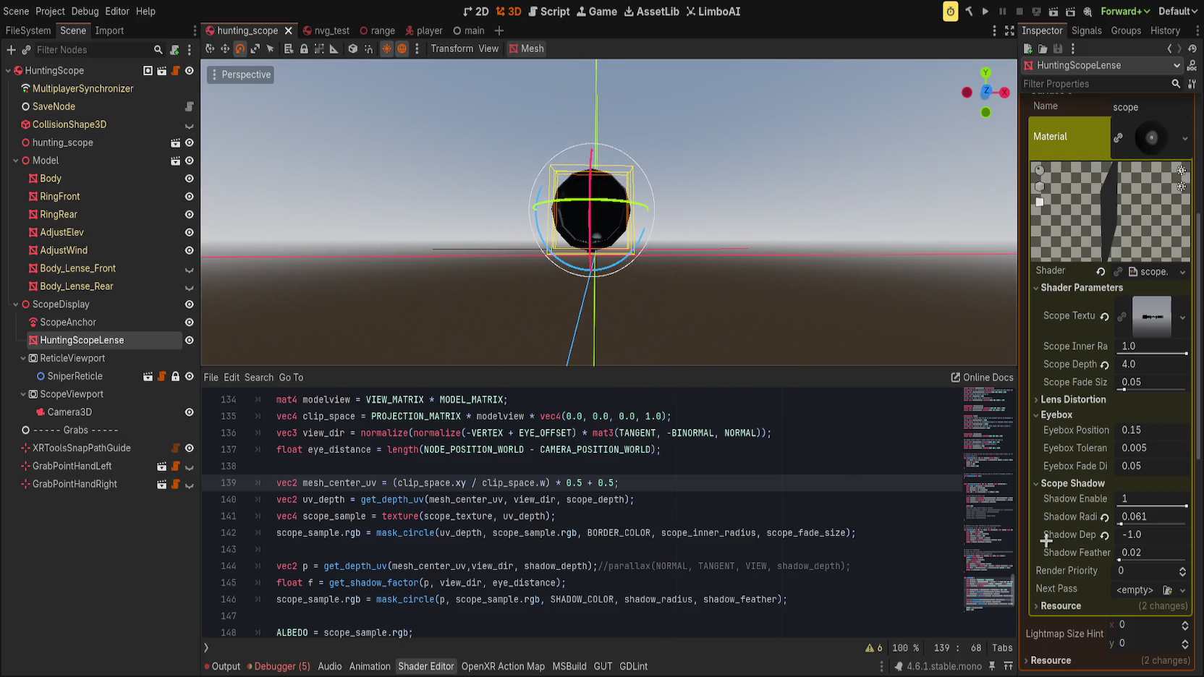
pyautogui.click(1104, 535)
pyautogui.moveTo(1129, 535); pyautogui.dragTo(1162, 535)
pyautogui.moveTo(564, 323); pyautogui.dragTo(379, 212)
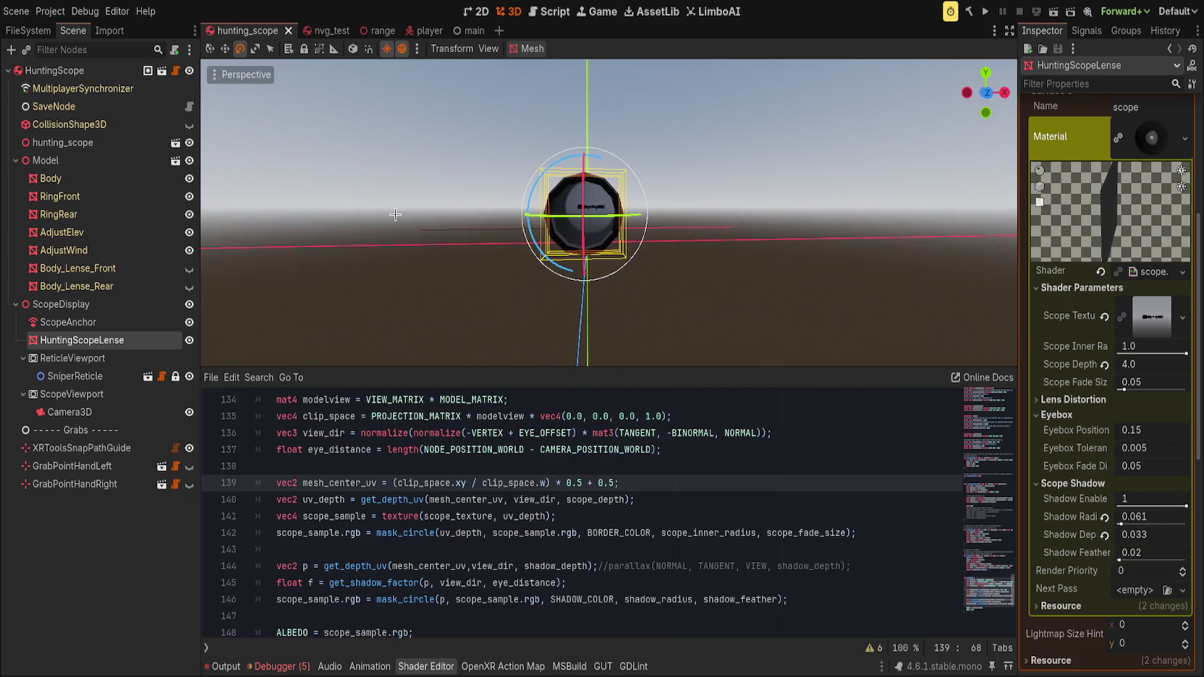
# - Adjust Shadow Radius, then revert it to its 0.1 default
pyautogui.scroll(3)
pyautogui.scroll(3)
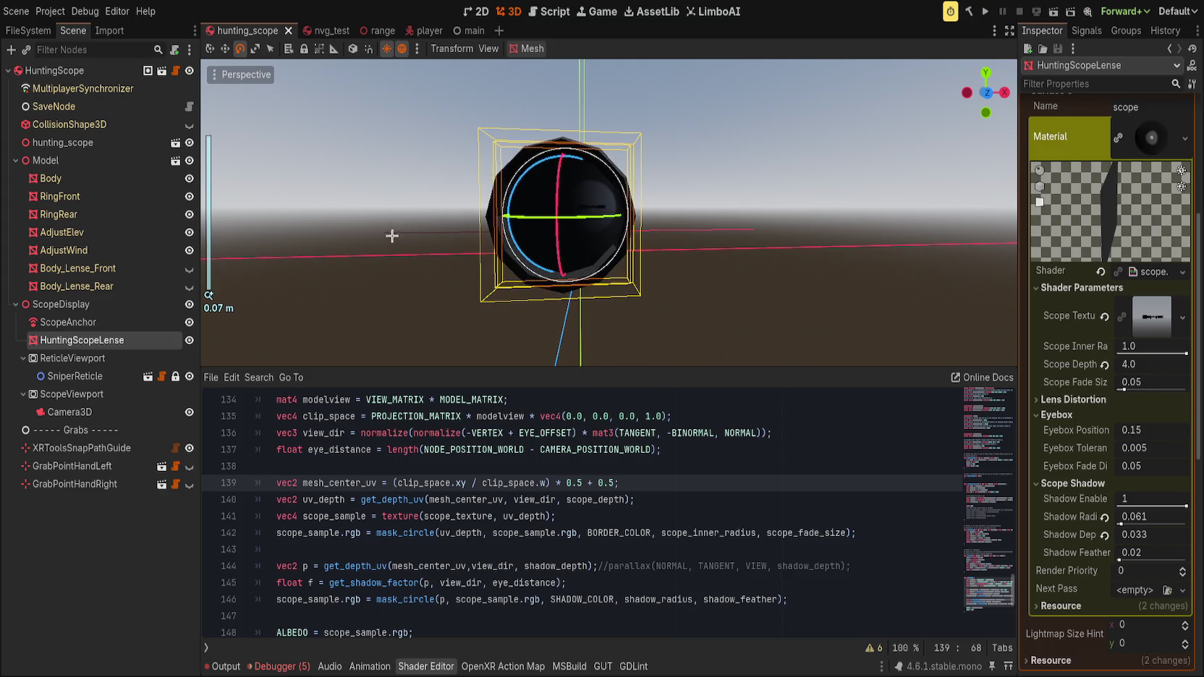
pyautogui.moveTo(1121, 521); pyautogui.dragTo(1101, 513)
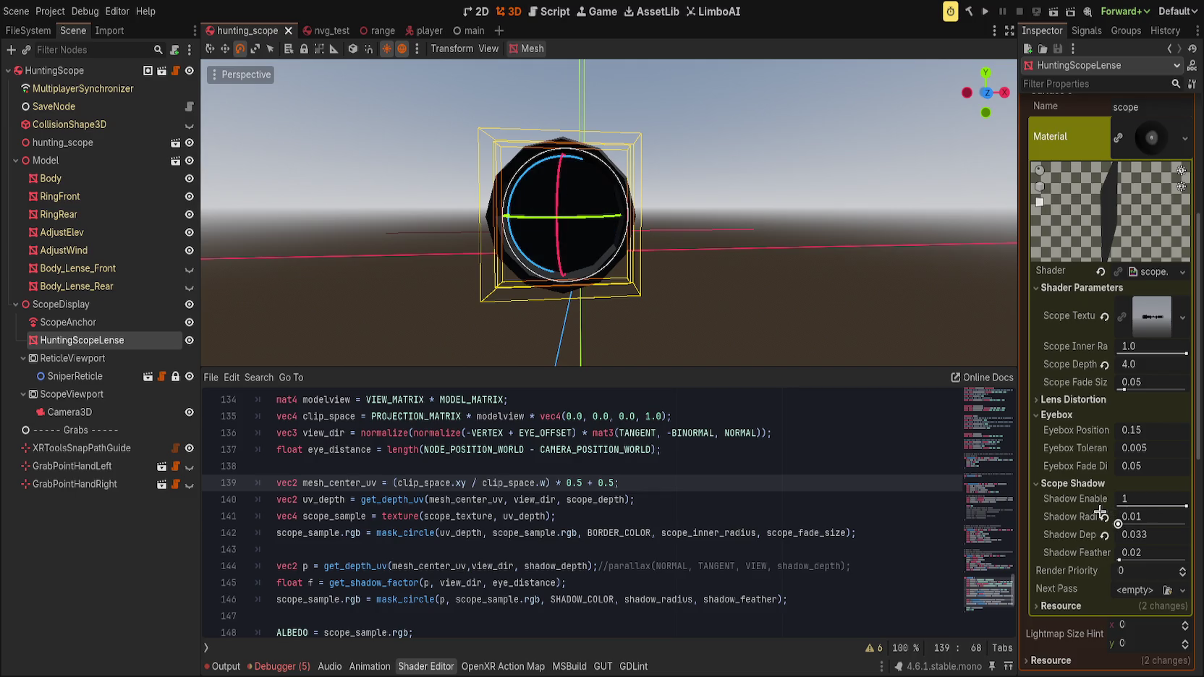
pyautogui.scroll(-3)
pyautogui.scroll(3)
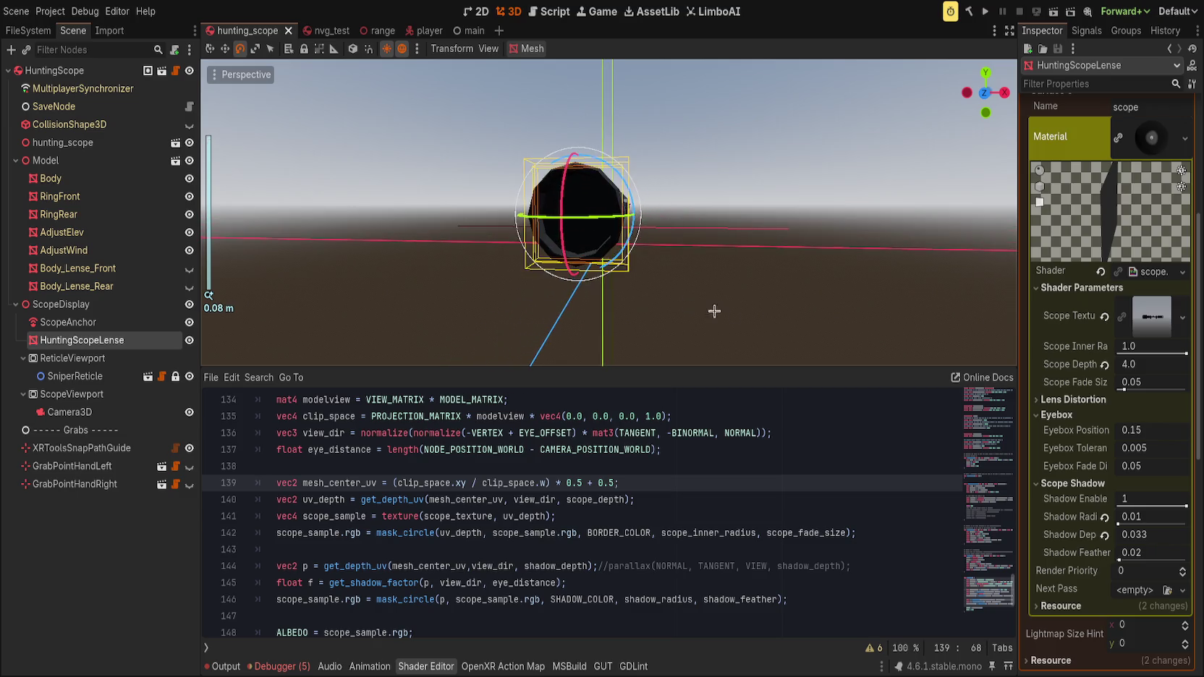
pyautogui.click(1104, 518)
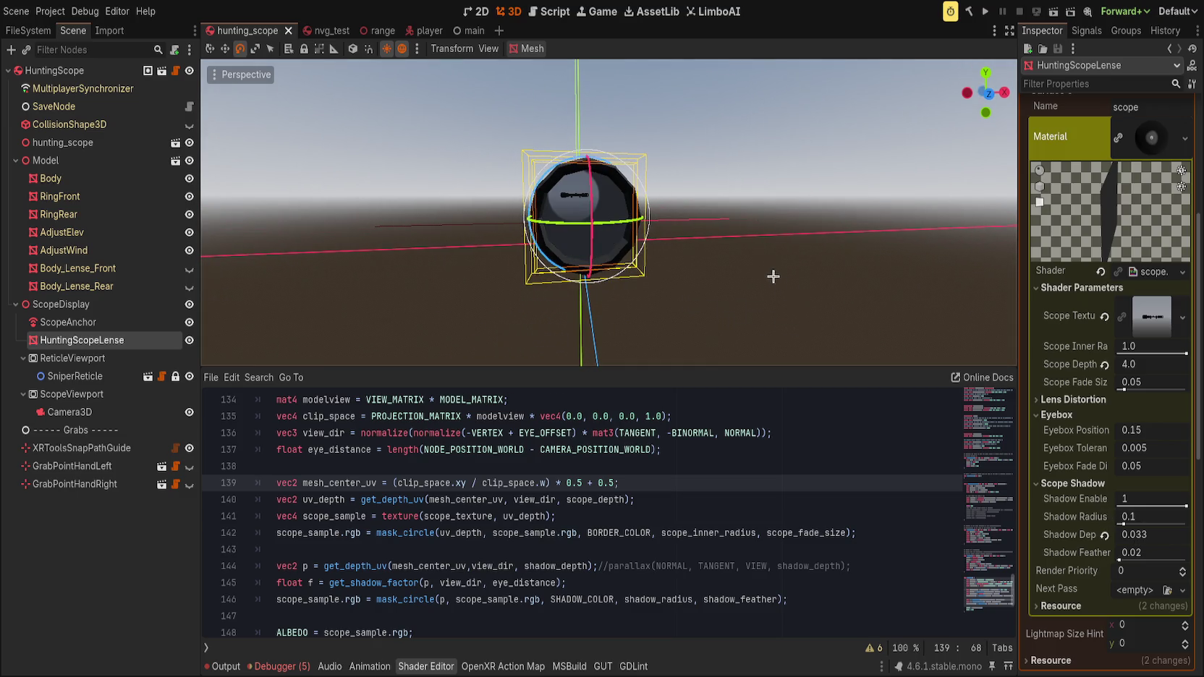
# - Start a new comment line above get_shadow_factor in the shader code
pyautogui.scroll(-3)
pyautogui.click(671, 486)
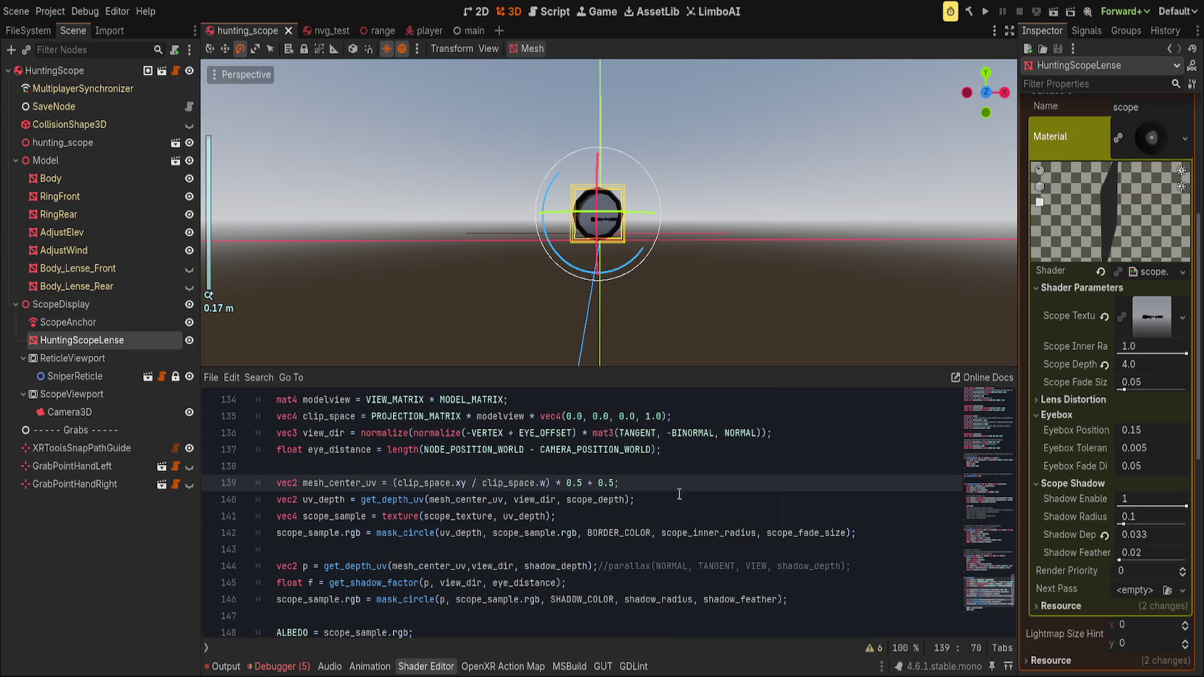
pyautogui.scroll(3)
pyautogui.scroll(3)
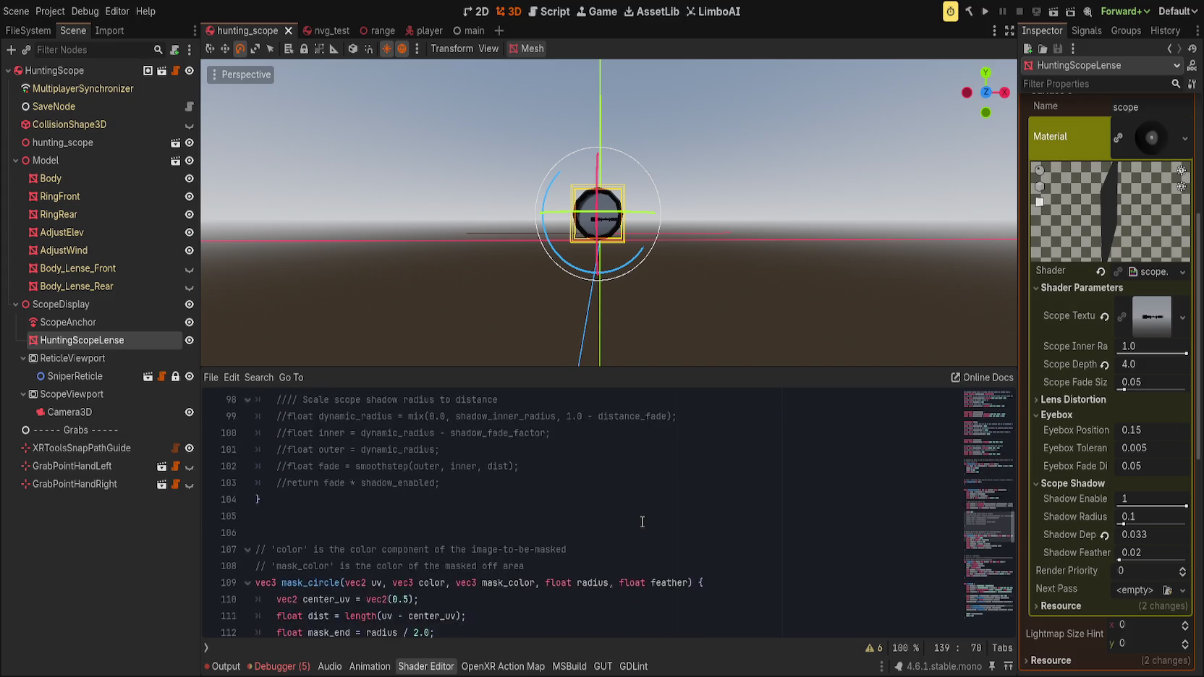
pyautogui.scroll(3)
pyautogui.click(498, 483)
pyautogui.press('Return')
pyautogui.write('// r')
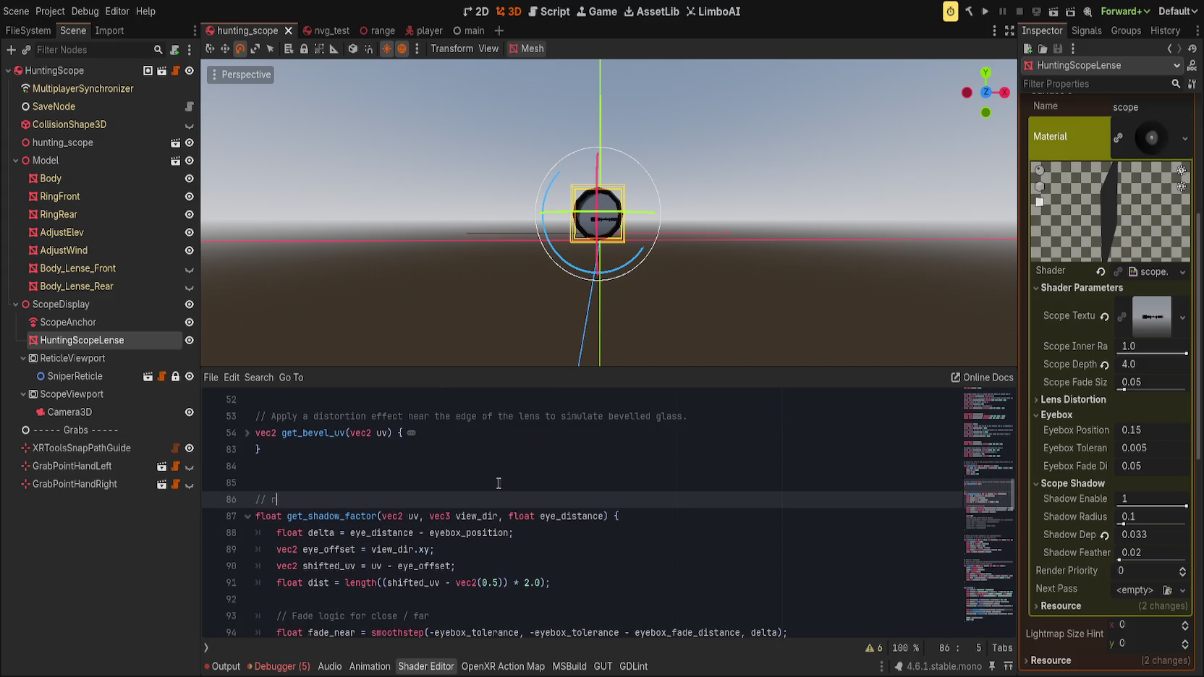
pyautogui.write('n ')
pyautogui.write(',.0')
pyautogui.write('range, 1.')
pyautogui.write('ng sho')
# - Fix the comment's ending so it reads '// return 0.0 - 1.0 range, 1.0 being shadow full'
pyautogui.press('BackSpace')
pyautogui.press('BackSpace')
pyautogui.press('BackSpace')
pyautogui.press('BackSpace')
pyautogui.press('BackSpace')
pyautogui.press('BackSpace')
pyautogui.write('shadow full')
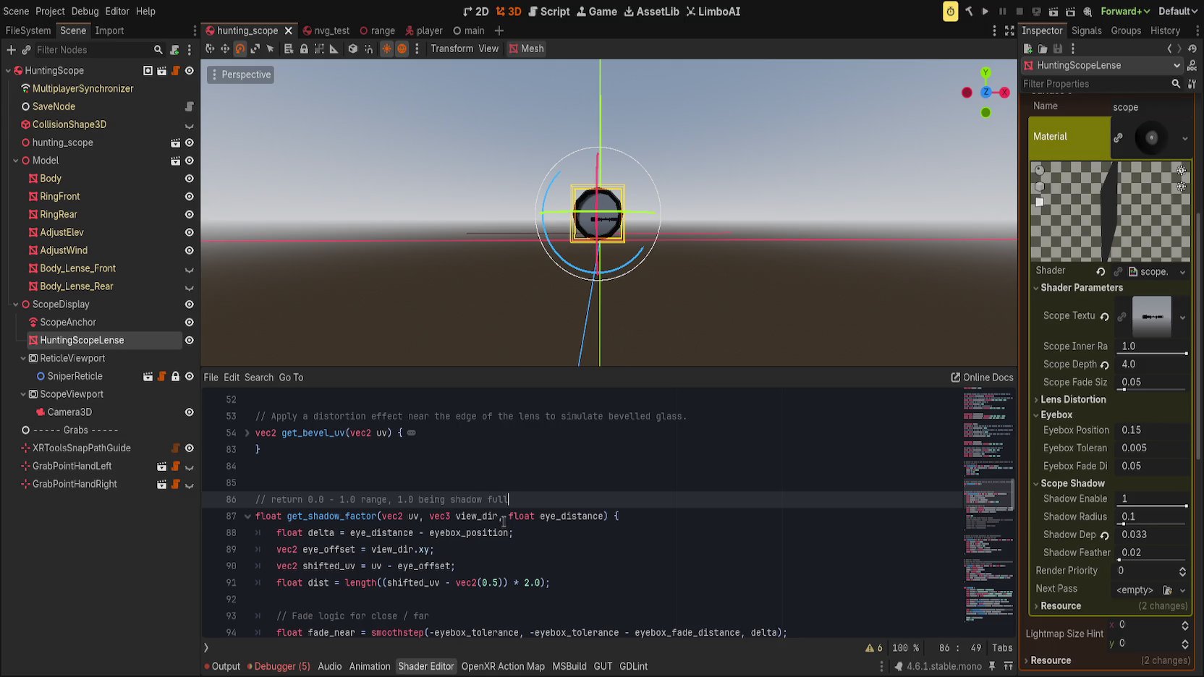
pyautogui.scroll(-3)
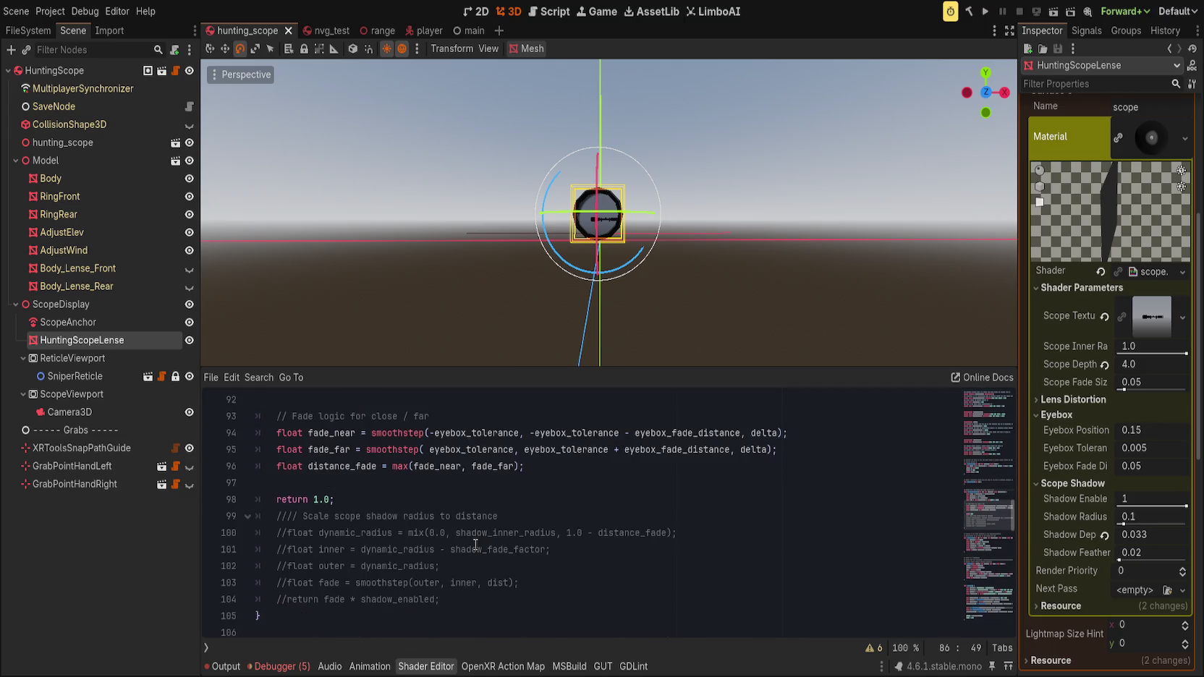
# - Wrap the get_shadow_factor call on line 146 in min(shadow_radius, ...) and close it with ');'
pyautogui.scroll(3)
pyautogui.scroll(-3)
pyautogui.scroll(3)
pyautogui.scroll(-3)
pyautogui.scroll(-3)
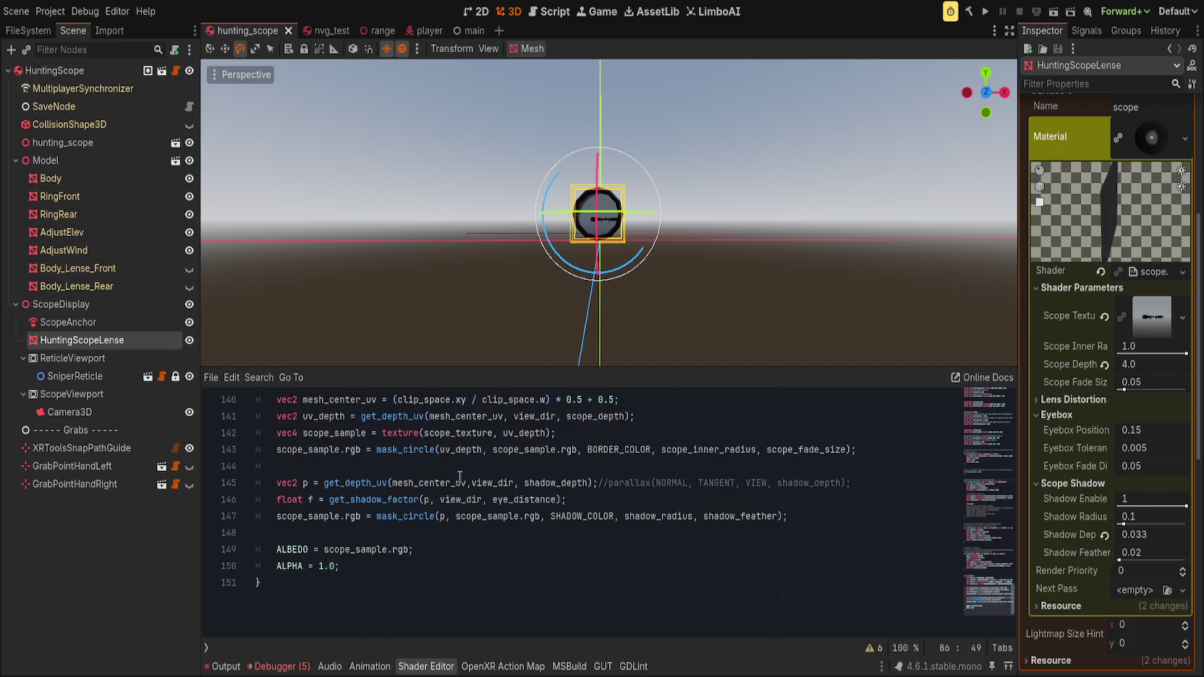
pyautogui.click(589, 500)
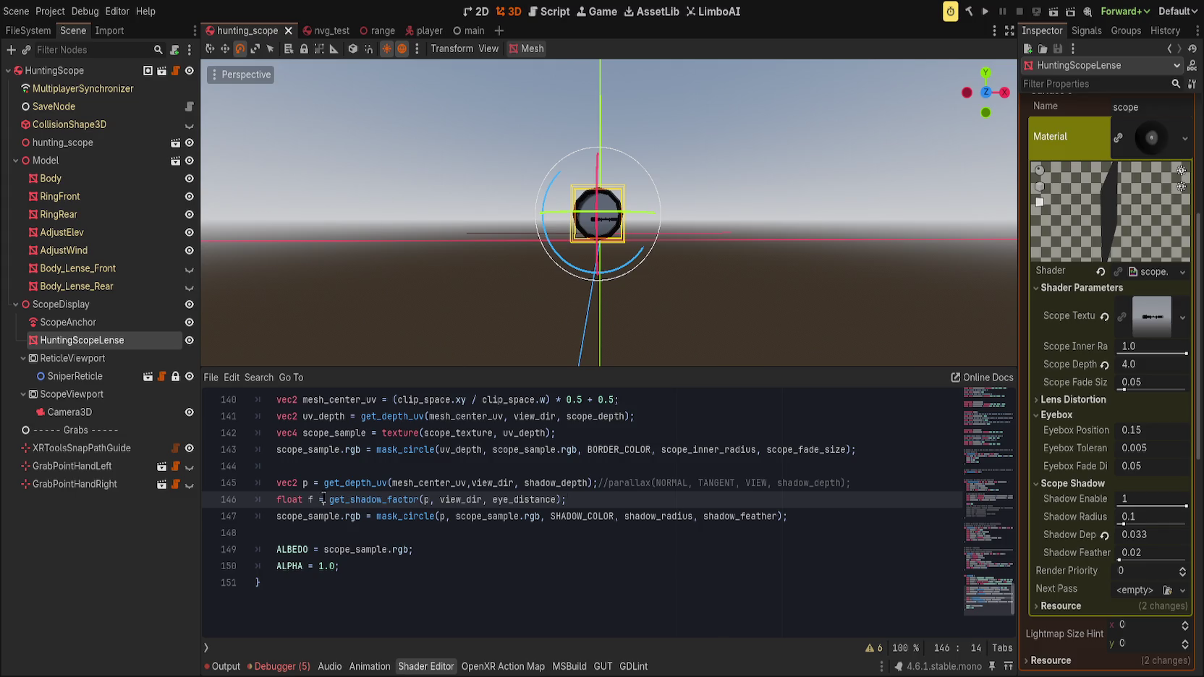
pyautogui.press('Right')
pyautogui.write('min(')
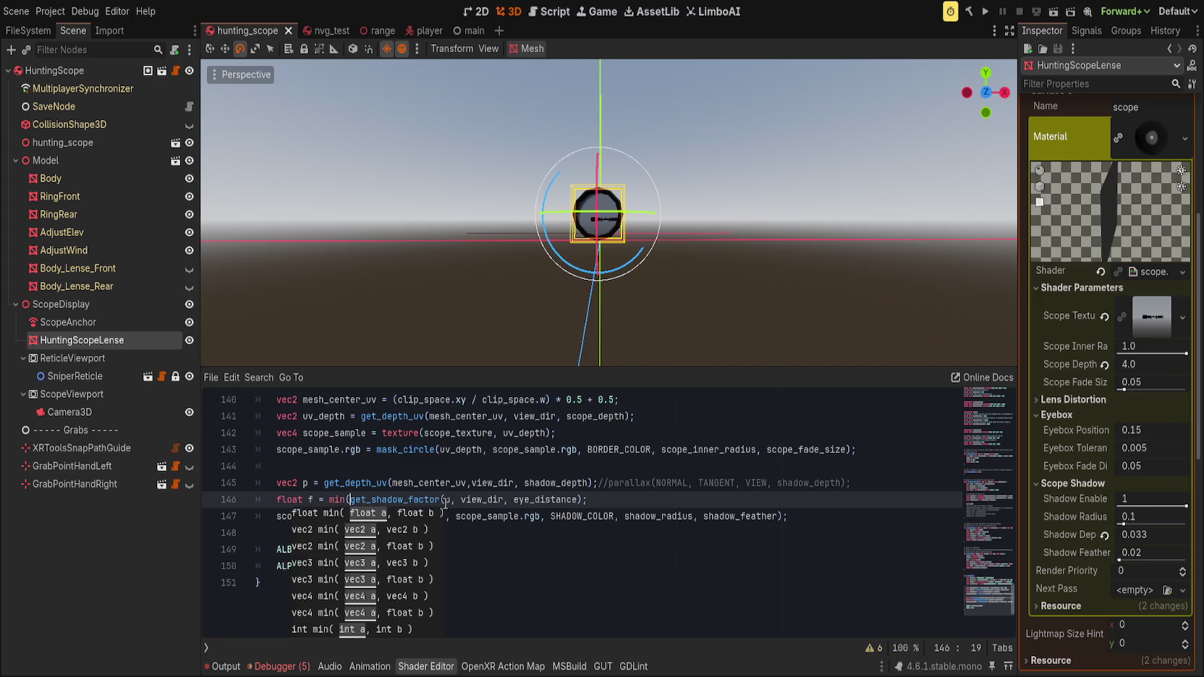
pyautogui.write('shadow_')
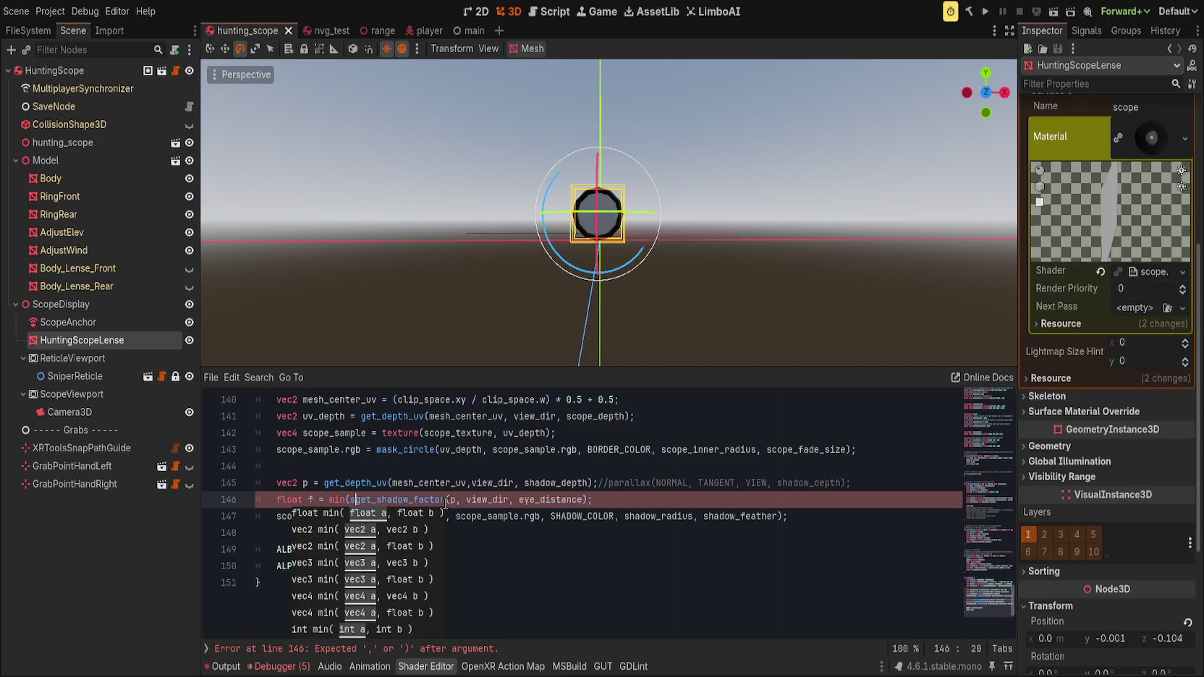
pyautogui.write('radius,')
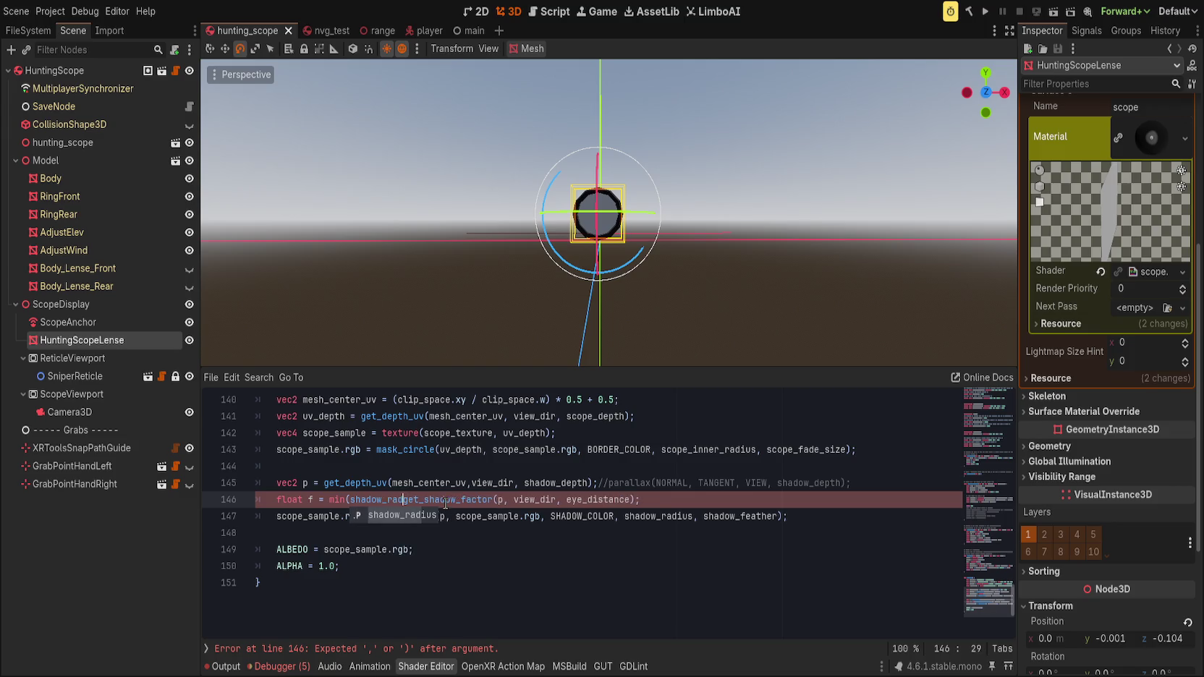
pyautogui.press('End')
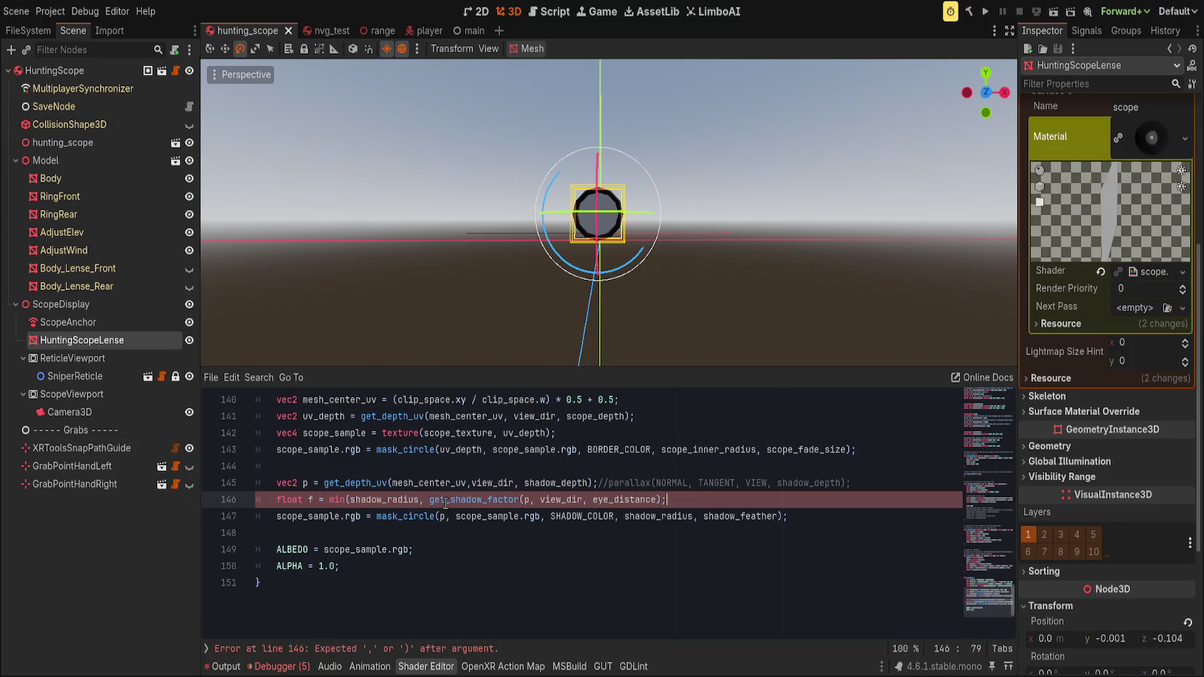
pyautogui.write(');')
# - Change min to max on line 146 and save so the shader recompiles
pyautogui.scroll(3)
pyautogui.scroll(-3)
pyautogui.scroll(3)
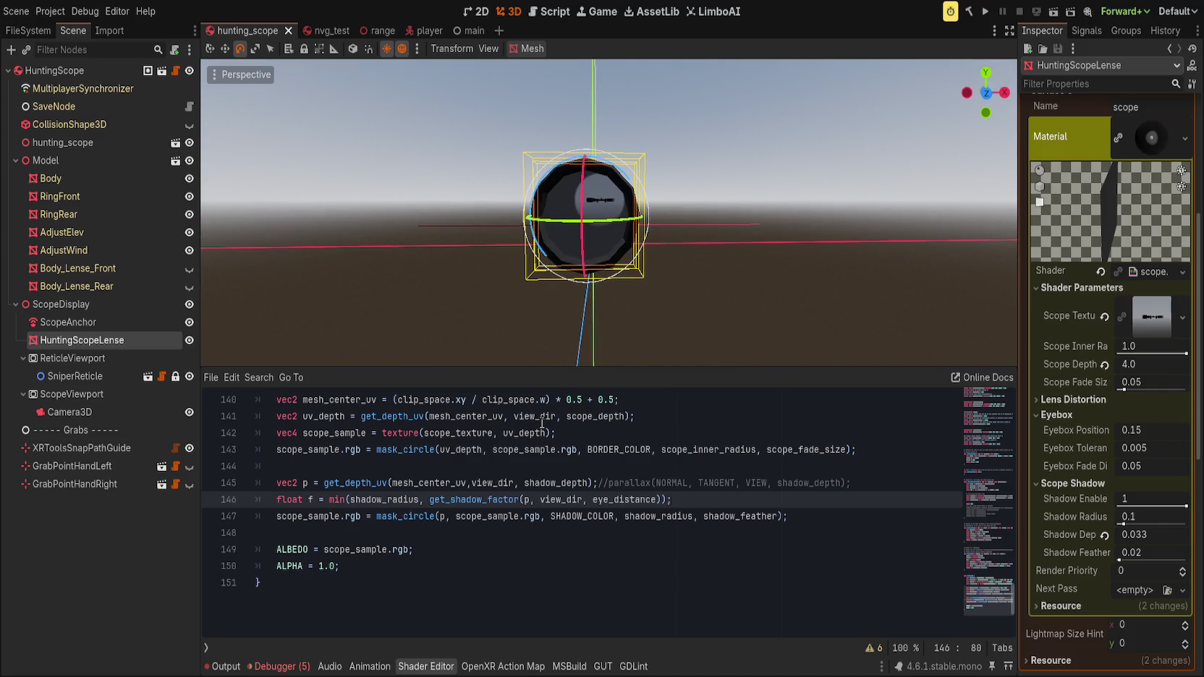
pyautogui.doubleClick(337, 500)
pyautogui.write('a')
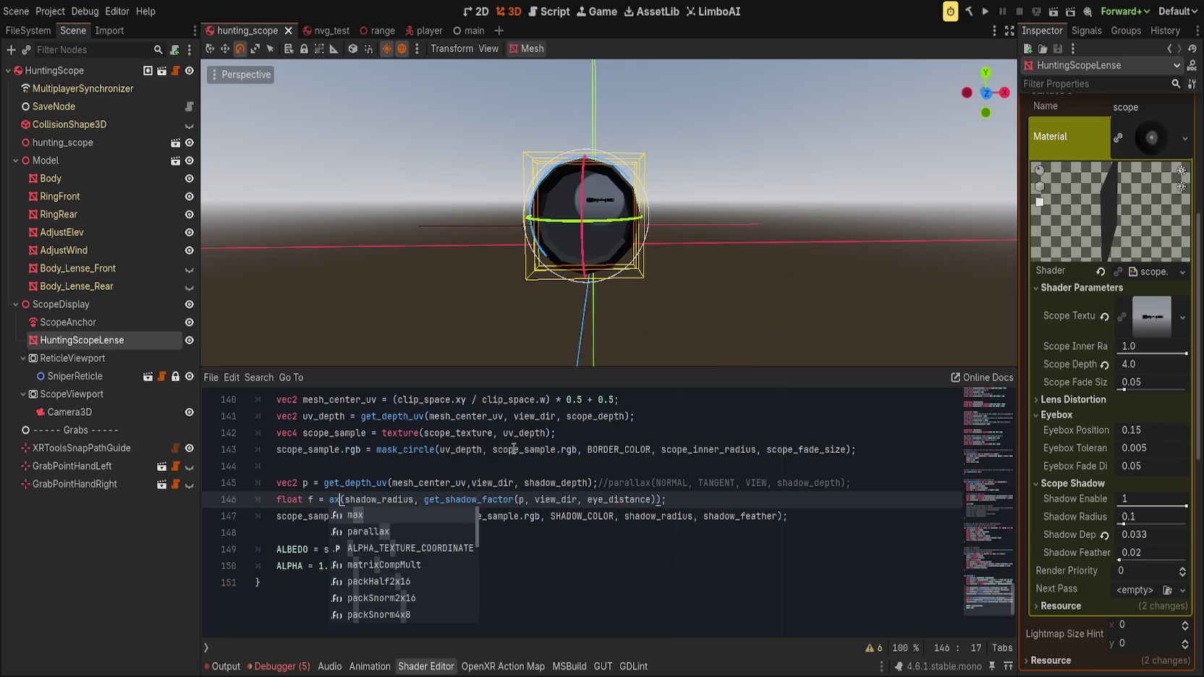
pyautogui.press('BackSpace')
pyautogui.write('max')
pyautogui.press('End')
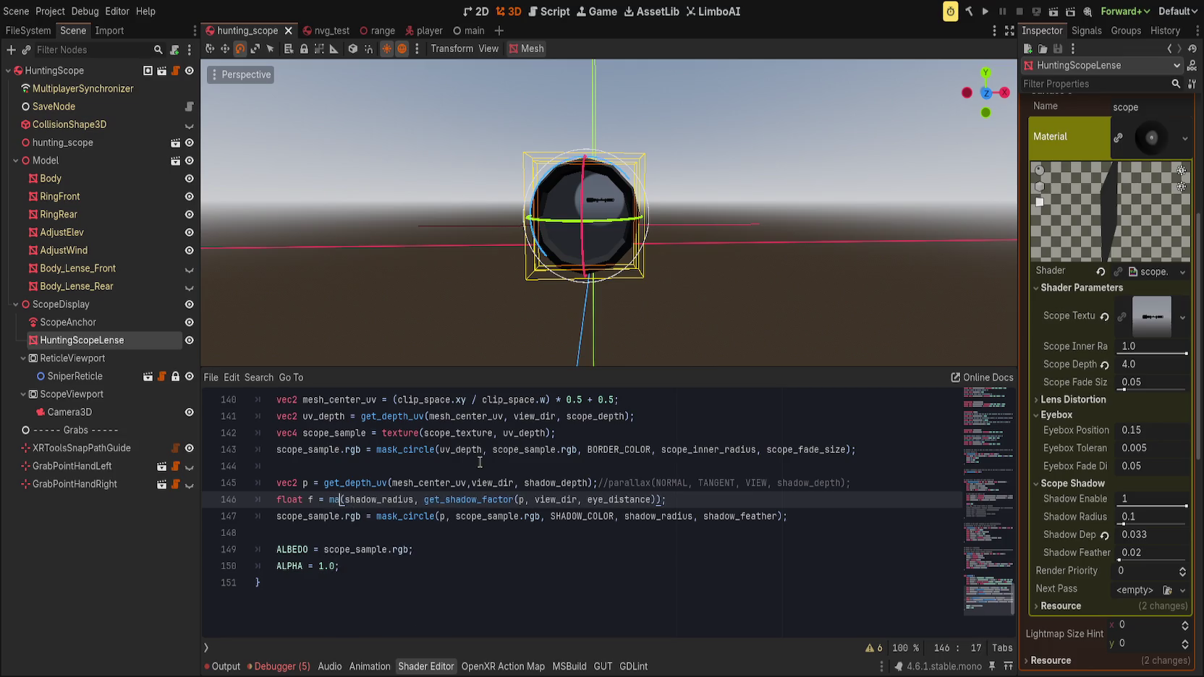
pyautogui.hotkey('ctrl', 's')
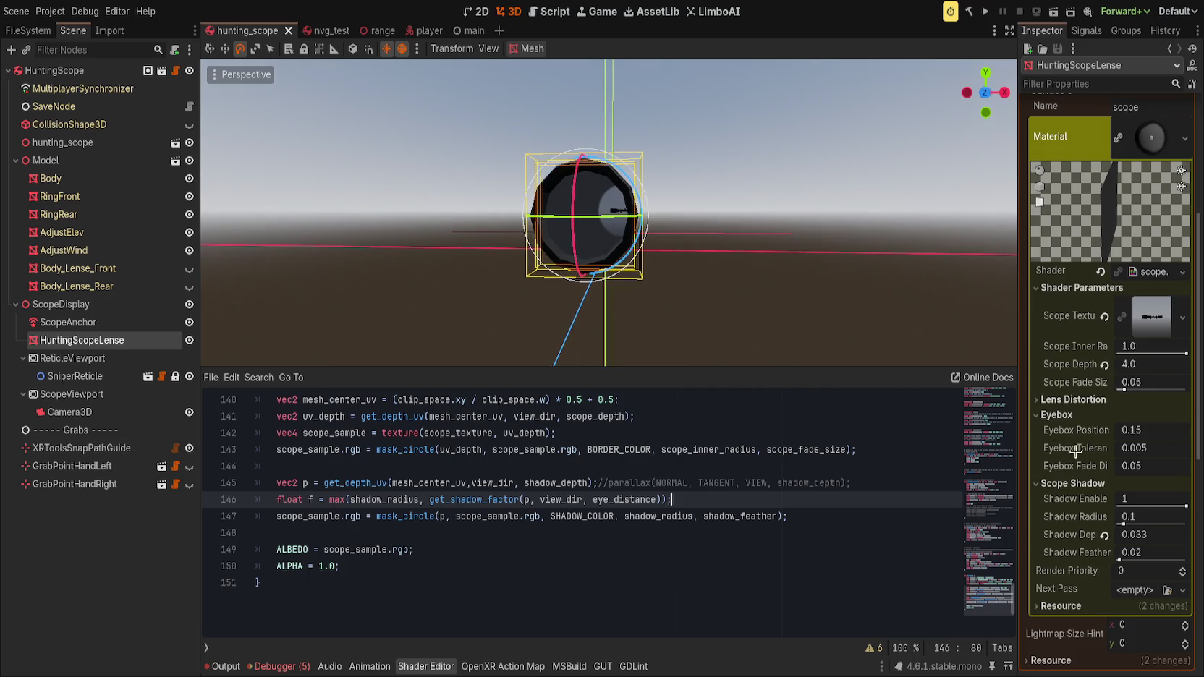
# - Preview a larger shadow radius, undo it, and retype the function name on line 146
pyautogui.moveTo(1126, 518); pyautogui.dragTo(1083, 516)
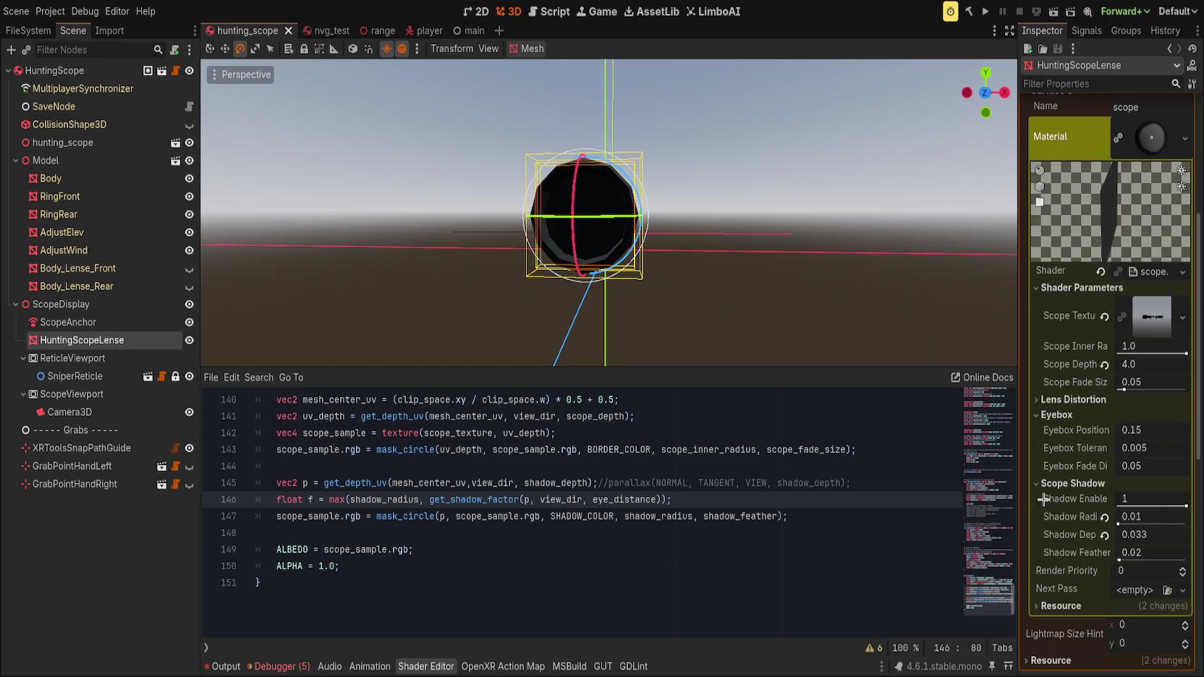
pyautogui.hotkey('ctrl', 'z')
pyautogui.doubleClick(335, 499)
pyautogui.write('min')
pyautogui.click(559, 483)
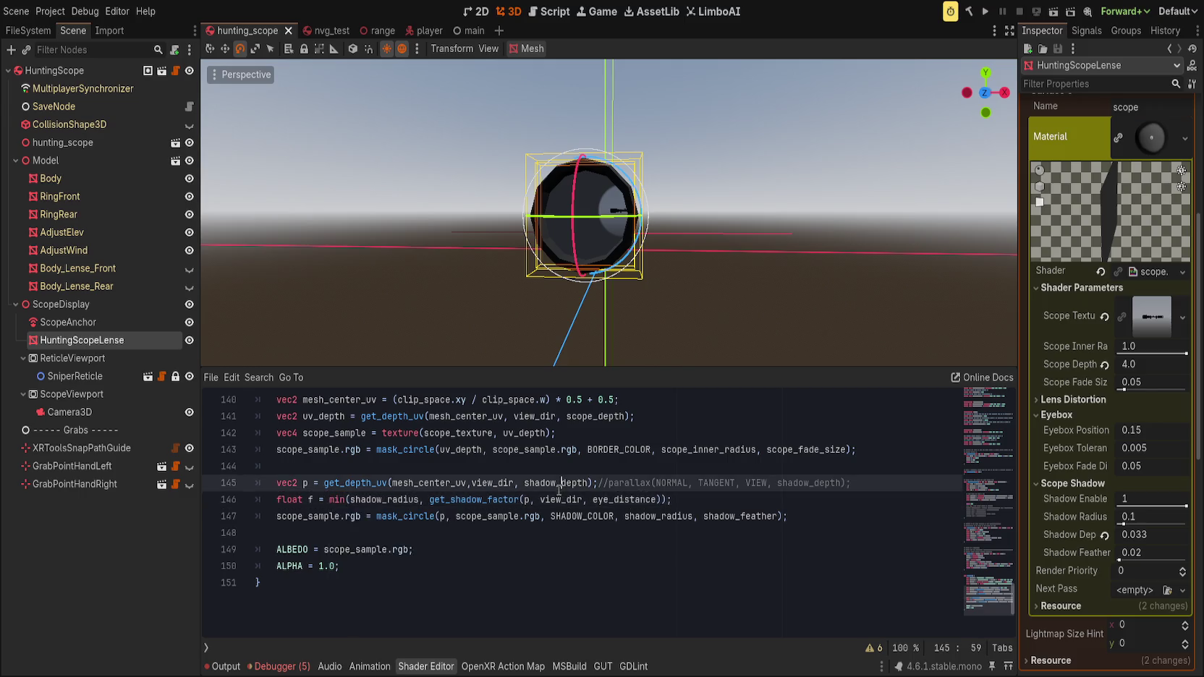
# - Make get_shadow_factor return 1.0 on line 98, then select f on line 146
pyautogui.scroll(3)
pyautogui.scroll(3)
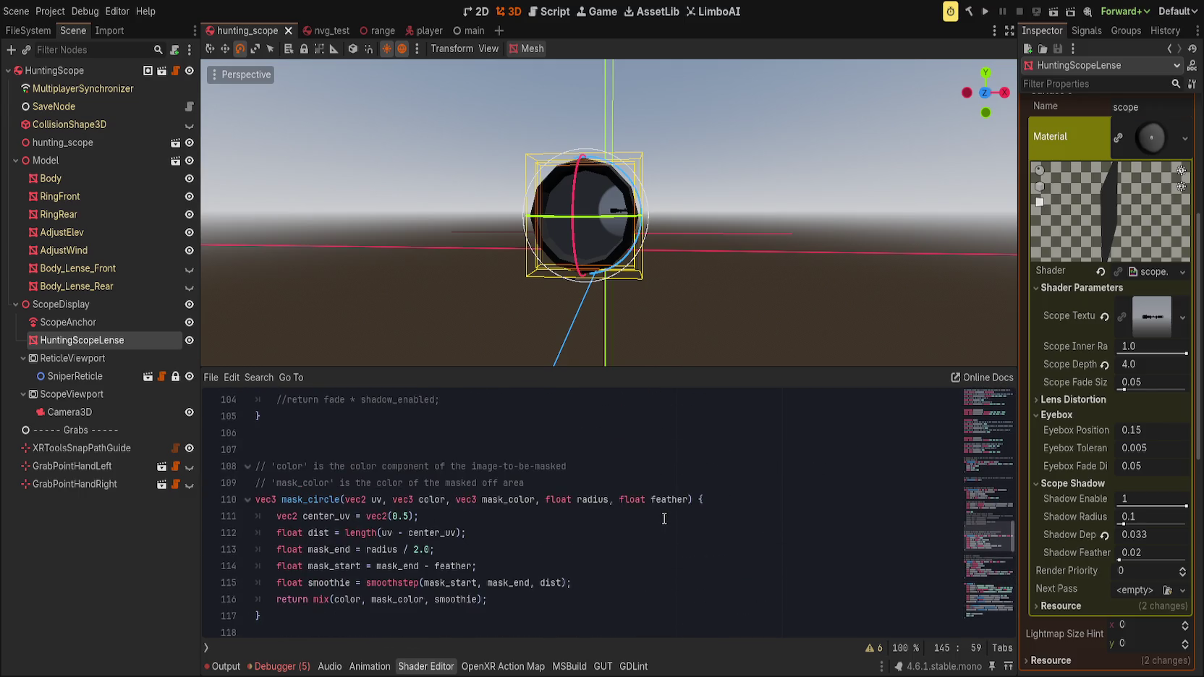
pyautogui.scroll(-3)
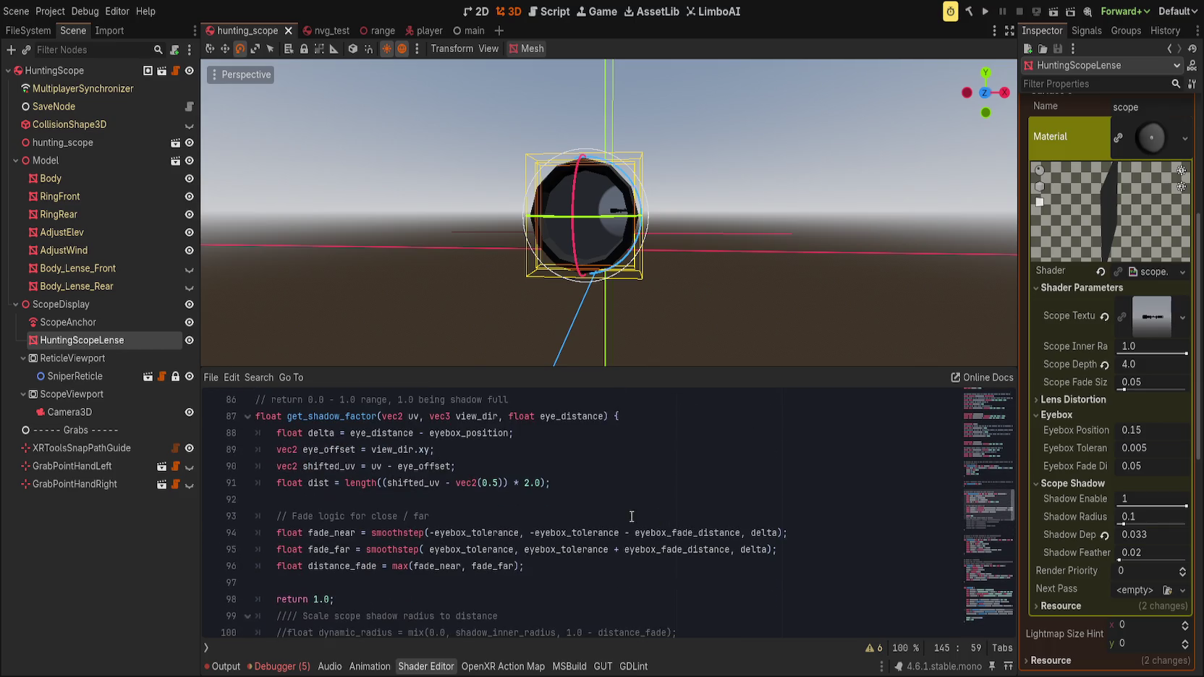
pyautogui.scroll(-3)
pyautogui.press('Down')
pyautogui.scroll(3)
pyautogui.scroll(3)
pyautogui.click(317, 549)
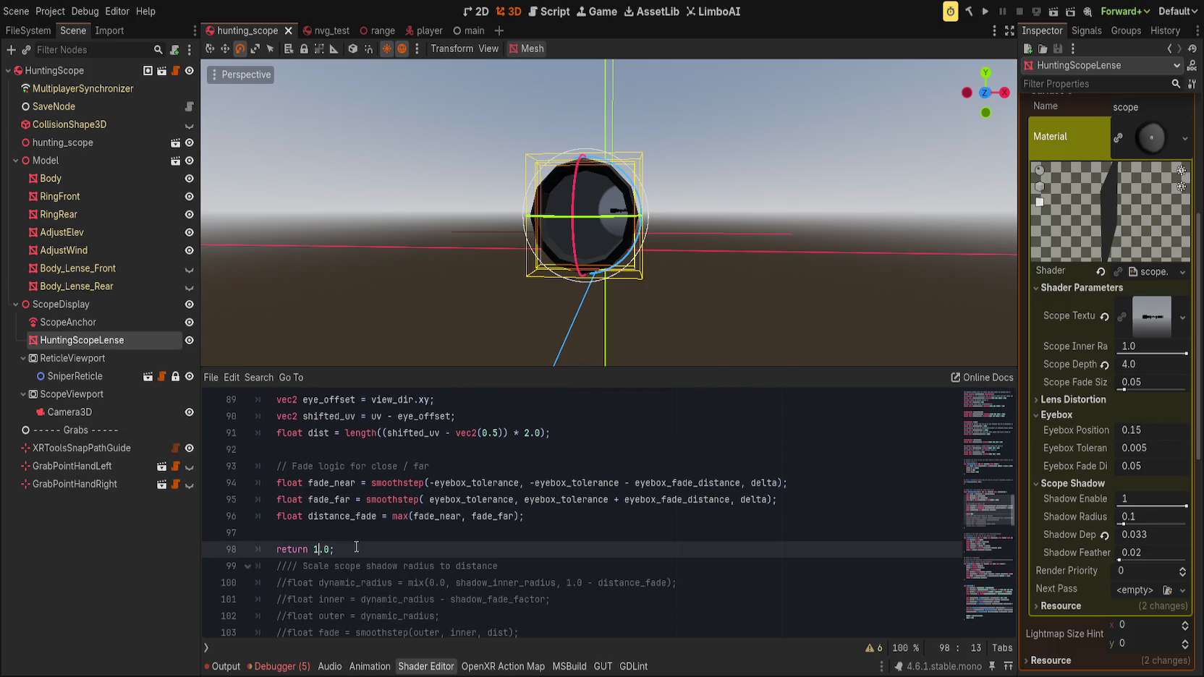
pyautogui.press('BackSpace')
pyautogui.write('1.')
pyautogui.scroll(-3)
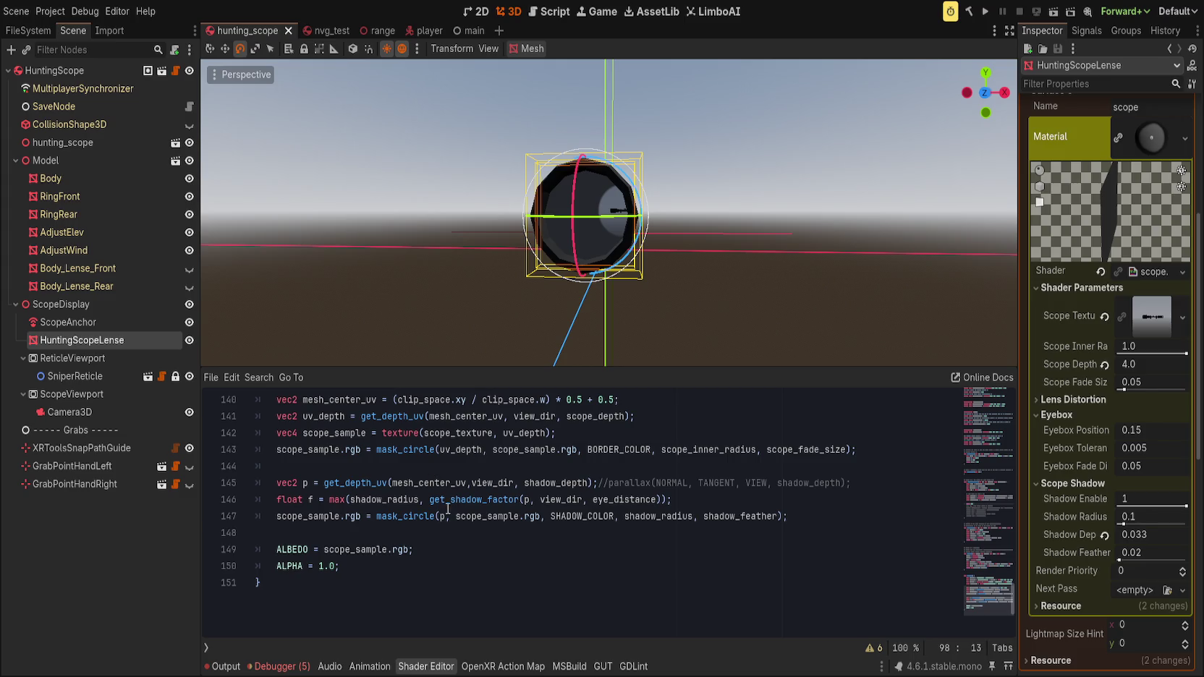
pyautogui.doubleClick(312, 501)
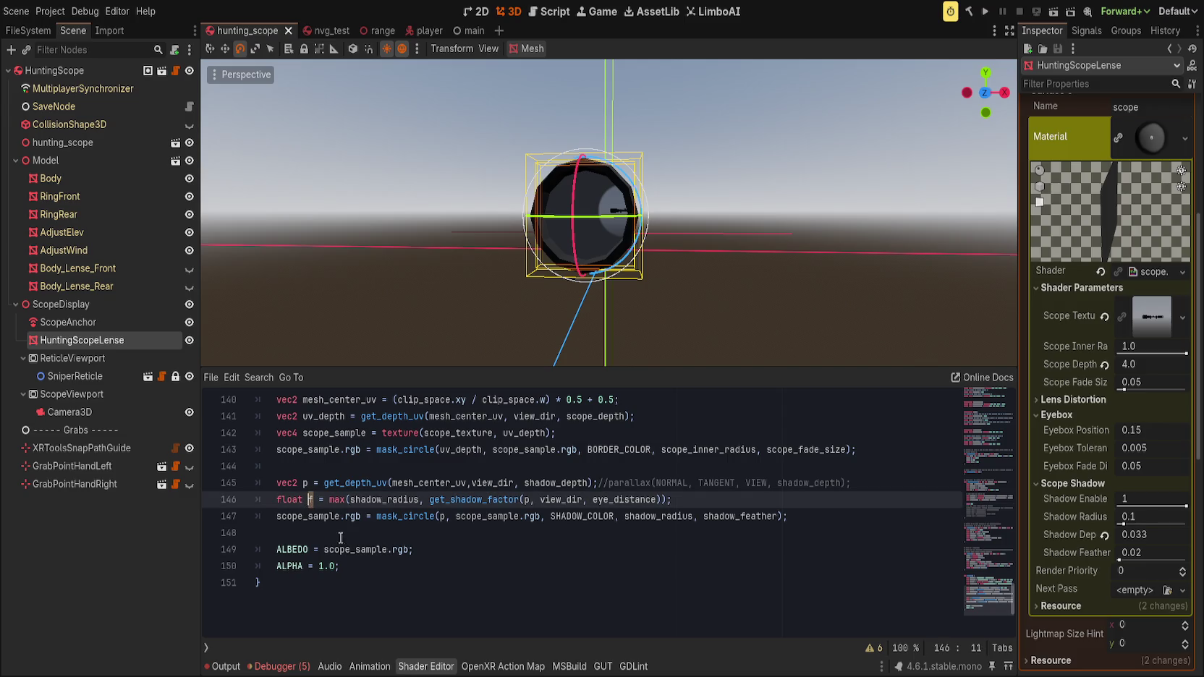
# - Use f as mask_circle's radius on line 147, save, and test the shadow radius
pyautogui.doubleClick(655, 516)
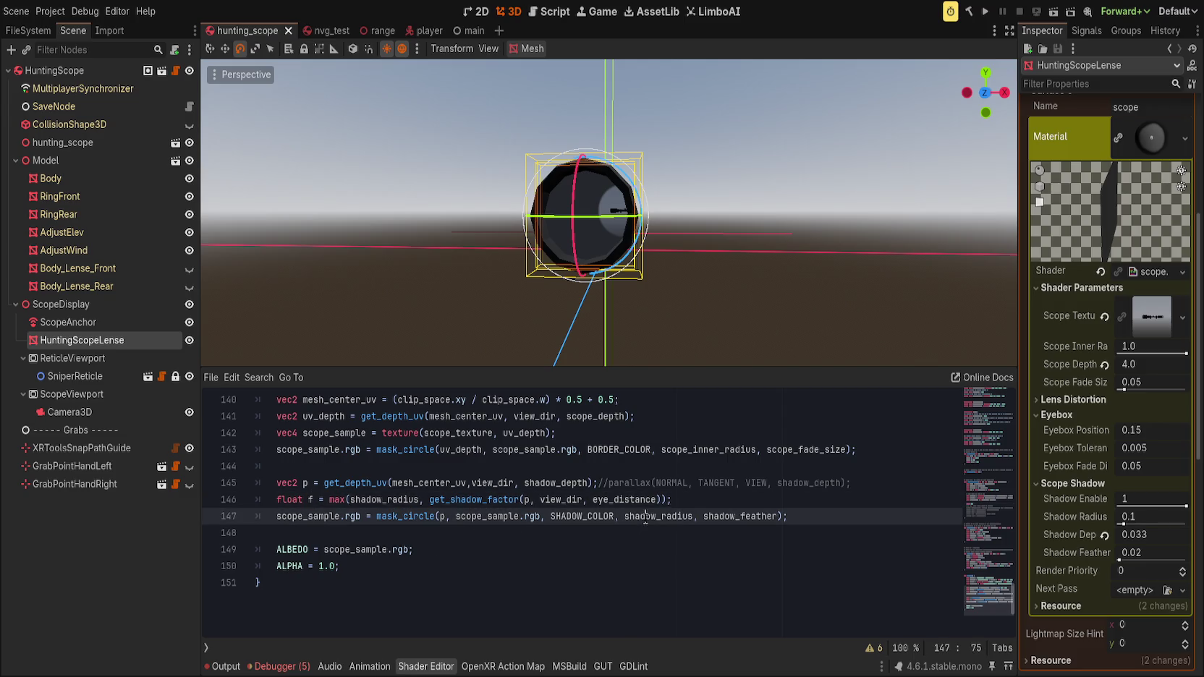
pyautogui.write('f')
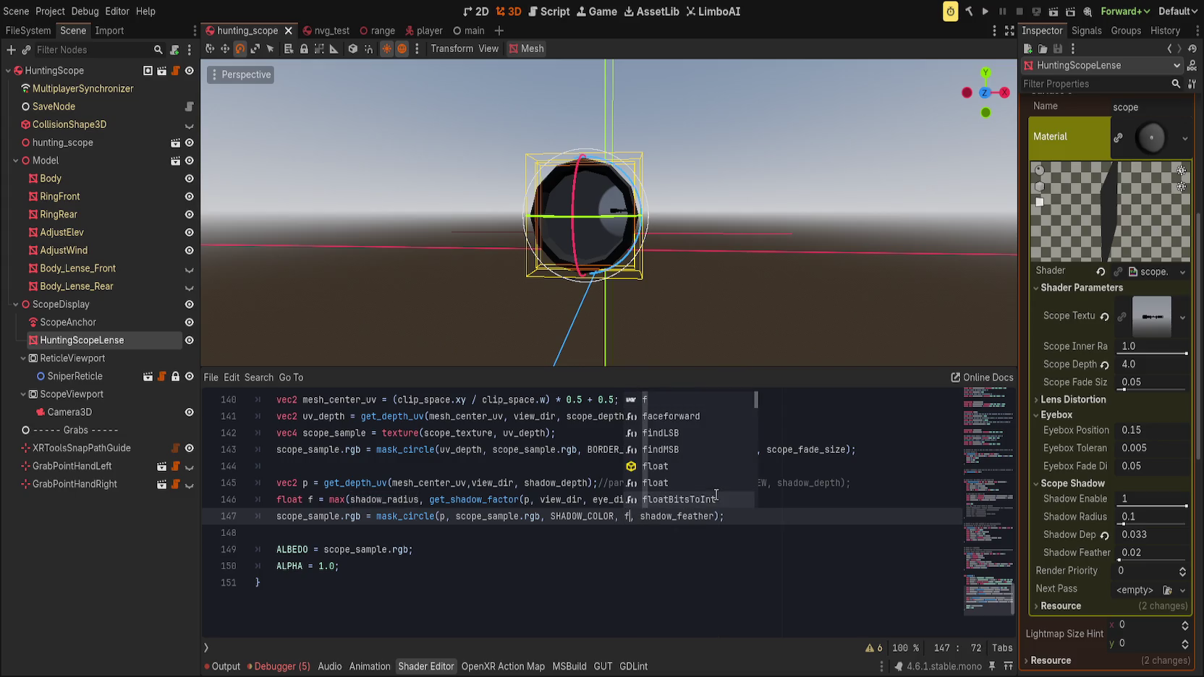
pyautogui.click(834, 501)
pyautogui.hotkey('ctrl', 's')
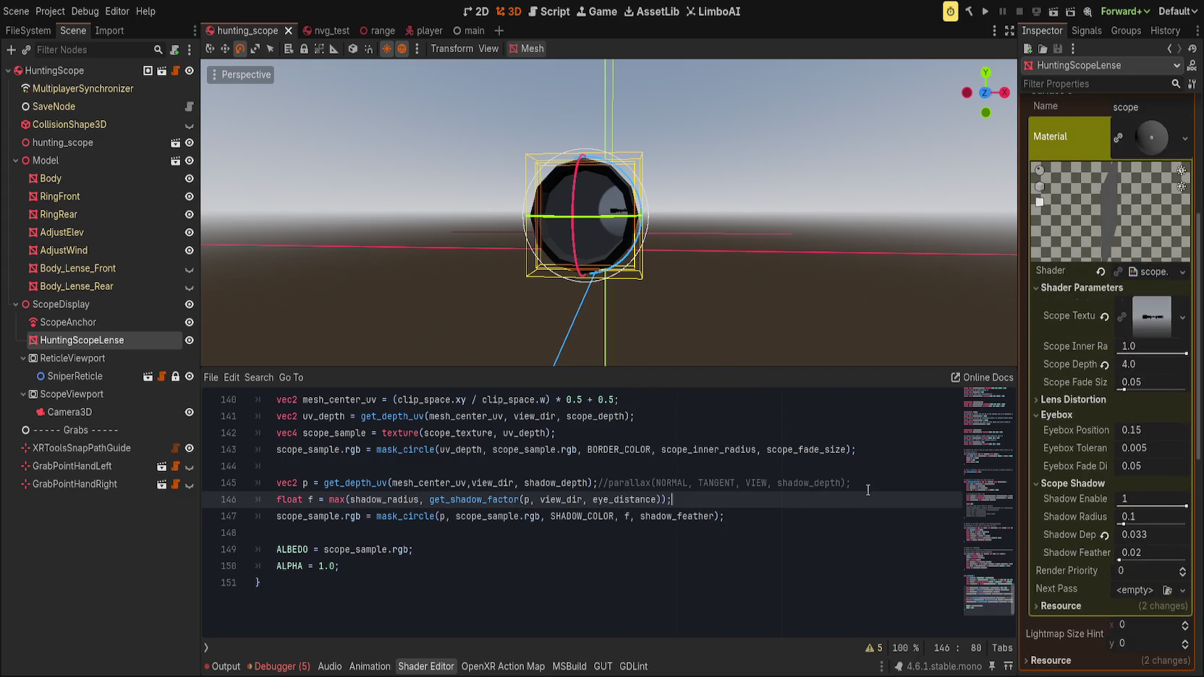
pyautogui.moveTo(1151, 515); pyautogui.dragTo(1175, 523)
pyautogui.click(1104, 516)
# - Switch max to min on line 146 and change get_shadow_factor's return value to 0.0
pyautogui.doubleClick(337, 500)
pyautogui.press('BackSpace')
pyautogui.write('min')
pyautogui.click(1004, 580)
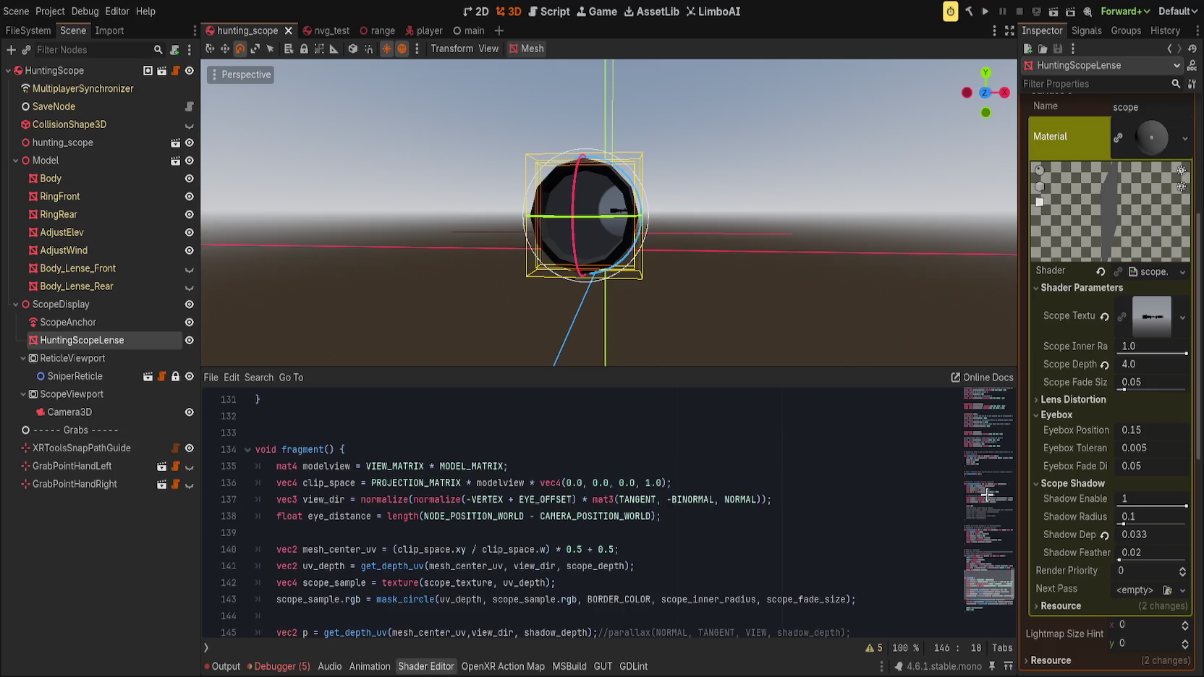
pyautogui.click(998, 527)
pyautogui.scroll(3)
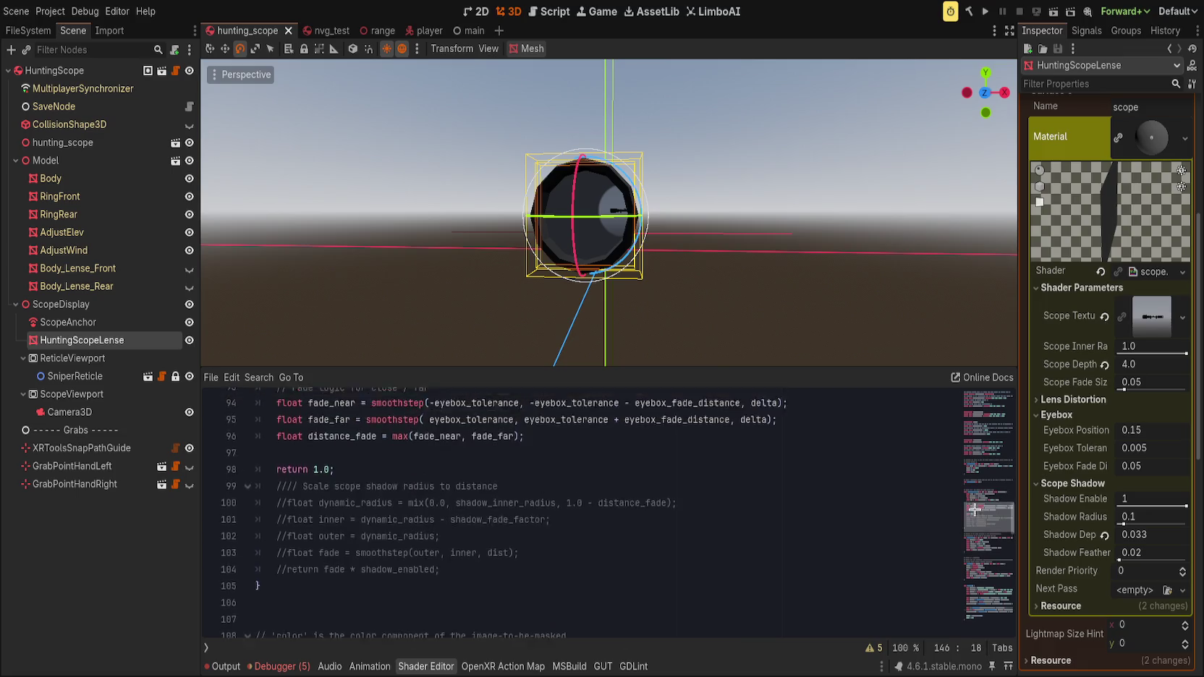
pyautogui.click(317, 599)
pyautogui.press('BackSpace')
pyautogui.write('0')
# - Reword the line 86 comment as a 0.0–1.0 visibility range, 0.0 being no visibility
pyautogui.doubleClick(409, 399)
pyautogui.write('0.0')
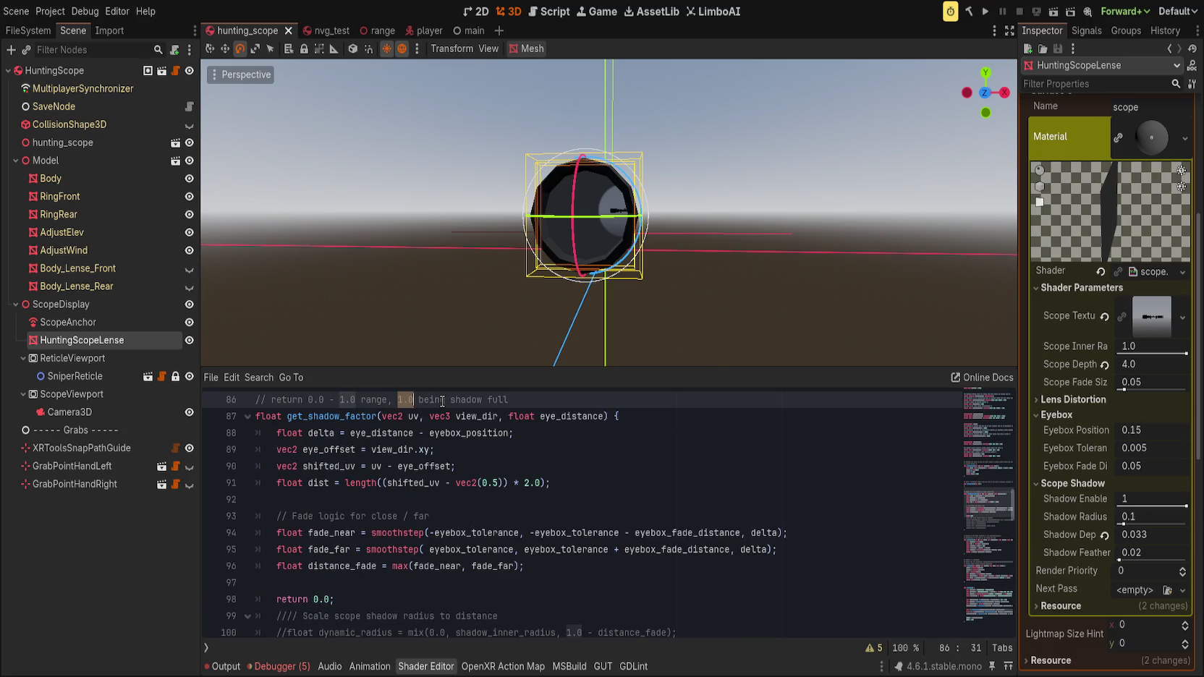
pyautogui.scroll(3)
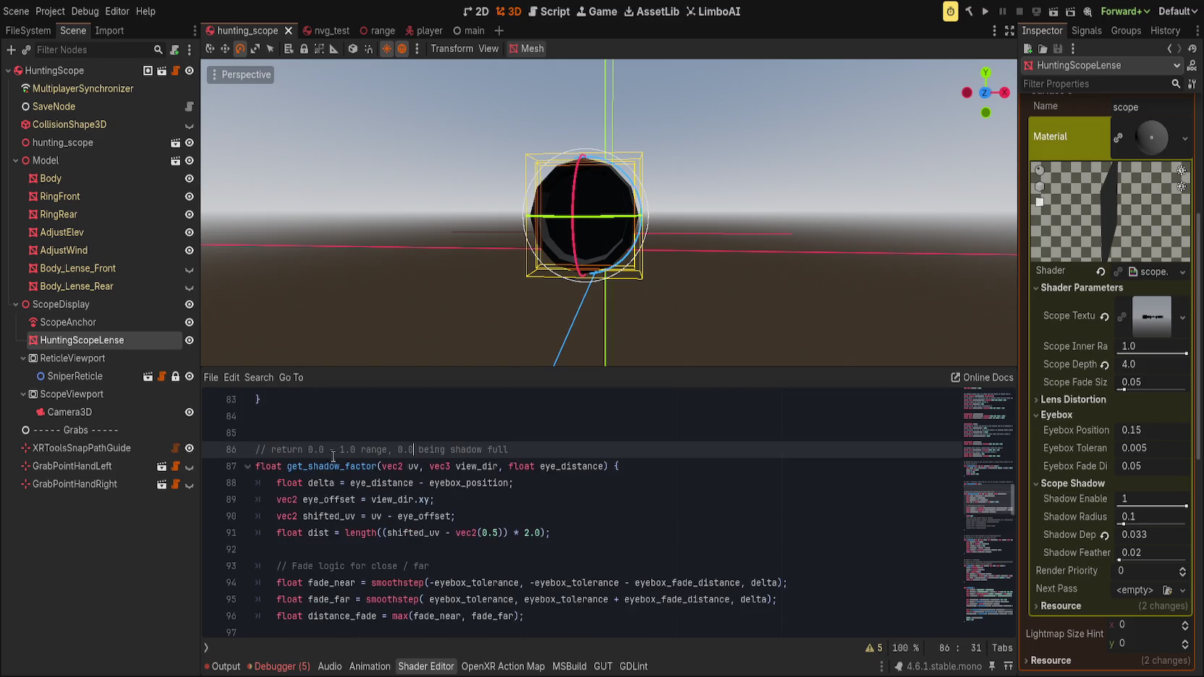
pyautogui.click(309, 449)
pyautogui.write('distbility range')
pyautogui.write(' through the s')
pyautogui.write('hadow')
pyautogui.write(' in')
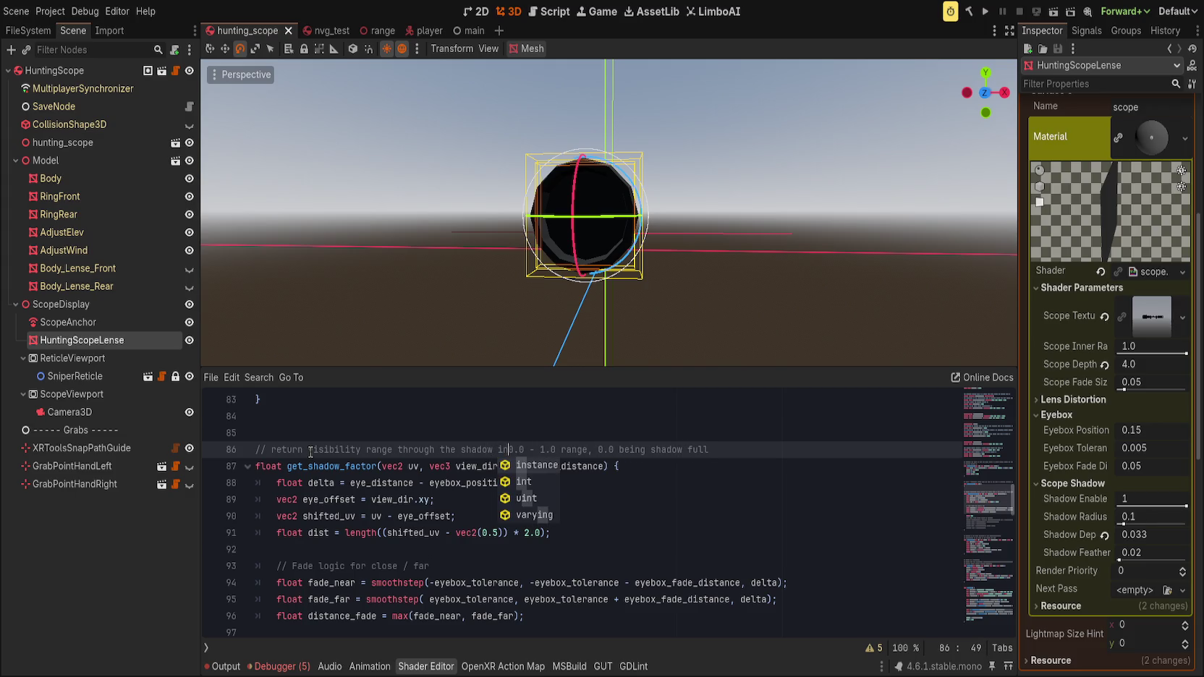
pyautogui.press('End')
pyautogui.moveTo(656, 450); pyautogui.dragTo(755, 446)
pyautogui.write('no visibility')
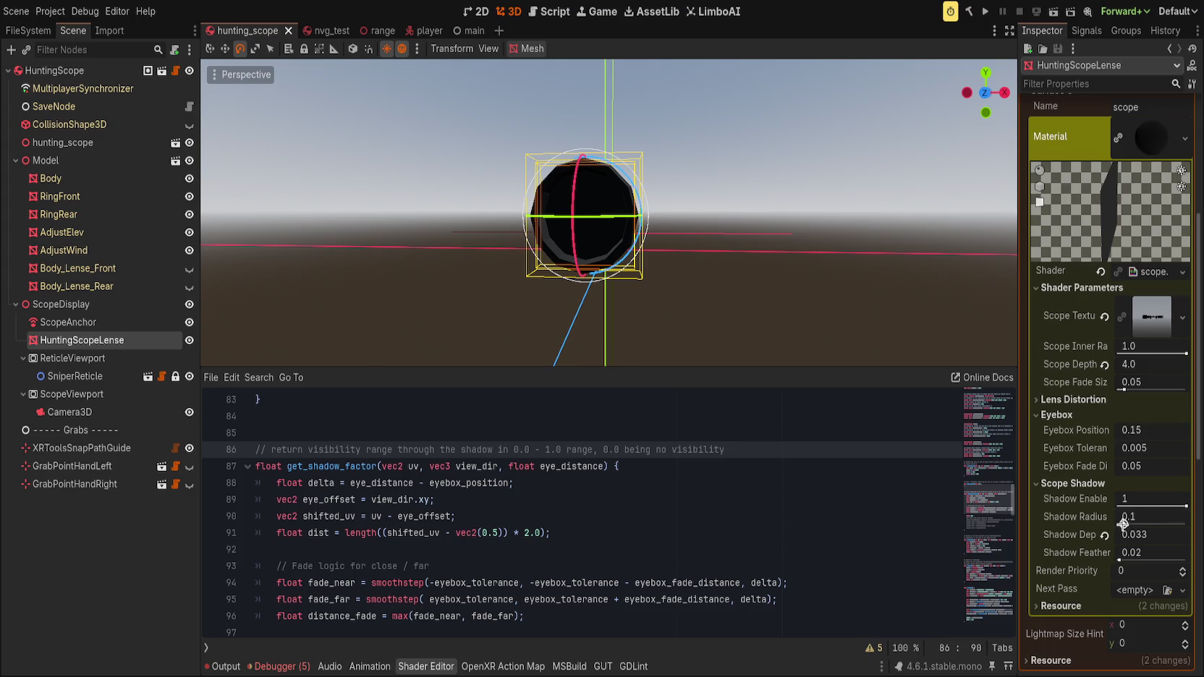
# - Make get_shadow_factor return 0.5 and save
pyautogui.scroll(-3)
pyautogui.scroll(3)
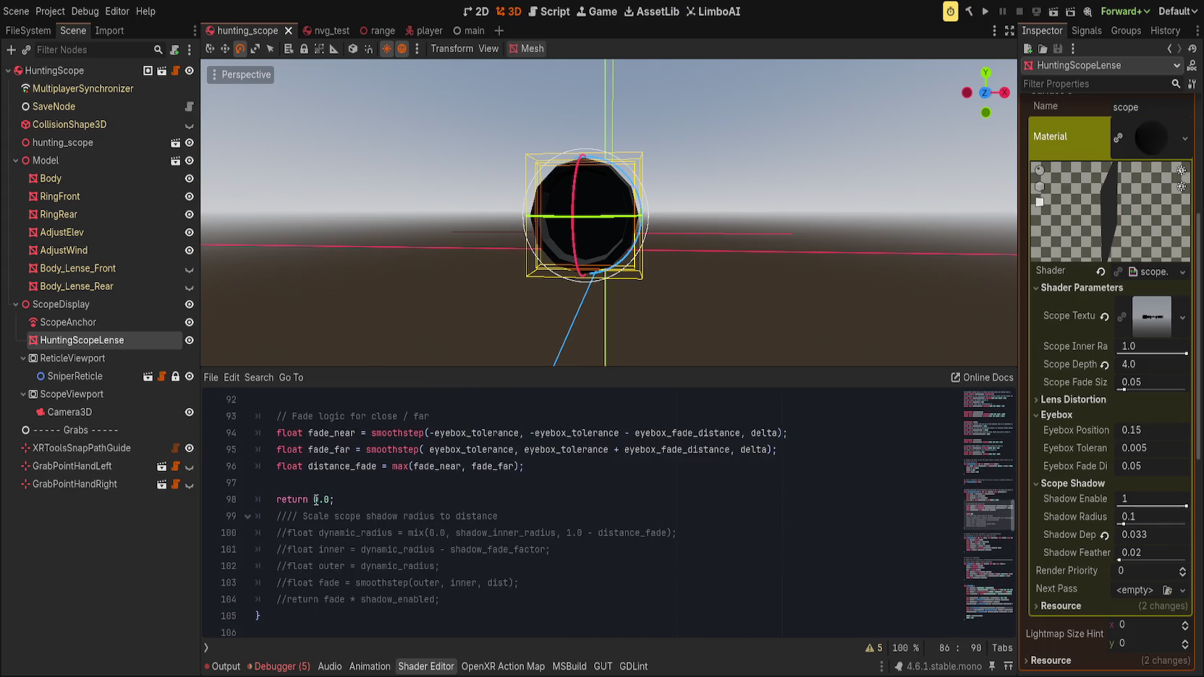
pyautogui.click(316, 499)
pyautogui.write('5')
pyautogui.hotkey('ctrl', 's')
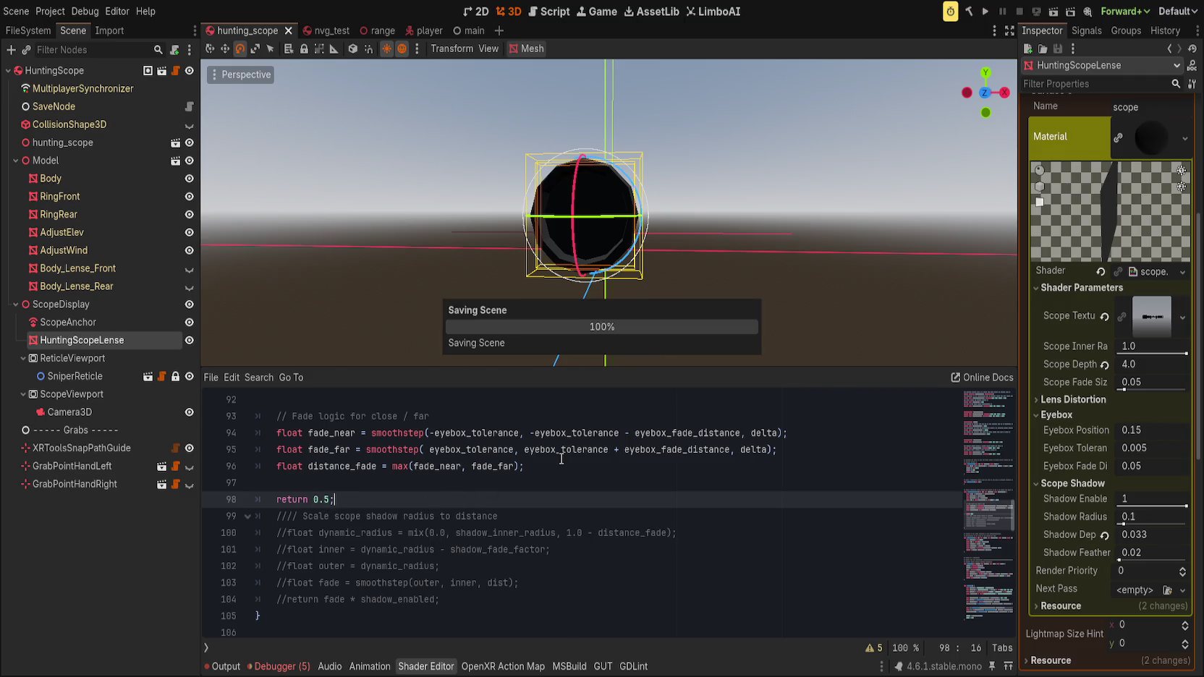
# - Adjust Shadow Radius while orbiting around the scope lens to preview the shadow circle
pyautogui.scroll(3)
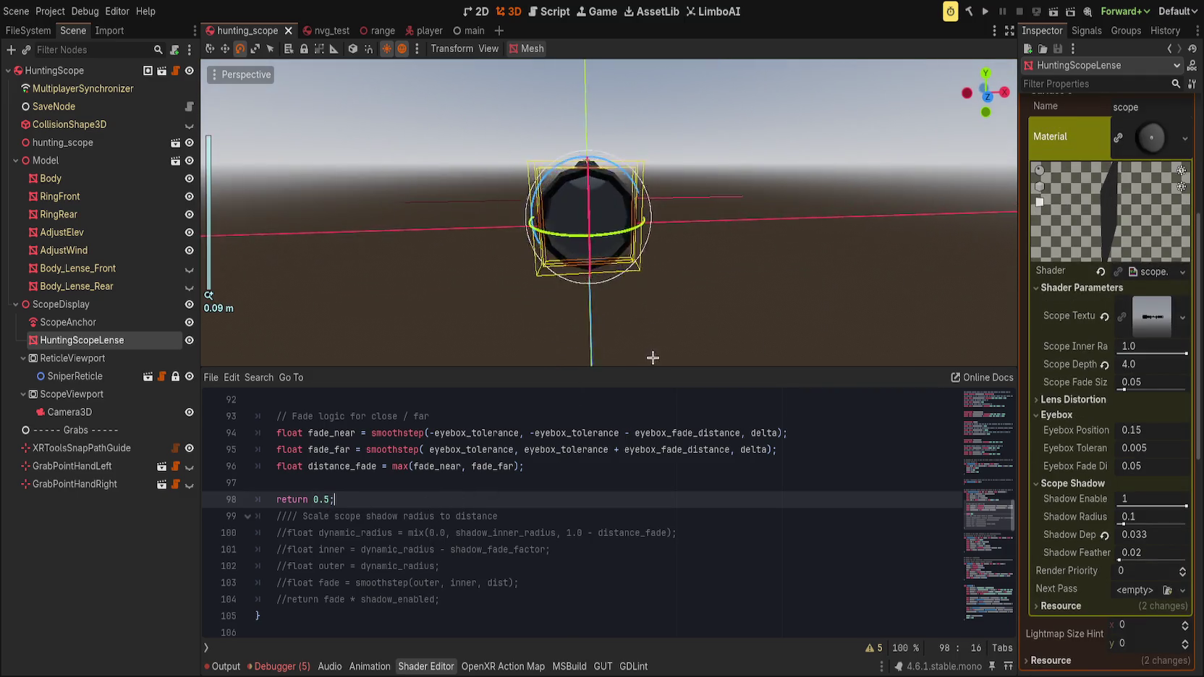
pyautogui.scroll(3)
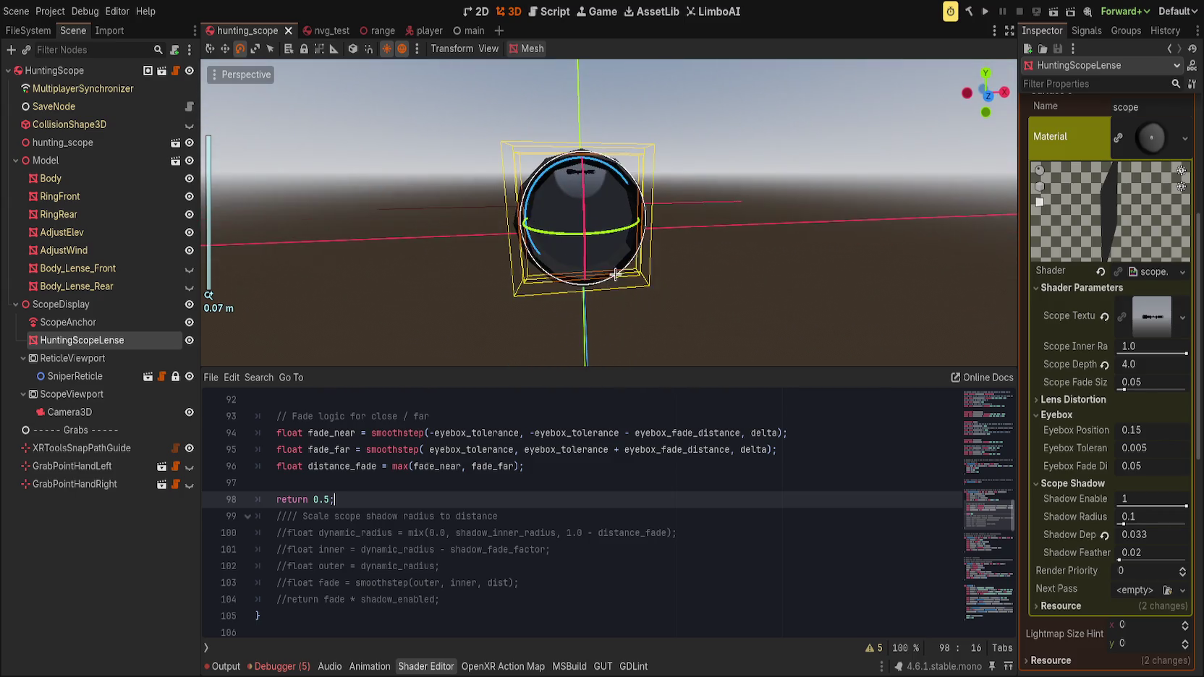
pyautogui.moveTo(695, 239); pyautogui.dragTo(796, 289)
pyautogui.scroll(3)
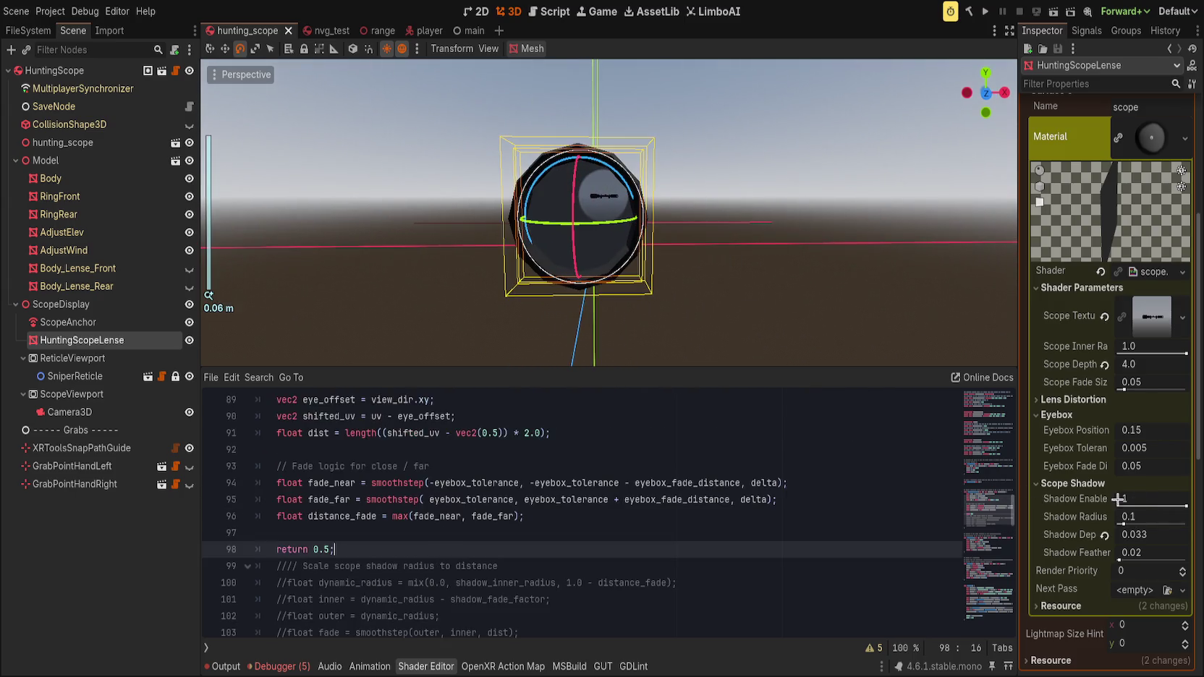
pyautogui.moveTo(1125, 524); pyautogui.dragTo(1120, 524)
pyautogui.moveTo(777, 282); pyautogui.dragTo(744, 280)
pyautogui.moveTo(1145, 518); pyautogui.dragTo(1139, 519)
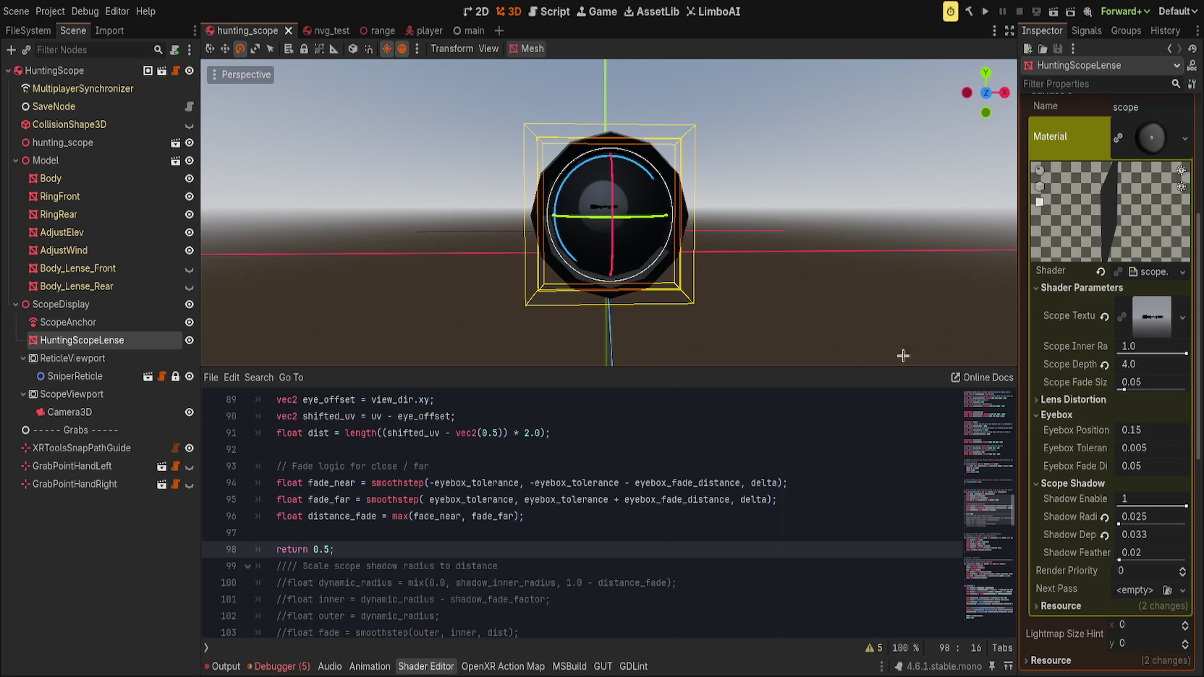
pyautogui.moveTo(712, 304); pyautogui.dragTo(661, 285)
# - Set Shadow Depth to 0.1 and nudge Shadow Radius up to 0.086
pyautogui.click(1118, 537)
pyautogui.write('0.1')
pyautogui.press('Return')
pyautogui.scroll(3)
pyautogui.scroll(-3)
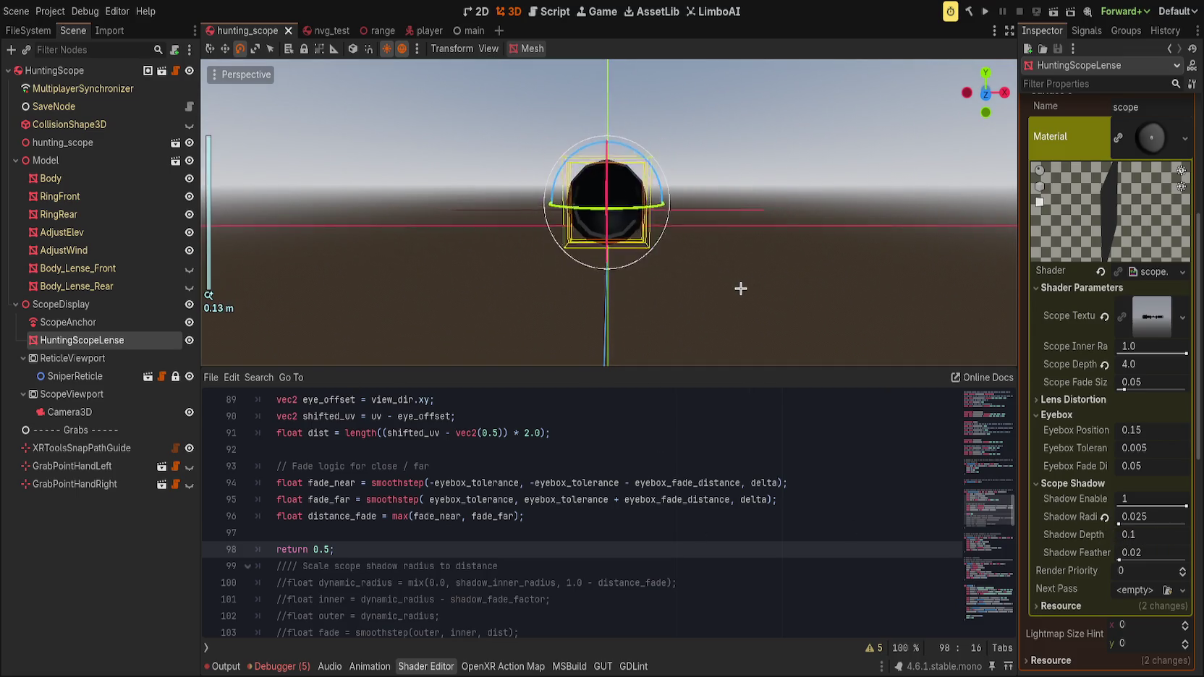
pyautogui.scroll(3)
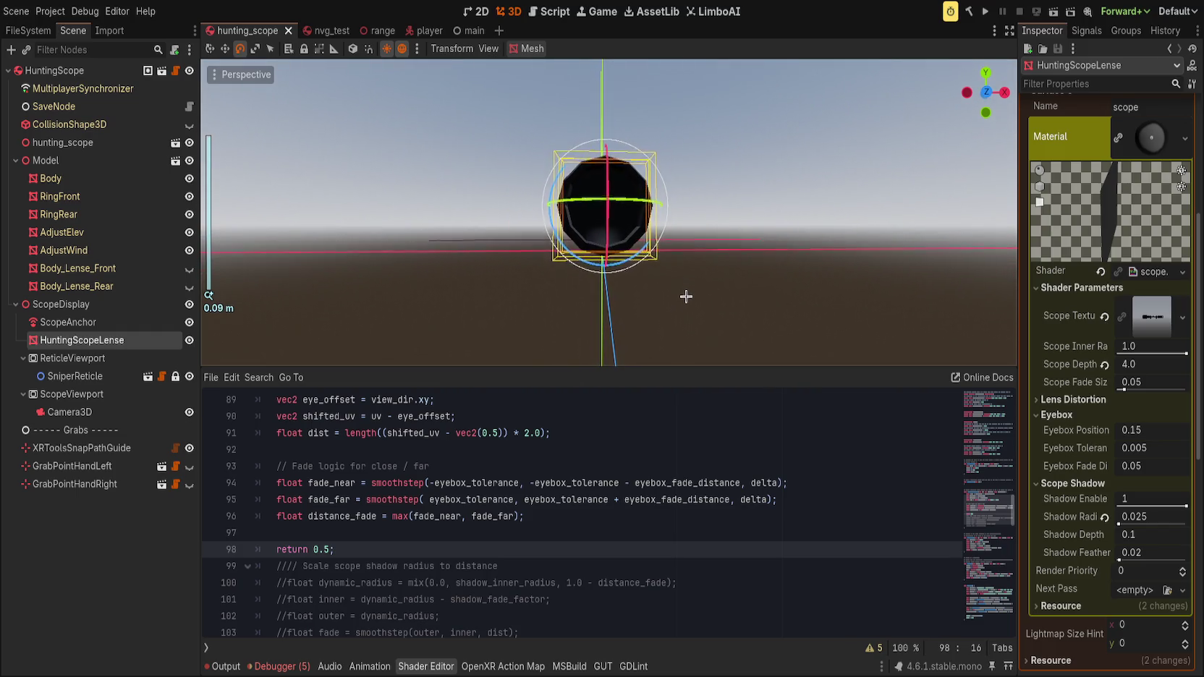
pyautogui.moveTo(1120, 524); pyautogui.dragTo(1127, 524)
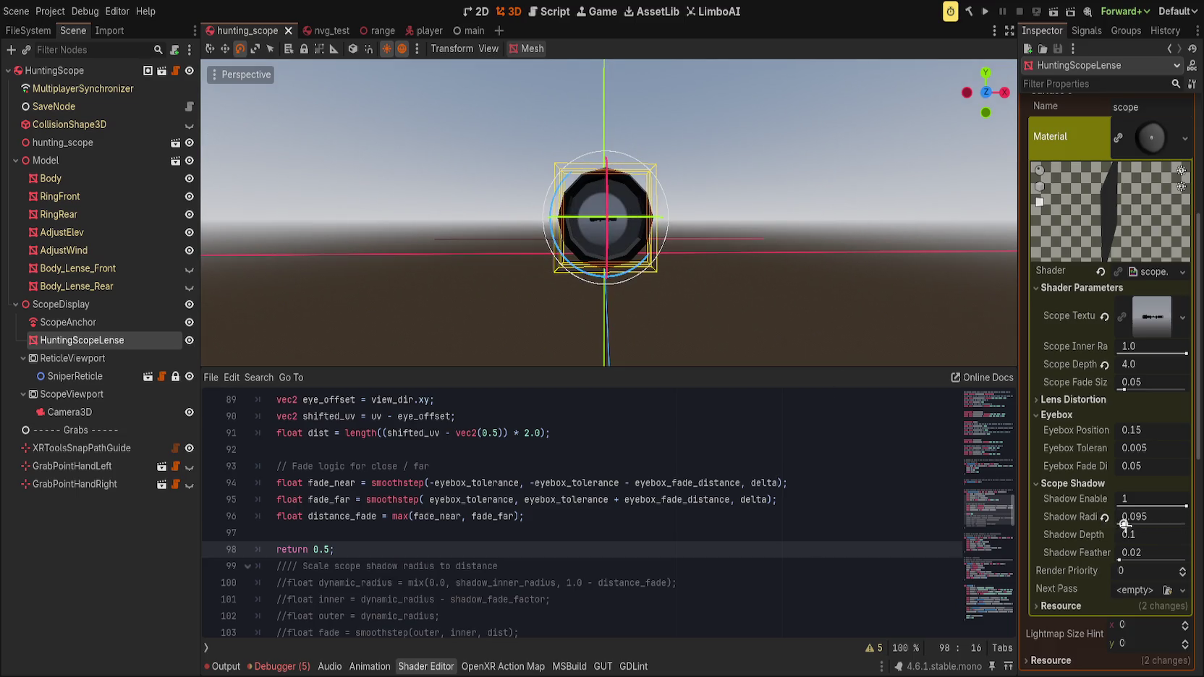
pyautogui.click(699, 516)
pyautogui.scroll(3)
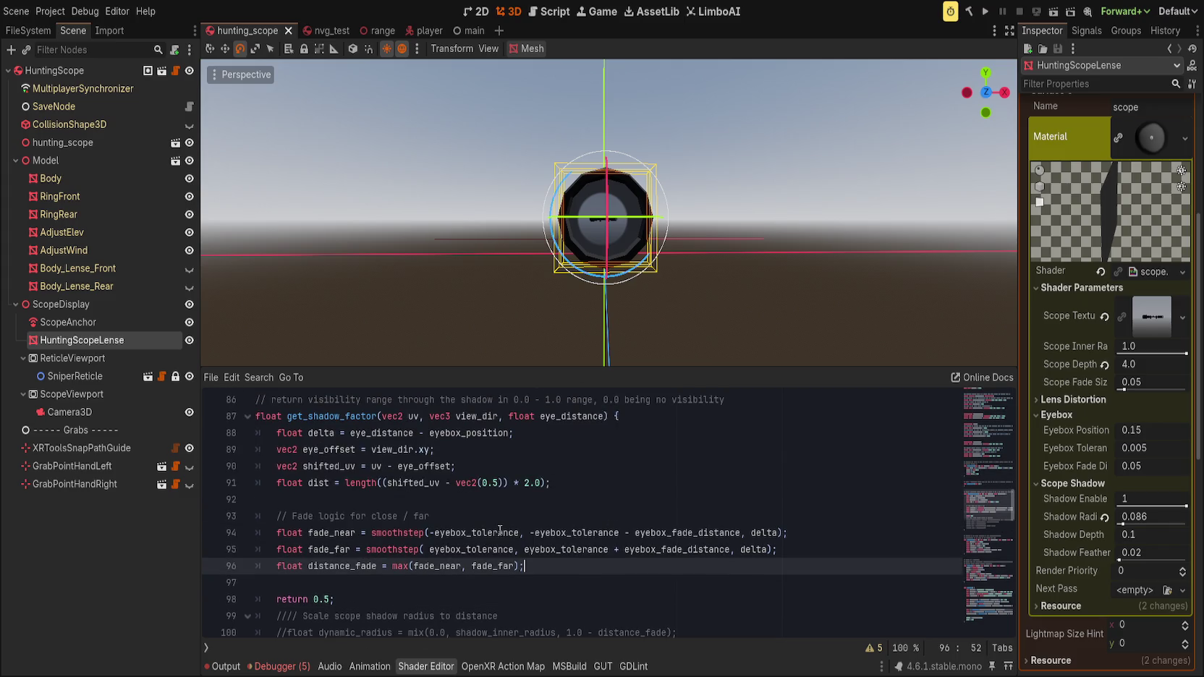
# - Add a space before view_dir in the shadow's get_depth_uv call on line 145
pyautogui.scroll(3)
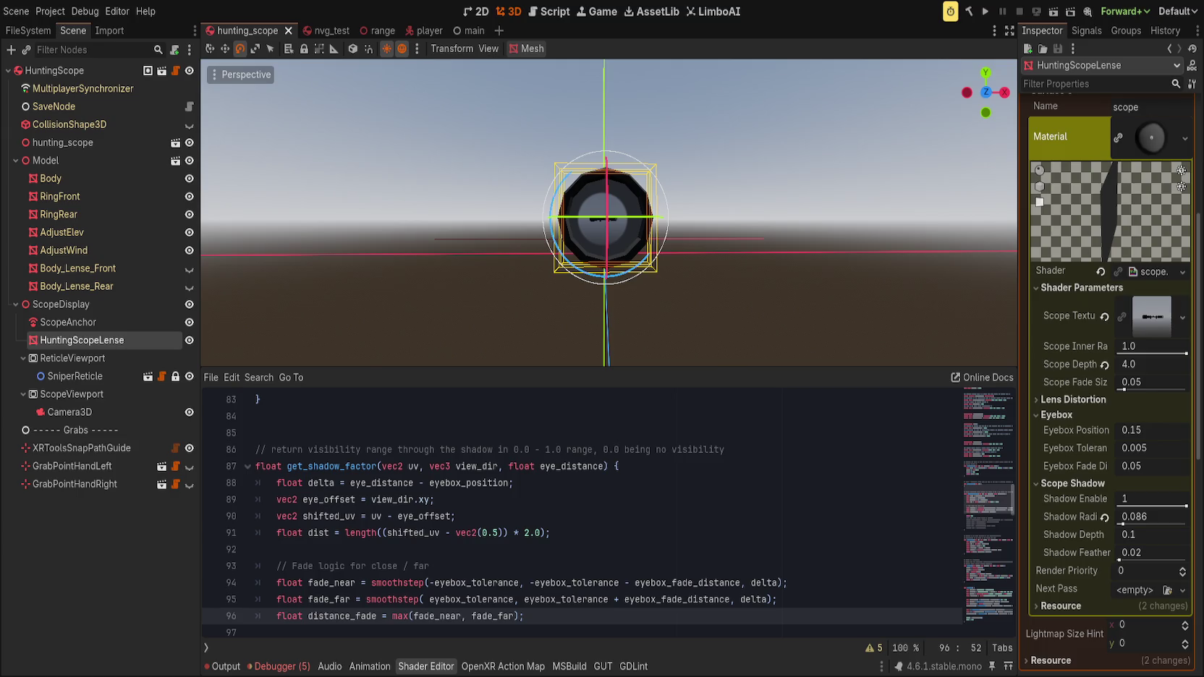
pyautogui.click(392, 499)
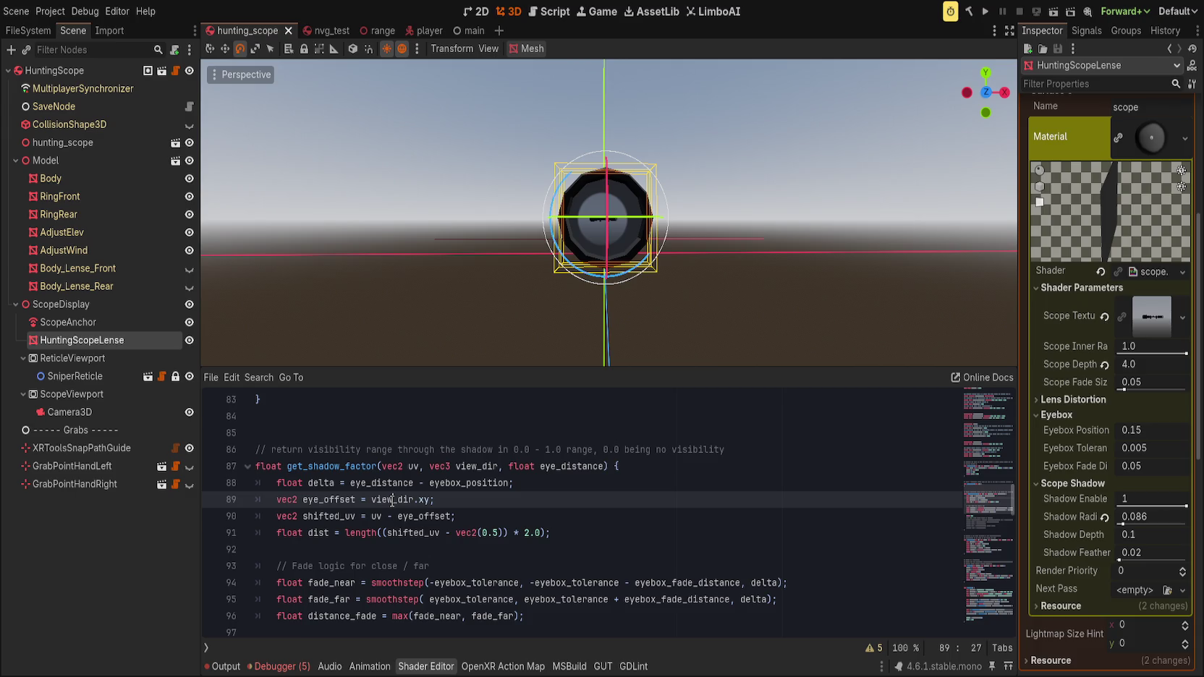
pyautogui.scroll(-3)
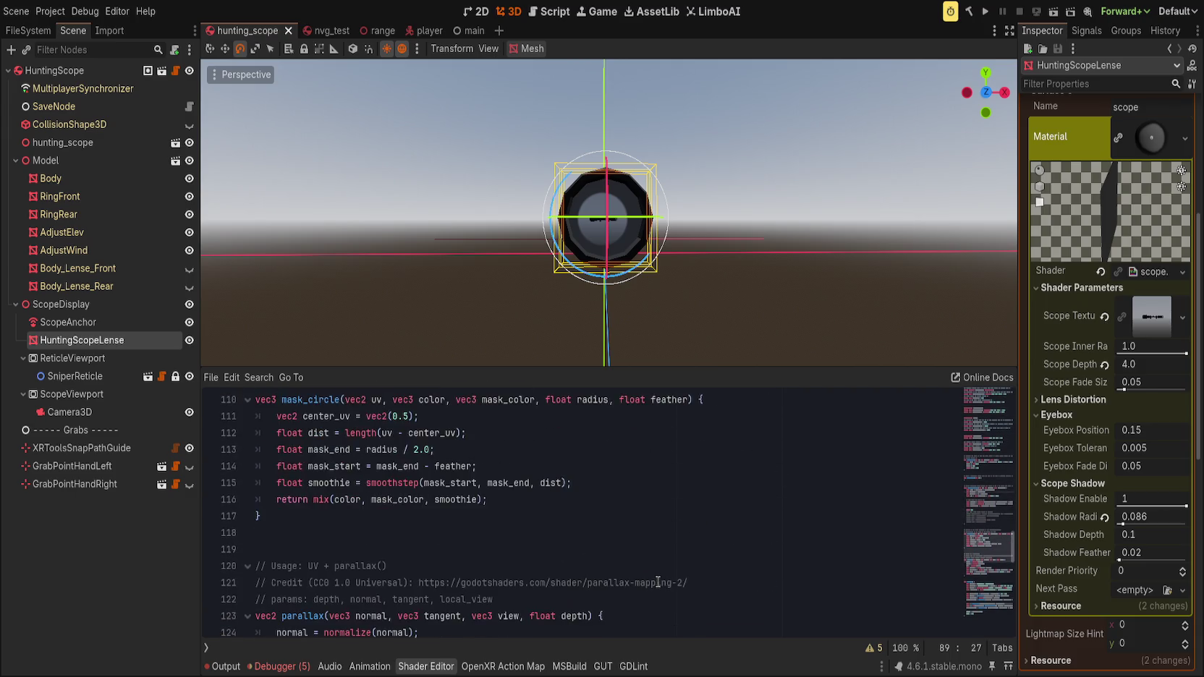
pyautogui.scroll(-3)
pyautogui.scroll(3)
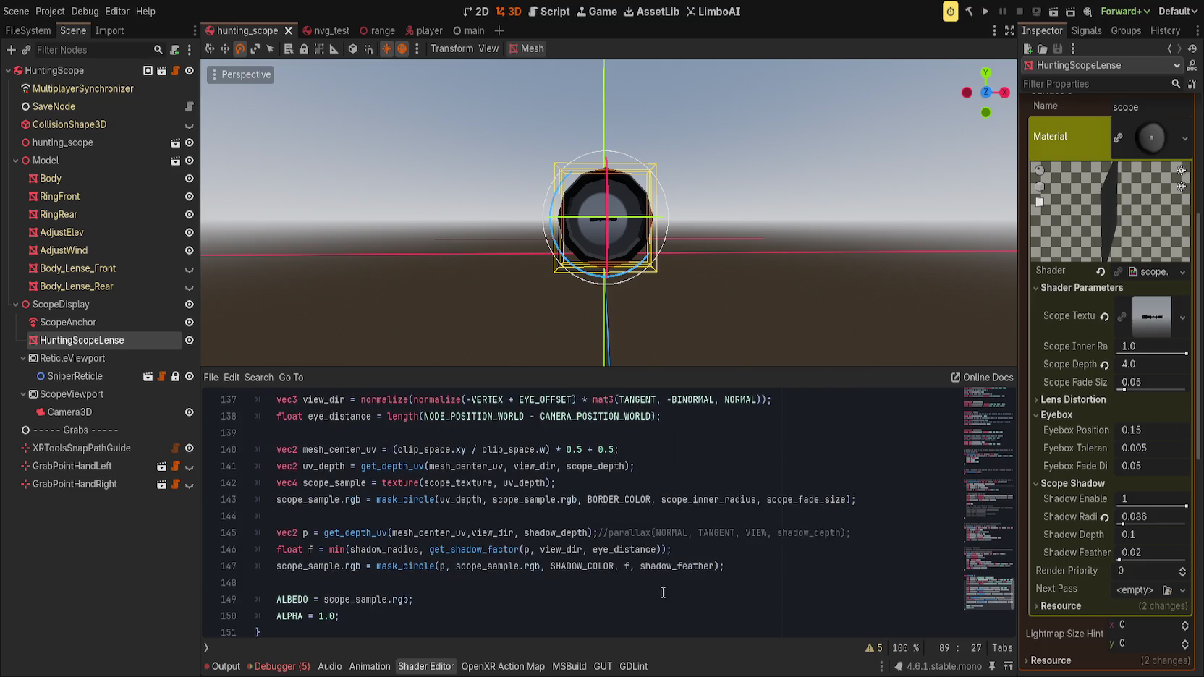
pyautogui.click(712, 551)
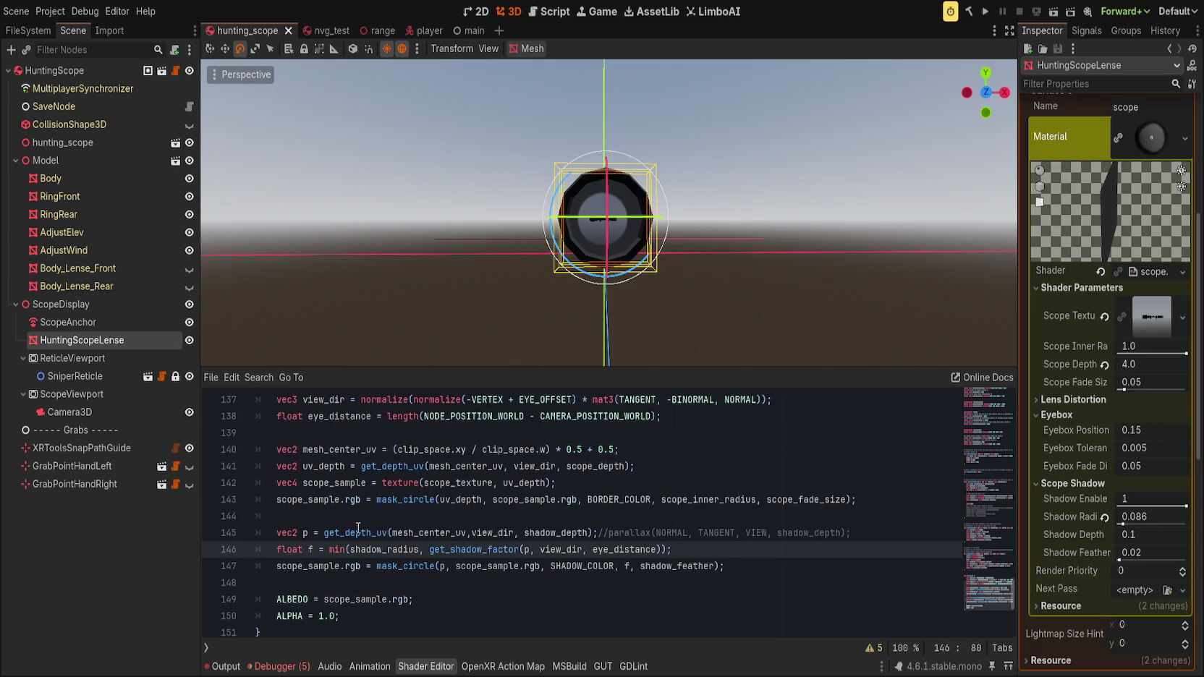
pyautogui.doubleClick(359, 530)
pyautogui.click(471, 532)
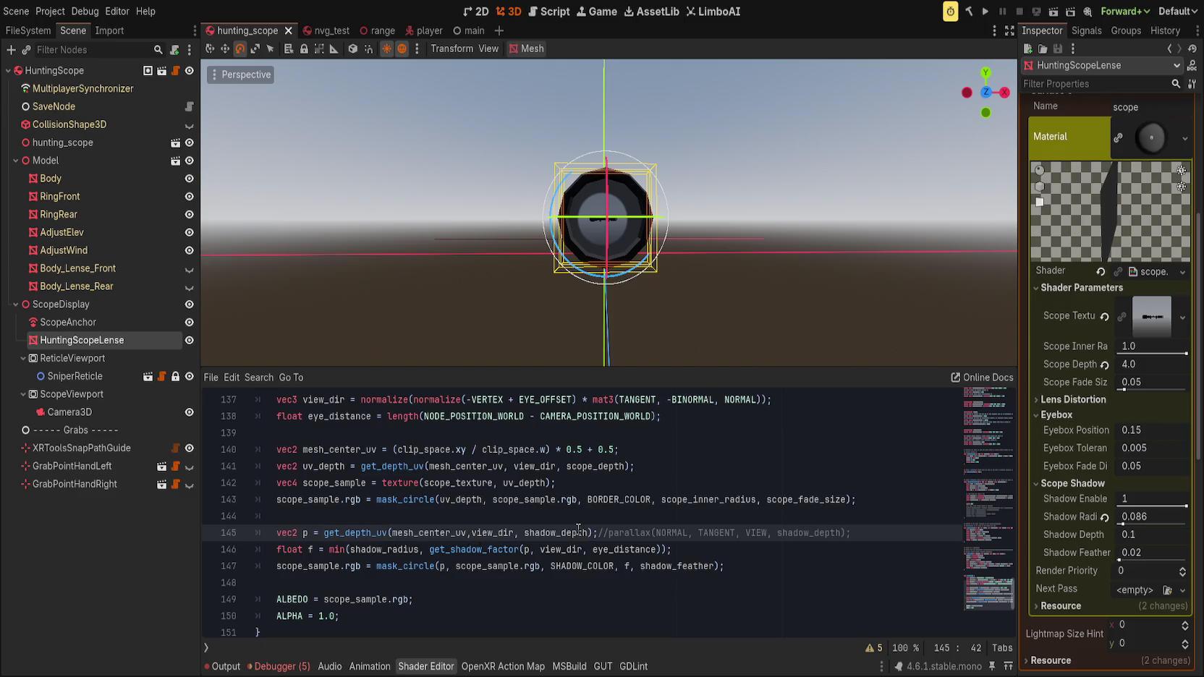
pyautogui.click(736, 500)
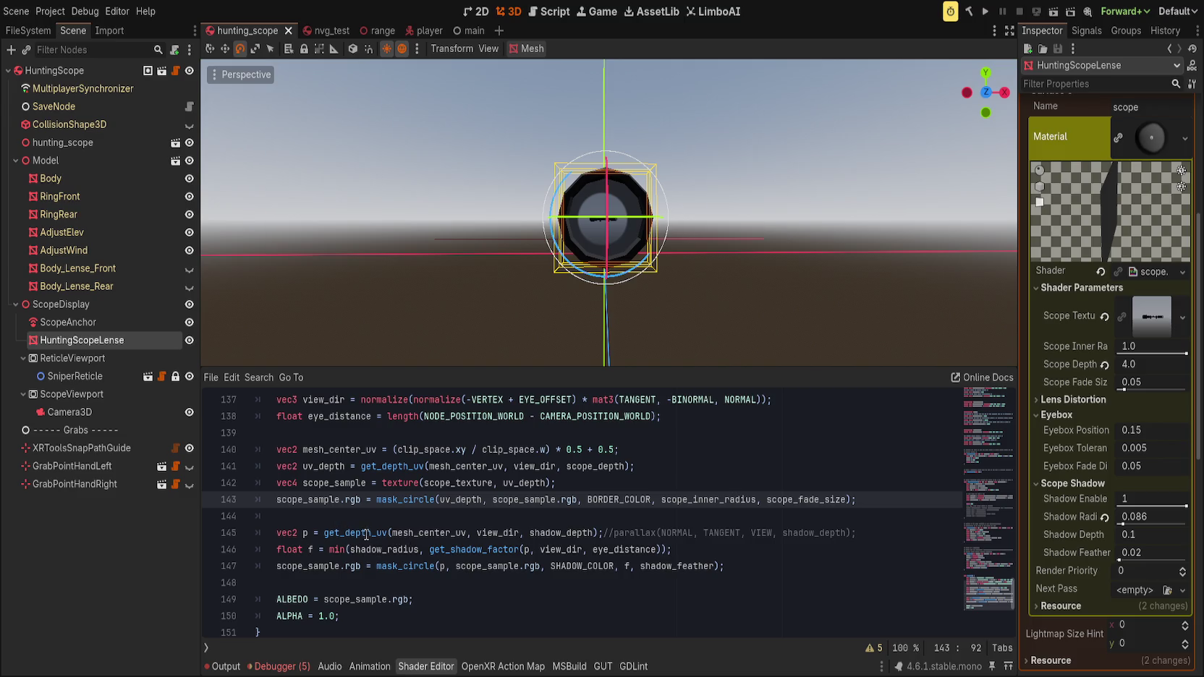
pyautogui.click(368, 540)
# - Try UV as get_shadow_factor's first argument instead of p and save
pyautogui.doubleClick(374, 548)
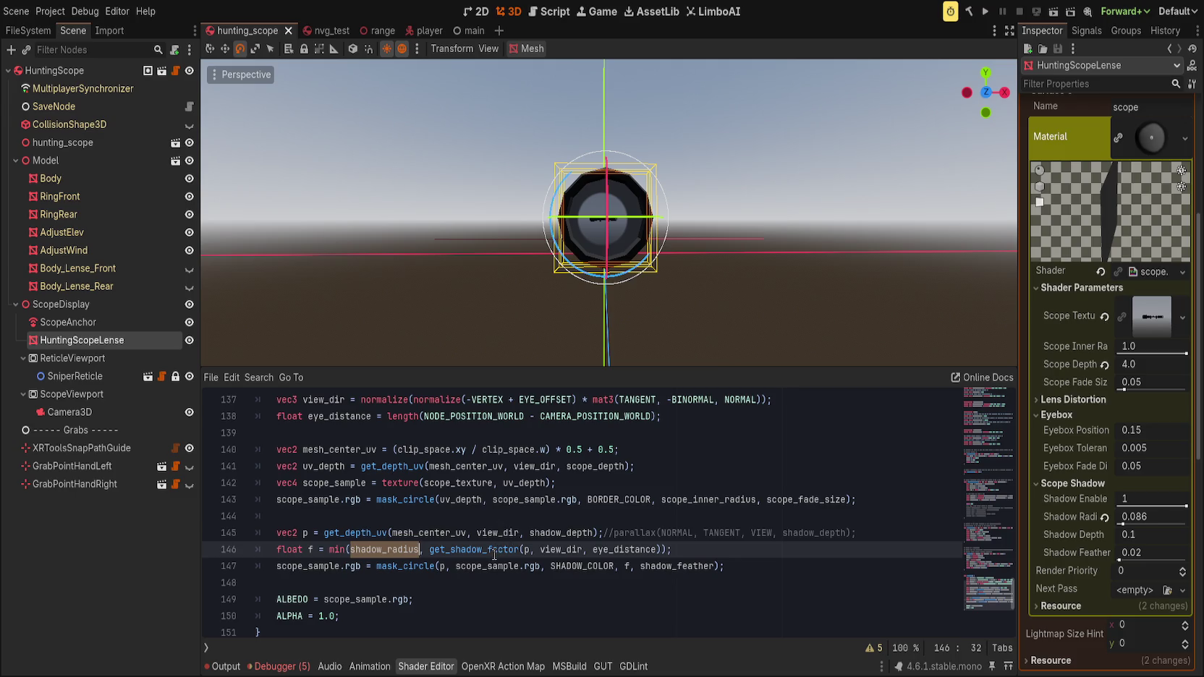
pyautogui.click(527, 550)
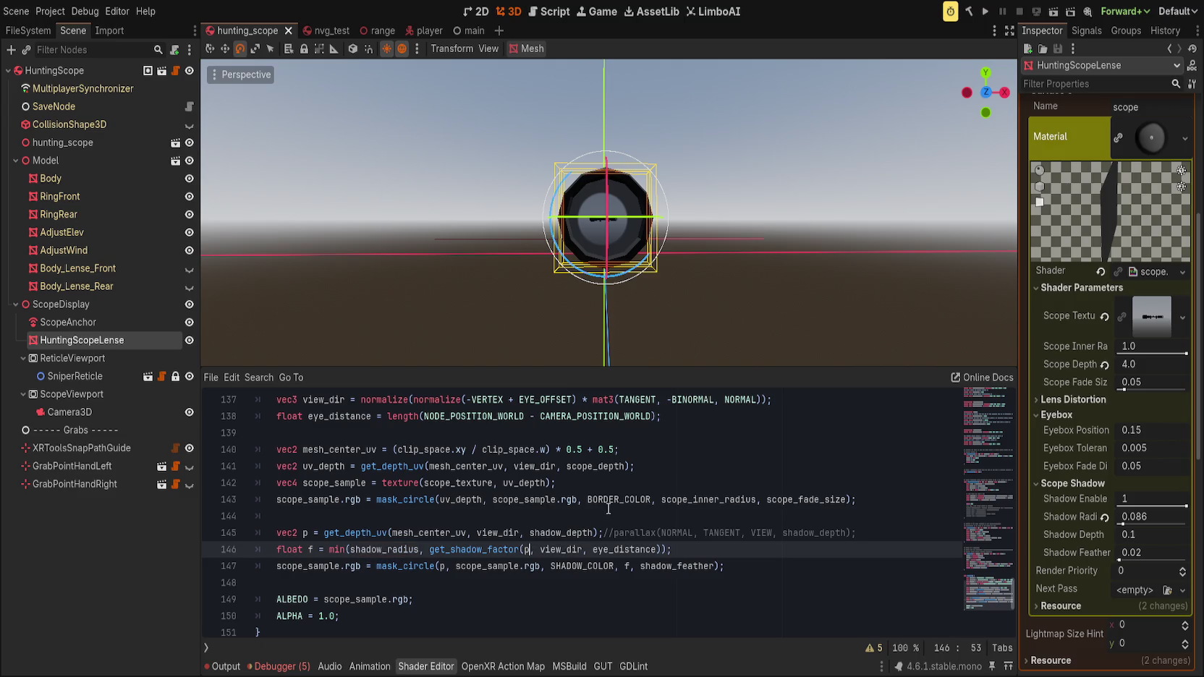
pyautogui.moveTo(571, 368); pyautogui.dragTo(571, 392)
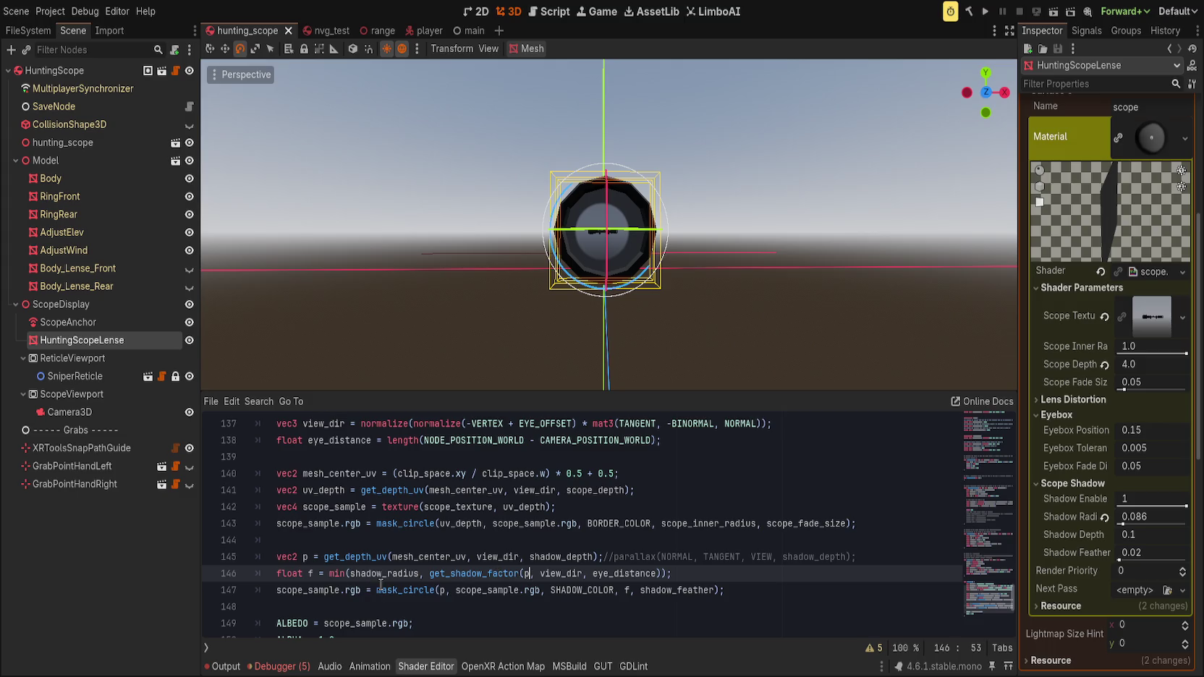
pyautogui.press('BackSpace')
pyautogui.write('UV')
pyautogui.hotkey('ctrl', 's')
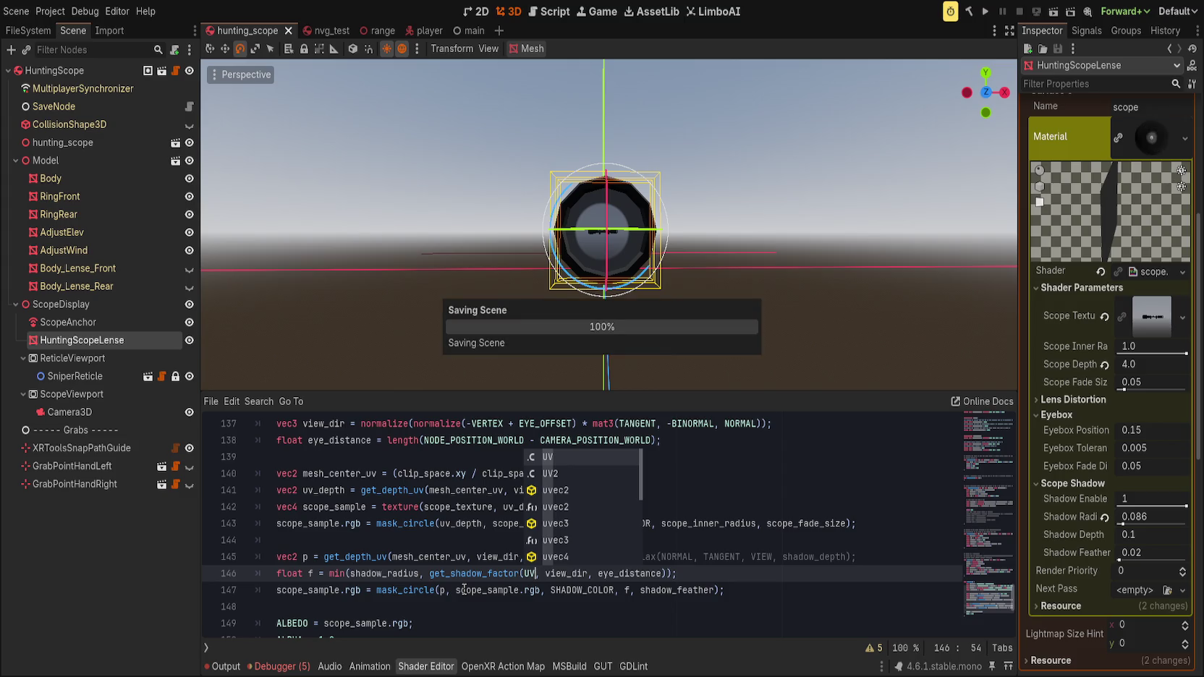
pyautogui.moveTo(503, 376); pyautogui.dragTo(503, 353)
# - Revert get_shadow_factor's argument back to p and save the scene again
pyautogui.press('BackSpace')
pyautogui.press('BackSpace')
pyautogui.write('p')
pyautogui.hotkey('ctrl', 's')
pyautogui.moveTo(615, 362); pyautogui.dragTo(605, 341)
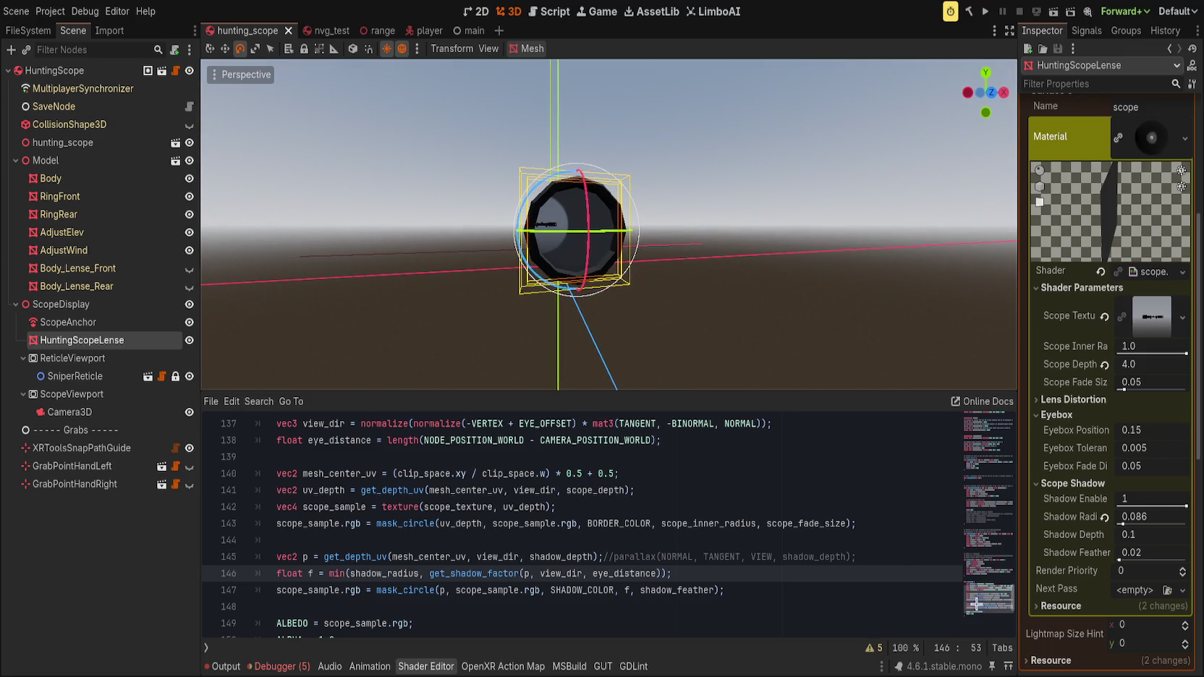
pyautogui.click(986, 574)
pyautogui.scroll(3)
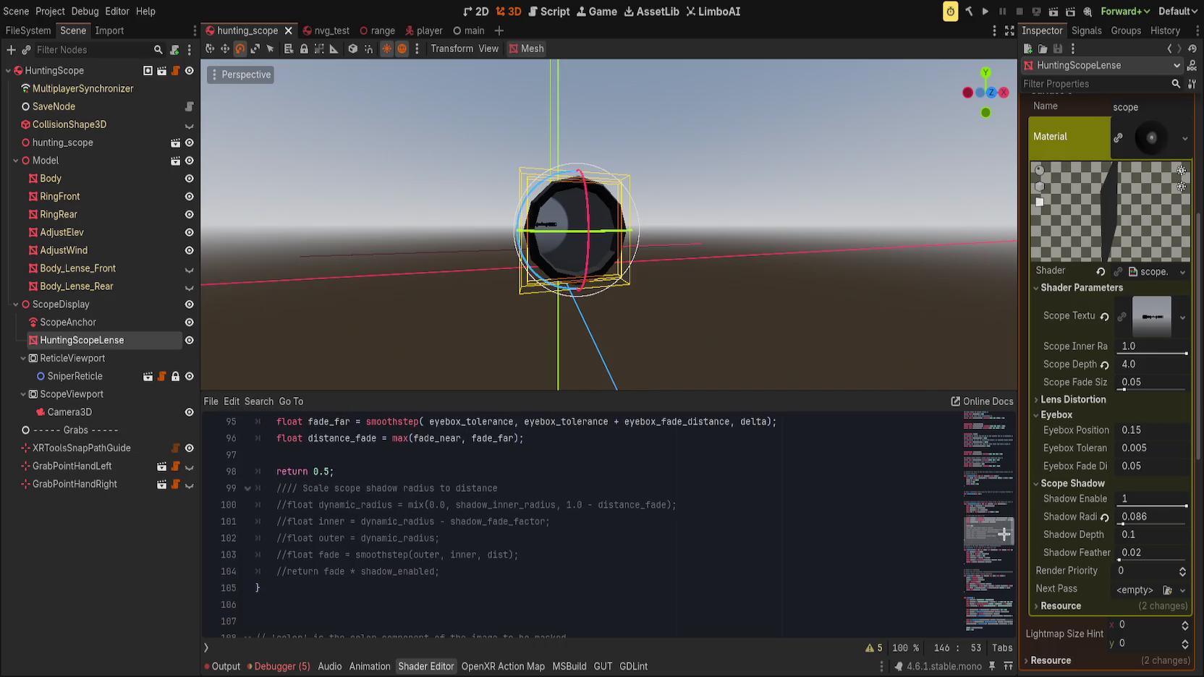
# - Enlarge the shader code area and bring the get_shadow_factor fade logic into view
pyautogui.moveTo(503, 392); pyautogui.dragTo(503, 258)
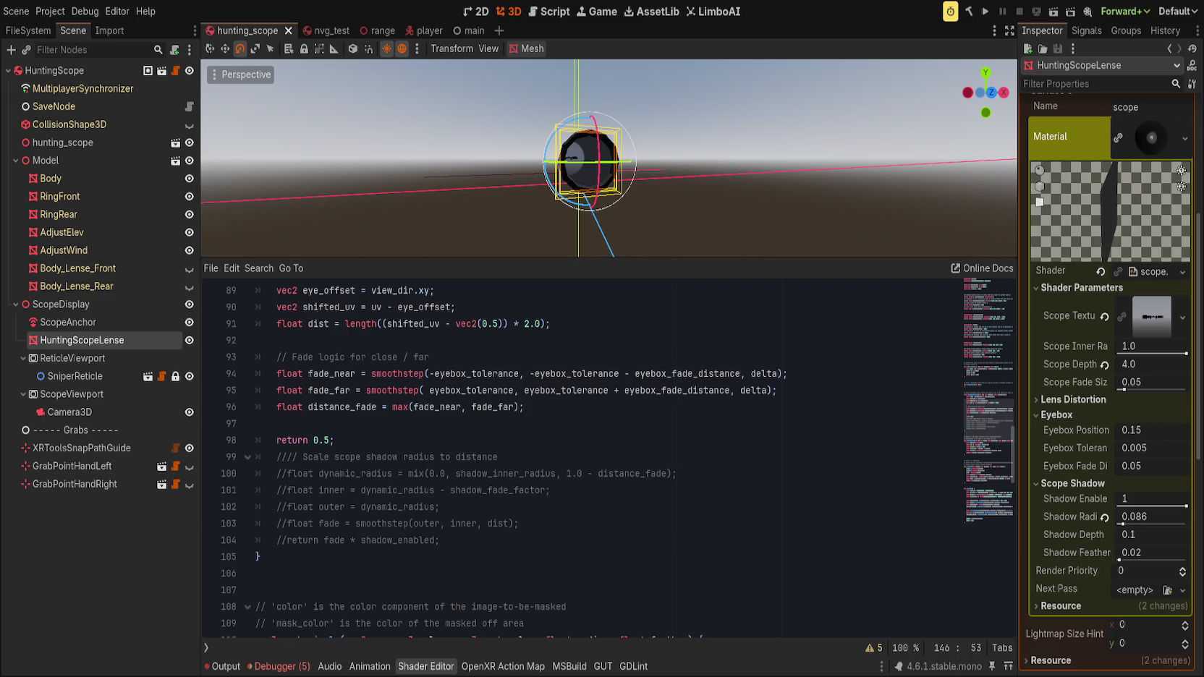
pyautogui.click(702, 373)
pyautogui.scroll(3)
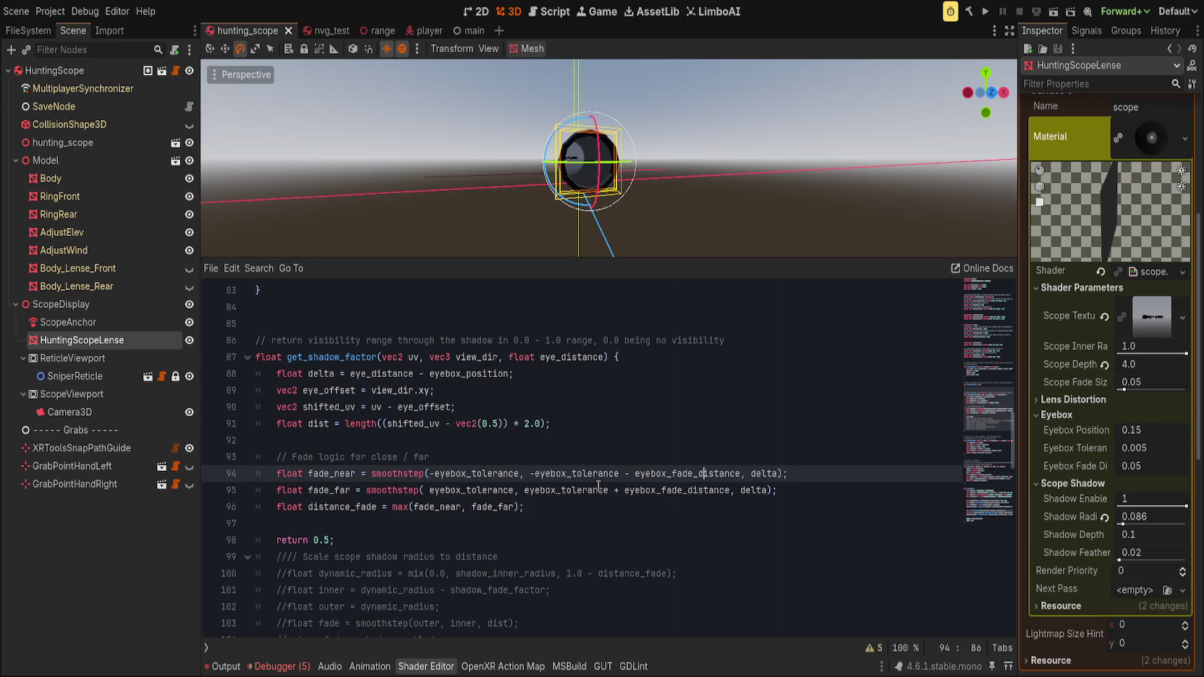
pyautogui.click(586, 449)
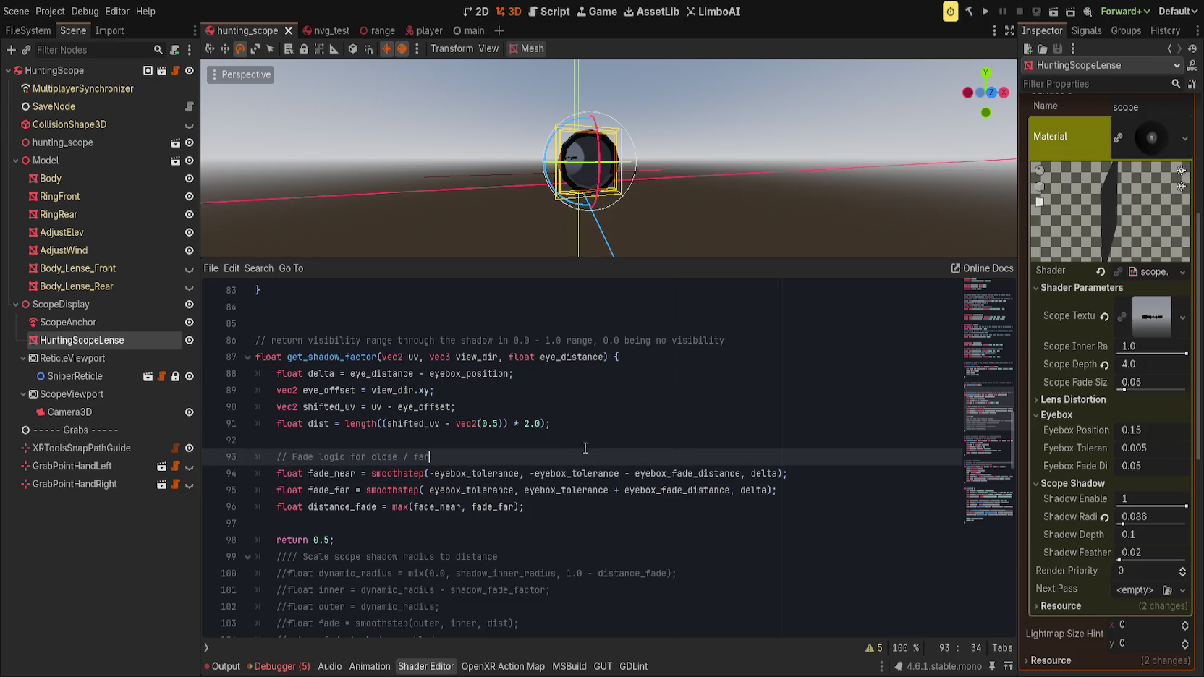
pyautogui.click(577, 506)
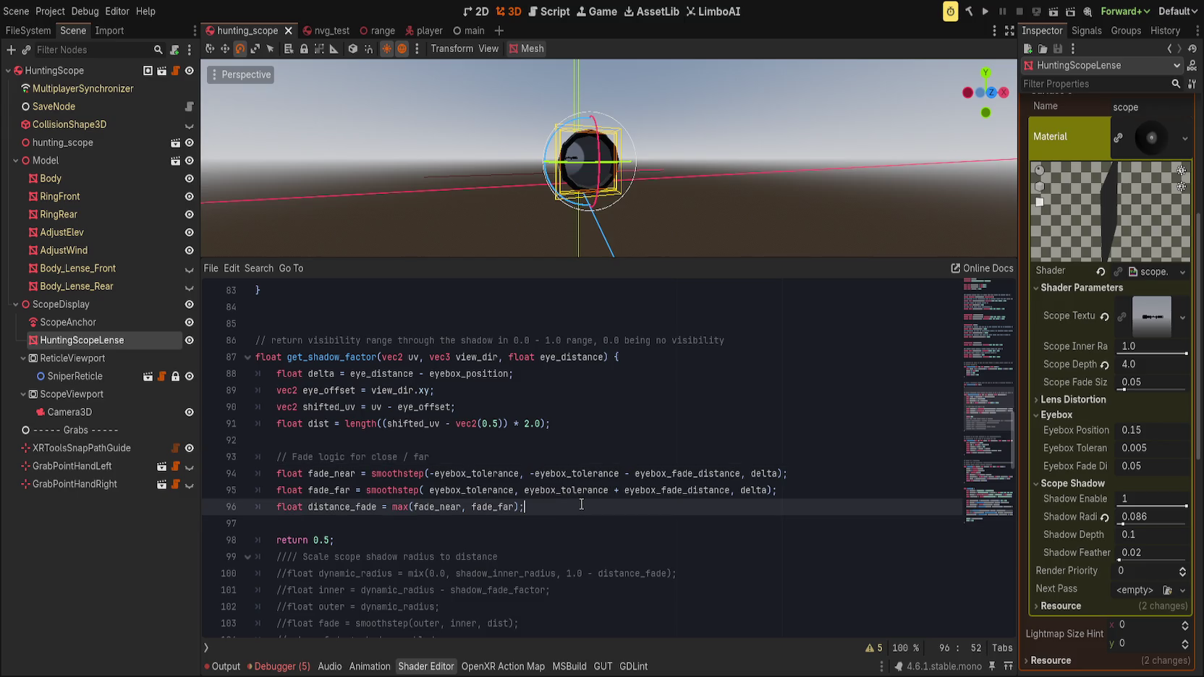
# - Highlight the uses of eyebox_tolerance, eye_offset, shifted_uv and dist to review the calculation
pyautogui.doubleClick(497, 476)
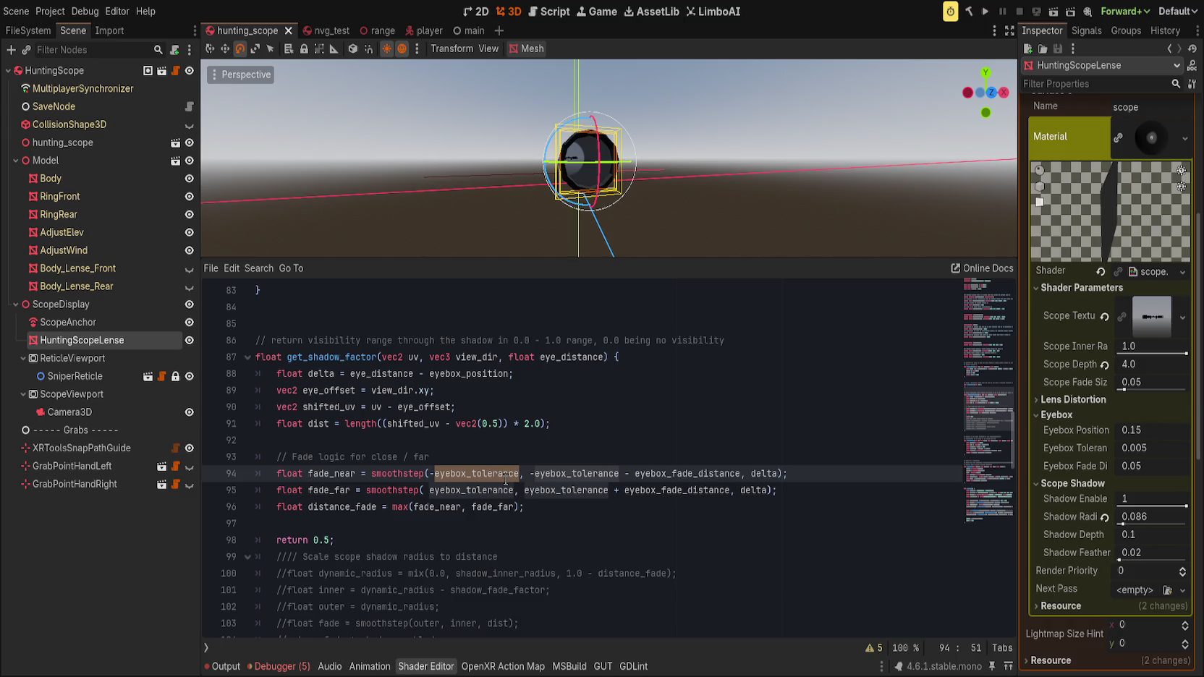
pyautogui.click(391, 374)
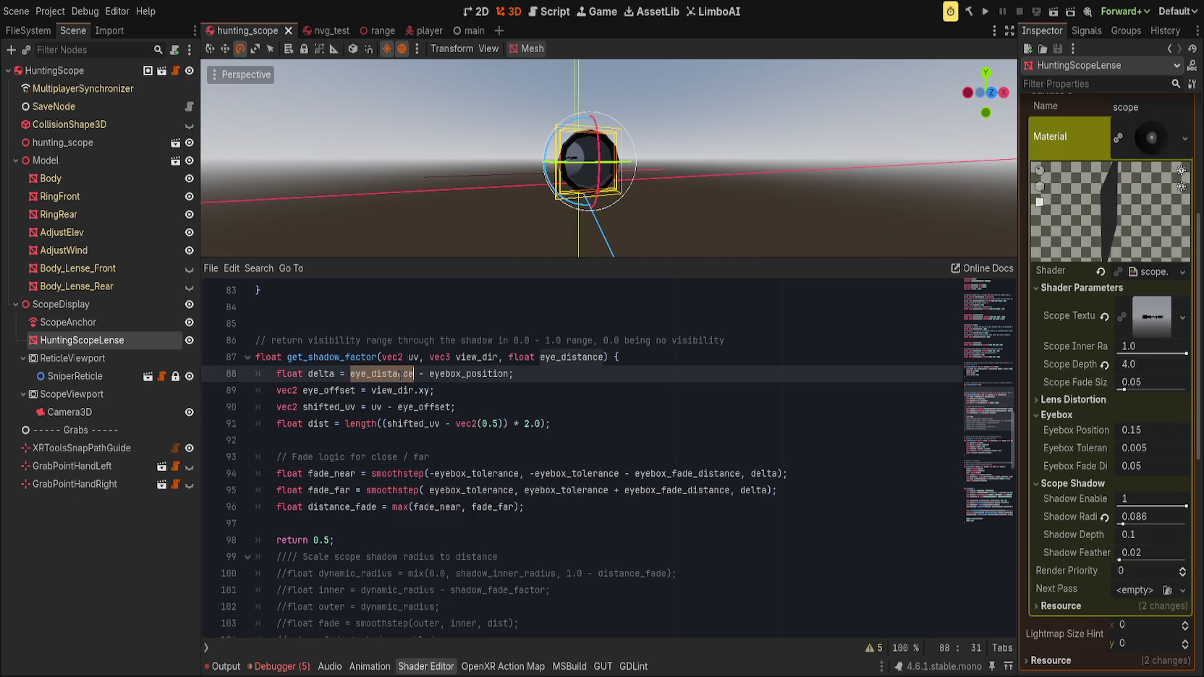
pyautogui.doubleClick(351, 391)
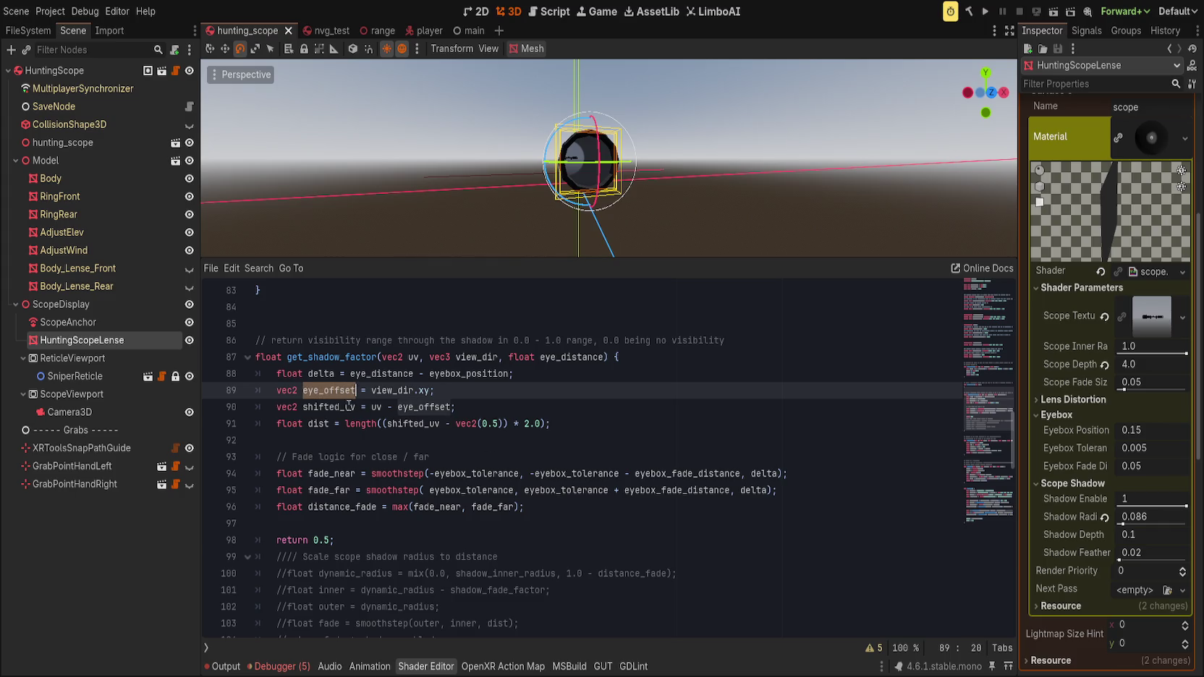
pyautogui.doubleClick(350, 407)
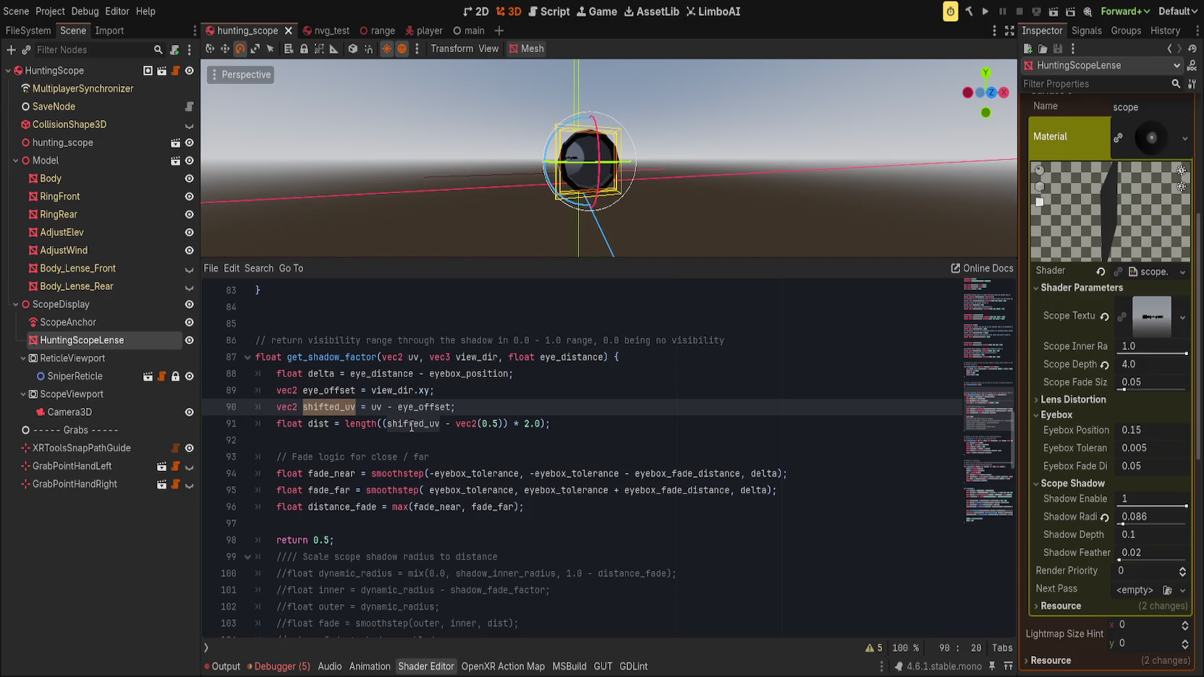
pyautogui.doubleClick(412, 424)
pyautogui.click(444, 456)
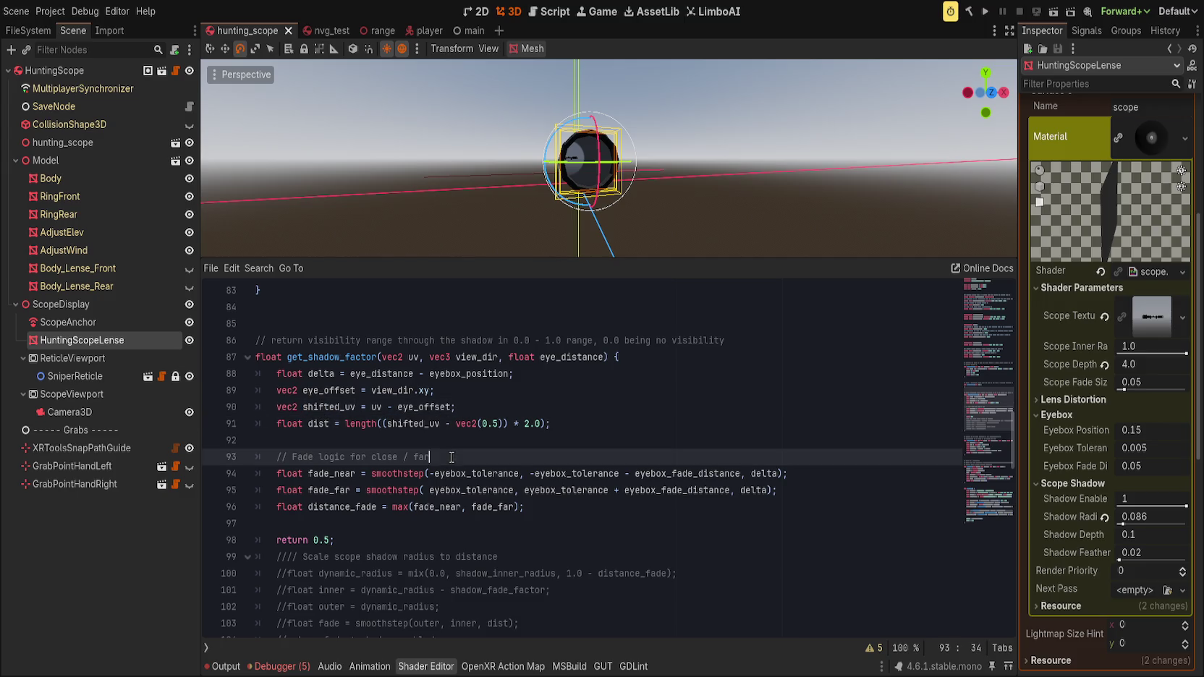
pyautogui.doubleClick(319, 424)
pyautogui.scroll(-3)
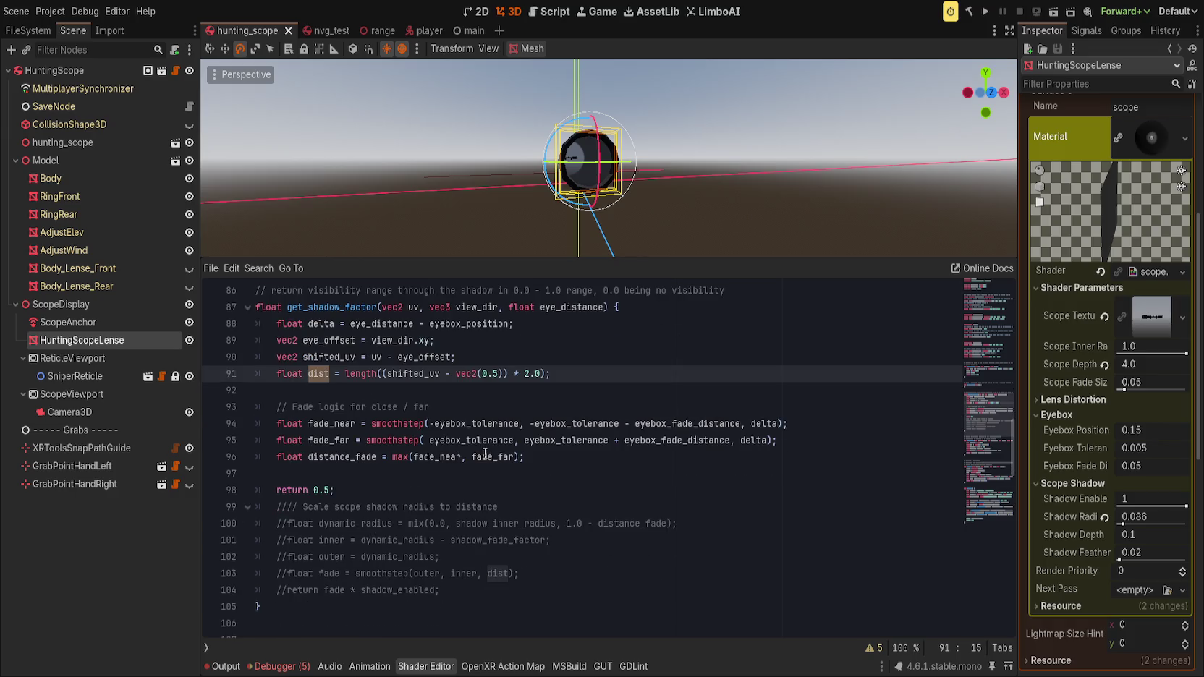
# - Move 'return 0.5;' below the radius comments and uncomment the dynamic_radius mix line
pyautogui.click(424, 490)
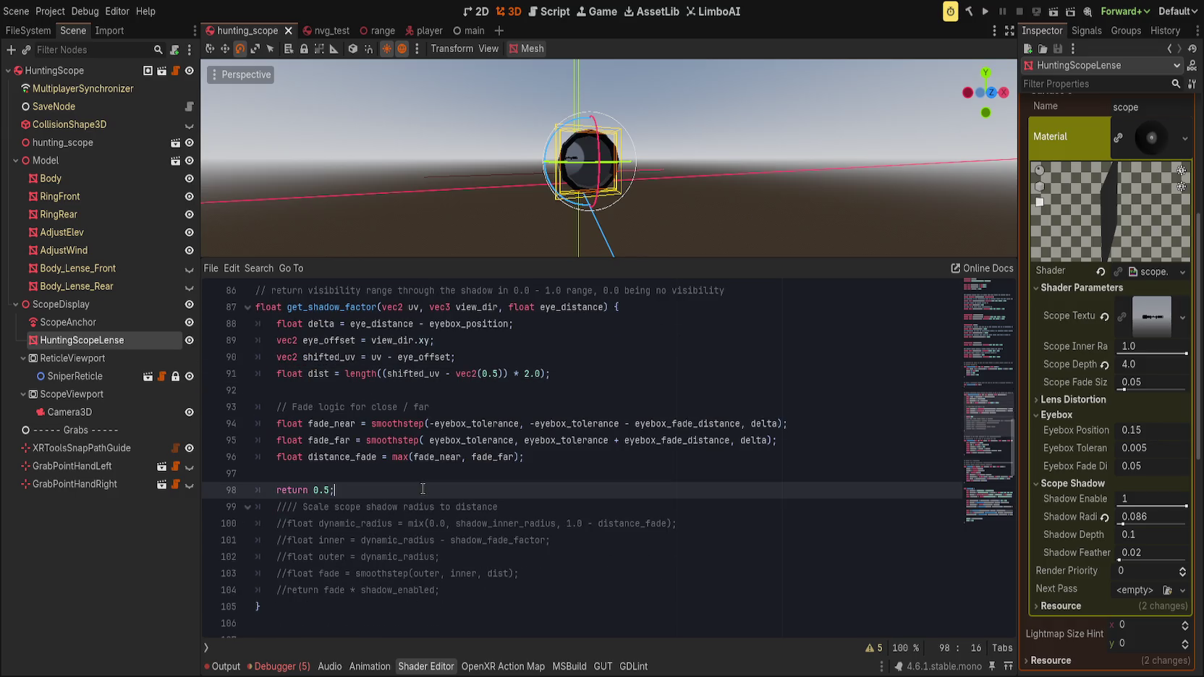
pyautogui.hotkey('alt', 'Down')
pyautogui.hotkey('alt', 'Down')
pyautogui.hotkey('alt', 'Down')
pyautogui.press('Up')
pyautogui.press('Up')
pyautogui.press('Up')
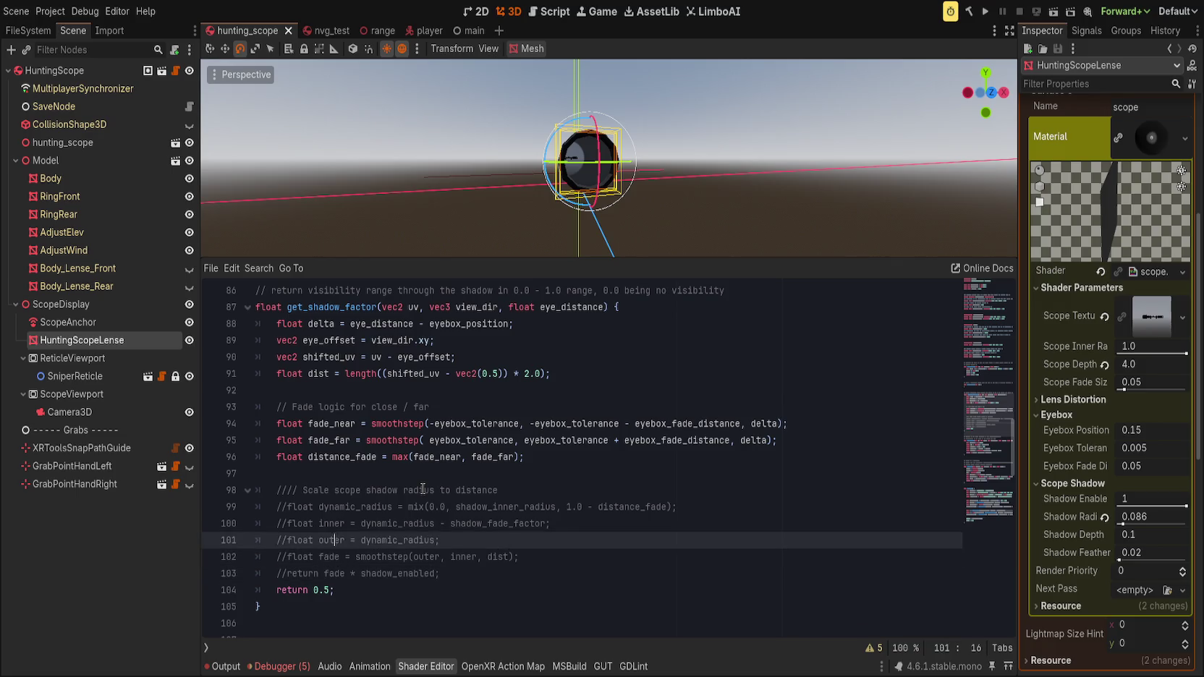
pyautogui.press('Up')
pyautogui.press('Up')
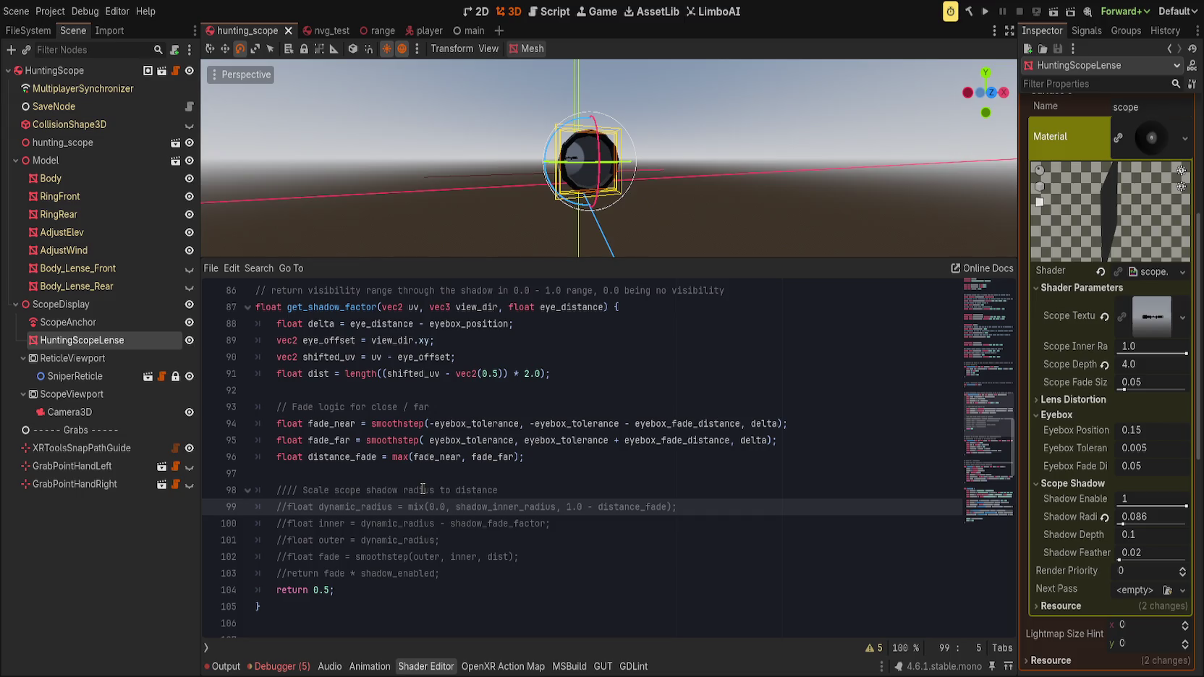
pyautogui.hotkey('ctrl', 'k')
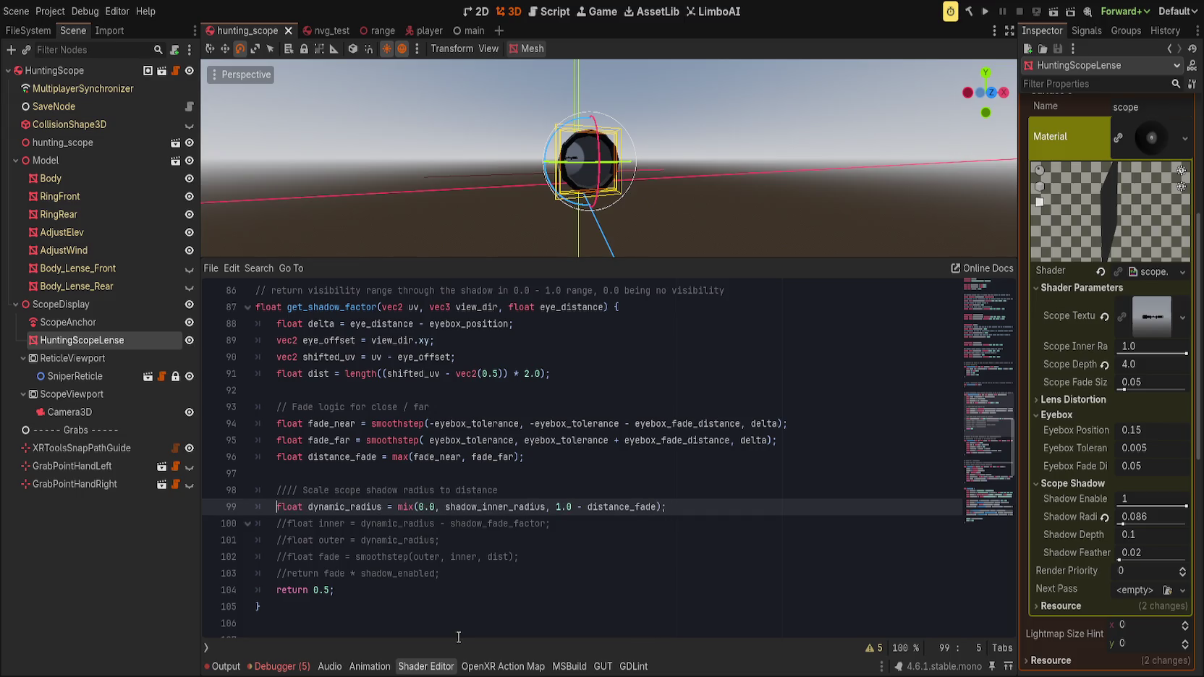
# - Replace shadow_inner_radius with shadow_radius and uncomment the following radius-scaling lines
pyautogui.doubleClick(489, 505)
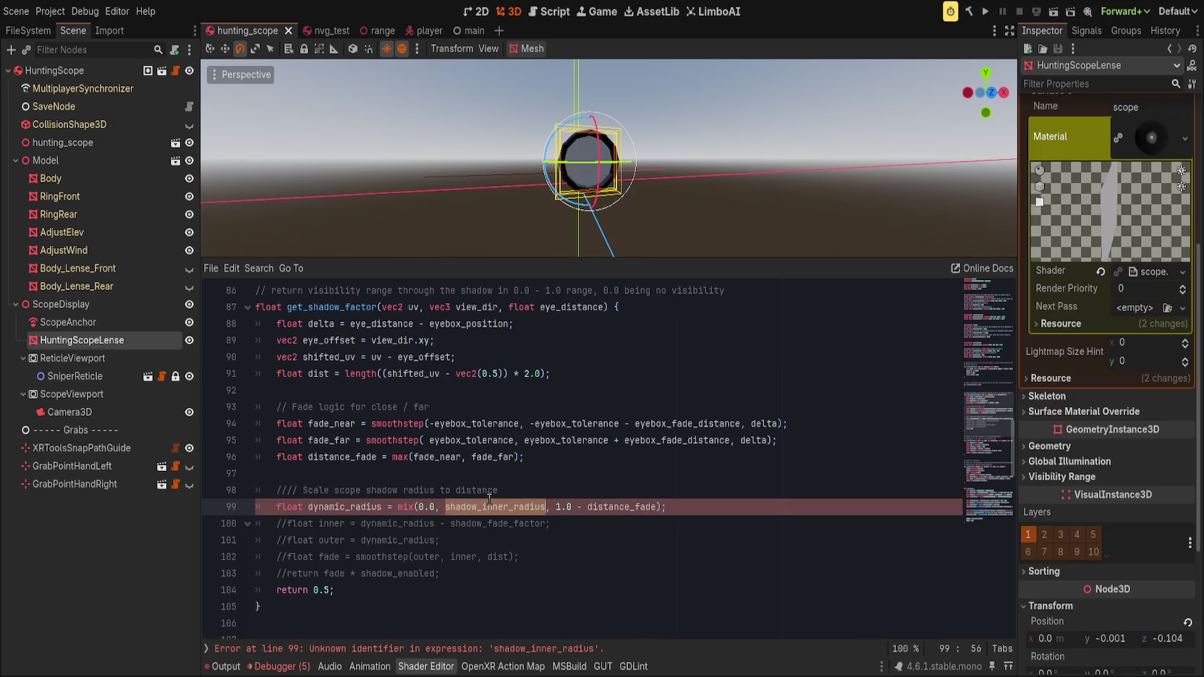
pyautogui.write('shadow_radius')
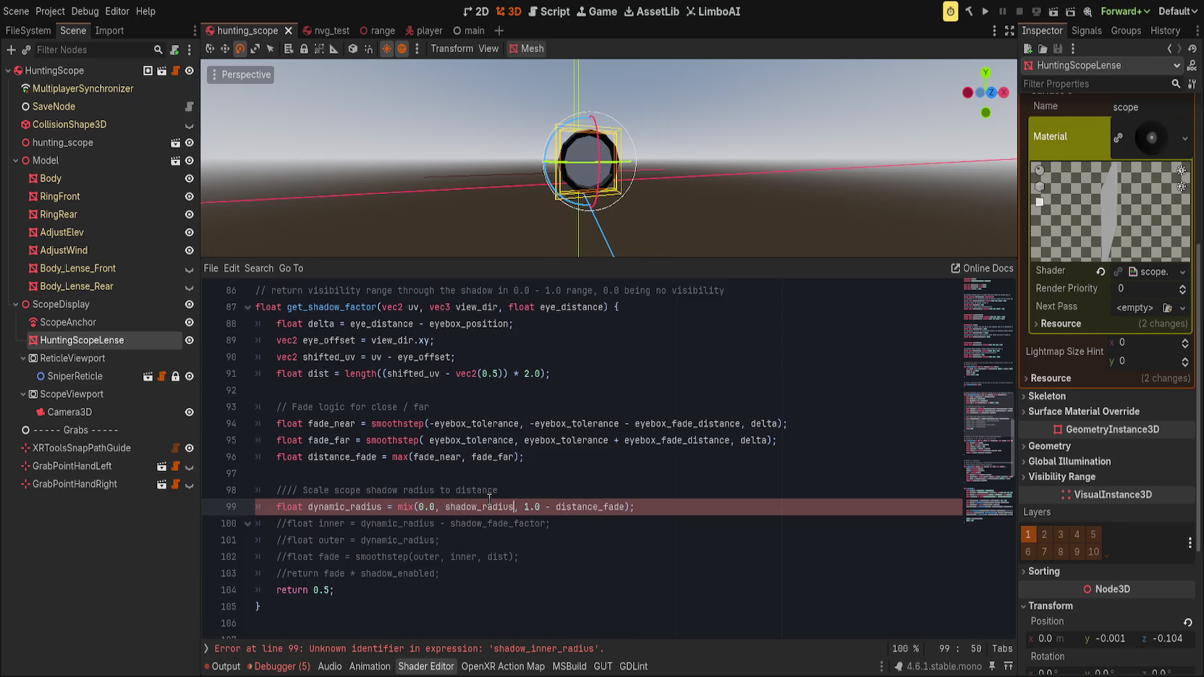
pyautogui.press('Down')
pyautogui.hotkey('ctrl', 'k')
pyautogui.press('Down')
pyautogui.hotkey('ctrl', 'k')
pyautogui.press('Down')
pyautogui.hotkey('ctrl', 'k')
# - Uncomment the fade and return lines and delete the placeholder 'return 0.5;'
pyautogui.hotkey('ctrl', 'k')
pyautogui.press('Down')
pyautogui.hotkey('ctrl', 'k')
pyautogui.press('Down')
pyautogui.hotkey('ctrl', 'shift', 'k')
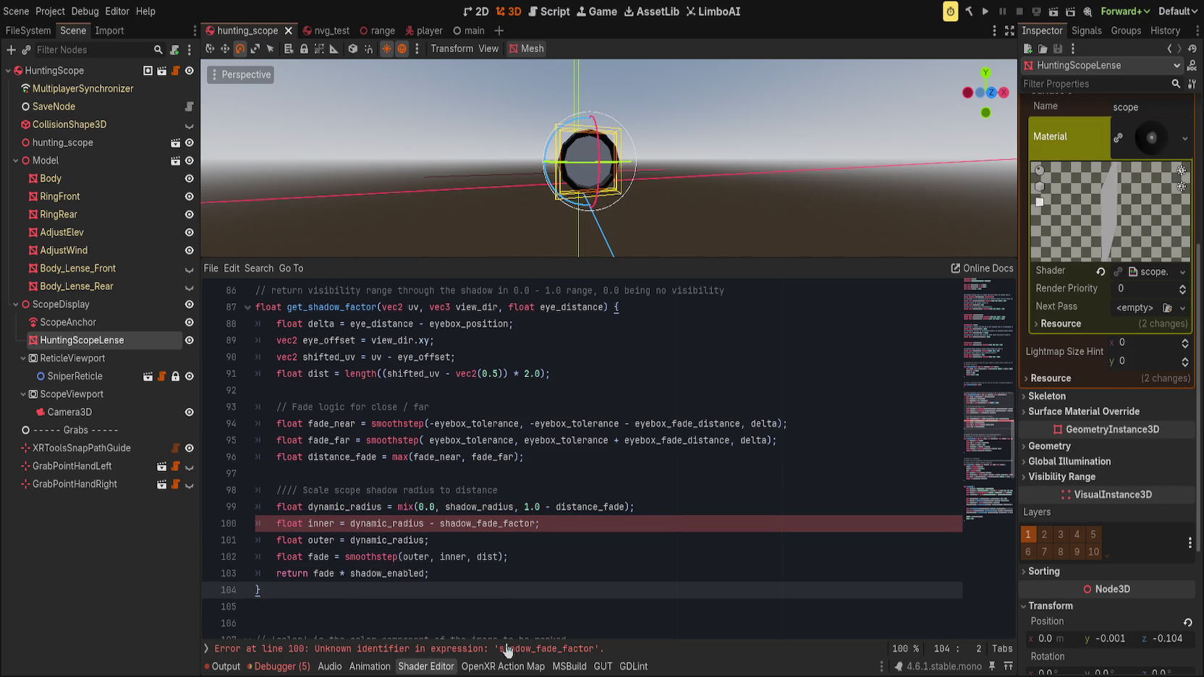
# - Delete the undefined shadow_fade_factor term so line 100 reads 'float inner = dynamic_radius;'
pyautogui.click(508, 649)
pyautogui.scroll(3)
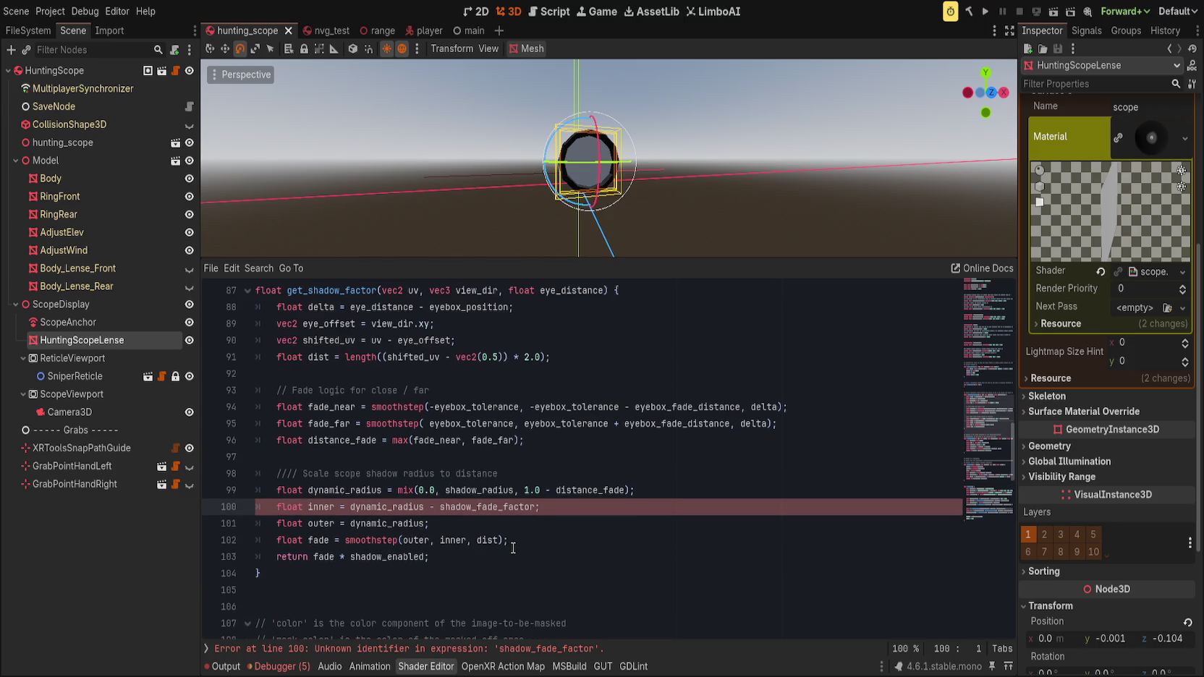
pyautogui.scroll(3)
pyautogui.scroll(-3)
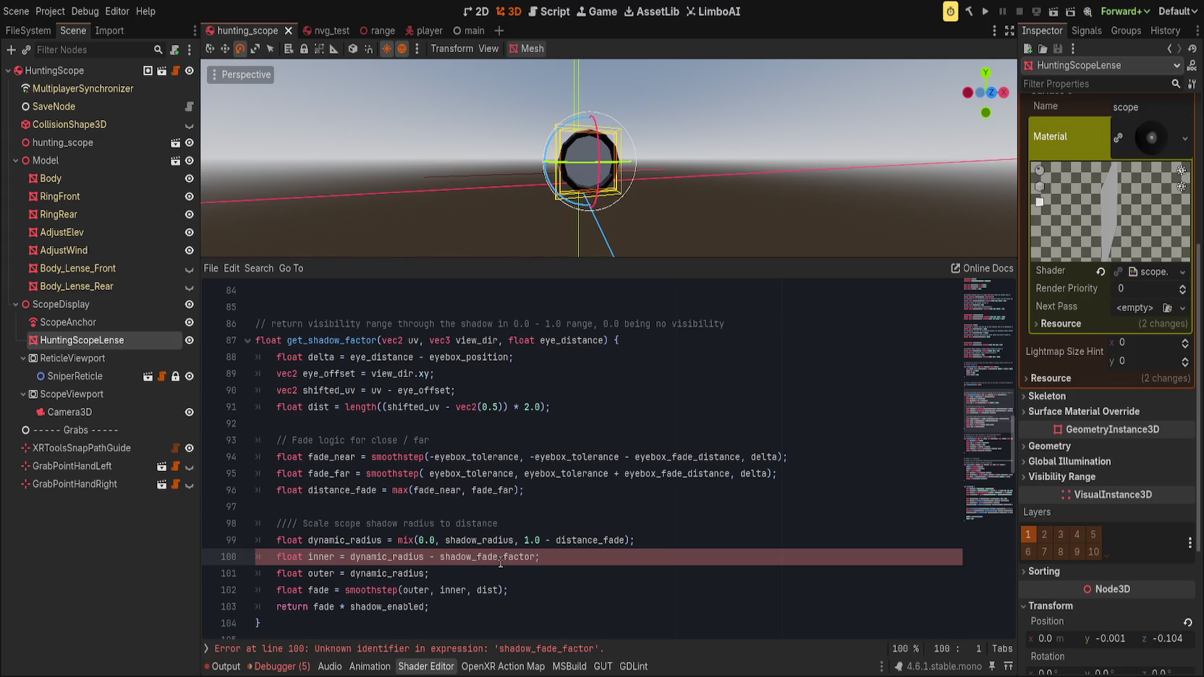
pyautogui.click(491, 649)
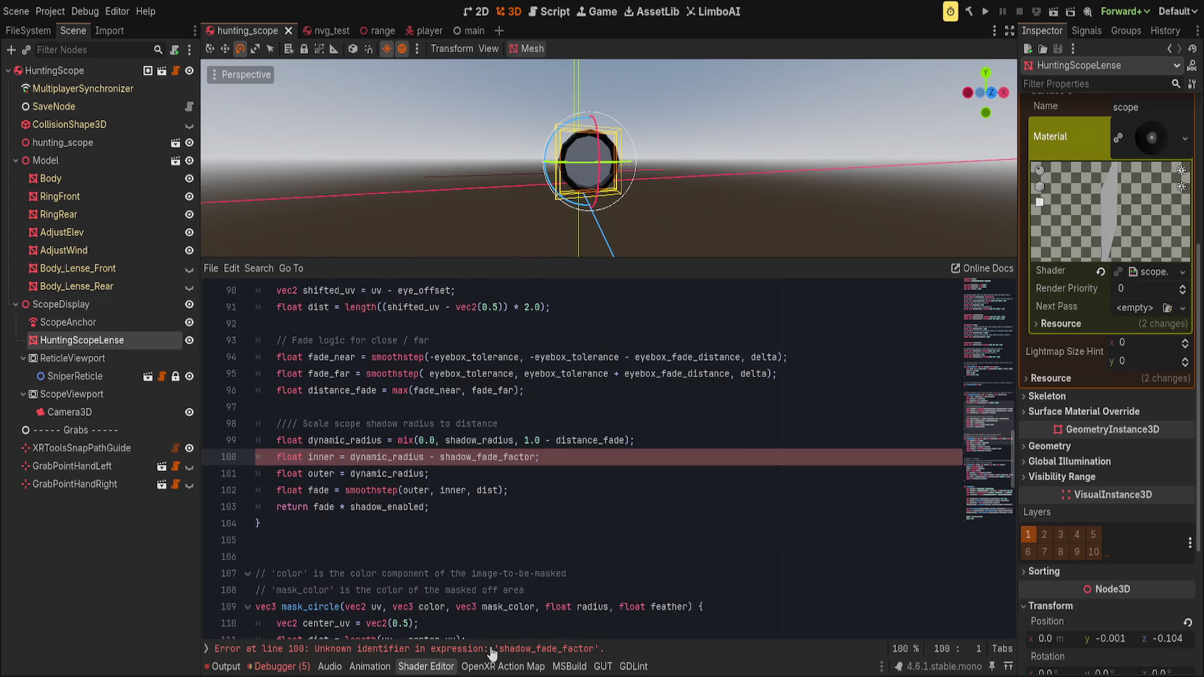
pyautogui.doubleClick(506, 457)
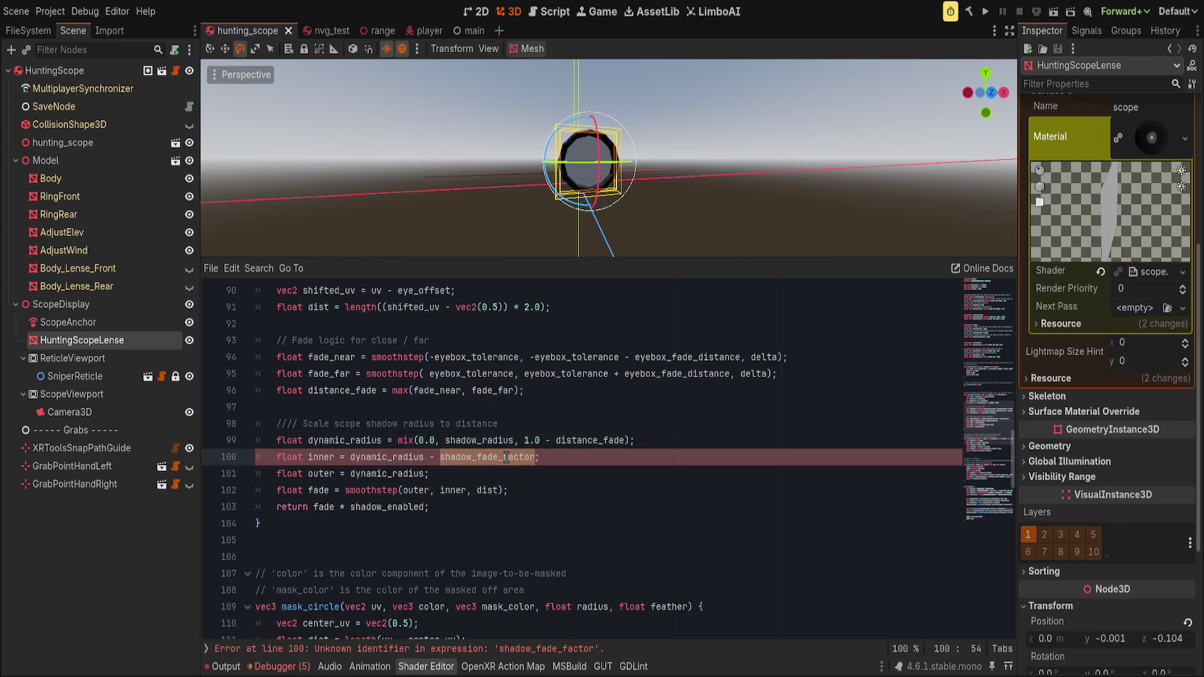
pyautogui.press('BackSpace')
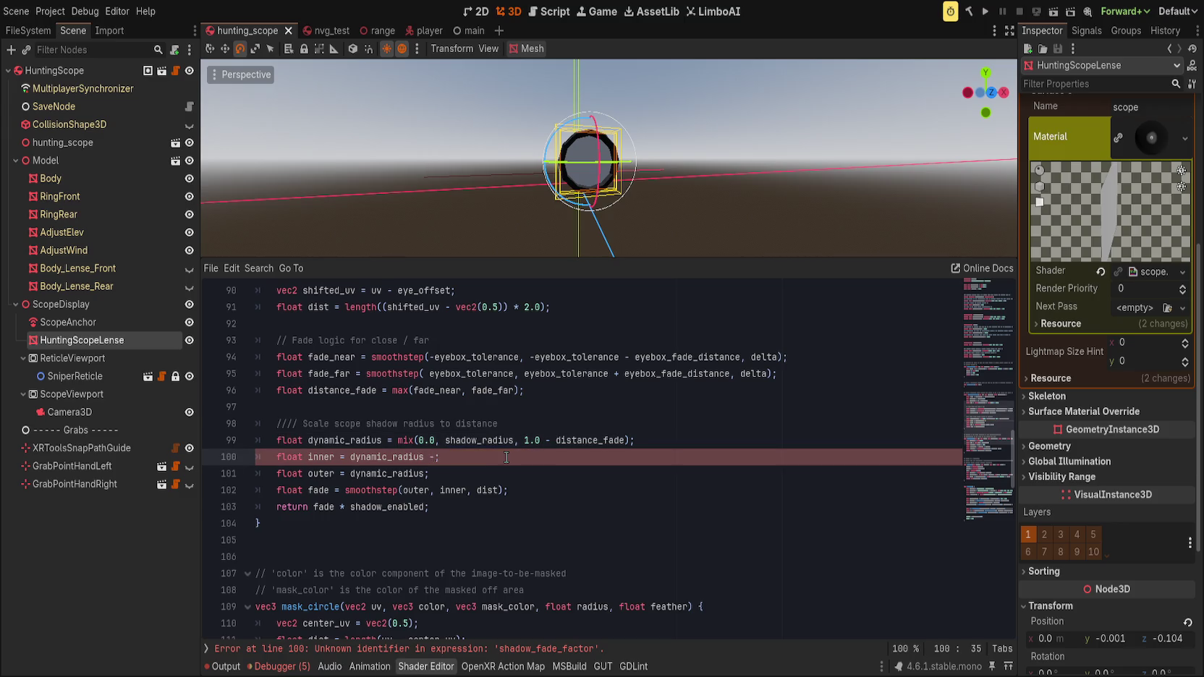
pyautogui.press('BackSpace')
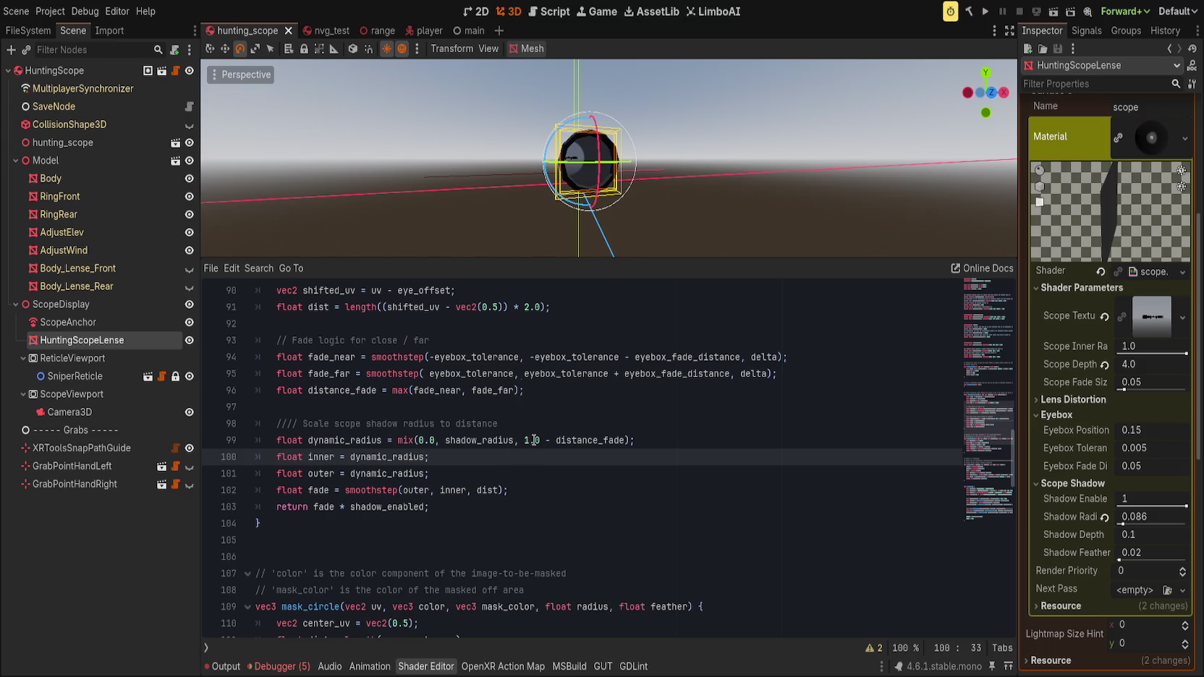
pyautogui.scroll(-3)
pyautogui.scroll(3)
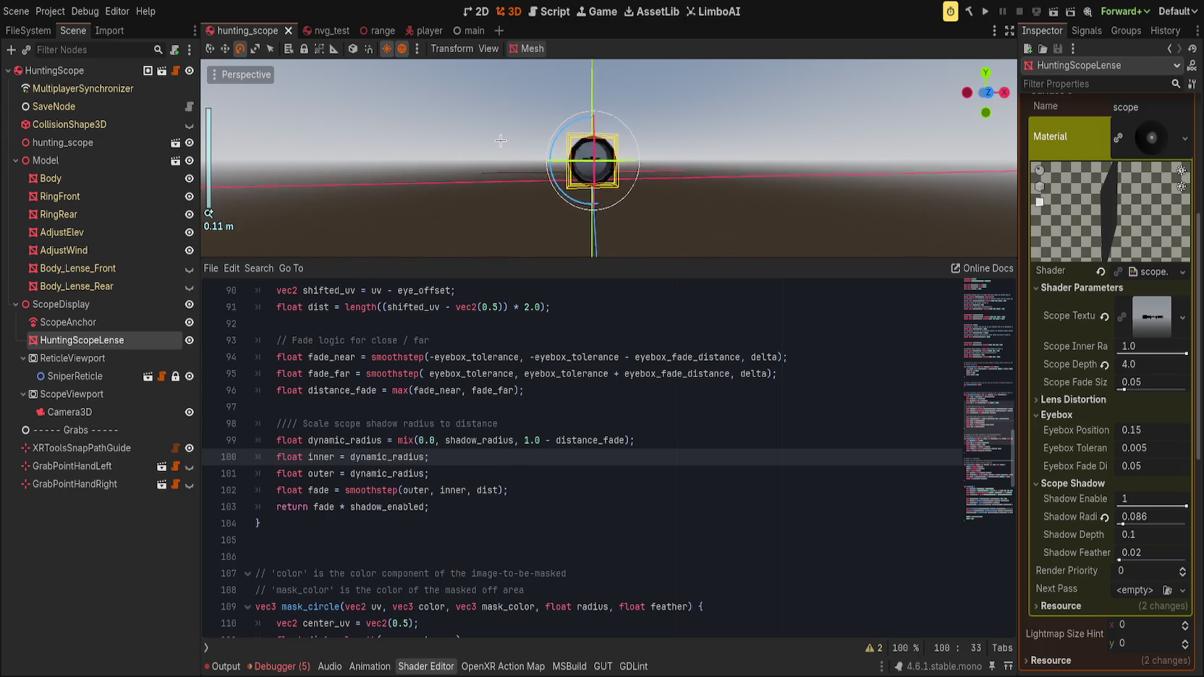
# - Swap the smoothstep arguments on line 102 to 'inner, outer' and review get_shadow_factor
pyautogui.moveTo(403, 490); pyautogui.dragTo(459, 490)
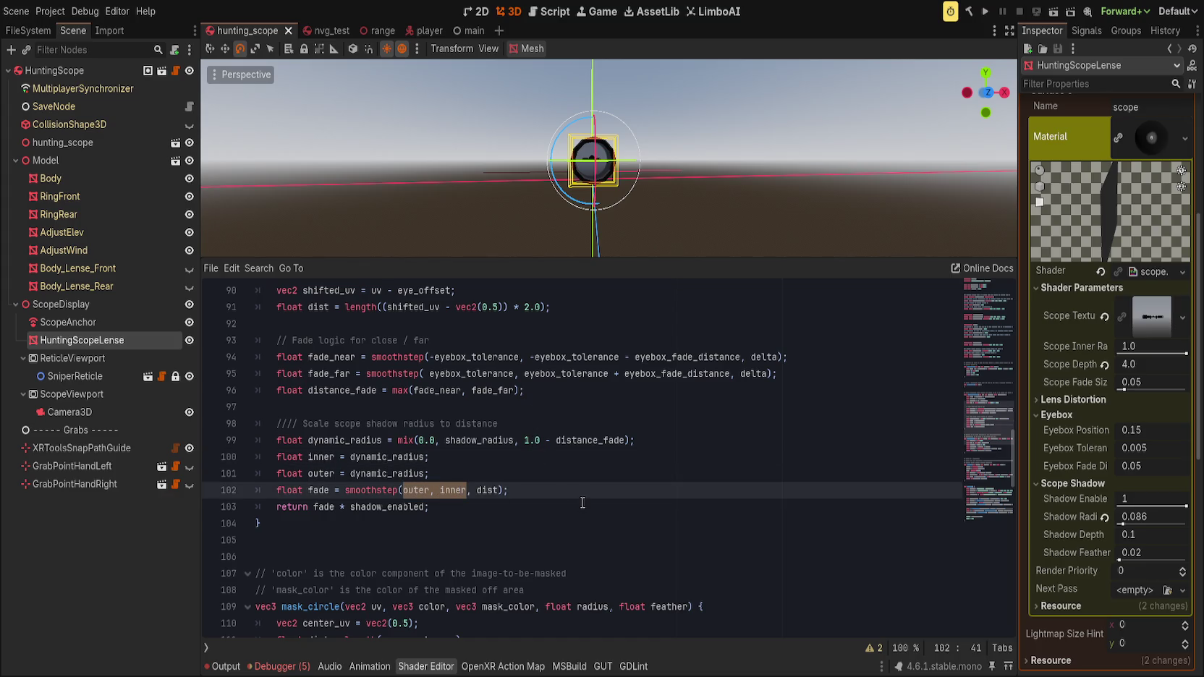
pyautogui.scroll(3)
pyautogui.write('inner, outer')
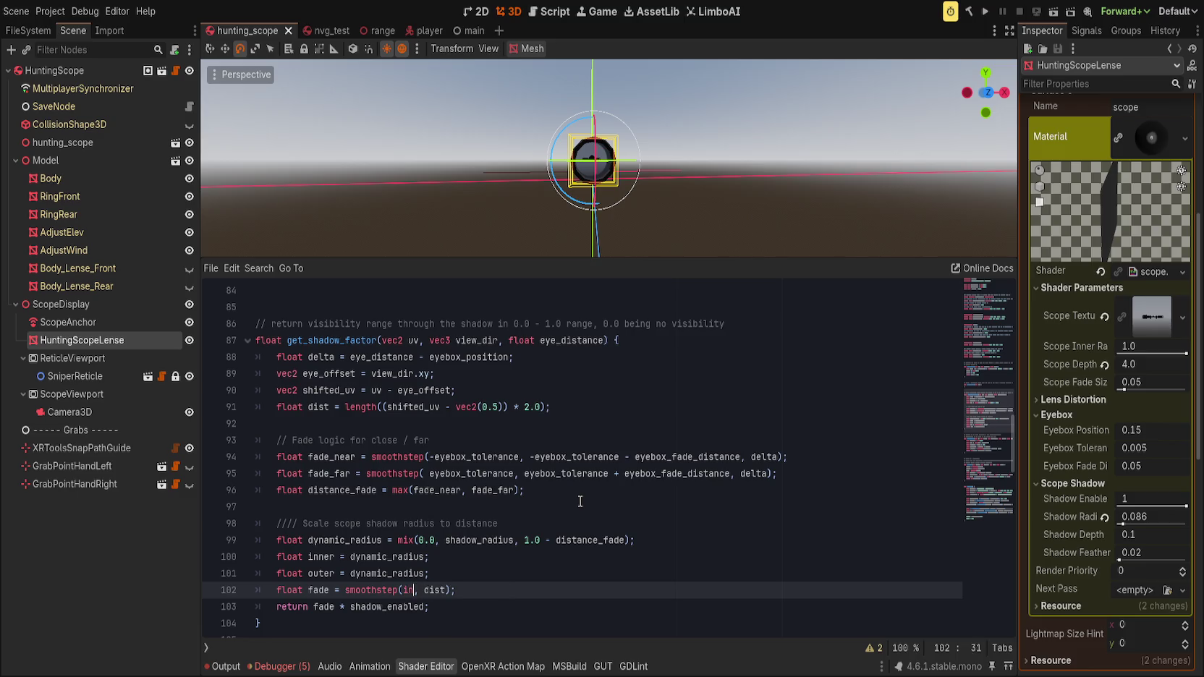
pyautogui.press('End')
pyautogui.scroll(3)
pyautogui.scroll(3)
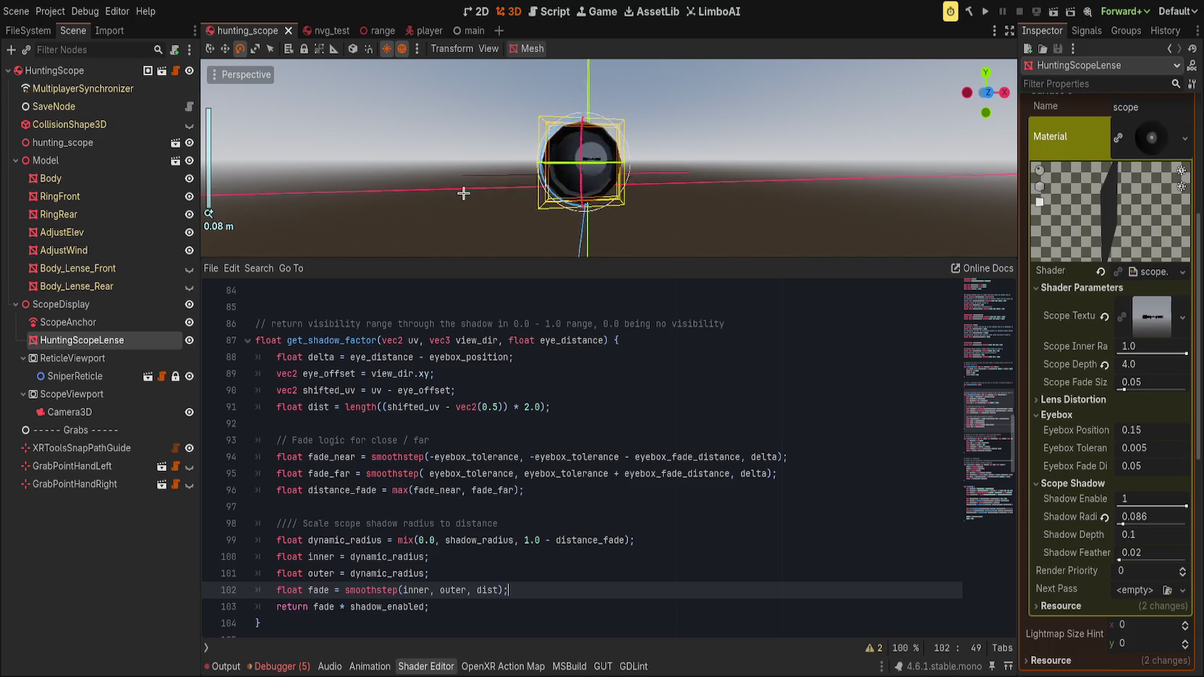
pyautogui.scroll(-3)
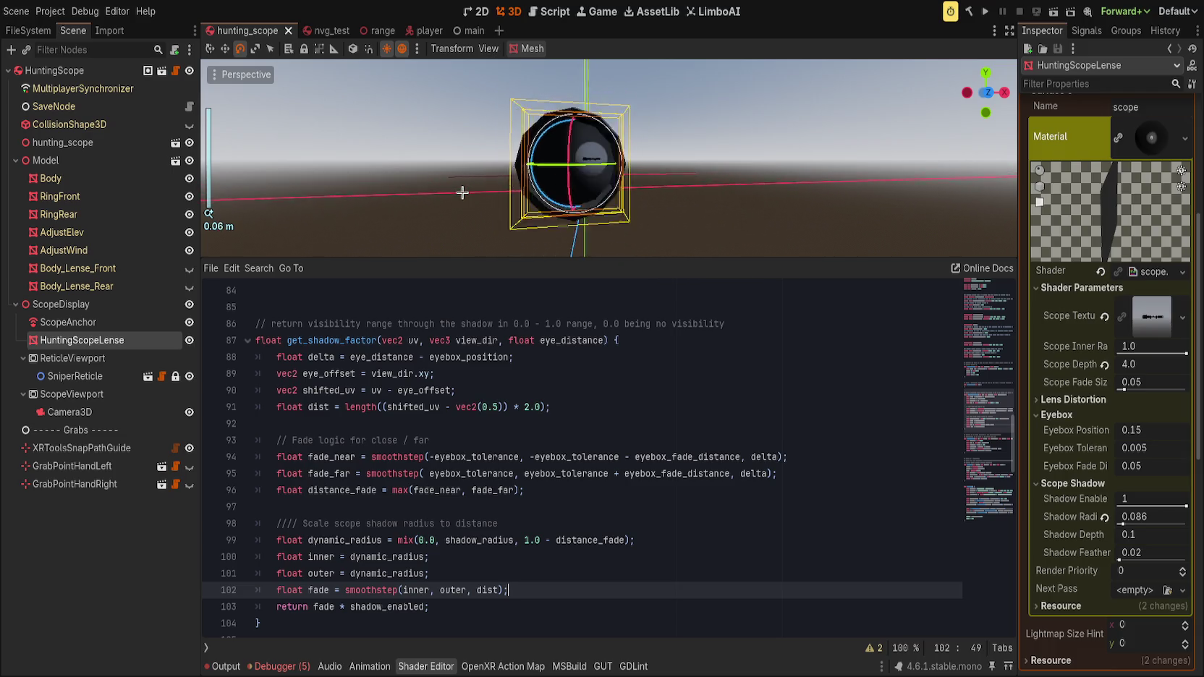
pyautogui.scroll(3)
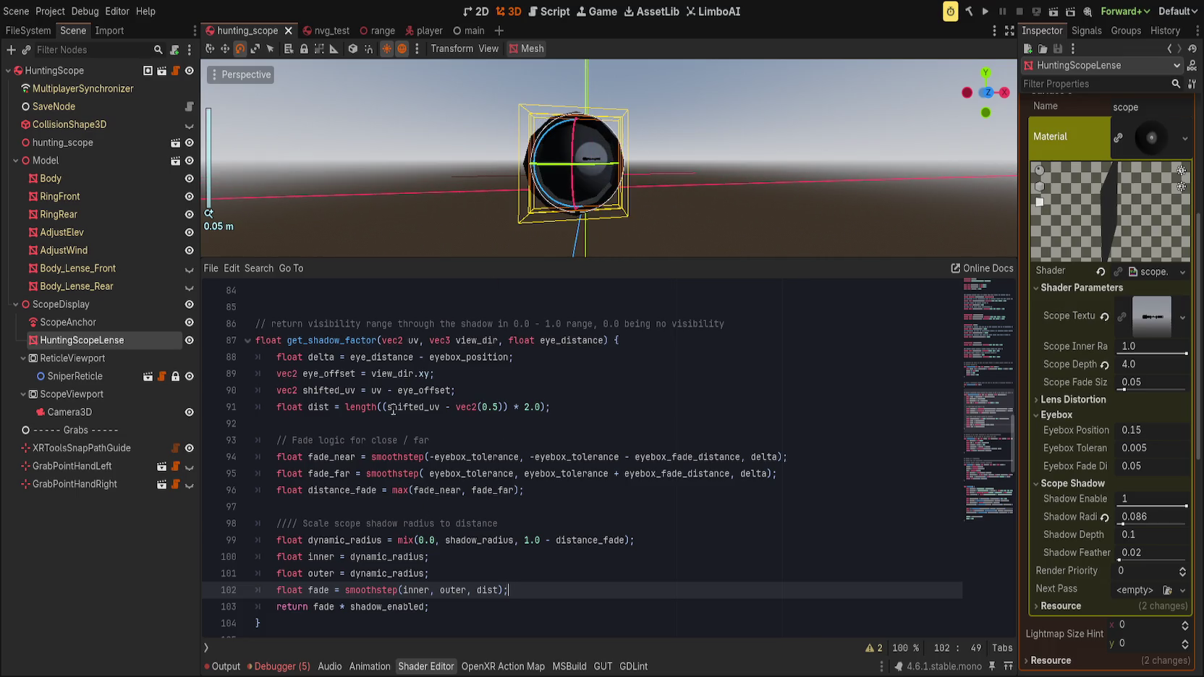
pyautogui.doubleClick(340, 340)
pyautogui.scroll(-3)
pyautogui.scroll(-3)
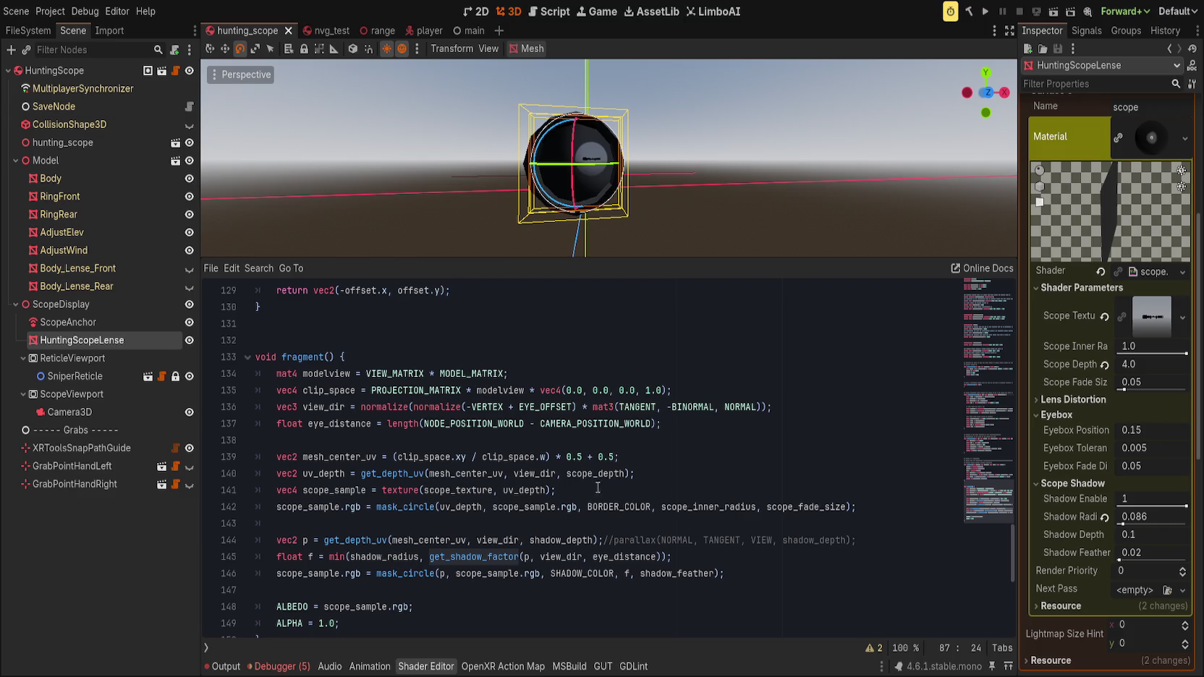
# - Undo back through the recent edits, then redo to the inner = dynamic_radius version
pyautogui.hotkey('ctrl', 'z')
pyautogui.scroll(3)
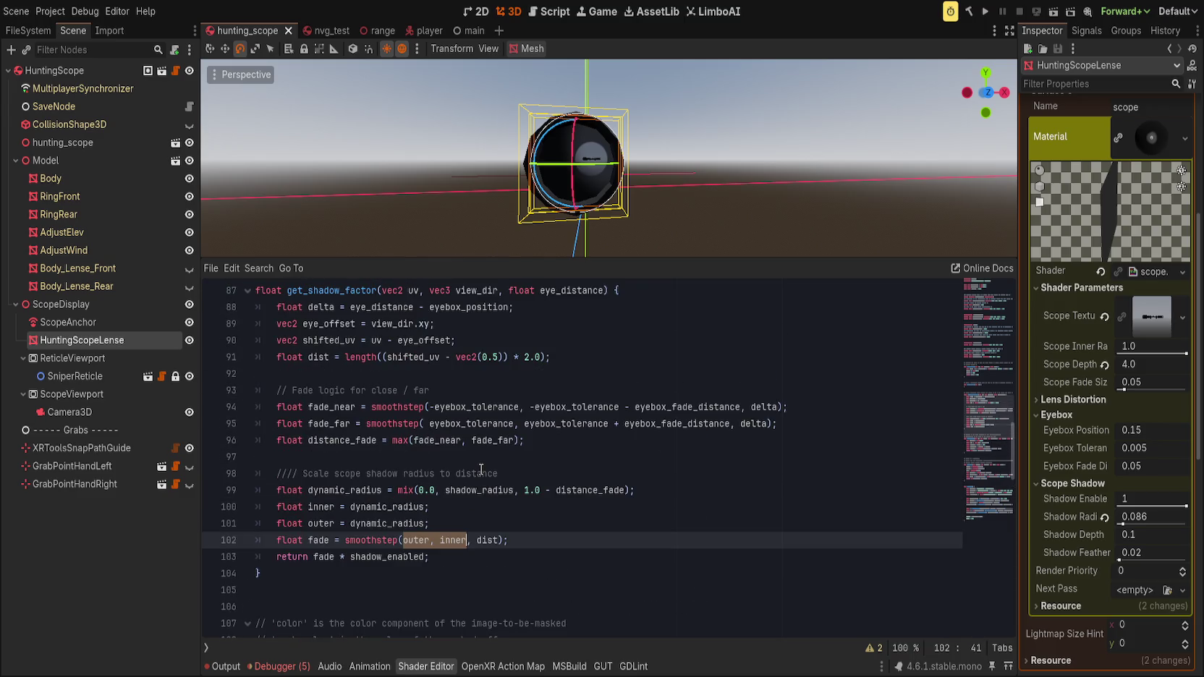
pyautogui.hotkey('ctrl', 'z')
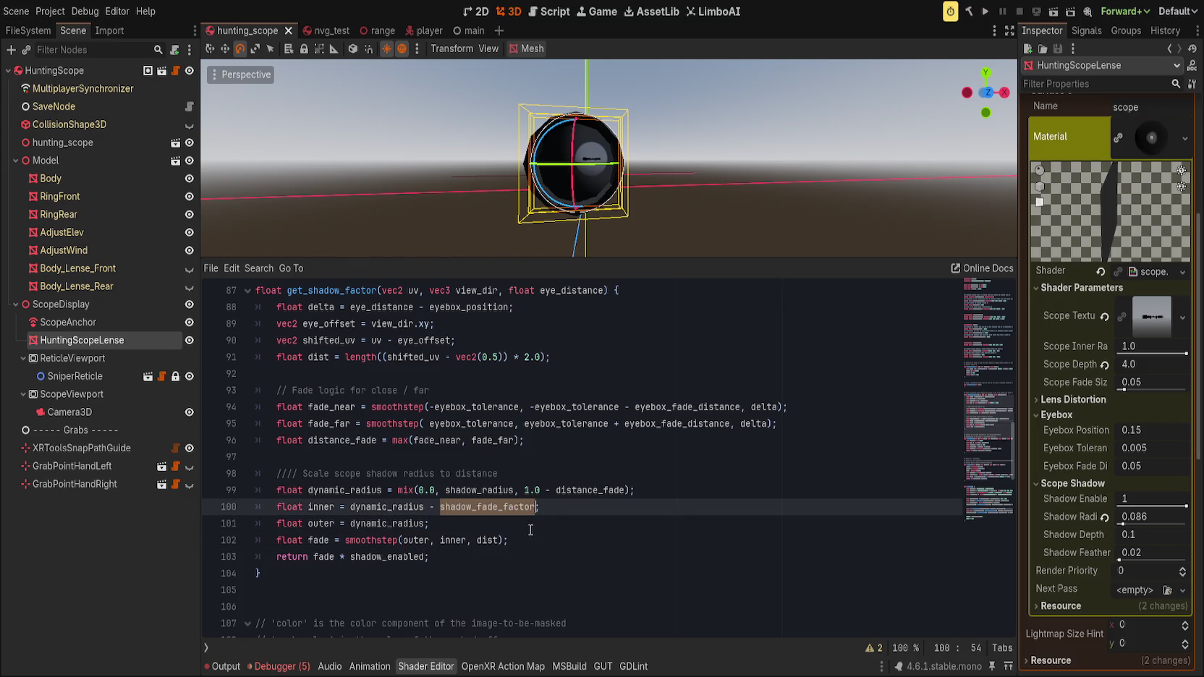
pyautogui.hotkey('ctrl', 'z')
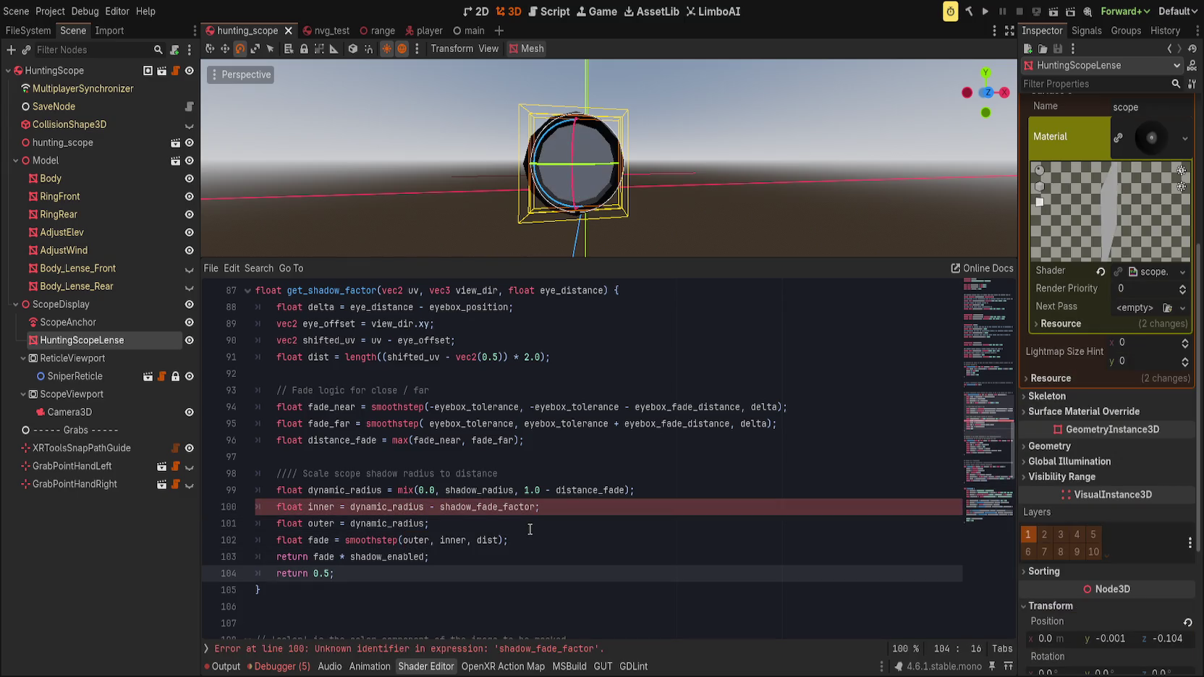
pyautogui.hotkey('ctrl', 'z')
pyautogui.hotkey('ctrl', 'z')
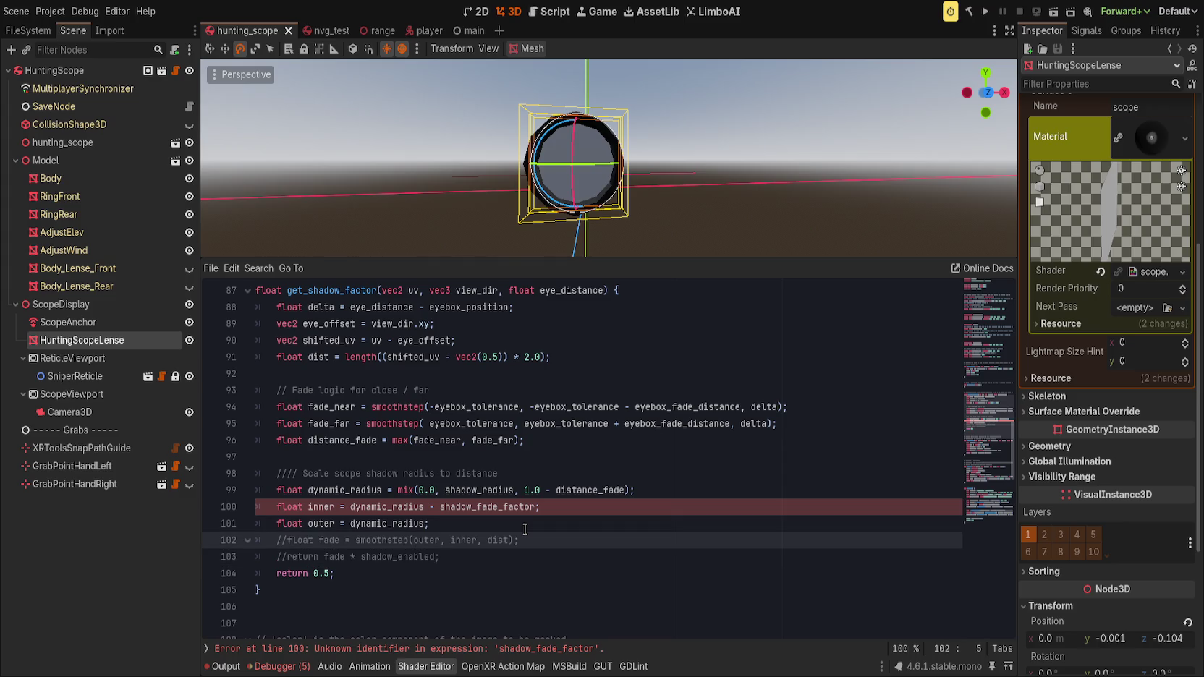
pyautogui.hotkey('ctrl', 'z')
pyautogui.hotkey('ctrl', 'z')
pyautogui.hotkey('ctrl', 'z')
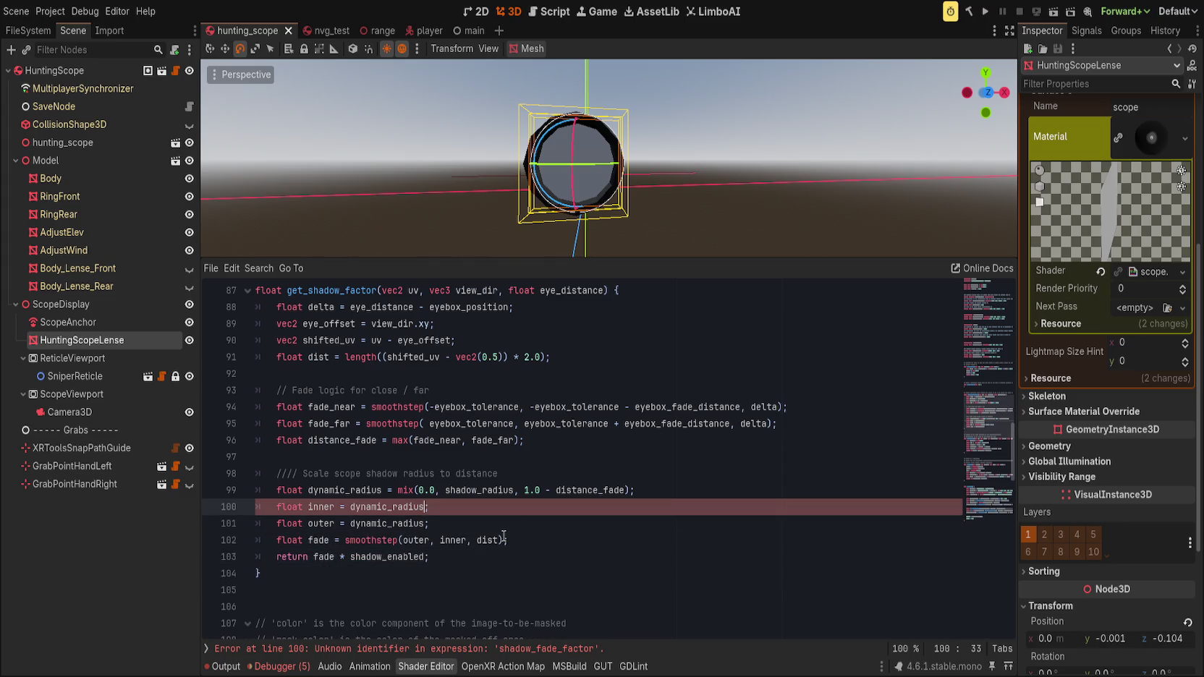
# - Retype the smoothstep edges on line 102 as 'inner, outer' and save
pyautogui.doubleClick(416, 540)
pyautogui.moveTo(416, 540); pyautogui.dragTo(450, 540)
pyautogui.write('inner, outer')
pyautogui.hotkey('ctrl', 's')
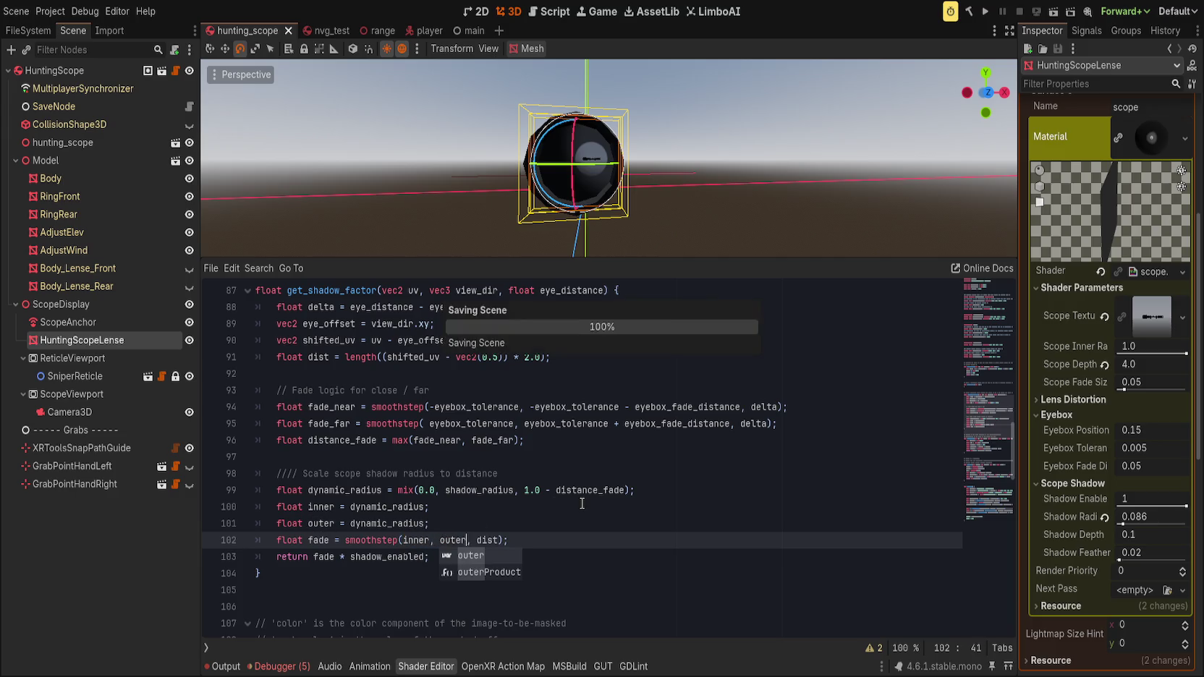
# - Scroll down to fragment() and select the min expression on line 145
pyautogui.scroll(-3)
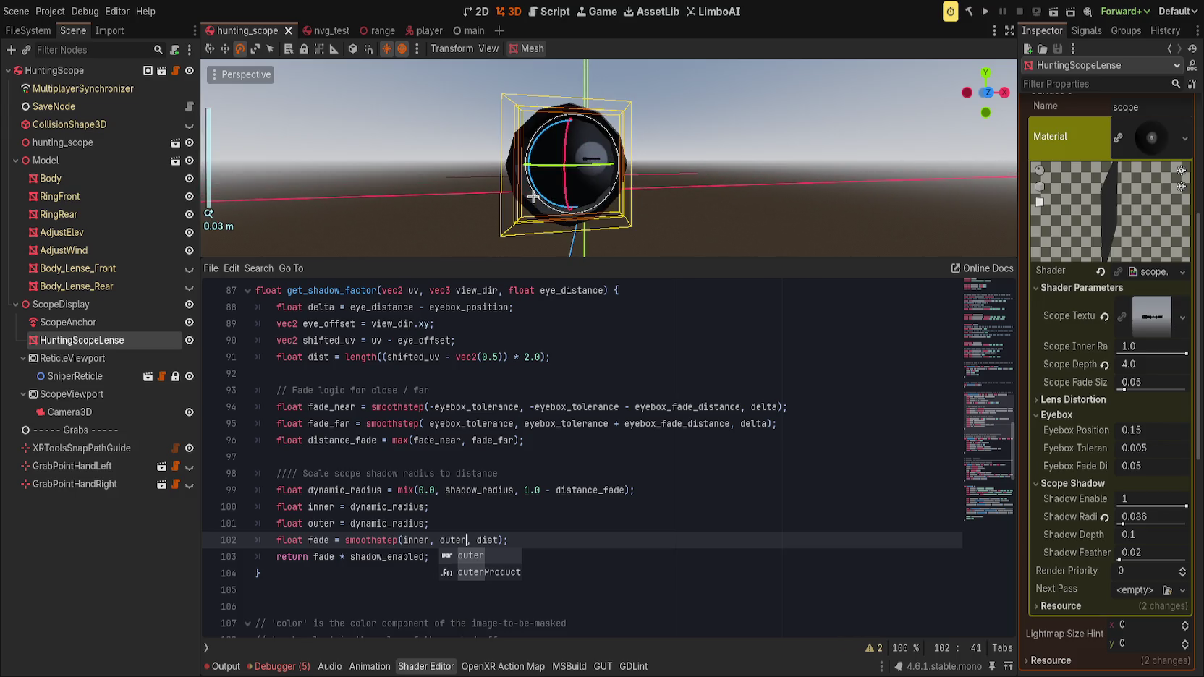
pyautogui.scroll(-3)
pyautogui.scroll(3)
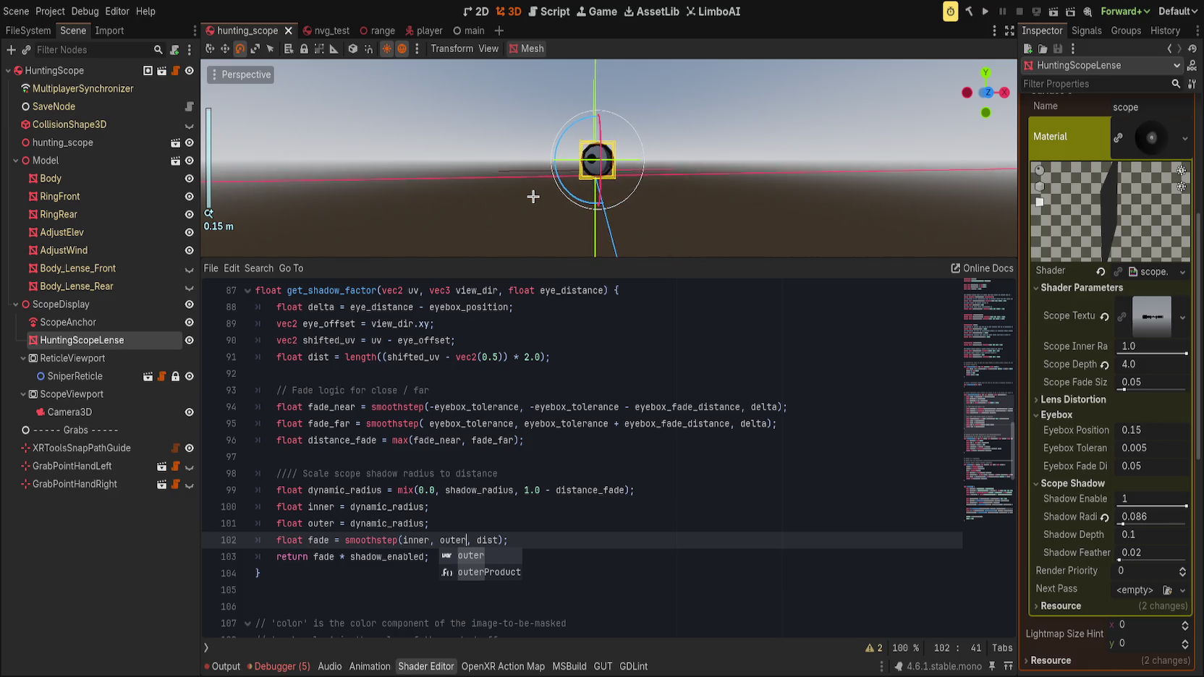
pyautogui.click(535, 490)
pyautogui.scroll(-3)
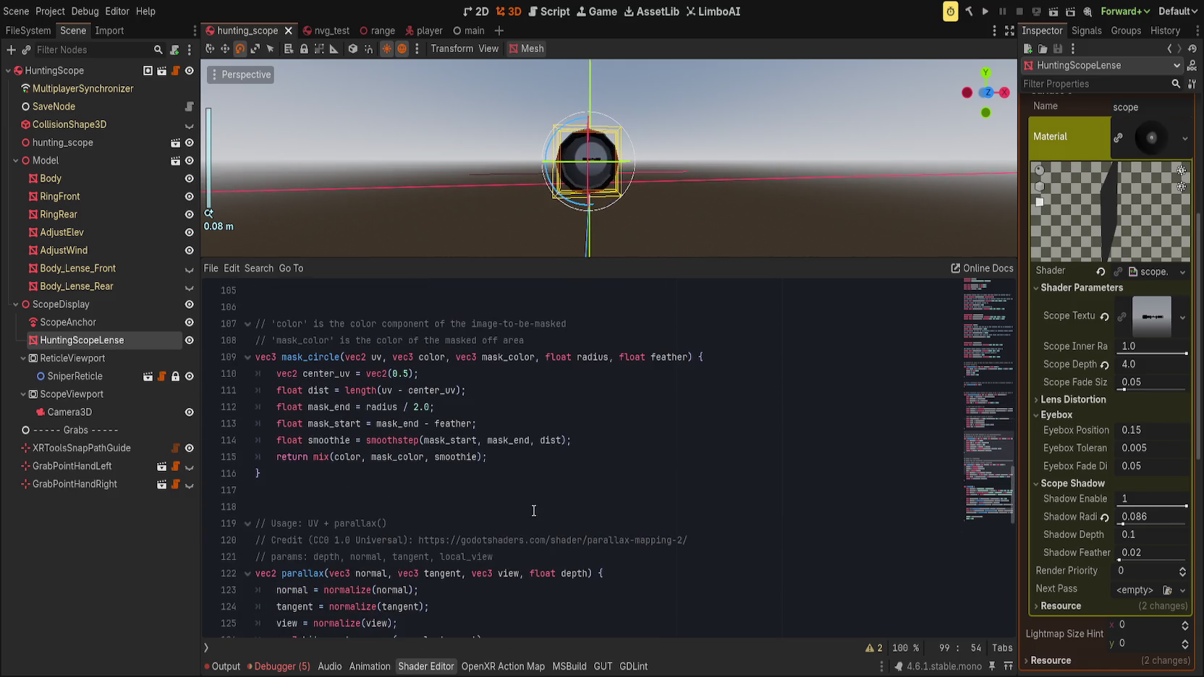
pyautogui.scroll(-3)
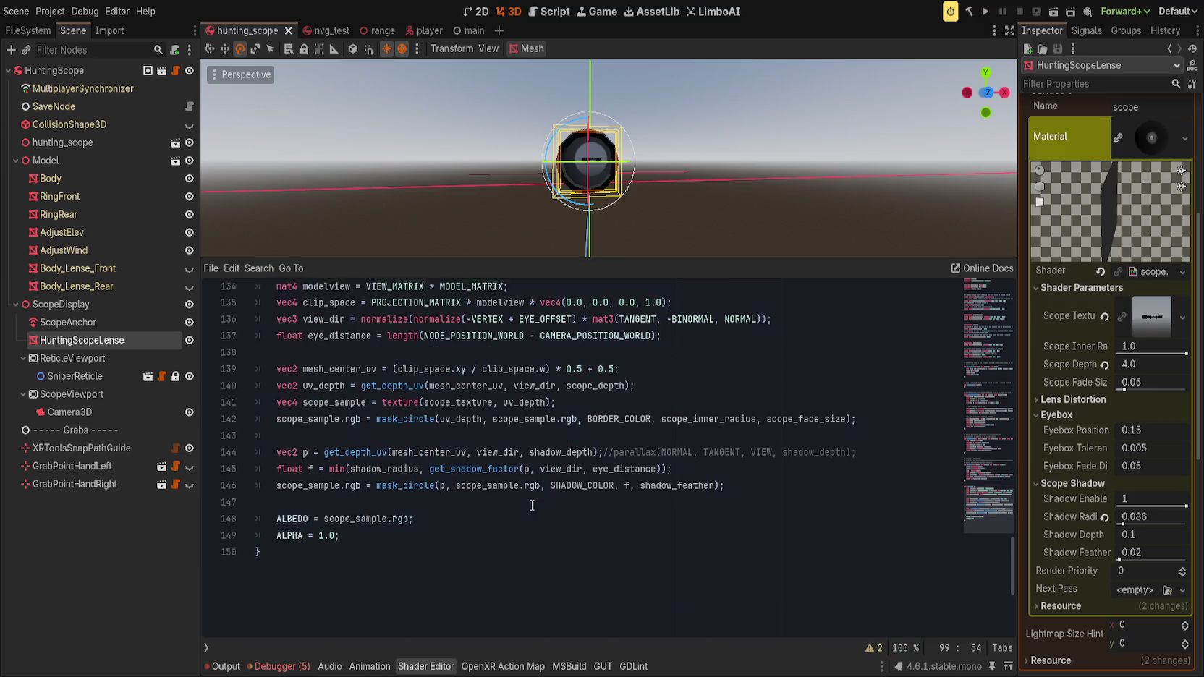
pyautogui.scroll(3)
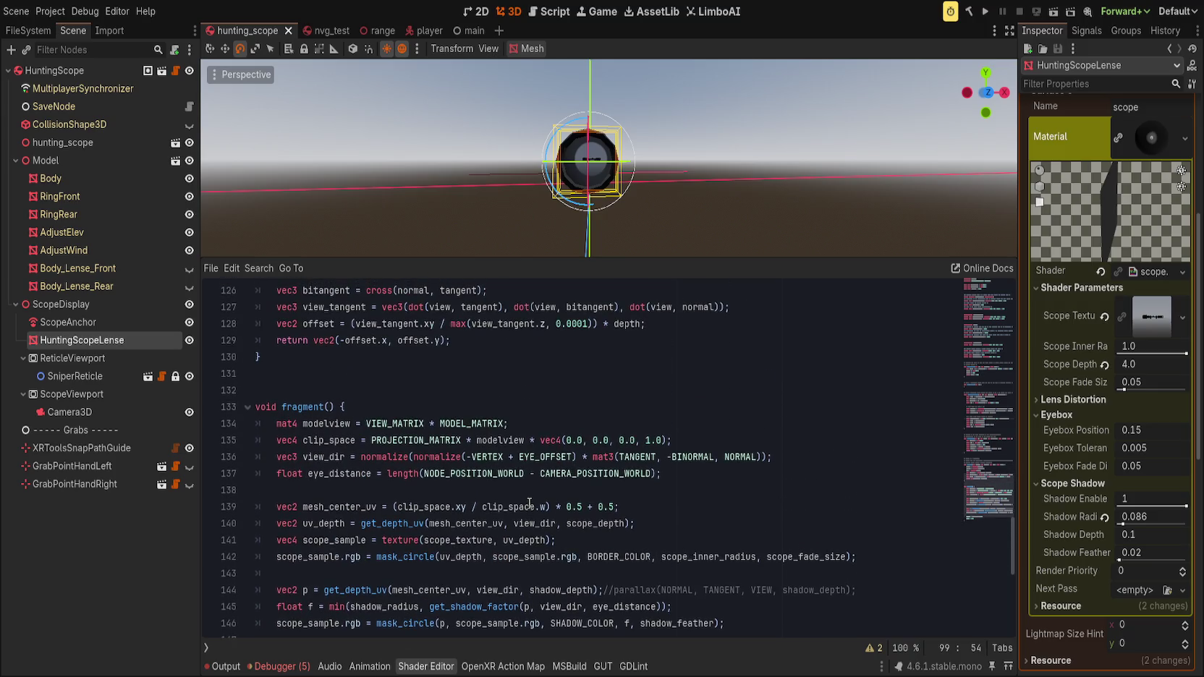
pyautogui.scroll(-3)
pyautogui.doubleClick(337, 406)
# - Rewrite line 145 as f = get_shadow_factor(mesh_center_uv, view_dir, eye_distance)
pyautogui.click(710, 407)
pyautogui.click(710, 407)
pyautogui.scroll(3)
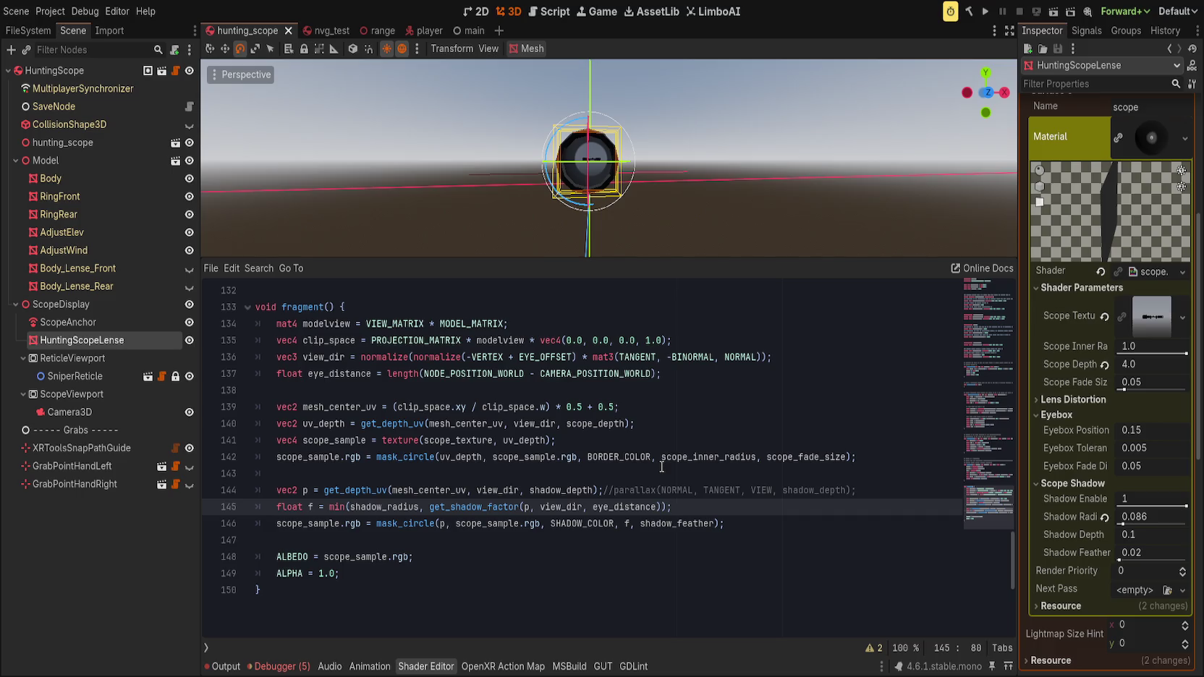
pyautogui.hotkey('shift', 'Home')
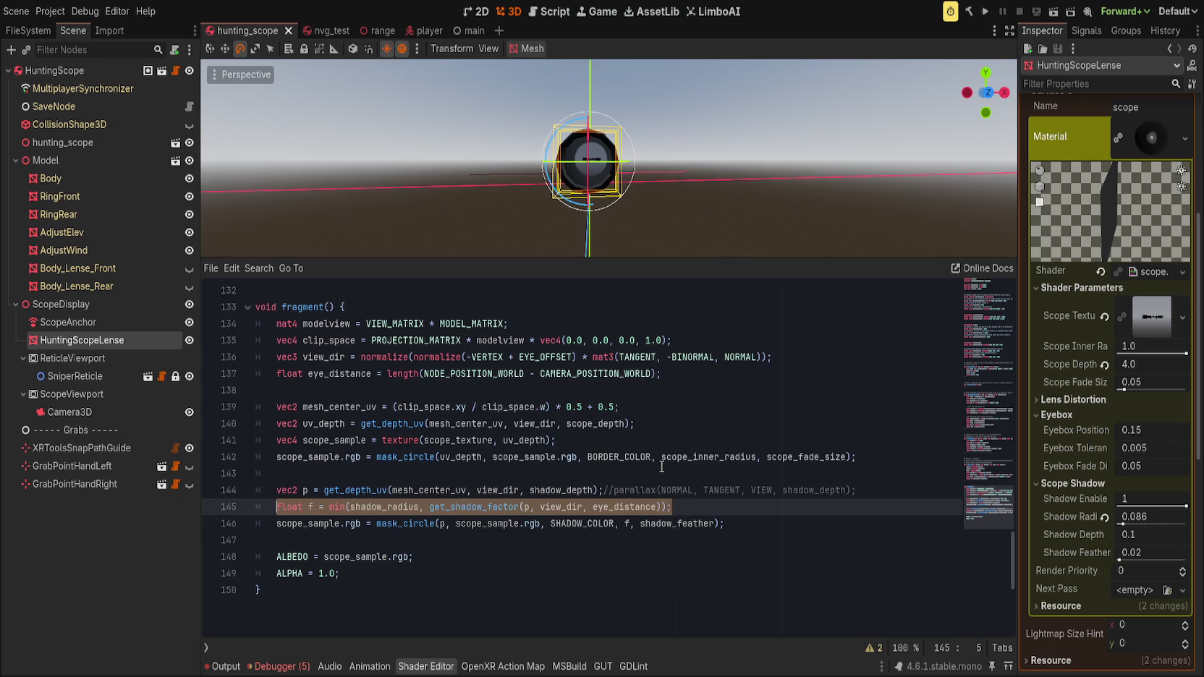
pyautogui.write('g')
pyautogui.write('float')
pyautogui.write('get_sh')
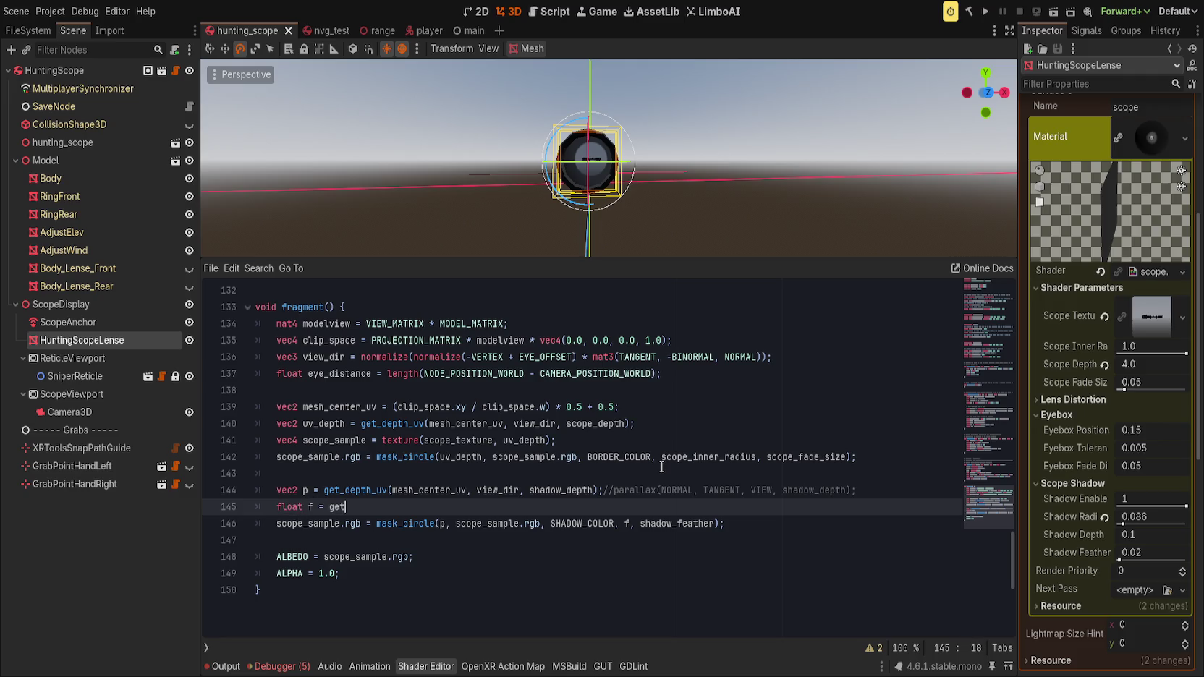
pyautogui.press('Return')
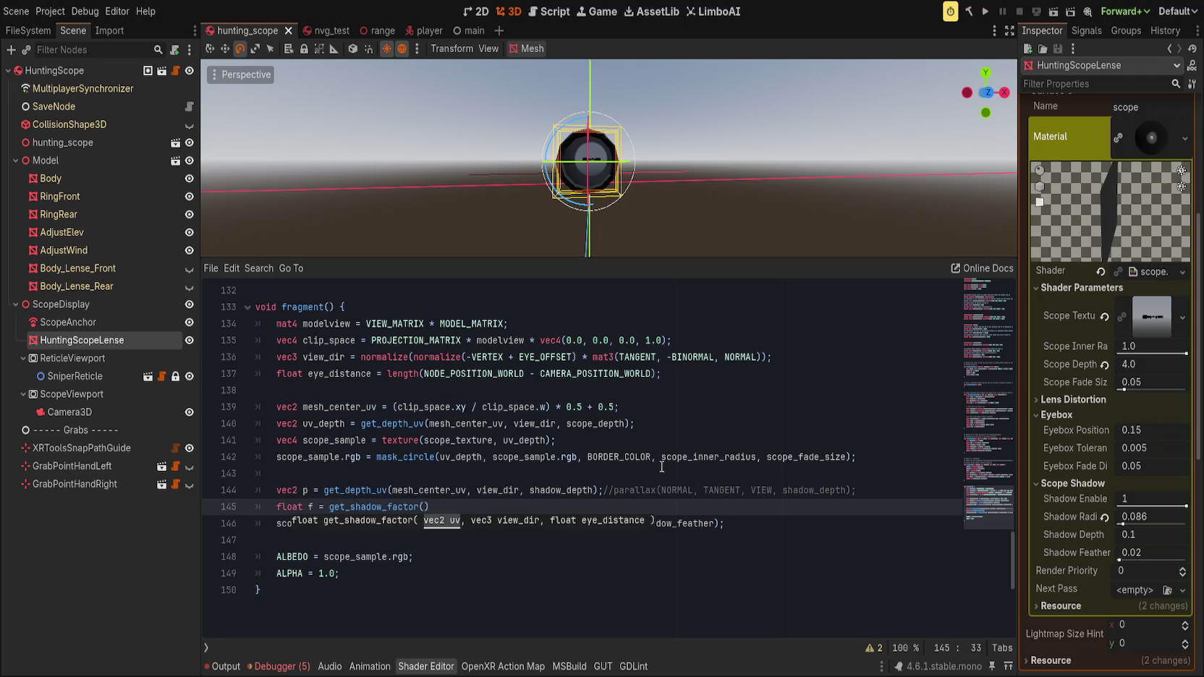
pyautogui.write('mesh_center')
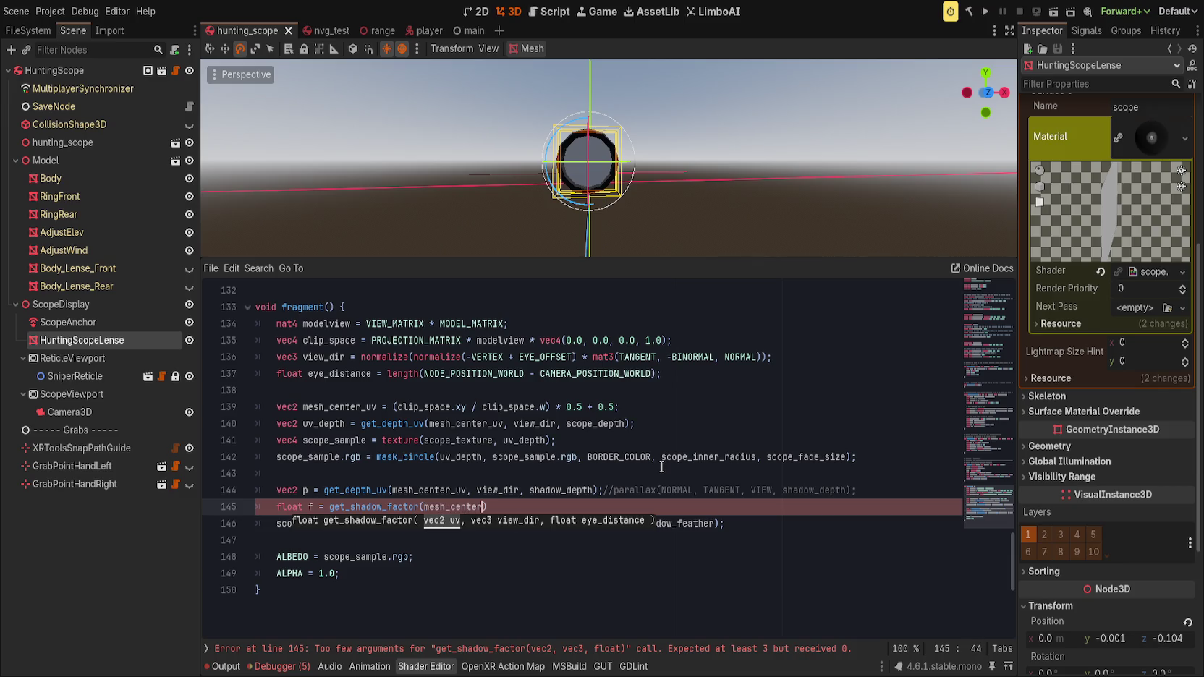
pyautogui.write('_uv, vi')
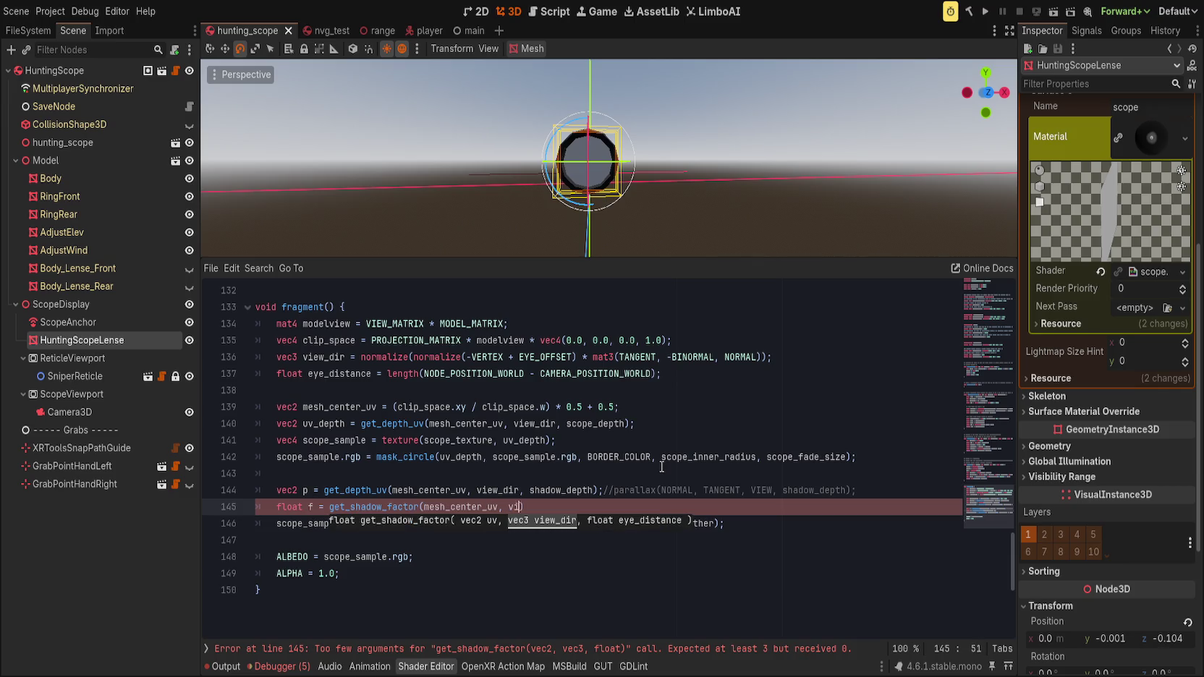
pyautogui.write('ew_dir,')
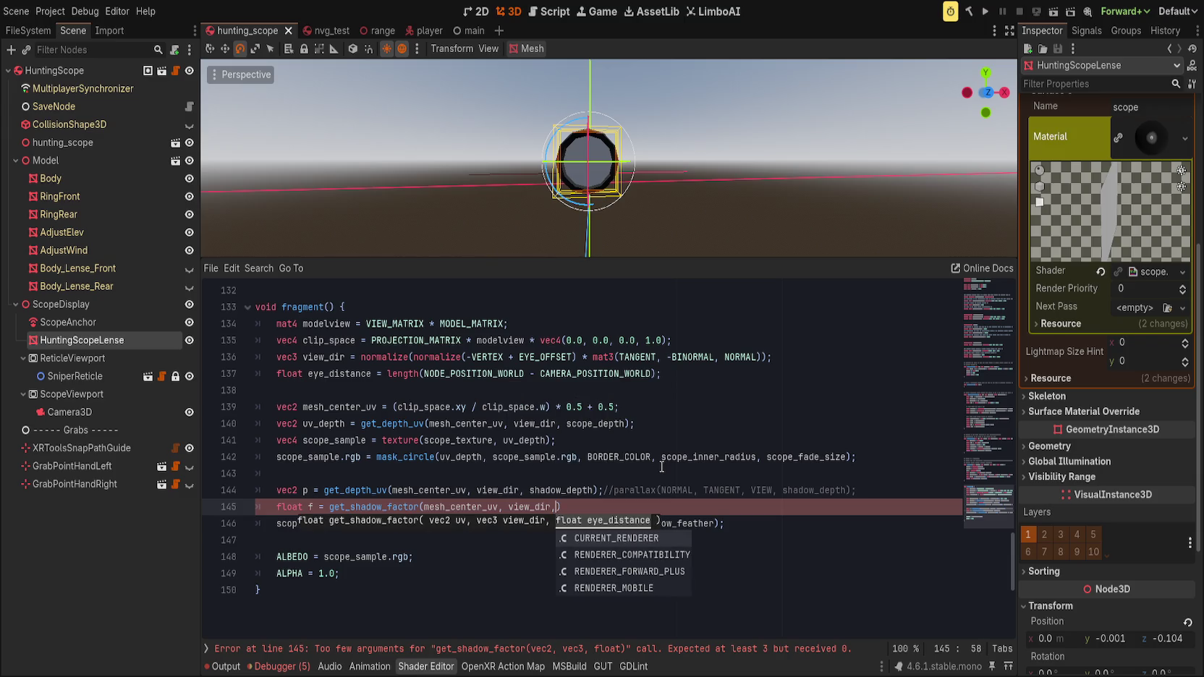
pyautogui.write(' eye_distance')
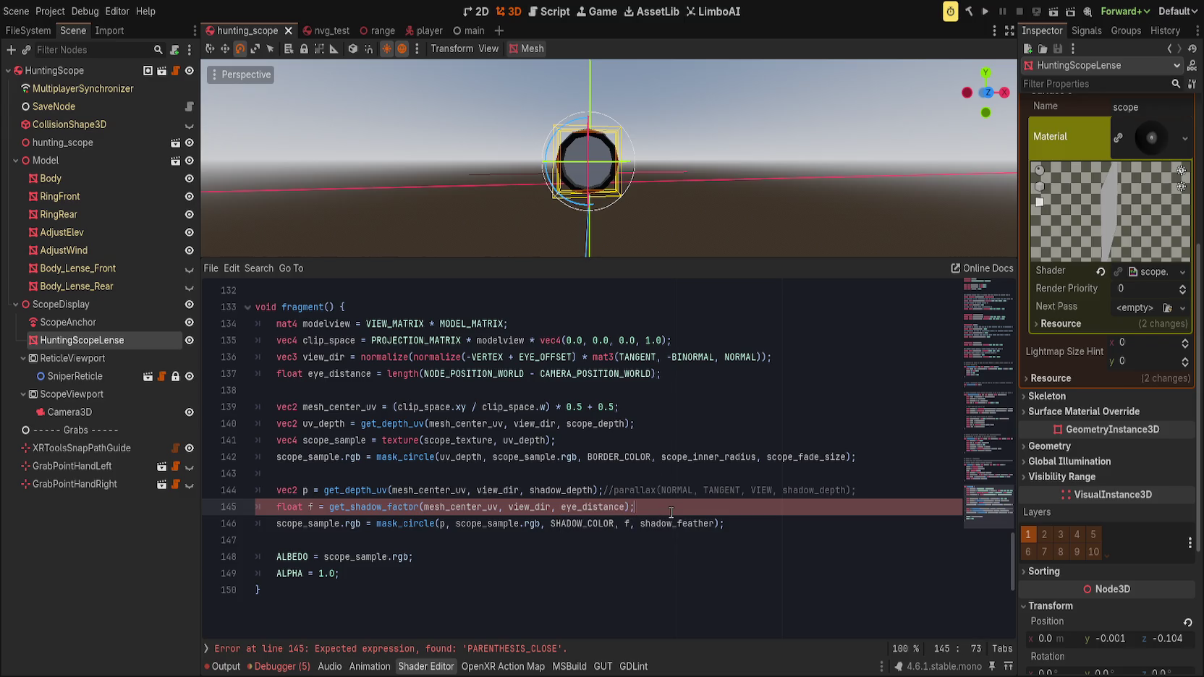
# - Change the mask_circle radius argument on line 146 to shadow_radius
pyautogui.scroll(3)
pyautogui.scroll(-3)
pyautogui.scroll(-3)
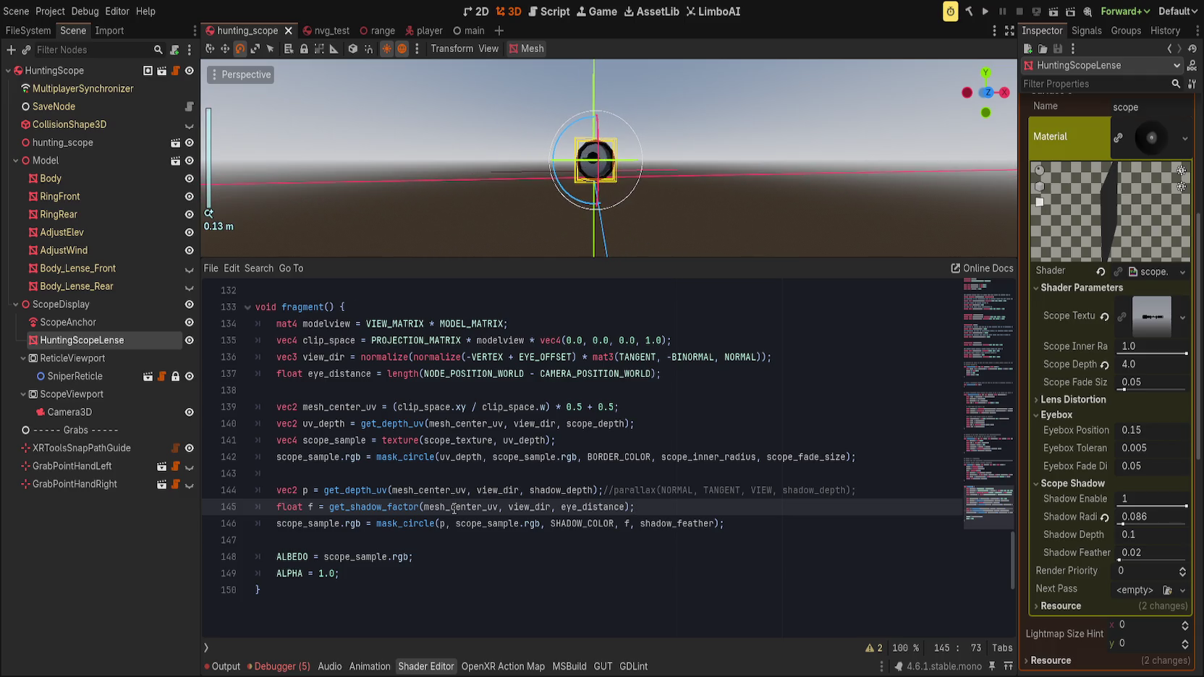
pyautogui.click(382, 523)
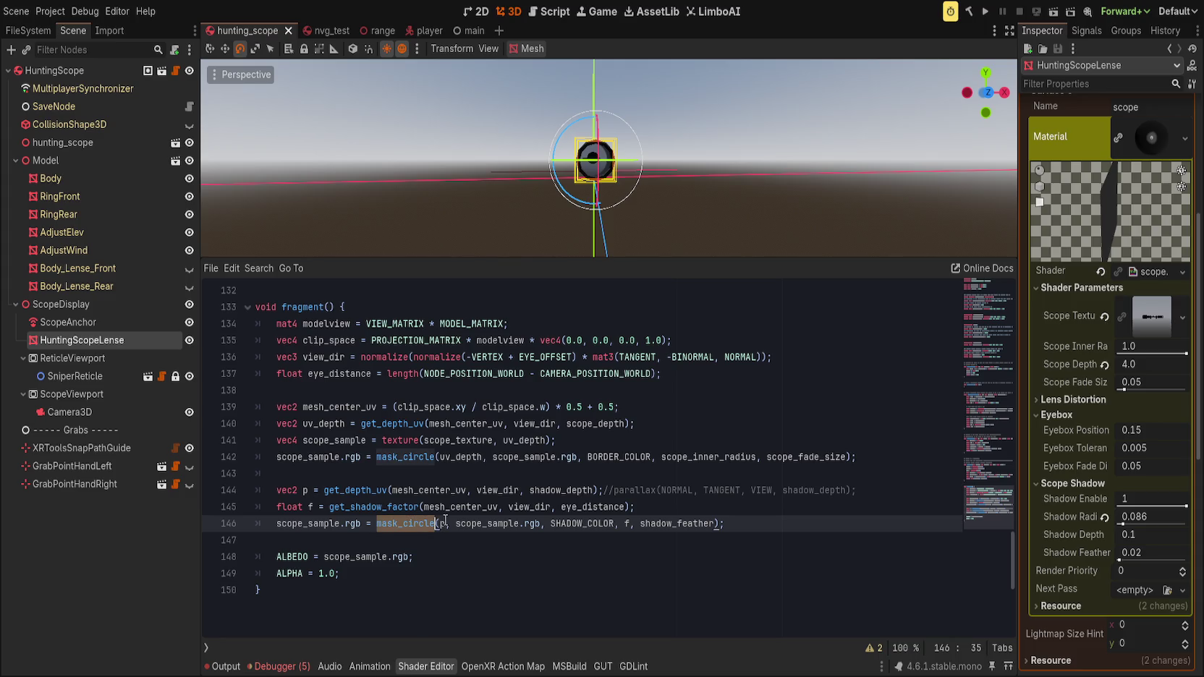
pyautogui.click(513, 523)
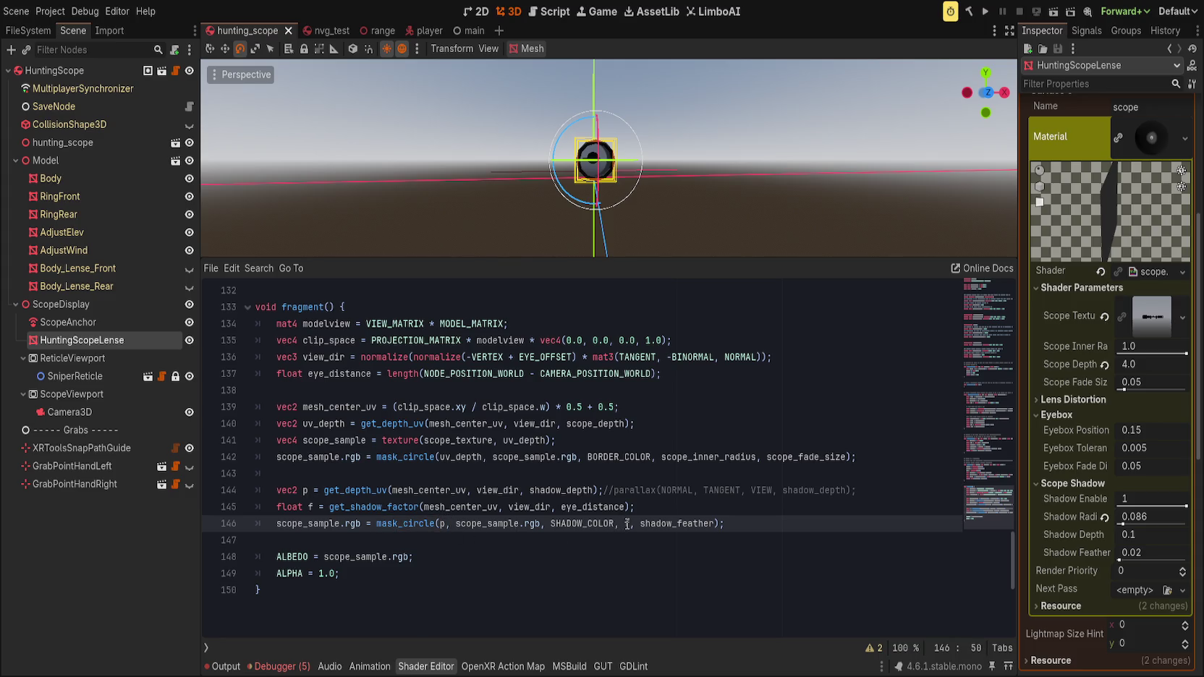
pyautogui.click(639, 507)
pyautogui.click(628, 523)
pyautogui.press('BackSpace')
pyautogui.write('shadow')
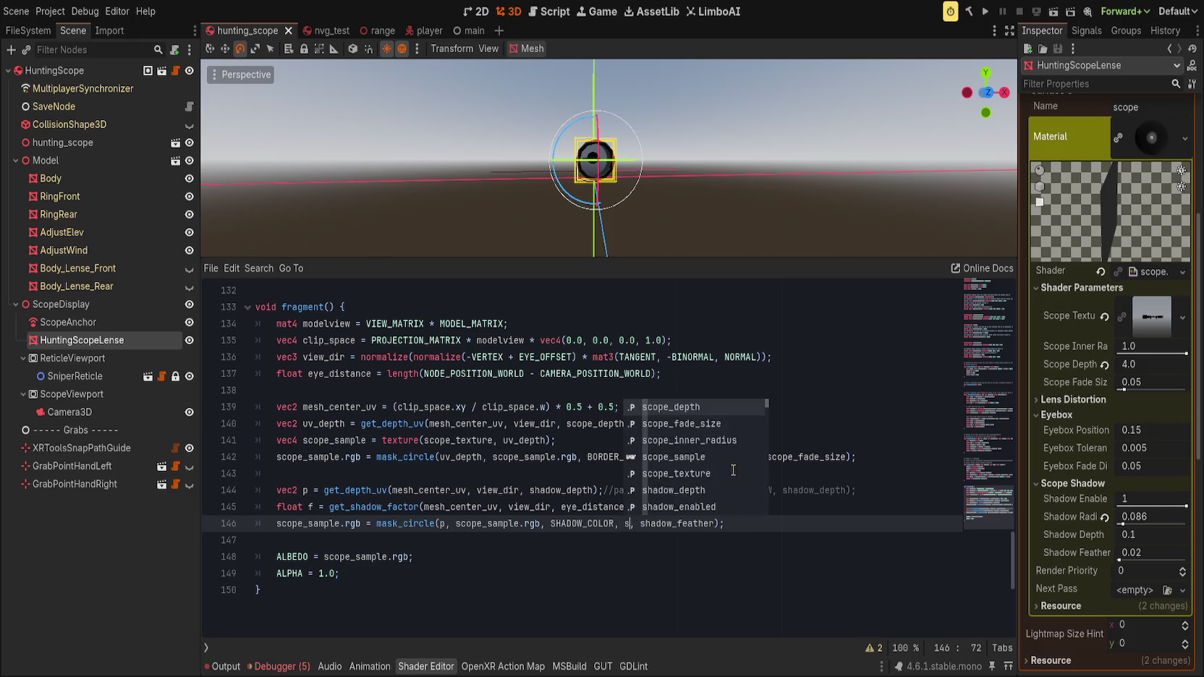
pyautogui.write('_rad')
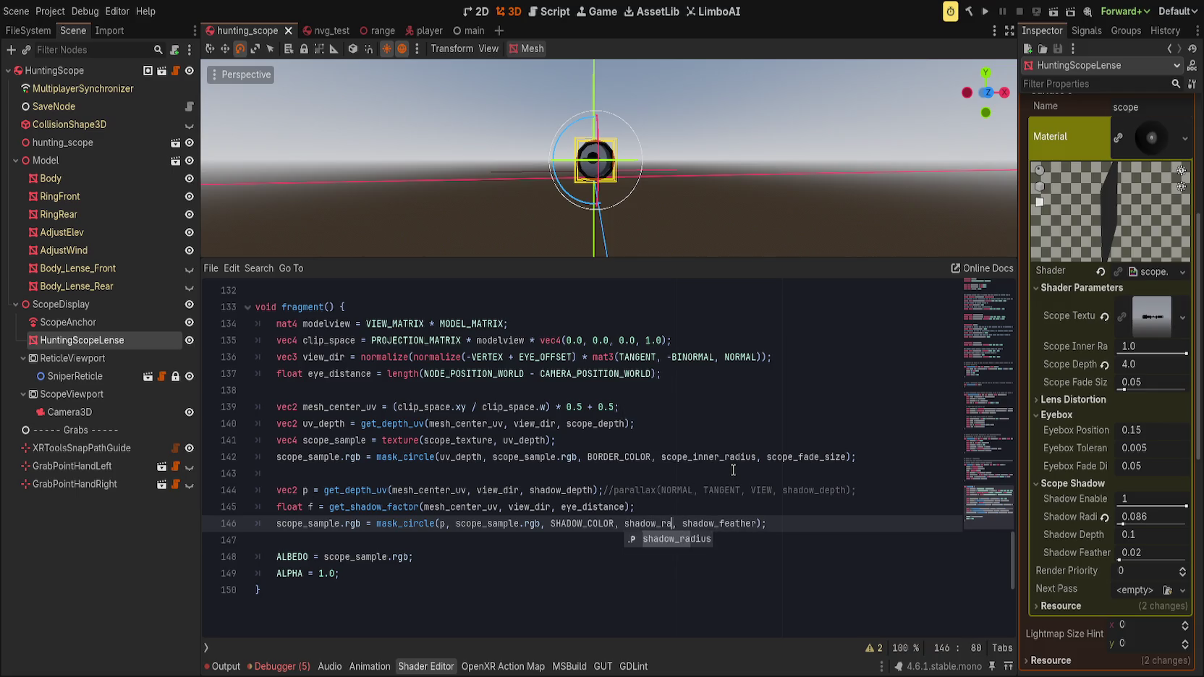
pyautogui.press('Return')
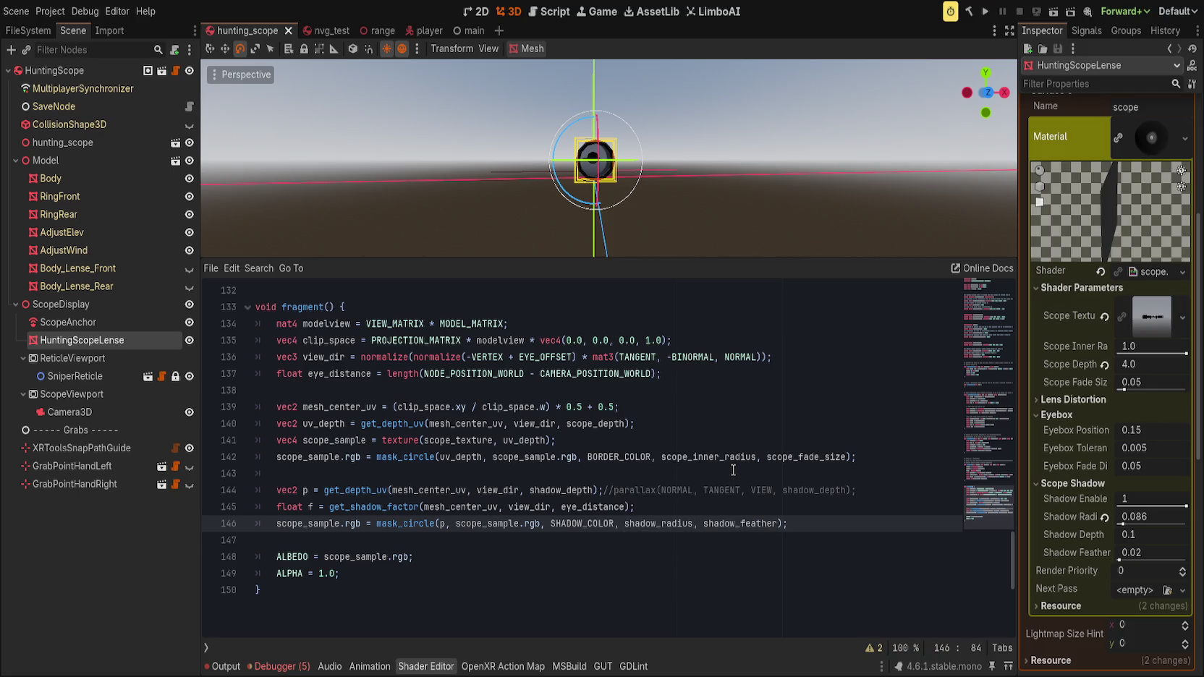
# - Enlarge the 3D viewport to show the lens, then make the radius 'shadow_radius * f' and save
pyautogui.moveTo(599, 272); pyautogui.dragTo(576, 389)
pyautogui.scroll(3)
pyautogui.scroll(-3)
pyautogui.moveTo(712, 278); pyautogui.dragTo(658, 338)
pyautogui.scroll(-3)
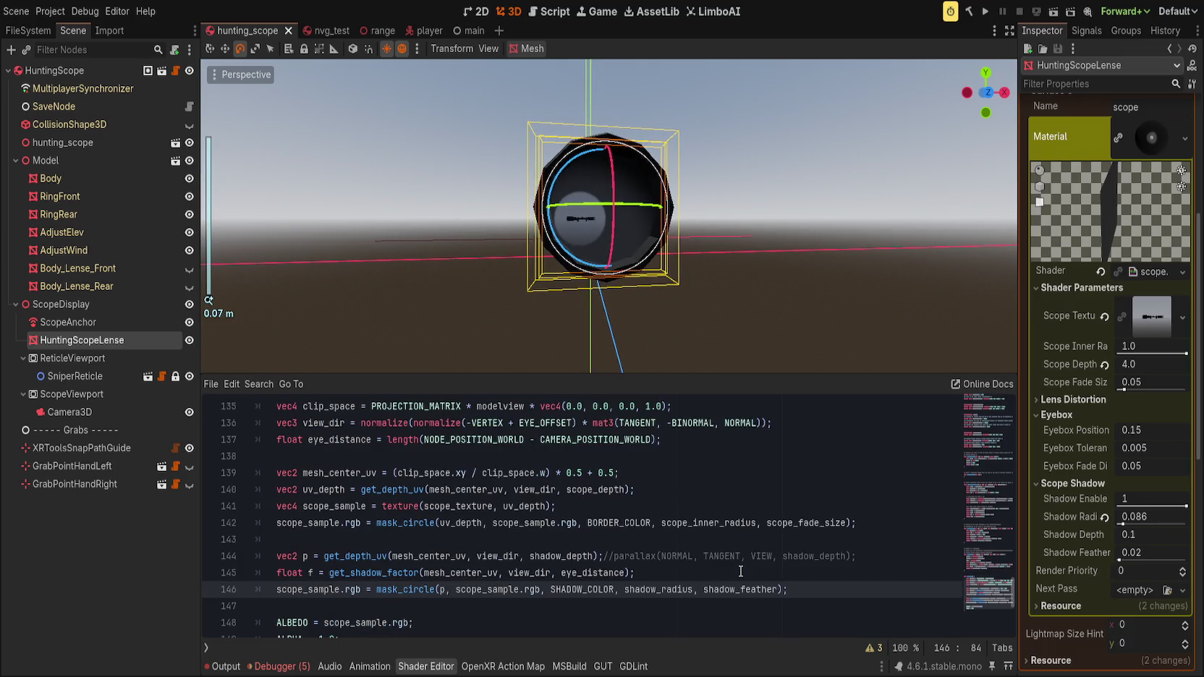
pyautogui.write('* f')
pyautogui.hotkey('ctrl', 's')
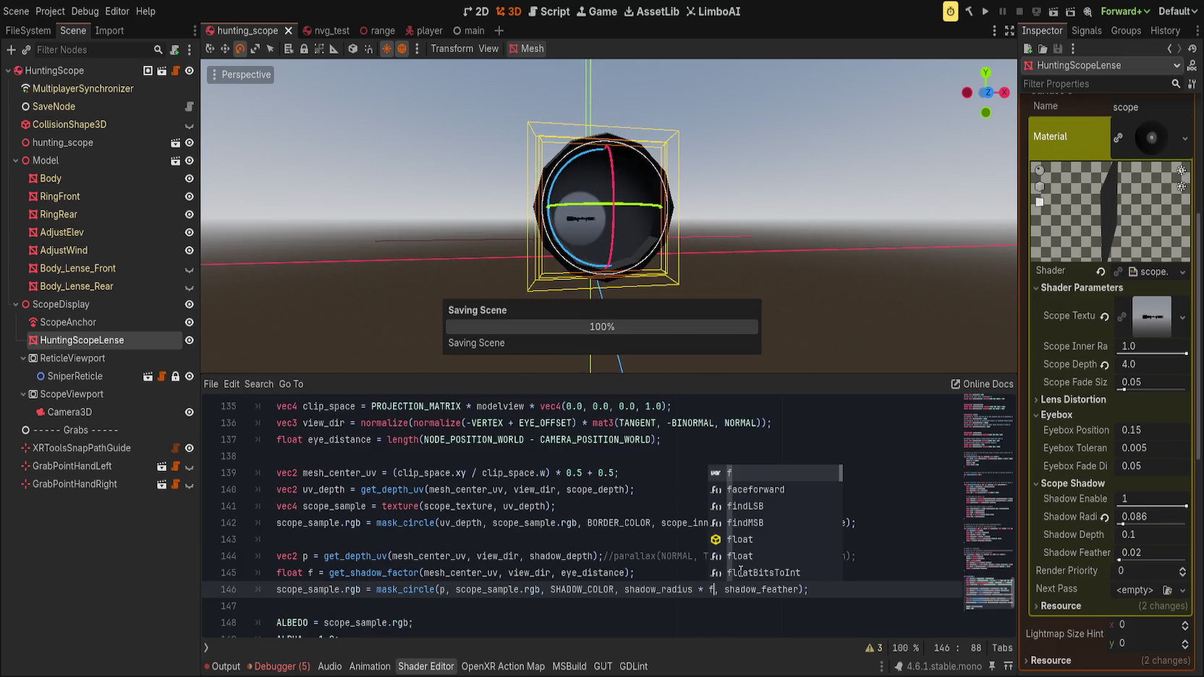
# - Dismiss the completion suggestions and scroll back up the shader code
pyautogui.scroll(3)
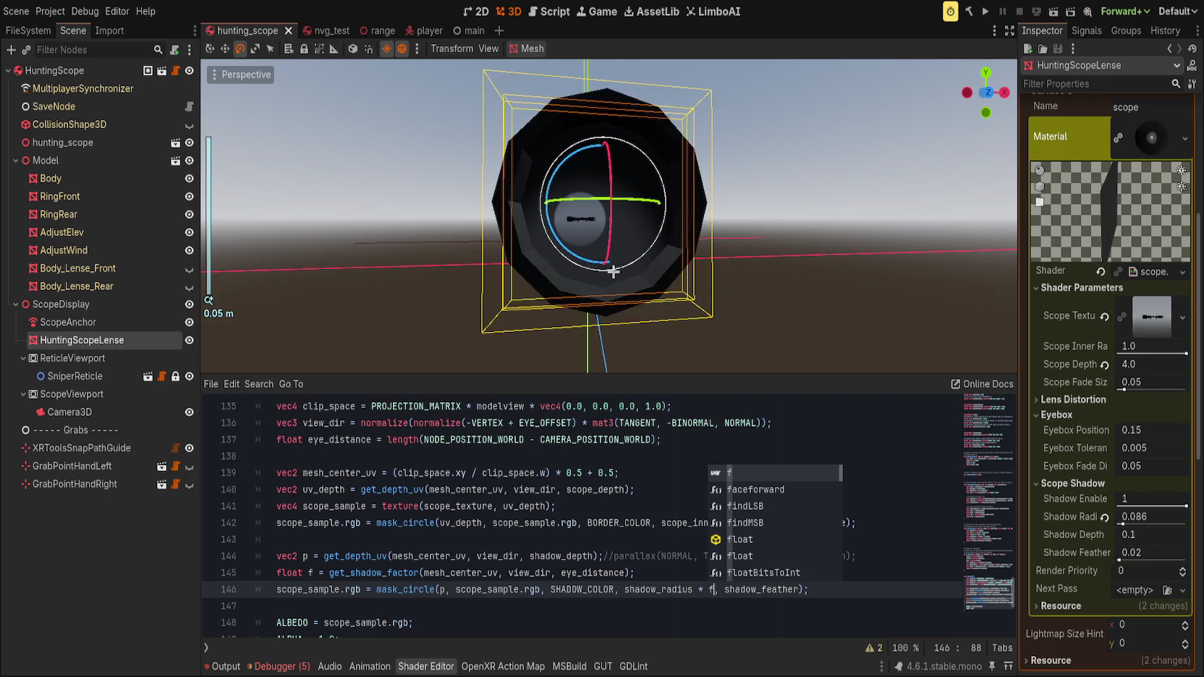
pyautogui.scroll(-3)
pyautogui.click(774, 474)
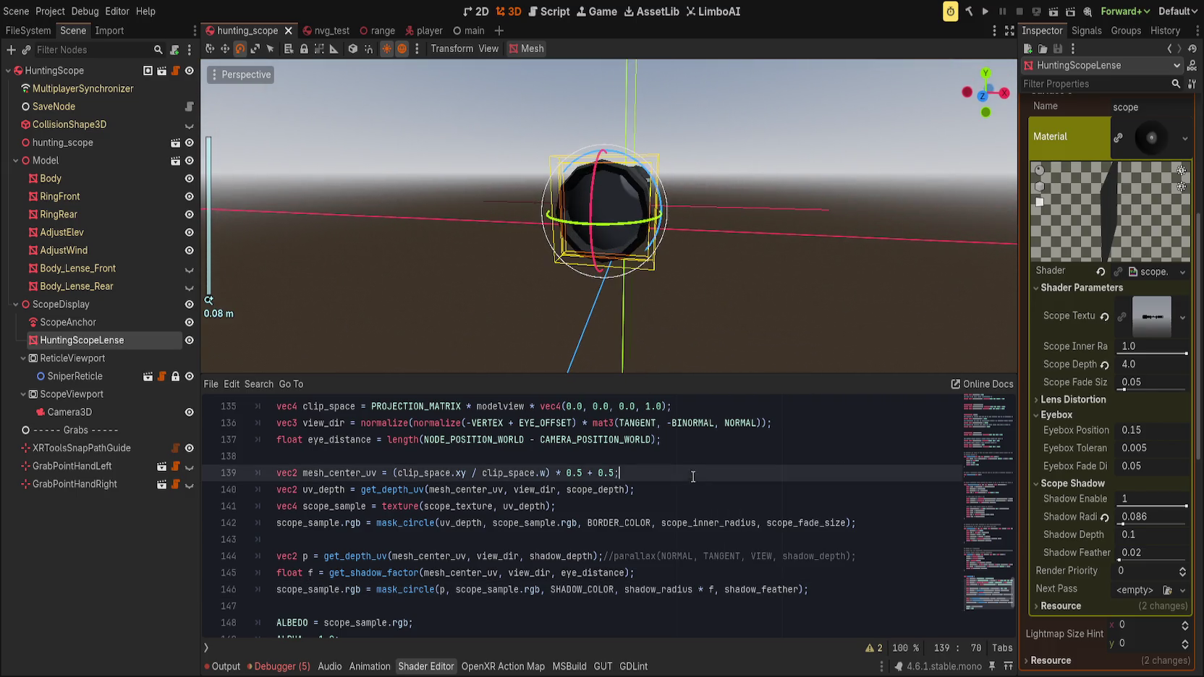
pyautogui.click(986, 540)
pyautogui.moveTo(986, 540); pyautogui.dragTo(1001, 497)
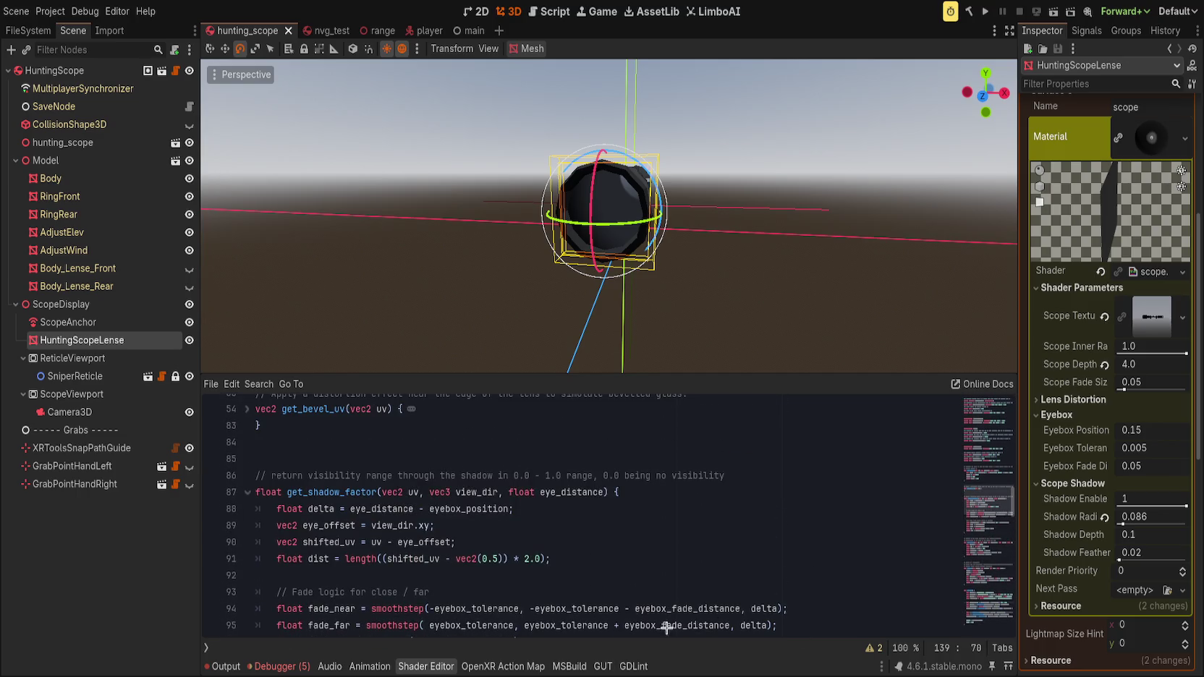
# - Inspect the dist, fade, inner, outer and dynamic_radius terms in get_shadow_factor
pyautogui.click(839, 590)
pyautogui.click(724, 561)
pyautogui.scroll(-3)
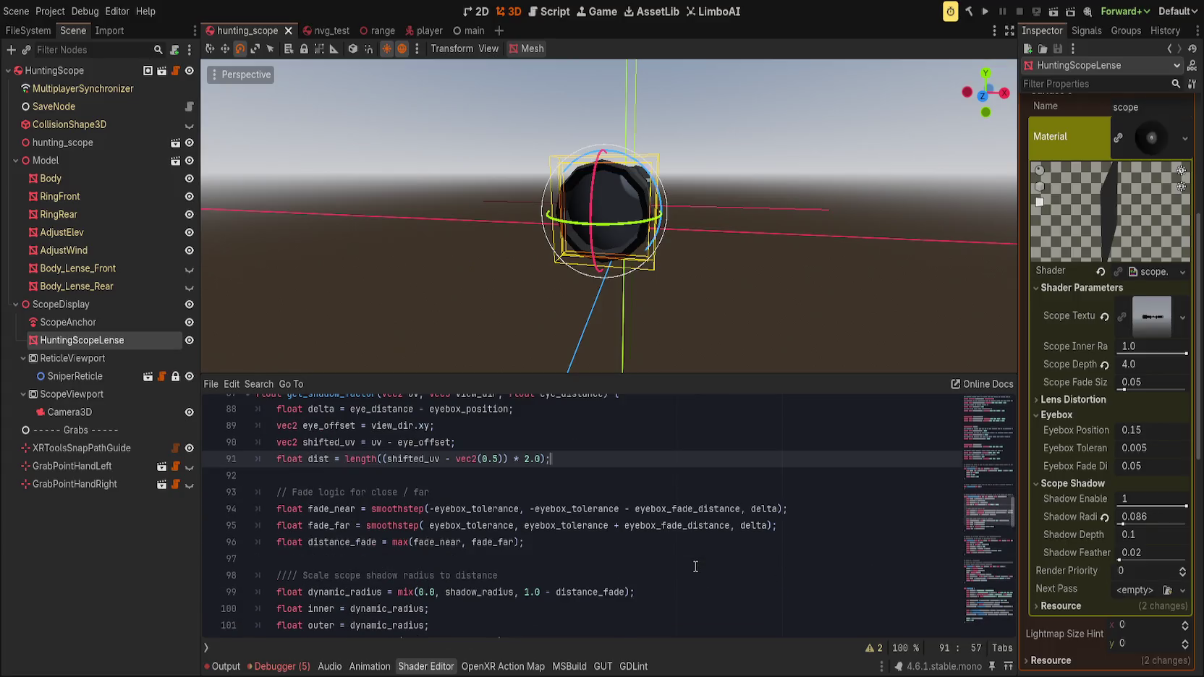
pyautogui.scroll(-3)
pyautogui.scroll(3)
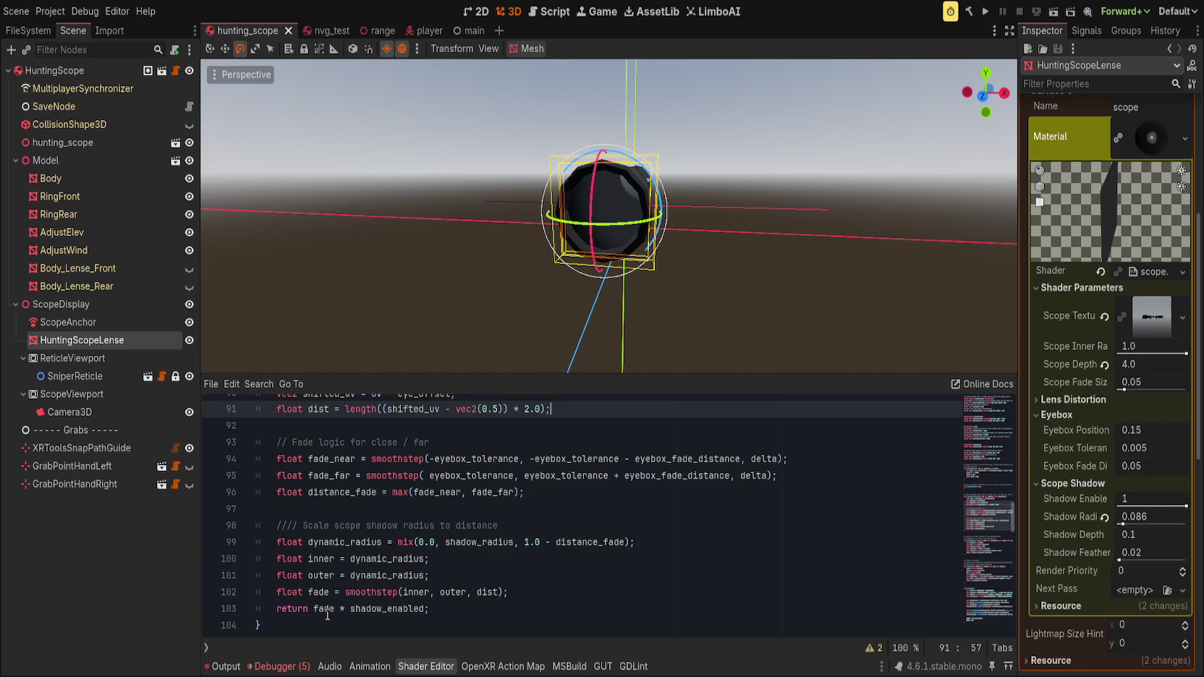
pyautogui.click(327, 611)
pyautogui.doubleClick(318, 592)
pyautogui.doubleClick(407, 592)
pyautogui.doubleClick(463, 592)
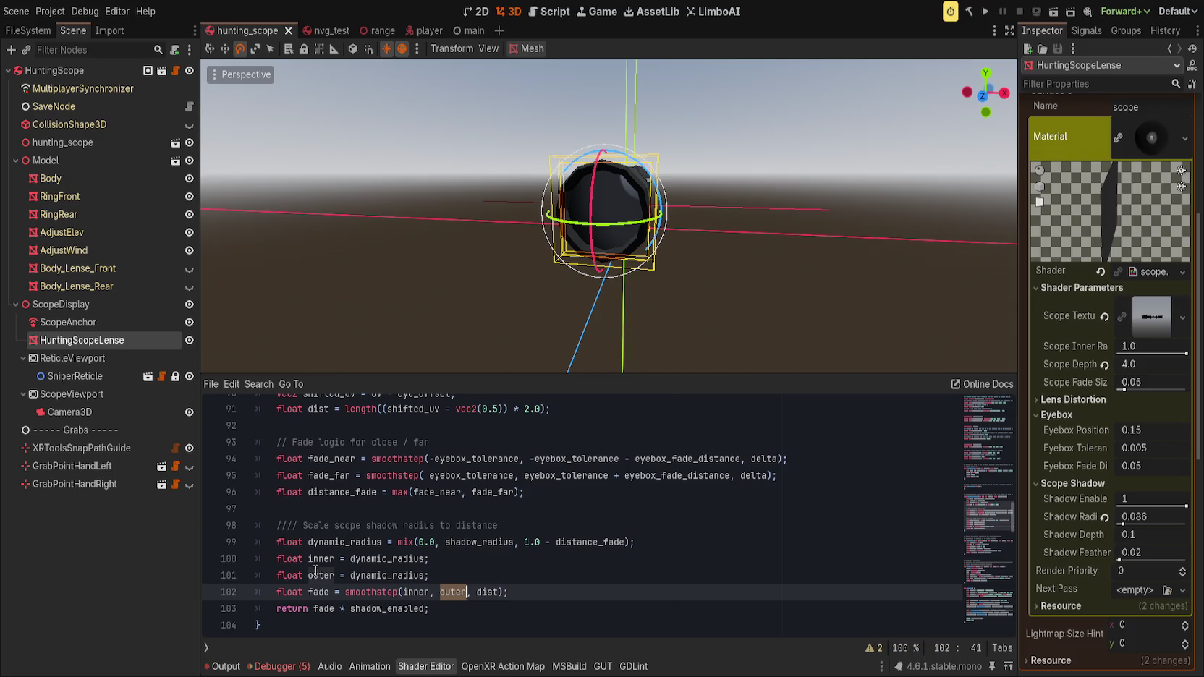
pyautogui.doubleClick(387, 559)
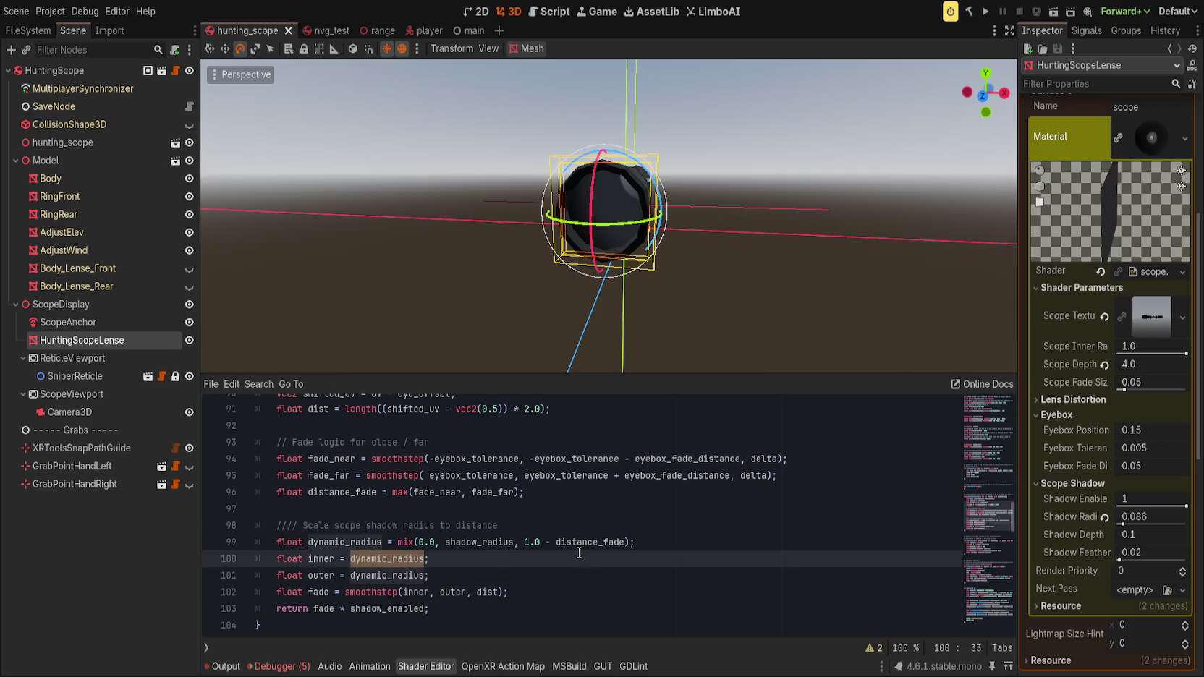
# - Replace shadow_radius in the dynamic_radius mix with 1.0 and save to preview the lens
pyautogui.doubleClick(485, 542)
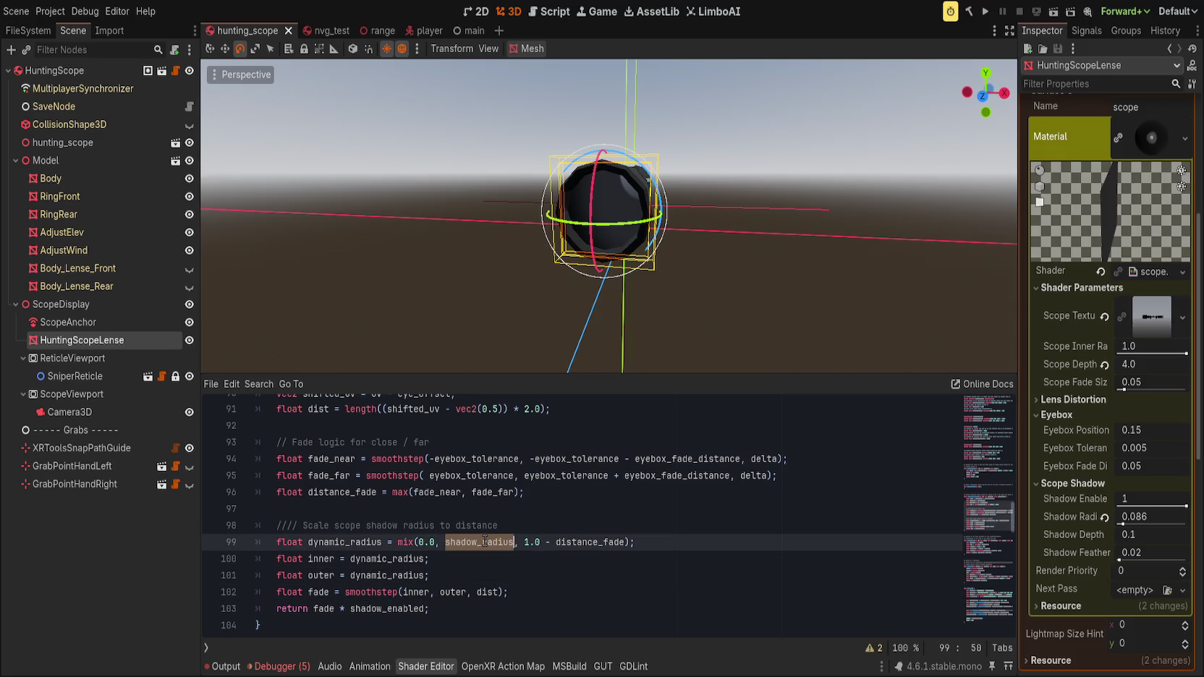
pyautogui.write('1.0')
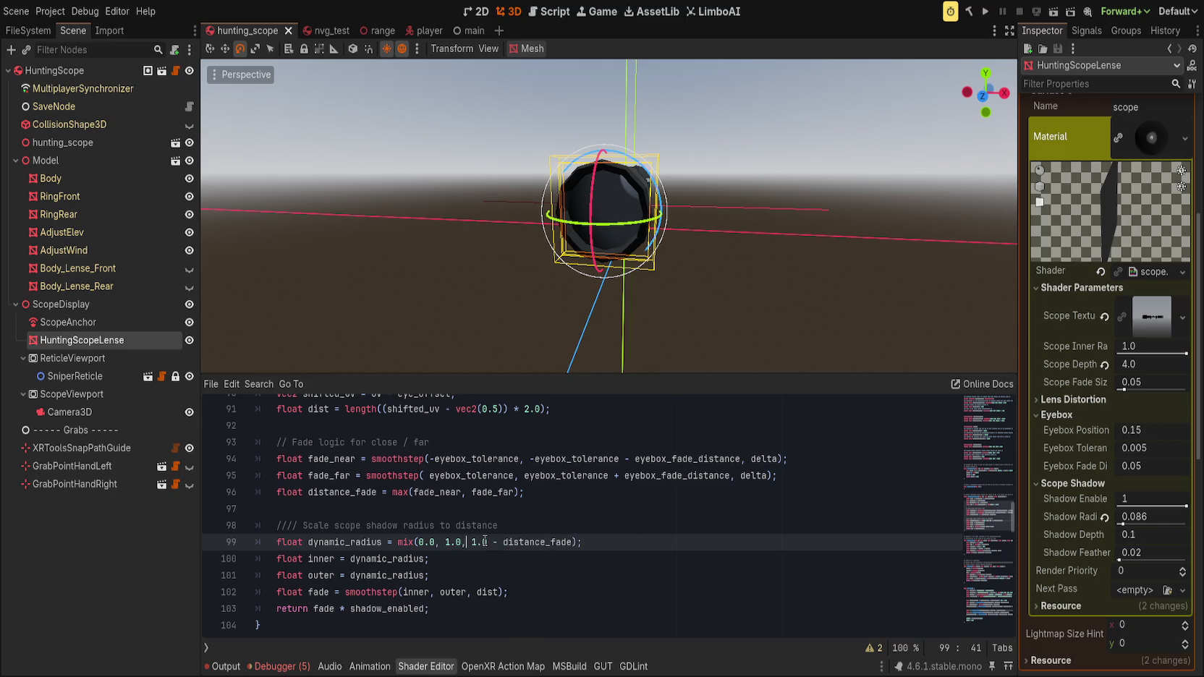
pyautogui.press('BackSpace')
pyautogui.press('BackSpace')
pyautogui.press('BackSpace')
pyautogui.press('End')
pyautogui.hotkey('ctrl', 's')
pyautogui.scroll(-3)
pyautogui.moveTo(621, 292); pyautogui.dragTo(584, 304)
pyautogui.scroll(-3)
# - Restore the '1.0 -' before distance_fade and save to refresh the lens preview
pyautogui.hotkey('ctrl', 'Left')
pyautogui.hotkey('ctrl', 'Left')
pyautogui.write('1.0 -')
pyautogui.hotkey('ctrl', 's')
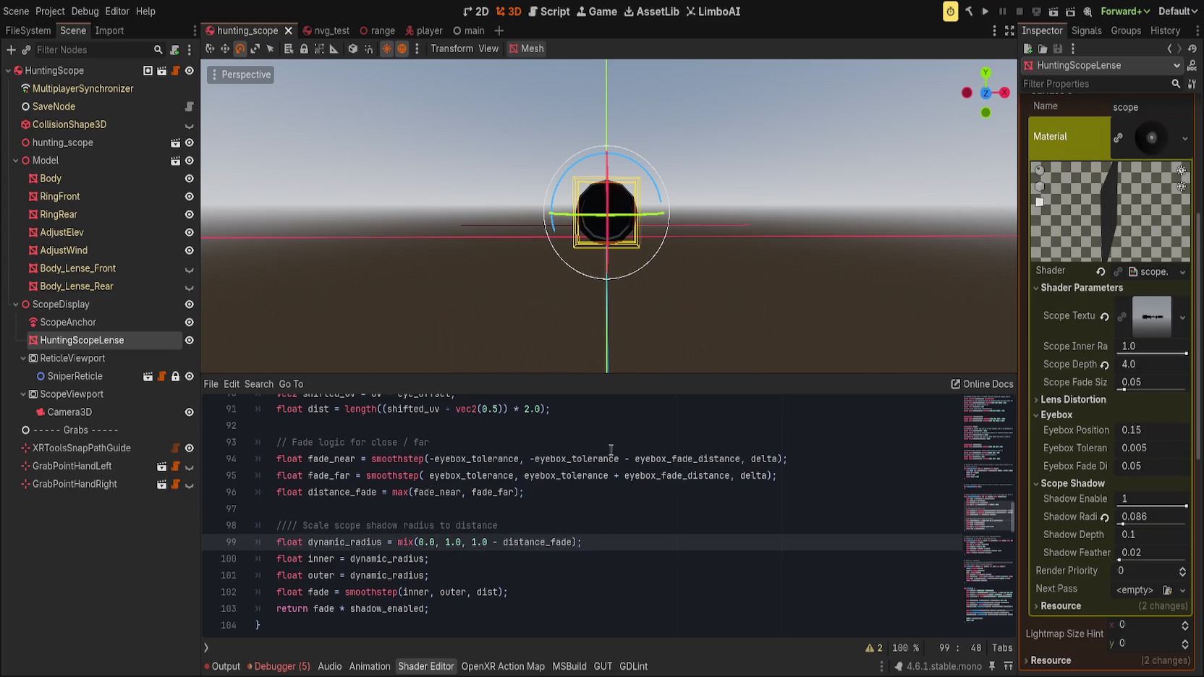
pyautogui.scroll(3)
# - Try swapping the smoothstep edges to 'outer, inner', then undo the swap
pyautogui.moveTo(424, 593); pyautogui.dragTo(448, 591)
pyautogui.write('outer, in')
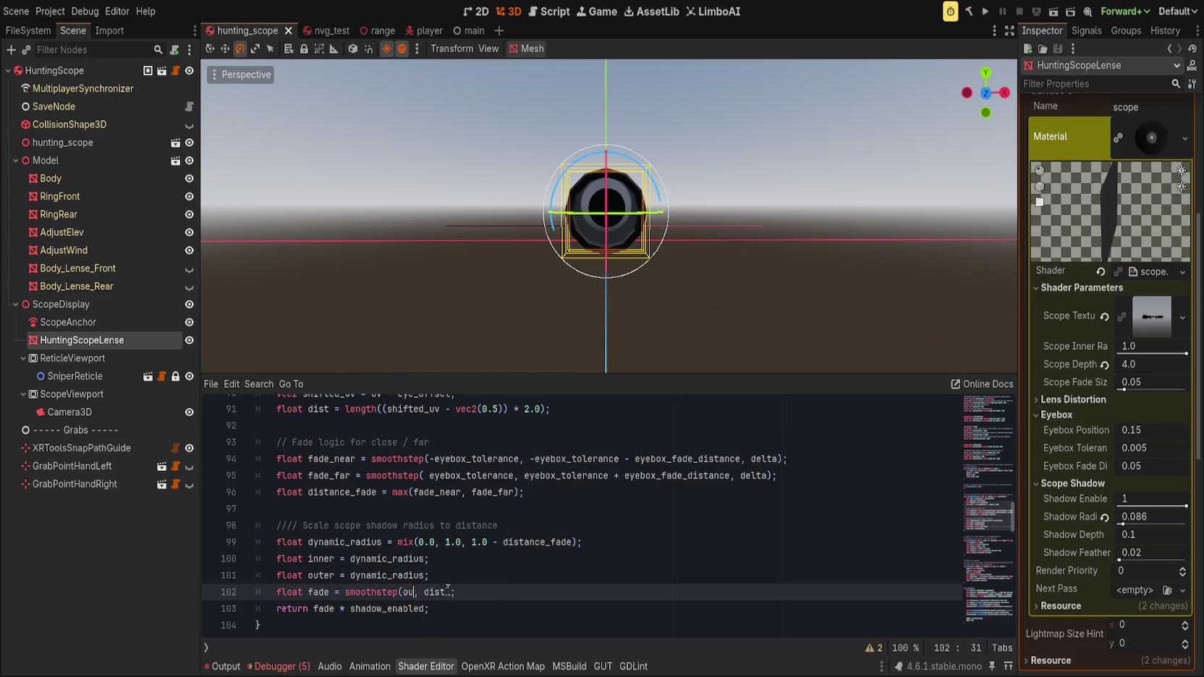
pyautogui.write('ner')
pyautogui.hotkey('ctrl', 's')
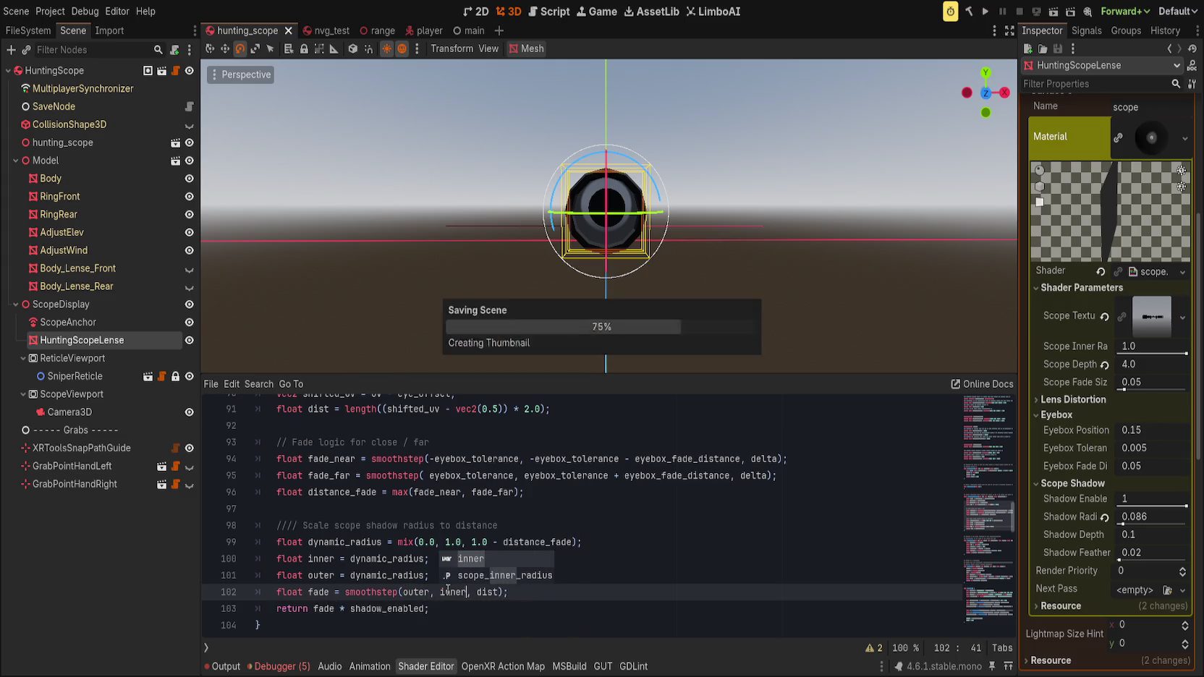
pyautogui.scroll(-3)
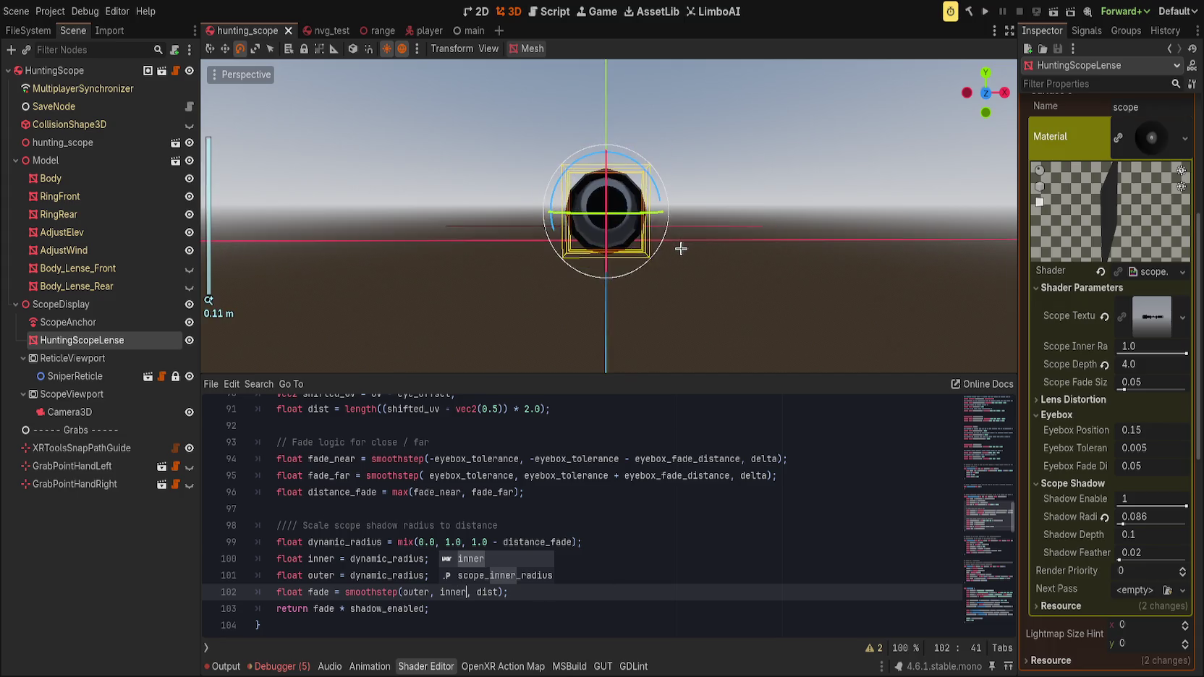
pyautogui.scroll(3)
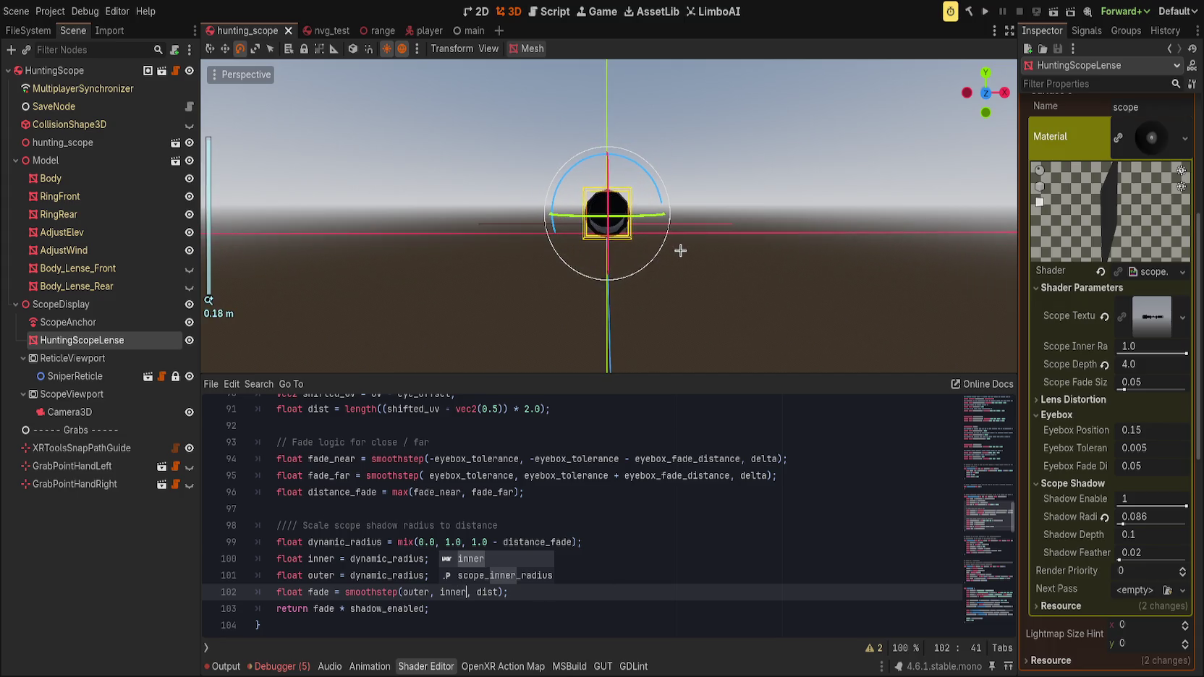
pyautogui.hotkey('ctrl', 'z')
pyautogui.hotkey('ctrl', 'z')
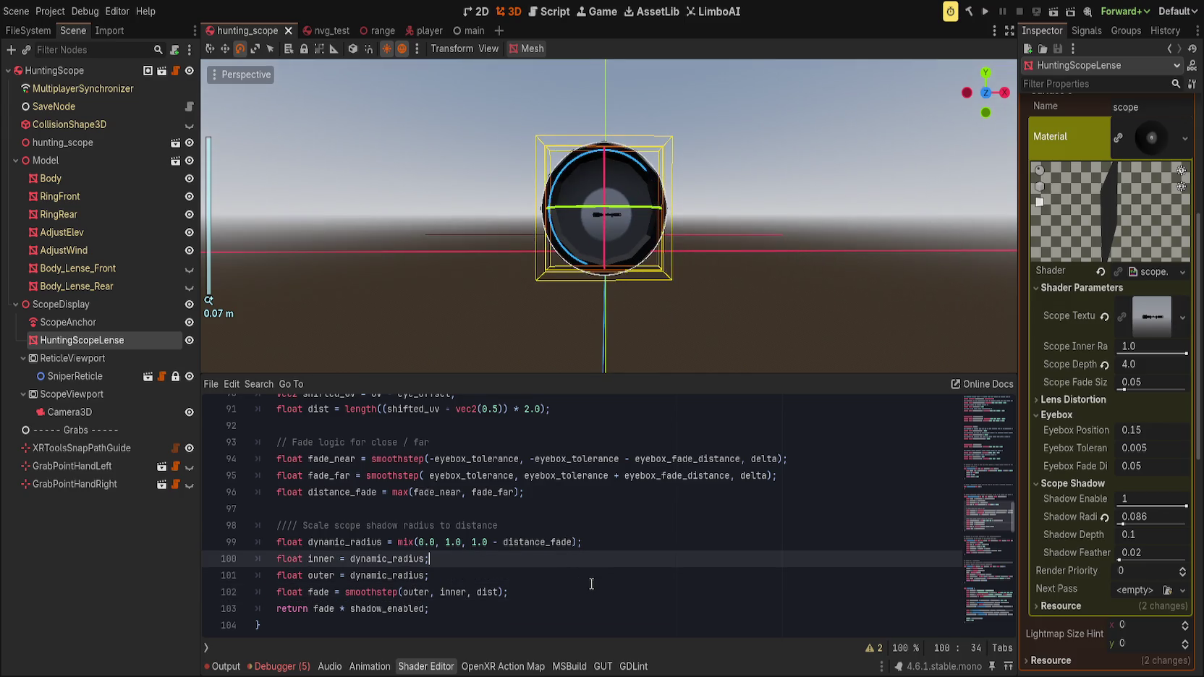
pyautogui.hotkey('ctrl', 'z')
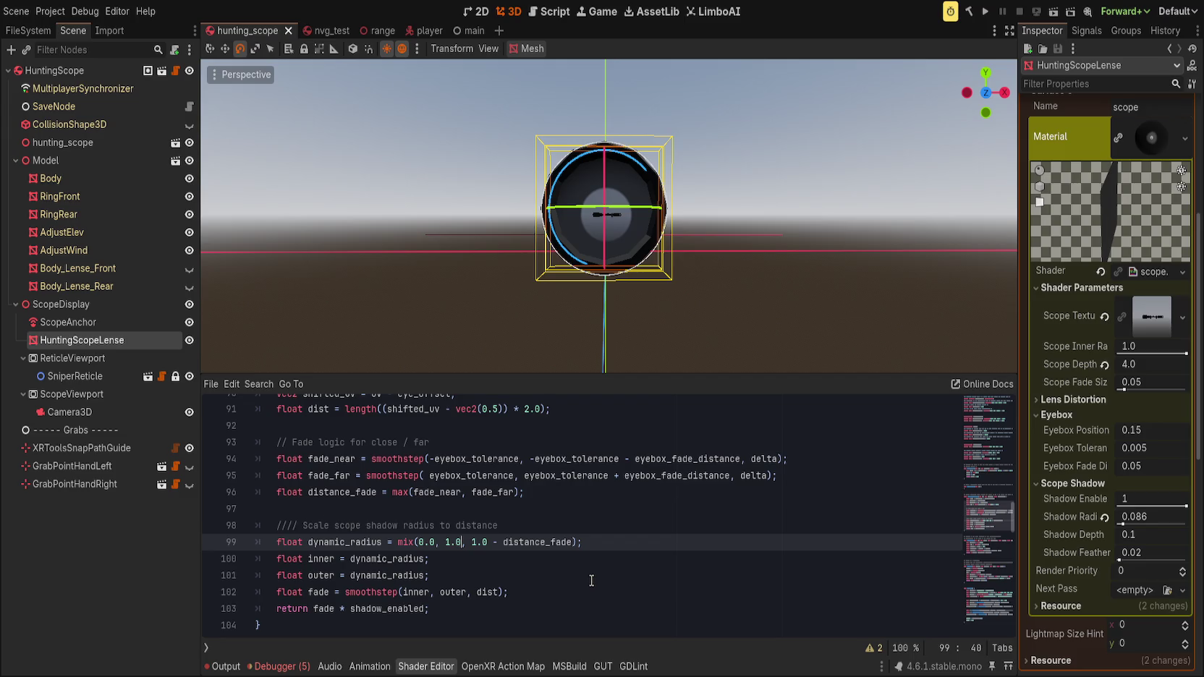
# - Set the mix's first two arguments to '1.0, 0.0' and save
pyautogui.press('BackSpace')
pyautogui.press('BackSpace')
pyautogui.press('BackSpace')
pyautogui.write('1.0, 0.0')
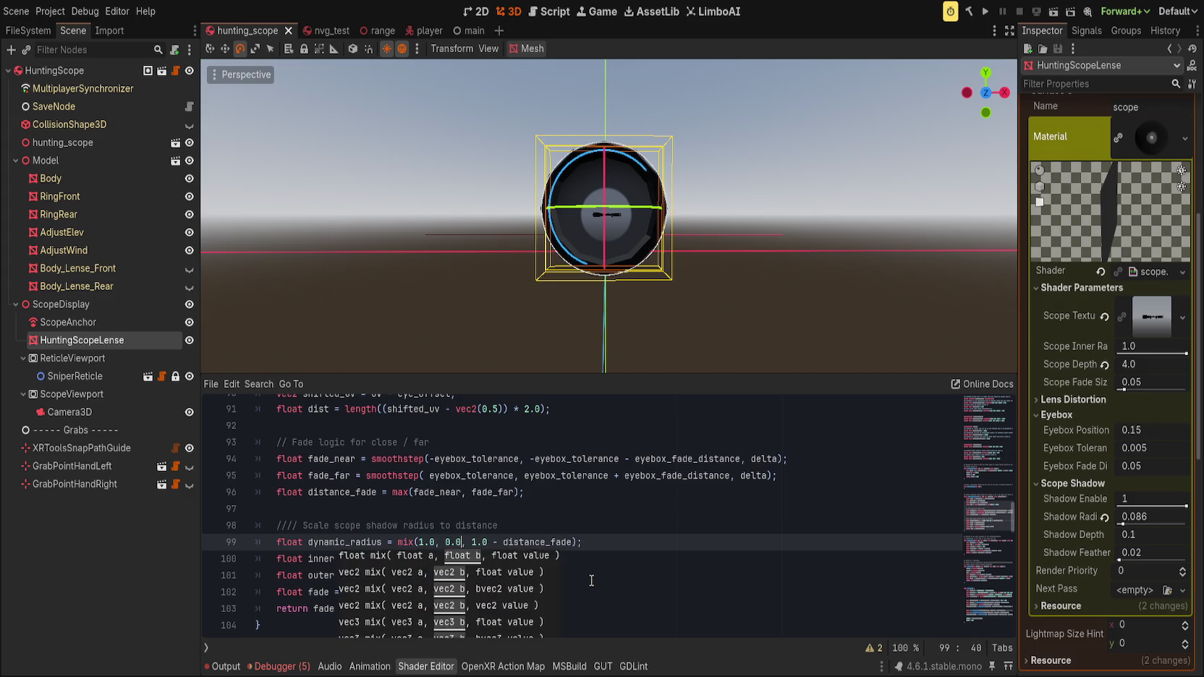
pyautogui.hotkey('ctrl', 's')
pyautogui.scroll(-3)
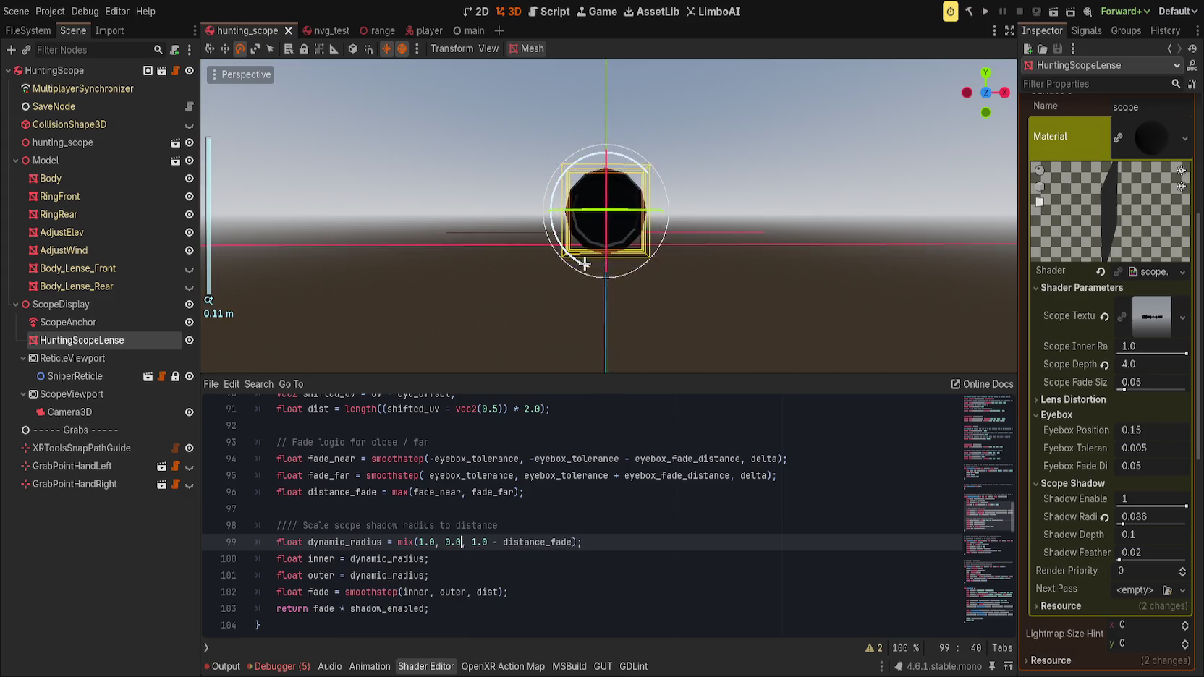
pyautogui.scroll(-3)
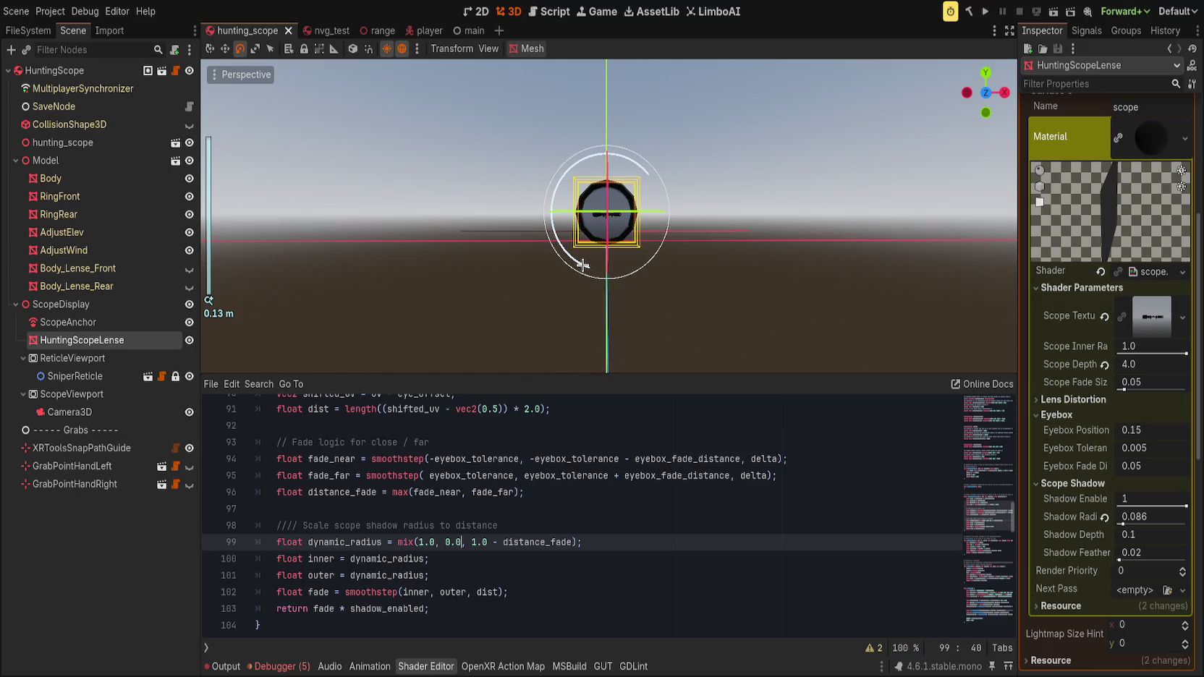
pyautogui.moveTo(579, 294); pyautogui.dragTo(567, 305)
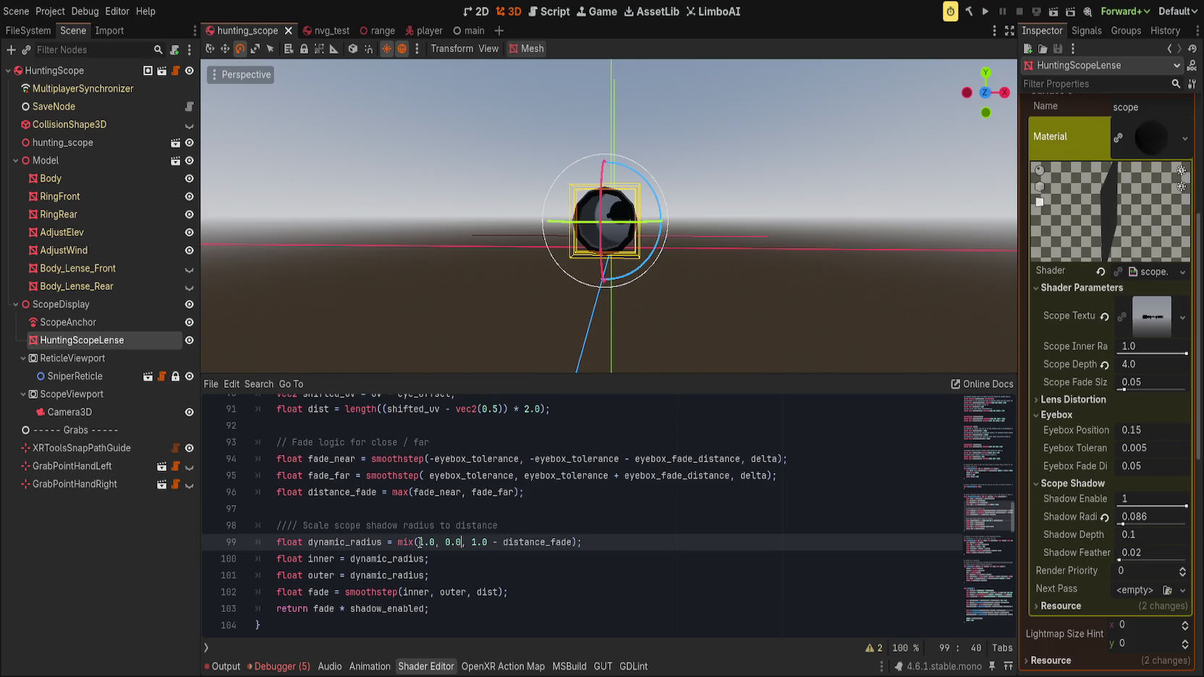
# - Trim the comment on line 98 from //// down to //
pyautogui.click(630, 544)
pyautogui.click(618, 529)
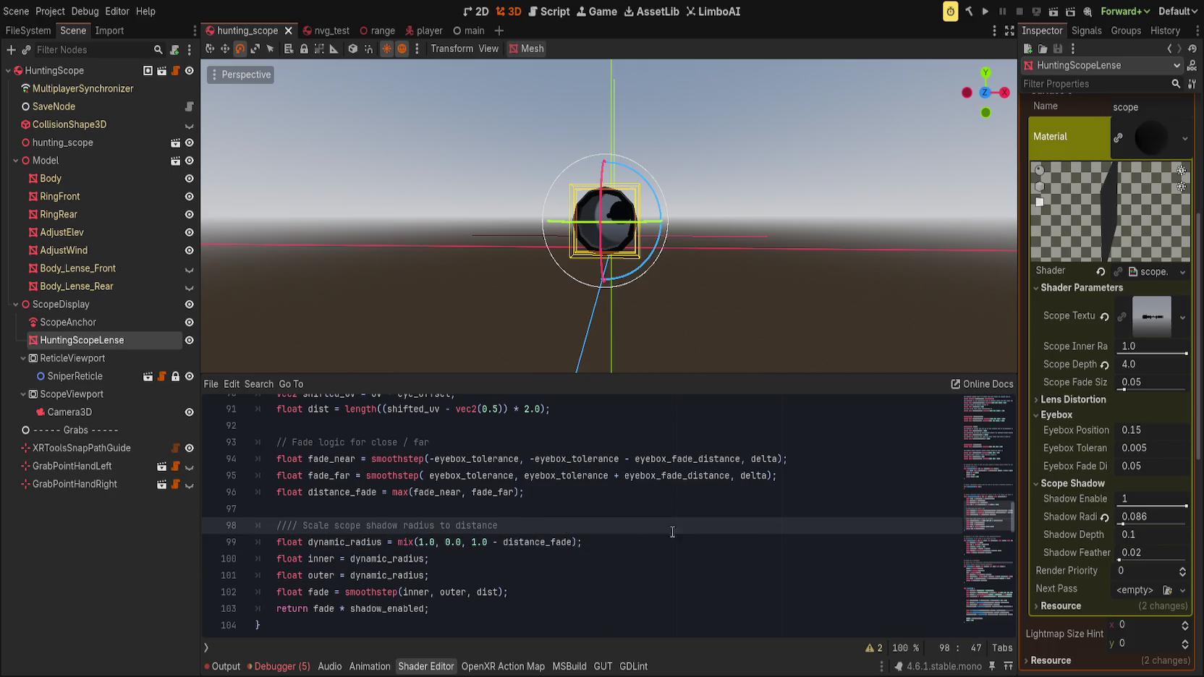
pyautogui.click(295, 523)
pyautogui.press('BackSpace')
pyautogui.press('BackSpace')
pyautogui.click(624, 523)
pyautogui.scroll(3)
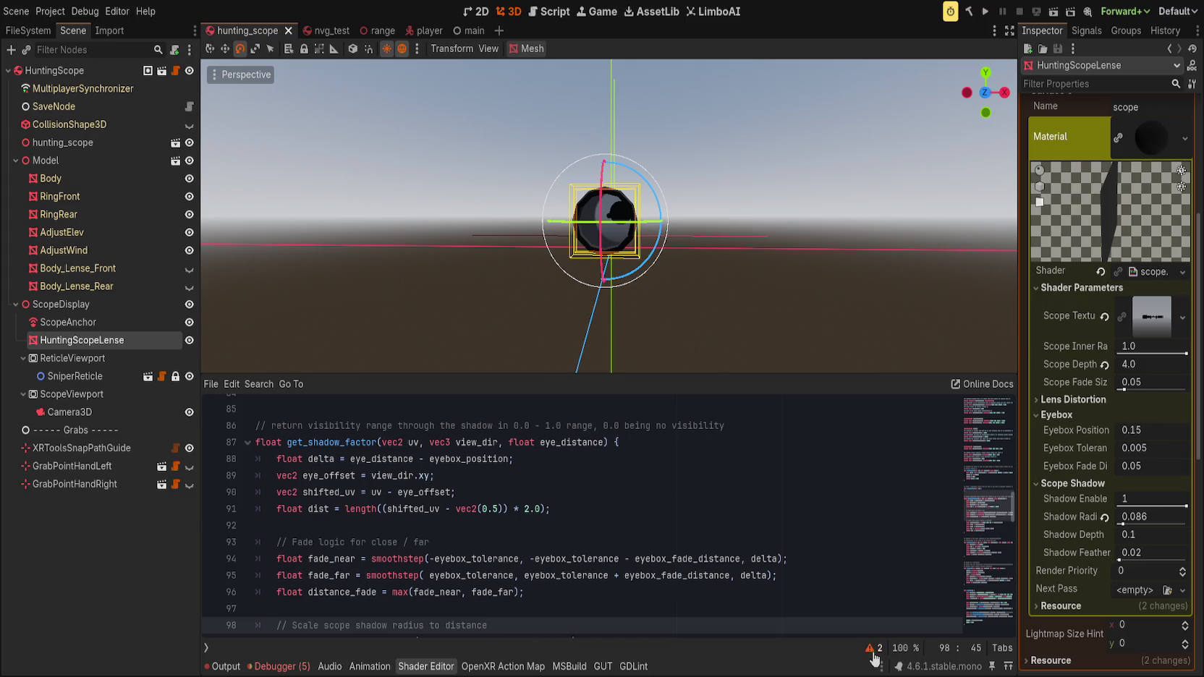
# - Check the shader warnings list, then scroll up to the Eyebox uniform group
pyautogui.click(870, 648)
pyautogui.click(871, 579)
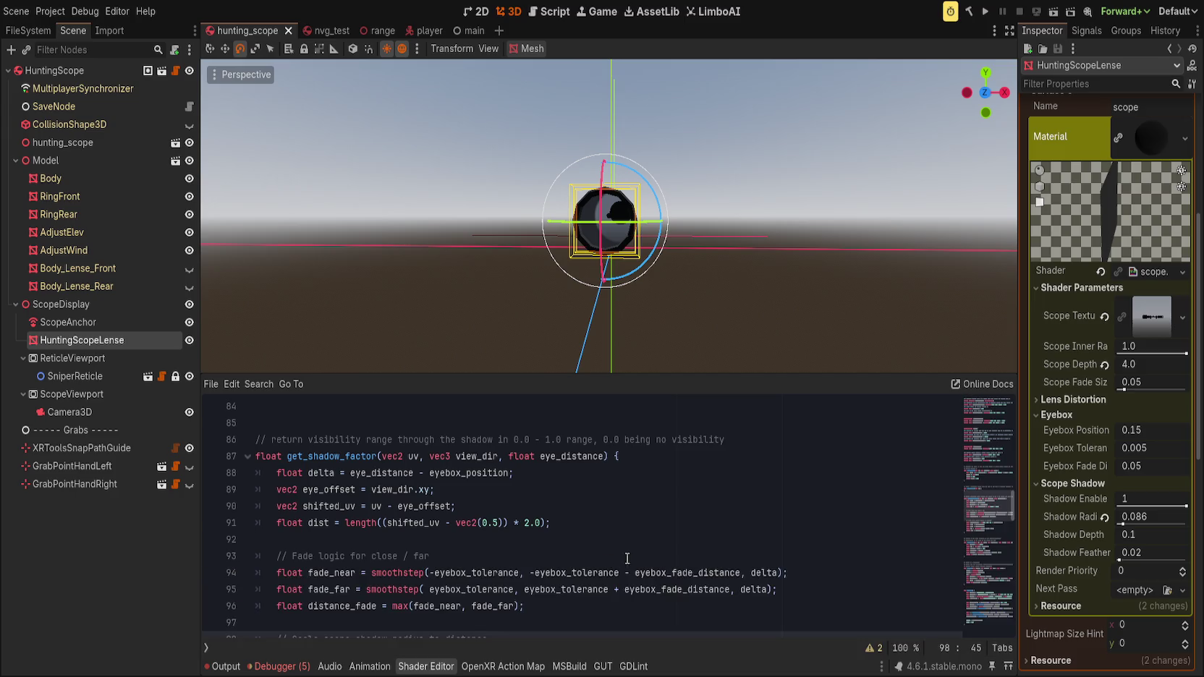
pyautogui.scroll(3)
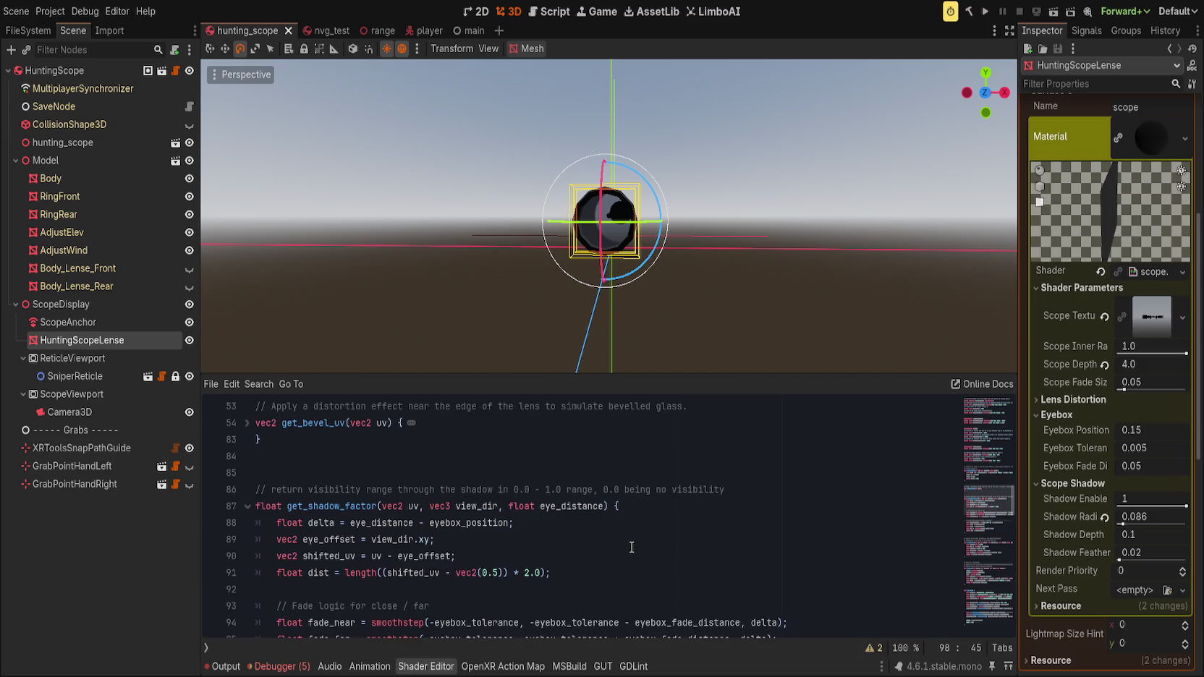
pyautogui.scroll(3)
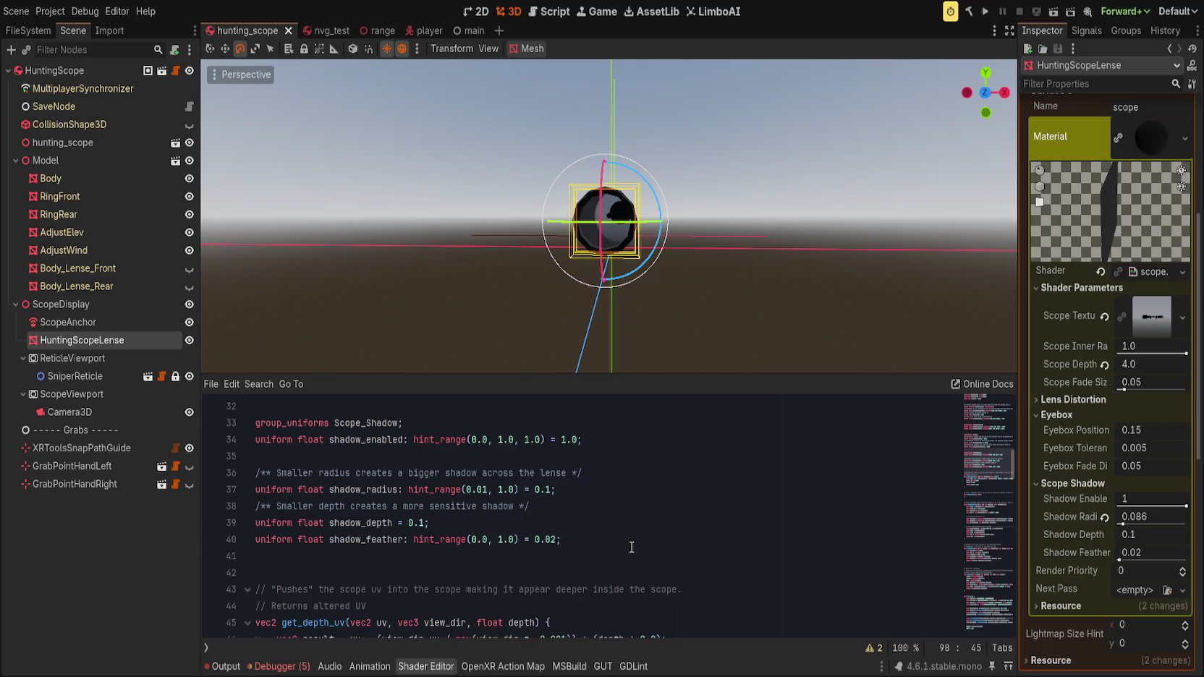
pyautogui.scroll(3)
pyautogui.scroll(3)
pyautogui.scroll(-3)
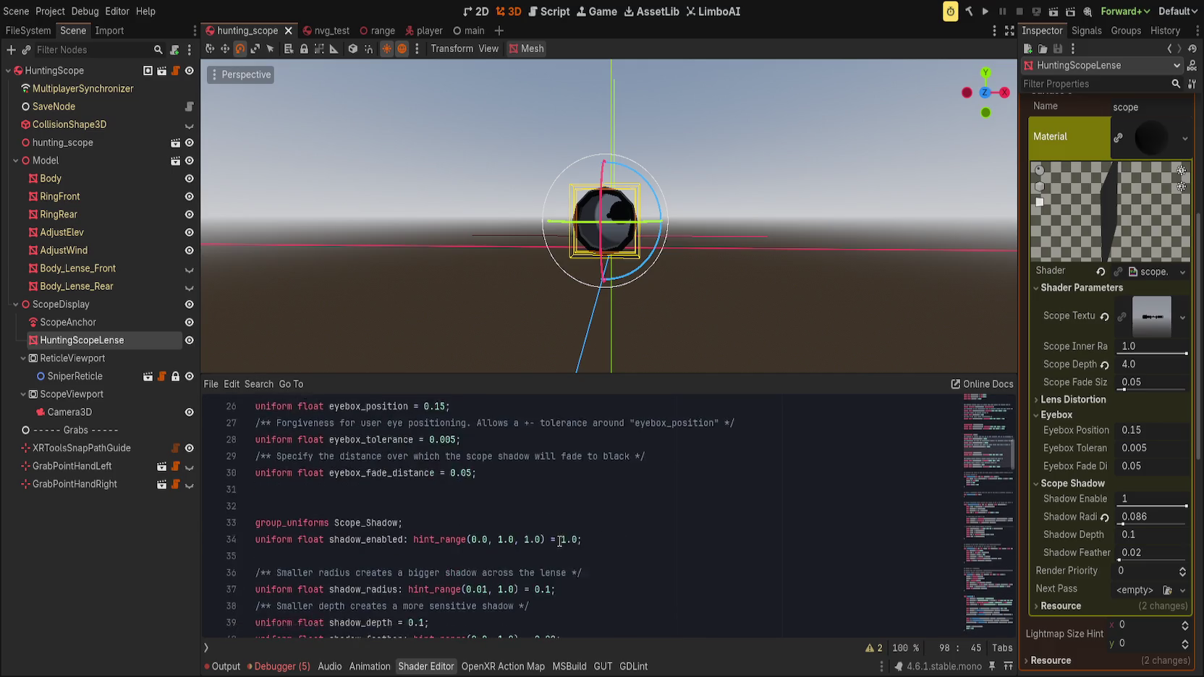
pyautogui.scroll(3)
pyautogui.scroll(3)
pyautogui.scroll(-3)
# - Add 'uniform float eyebox_start = 0.10;' under the Eyebox group and begin a second float uniform
pyautogui.click(545, 476)
pyautogui.press('Return')
pyautogui.write('unifo')
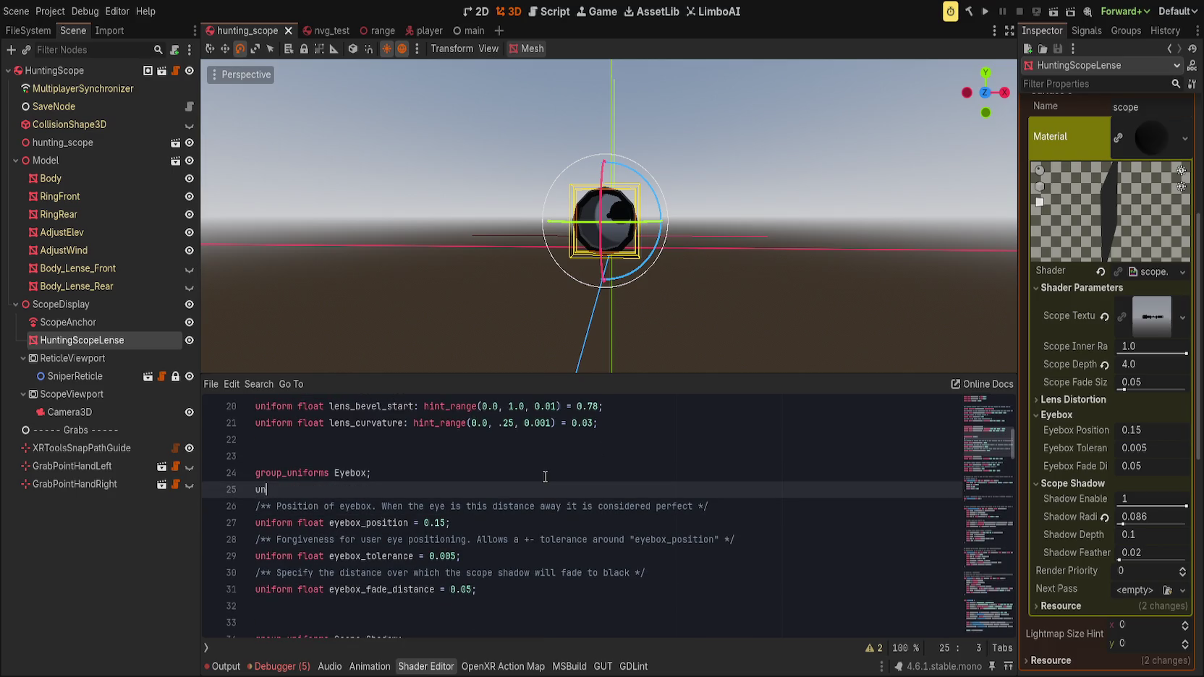
pyautogui.write('rm float eyebox')
pyautogui.write('_start = 0.')
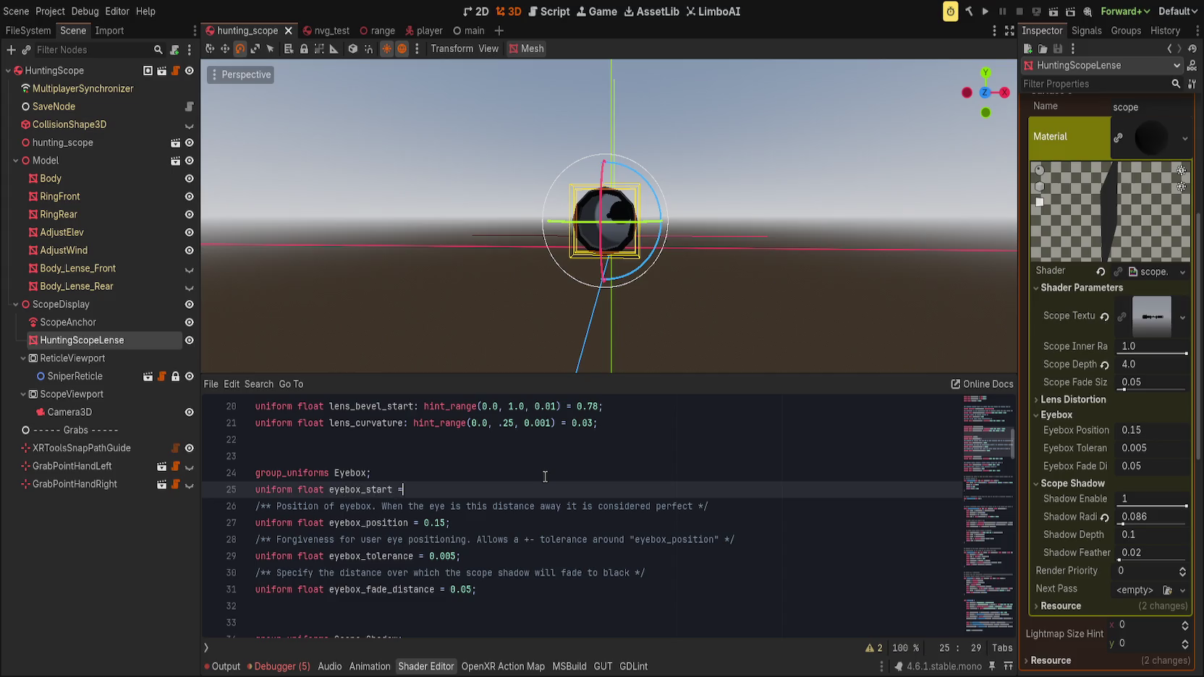
pyautogui.write('100')
pyautogui.press('BackSpace')
pyautogui.write(';')
pyautogui.press('Return')
pyautogui.write('unifo')
pyautogui.write('rm f')
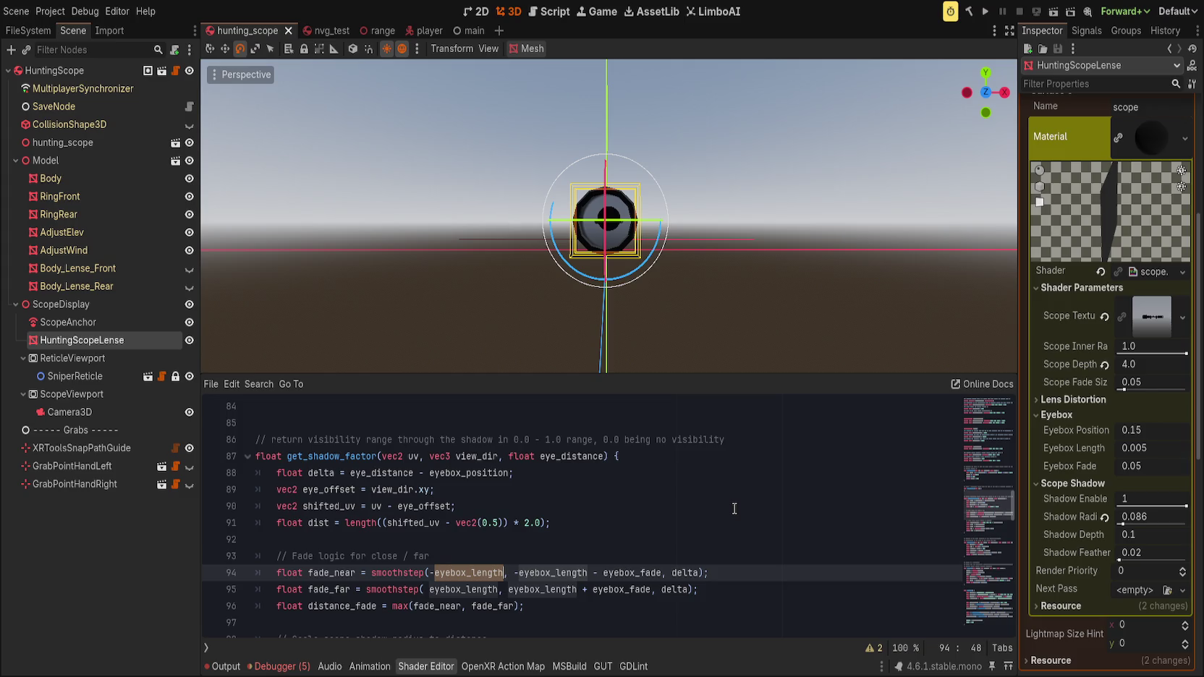
# - Remove the minus signs before both eyebox_length terms in fade_near on line 94 and save
pyautogui.press('Left')
pyautogui.press('BackSpace')
pyautogui.hotkey('ctrl', 's')
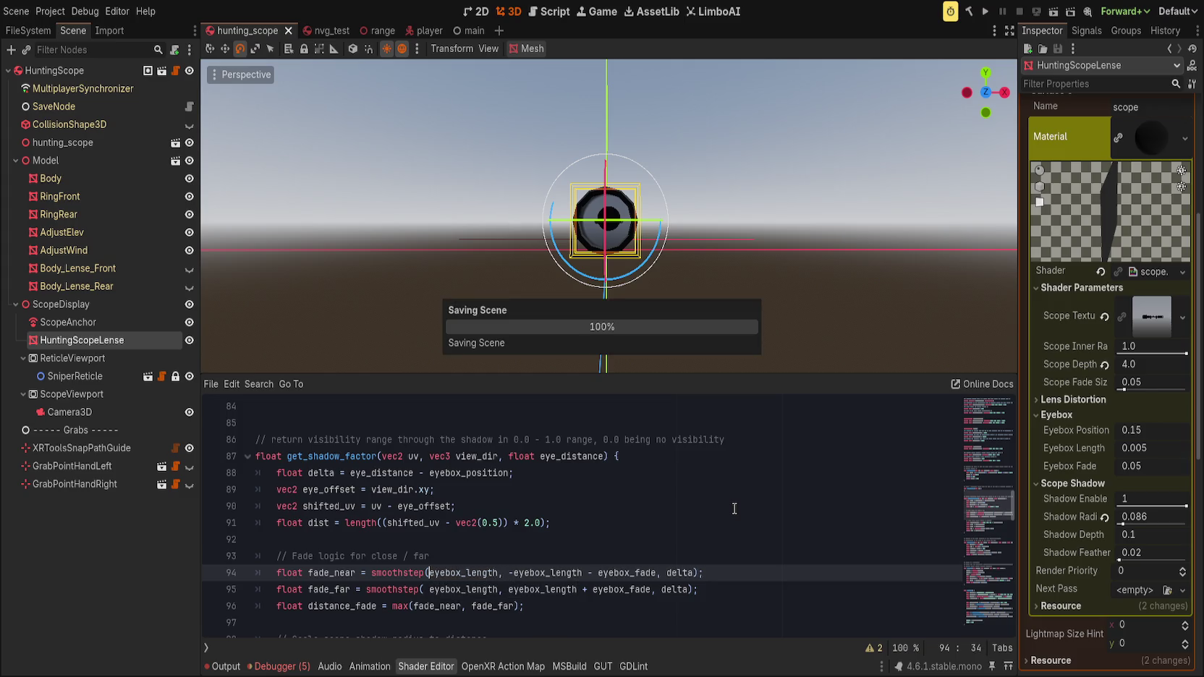
pyautogui.press('Right')
pyautogui.press('Right')
pyautogui.press('Right')
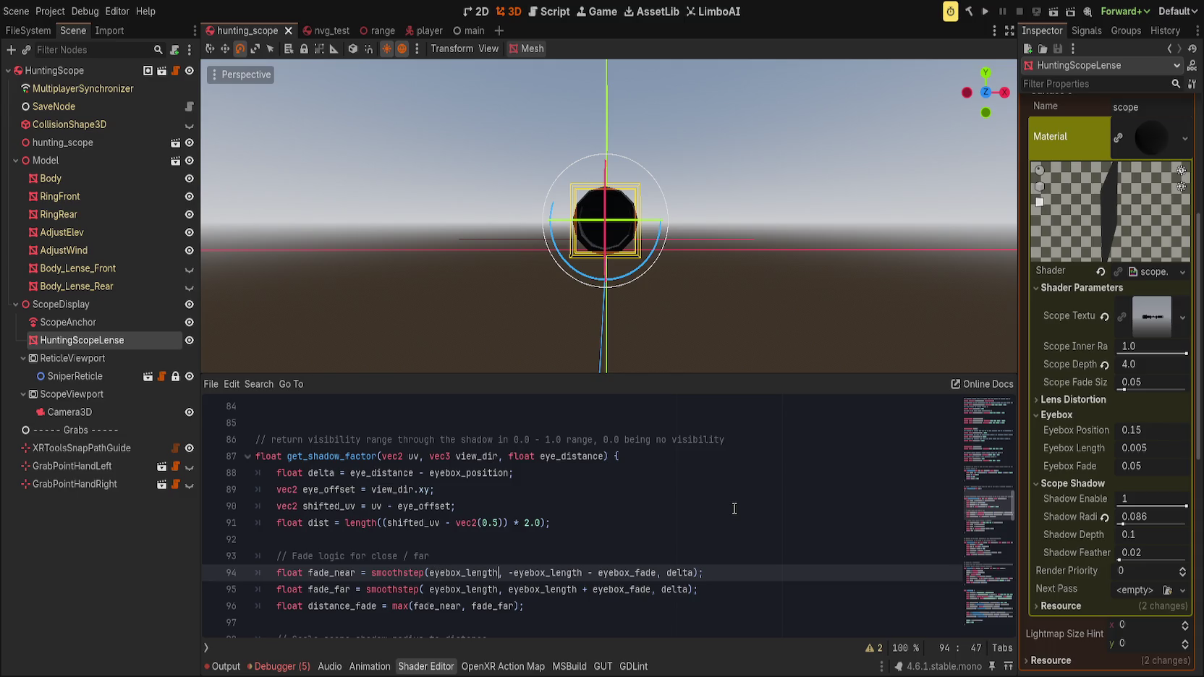
pyautogui.press('Delete')
pyautogui.hotkey('ctrl', 's')
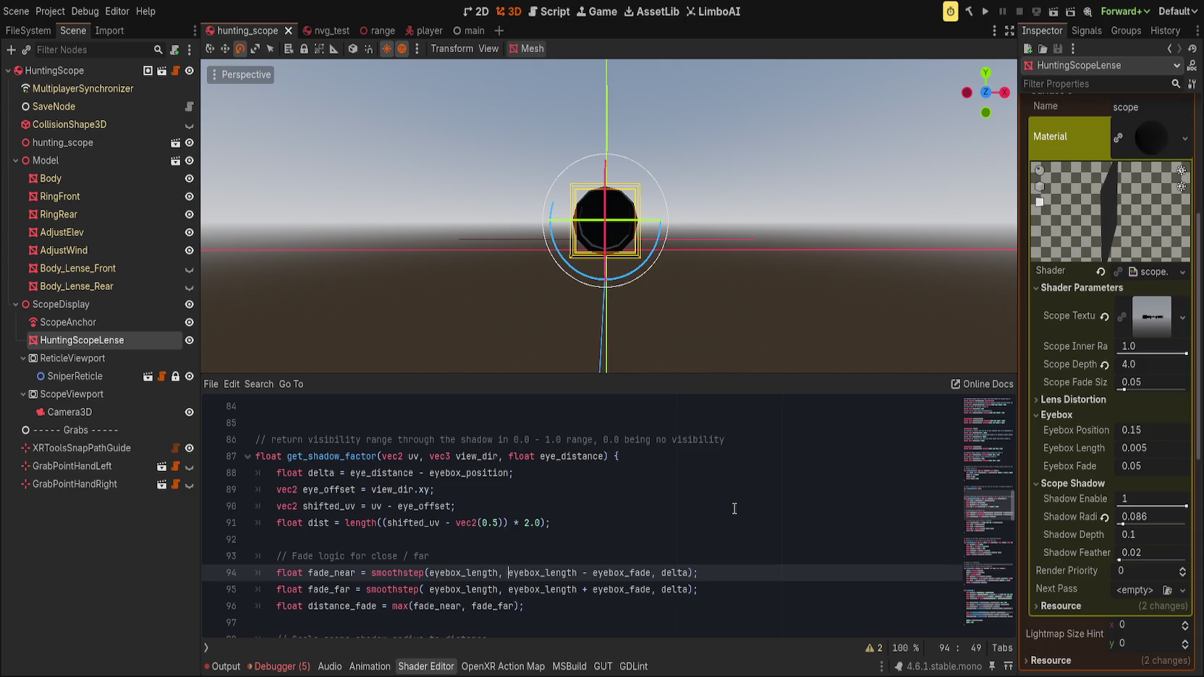
# - Add minus signs before both eyebox_length terms in fade_far on line 95 and save
pyautogui.press('Down')
pyautogui.press('Left')
pyautogui.press('Left')
pyautogui.press('Left')
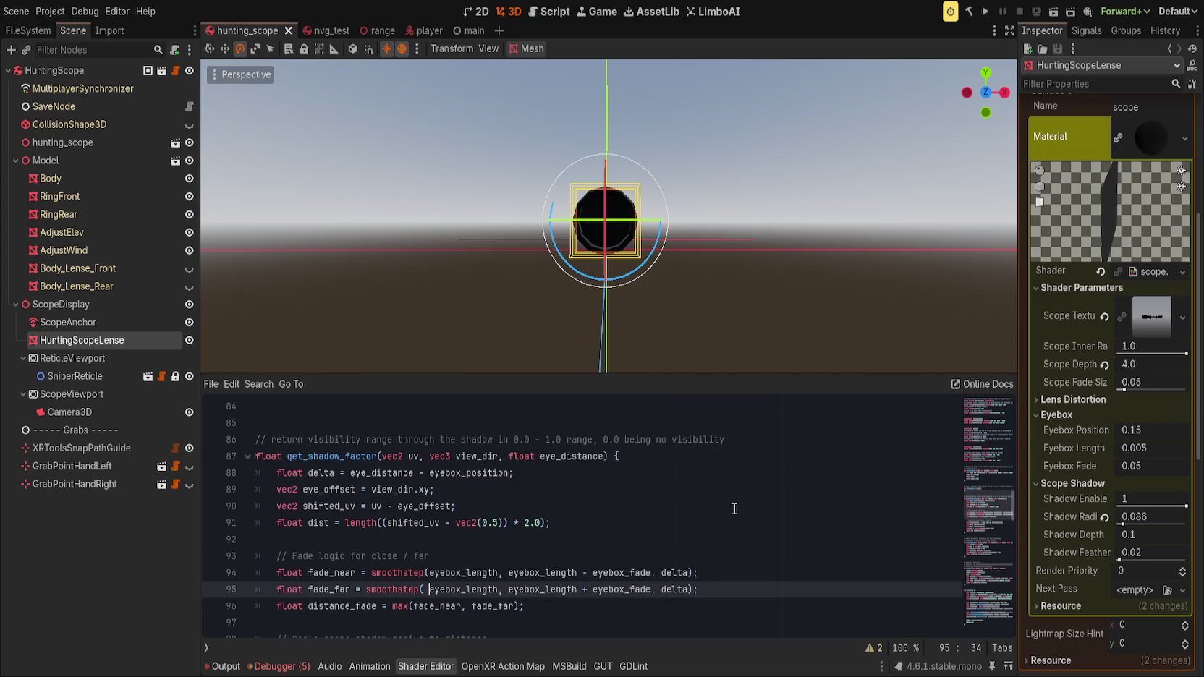
pyautogui.write('-')
pyautogui.hotkey('ctrl', 's')
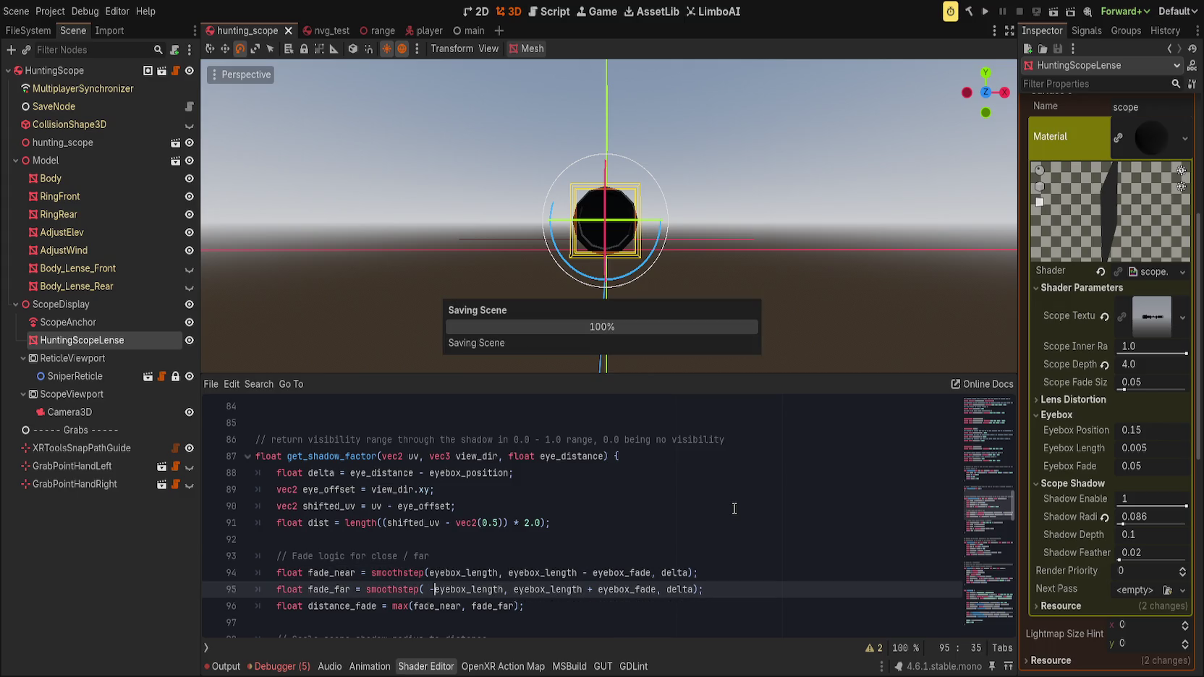
pyautogui.hotkey('ctrl', 'Left')
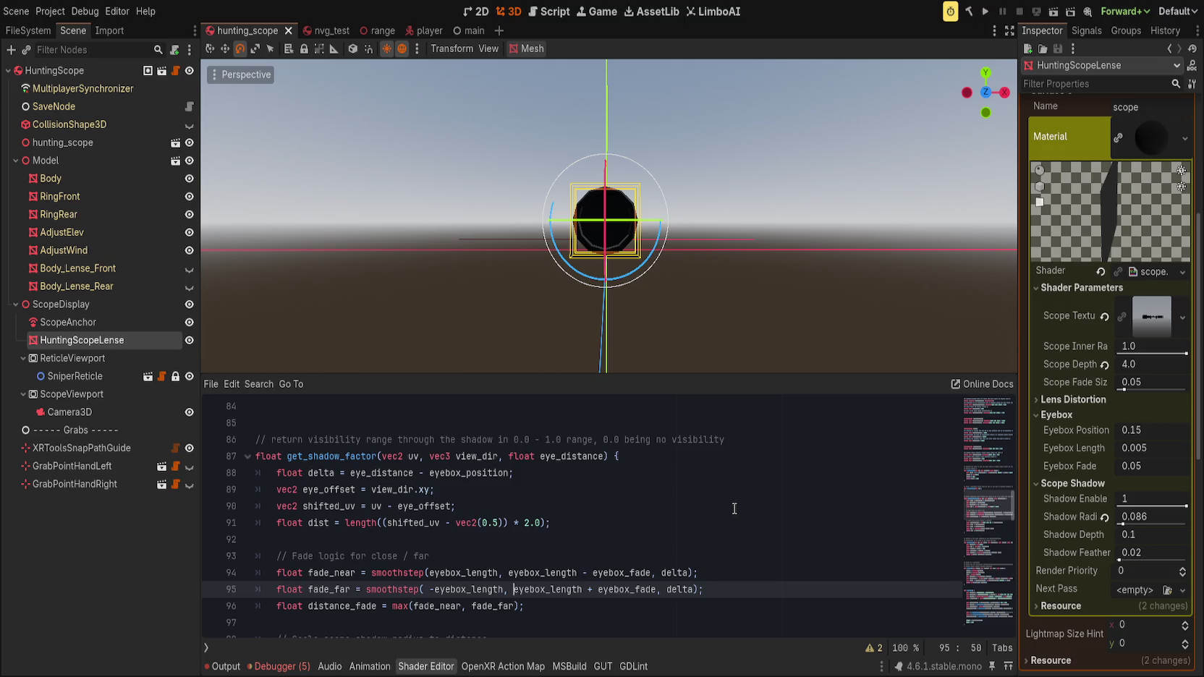
pyautogui.write('-')
pyautogui.hotkey('ctrl', 's')
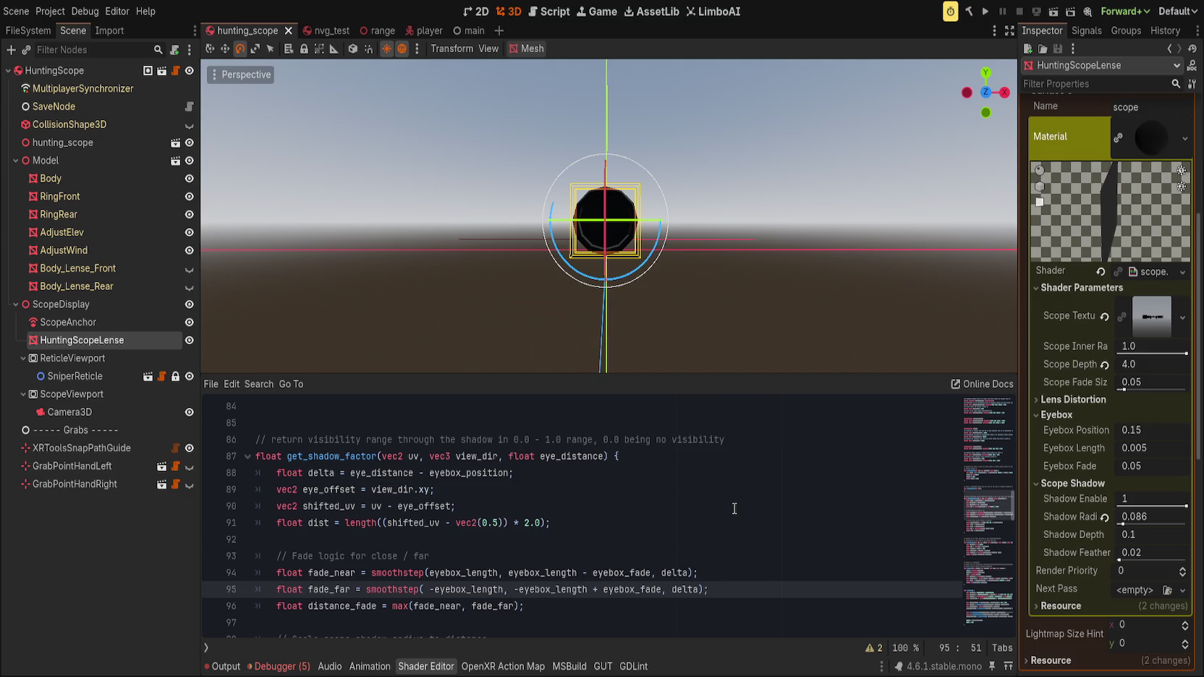
# - Change the plus before eyebox_fade on line 95 to a minus and save
pyautogui.hotkey('ctrl', 'Right')
pyautogui.press('Delete')
pyautogui.write('-')
pyautogui.press('Up')
pyautogui.hotkey('ctrl', 's')
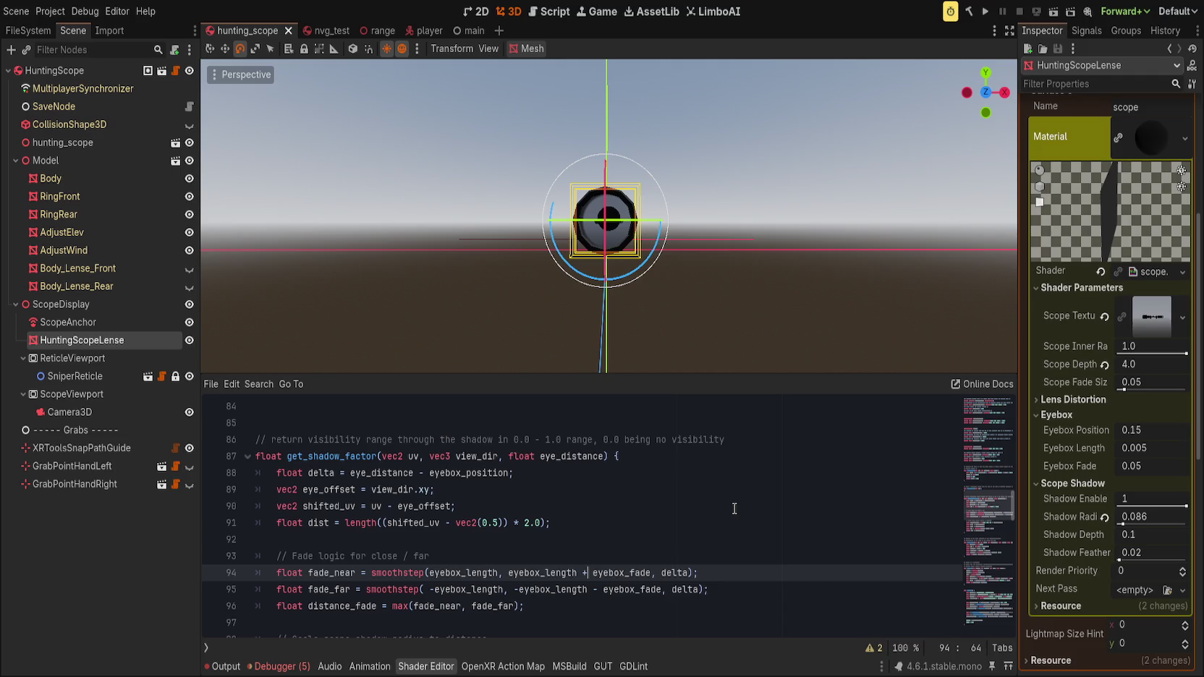
pyautogui.press('Up')
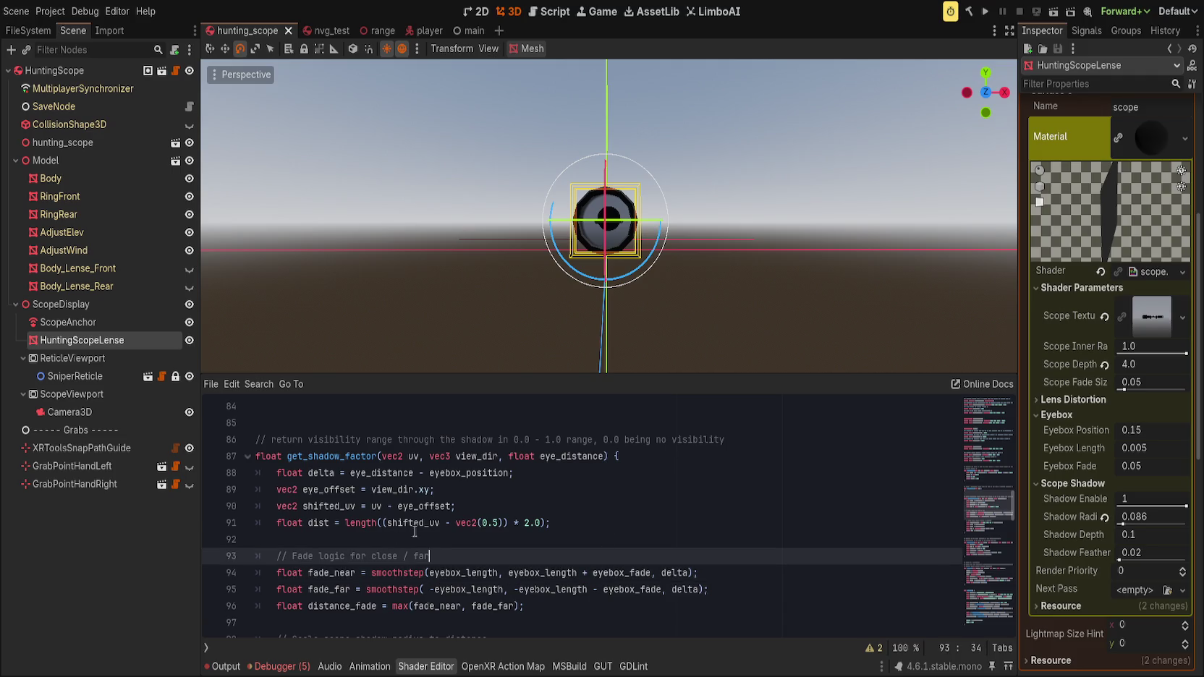
# - Scroll through get_shadow_factor and highlight every use of delta
pyautogui.scroll(-3)
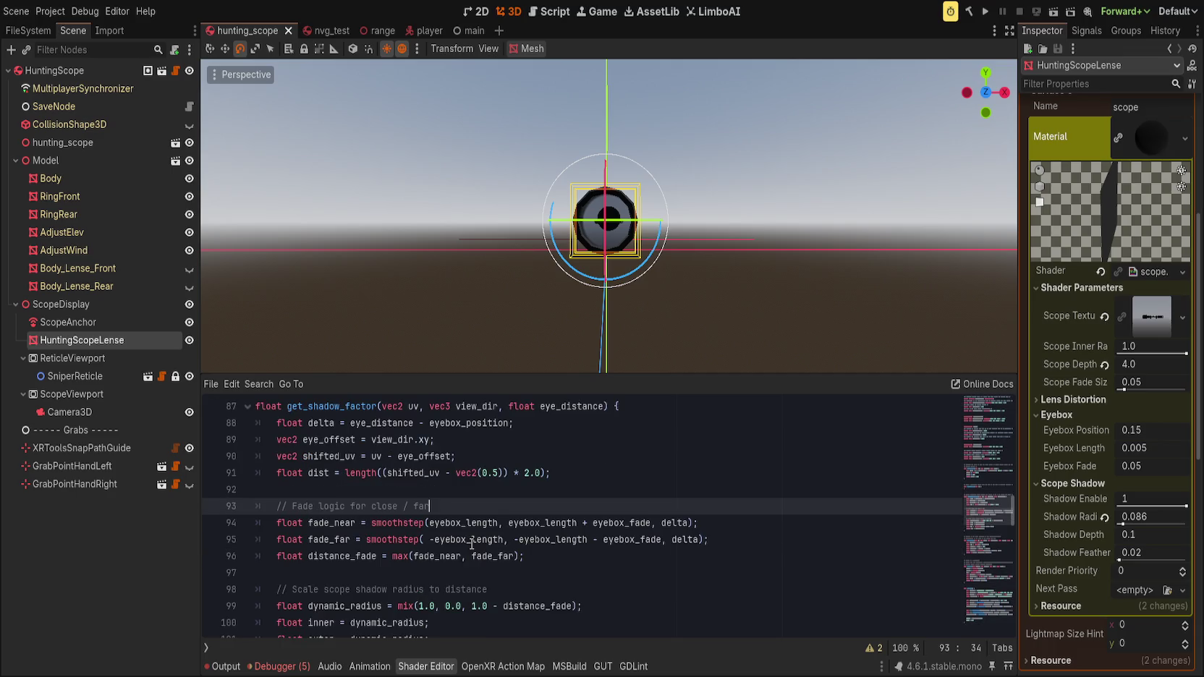
pyautogui.scroll(3)
pyautogui.scroll(-3)
pyautogui.scroll(-3)
pyautogui.scroll(3)
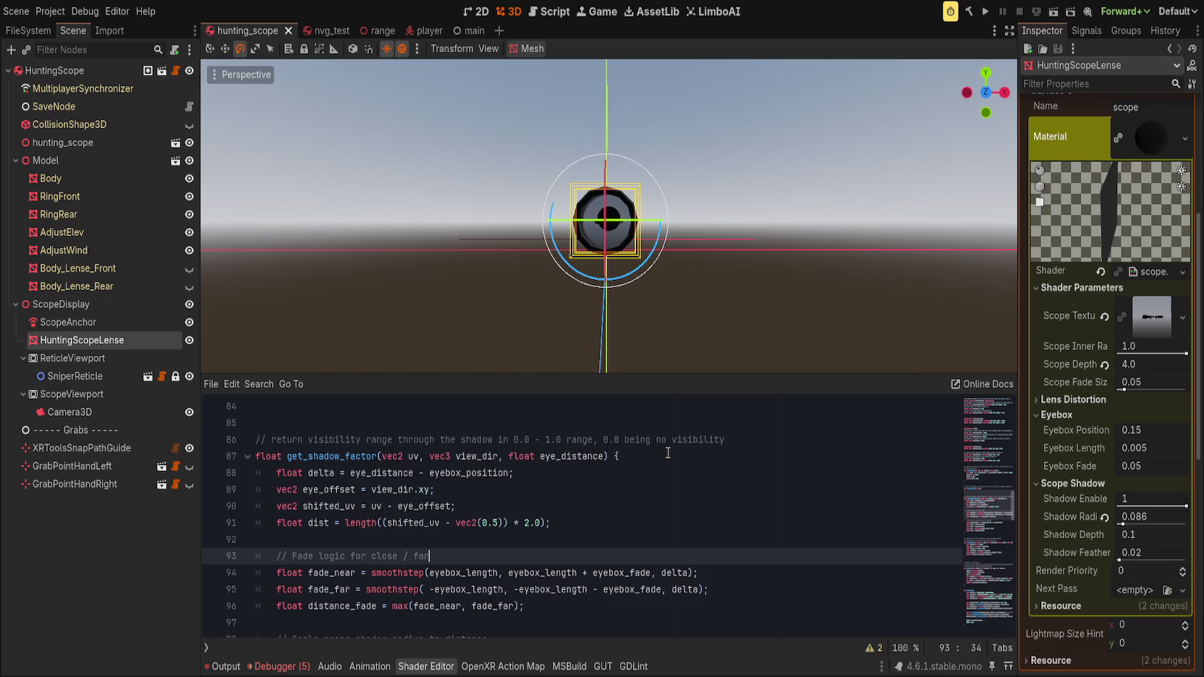
pyautogui.click(650, 489)
pyautogui.scroll(-3)
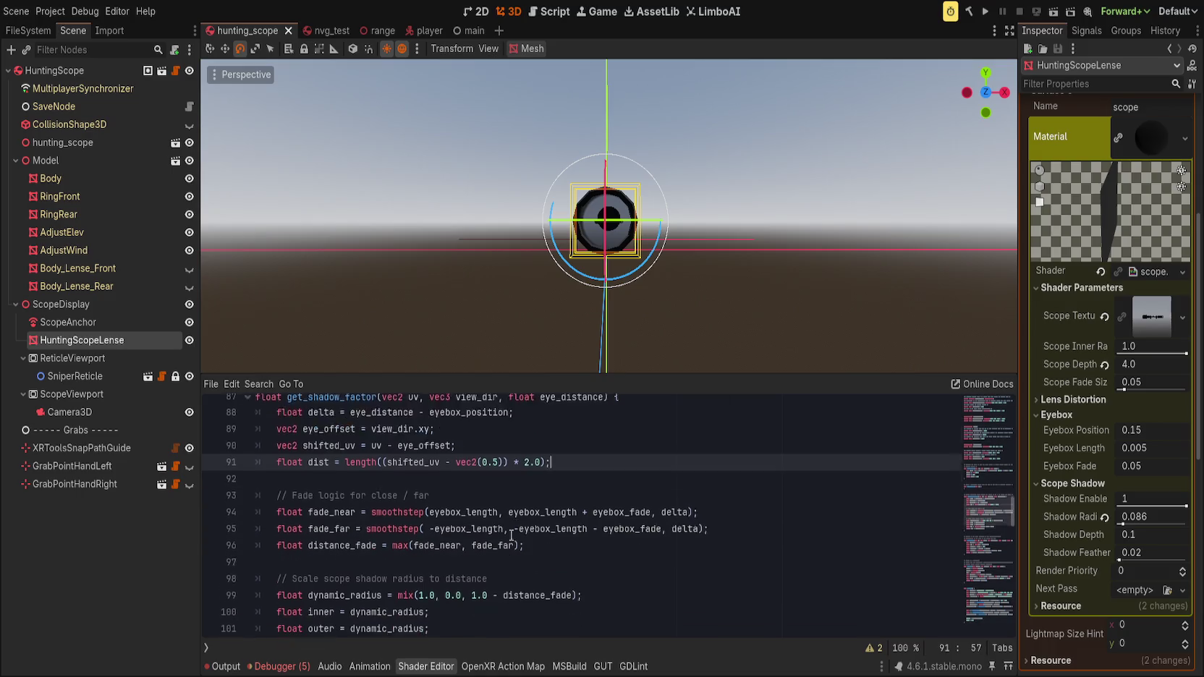
pyautogui.click(553, 449)
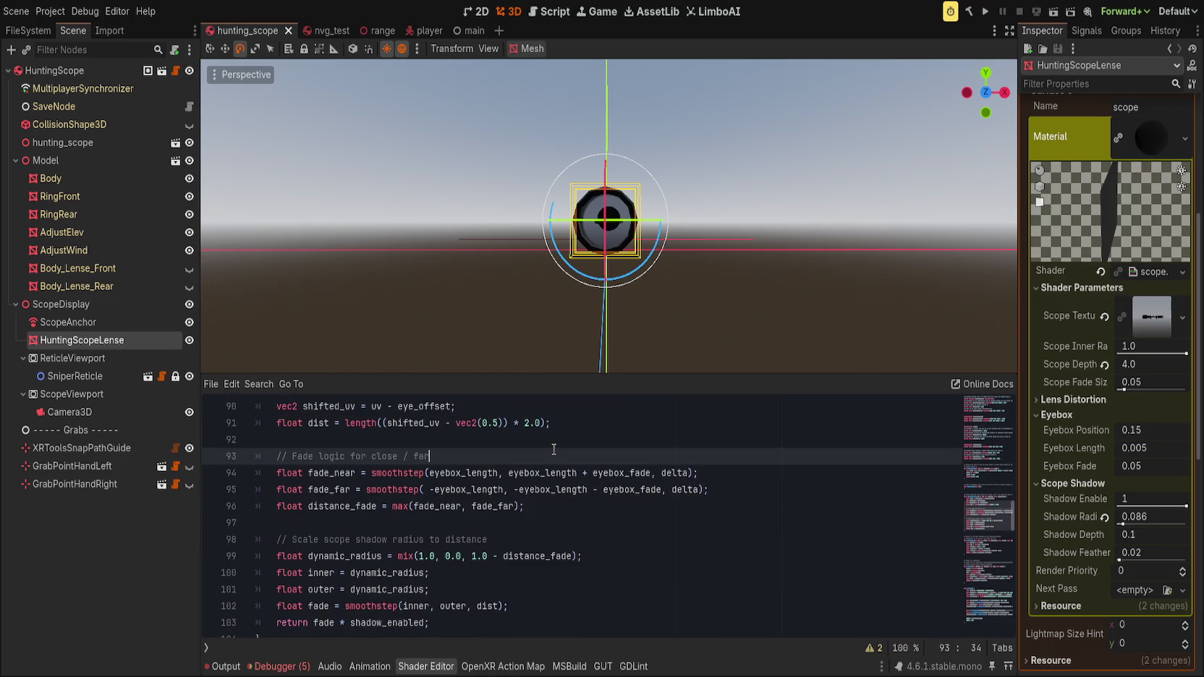
pyautogui.scroll(3)
pyautogui.doubleClick(662, 521)
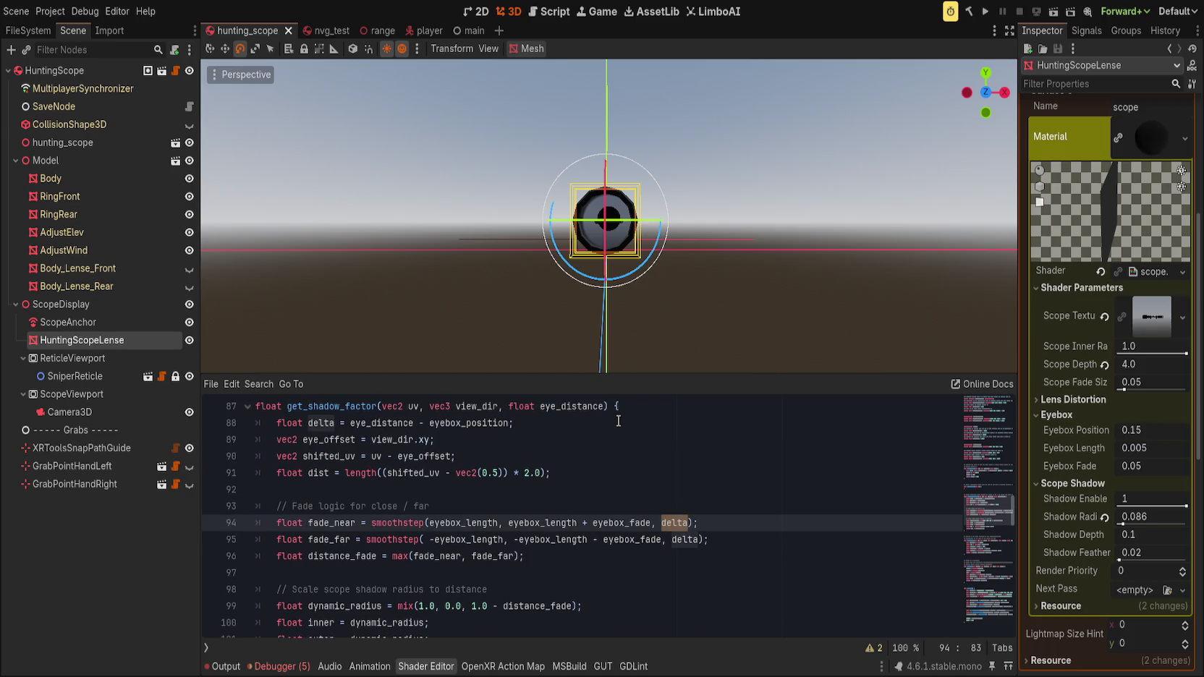
pyautogui.click(546, 413)
# - Highlight the uses of dist and delta, then find distance_fade and the return on line 103
pyautogui.click(589, 424)
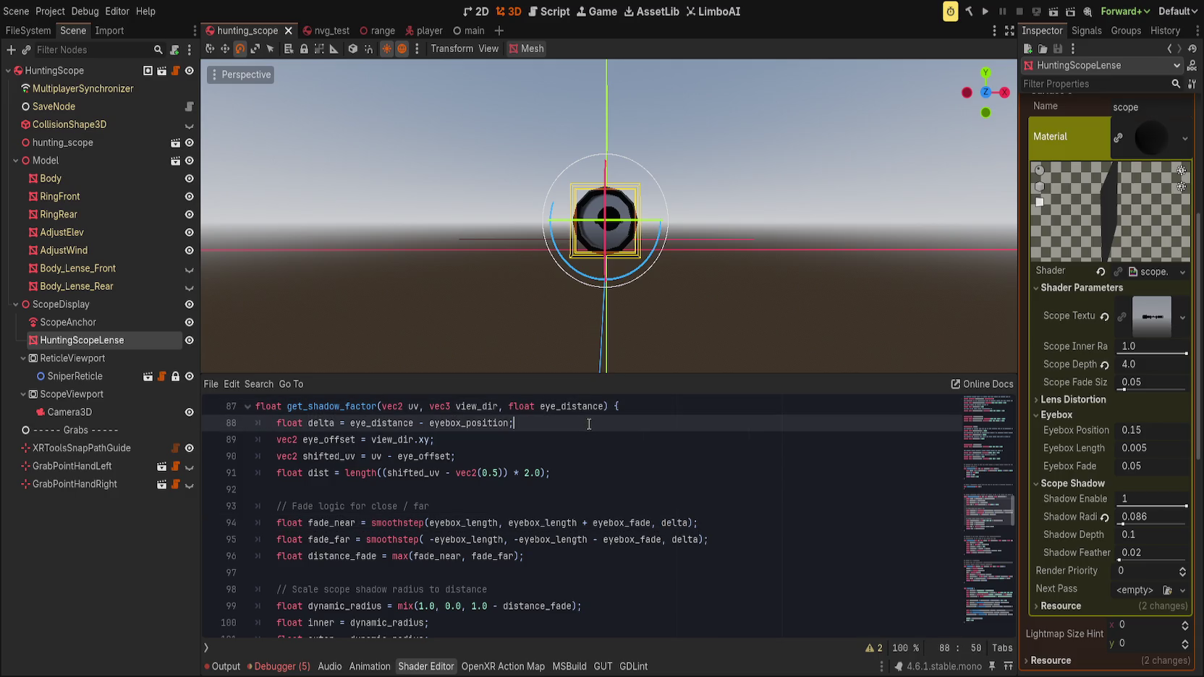
pyautogui.doubleClick(312, 474)
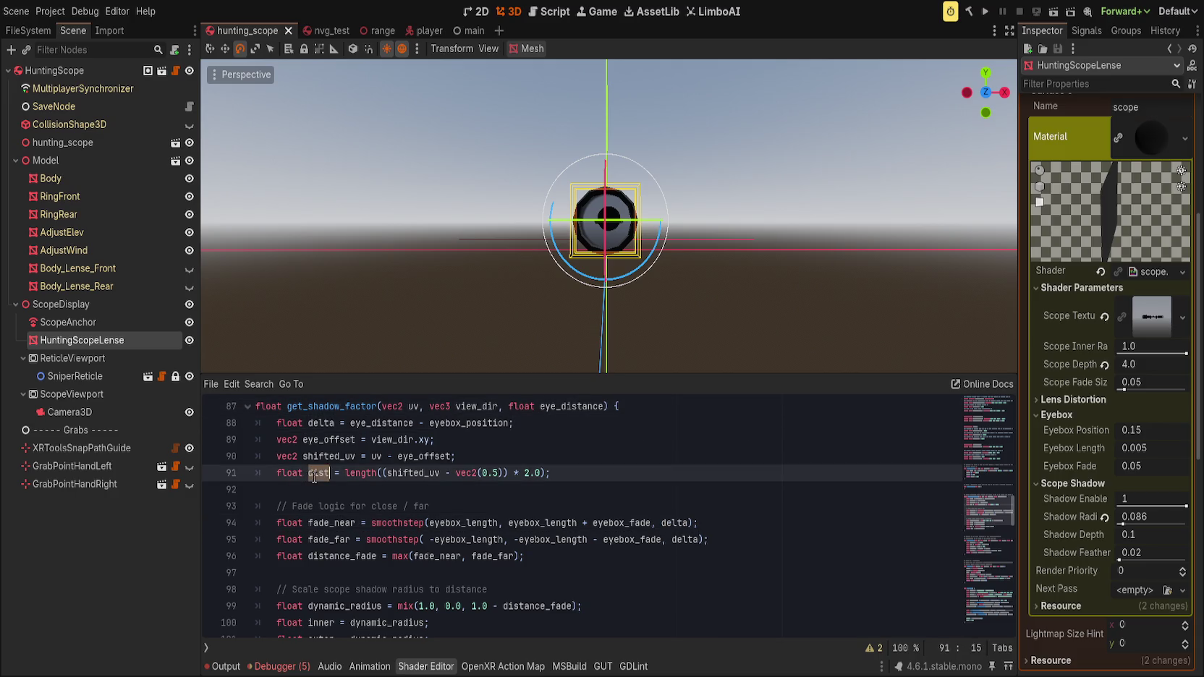
pyautogui.scroll(-3)
pyautogui.scroll(3)
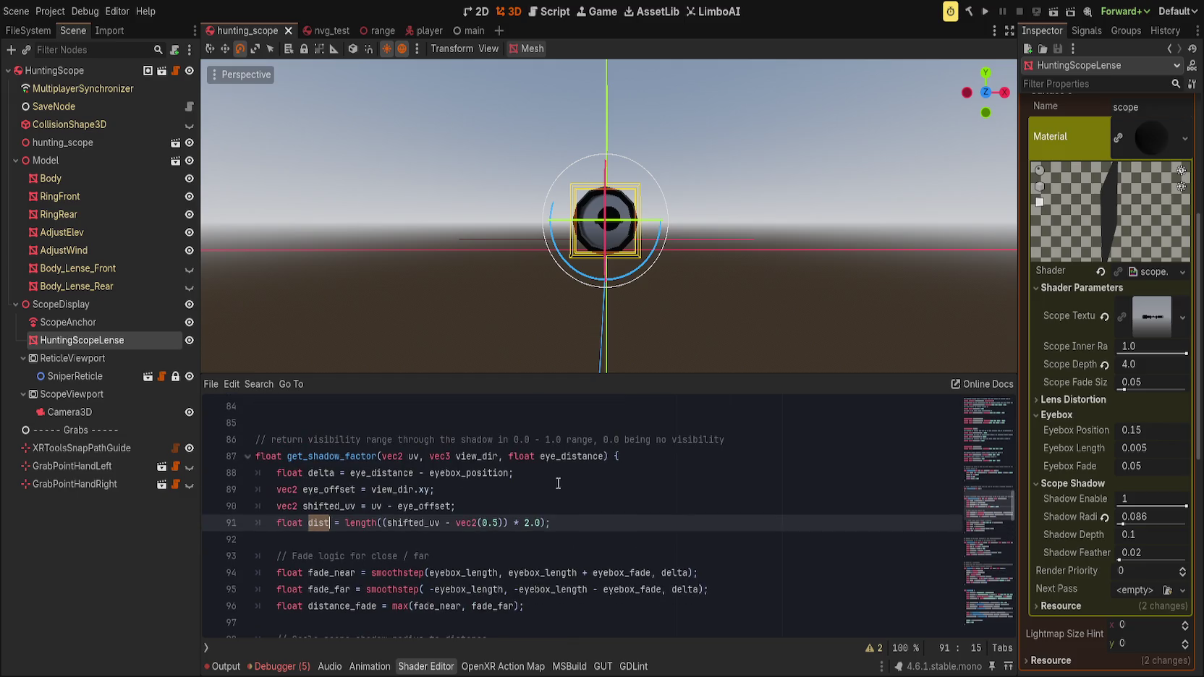
pyautogui.click(321, 474)
pyautogui.doubleClick(322, 474)
pyautogui.scroll(-3)
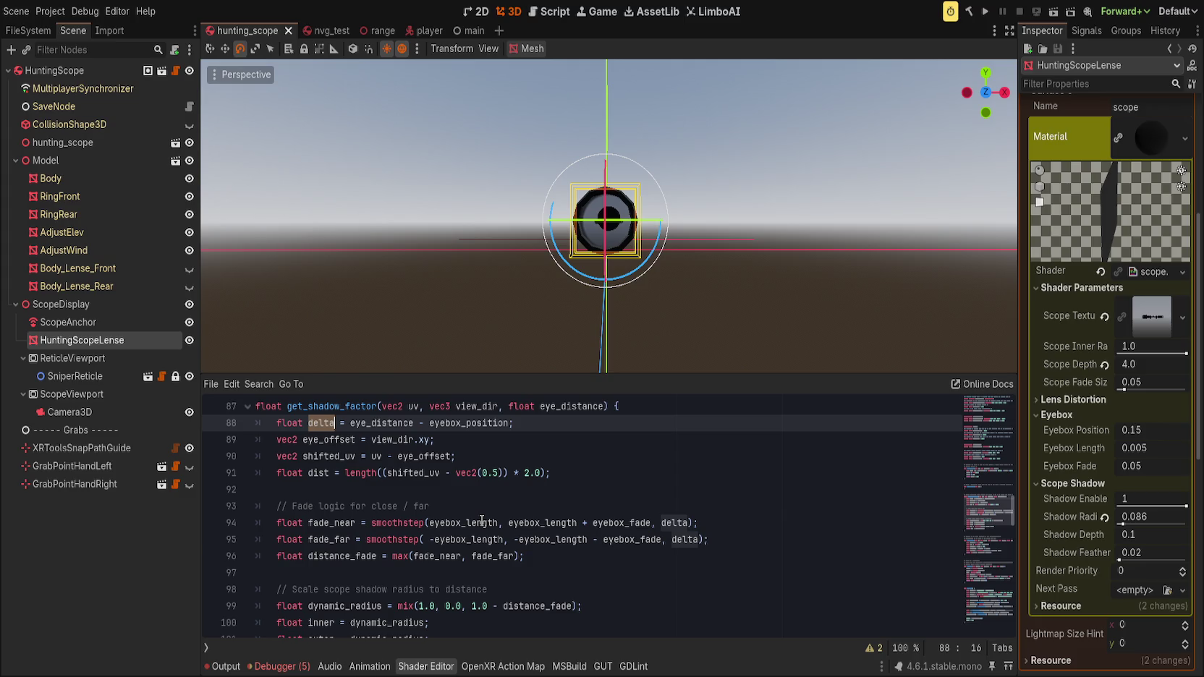
pyautogui.scroll(-3)
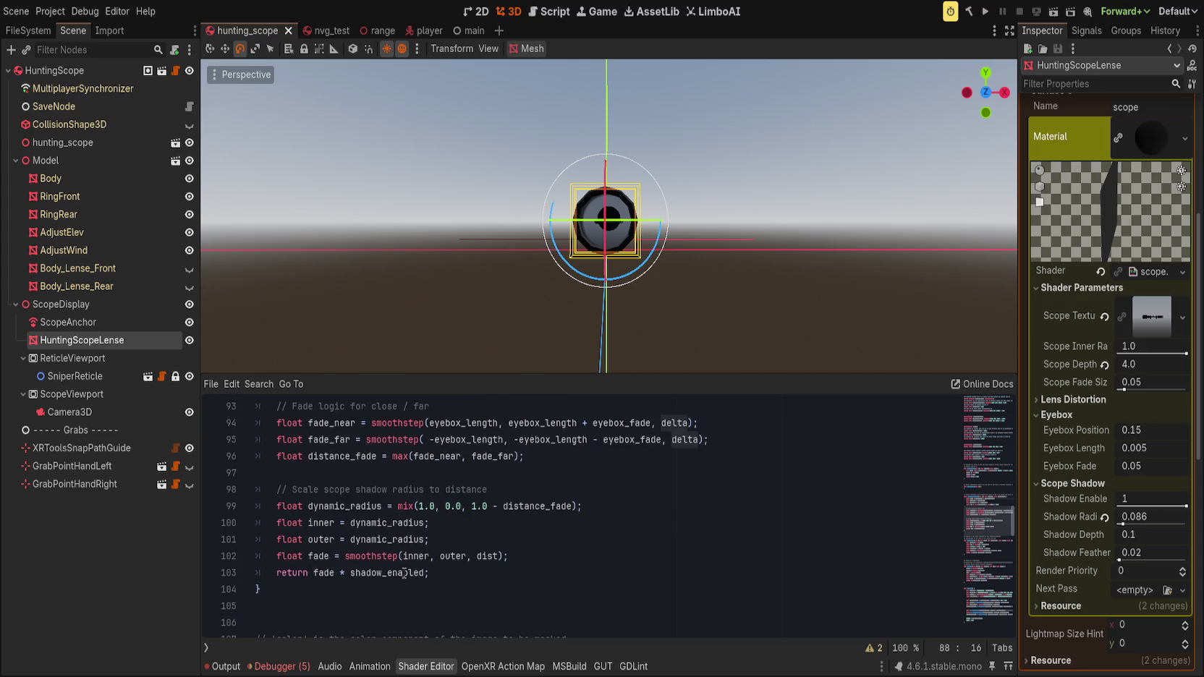
pyautogui.click(518, 558)
pyautogui.scroll(3)
pyautogui.click(554, 555)
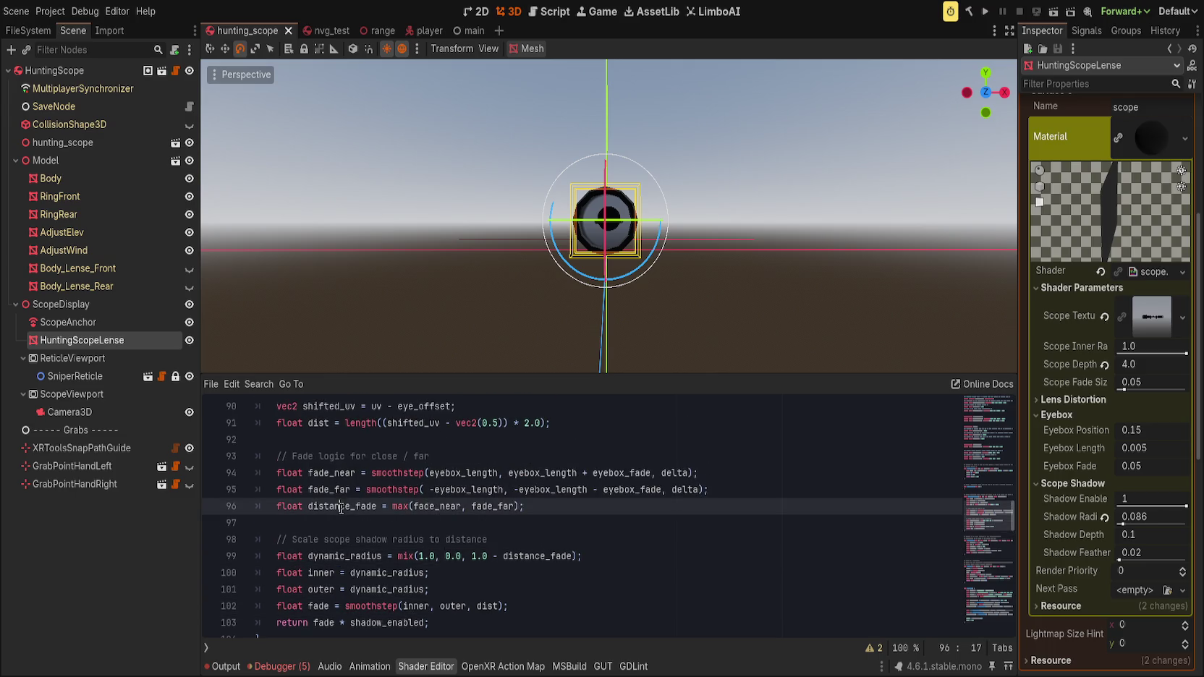
pyautogui.scroll(-3)
# - Change the return expression on line 103 to return distance_fade
pyautogui.doubleClick(392, 573)
pyautogui.write('dist')
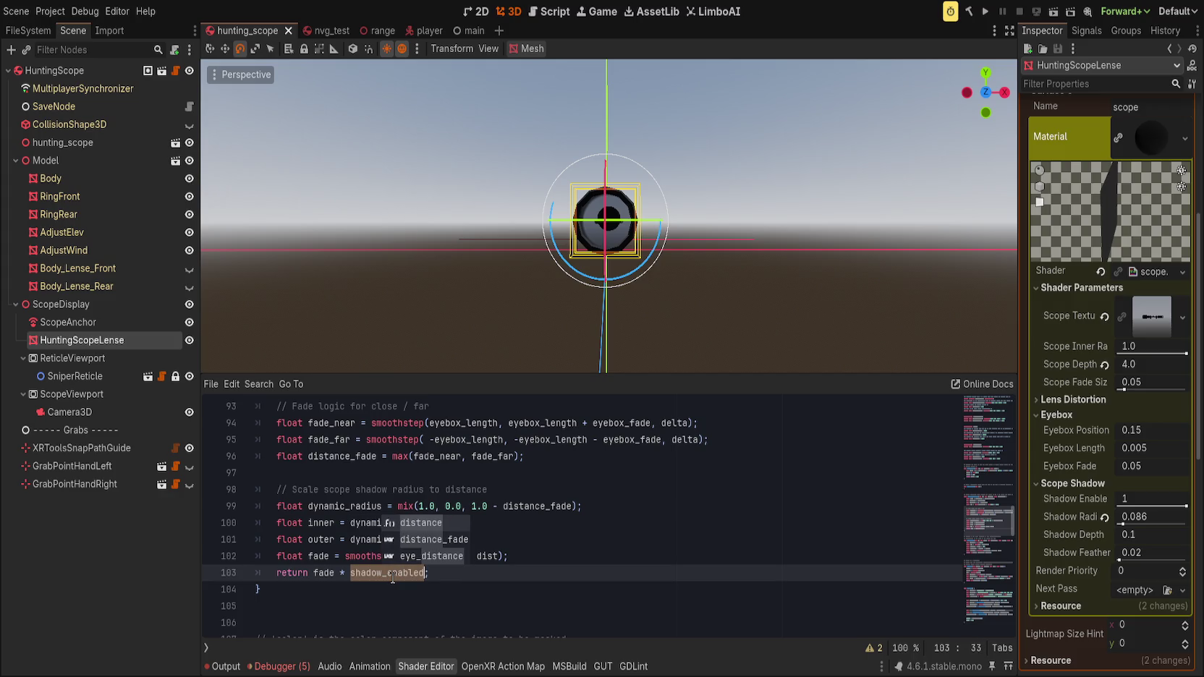
pyautogui.hotkey('ctrl', 'Left')
pyautogui.hotkey('ctrl', 'Left')
pyautogui.hotkey('ctrl', 'Left')
pyautogui.hotkey('ctrl', 'Delete')
pyautogui.write('distance_')
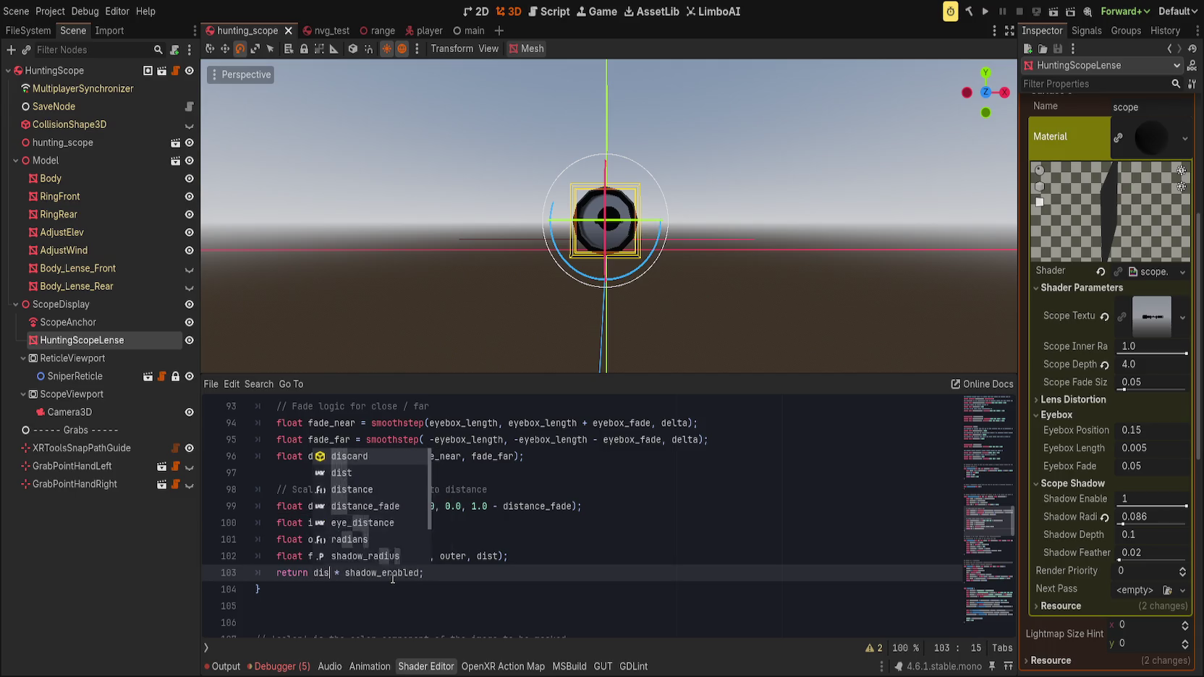
pyautogui.press('Return')
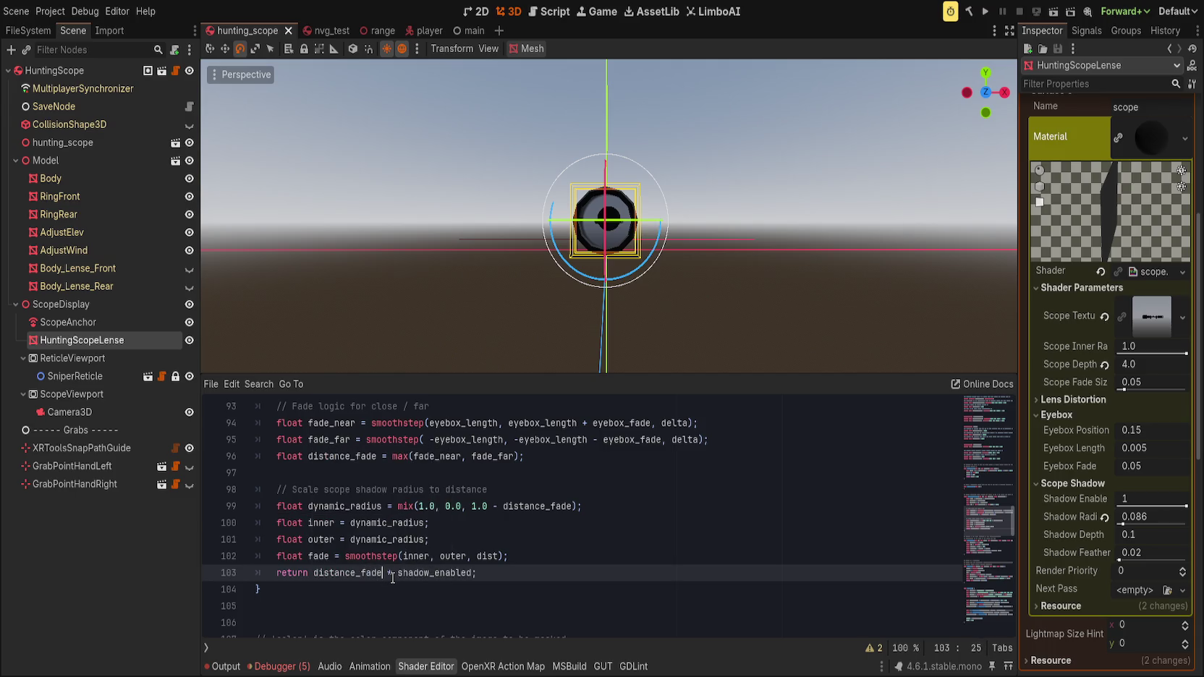
# - Delete the 'Scale scope shadow radius' comment and the dynamic_radius, inner, outer and fade lines, then save
pyautogui.click(487, 480)
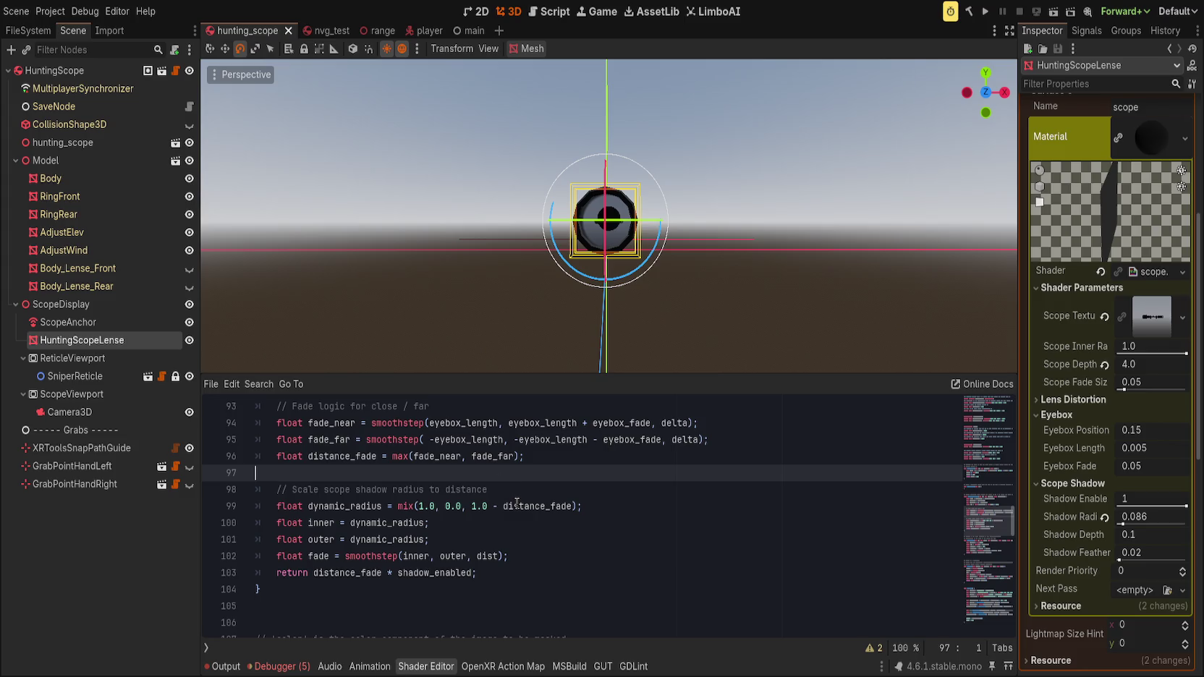
pyautogui.hotkey('ctrl', 'shift', 'k')
pyautogui.hotkey('ctrl', 'shift', 'k')
pyautogui.hotkey('ctrl', 'shift', 'k')
pyautogui.hotkey('ctrl', 'shift', 'k')
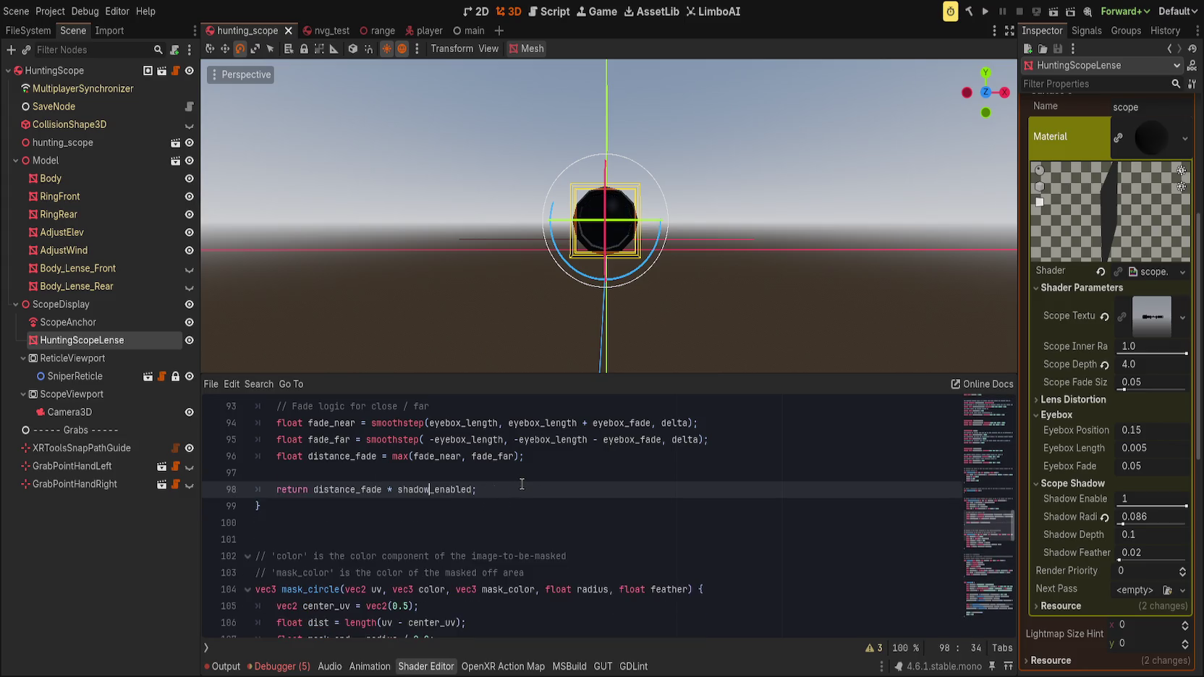
pyautogui.scroll(3)
pyautogui.hotkey('ctrl', 'z')
pyautogui.hotkey('ctrl', 'z')
pyautogui.hotkey('ctrl', 'z')
pyautogui.hotkey('ctrl', 'shift', 'z')
pyautogui.hotkey('ctrl', 'shift', 'z')
pyautogui.hotkey('ctrl', 'shift', 'k')
pyautogui.hotkey('ctrl', 'shift', 'k')
pyautogui.hotkey('ctrl', 'shift', 'k')
pyautogui.hotkey('ctrl', 's')
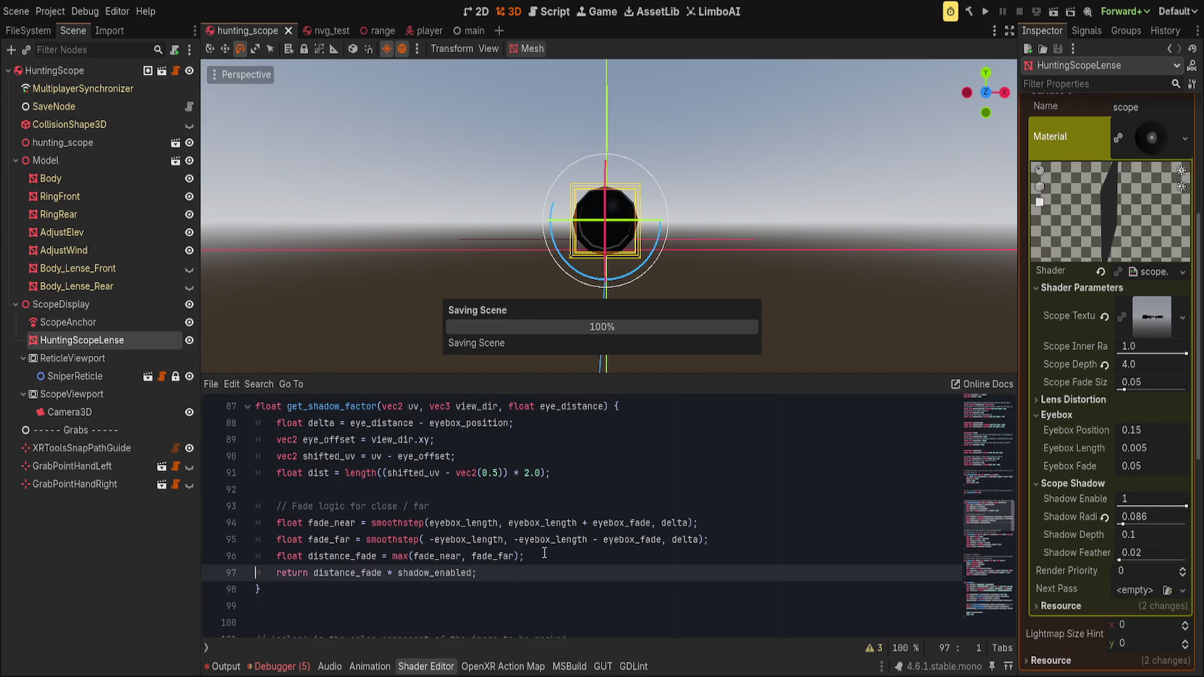
pyautogui.scroll(3)
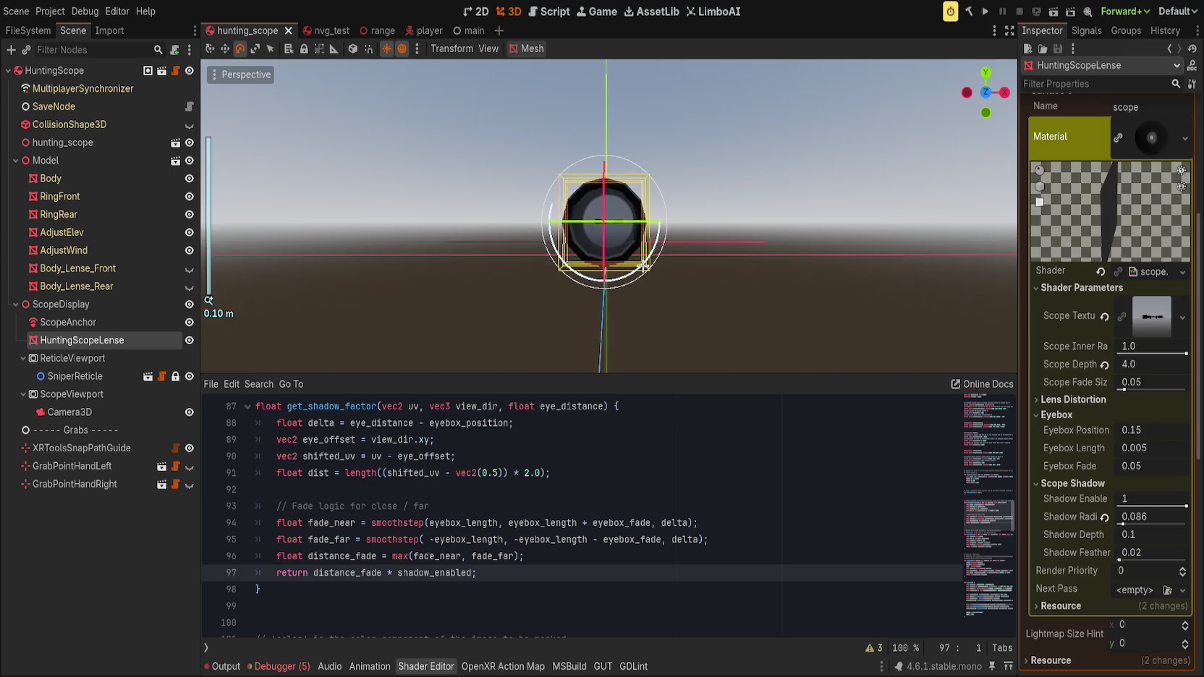
# - Move fade_near's smoothstep edge arguments out to the empty line 92
pyautogui.scroll(-3)
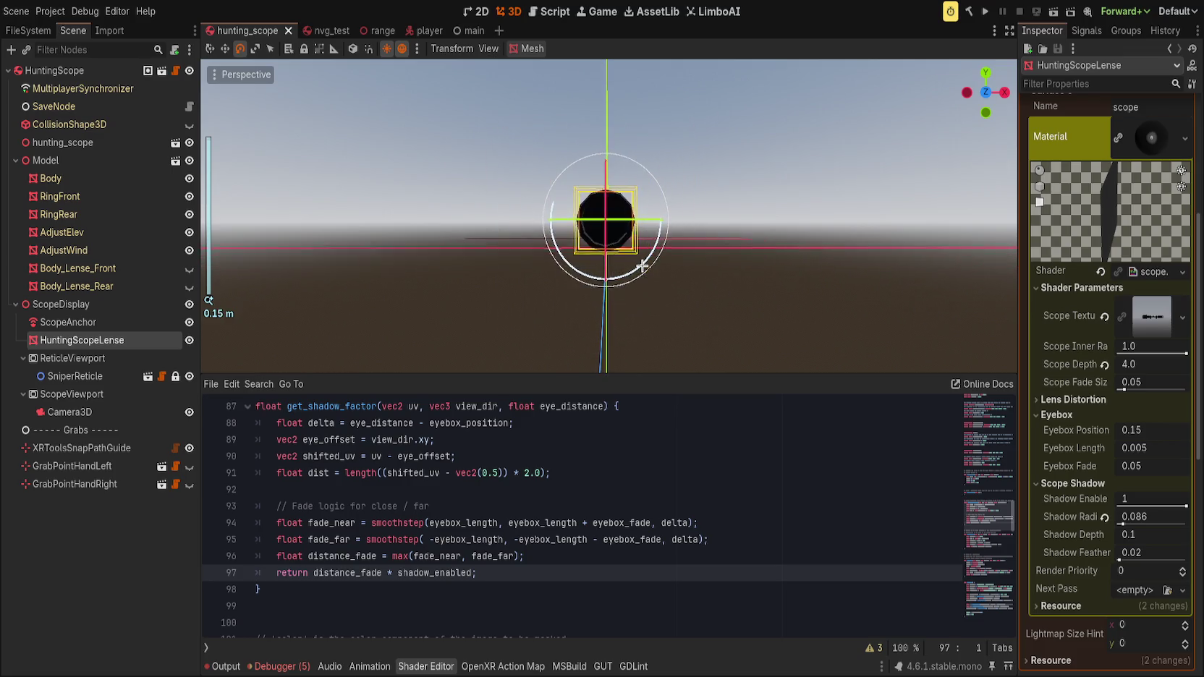
pyautogui.scroll(3)
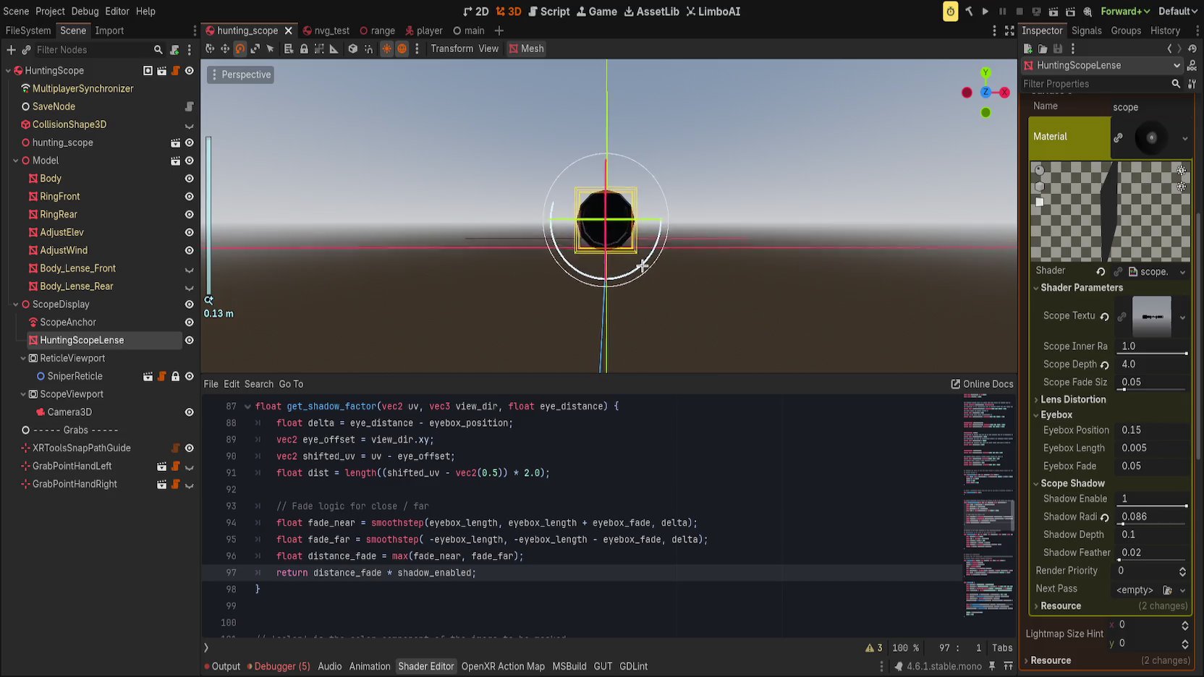
pyautogui.scroll(3)
pyautogui.scroll(-3)
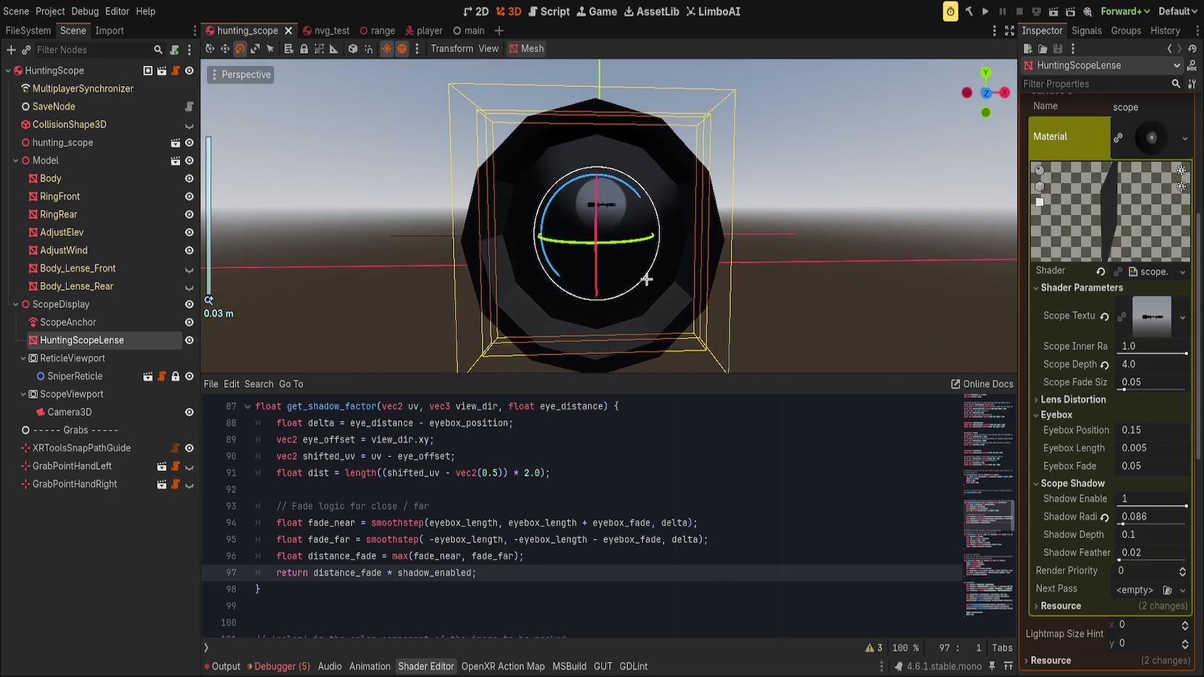
pyautogui.scroll(-3)
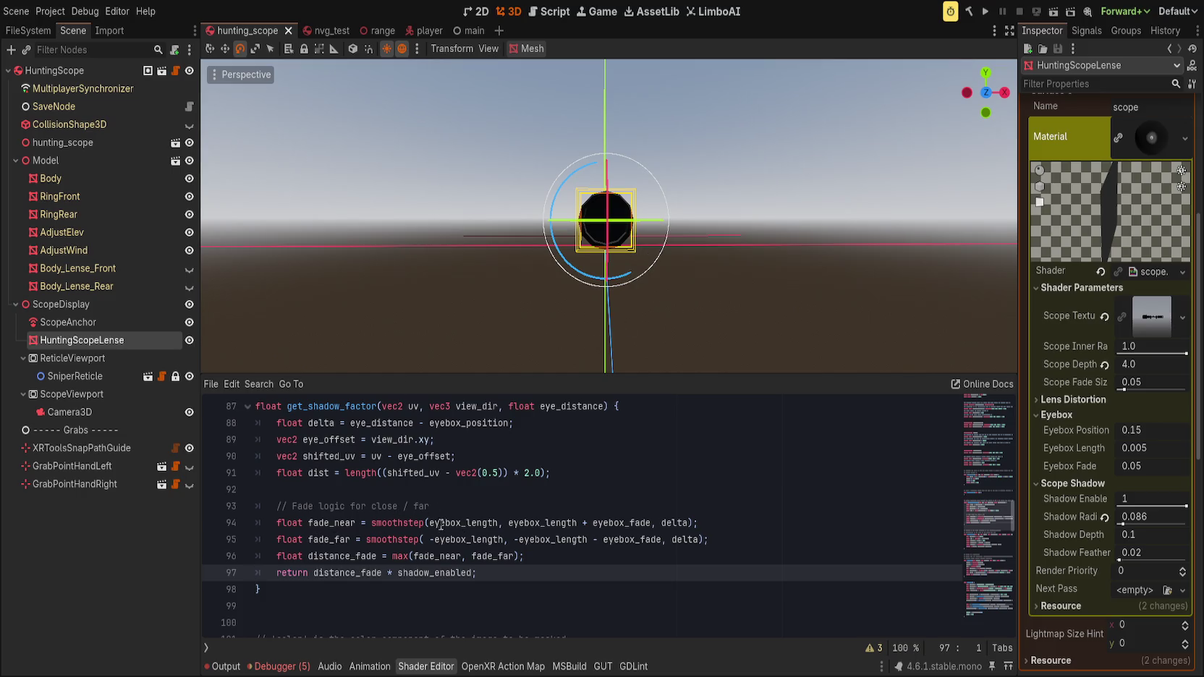
pyautogui.moveTo(430, 541); pyautogui.dragTo(661, 545)
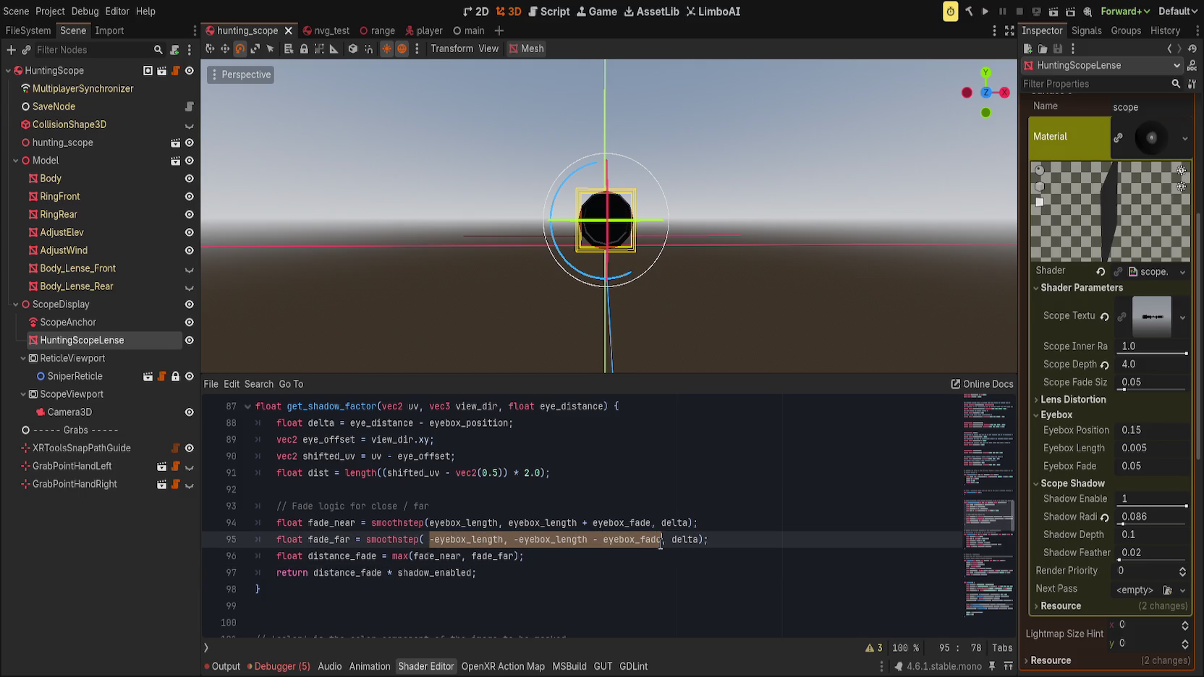
pyautogui.moveTo(429, 522); pyautogui.dragTo(661, 523)
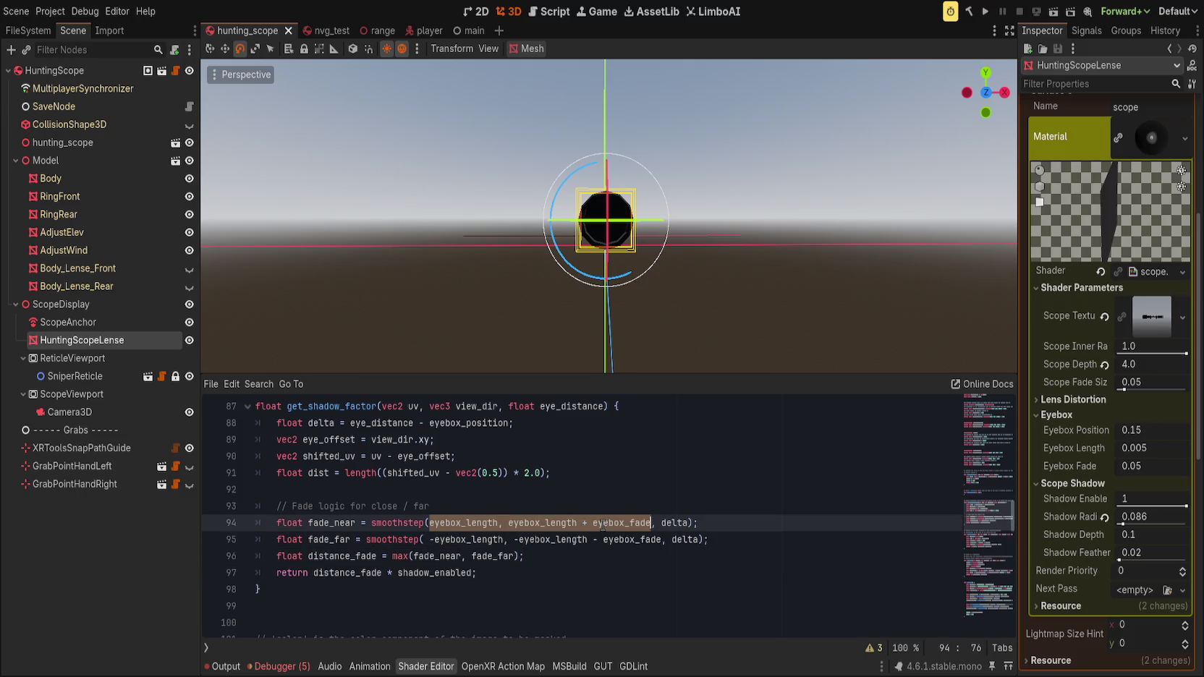
pyautogui.moveTo(543, 522); pyautogui.dragTo(651, 506)
pyautogui.moveTo(506, 507); pyautogui.dragTo(462, 489)
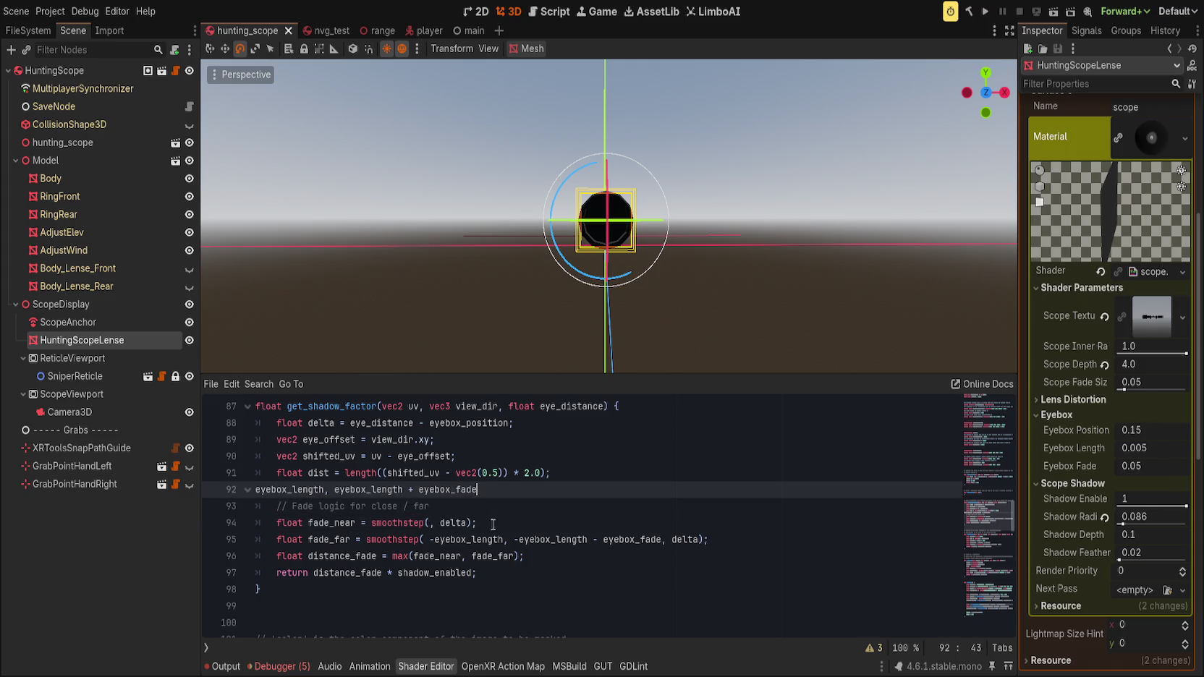
pyautogui.moveTo(430, 539); pyautogui.dragTo(664, 539)
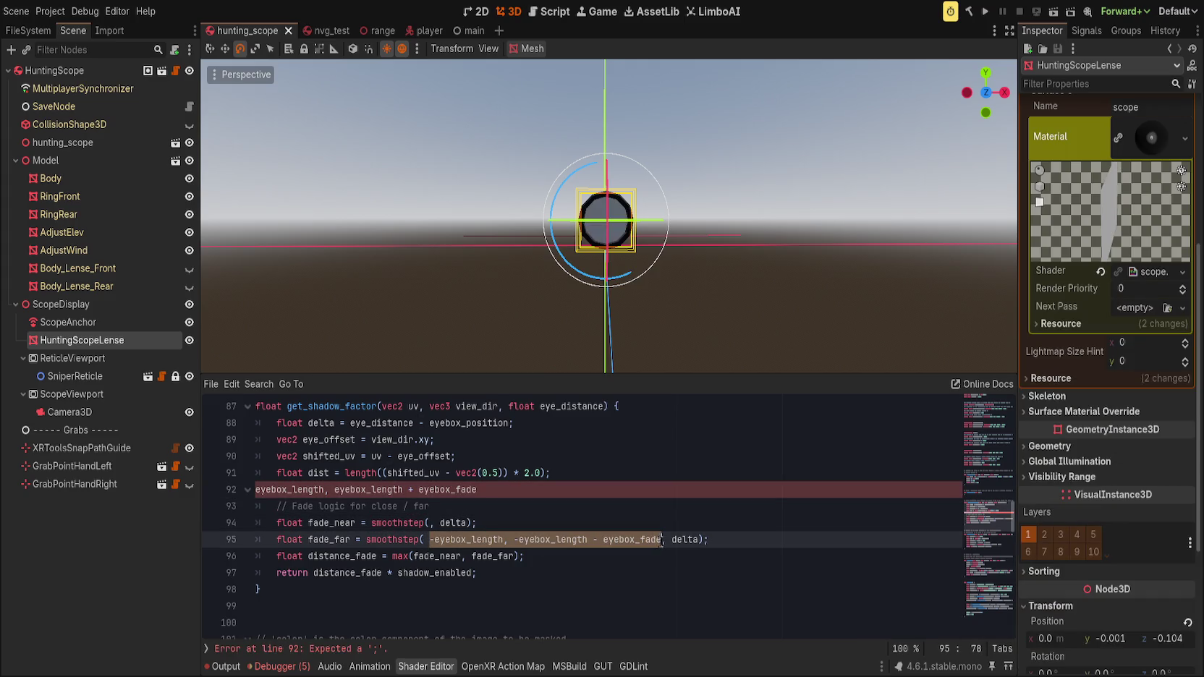
# - Put fade_far's edges into fade_near and the parked edges into fade_far, then save
pyautogui.hotkey('ctrl', 'x')
pyautogui.click(430, 522)
pyautogui.hotkey('ctrl', 'v')
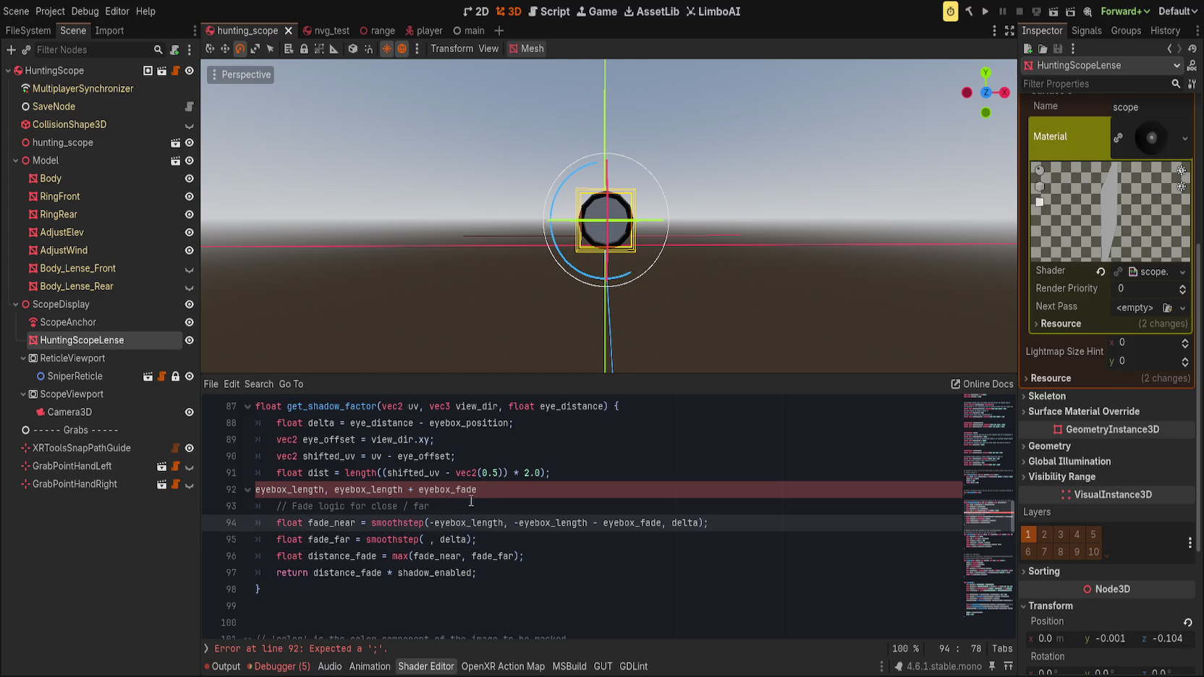
pyautogui.click(509, 491)
pyautogui.moveTo(254, 490); pyautogui.dragTo(502, 489)
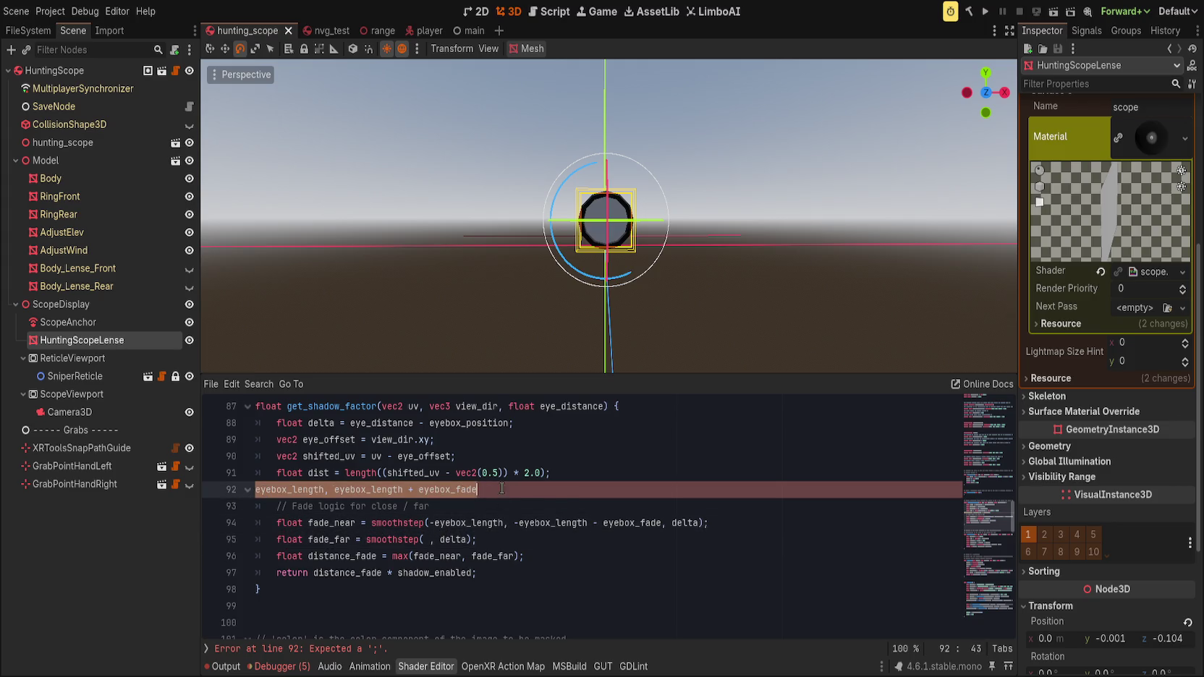
pyautogui.hotkey('ctrl', 'x')
pyautogui.click(424, 539)
pyautogui.hotkey('ctrl', 'v')
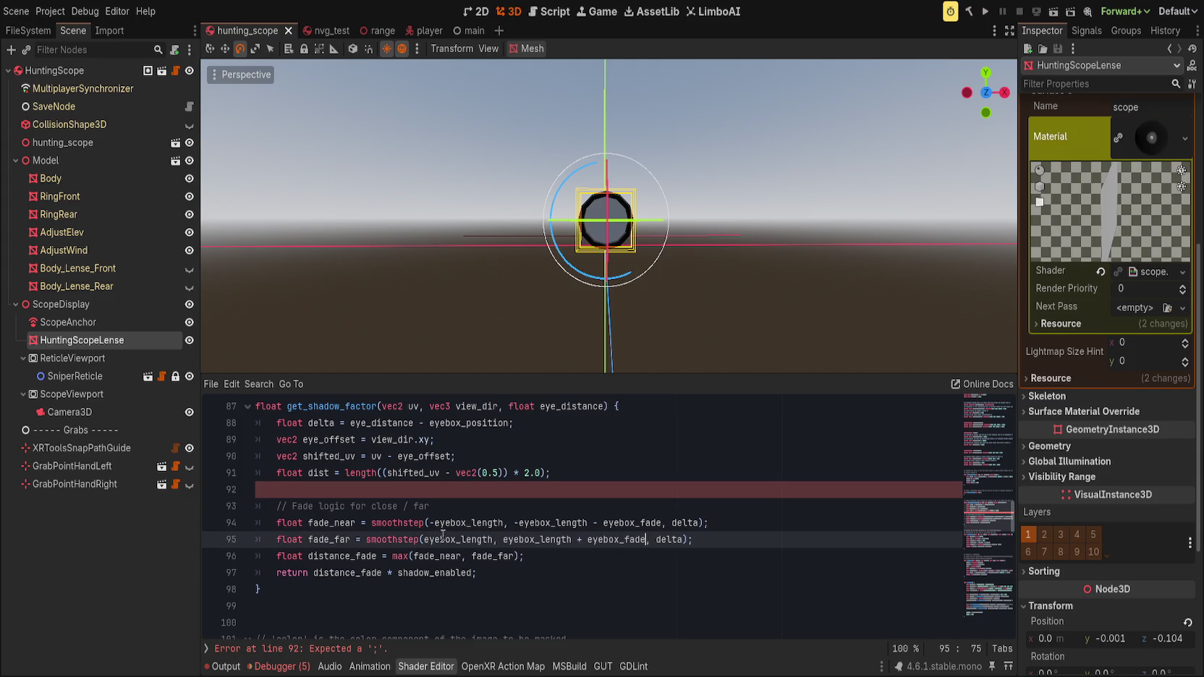
pyautogui.hotkey('ctrl', 's')
# - Frame the scope lens in the viewport to check its reticle image
pyautogui.scroll(3)
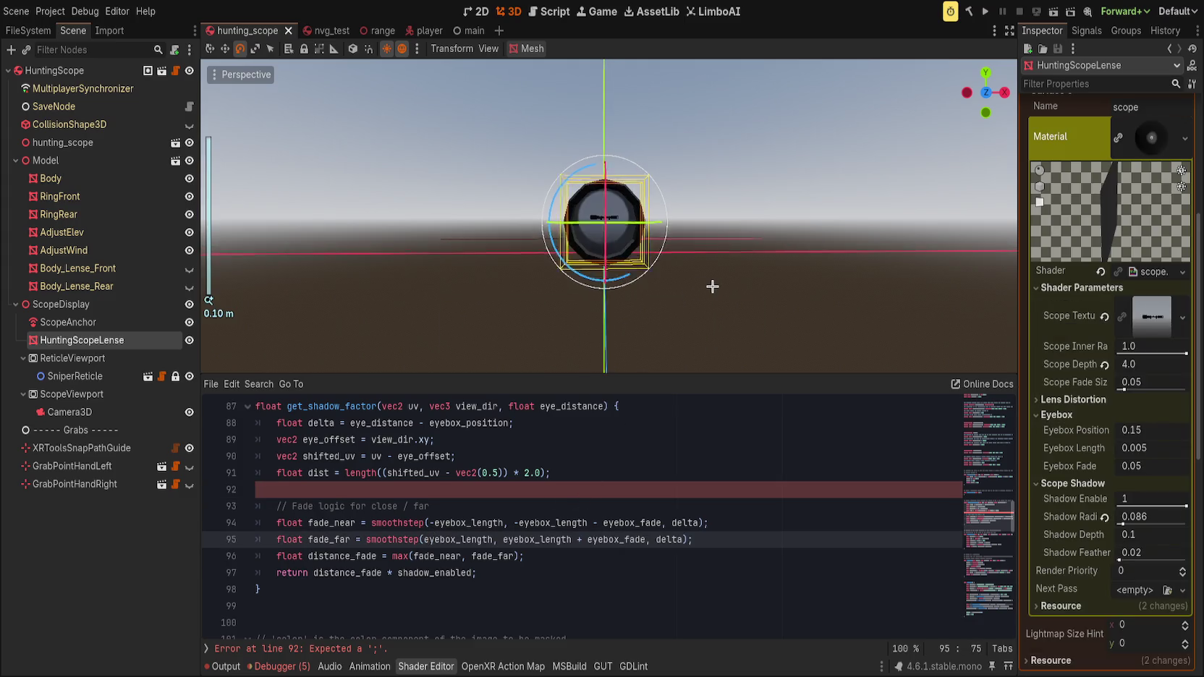
pyautogui.scroll(3)
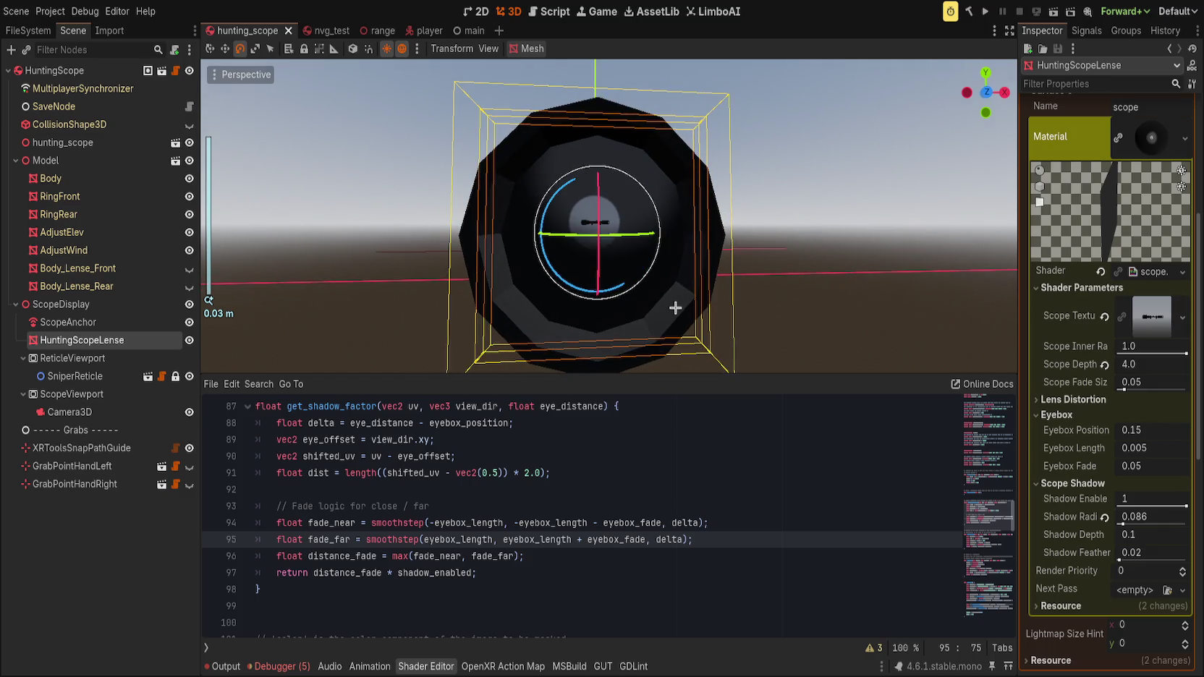
pyautogui.scroll(-3)
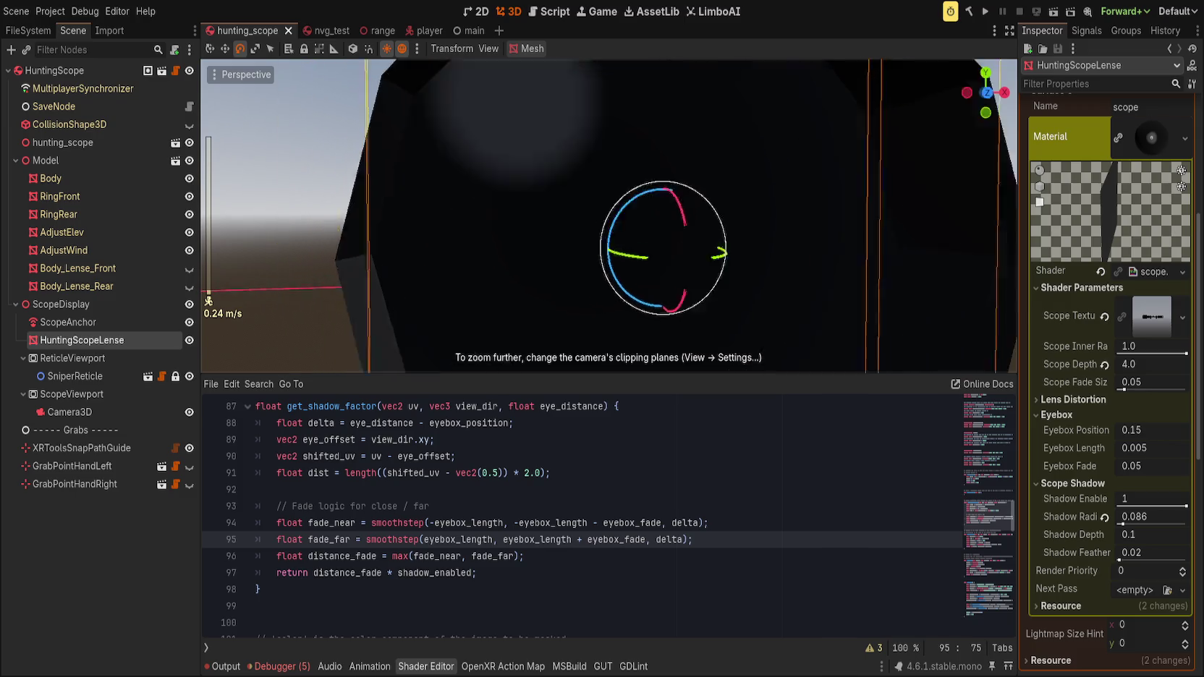
pyautogui.scroll(-3)
pyautogui.press('f')
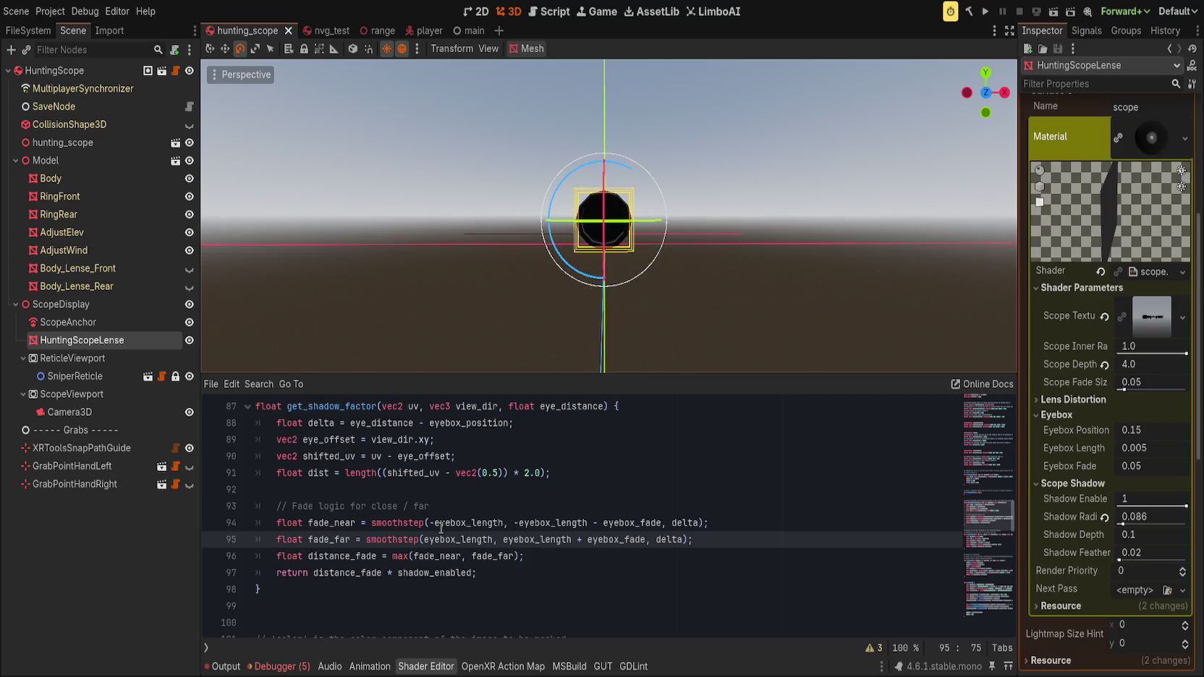
# - Highlight the uses of eyebox_length, fade_far, eyebox_fade and delta around the fade lines
pyautogui.doubleClick(442, 523)
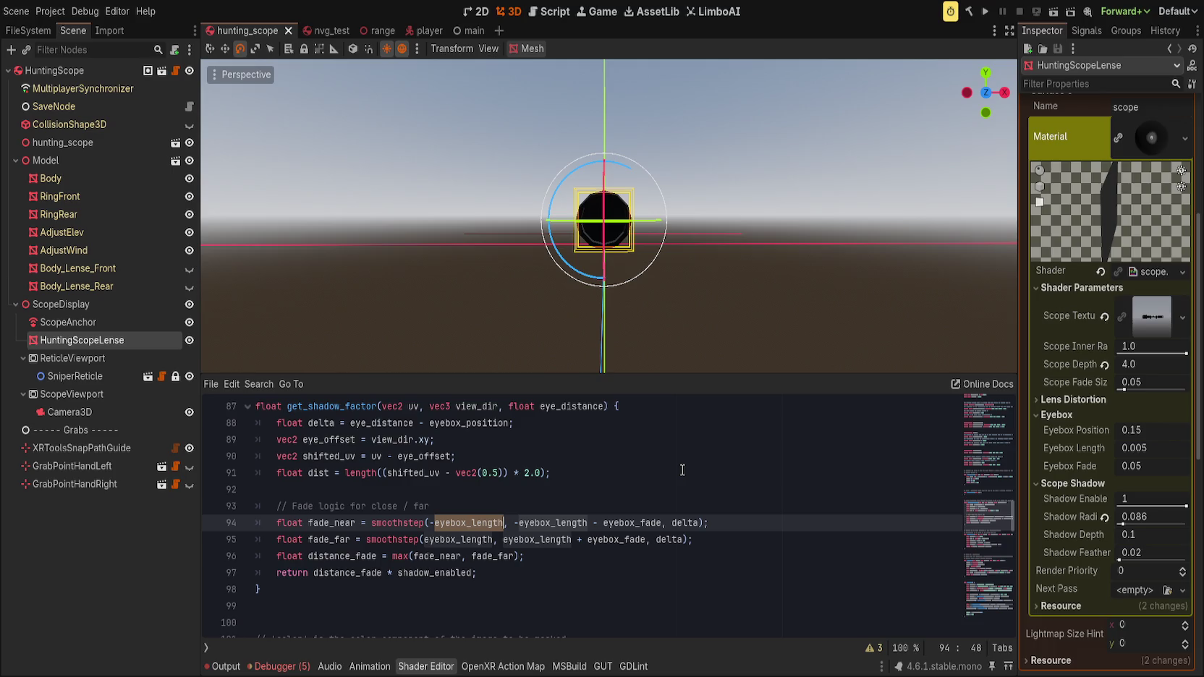
pyautogui.press('Left')
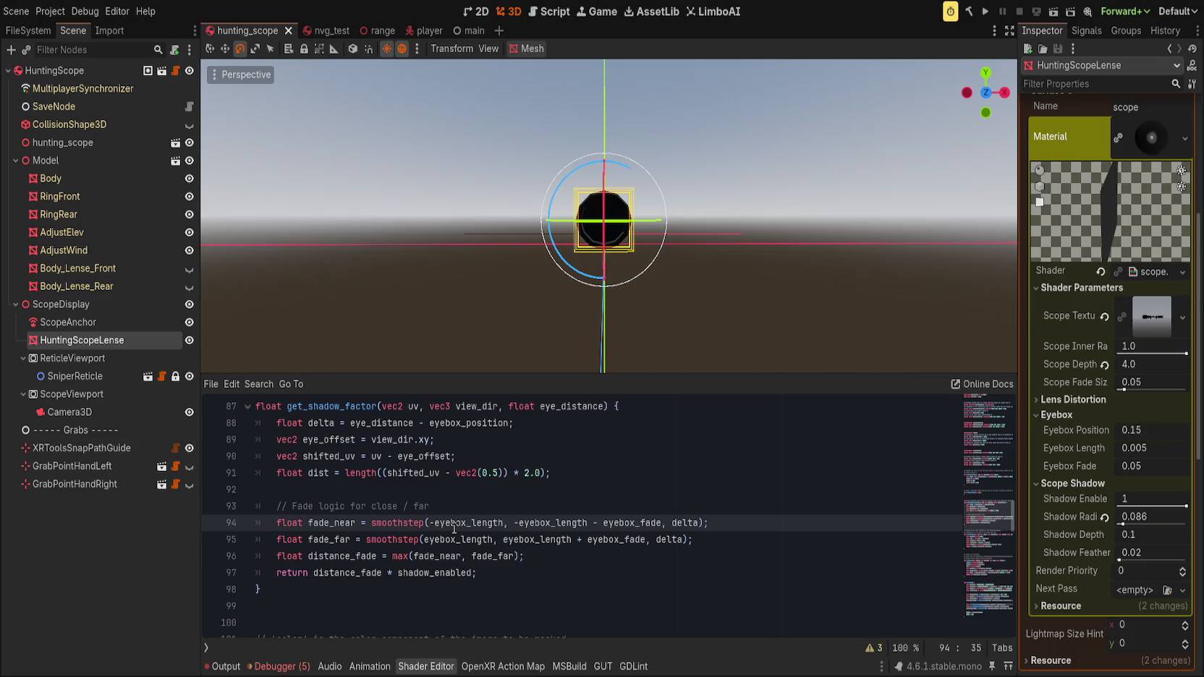
pyautogui.doubleClick(436, 556)
pyautogui.doubleClick(490, 556)
pyautogui.doubleClick(473, 522)
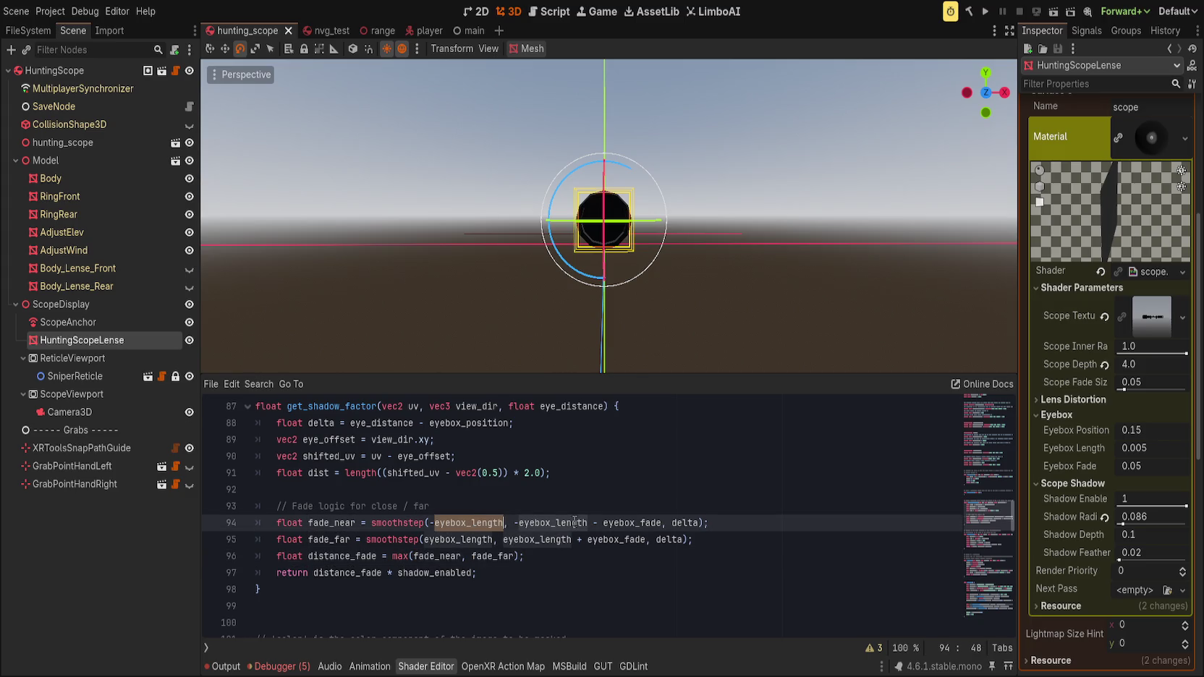
pyautogui.doubleClick(630, 523)
pyautogui.scroll(3)
pyautogui.scroll(-3)
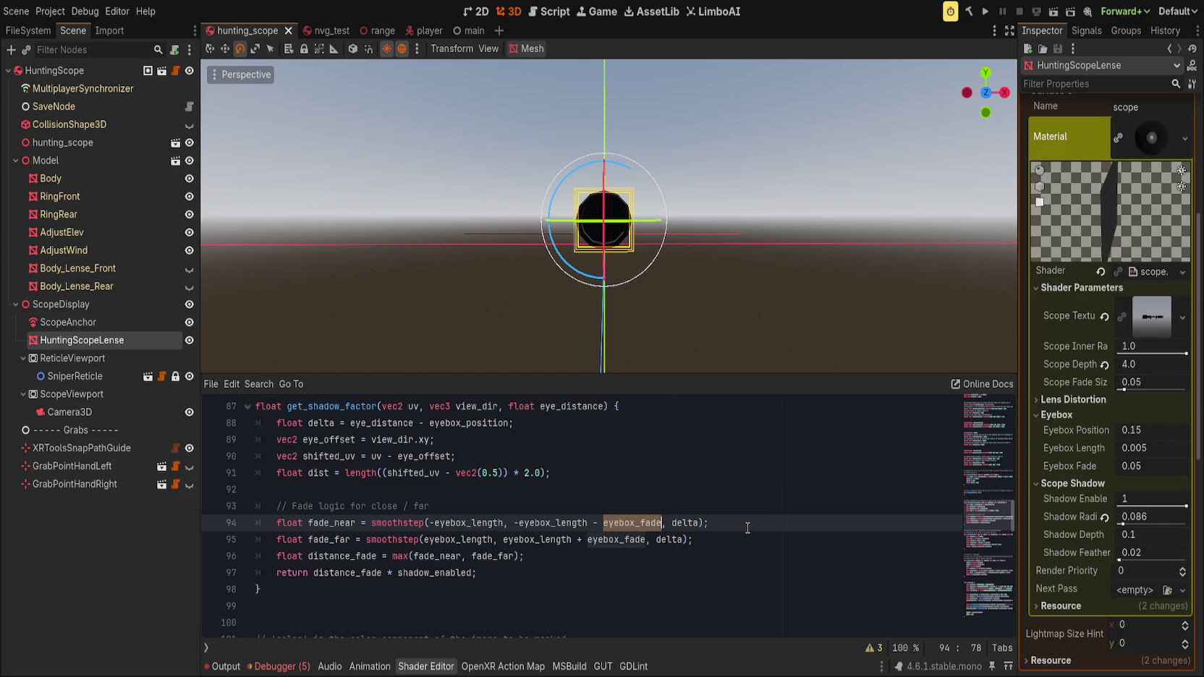
pyautogui.click(746, 525)
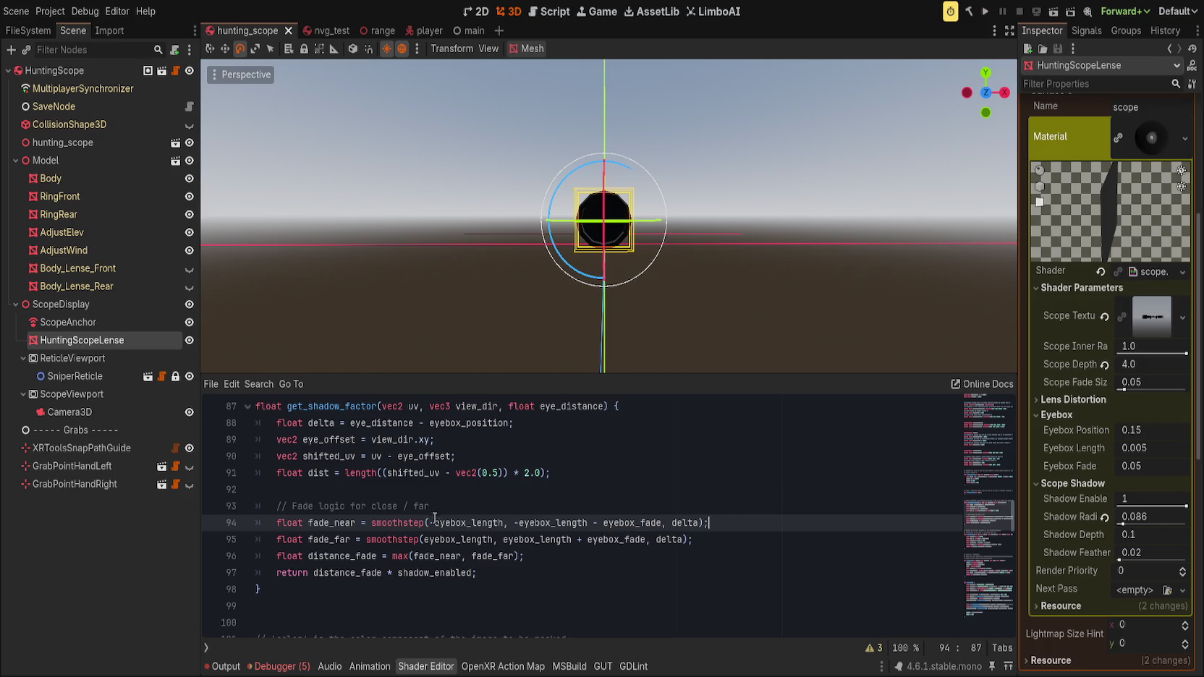
pyautogui.doubleClick(684, 523)
# - Delete the -eyebox_length edges and trailing eyebox_fade term from fade_near's smoothstep
pyautogui.doubleClick(456, 523)
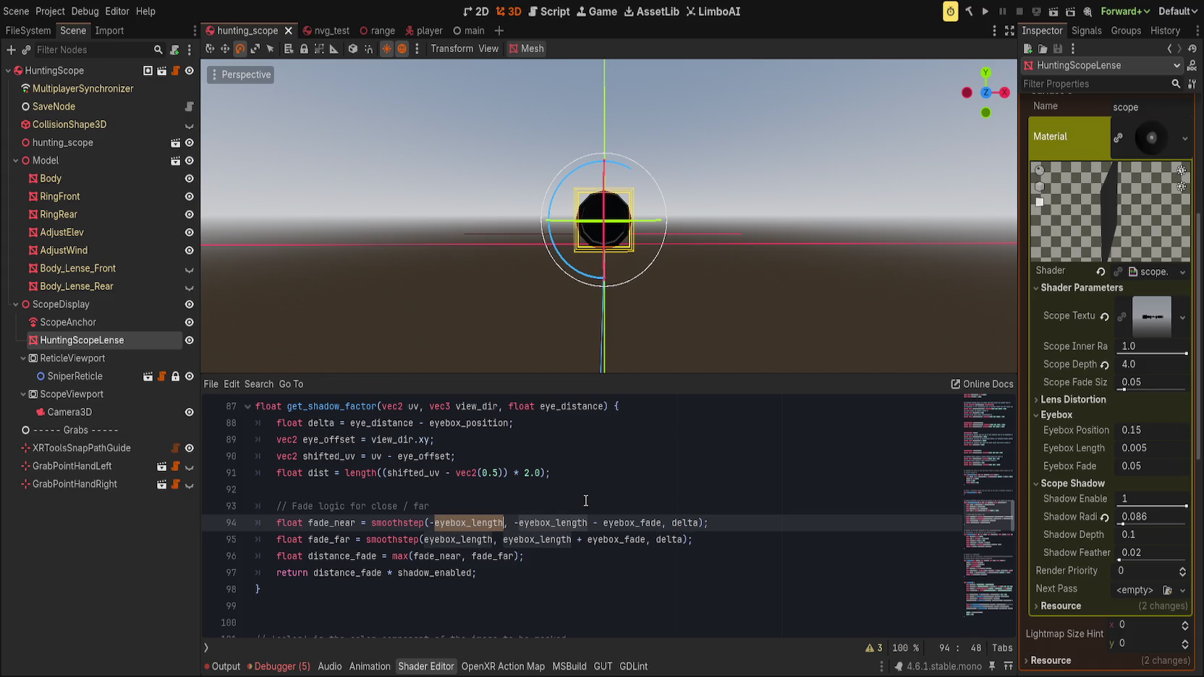
pyautogui.press('BackSpace')
pyautogui.press('BackSpace')
pyautogui.hotkey('ctrl', 'Delete')
pyautogui.hotkey('ctrl', 'Delete')
pyautogui.hotkey('ctrl', 'Delete')
pyautogui.hotkey('ctrl', 'Delete')
# - Clear fade_far's edge arguments and type 'eyebox' as fade_near's new first argument
pyautogui.press('Down')
pyautogui.hotkey('ctrl', 'Delete')
pyautogui.hotkey('ctrl', 'Delete')
pyautogui.hotkey('ctrl', 'Delete')
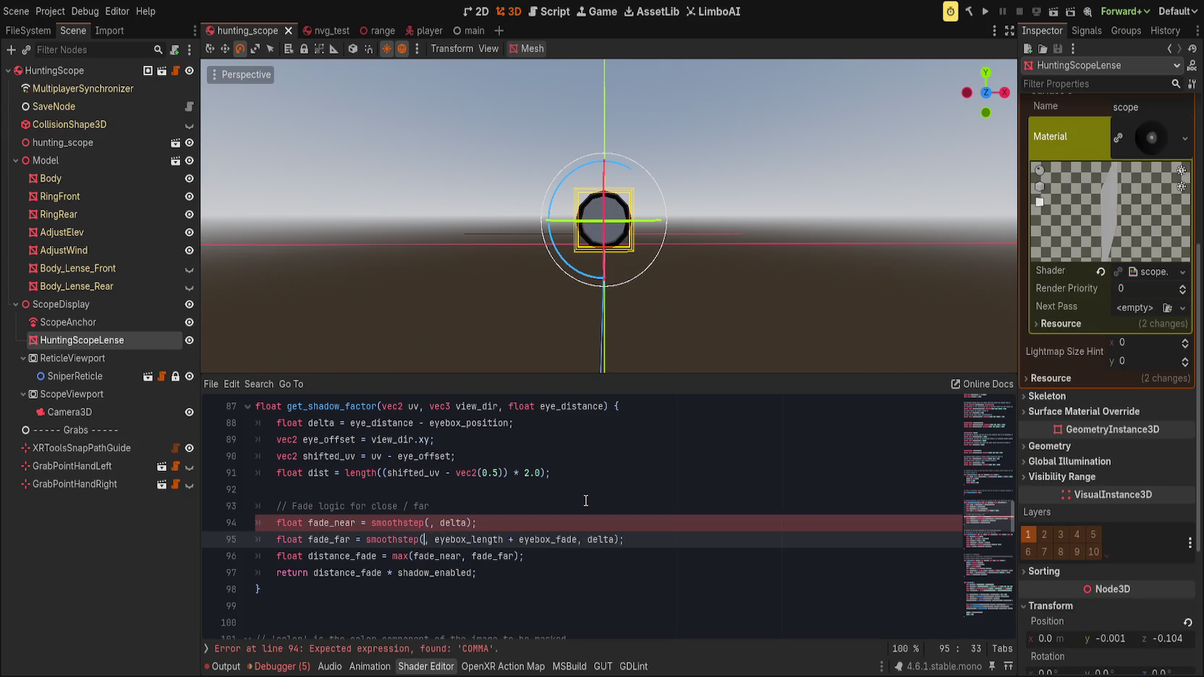
pyautogui.press('Up')
pyautogui.write('eyebos')
pyautogui.press('BackSpace')
pyautogui.write('x')
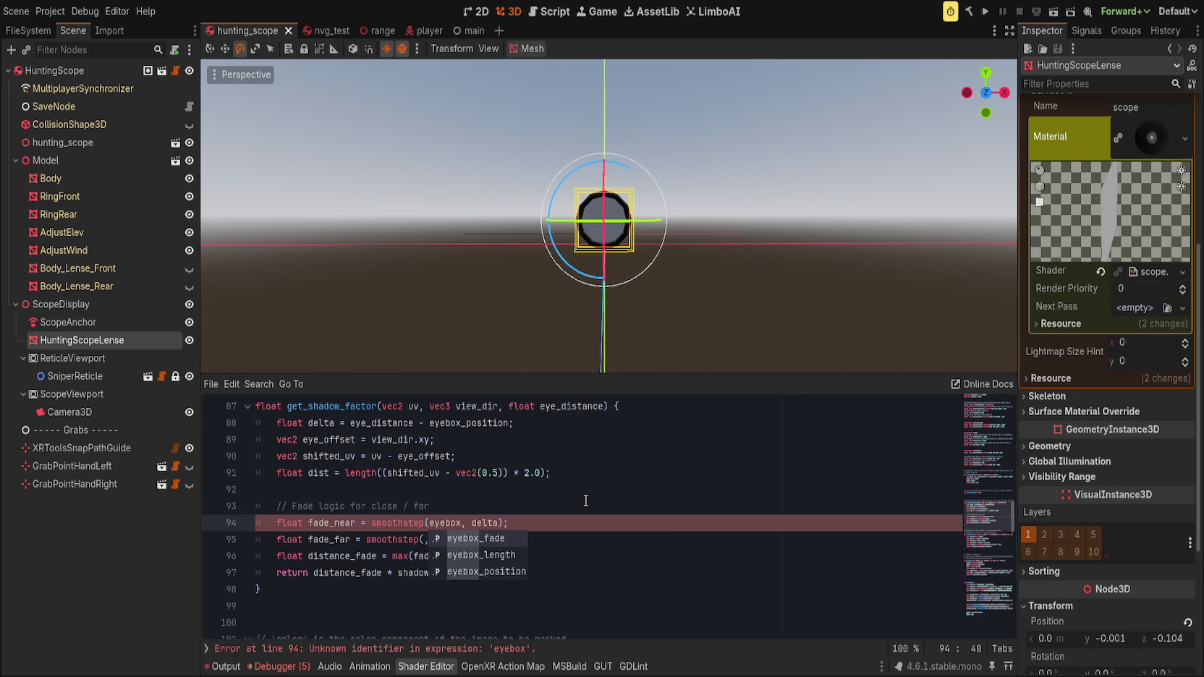
# - Highlight the uses of shifted_uv and eyebox_position, then search the shader for eyebox_position
pyautogui.doubleClick(416, 472)
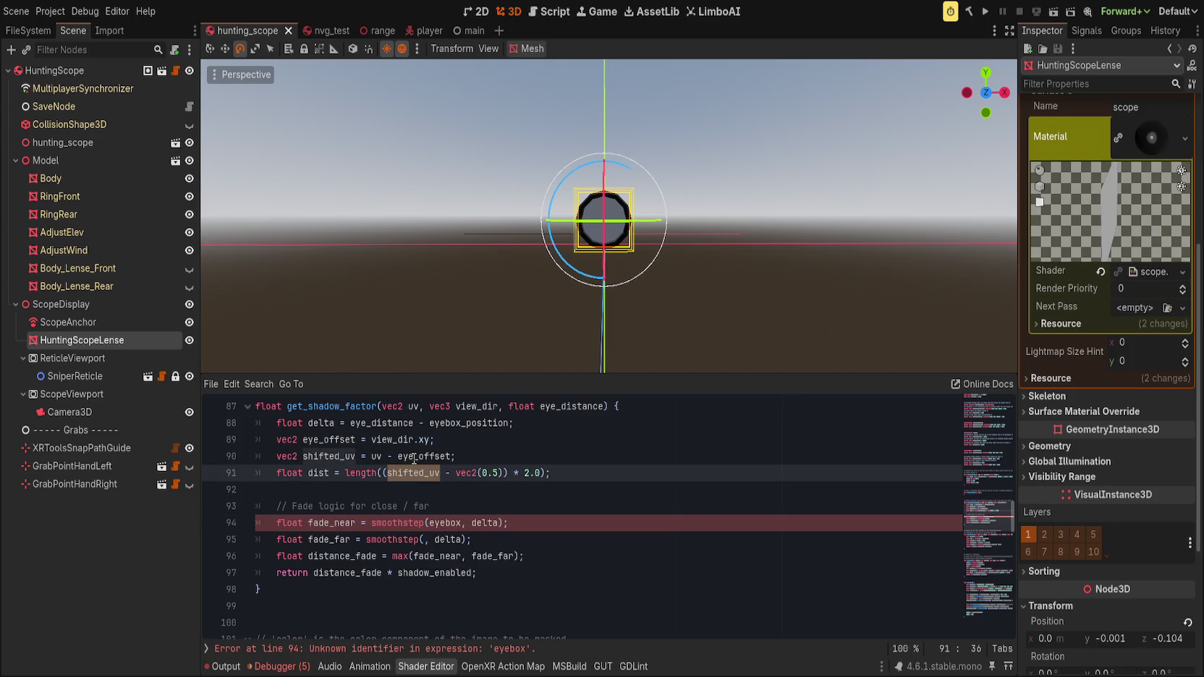
pyautogui.press('Up')
pyautogui.press('Up')
pyautogui.press('Up')
pyautogui.press('Down')
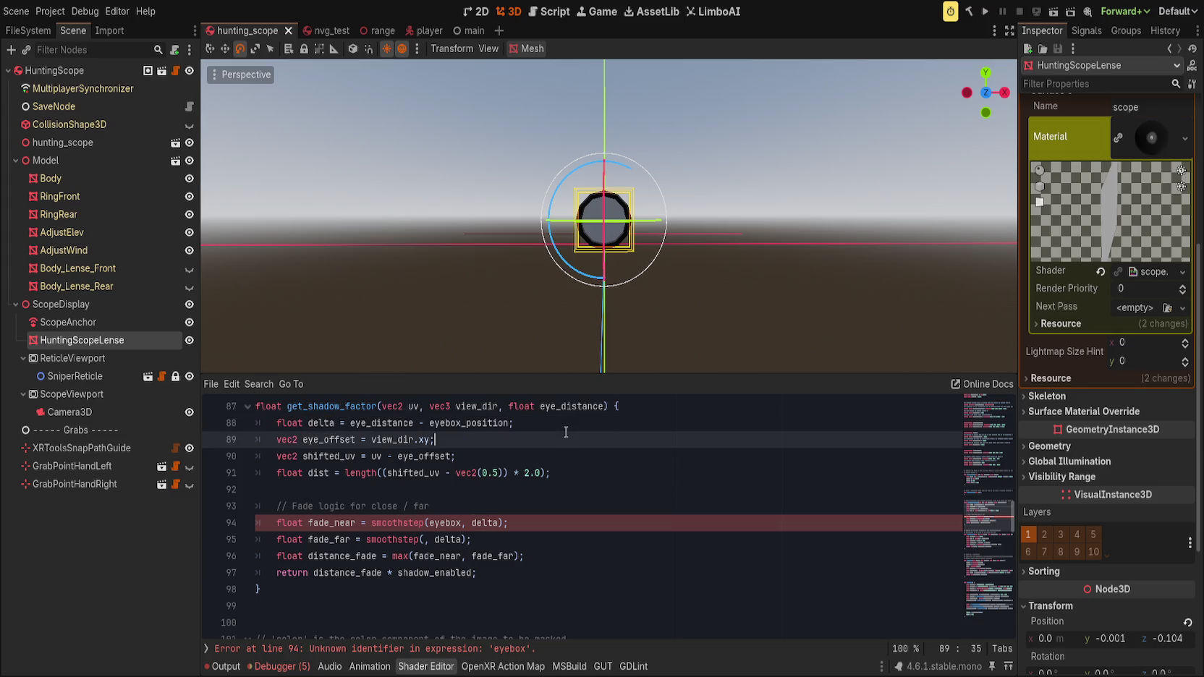
pyautogui.click(463, 522)
pyautogui.click(405, 422)
pyautogui.doubleClick(478, 423)
pyautogui.scroll(3)
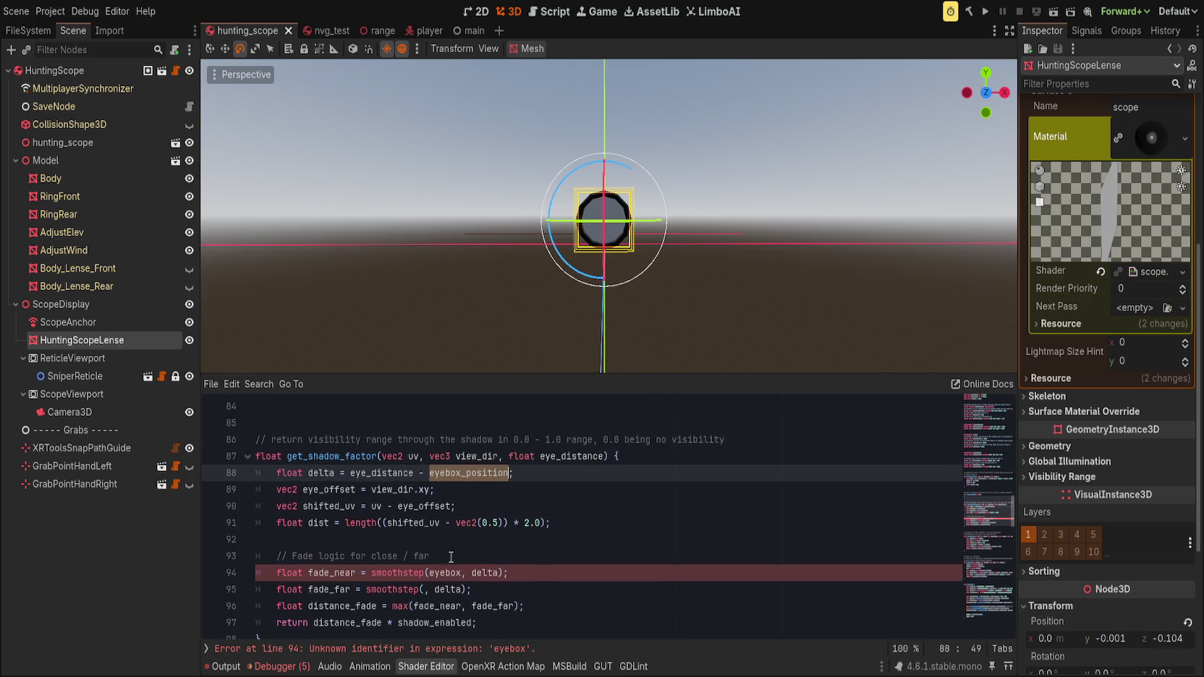
pyautogui.scroll(3)
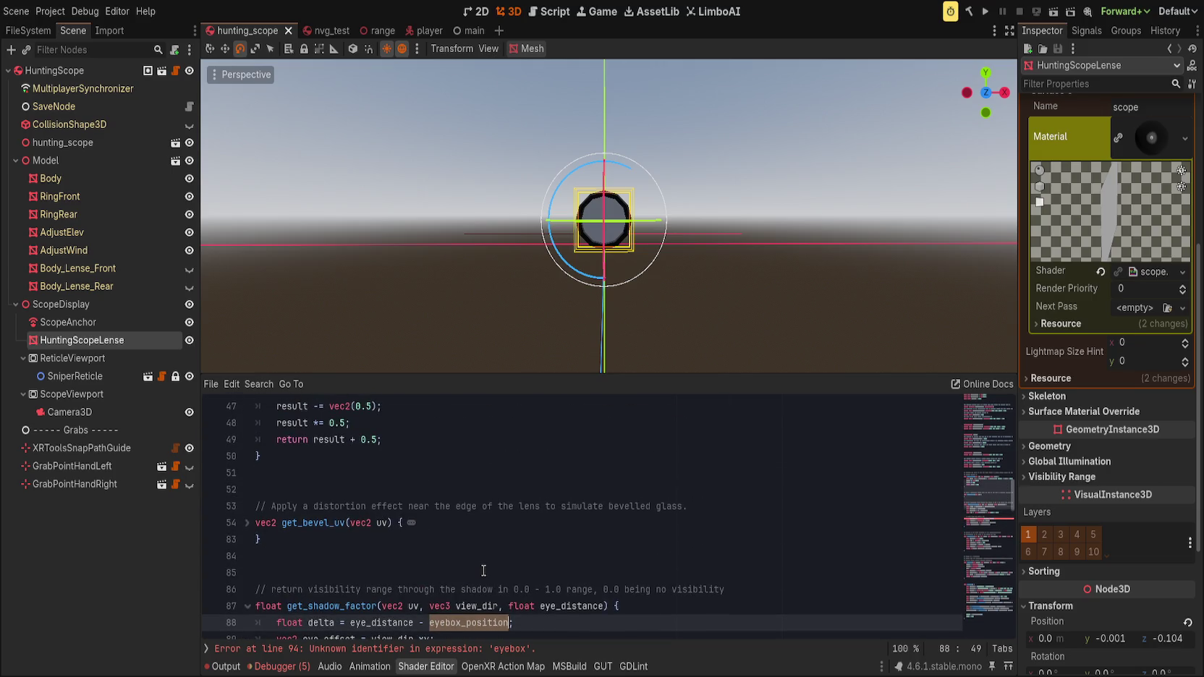
pyautogui.scroll(3)
pyautogui.hotkey('ctrl', 'f')
# - Step through the eyebox_position matches to its use in get_shadow_factor and highlight eye_distance
pyautogui.click(834, 649)
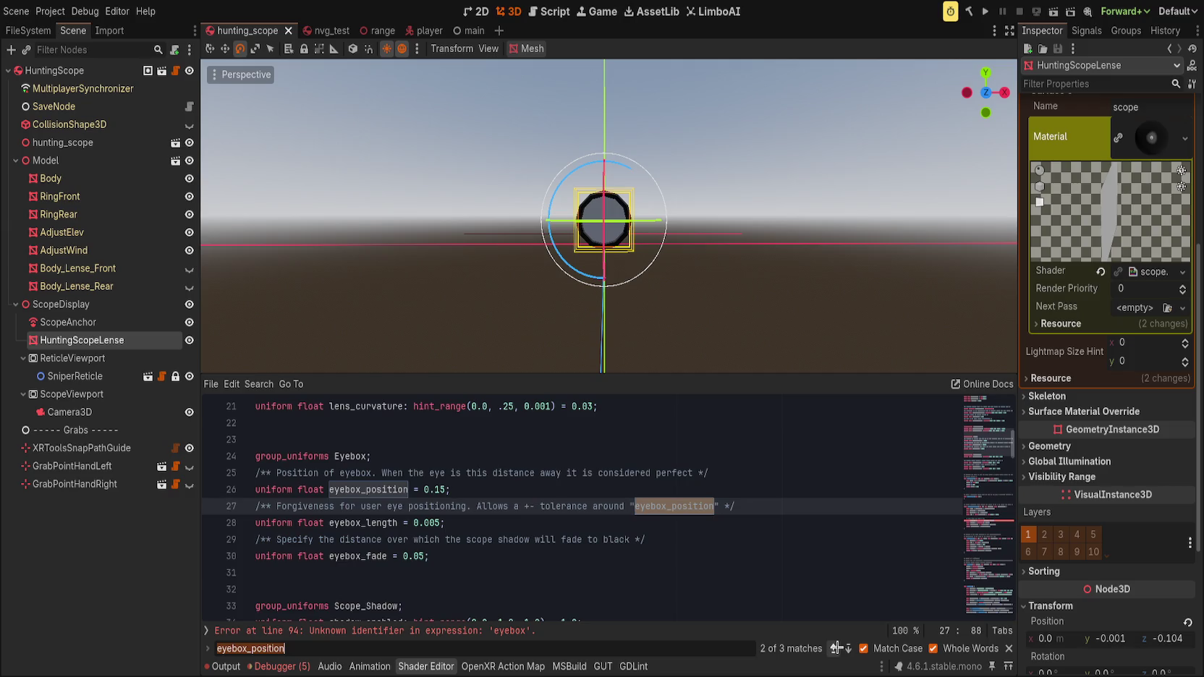
pyautogui.click(834, 649)
pyautogui.click(848, 648)
pyautogui.click(848, 648)
pyautogui.click(651, 492)
pyautogui.doubleClick(397, 506)
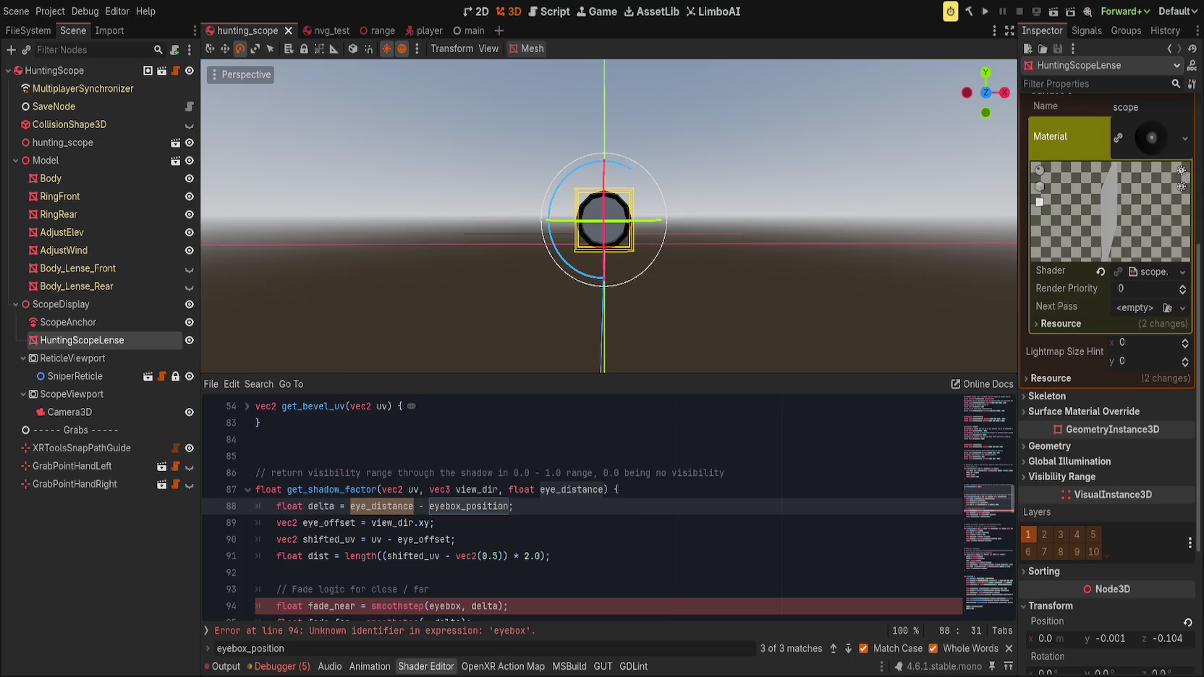
# - Highlight delta, then trim the invalid eyebox argument in fade_near's smoothstep
pyautogui.press('Left')
pyautogui.press('Left')
pyautogui.press('Left')
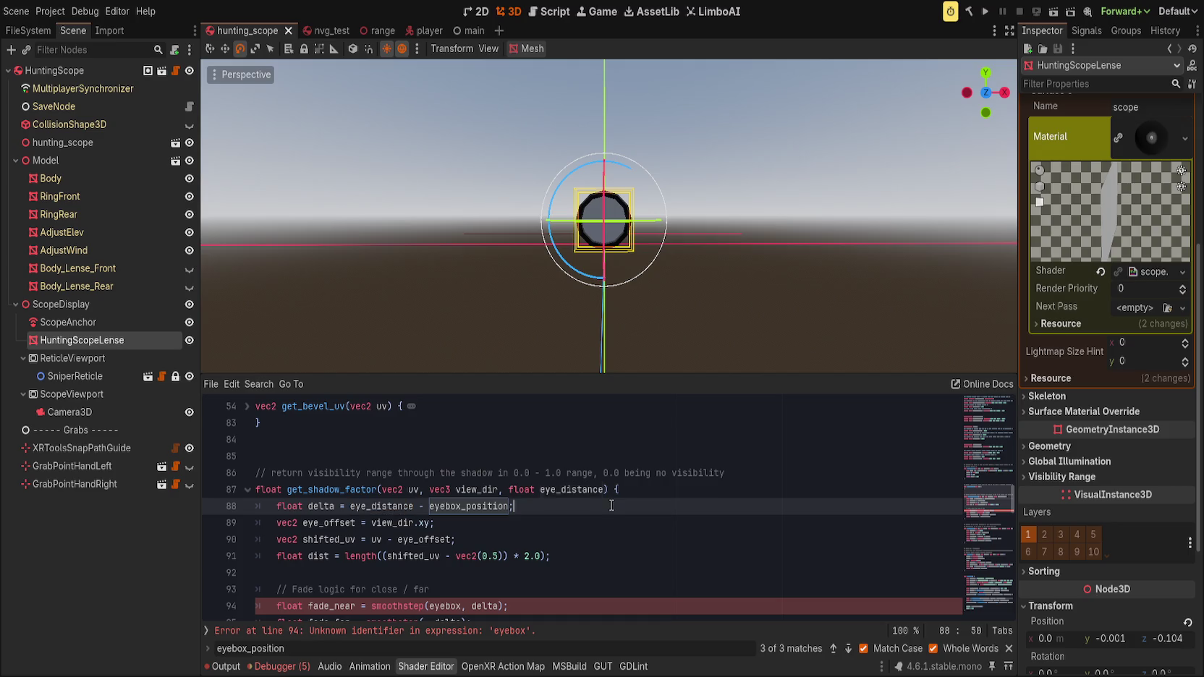
pyautogui.hotkey('ctrl', 'd')
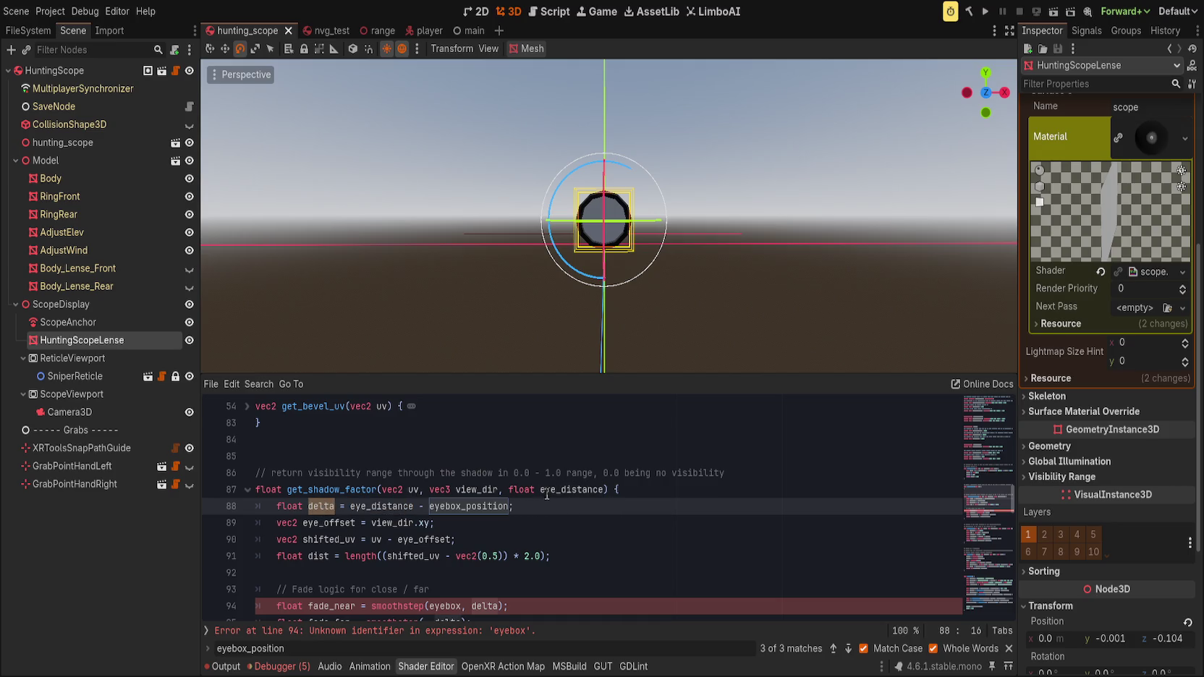
pyautogui.scroll(-3)
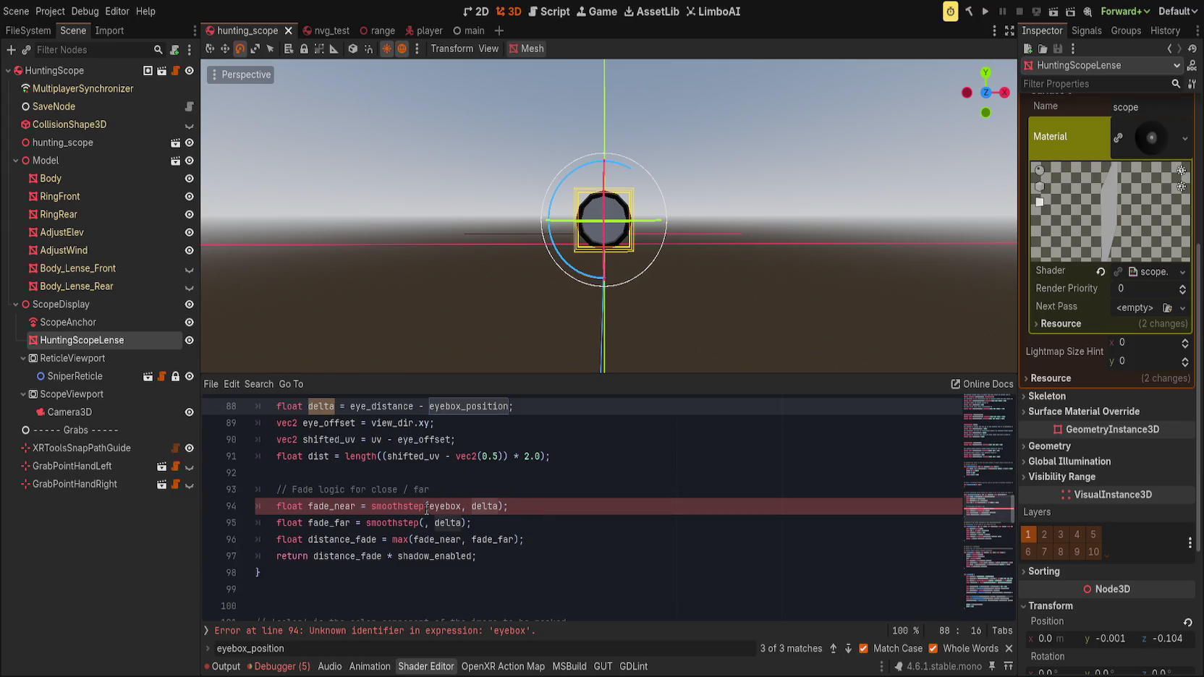
pyautogui.click(425, 556)
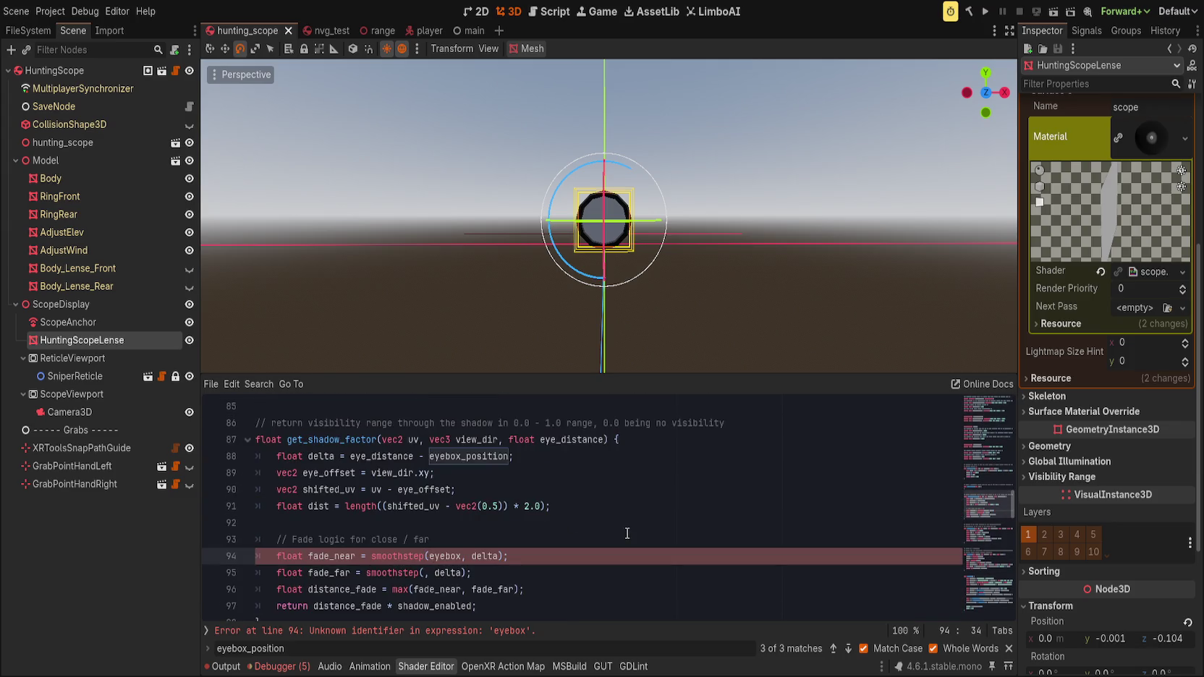
pyautogui.press('BackSpace')
pyautogui.press('BackSpace')
pyautogui.press('BackSpace')
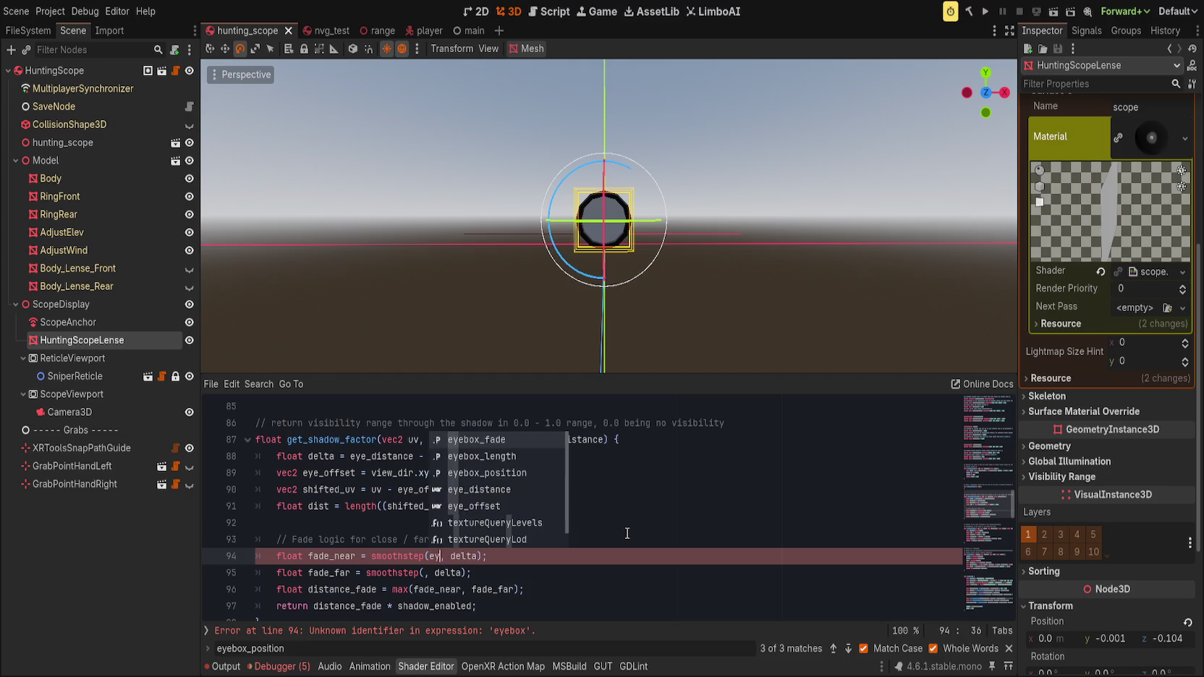
pyautogui.write('e')
# - Rewrite fade_near's smoothstep arguments as eyebox_length, eyebox_length - eyebox_fade, delta on line 94
pyautogui.hotkey('ctrl', 'z')
pyautogui.hotkey('ctrl', 'z')
pyautogui.hotkey('ctrl', 'z')
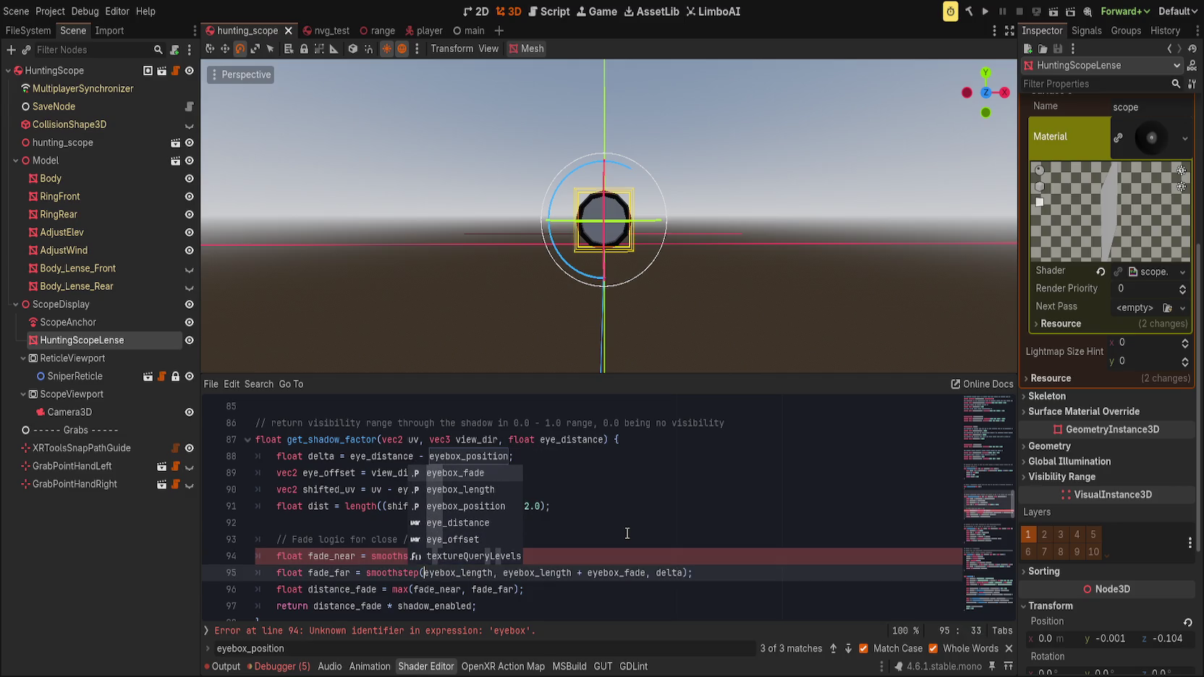
pyautogui.press('Escape')
pyautogui.hotkey('ctrl', 'z')
pyautogui.hotkey('ctrl', 'z')
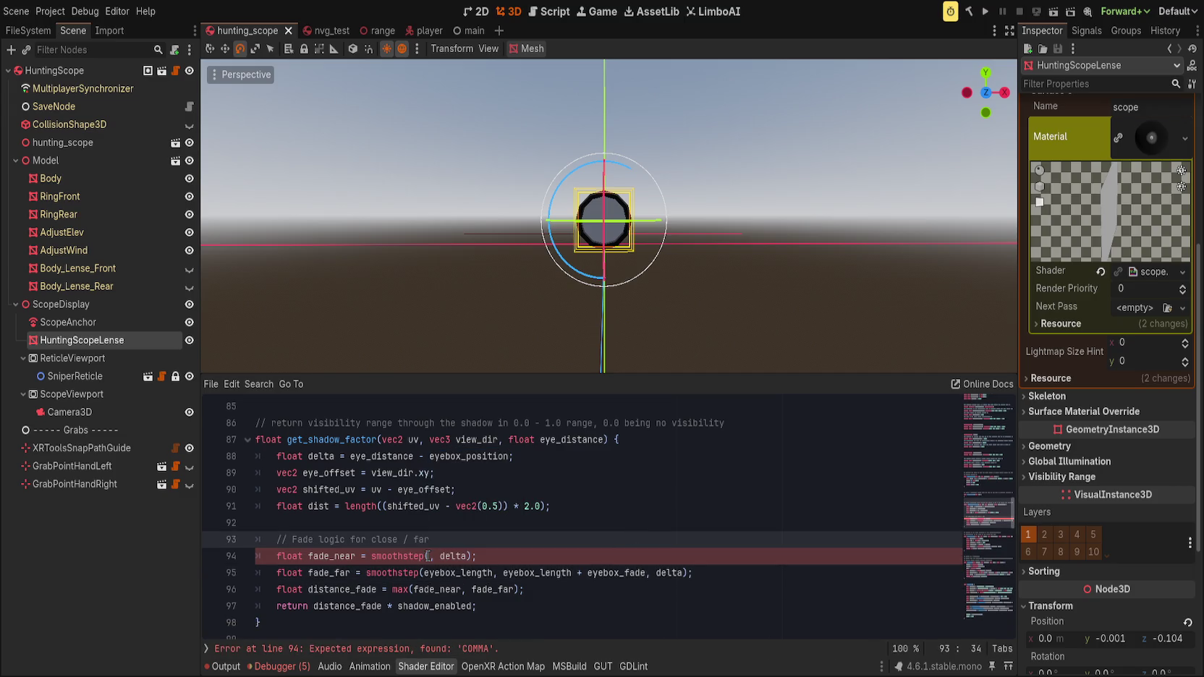
pyautogui.write('eyebox_lengt')
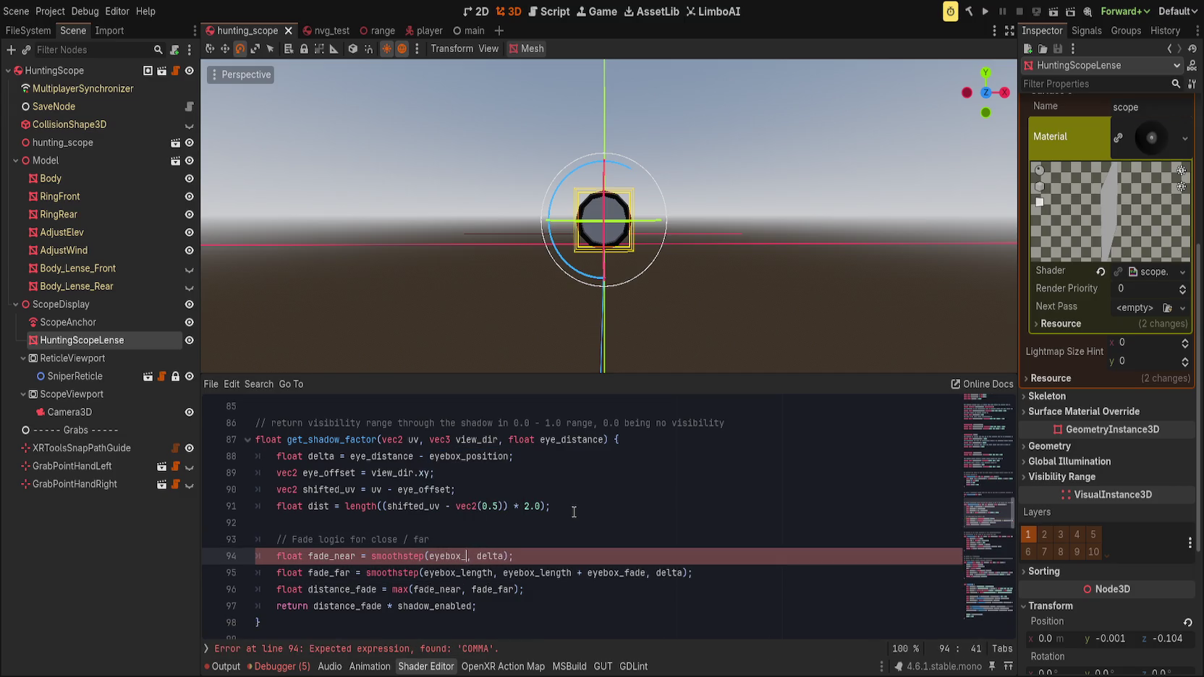
pyautogui.write('h')
pyautogui.write(',')
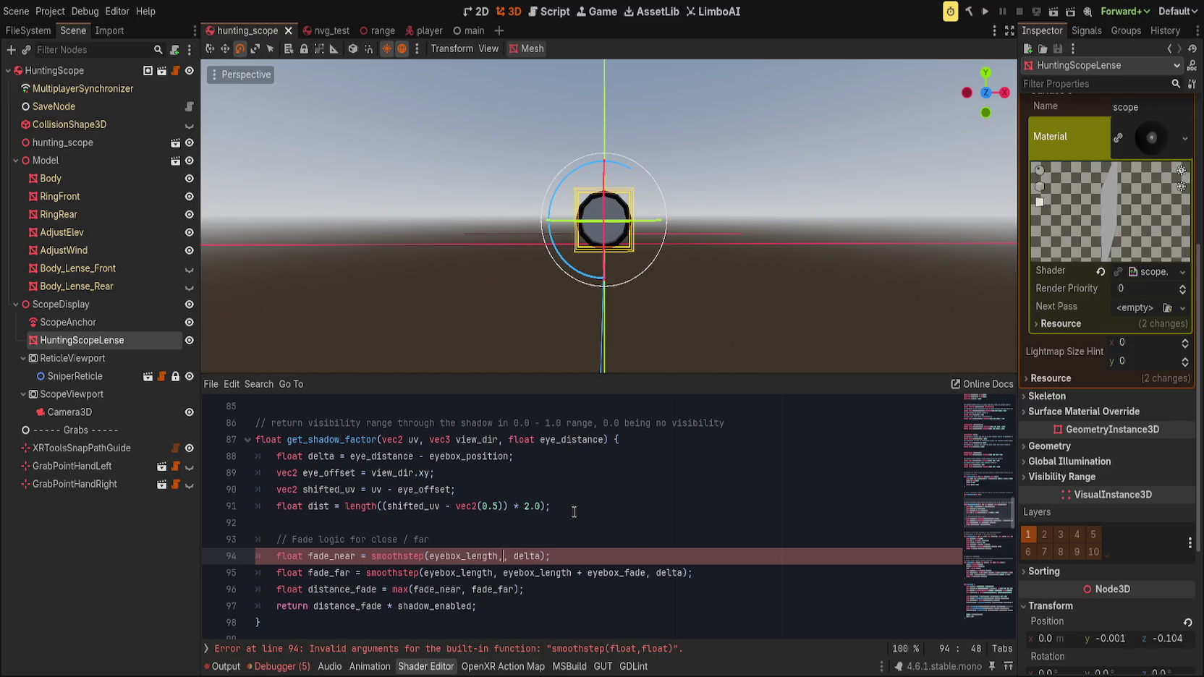
pyautogui.write(' eyebox')
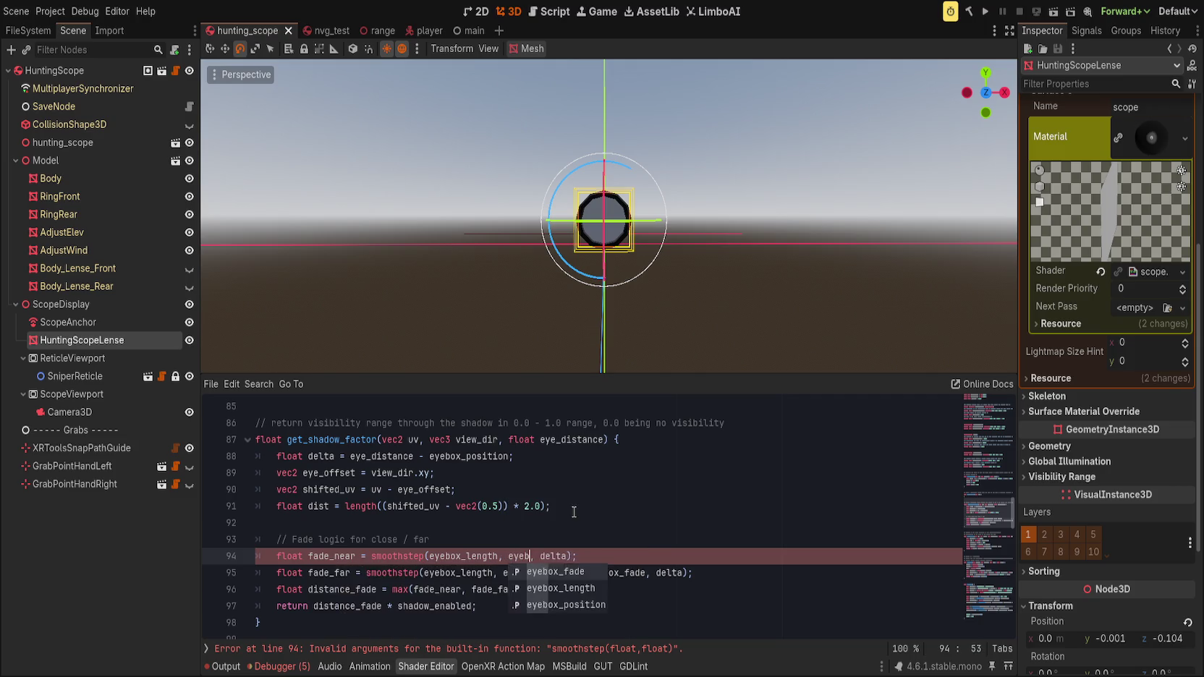
pyautogui.write('_length,')
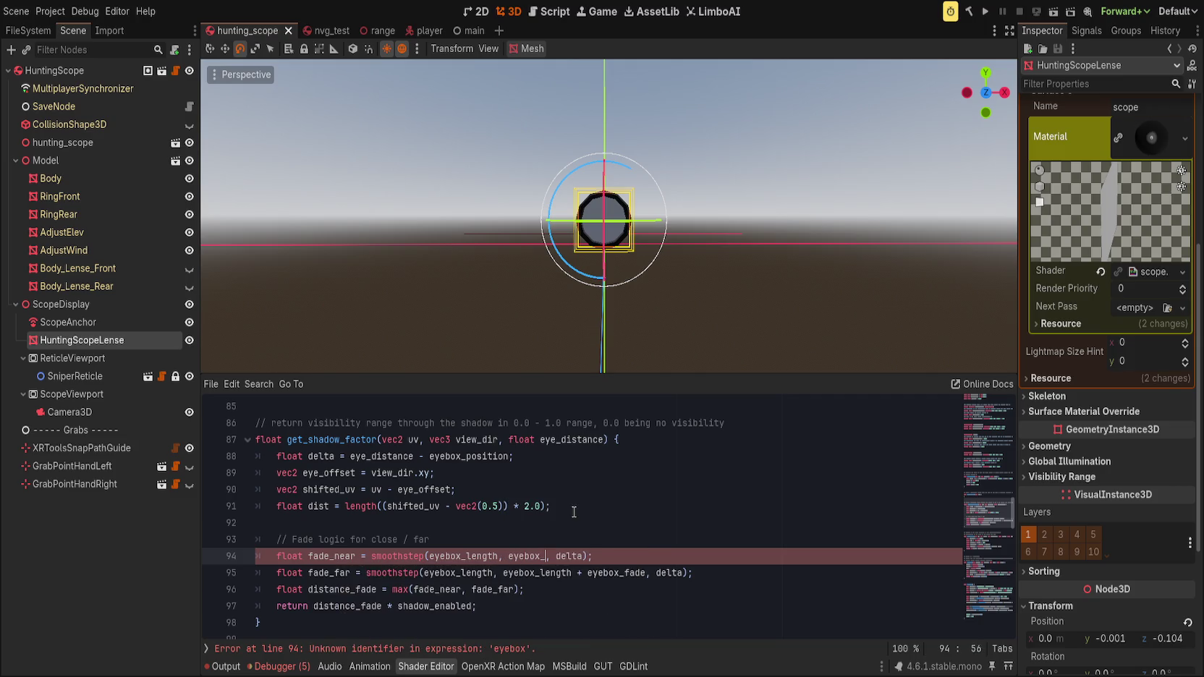
pyautogui.press('BackSpace')
pyautogui.press('BackSpace')
pyautogui.write('hg')
pyautogui.press('BackSpace')
pyautogui.write('- ')
pyautogui.write('eyebox_fade')
pyautogui.scroll(-3)
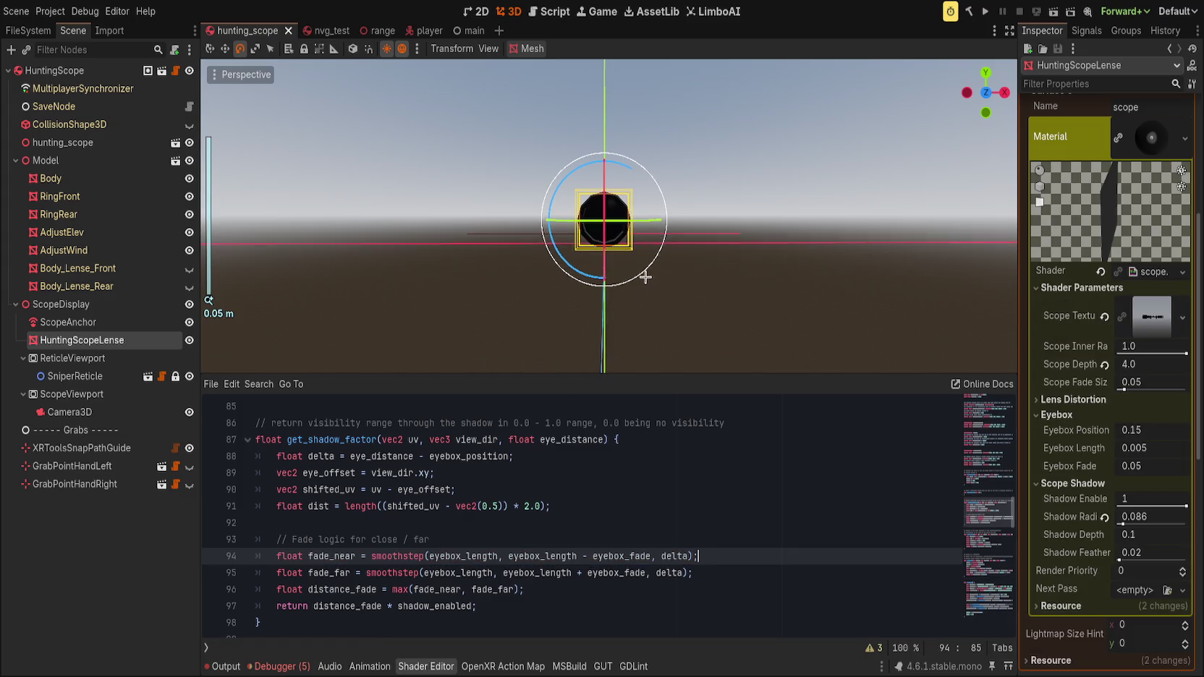
pyautogui.moveTo(631, 271); pyautogui.dragTo(627, 265)
pyautogui.scroll(-3)
pyautogui.rightClick(626, 265)
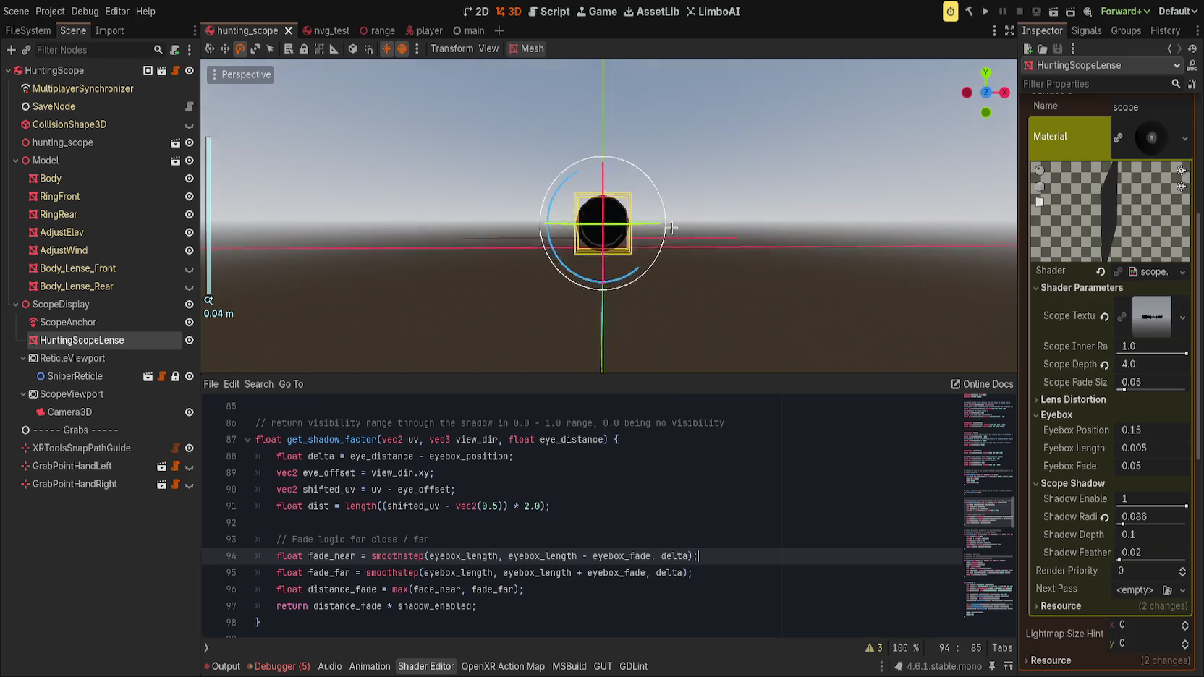
pyautogui.press('w')
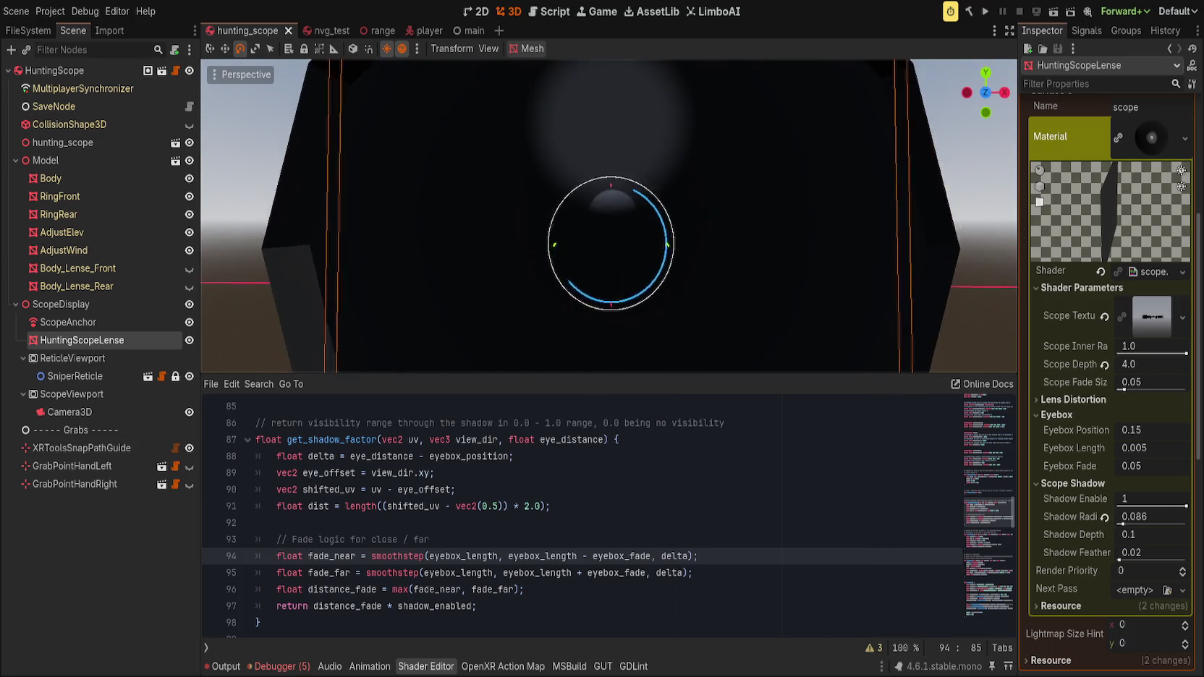
pyautogui.press('s')
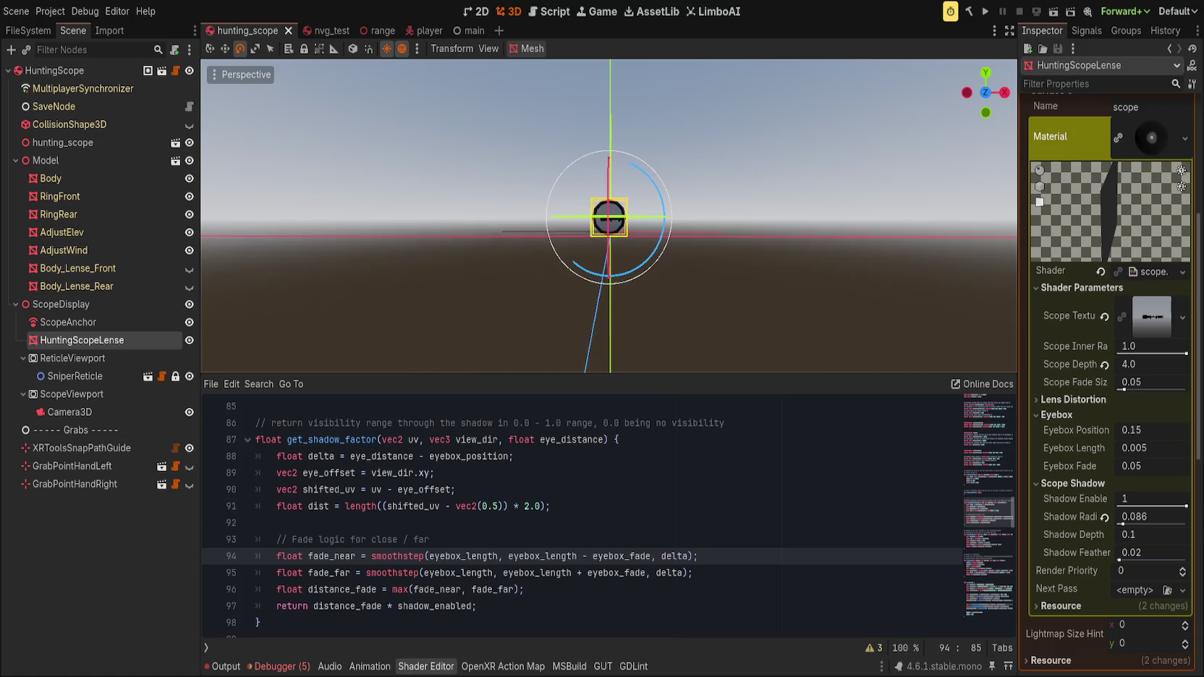
pyautogui.press('w')
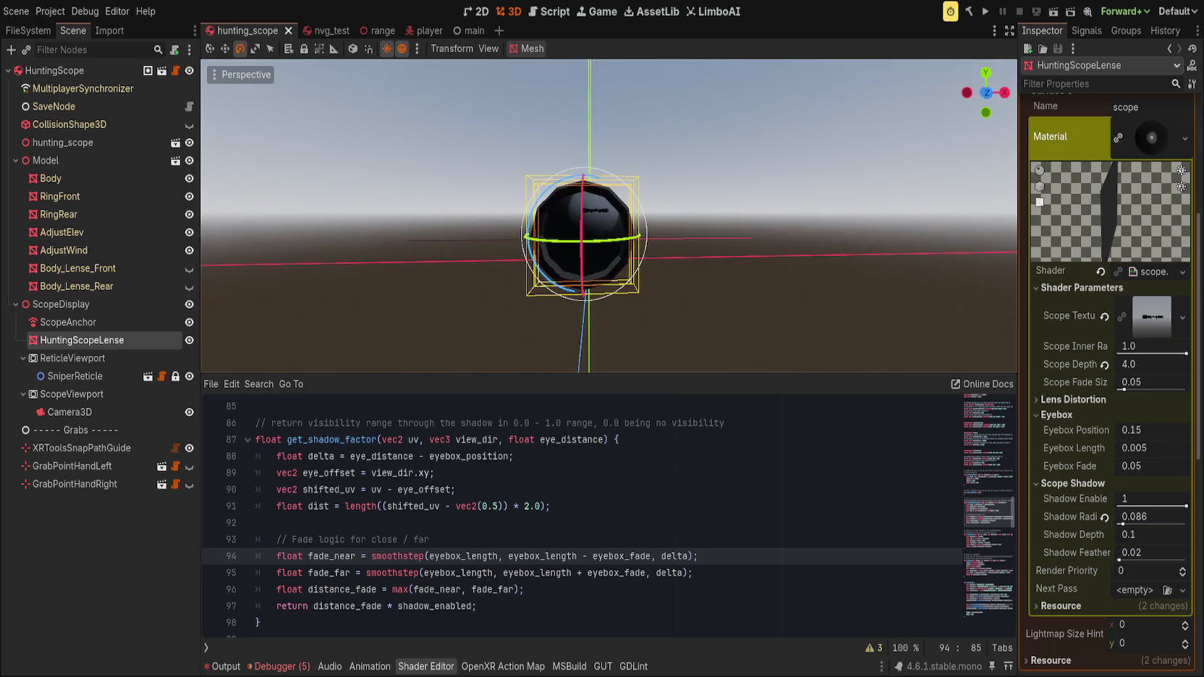
pyautogui.press('w')
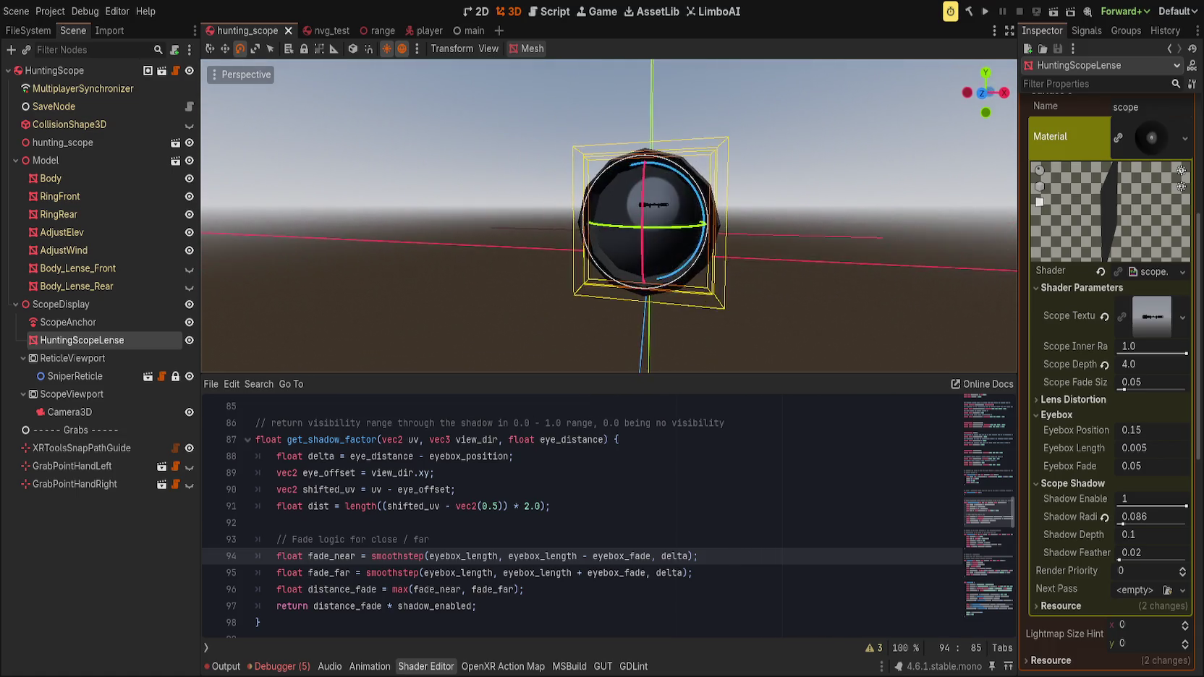
pyautogui.press('s')
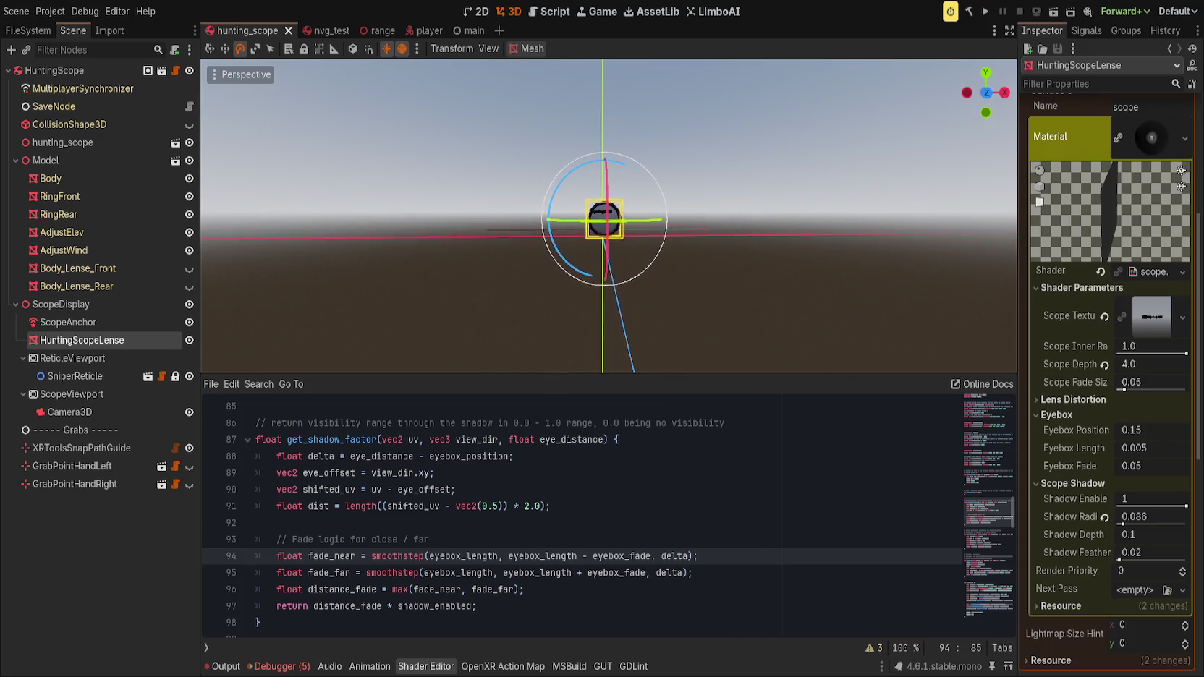
pyautogui.press('w')
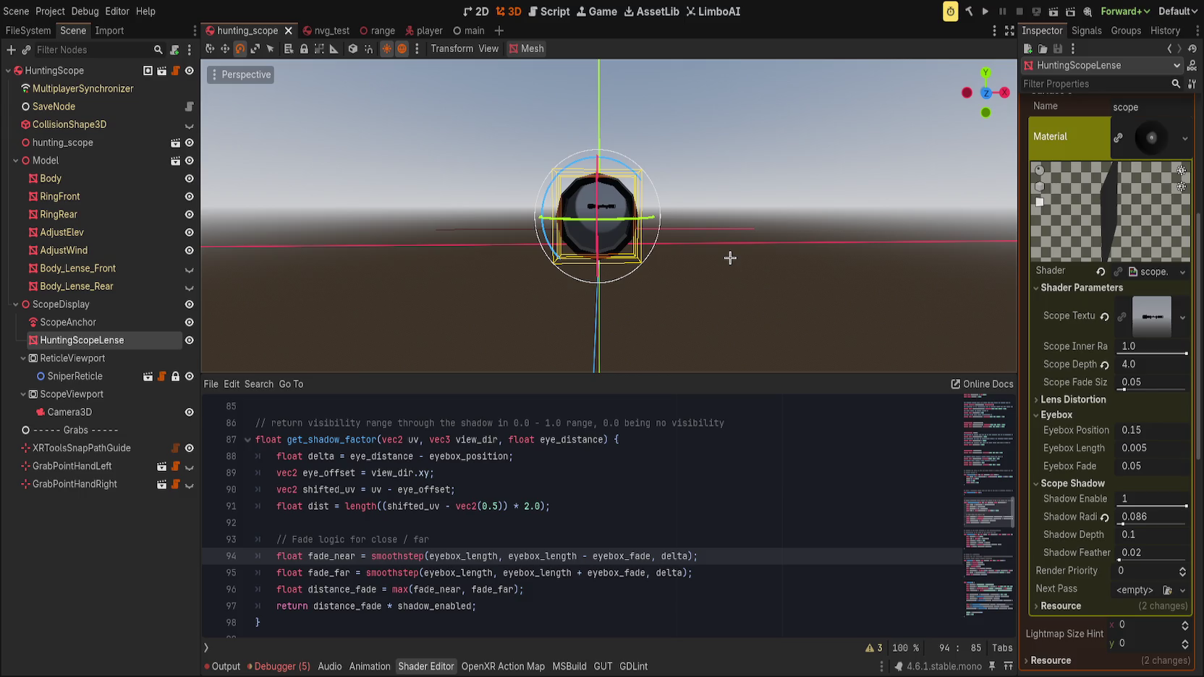
pyautogui.scroll(3)
pyautogui.click(640, 500)
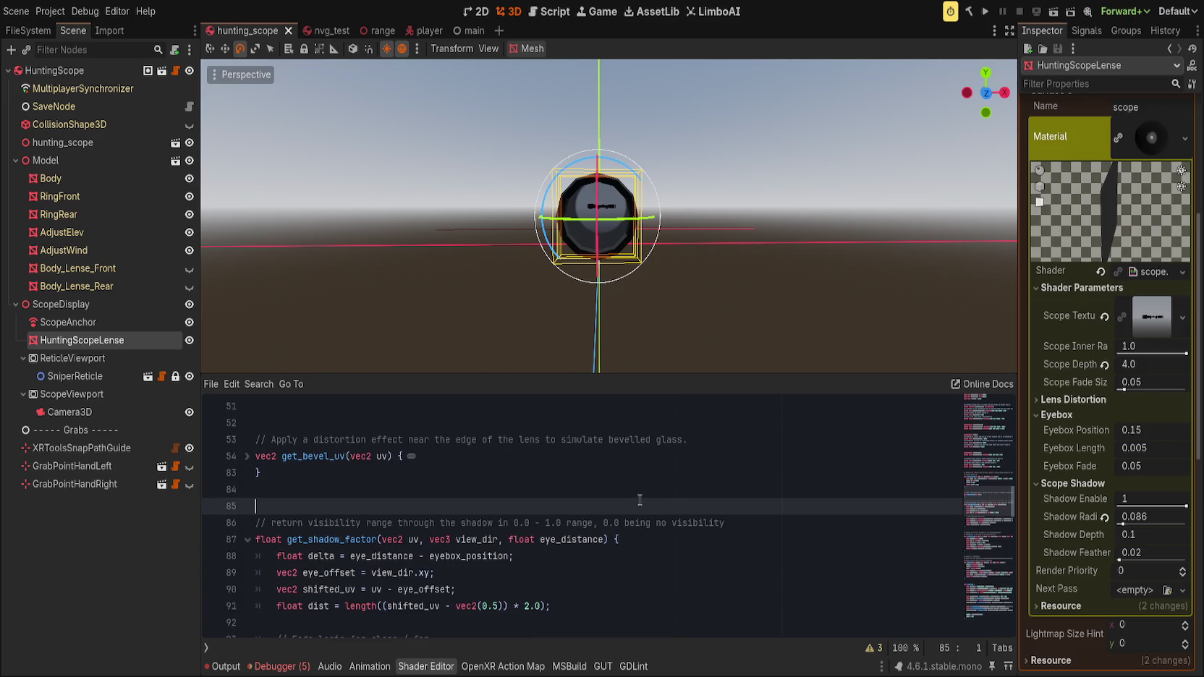
# - Move the float delta line below the float dist calculation in get_shadow_factor
pyautogui.scroll(-3)
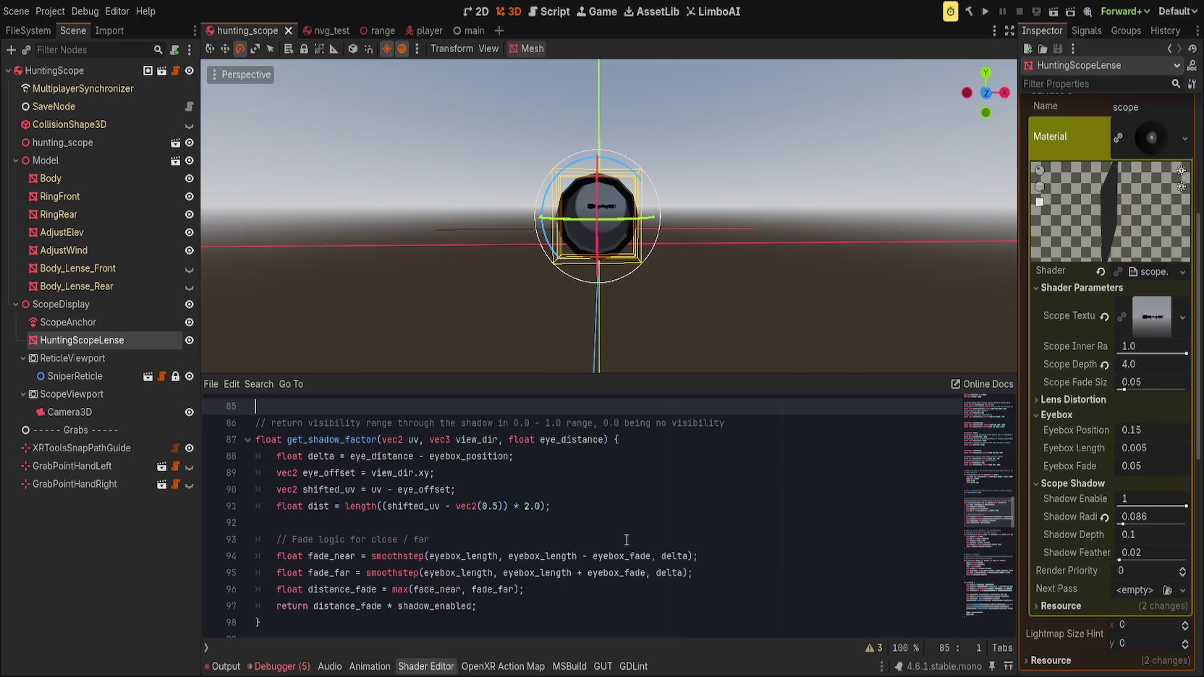
pyautogui.click(565, 462)
pyautogui.hotkey('alt', 'Down')
pyautogui.hotkey('alt', 'Down')
pyautogui.hotkey('alt', 'Down')
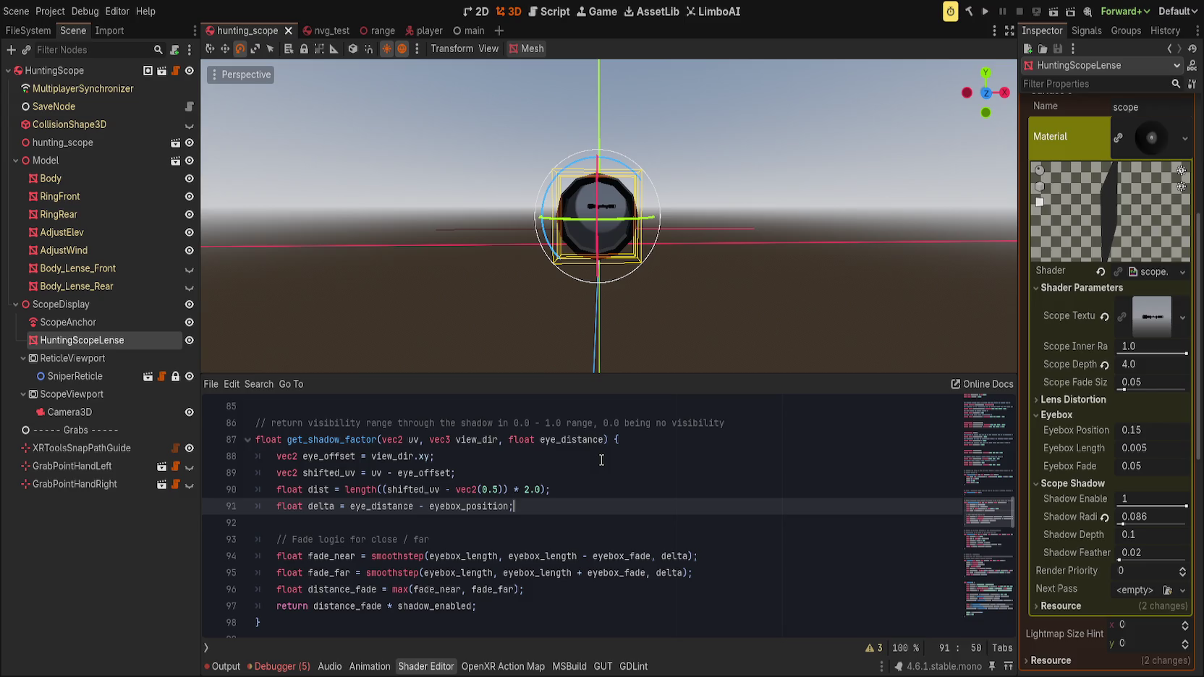
# - Highlight dist, shifted_uv and eye_offset to check where each variable is used
pyautogui.click(664, 495)
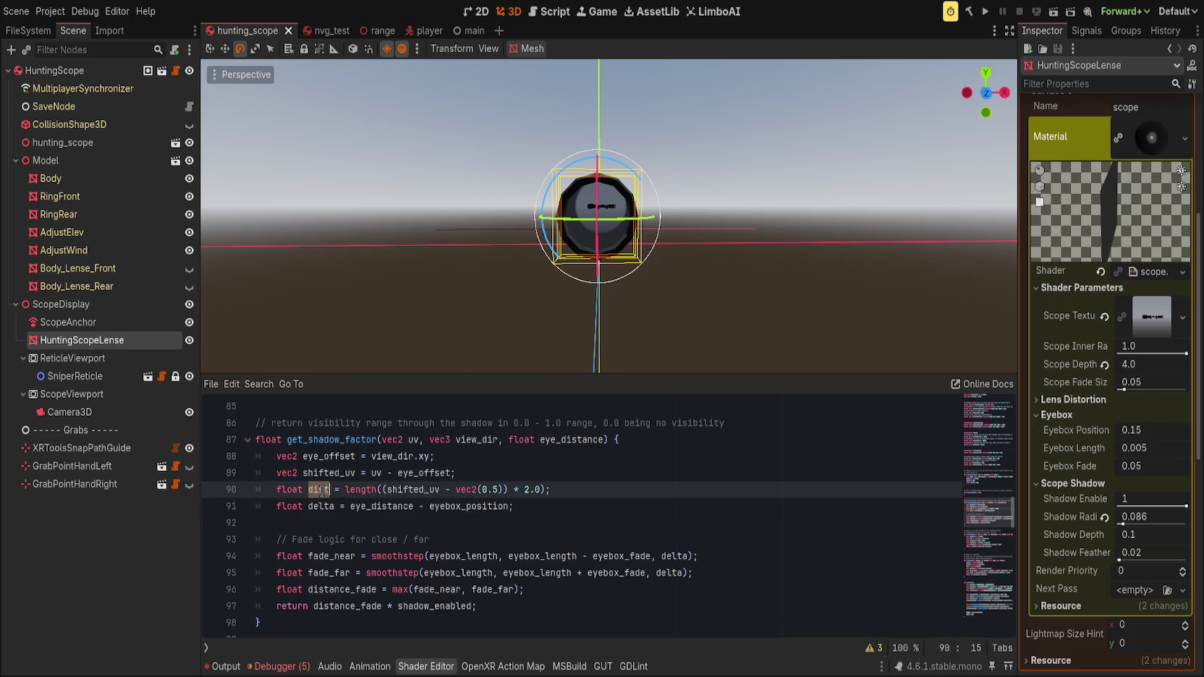
pyautogui.doubleClick(321, 490)
pyautogui.doubleClick(417, 490)
pyautogui.doubleClick(328, 457)
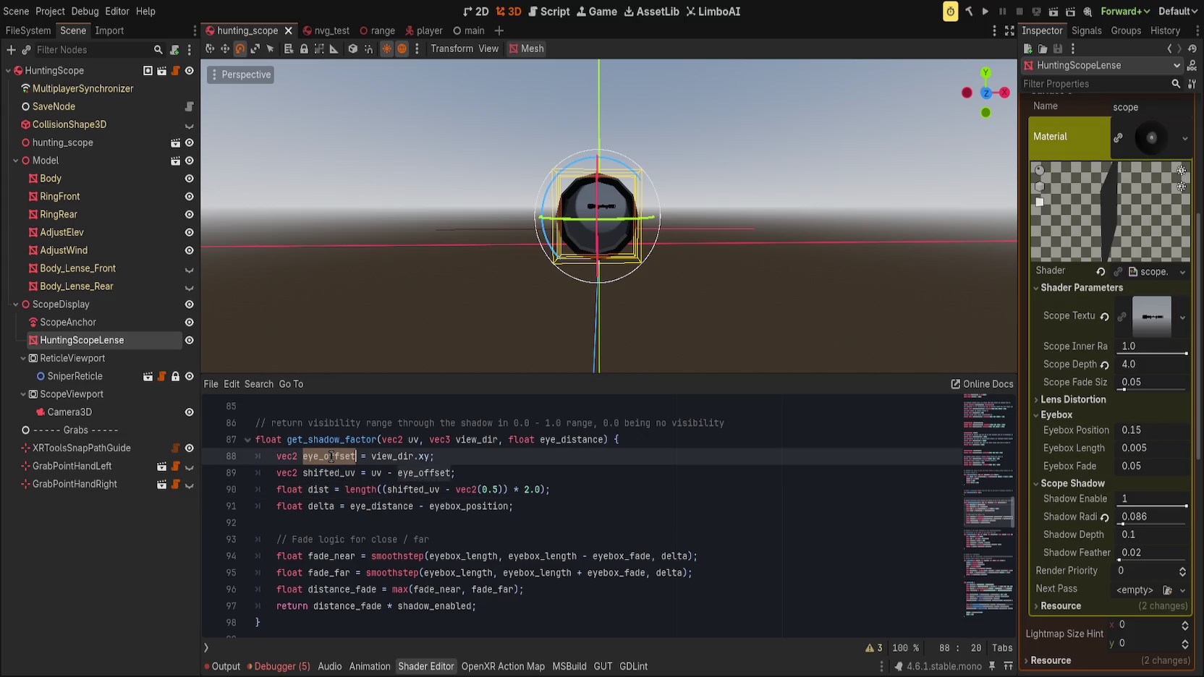
pyautogui.doubleClick(420, 474)
pyautogui.click(331, 457)
# - Put view_dir.xy in place of eye_offset in the shifted_uv line and delete the eye_offset line
pyautogui.click(375, 473)
pyautogui.press('Up')
pyautogui.hotkey('shift', 'End')
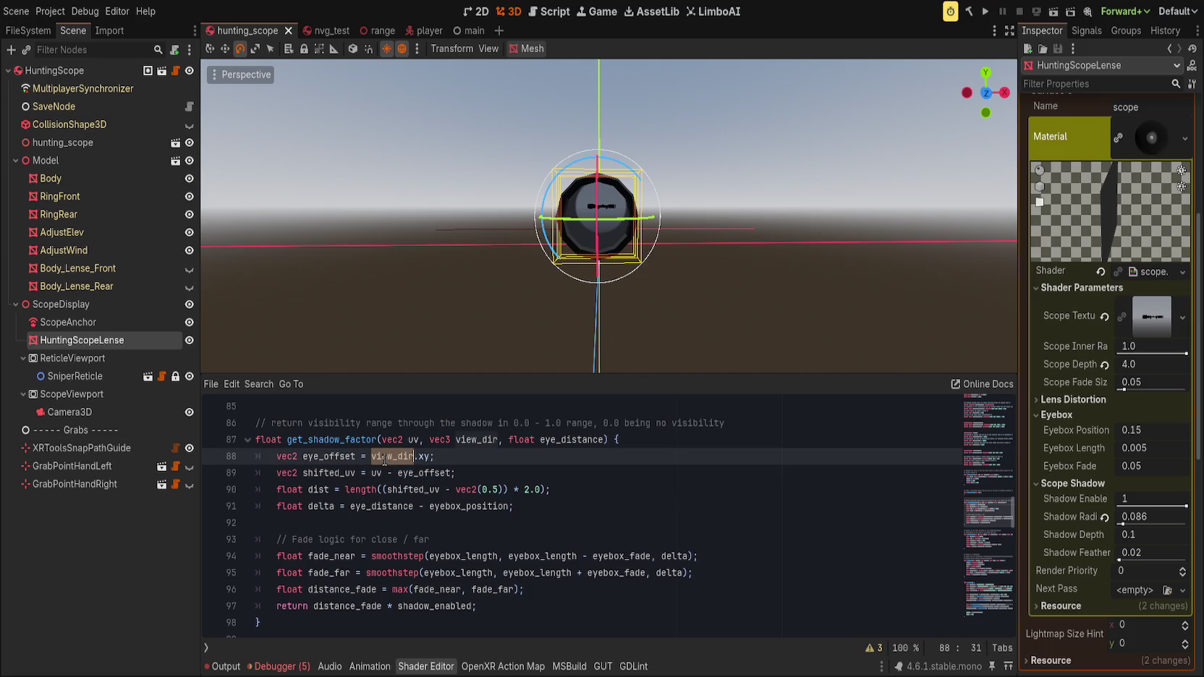
pyautogui.press('BackSpace')
pyautogui.doubleClick(426, 472)
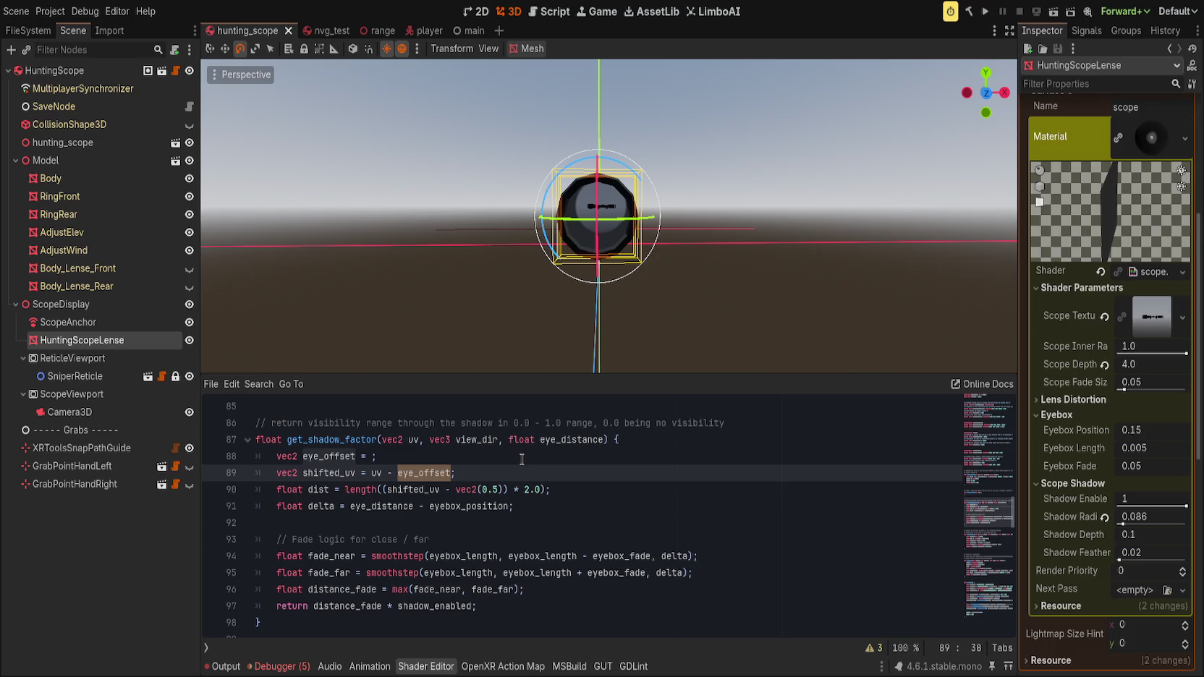
pyautogui.write('view_dir.xy')
pyautogui.click(523, 451)
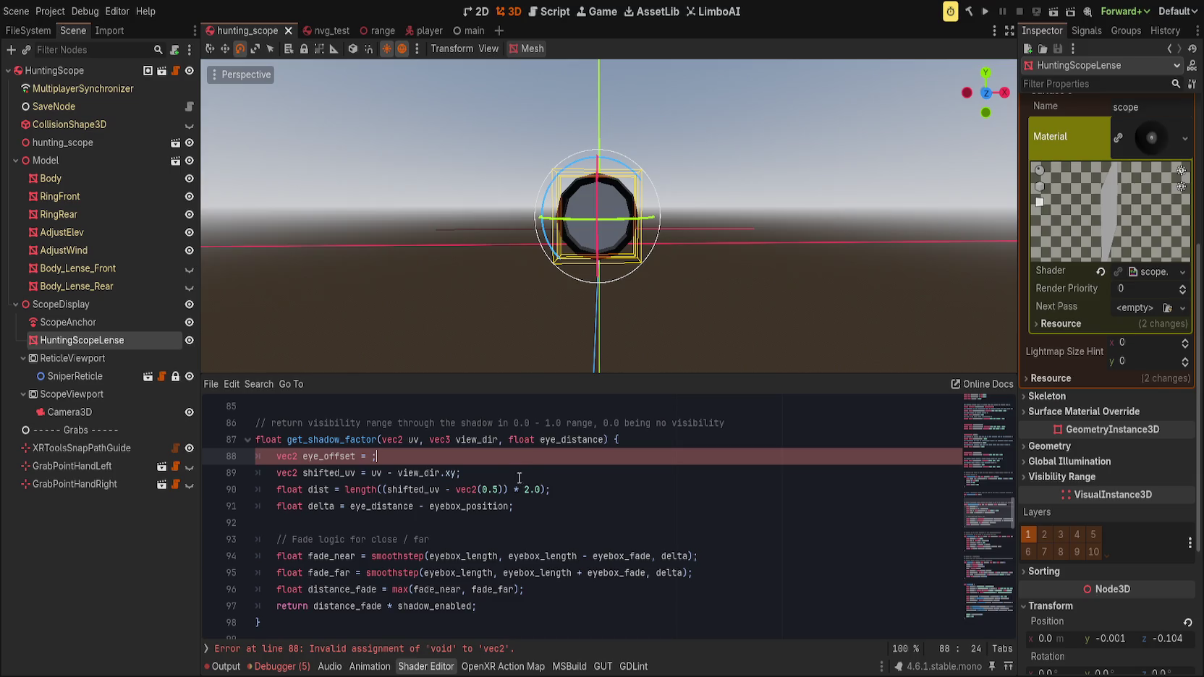
pyautogui.hotkey('ctrl', 'shift', 'k')
# - Inline uv - view_dir.xy into the dist calculation and delete the shifted_uv line
pyautogui.click(377, 456)
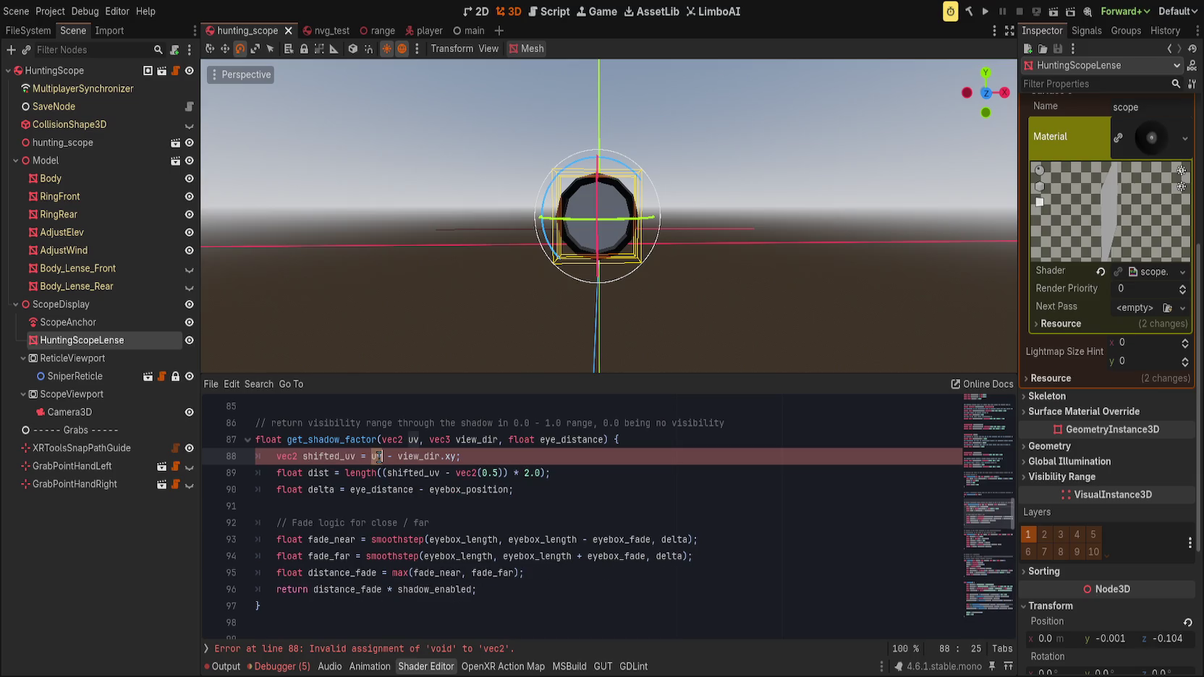
pyautogui.moveTo(372, 456); pyautogui.dragTo(452, 456)
pyautogui.hotkey('ctrl', 'x')
pyautogui.doubleClick(406, 472)
pyautogui.hotkey('ctrl', 'v')
pyautogui.hotkey('ctrl', 'shift', 'k')
pyautogui.click(730, 456)
# - Save, then step through undo and redo to confirm dist uses uv - view_dir.xy - vec2(0.5)
pyautogui.hotkey('ctrl', 's')
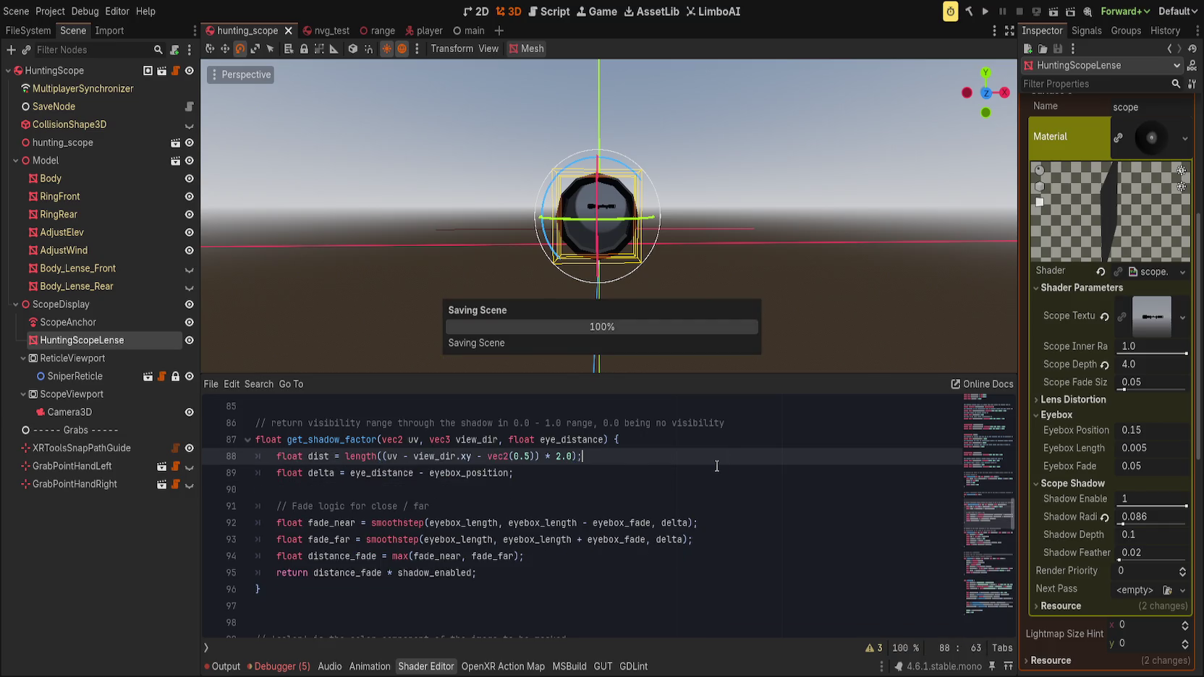
pyautogui.scroll(-3)
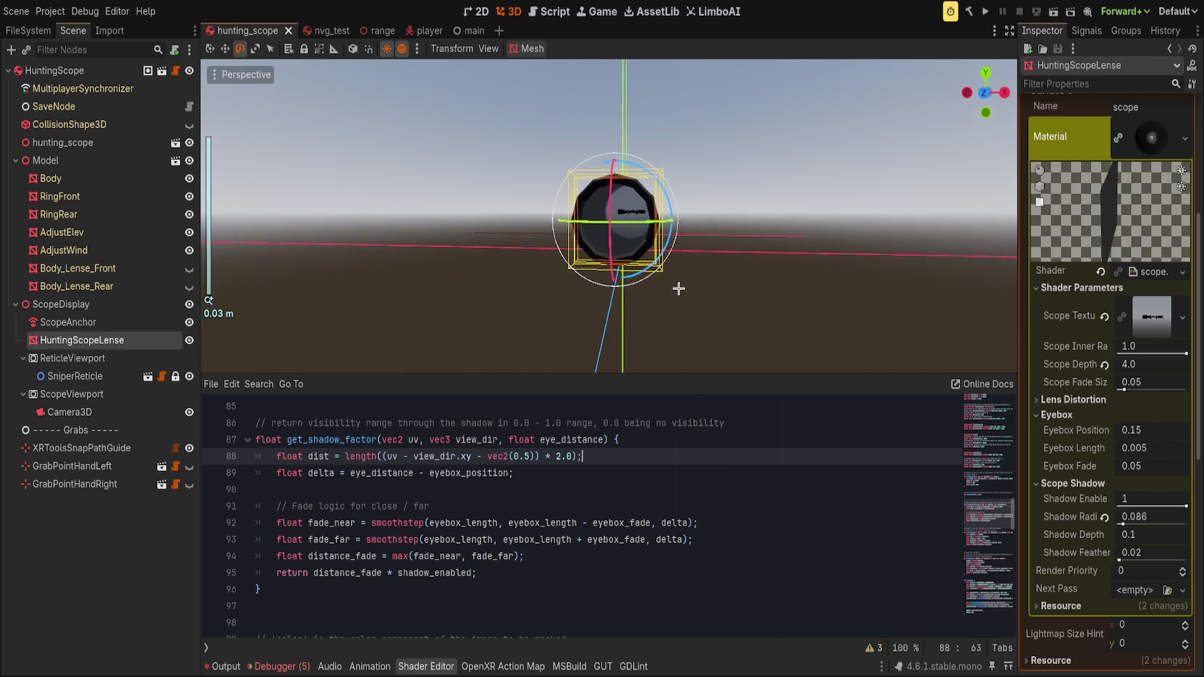
pyautogui.scroll(-3)
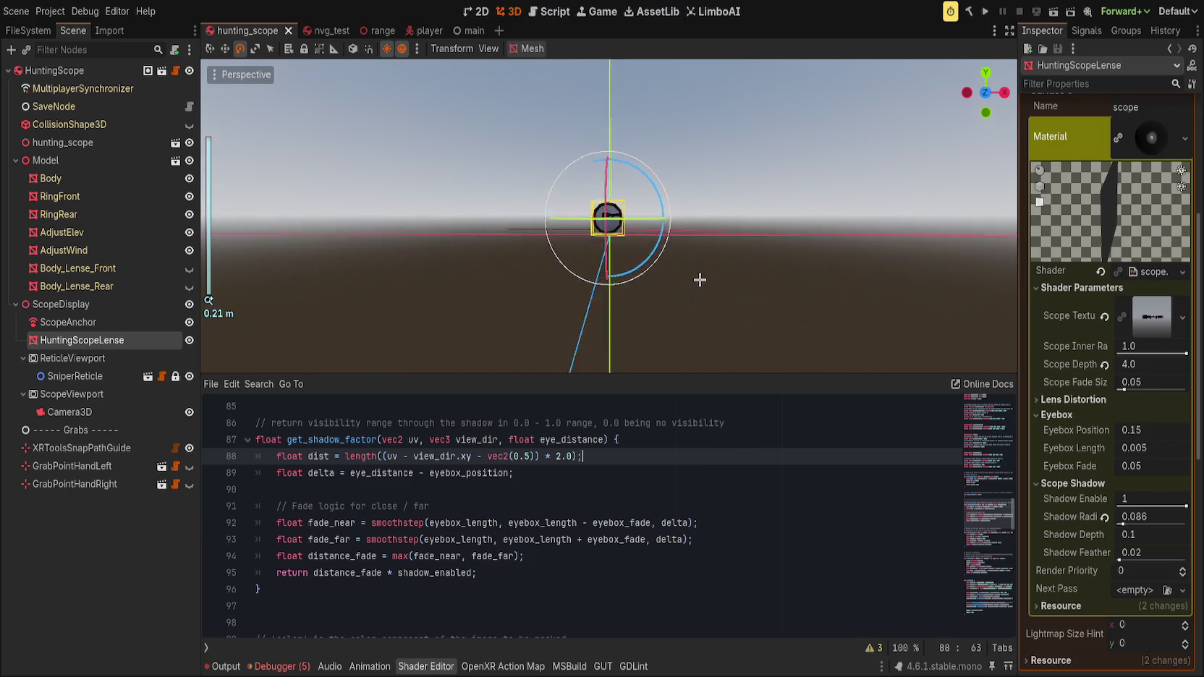
pyautogui.scroll(3)
pyautogui.click(633, 432)
pyautogui.hotkey('ctrl', 'z')
pyautogui.hotkey('ctrl', 'z')
pyautogui.hotkey('ctrl', 'shift', 'z')
pyautogui.scroll(3)
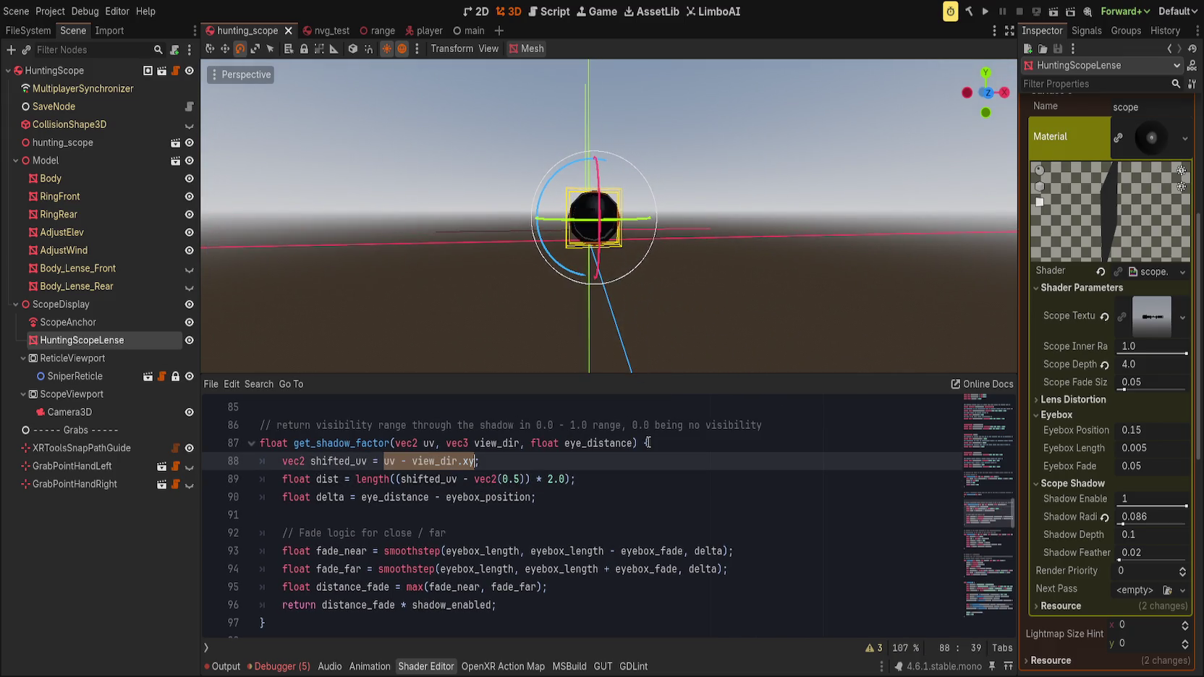
pyautogui.hotkey('ctrl', 'shift', 'z')
pyautogui.hotkey('ctrl', 'shift', 'z')
pyautogui.hotkey('shift', 'Left')
pyautogui.hotkey('shift', 'Left')
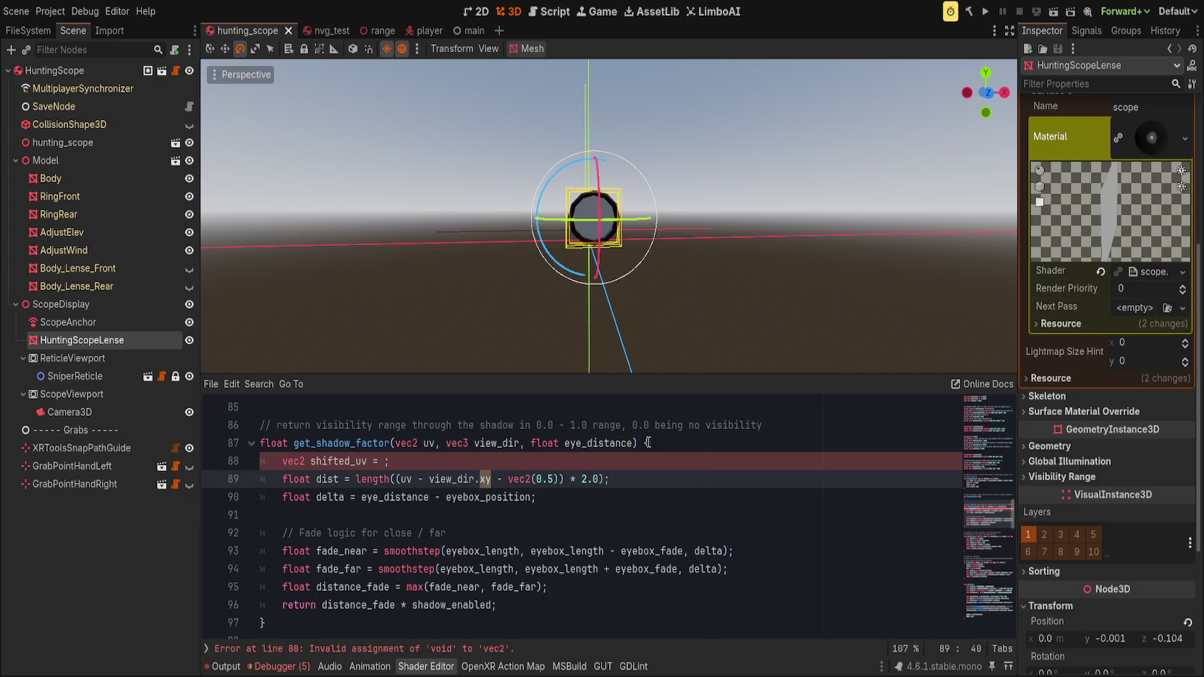
# - Review the dist line and select the first eyebox_length in fade_near
pyautogui.click(563, 479)
pyautogui.click(568, 460)
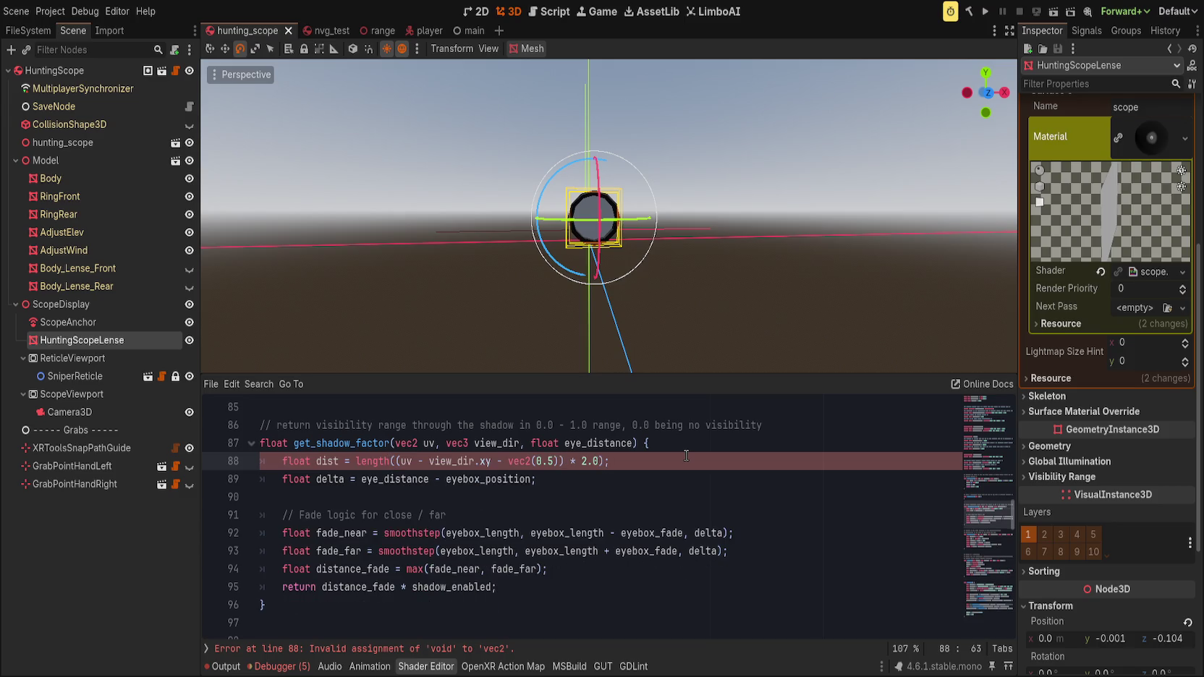
pyautogui.scroll(3)
pyautogui.scroll(-3)
pyautogui.doubleClick(482, 533)
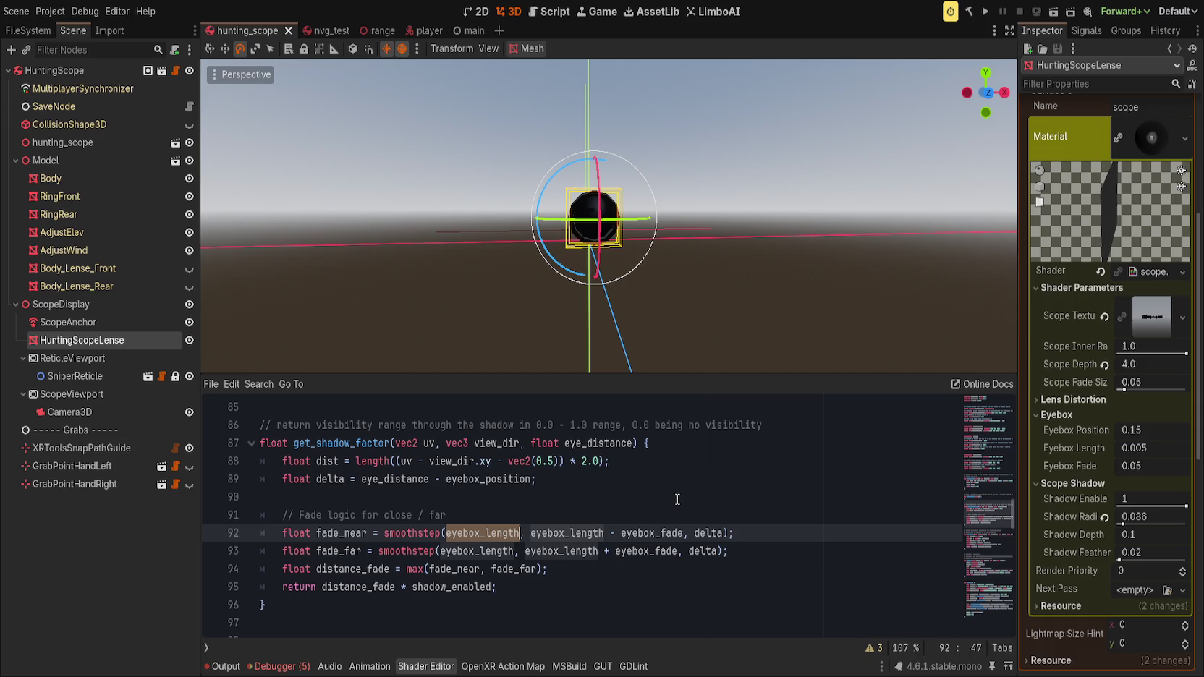
# - Negate fade_near's first smoothstep argument to -eyebox_length and review the line 92 arguments
pyautogui.click(445, 532)
pyautogui.write('-')
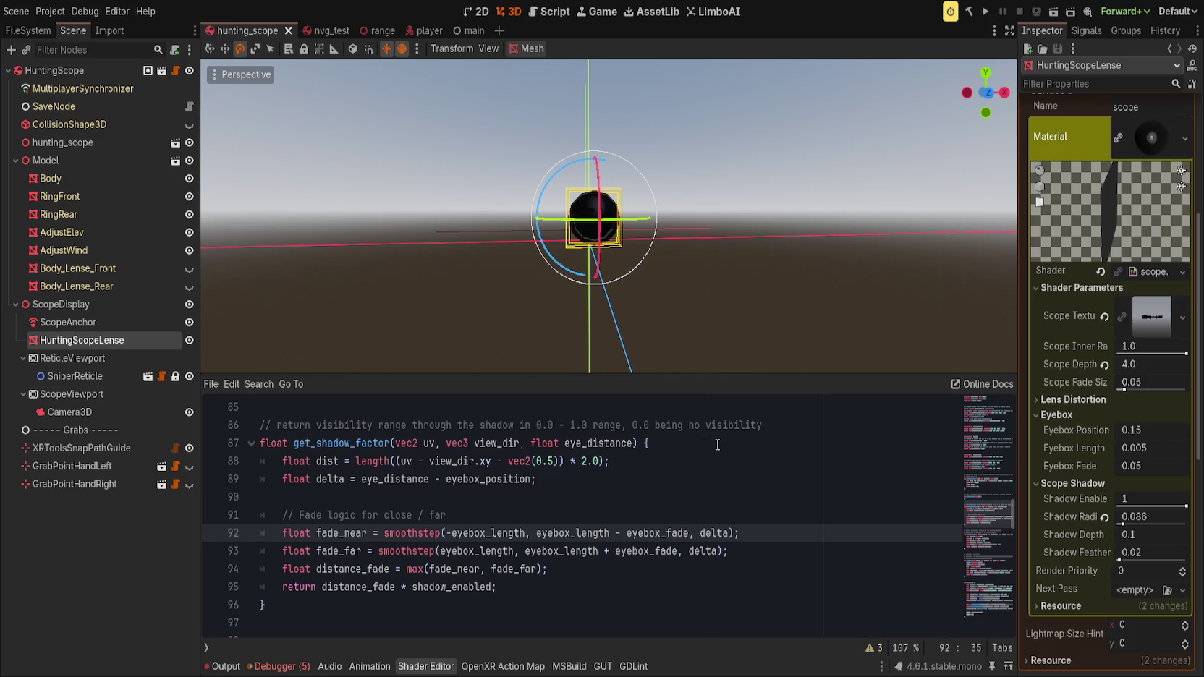
pyautogui.click(501, 516)
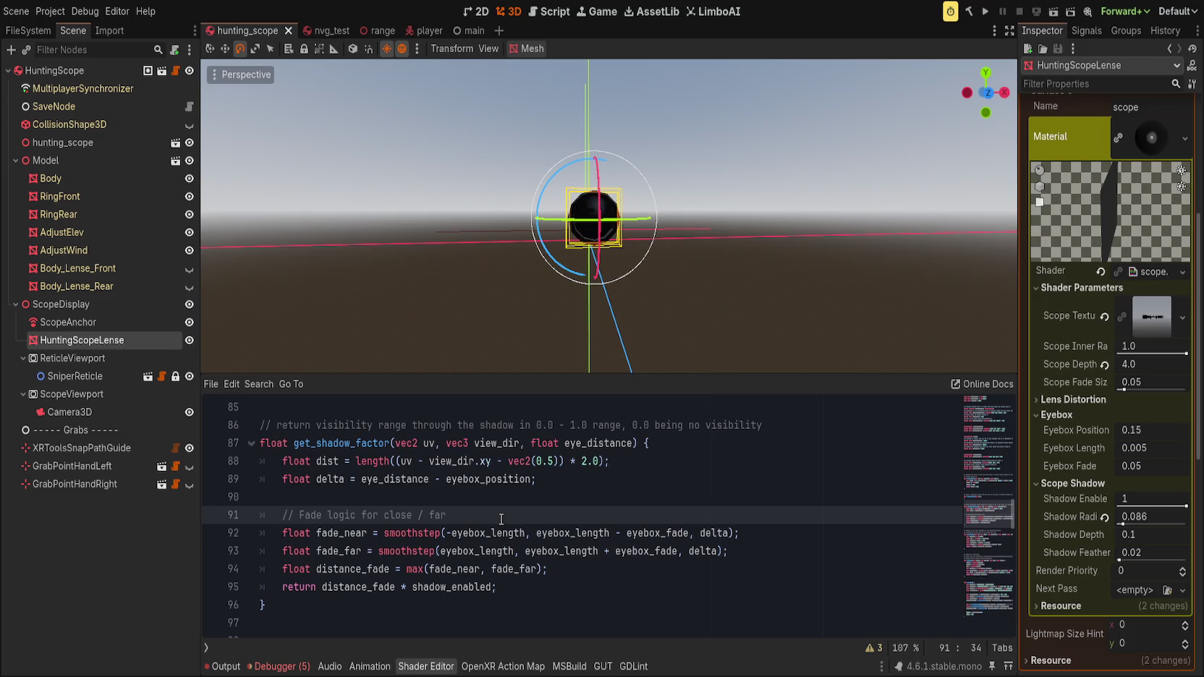
pyautogui.doubleClick(517, 534)
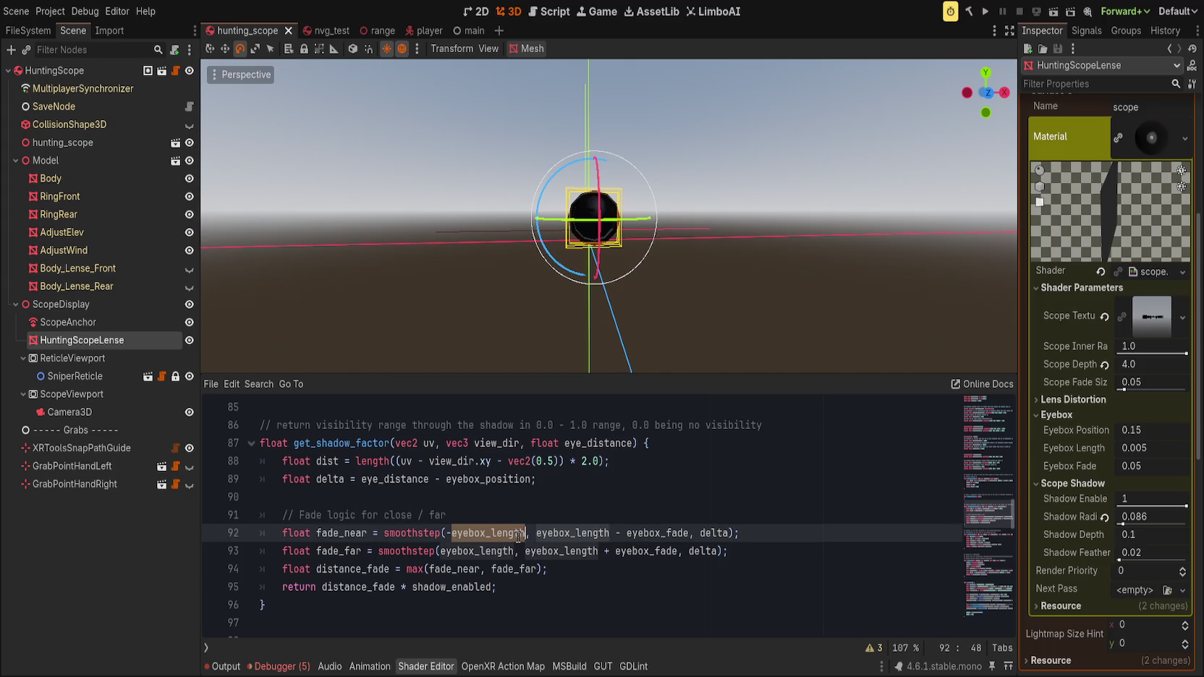
pyautogui.doubleClick(655, 534)
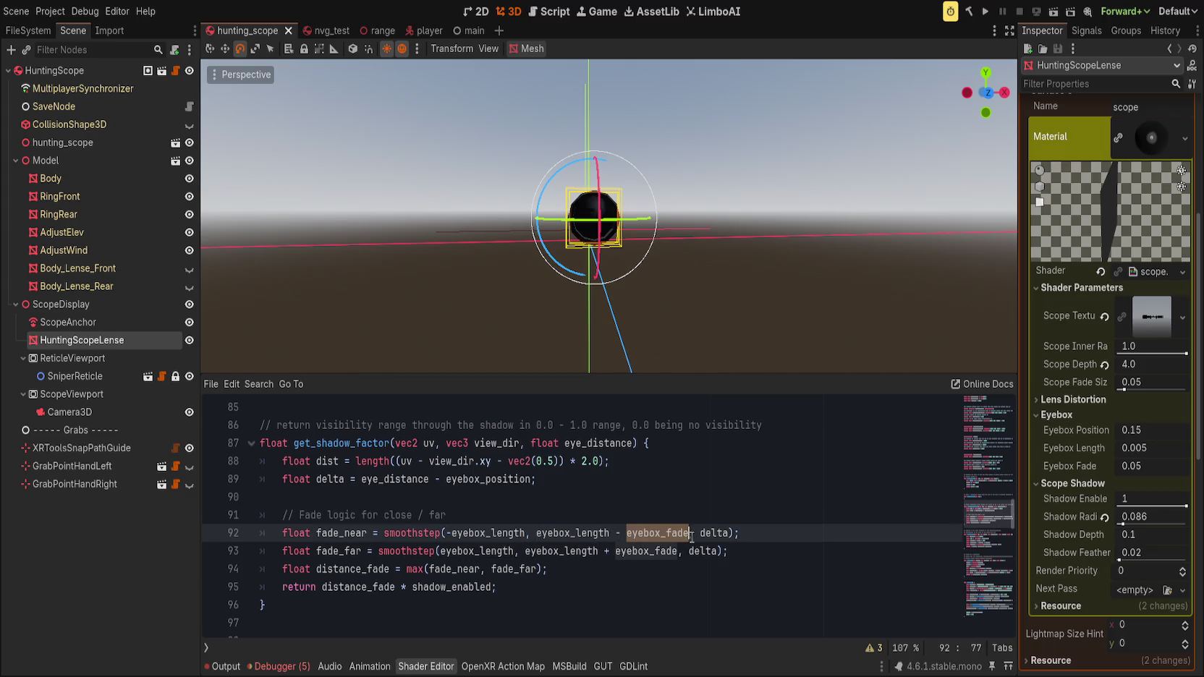
pyautogui.click(492, 532)
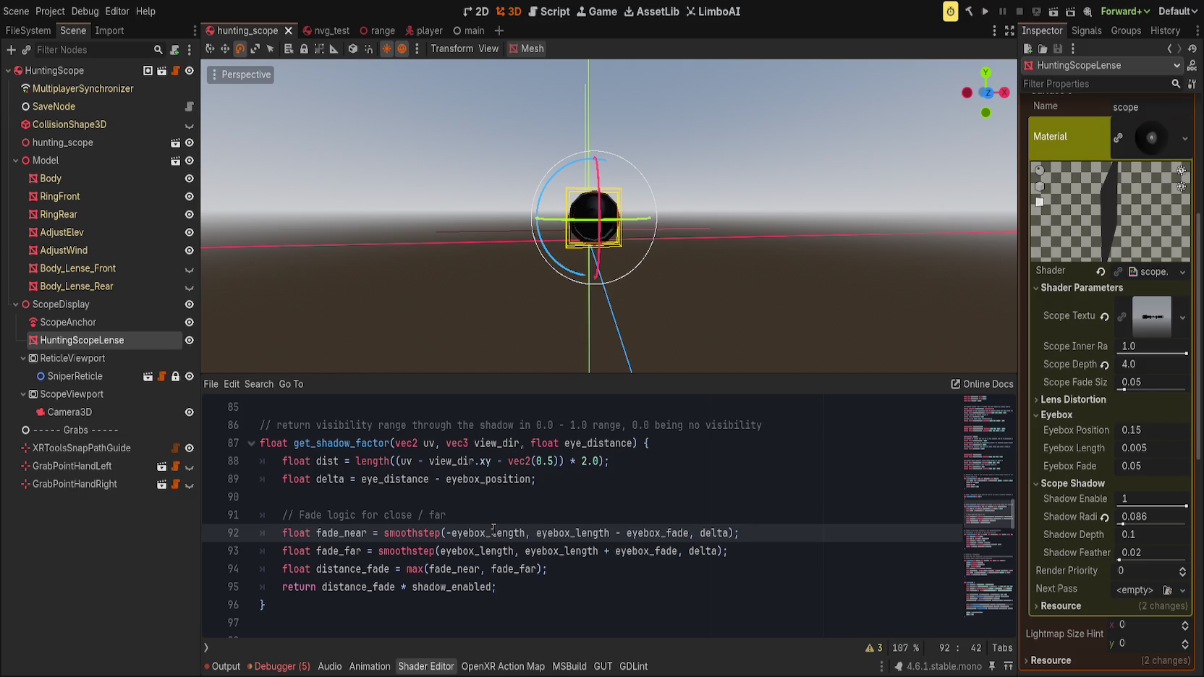
pyautogui.doubleClick(492, 532)
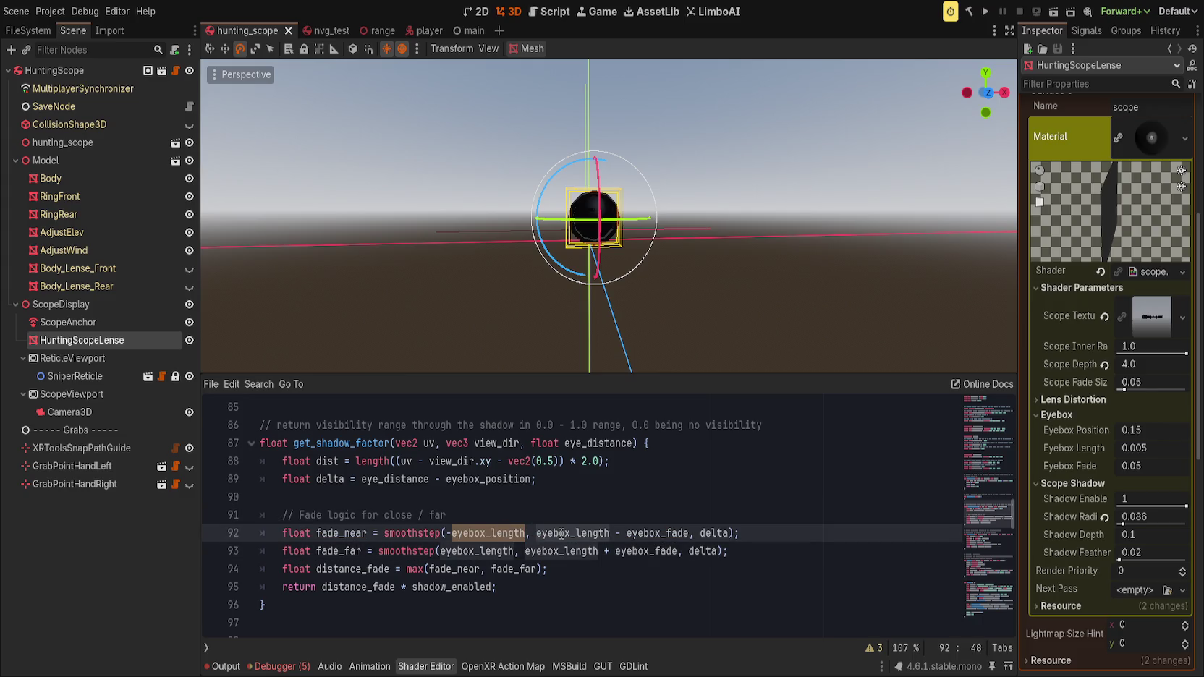
pyautogui.click(562, 534)
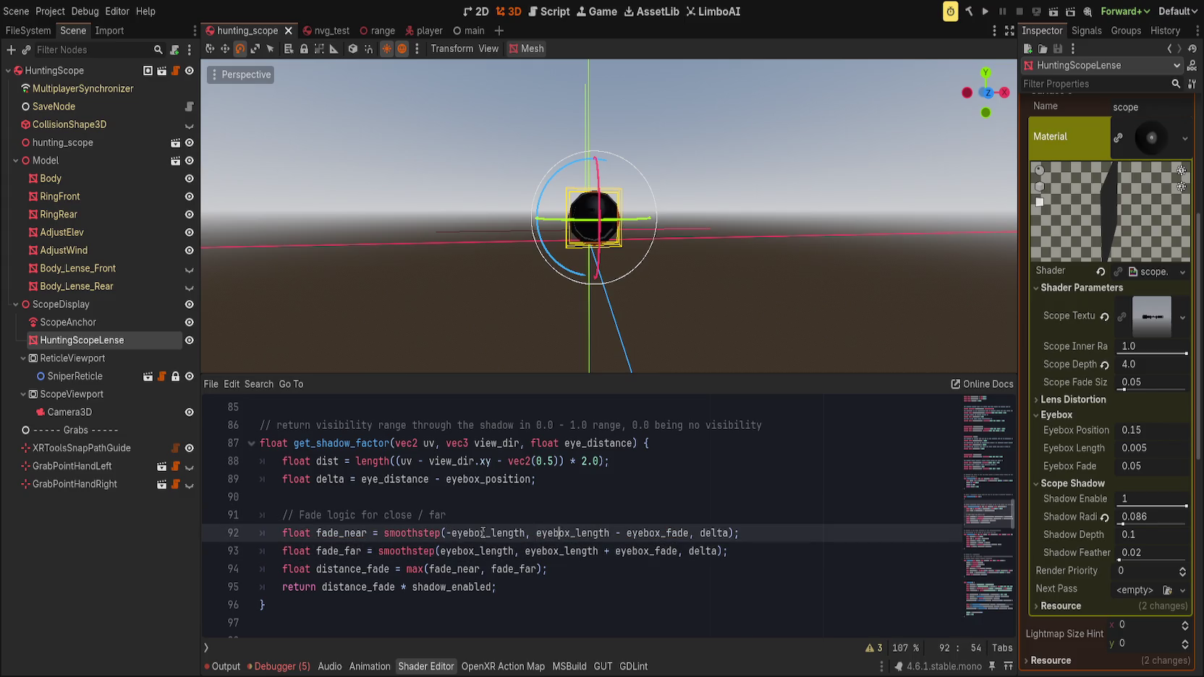
pyautogui.doubleClick(485, 532)
pyautogui.moveTo(445, 533); pyautogui.dragTo(535, 532)
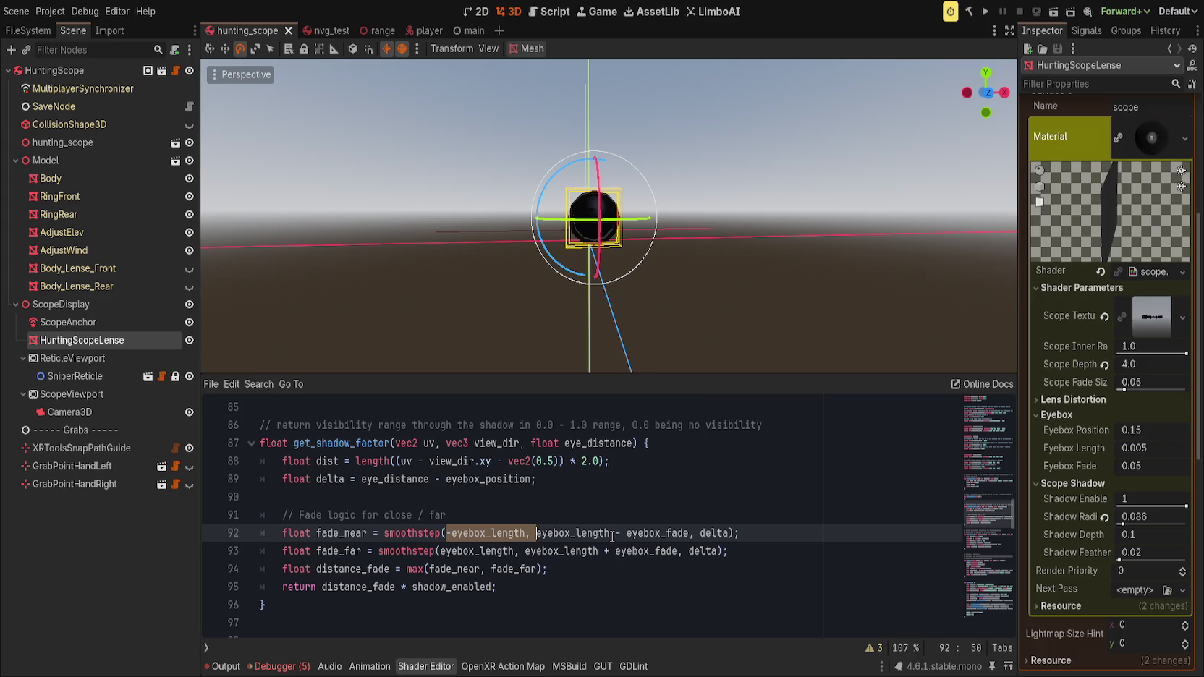
# - Discard a half-typed float line below the comment and select max in the distance_fade line
pyautogui.click(613, 516)
pyautogui.press('Return')
pyautogui.write('float fade')
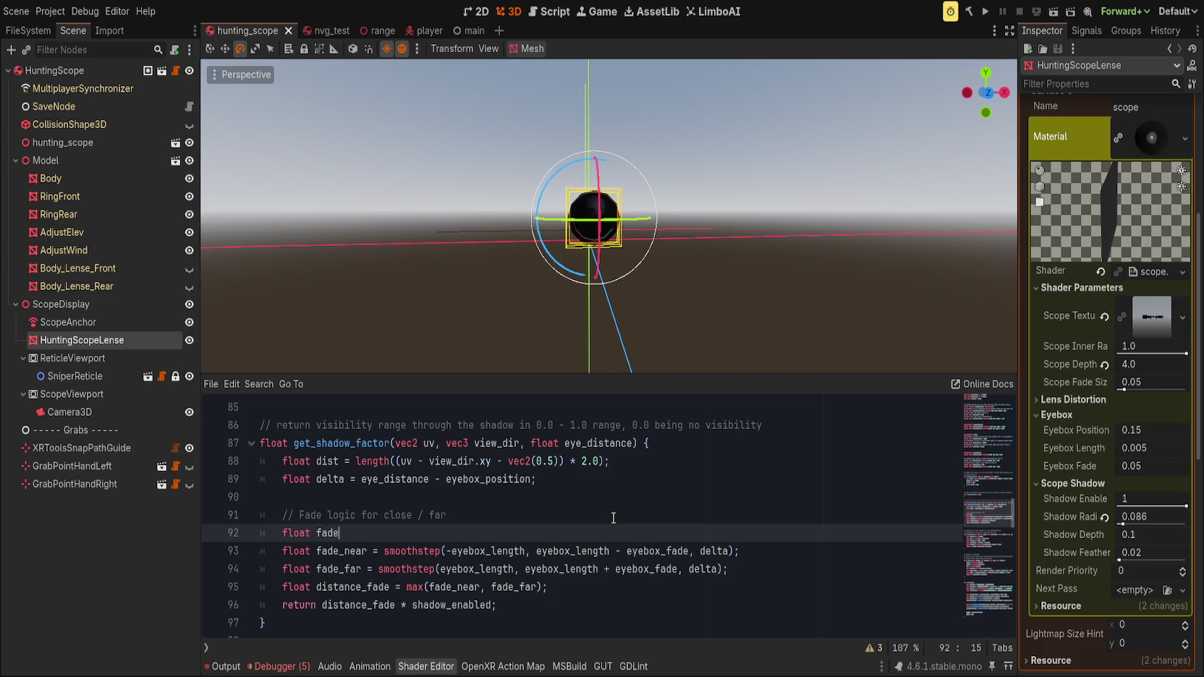
pyautogui.hotkey('ctrl', 'z')
pyautogui.hotkey('ctrl', 'shift', 'k')
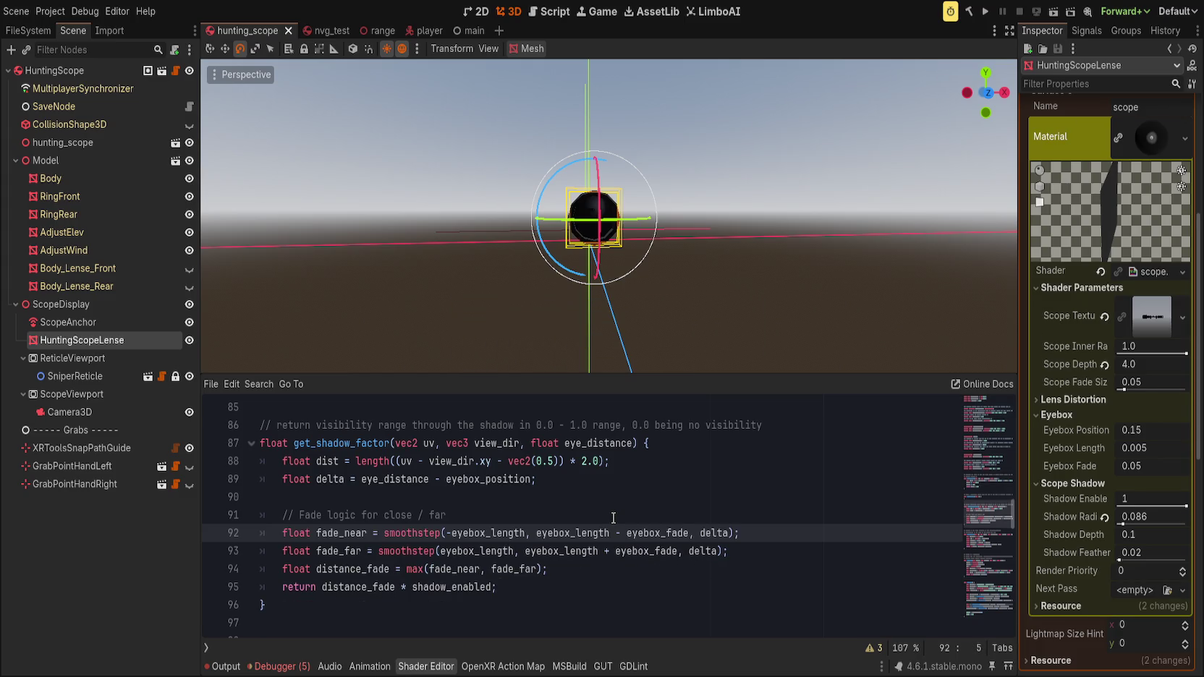
pyautogui.click(614, 519)
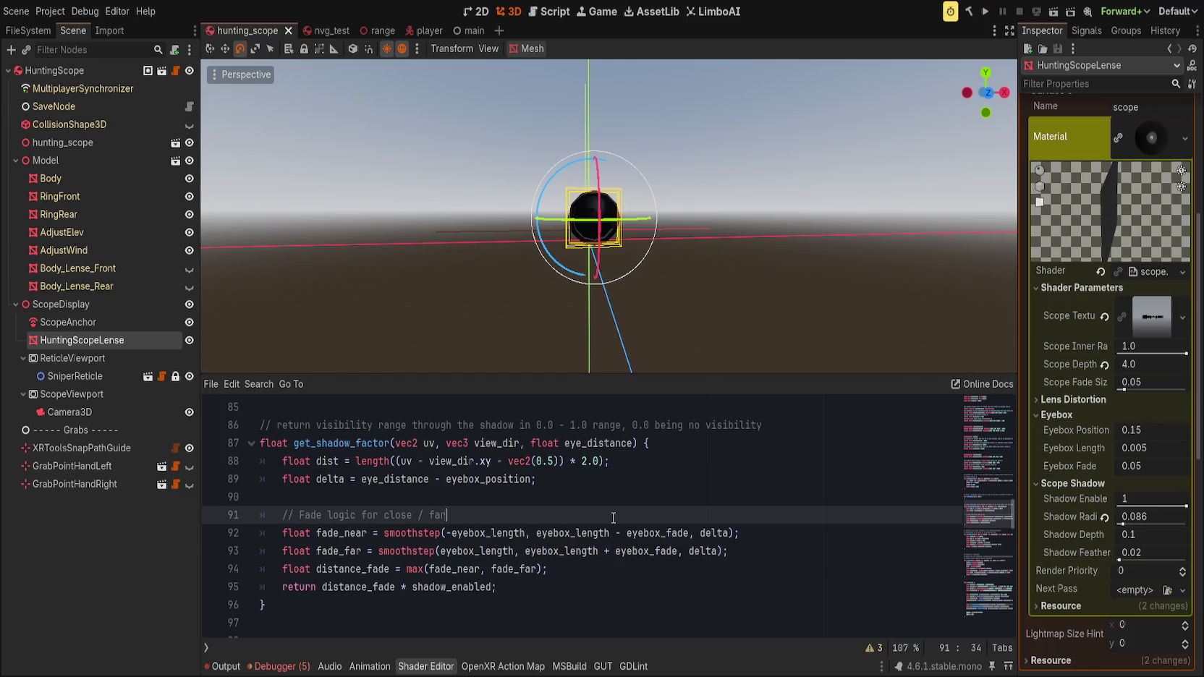
pyautogui.click(410, 570)
pyautogui.doubleClick(413, 570)
# - Replace max with min in distance_fade and save to preview
pyautogui.write('min')
pyautogui.hotkey('ctrl', 's')
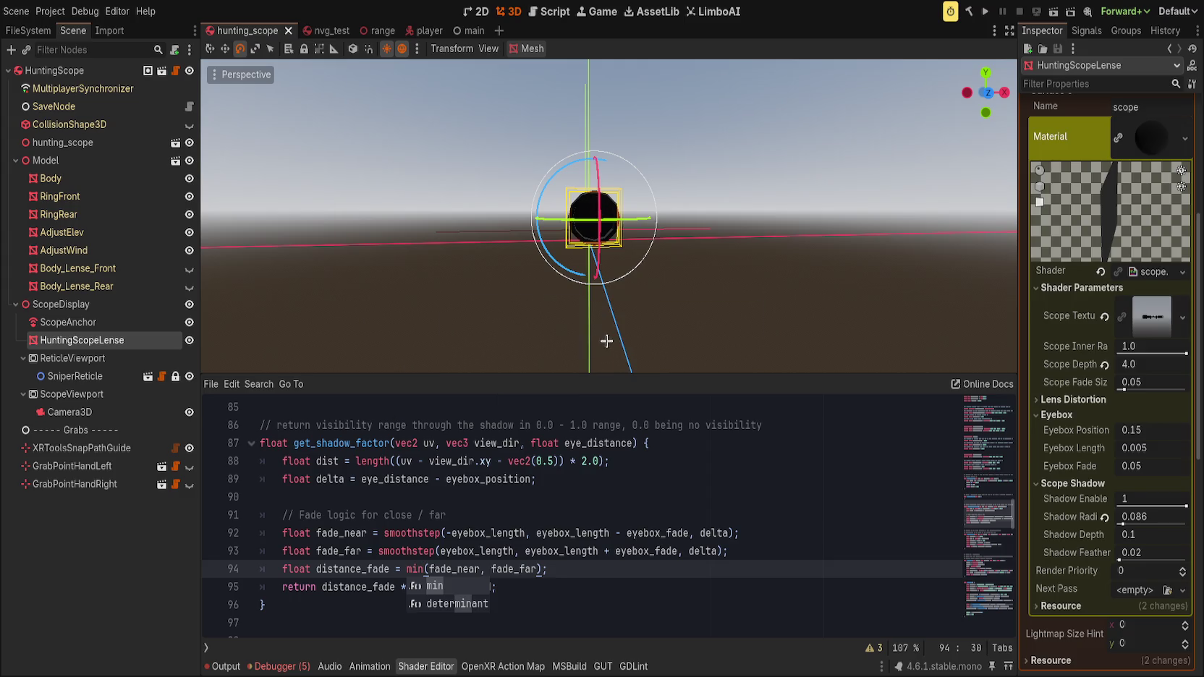
pyautogui.scroll(3)
pyautogui.scroll(-3)
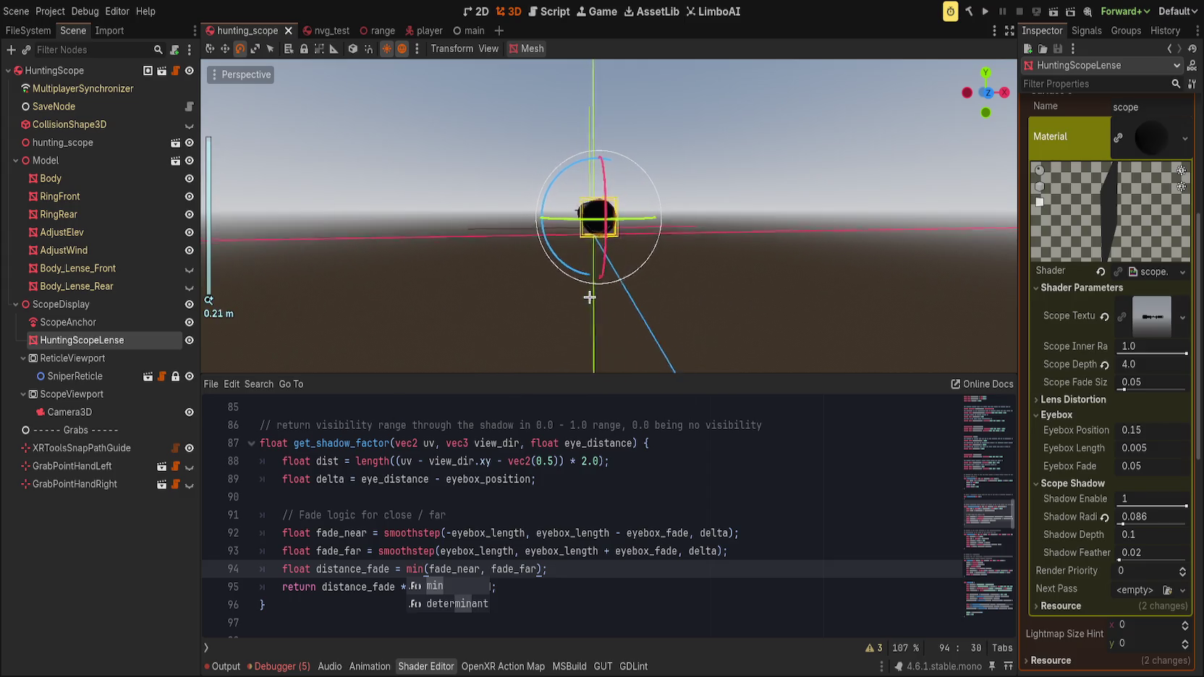
pyautogui.scroll(3)
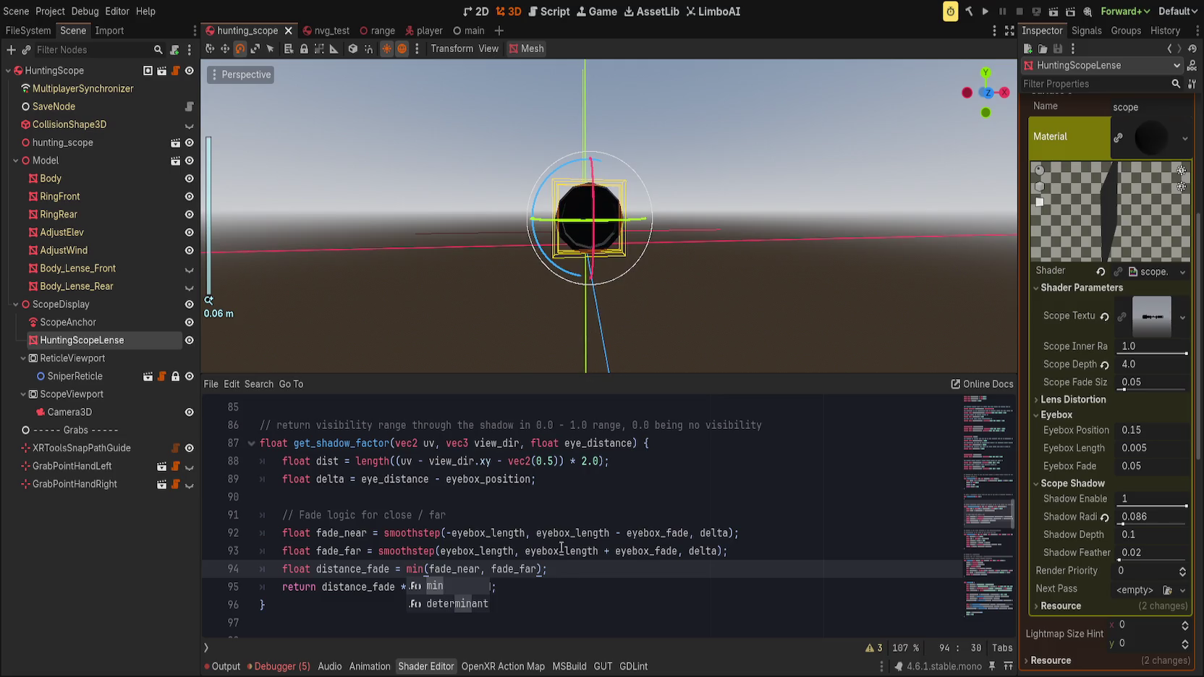
# - Swap the arguments to min(fade_far, fade_near) on line 94 and save
pyautogui.click(571, 576)
pyautogui.moveTo(429, 570); pyautogui.dragTo(539, 569)
pyautogui.press('BackSpace')
pyautogui.write('fade_fa')
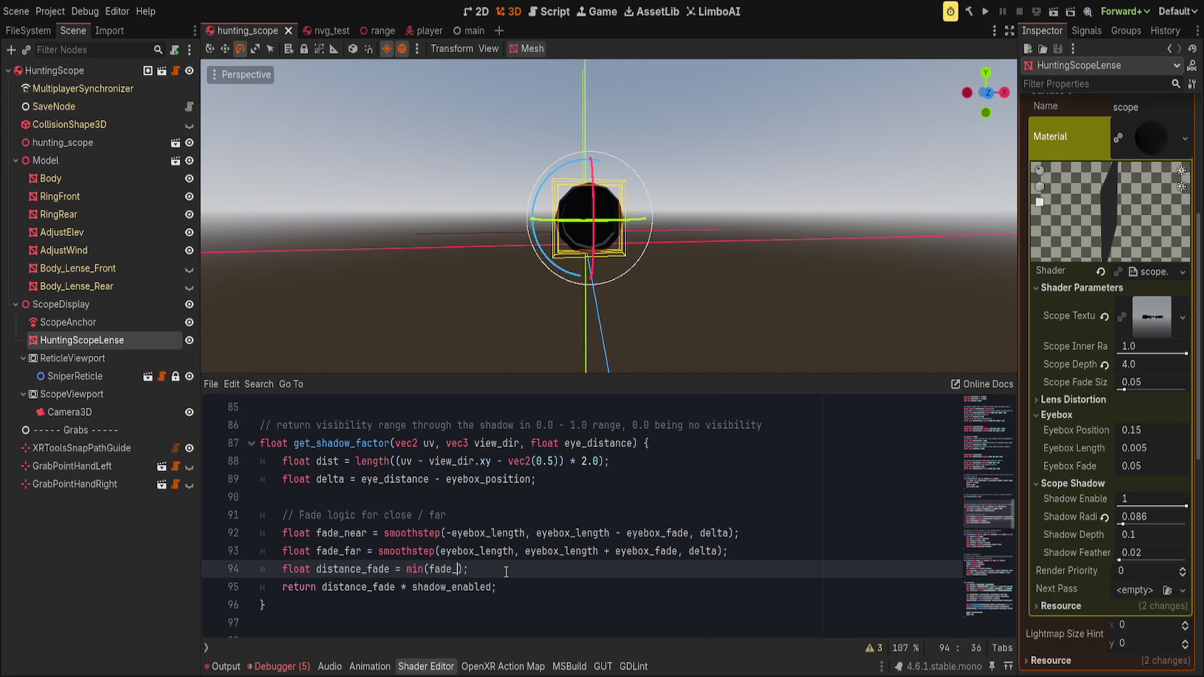
pyautogui.write('r, fade_near')
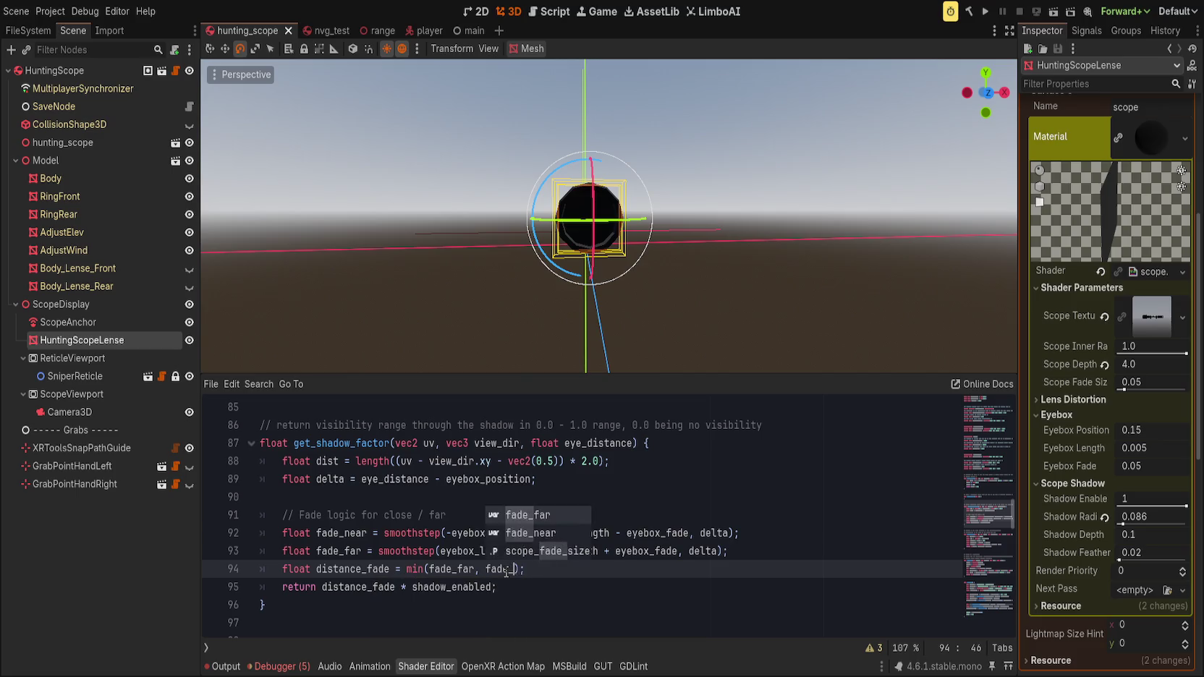
pyautogui.press('End')
pyautogui.hotkey('ctrl', 's')
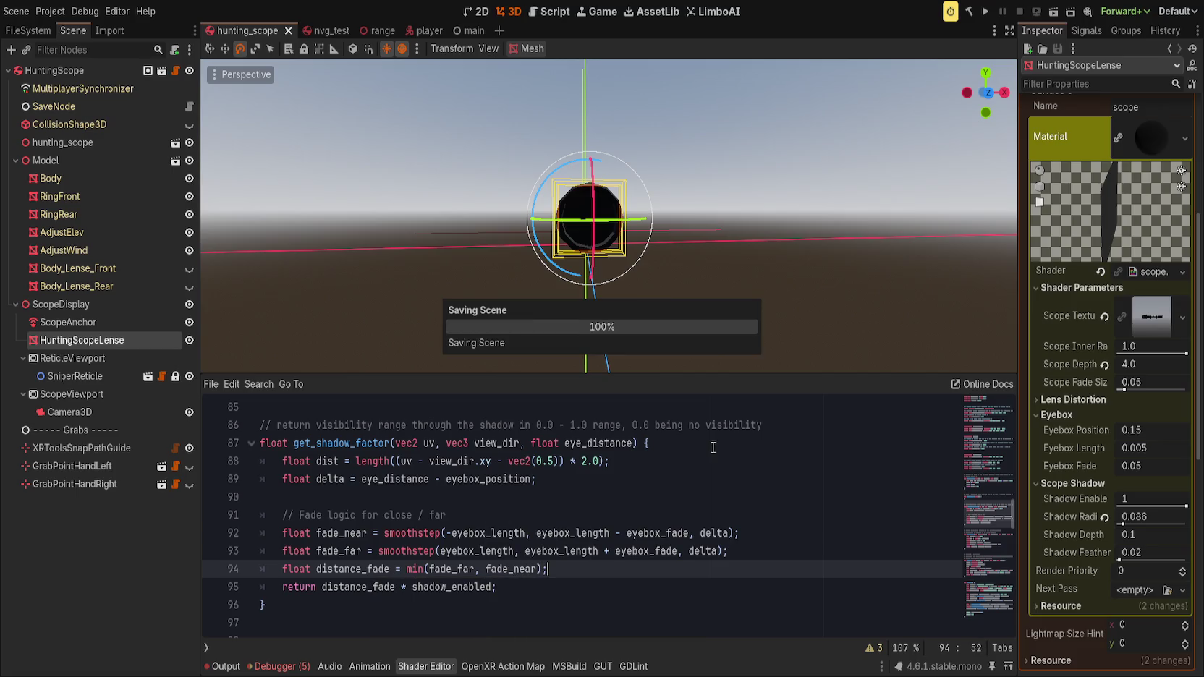
pyautogui.scroll(-3)
pyautogui.scroll(3)
# - Change min back to max in distance_fade and save the scene
pyautogui.doubleClick(416, 570)
pyautogui.write('max')
pyautogui.hotkey('ctrl', 's')
pyautogui.scroll(3)
pyautogui.scroll(-3)
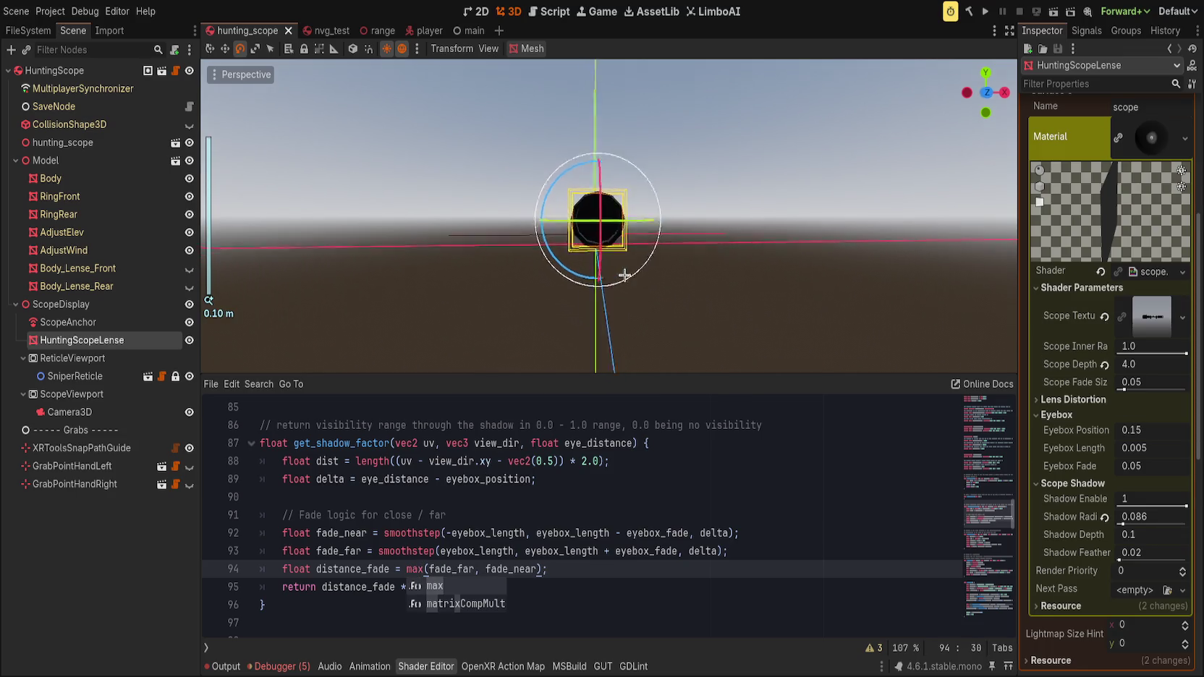
pyautogui.scroll(3)
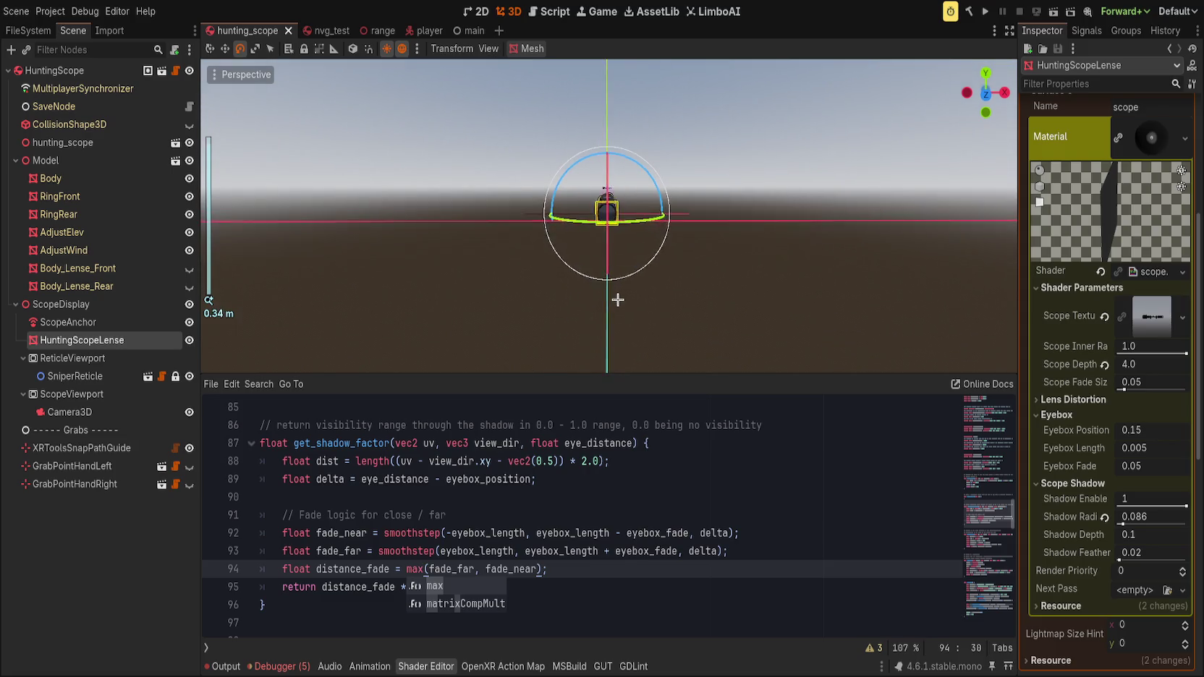
# - Inspect lines 88–89 and place the caret at the end of the comment line
pyautogui.doubleClick(330, 479)
pyautogui.doubleClick(327, 461)
pyautogui.click(634, 483)
pyautogui.click(516, 511)
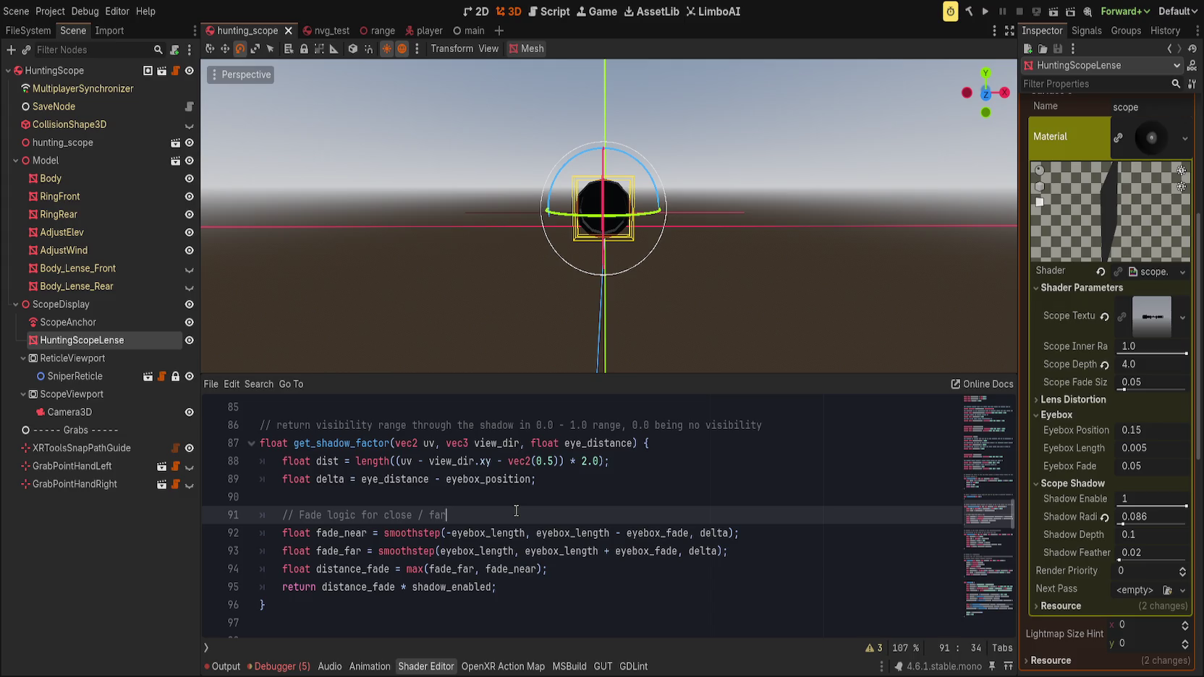
# - Add the line float fn = smoothstep(0.0, 1.0, delta); below the comment
pyautogui.press('Return')
pyautogui.write('float ')
pyautogui.write('fn = ')
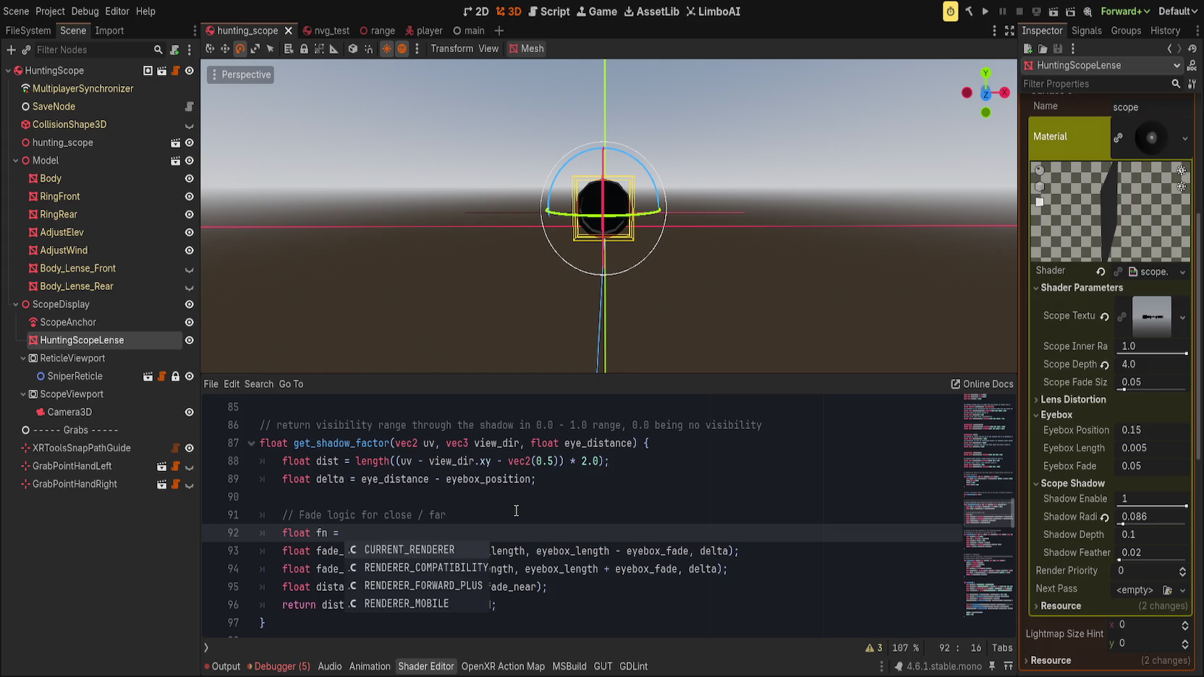
pyautogui.write('smoo')
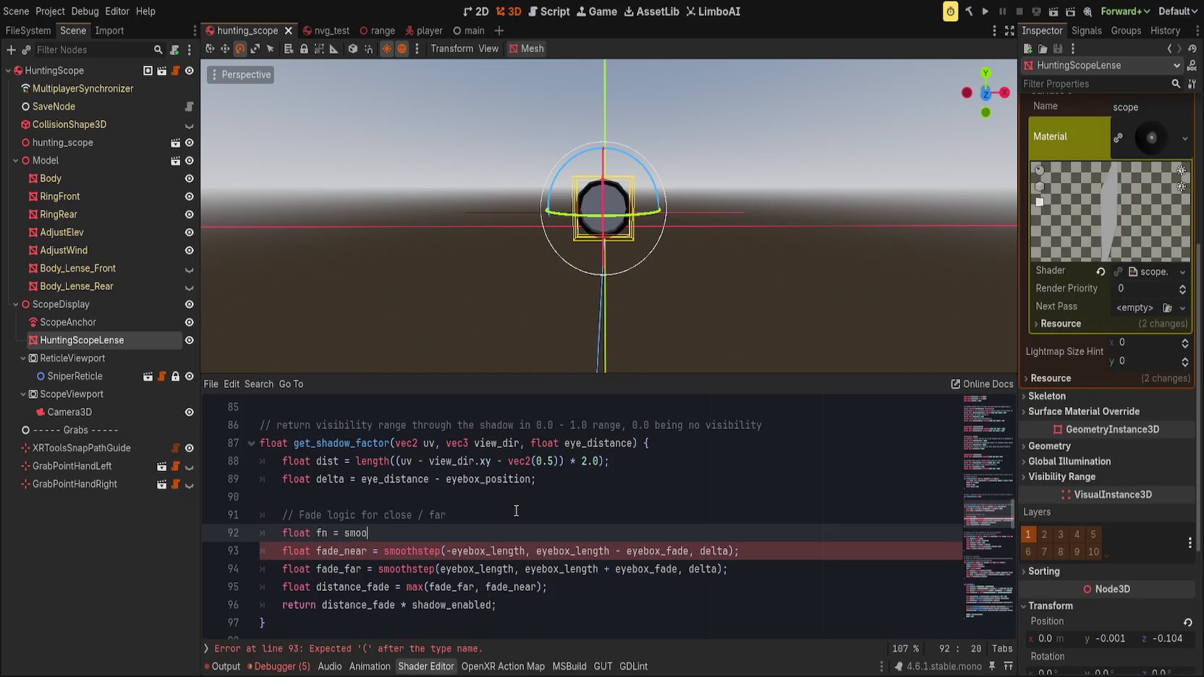
pyautogui.press('Return')
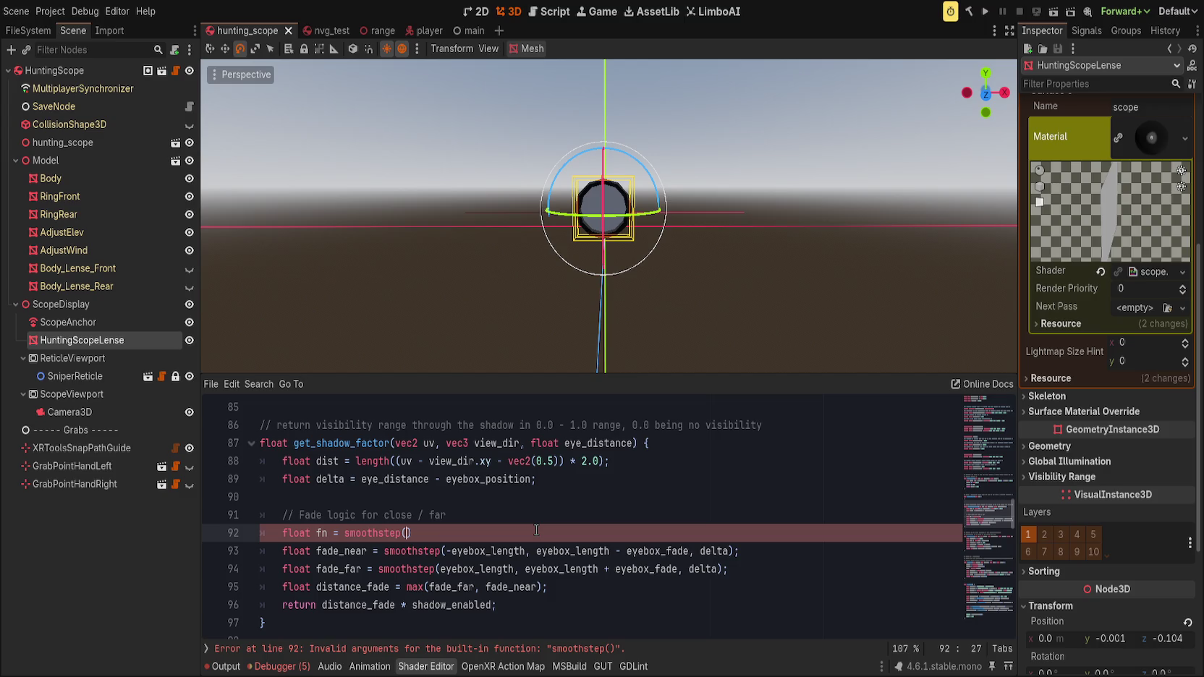
pyautogui.write('0.0, 1.0')
pyautogui.write(',')
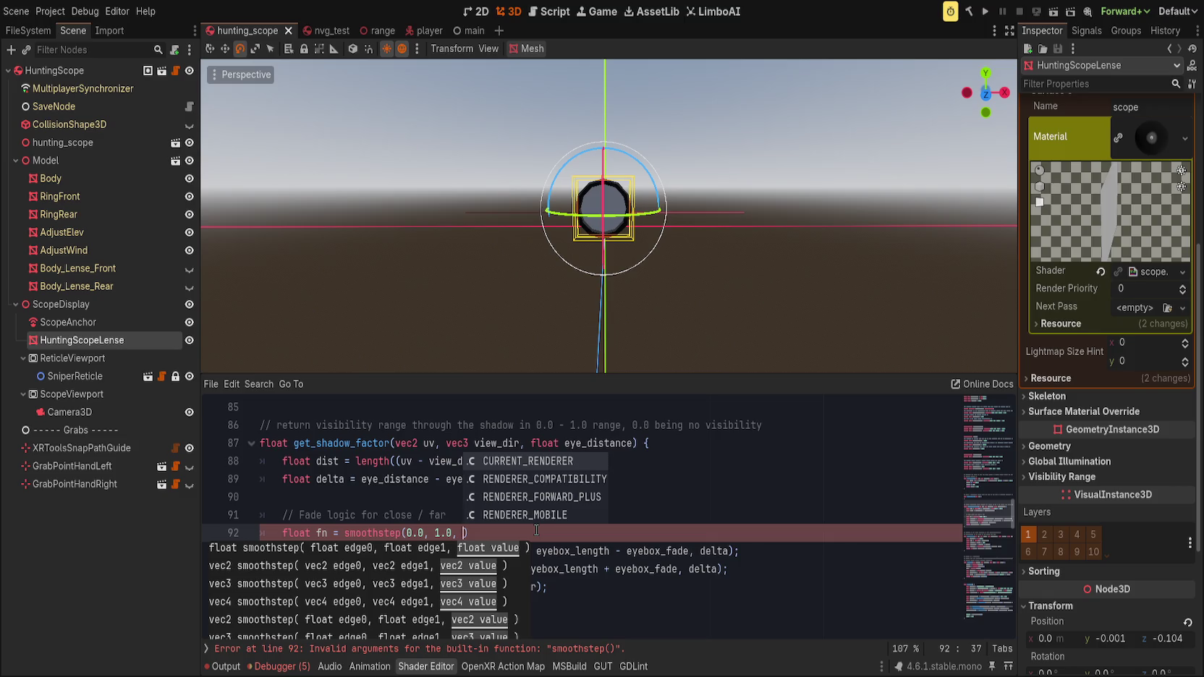
pyautogui.press('Escape')
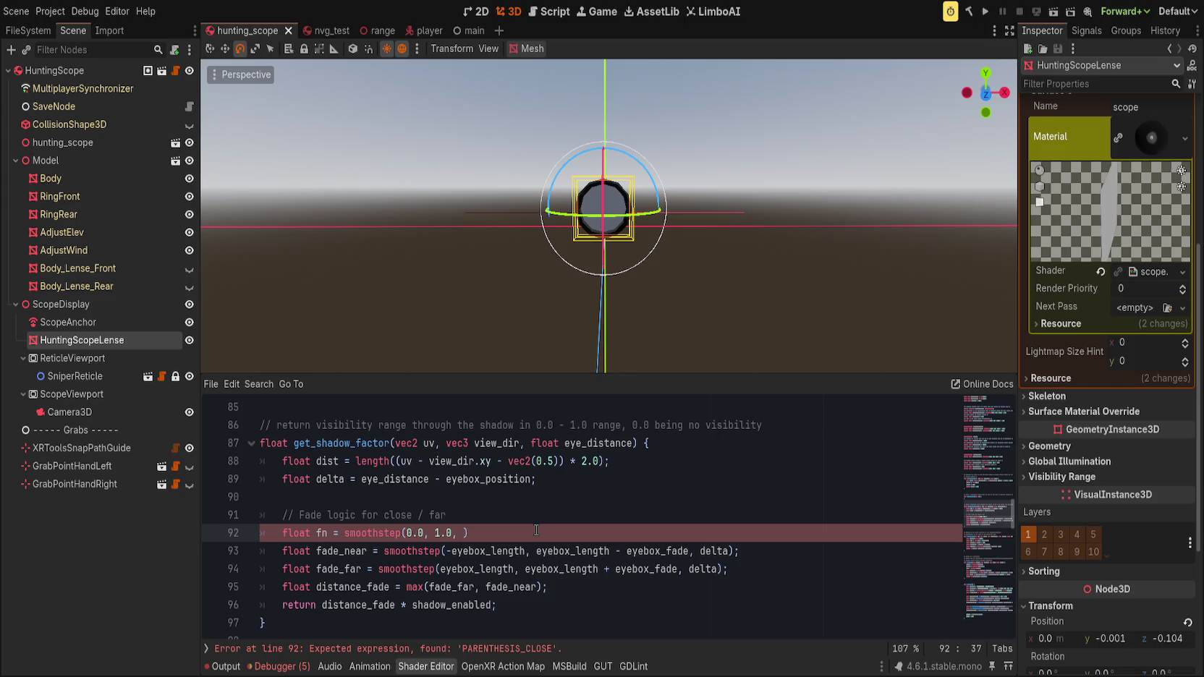
pyautogui.write('delta')
pyautogui.write(');')
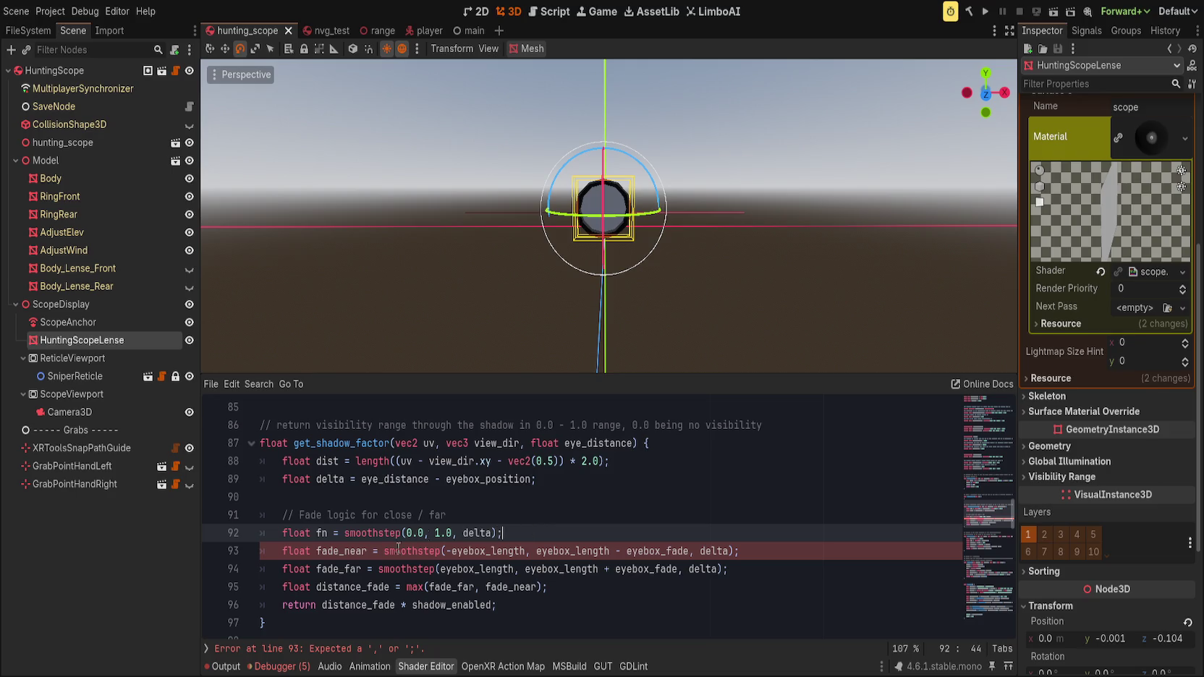
# - Return fn * shadow_enabled instead of distance_fade, save, and check the lens shadow
pyautogui.doubleClick(347, 600)
pyautogui.write('fn')
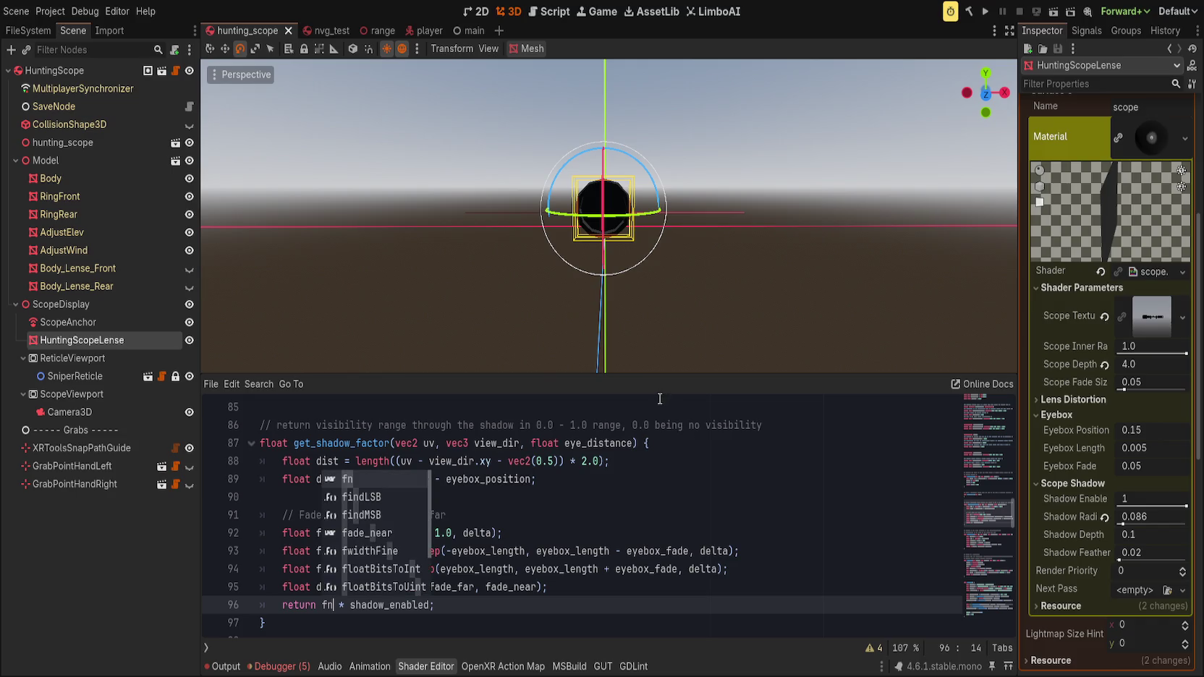
pyautogui.hotkey('ctrl', 's')
pyautogui.click(601, 492)
pyautogui.scroll(-3)
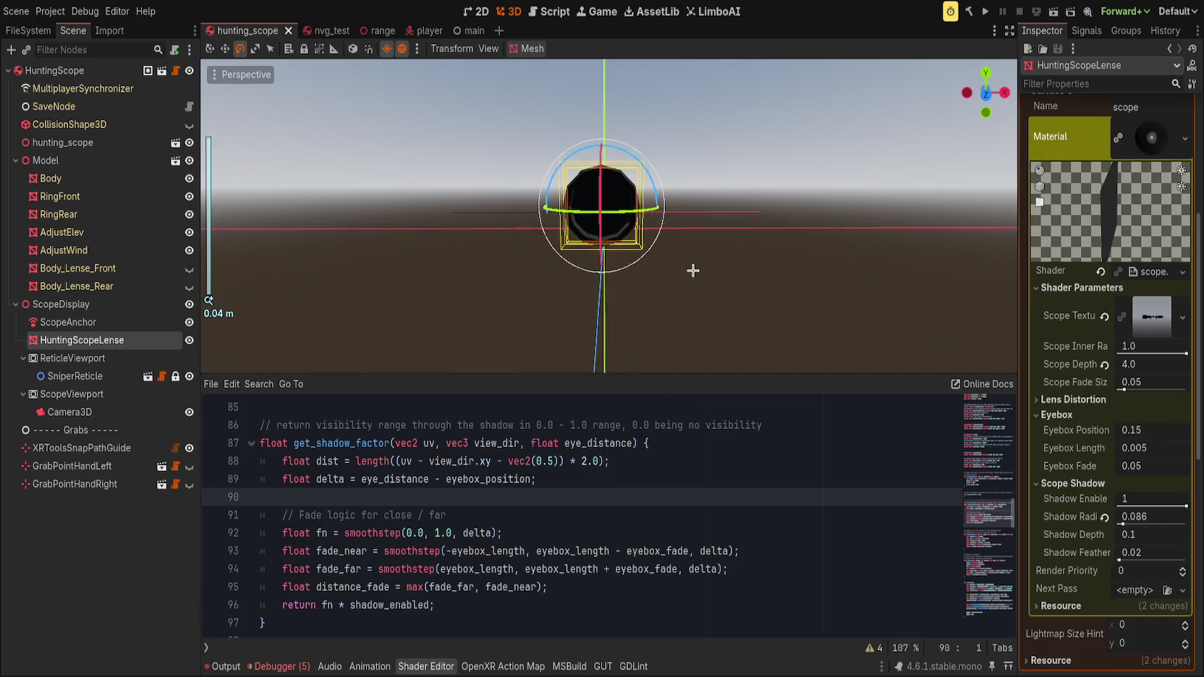
pyautogui.scroll(3)
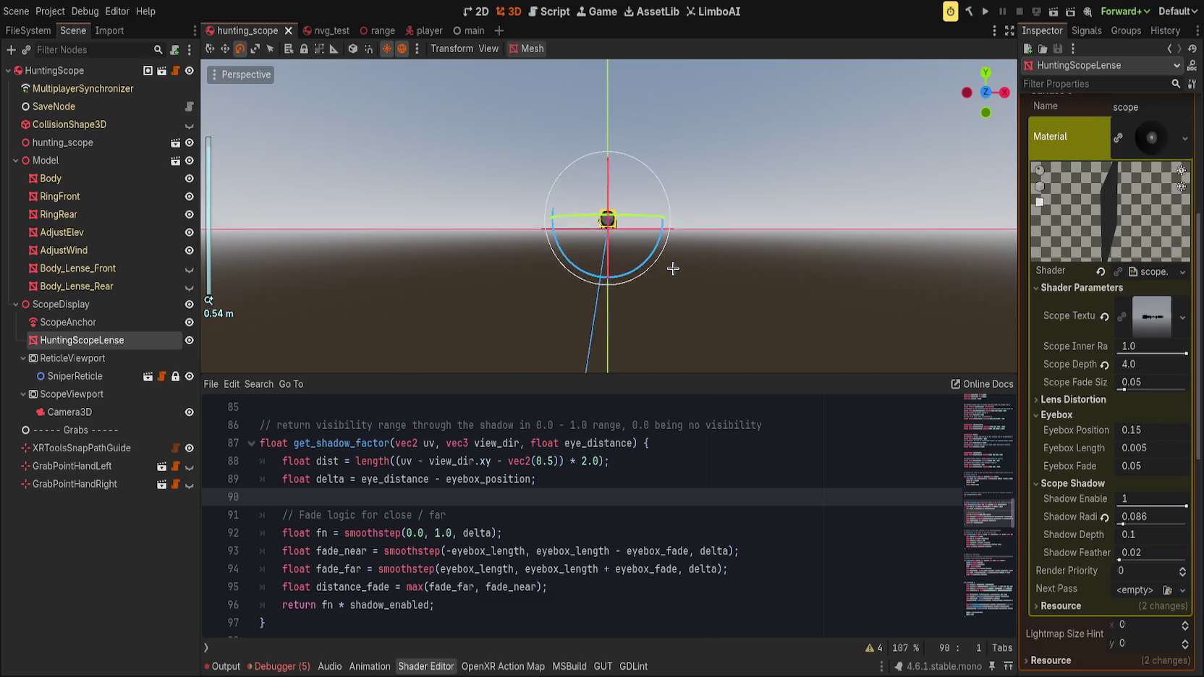
pyautogui.scroll(-3)
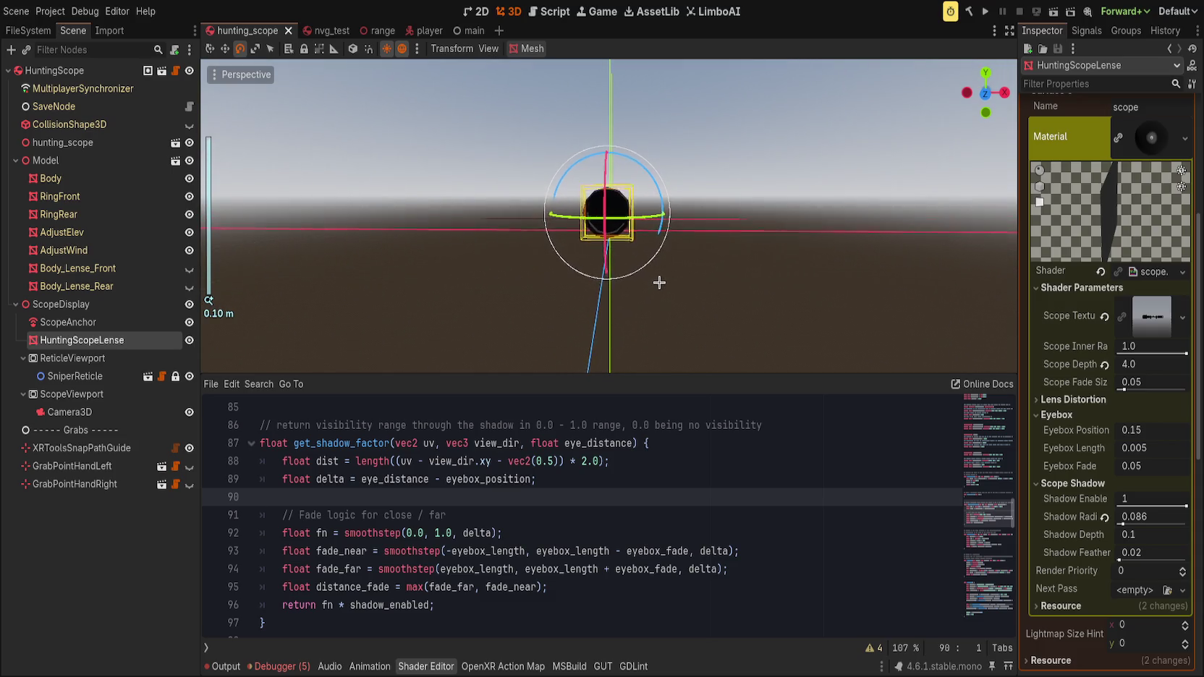
pyautogui.scroll(3)
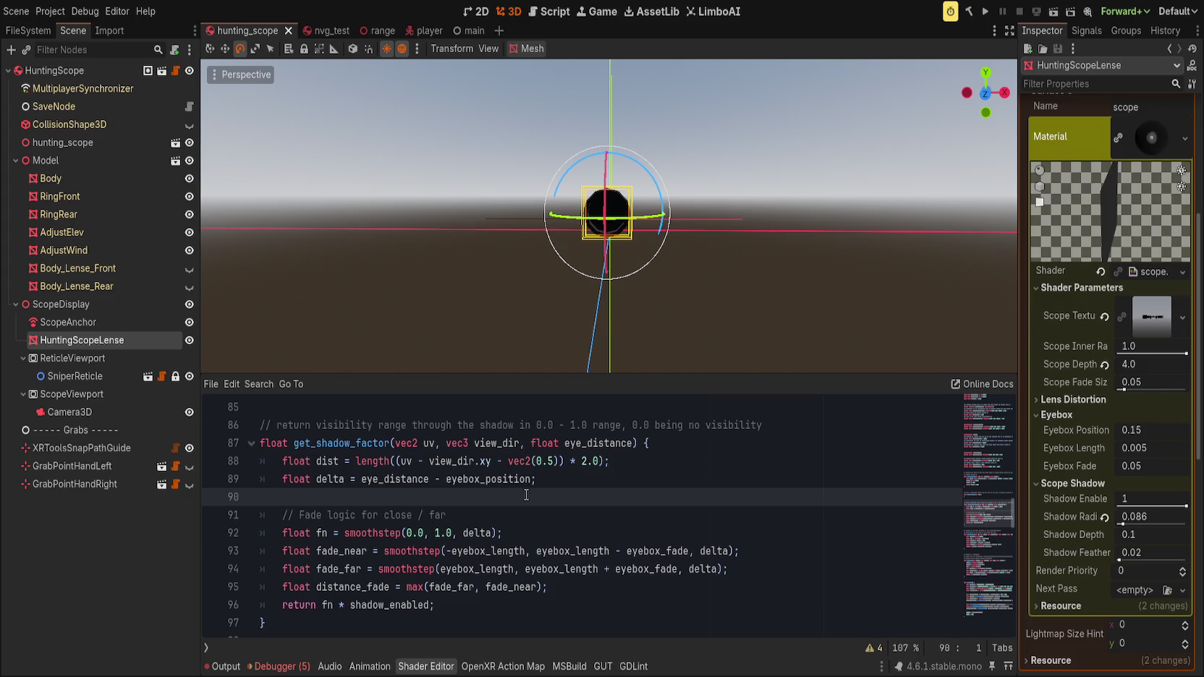
pyautogui.click(597, 583)
# - Write '// Invert' on a new line above return fn * shadow_enabled, followed by a blank line
pyautogui.press('Return')
pyautogui.press('Return')
pyautogui.write('// invert')
pyautogui.scroll(-3)
pyautogui.hotkey('ctrl', 'BackSpace')
pyautogui.write('Inte')
pyautogui.press('BackSpace')
pyautogui.press('BackSpace')
pyautogui.write('vert')
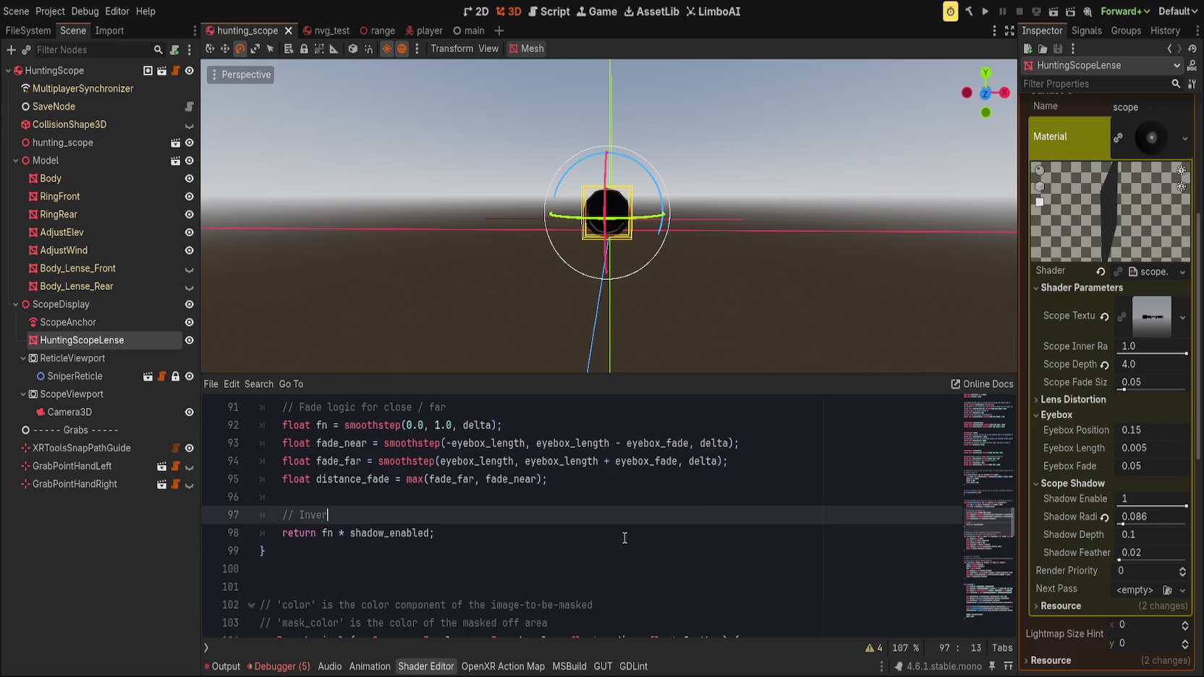
pyautogui.press('Return')
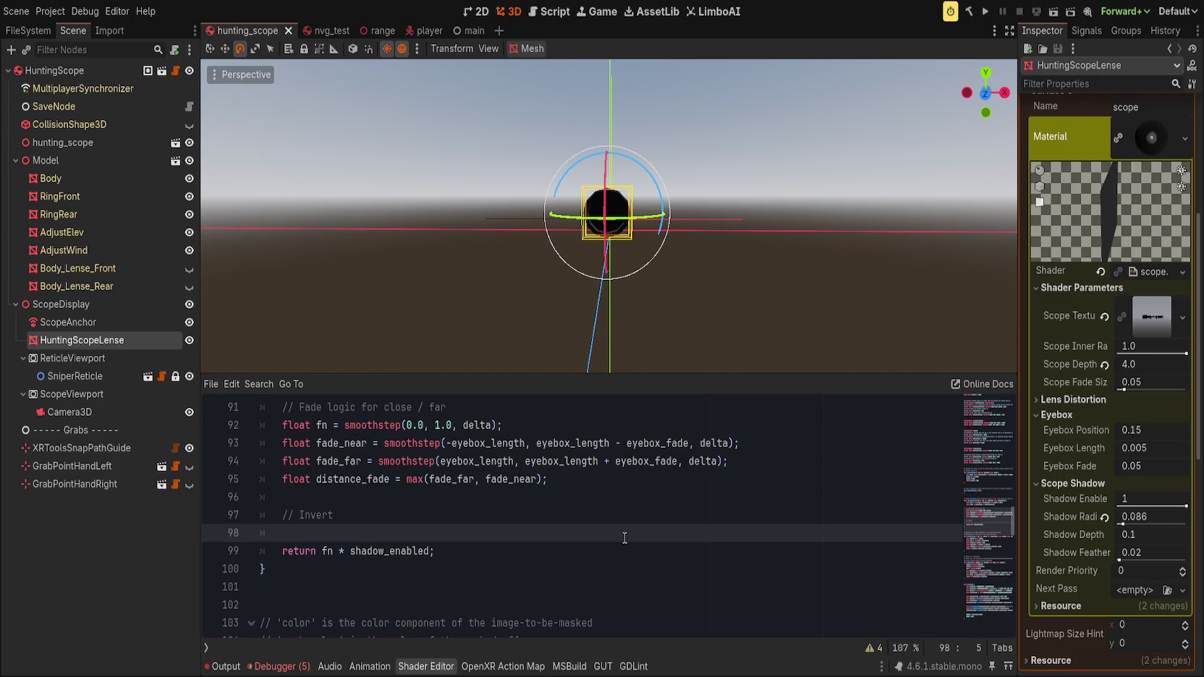
pyautogui.scroll(3)
pyautogui.moveTo(406, 587); pyautogui.dragTo(453, 586)
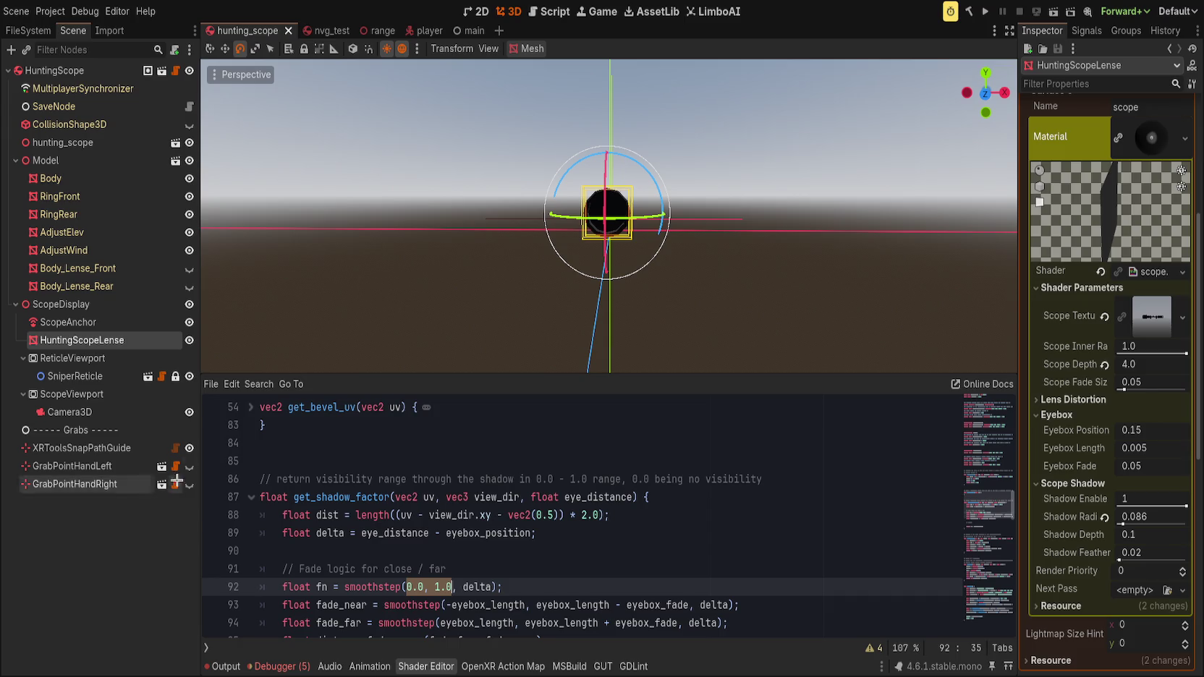
# - Rename the distance variable on line 88 from dist to d2
pyautogui.click(411, 515)
pyautogui.moveTo(430, 515); pyautogui.dragTo(508, 514)
pyautogui.press('Up')
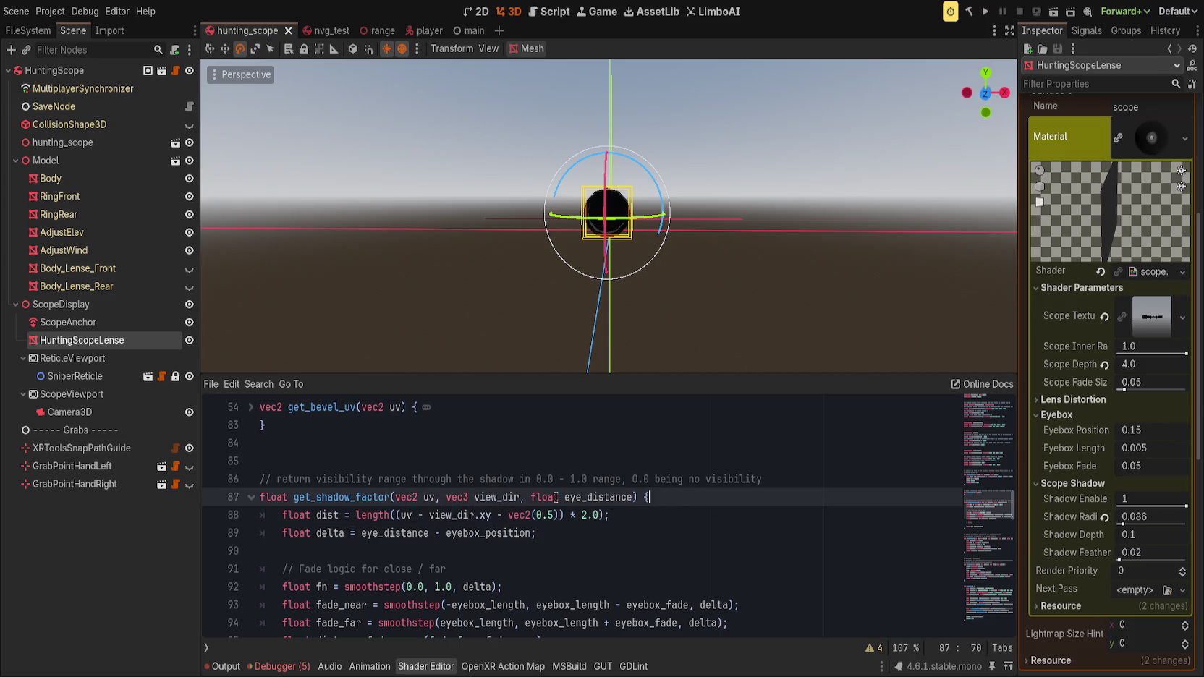
pyautogui.scroll(-3)
pyautogui.doubleClick(327, 461)
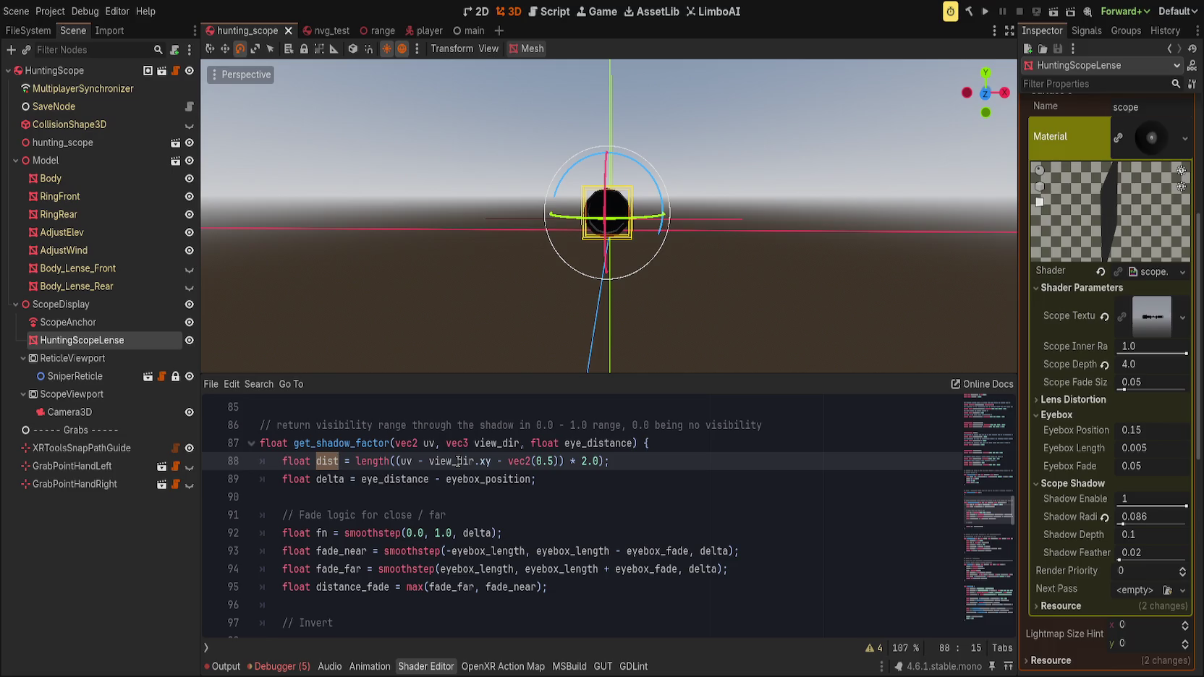
pyautogui.write('angle')
pyautogui.press('Down')
pyautogui.press('Up')
pyautogui.hotkey('ctrl', 'BackSpace')
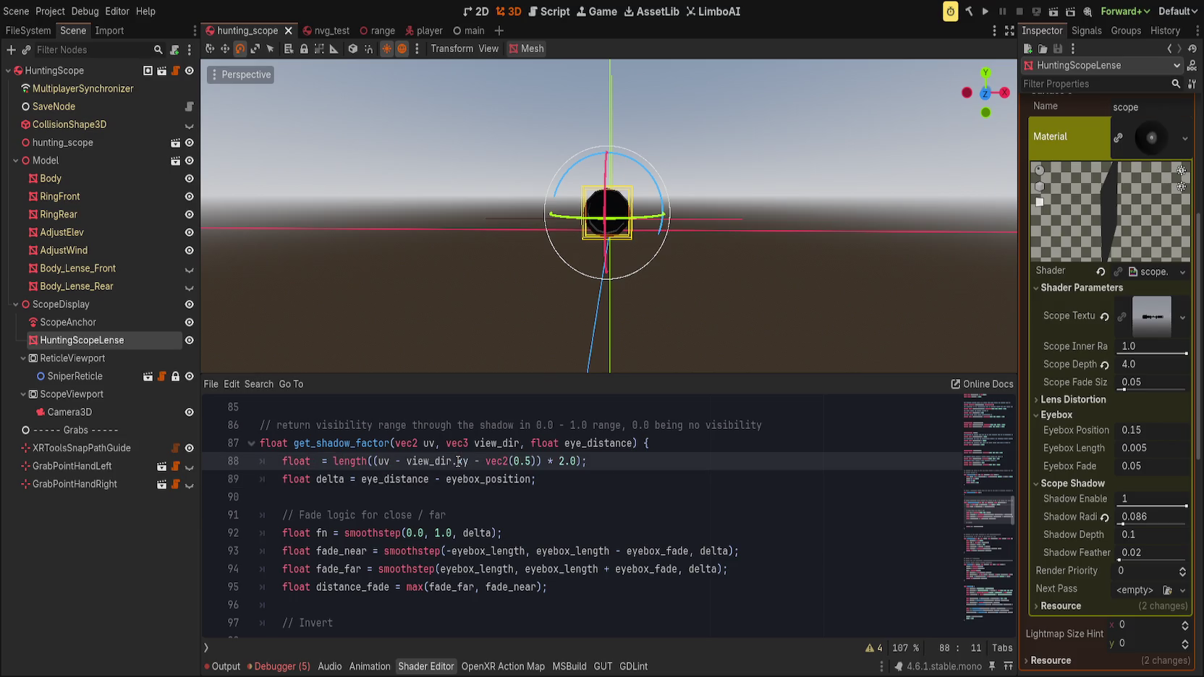
pyautogui.write('d2')
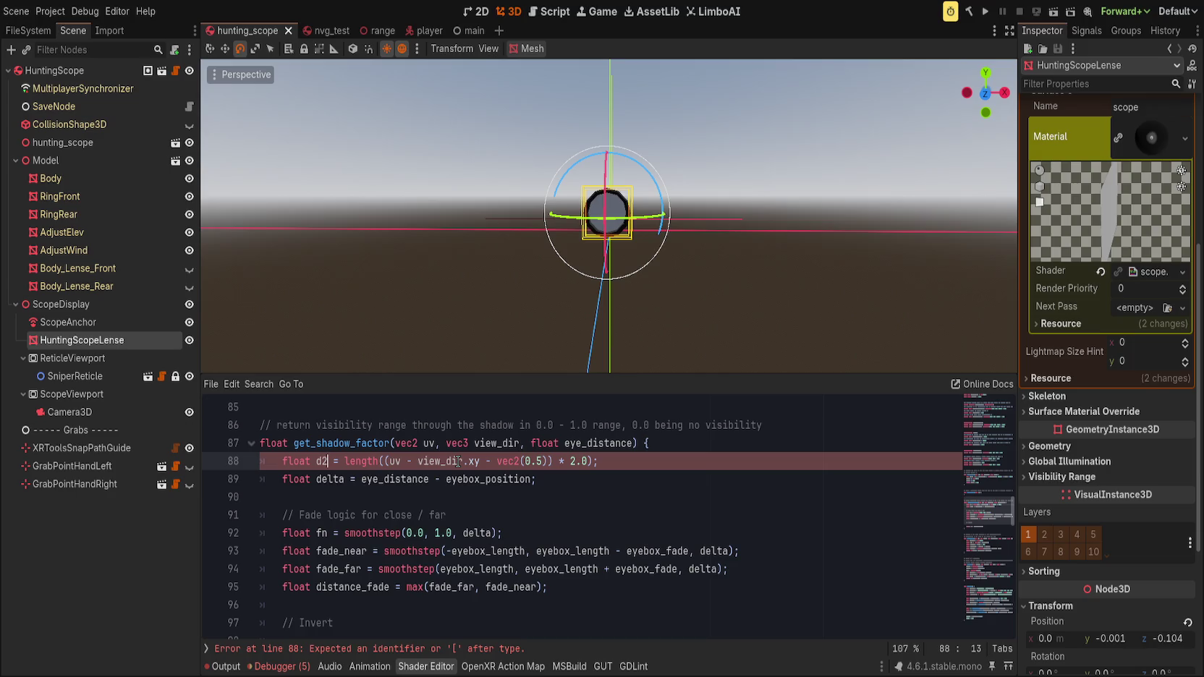
# - Keep the delta name on line 89 and add '// difference between eye and eyebox' above it
pyautogui.press('Down')
pyautogui.hotkey('ctrl', 'Right')
pyautogui.hotkey('ctrl', 'BackSpace')
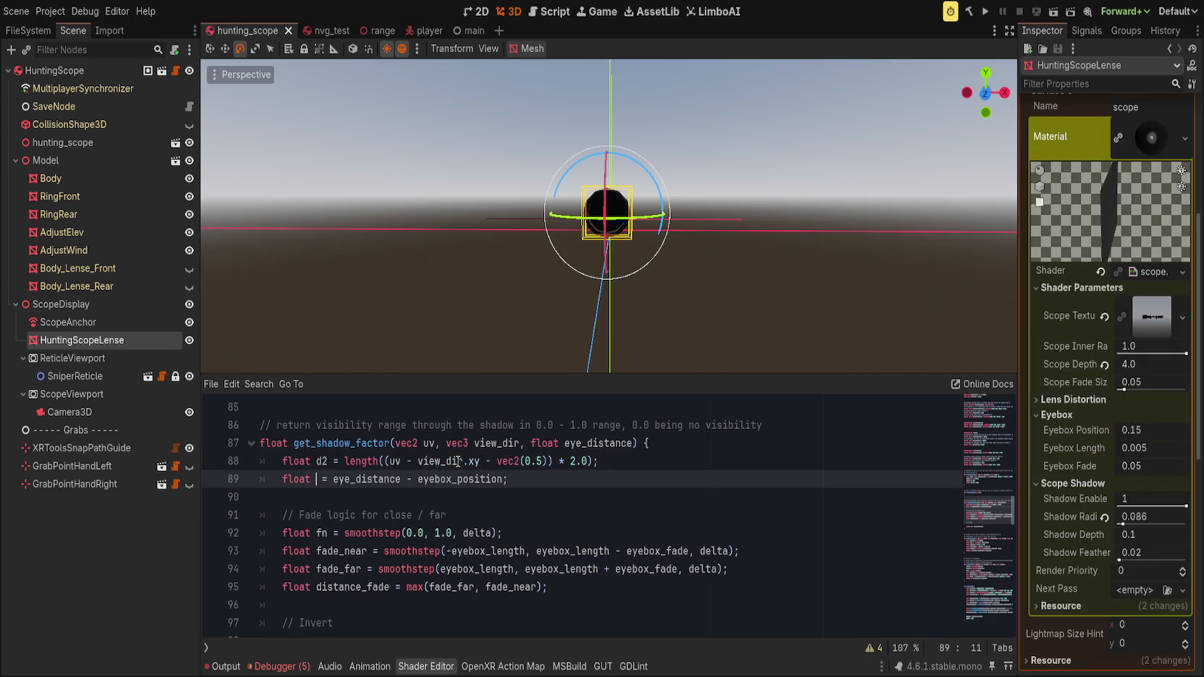
pyautogui.write('dist')
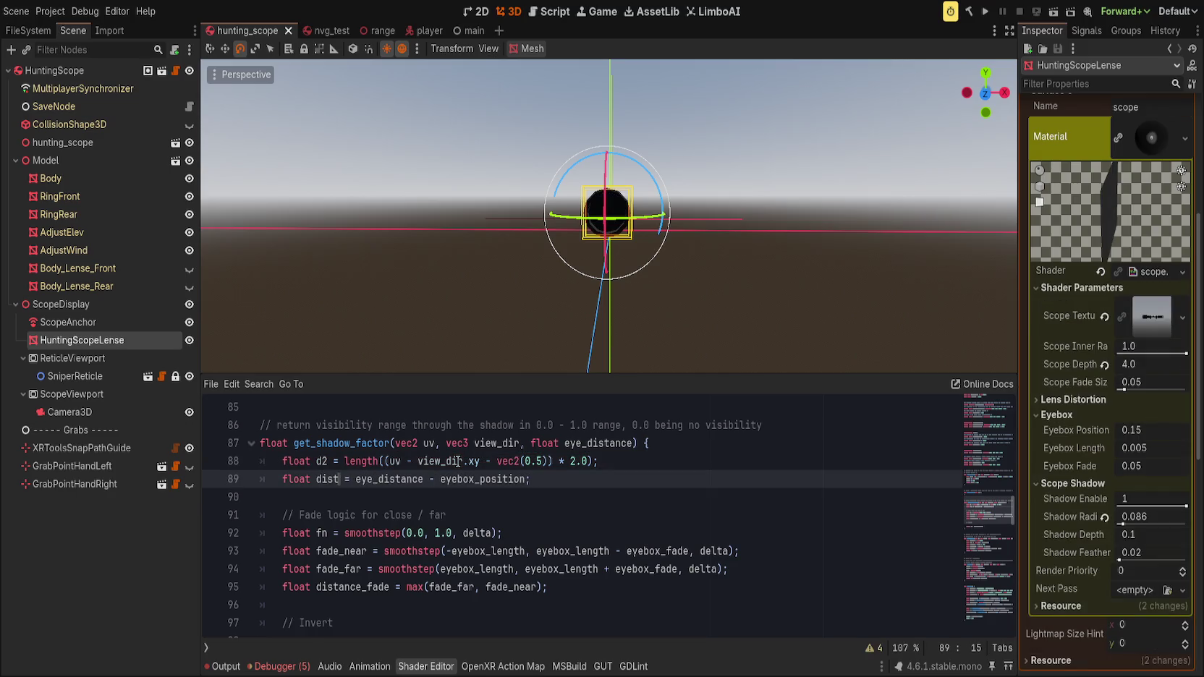
pyautogui.click(323, 478)
pyautogui.doubleClick(323, 478)
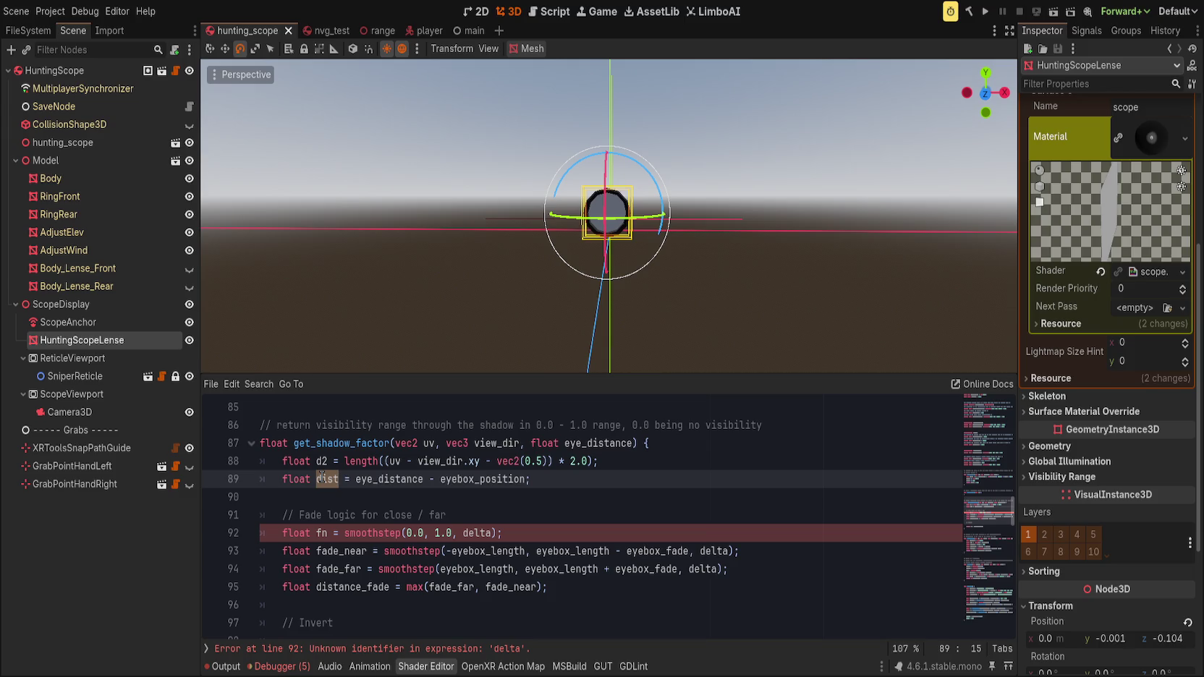
pyautogui.write('delta')
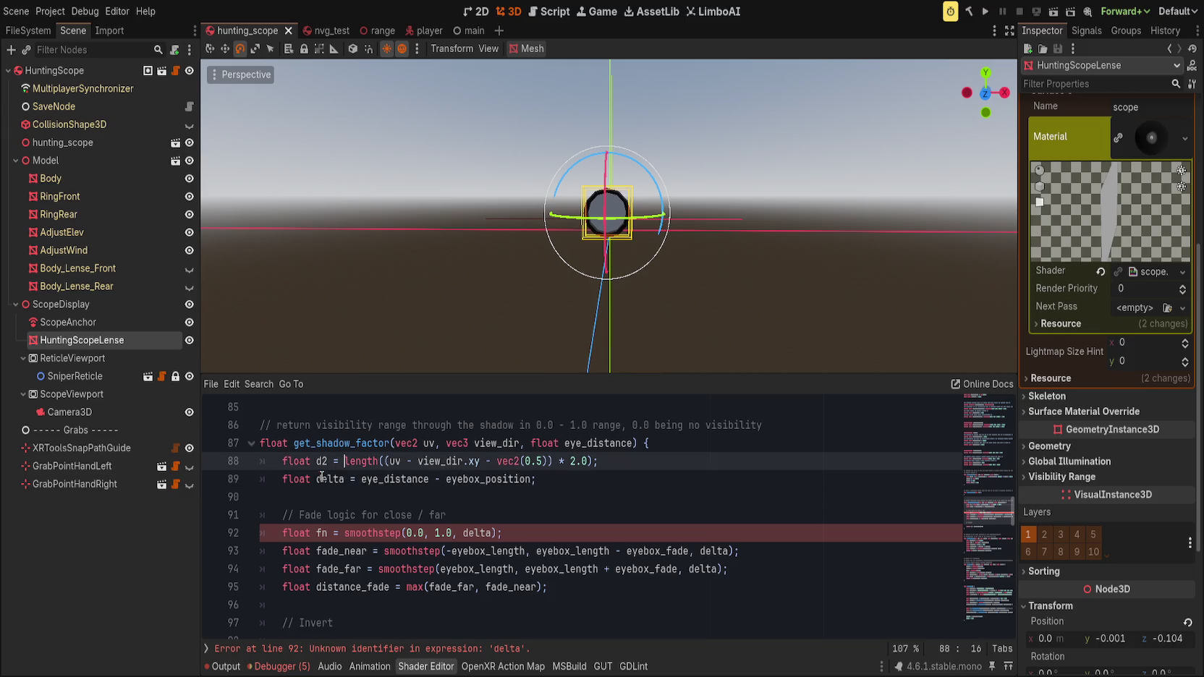
pyautogui.hotkey('ctrl', 'shift', 'Return')
pyautogui.write('// differen')
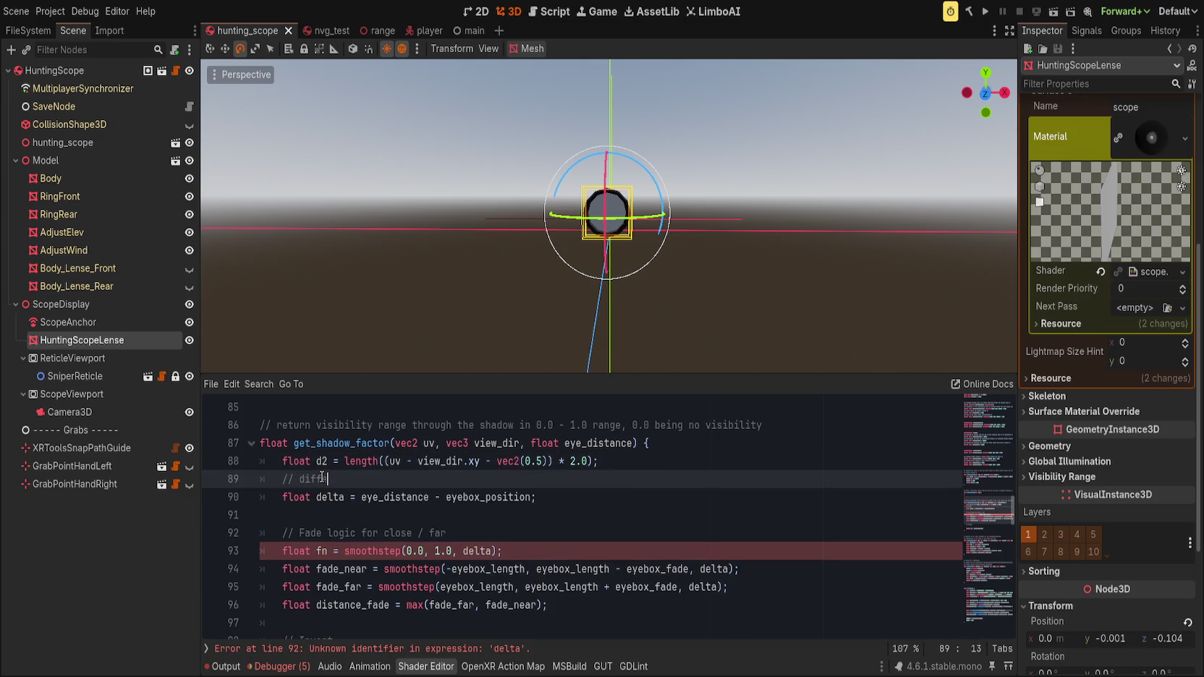
pyautogui.write('ce between ')
pyautogui.write('eye ')
pyautogui.write('and ')
pyautogui.write('eyebox')
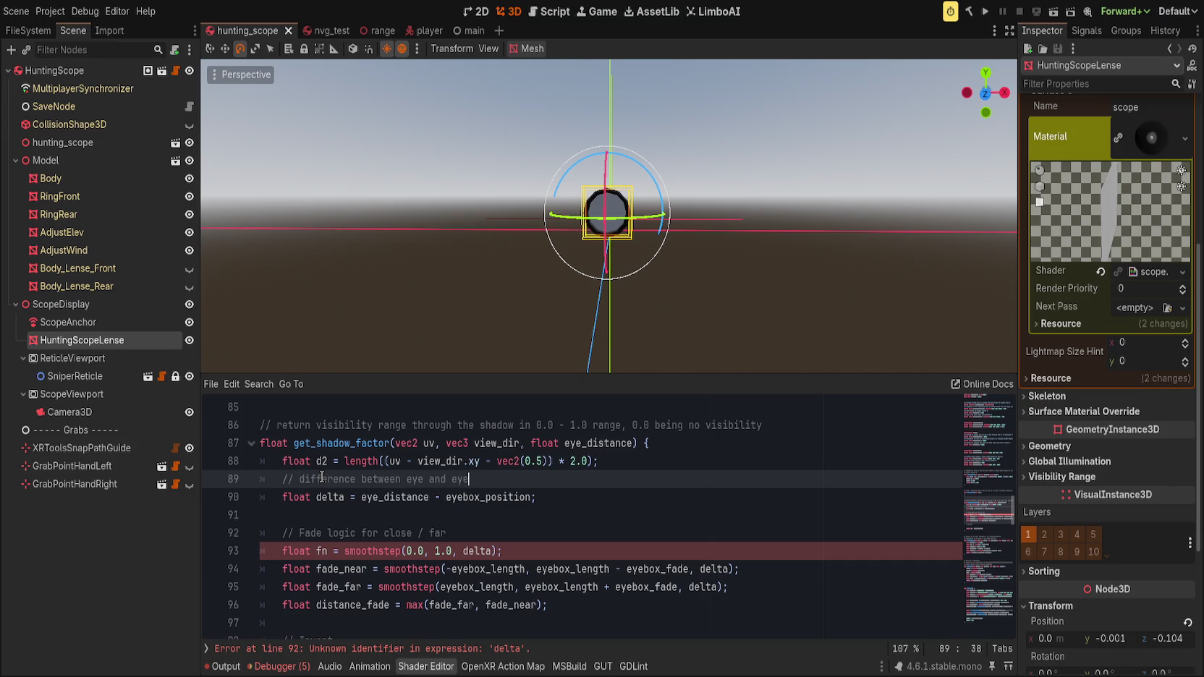
# - Capitalize the comment so it reads '// Difference between eye and eyebox'
pyautogui.click(305, 479)
pyautogui.press('BackSpace')
pyautogui.write('D')
pyautogui.click(475, 479)
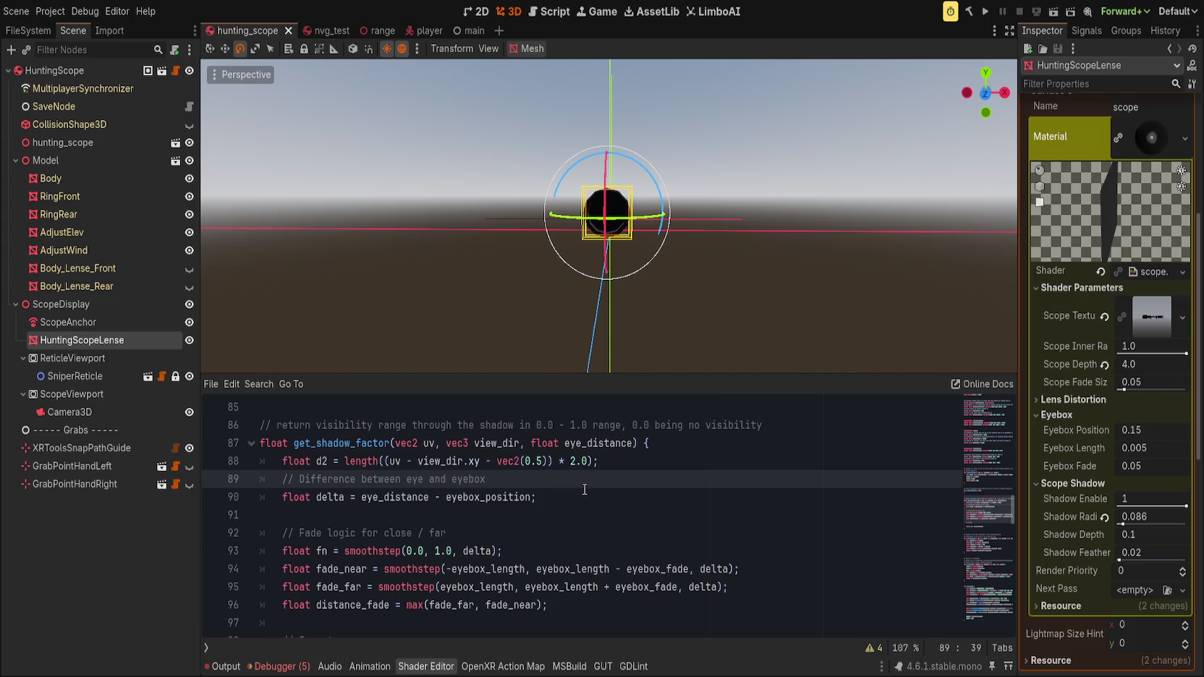
# - Move eyebox_position in front of eye_distance so delta = eyebox_position - eye_distance
pyautogui.doubleClick(474, 498)
pyautogui.hotkey('ctrl', 'x')
pyautogui.hotkey('ctrl', 'Left')
pyautogui.hotkey('ctrl', 'Left')
pyautogui.hotkey('ctrl', 'Left')
pyautogui.hotkey('ctrl', 'Right')
pyautogui.hotkey('ctrl', 'Right')
pyautogui.hotkey('ctrl', 'v')
pyautogui.write('-')
pyautogui.press('BackSpace')
pyautogui.press('BackSpace')
pyautogui.press('BackSpace')
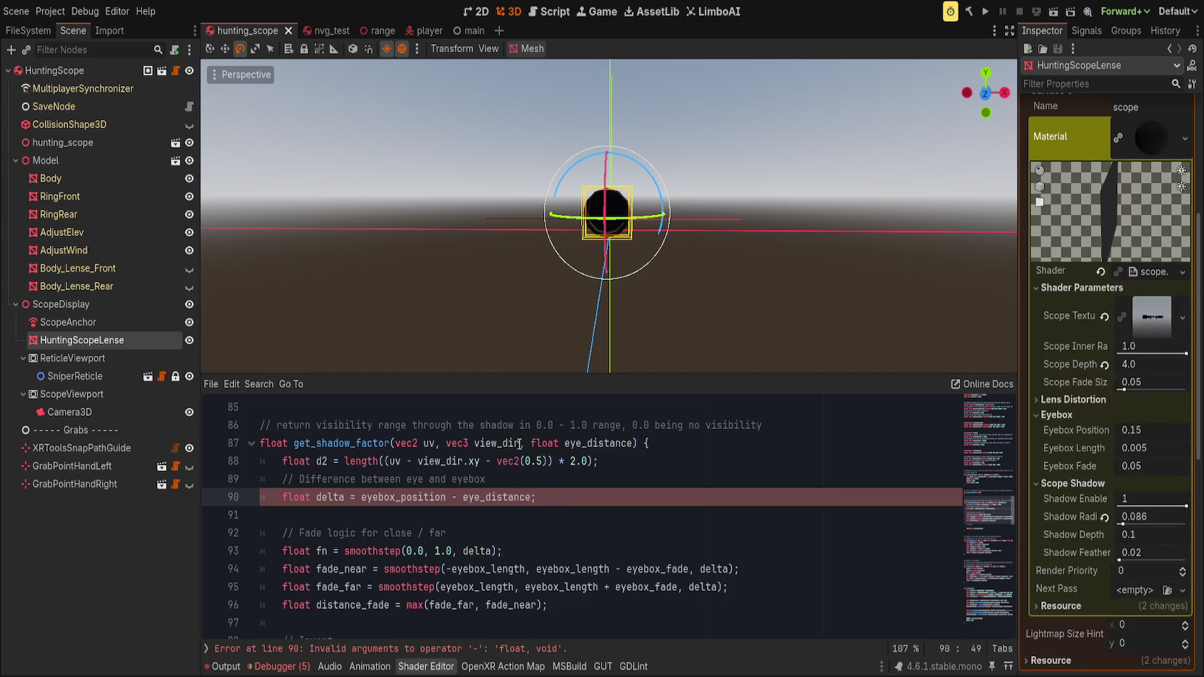
pyautogui.scroll(-3)
pyautogui.scroll(3)
pyautogui.click(575, 522)
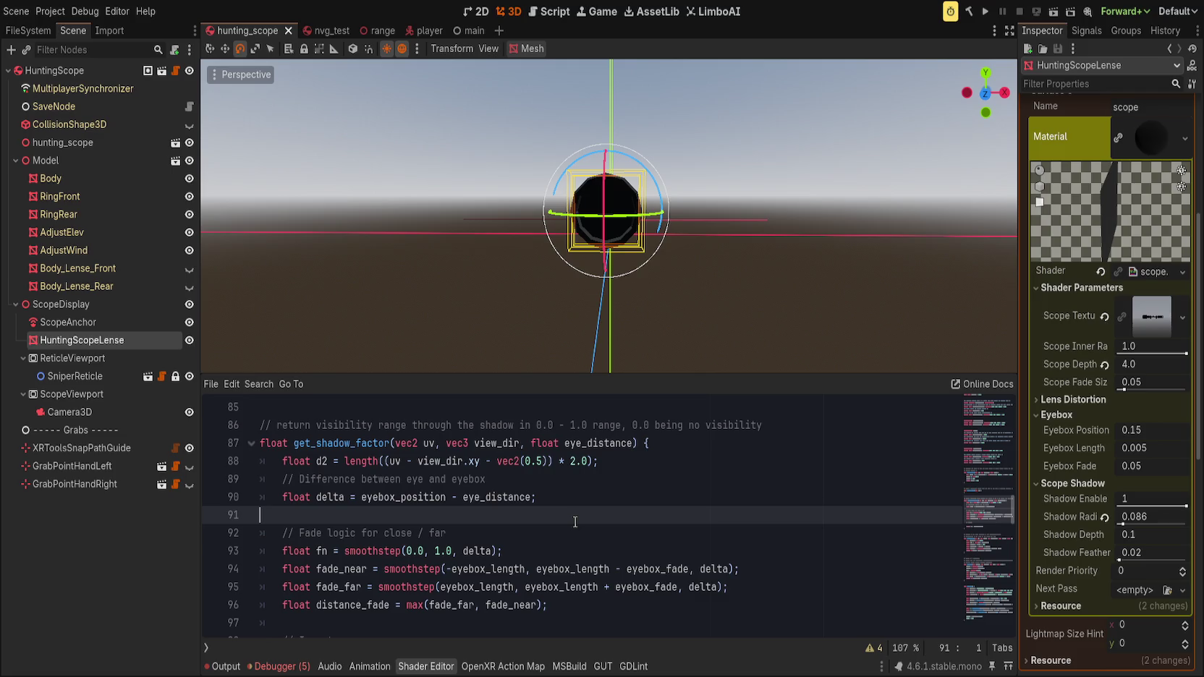
pyautogui.click(447, 569)
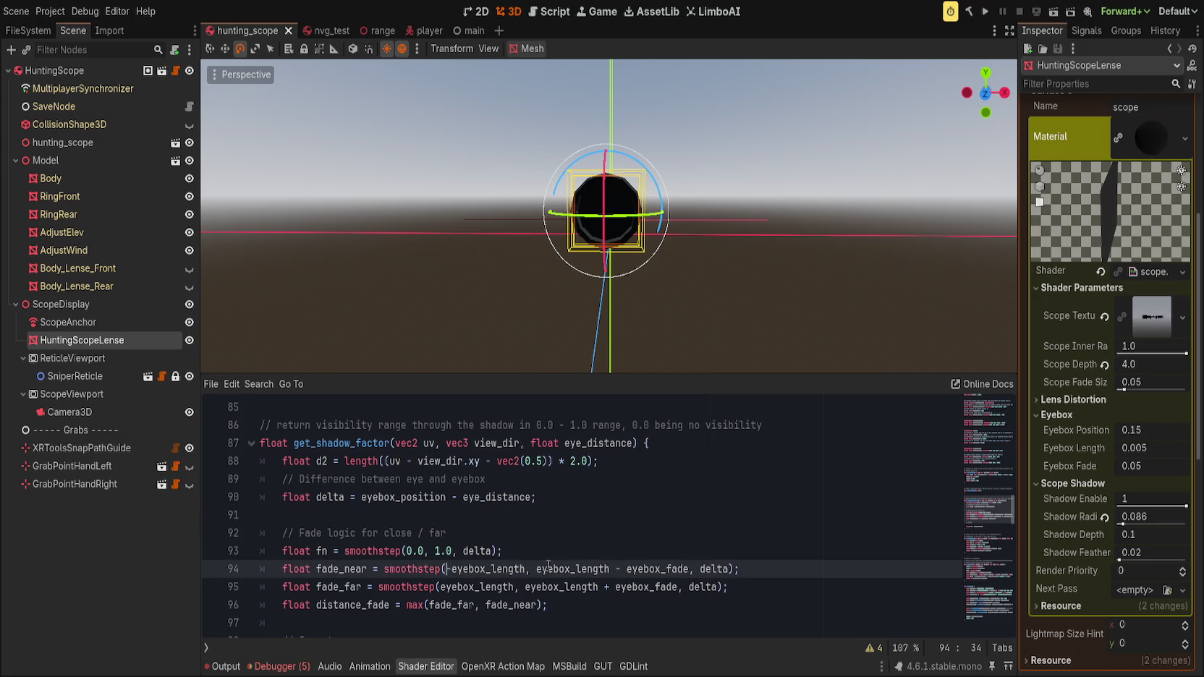
pyautogui.moveTo(406, 552); pyautogui.dragTo(452, 551)
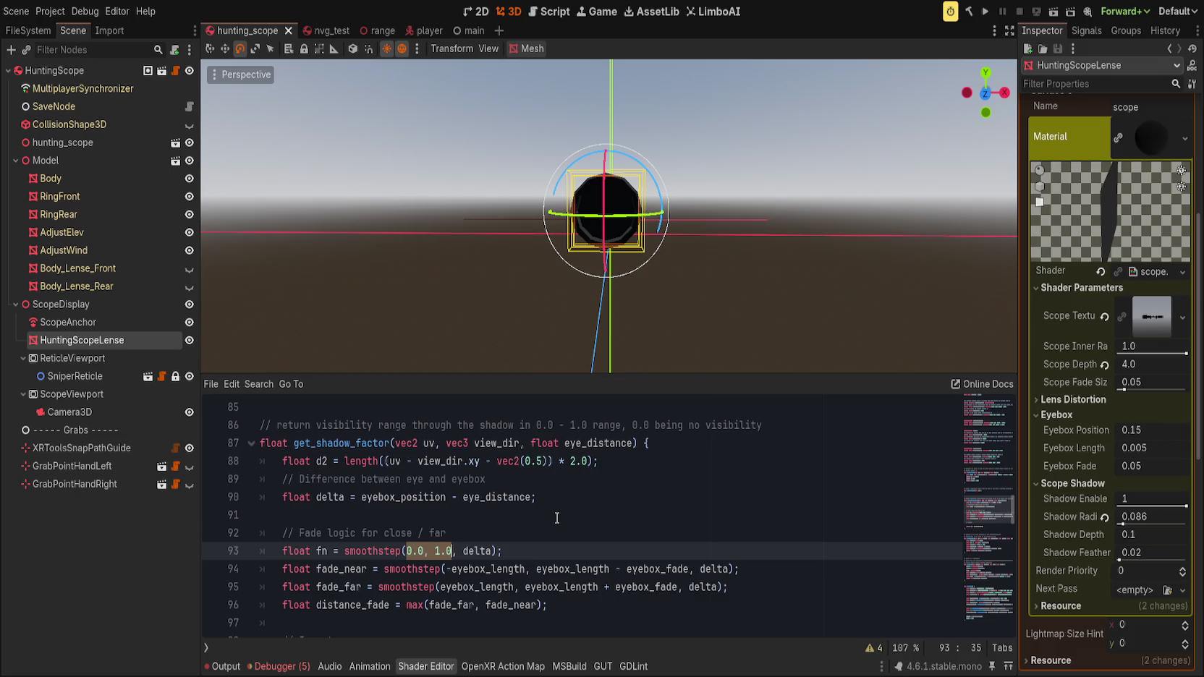
pyautogui.press('BackSpace')
pyautogui.hotkey('ctrl', 'shift', 'k')
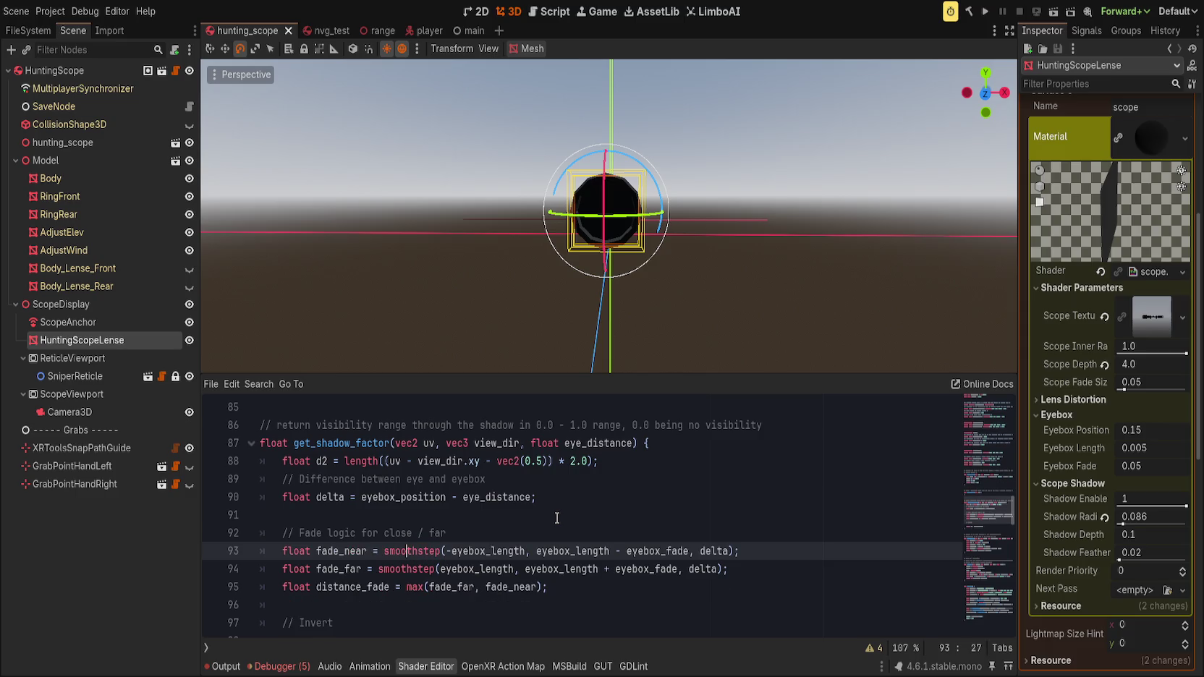
pyautogui.scroll(-3)
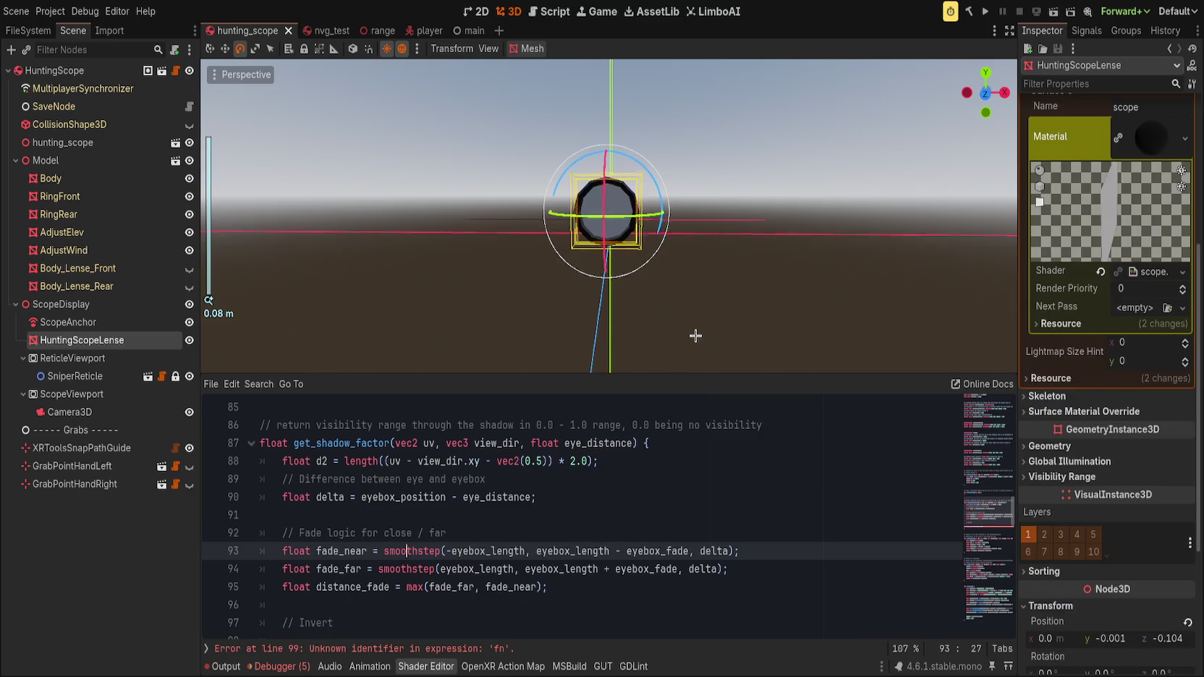
pyautogui.scroll(-3)
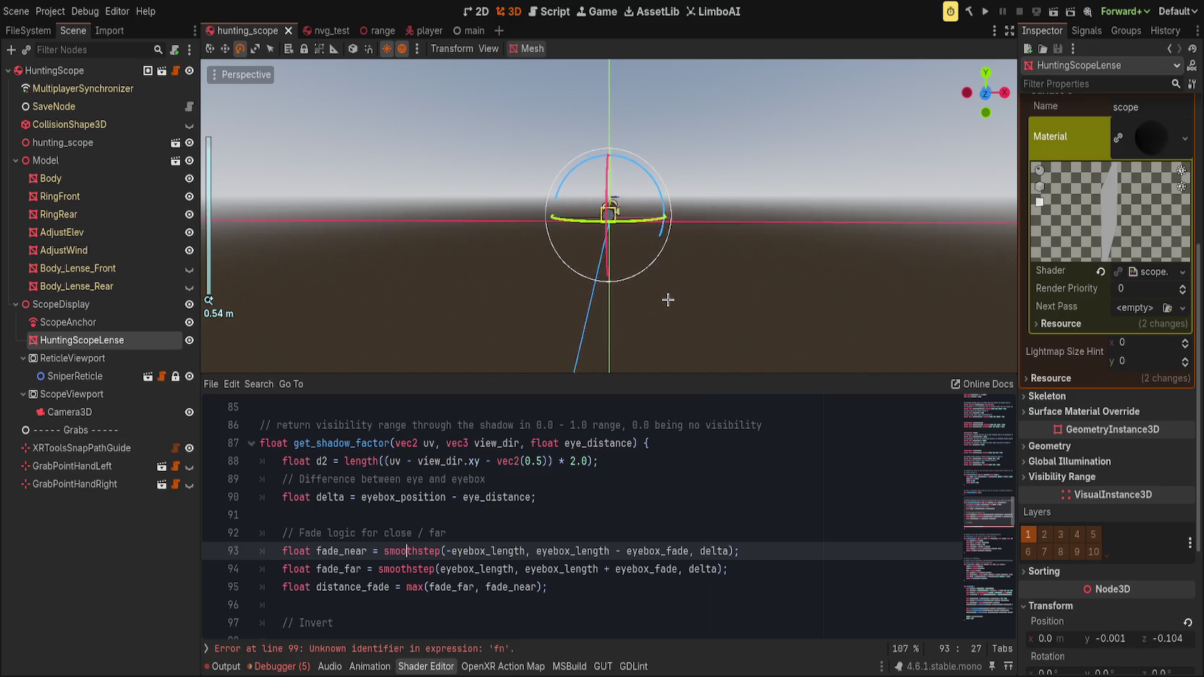
pyautogui.click(465, 649)
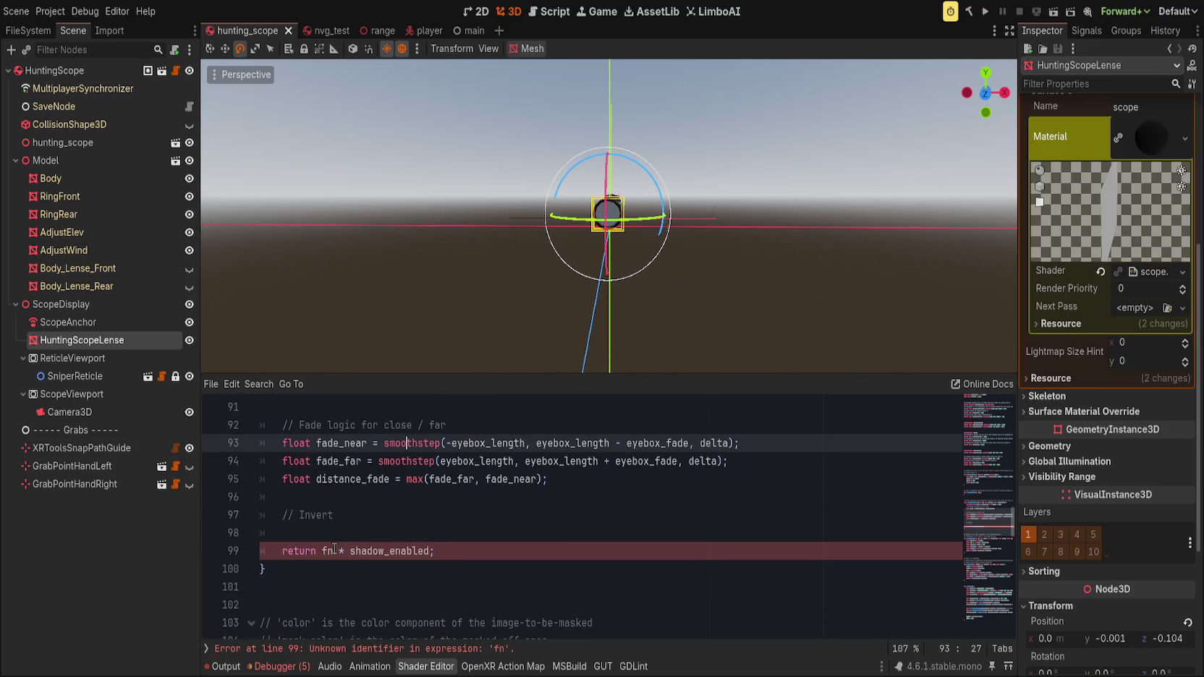
pyautogui.doubleClick(327, 551)
pyautogui.doubleClick(343, 479)
pyautogui.write('fade')
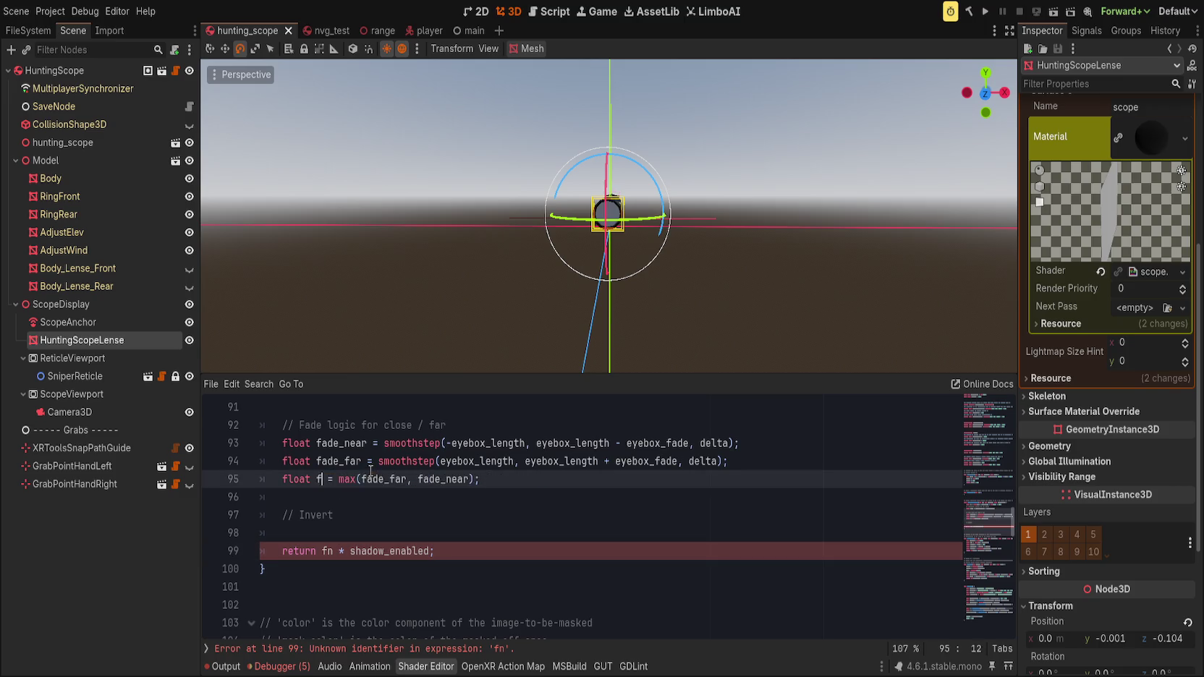
pyautogui.doubleClick(327, 551)
pyautogui.write('fade')
pyautogui.click(550, 533)
pyautogui.hotkey('ctrl', 's')
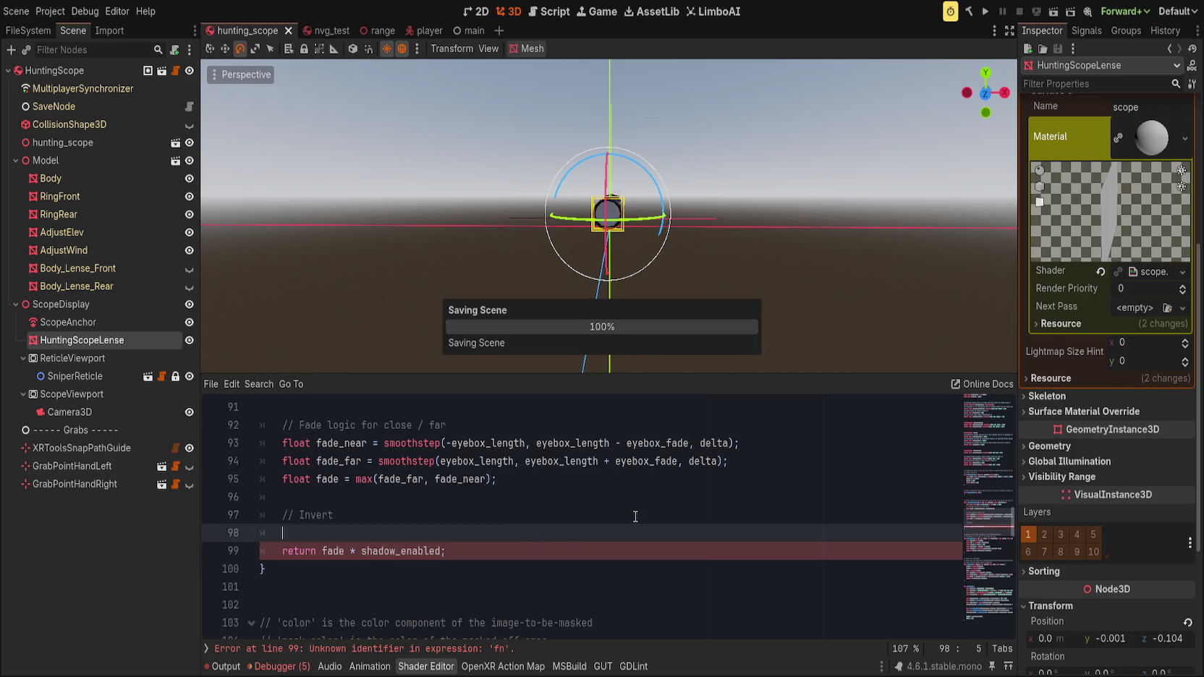
pyautogui.scroll(3)
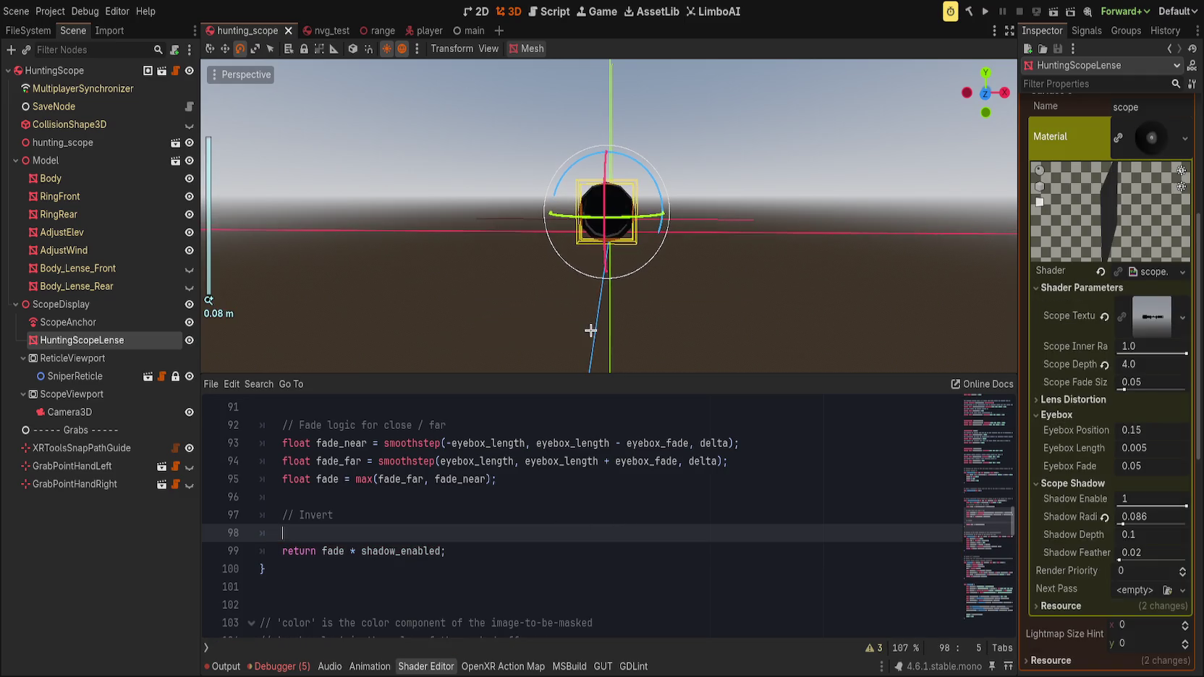
pyautogui.scroll(-3)
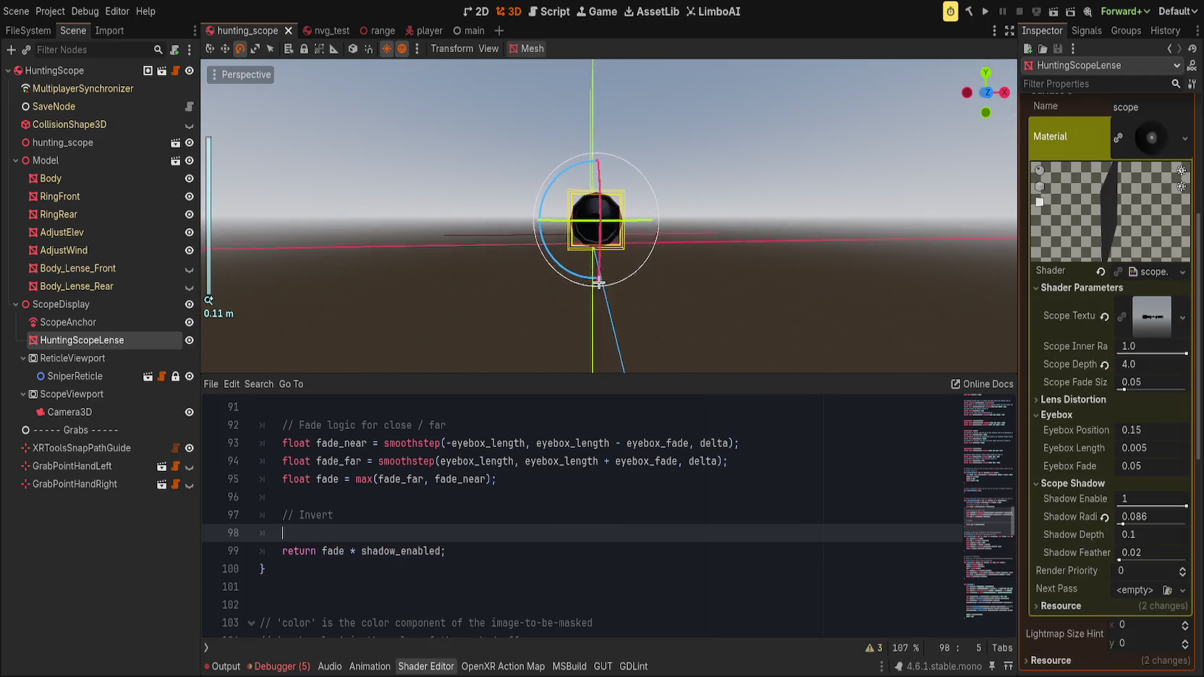
pyautogui.scroll(3)
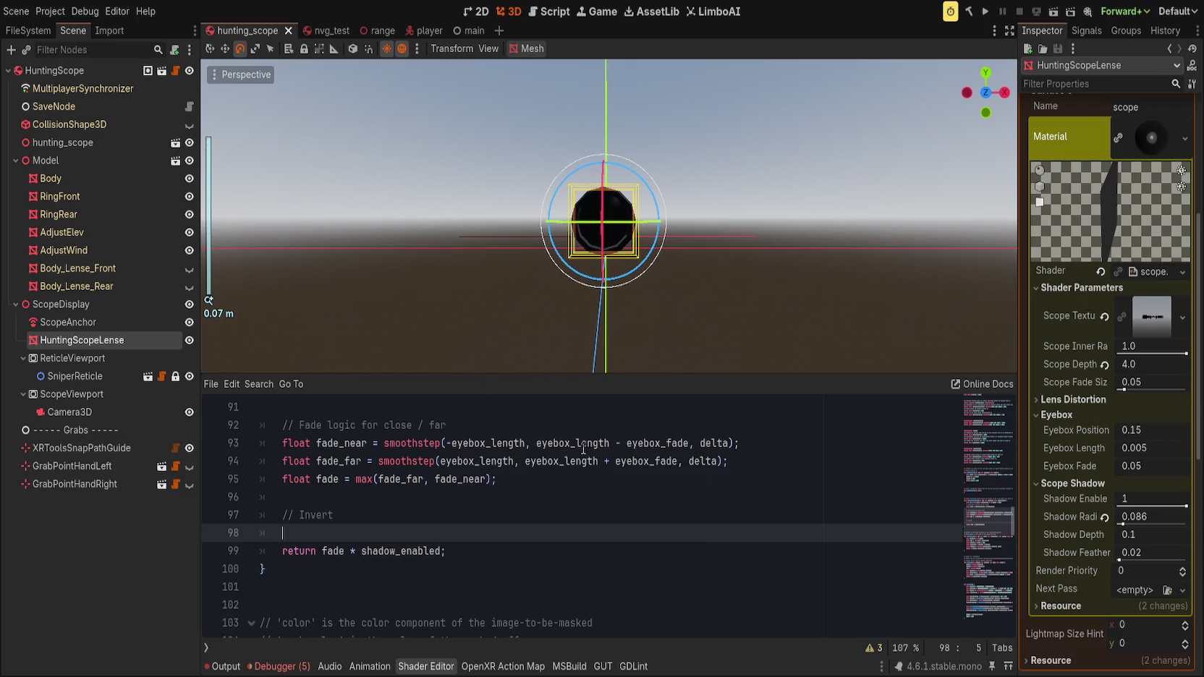
pyautogui.scroll(3)
pyautogui.click(563, 493)
pyautogui.doubleClick(497, 497)
pyautogui.click(499, 501)
pyautogui.doubleClick(499, 498)
pyautogui.click(553, 535)
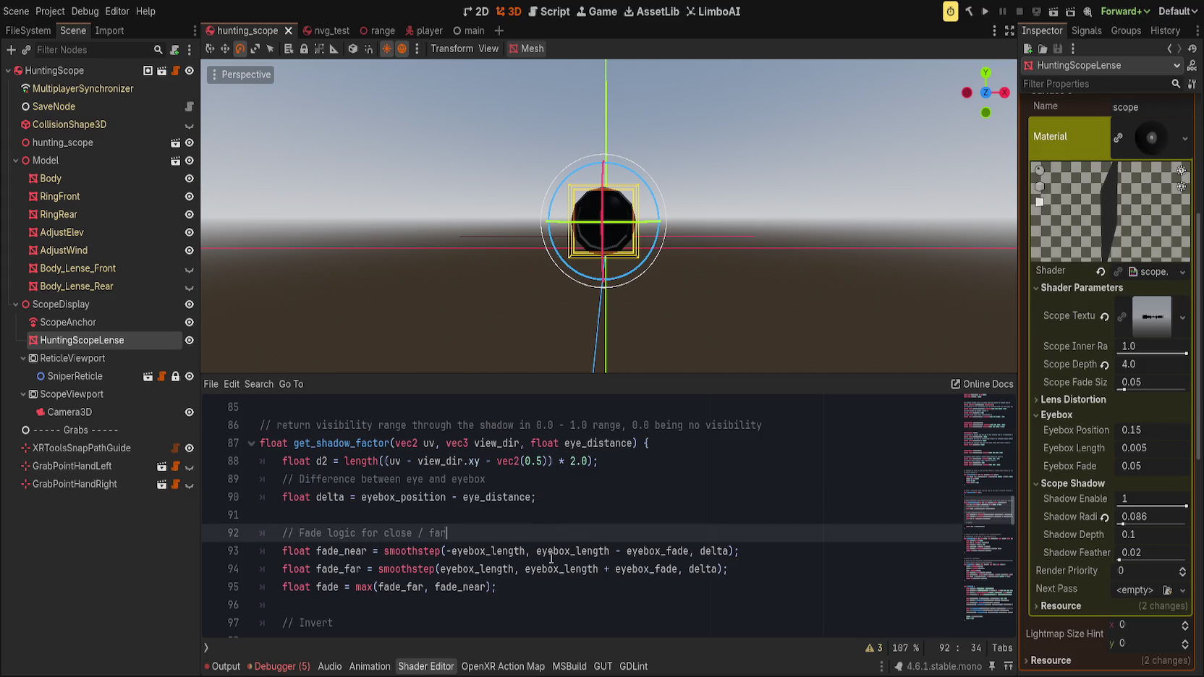
pyautogui.click(447, 551)
# - Begin retyping fade_near's edges and add a temporary line 'float t = eyebox_position + eyebox_length;'
pyautogui.moveTo(446, 551); pyautogui.dragTo(729, 551)
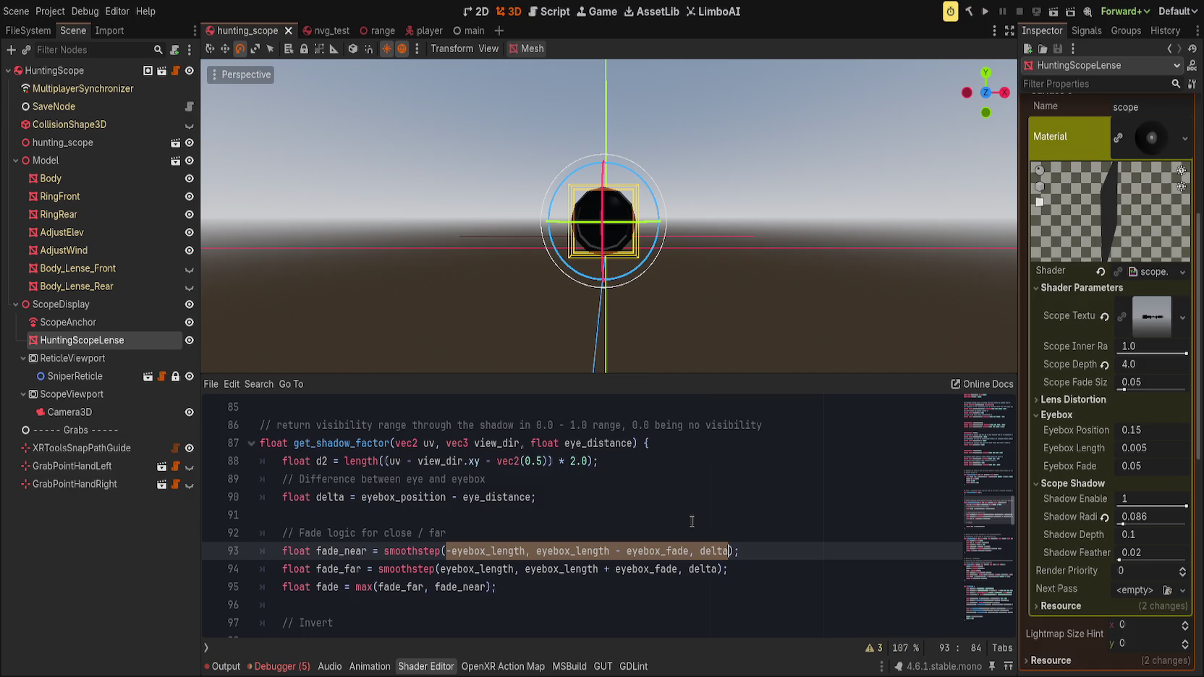
pyautogui.write('eyebox_positio')
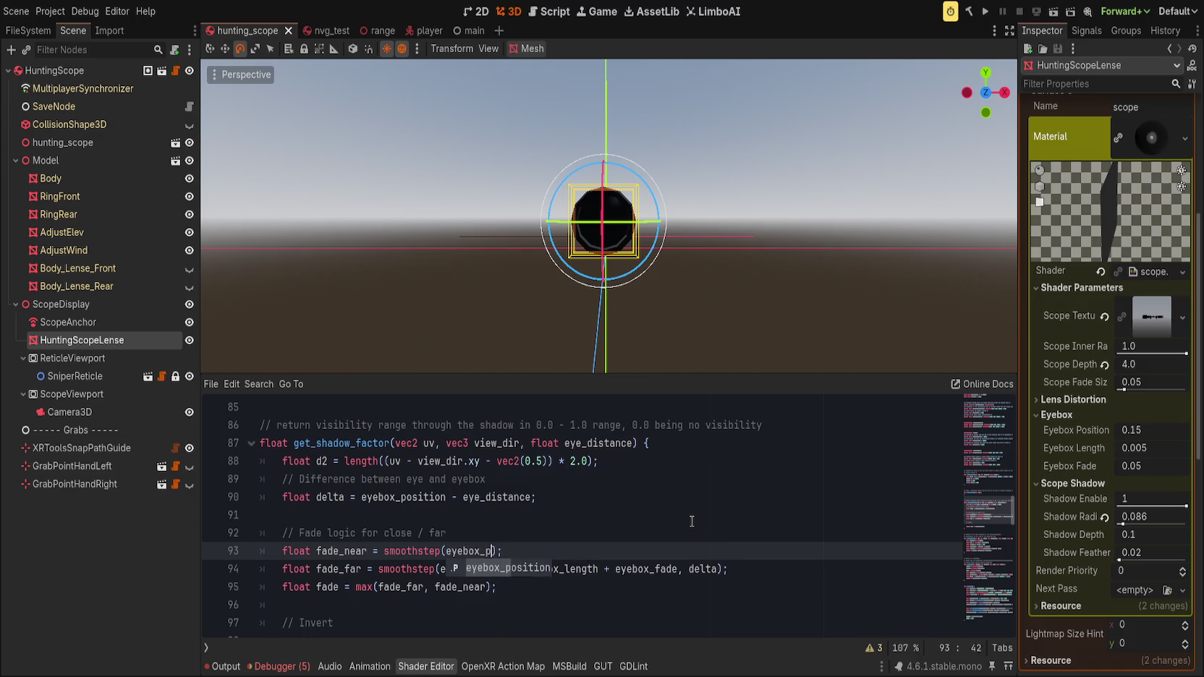
pyautogui.write('n -')
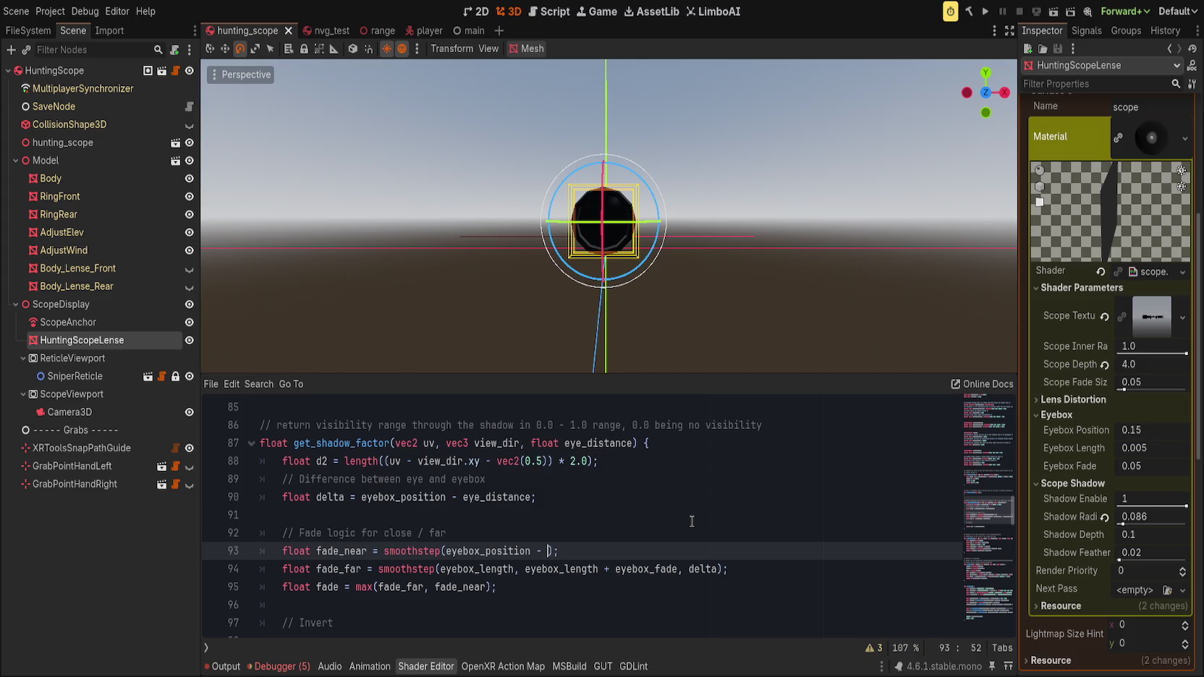
pyautogui.press('BackSpace')
pyautogui.press('BackSpace')
pyautogui.press('BackSpace')
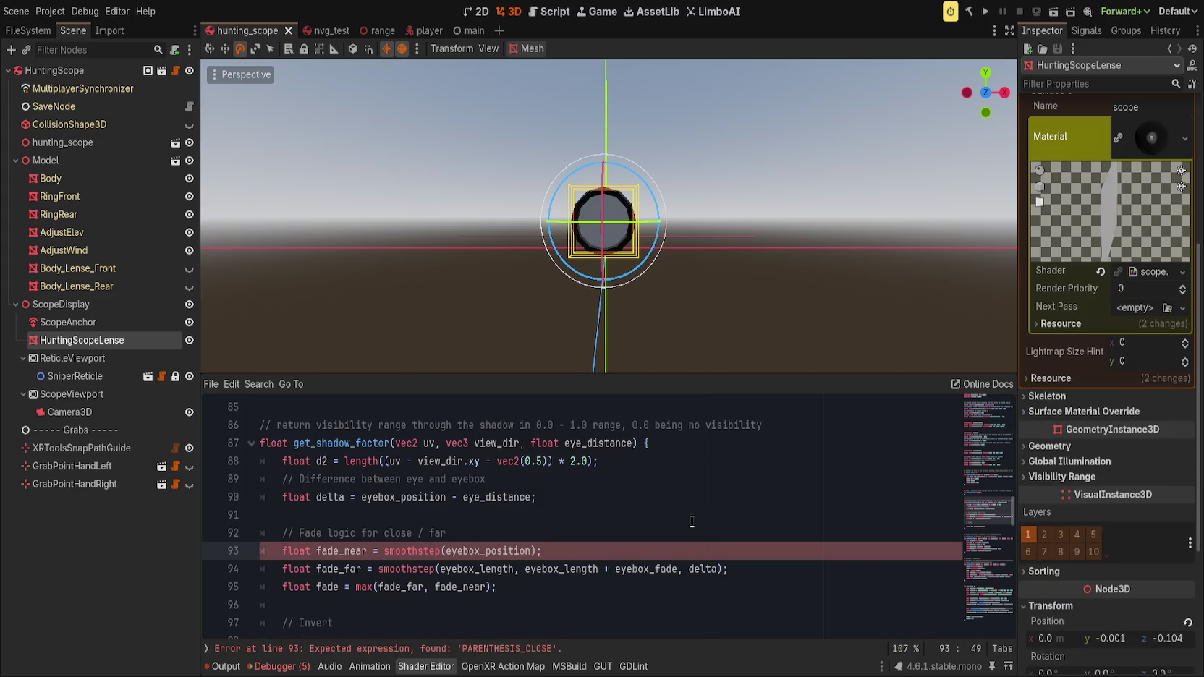
pyautogui.click(692, 521)
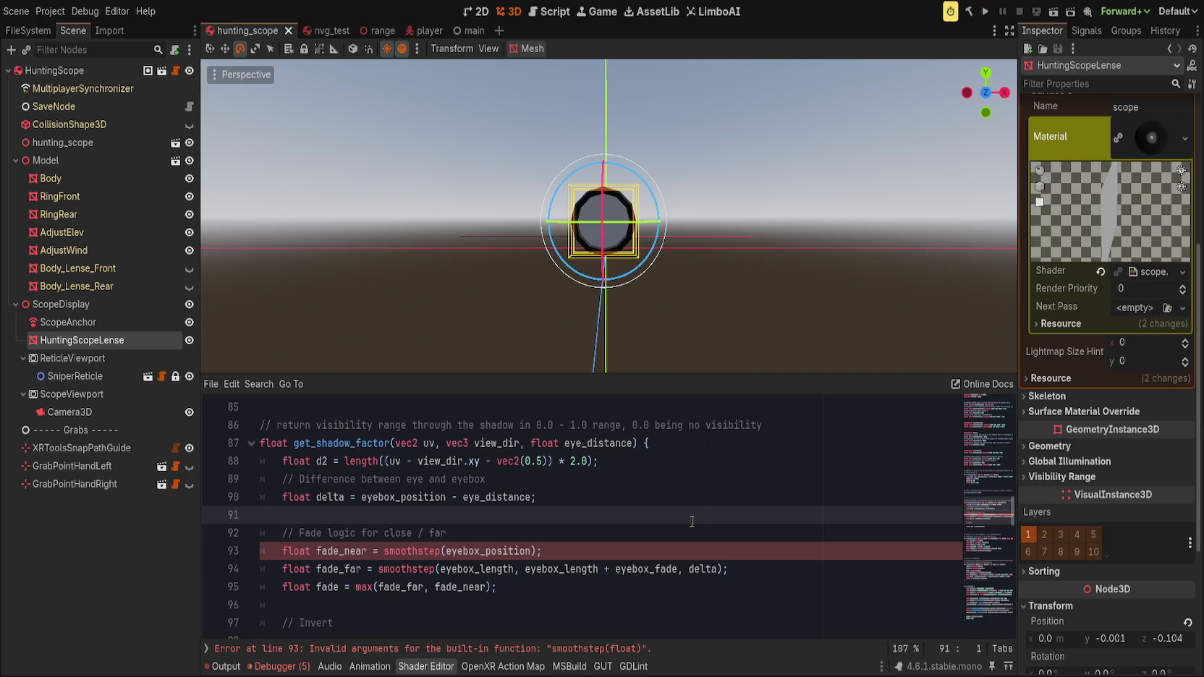
pyautogui.press('Down')
pyautogui.press('End')
pyautogui.press('Return')
pyautogui.write('float ')
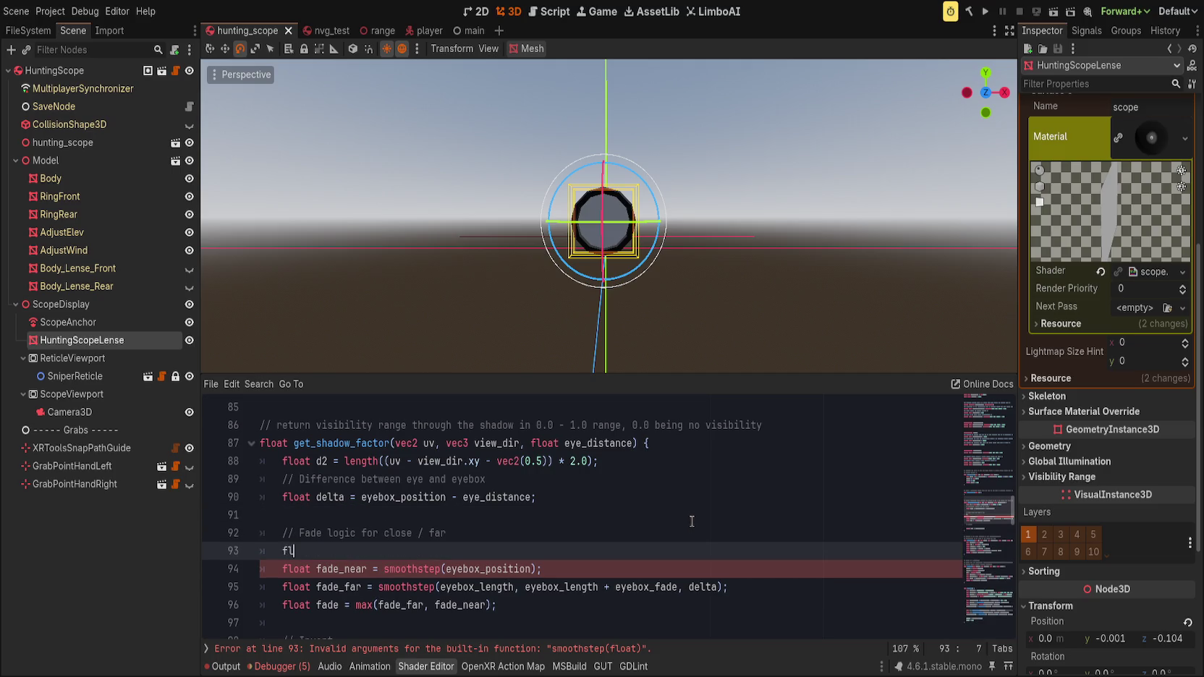
pyautogui.write('t = ')
pyautogui.write('eyebox_position')
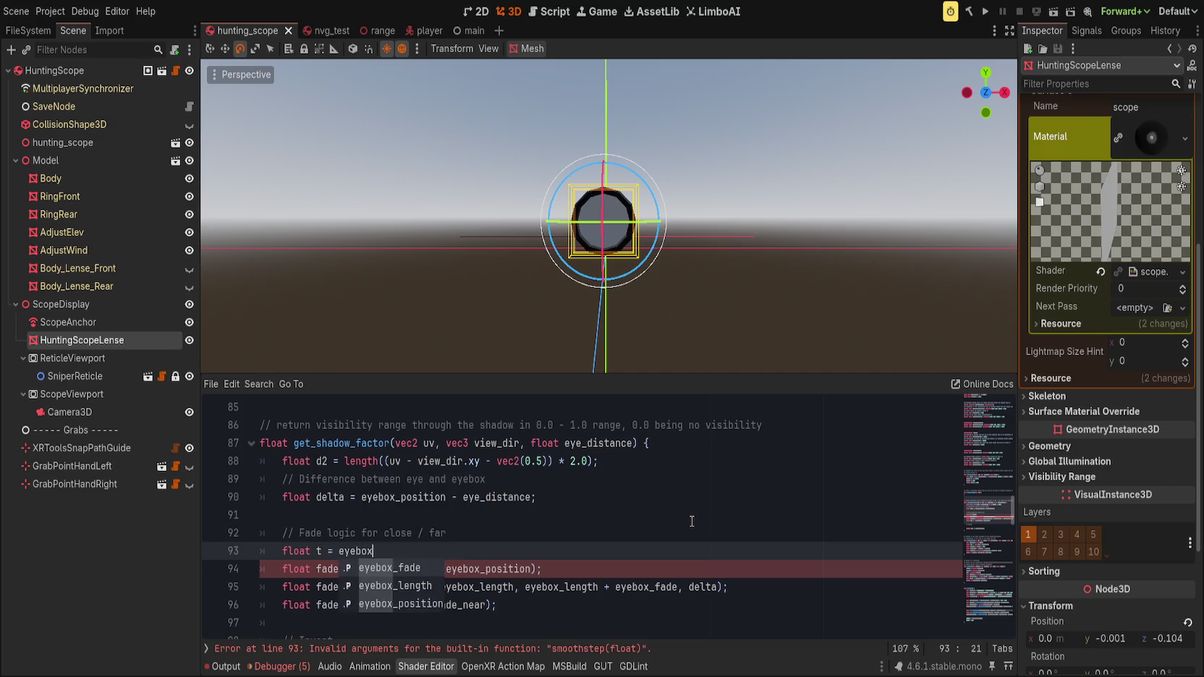
pyautogui.write(' + eye')
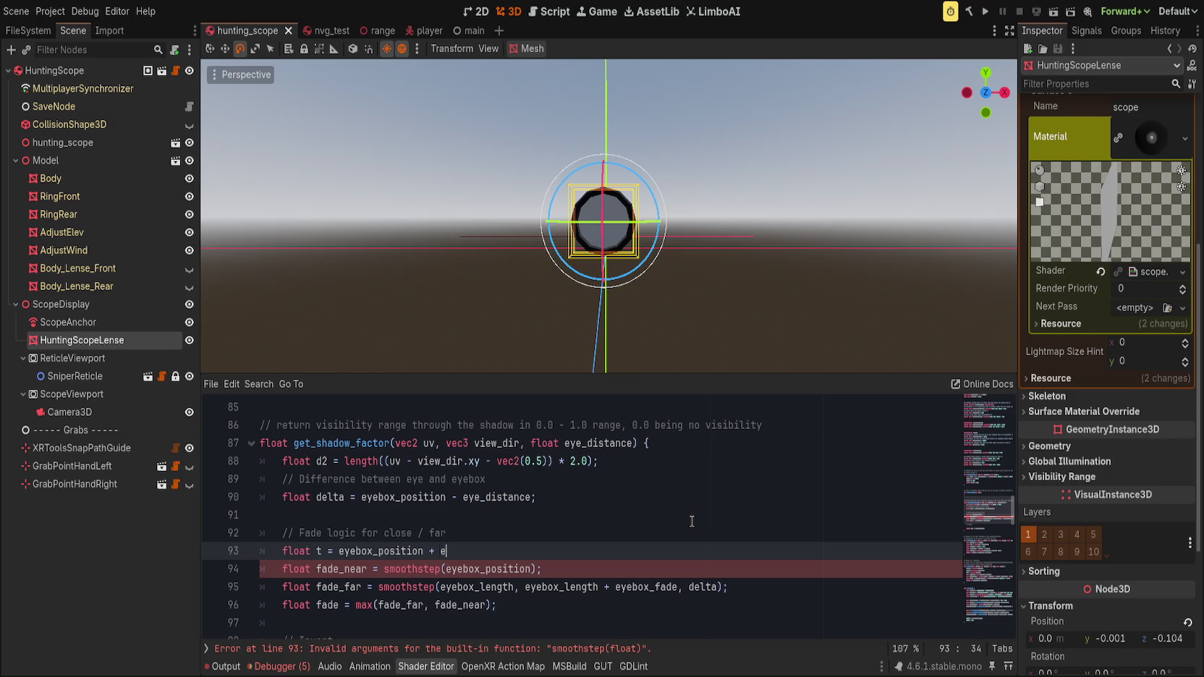
pyautogui.write('box')
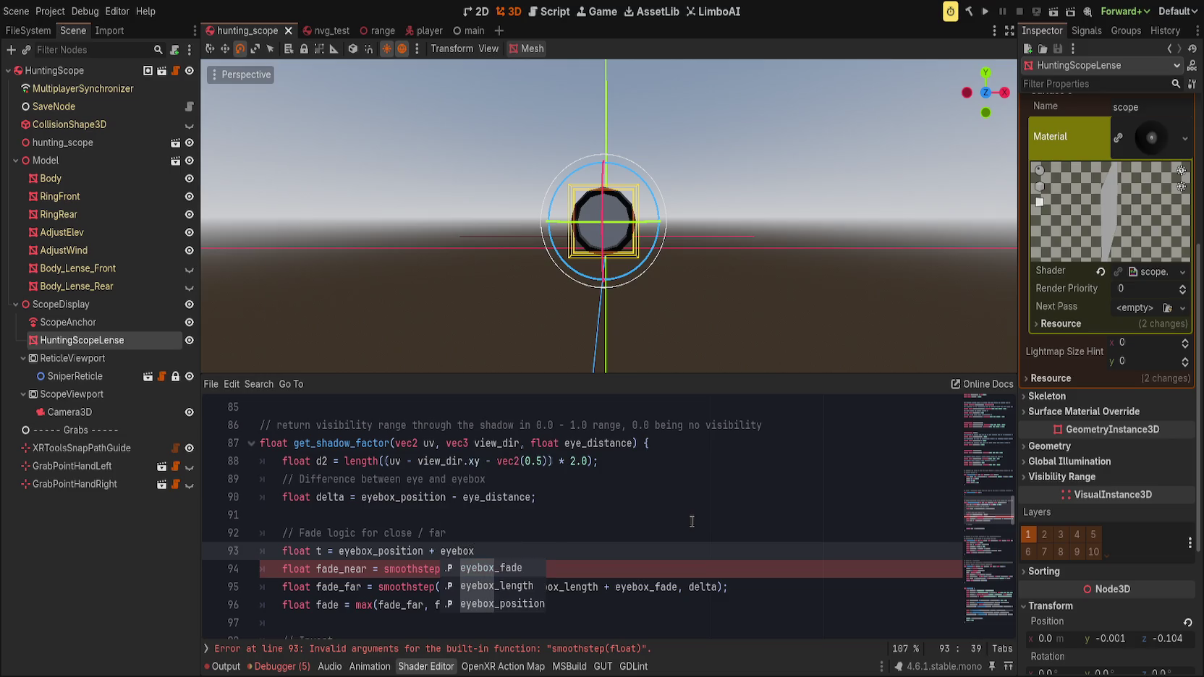
pyautogui.write('_l')
pyautogui.press('Return')
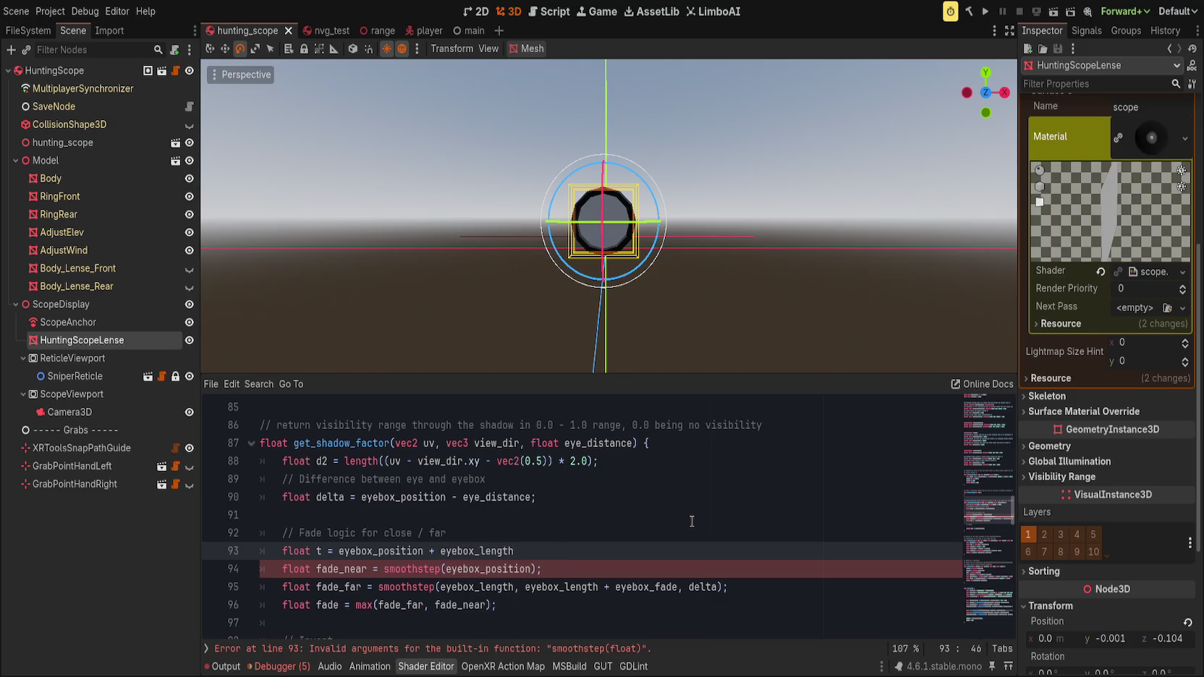
pyautogui.write(';')
# - Set fade_near's arguments to eyebox_position-eyebox_length and d2
pyautogui.press('Down')
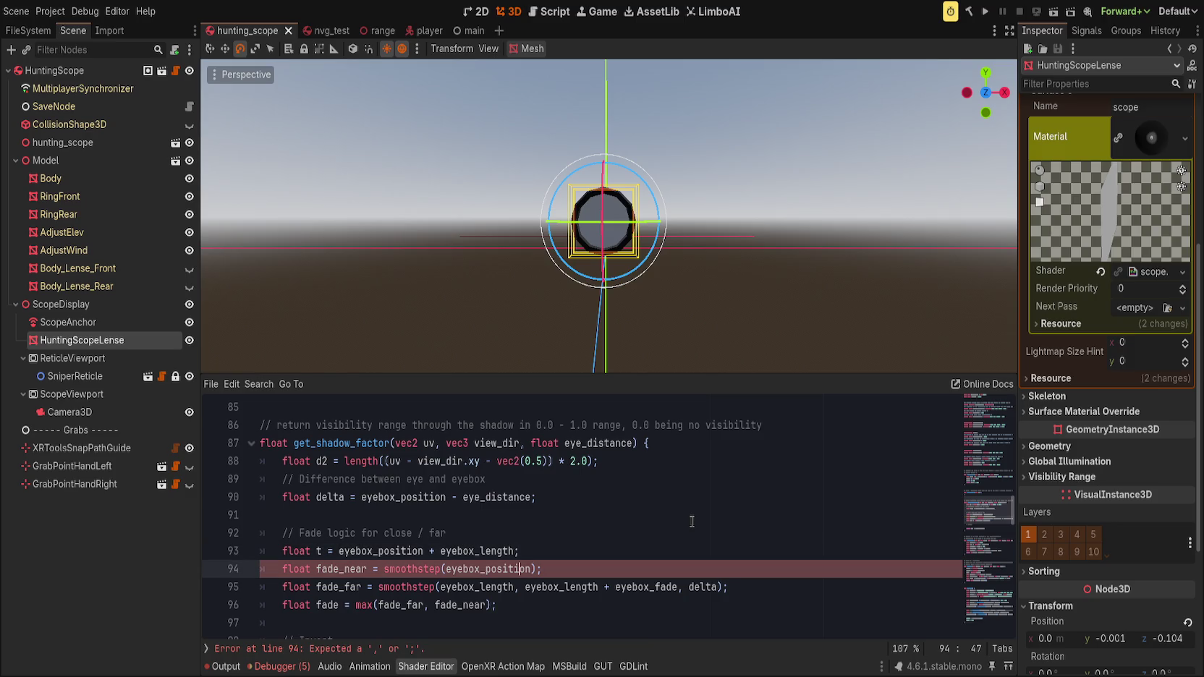
pyautogui.hotkey('ctrl', 'BackSpace')
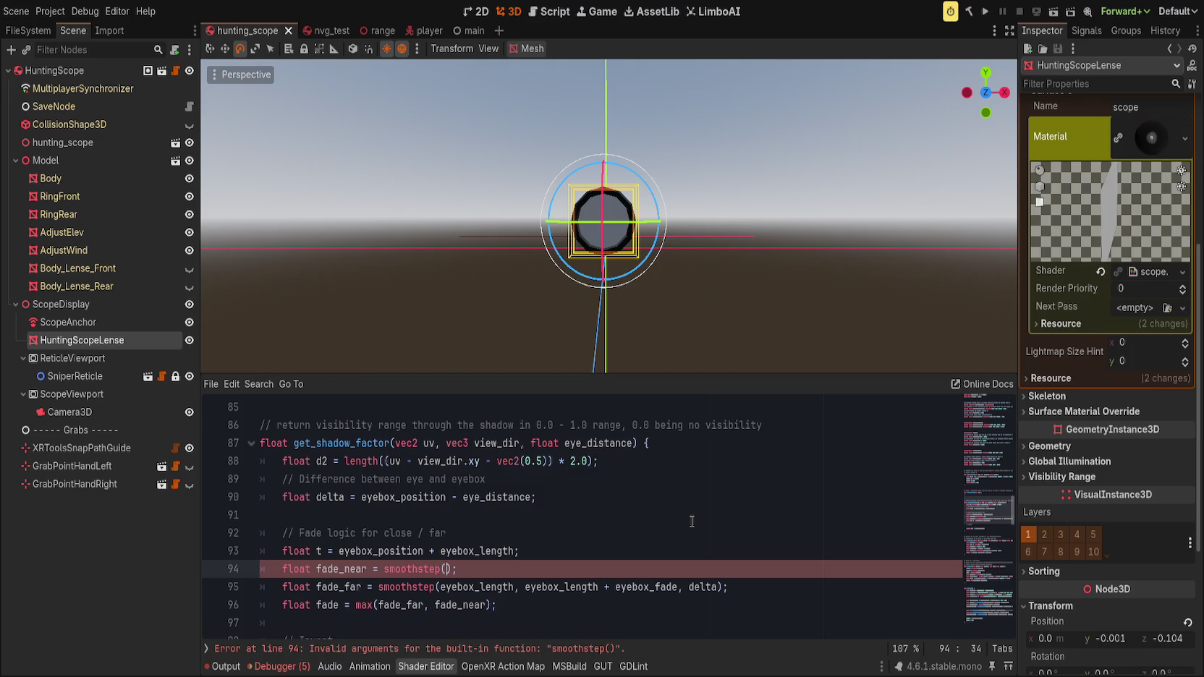
pyautogui.write('eyebox')
pyautogui.write('_position-')
pyautogui.write('eyebox_')
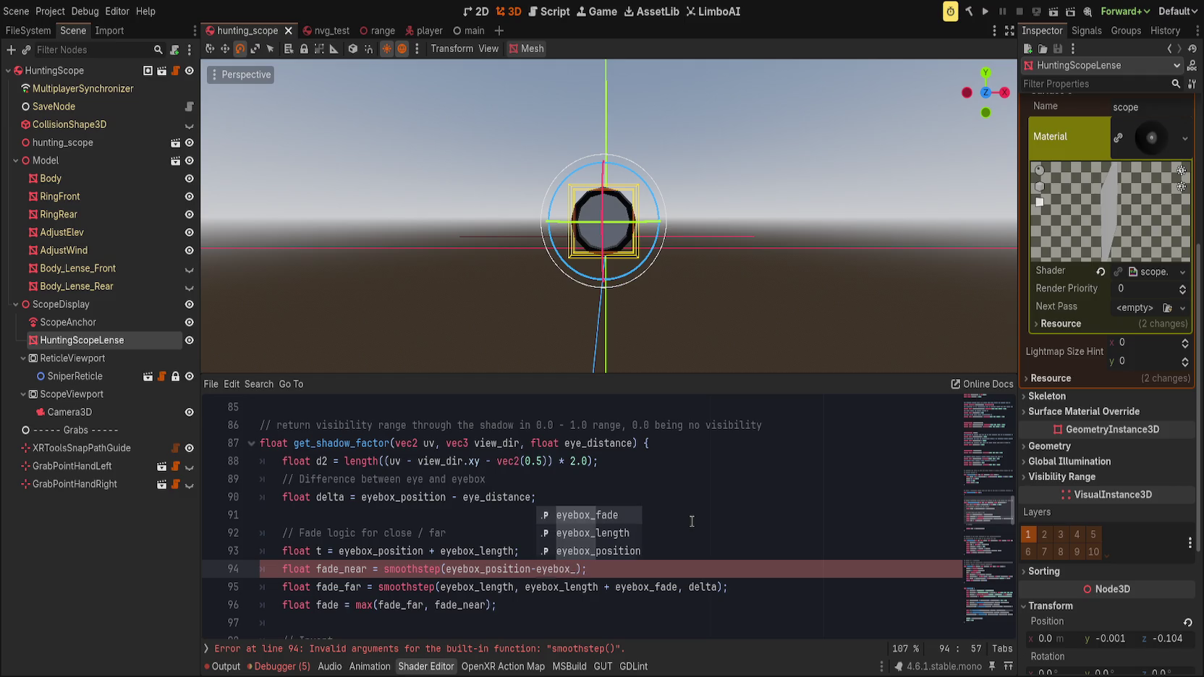
pyautogui.press('Down')
pyautogui.press('Return')
pyautogui.write(', dis')
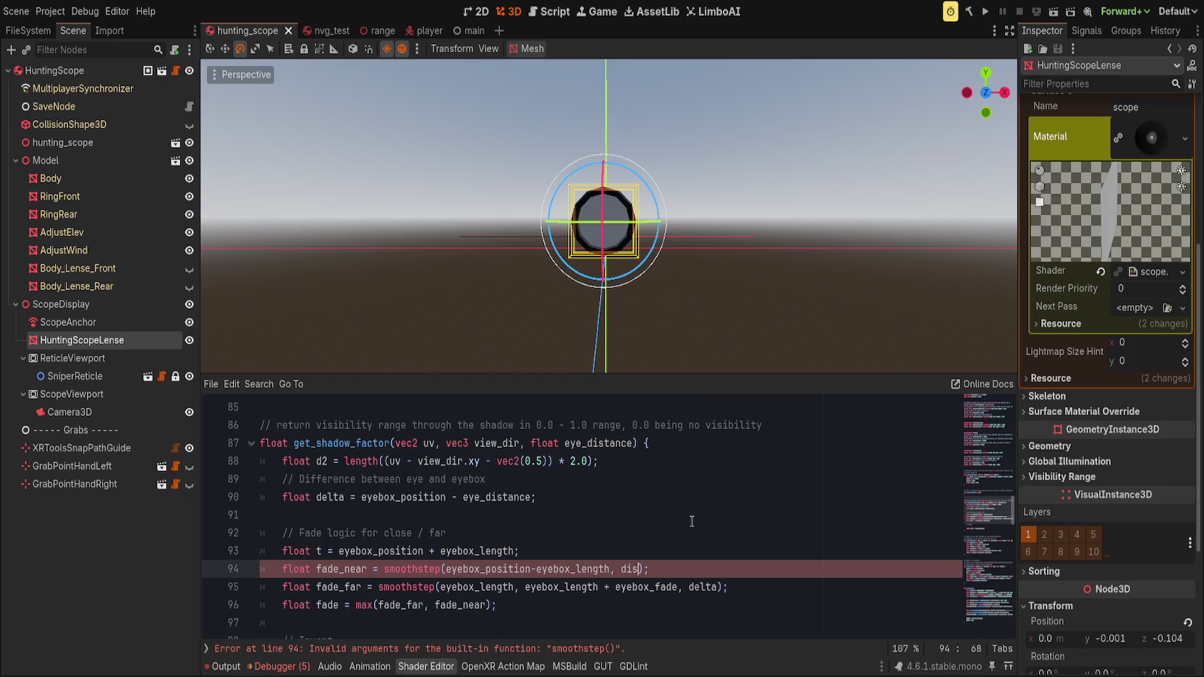
pyautogui.press('BackSpace')
pyautogui.write('2')
# - Give fade_near eyebox_position as its upper edge, holding eyebox_position+eyebox_length for fade_far
pyautogui.press('Down')
pyautogui.hotkey('ctrl', 'Right')
pyautogui.hotkey('ctrl', 'BackSpace')
pyautogui.hotkey('ctrl', 'BackSpace')
pyautogui.hotkey('ctrl', 'BackSpace')
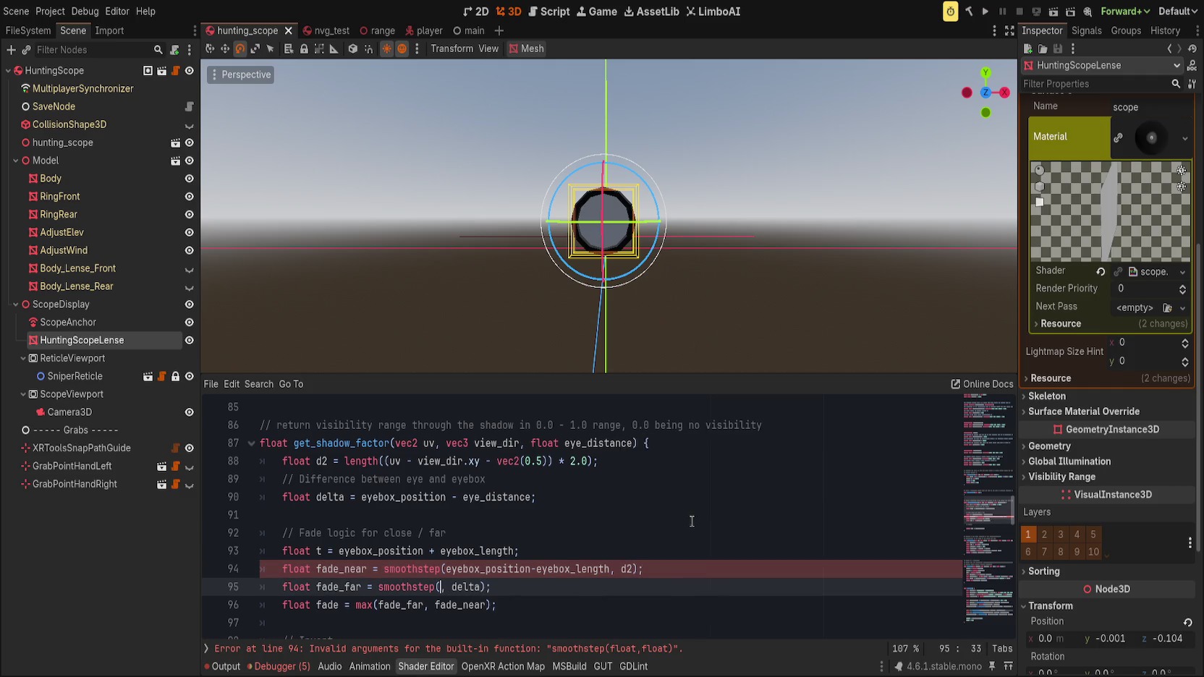
pyautogui.write('eyebox_position')
pyautogui.write('+eyebox_')
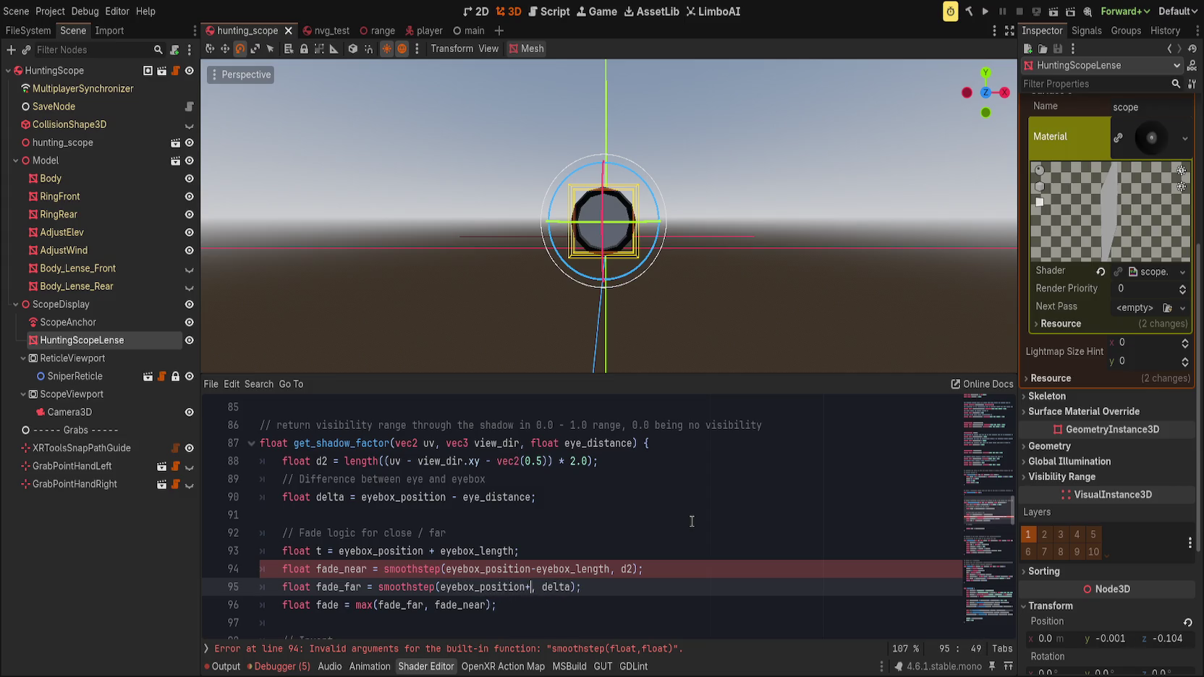
pyautogui.write('length')
pyautogui.hotkey('ctrl', 'shift', 'Left')
pyautogui.hotkey('ctrl', 'shift', 'Left')
pyautogui.hotkey('ctrl', 'shift', 'Left')
pyautogui.hotkey('ctrl', 'x')
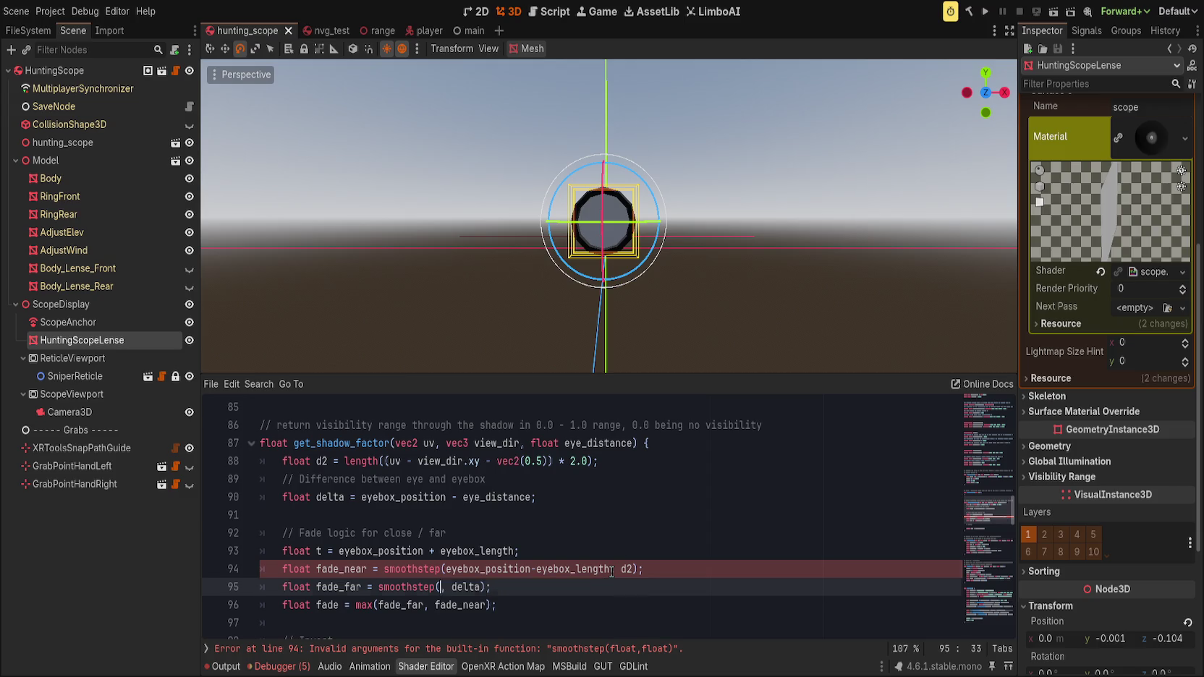
pyautogui.click(612, 570)
pyautogui.write(',')
pyautogui.hotkey('ctrl', 'v')
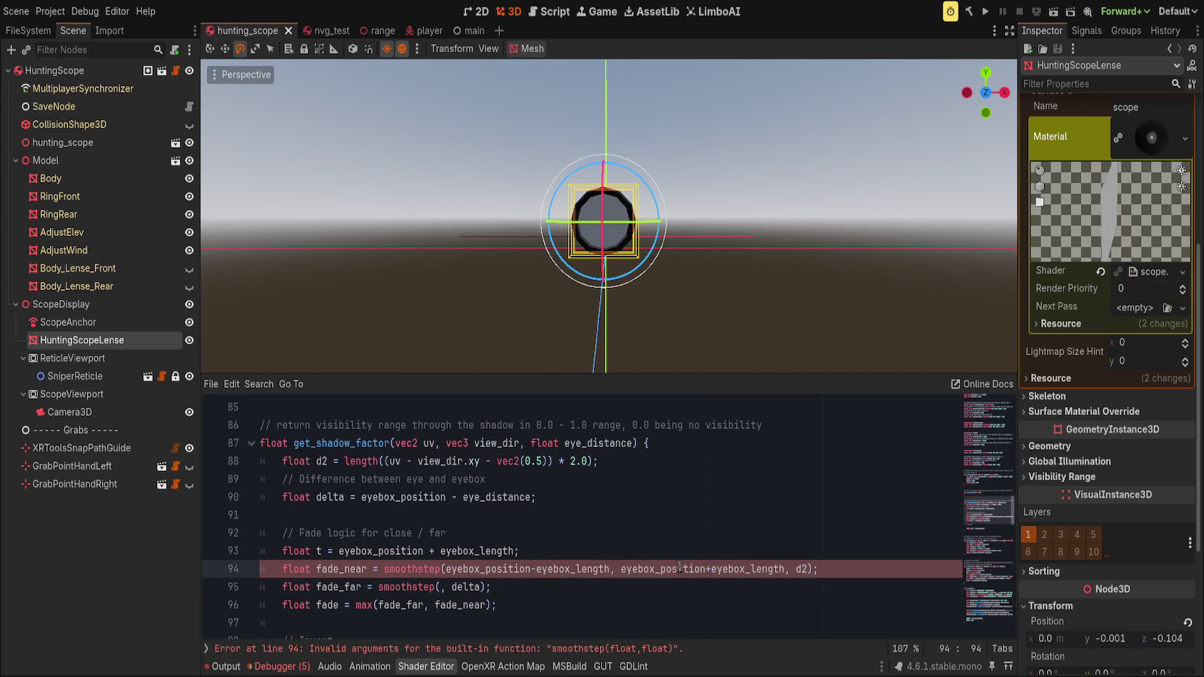
pyautogui.hotkey('ctrl', 'z')
pyautogui.write('eyebox_position')
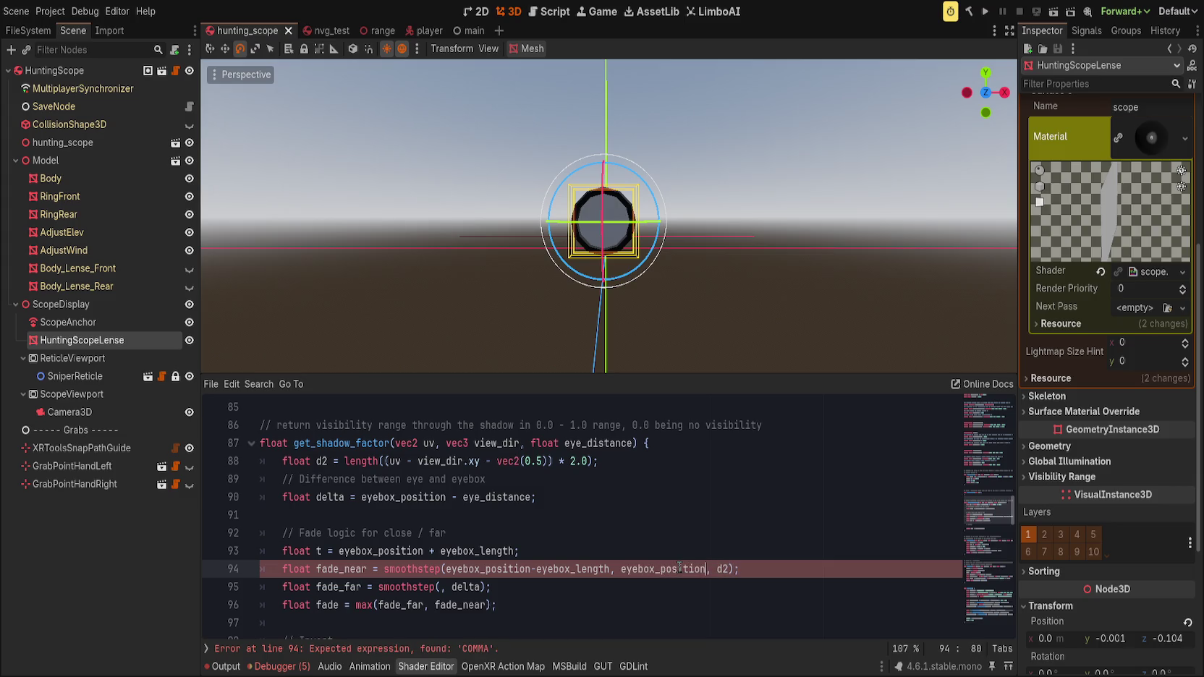
# - Rewrite fade_far's arguments as eyebox_position, eyebox_position+eyebox_length, d2
pyautogui.press('Down')
pyautogui.press('Left')
pyautogui.press('Left')
pyautogui.press('Left')
pyautogui.hotkey('ctrl', 'v')
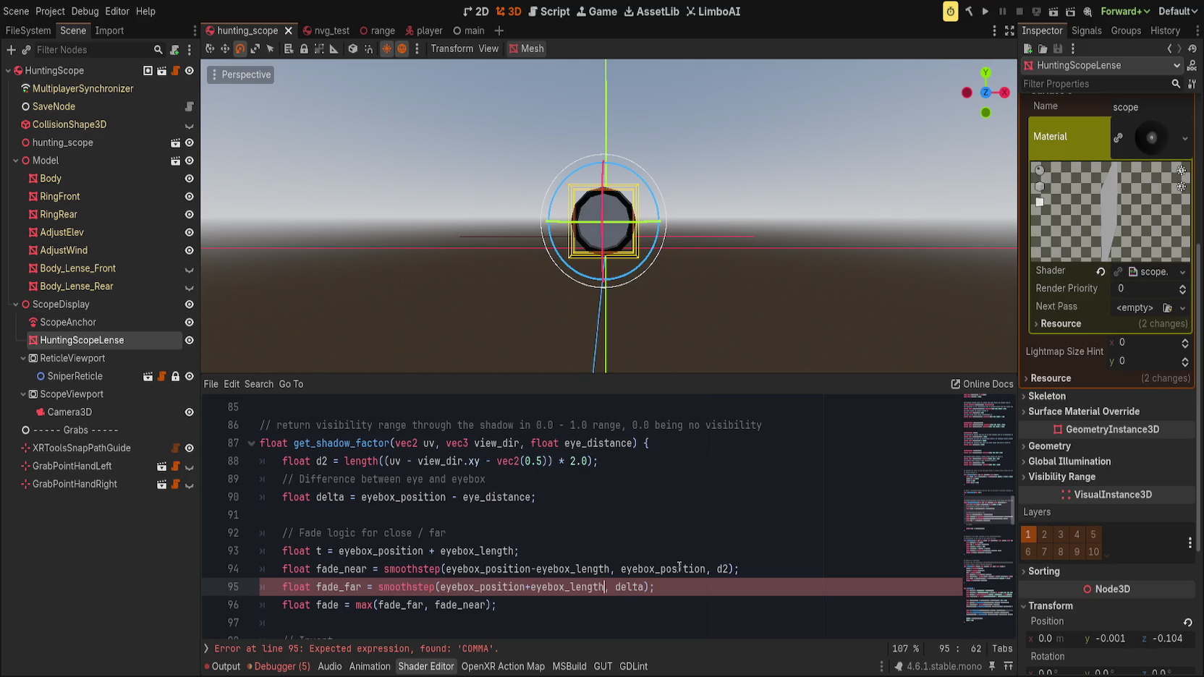
pyautogui.write(', eyebox_')
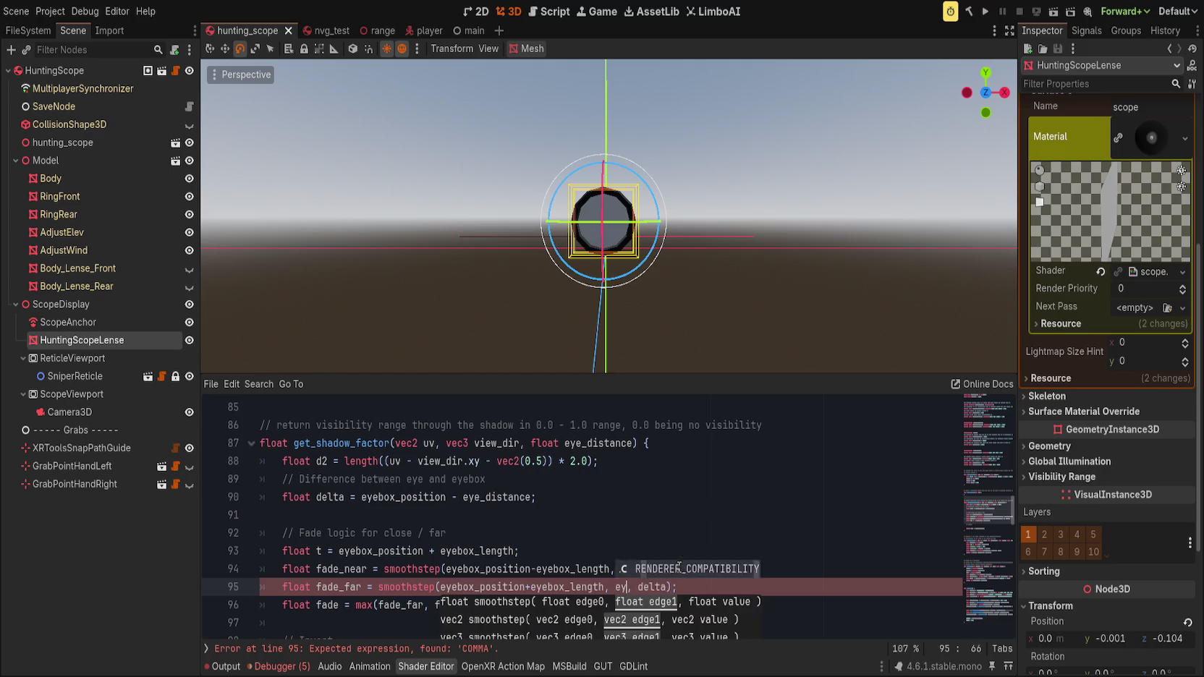
pyautogui.press('BackSpace')
pyautogui.write('_po')
pyautogui.press('Return')
pyautogui.hotkey('ctrl', 'shift', 'Left')
pyautogui.press('BackSpace')
pyautogui.press('Left')
pyautogui.press('Left')
pyautogui.hotkey('ctrl', 'Right')
pyautogui.hotkey('ctrl', 'Right')
pyautogui.hotkey('ctrl', 'Right')
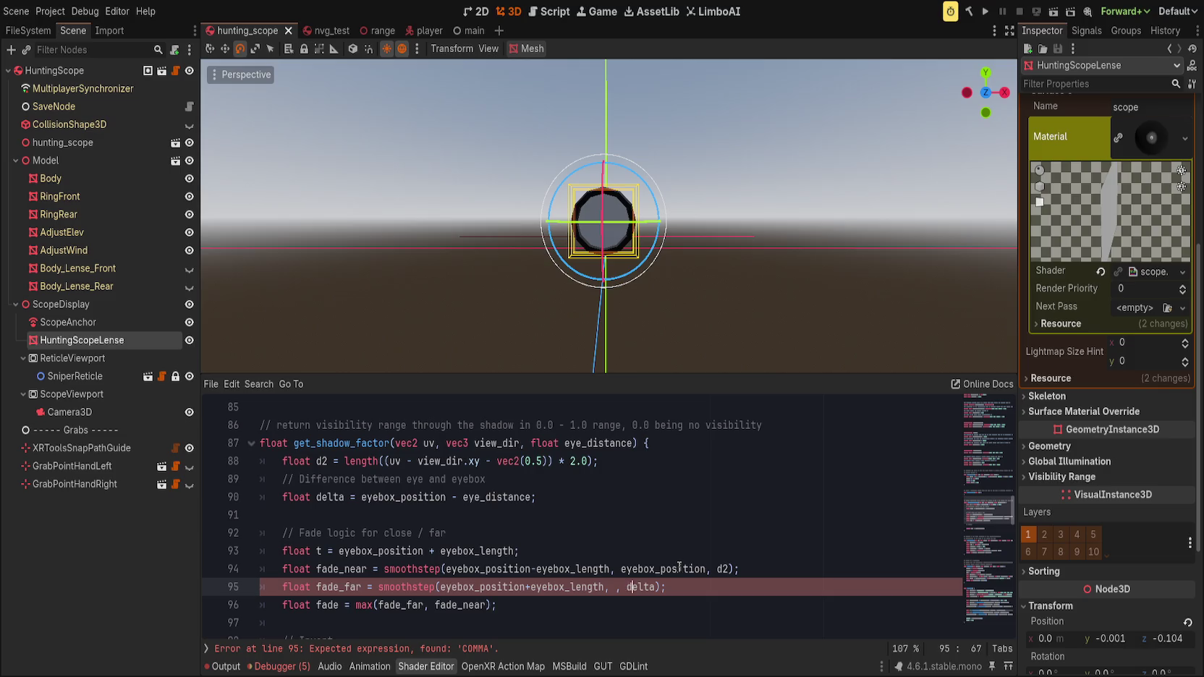
pyautogui.hotkey('ctrl', 'shift', 'Left')
pyautogui.hotkey('ctrl', 'shift', 'Left')
pyautogui.hotkey('ctrl', 'shift', 'Left')
pyautogui.write('eyebox_position')
pyautogui.write(', eyebox_positio')
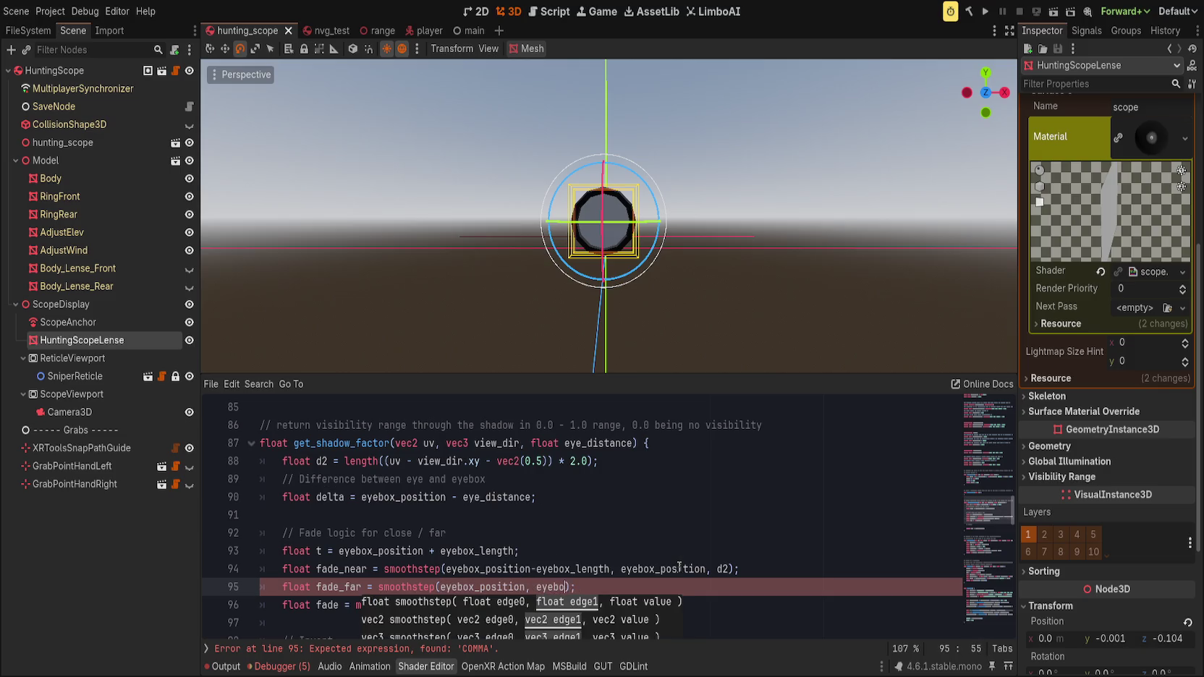
pyautogui.write('n+')
pyautogui.write('eyebox')
pyautogui.press('Down')
pyautogui.press('Return')
pyautogui.write(', d2')
# - Delete the temporary t line and its leftover blank line
pyautogui.click(521, 569)
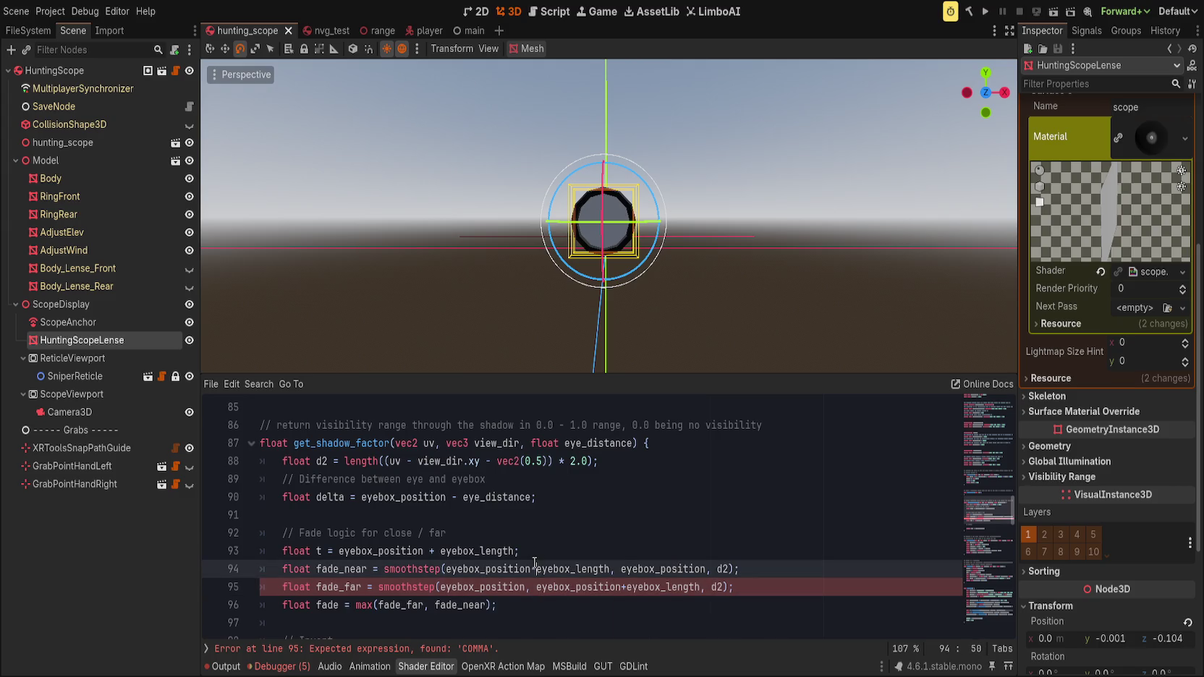
pyautogui.press('Up')
pyautogui.hotkey('ctrl', 'shift', 'k')
pyautogui.click(816, 572)
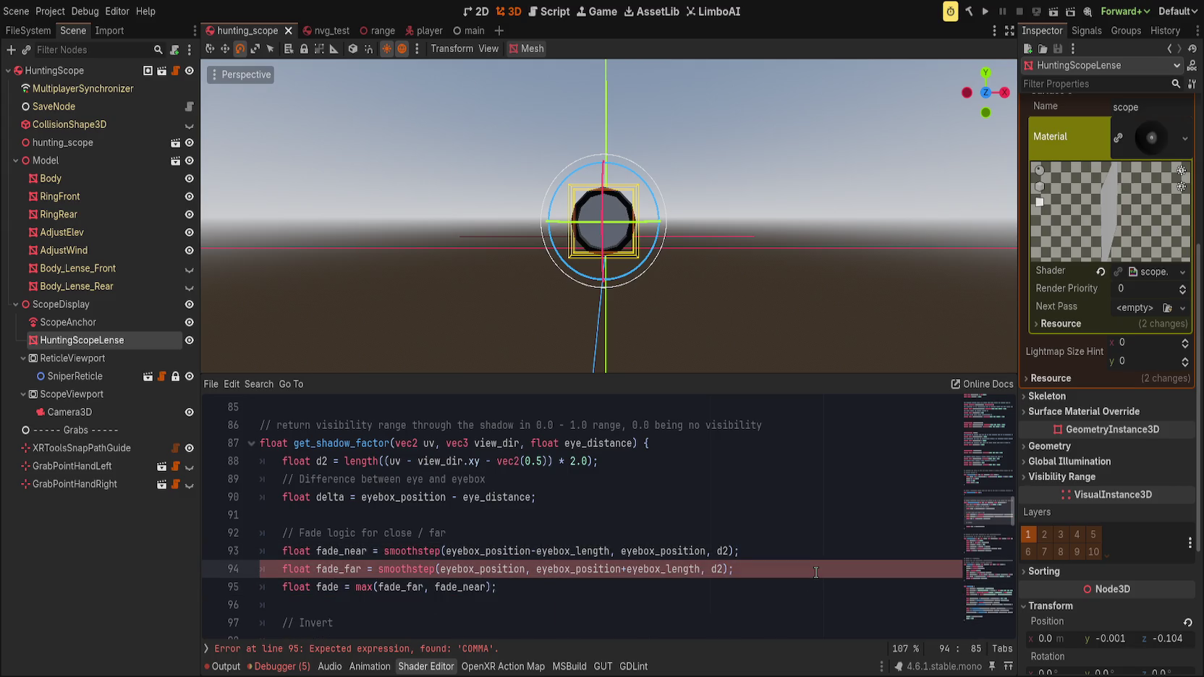
# - Check where fade_far and fade_near are used in the shader
pyautogui.scroll(-3)
pyautogui.scroll(3)
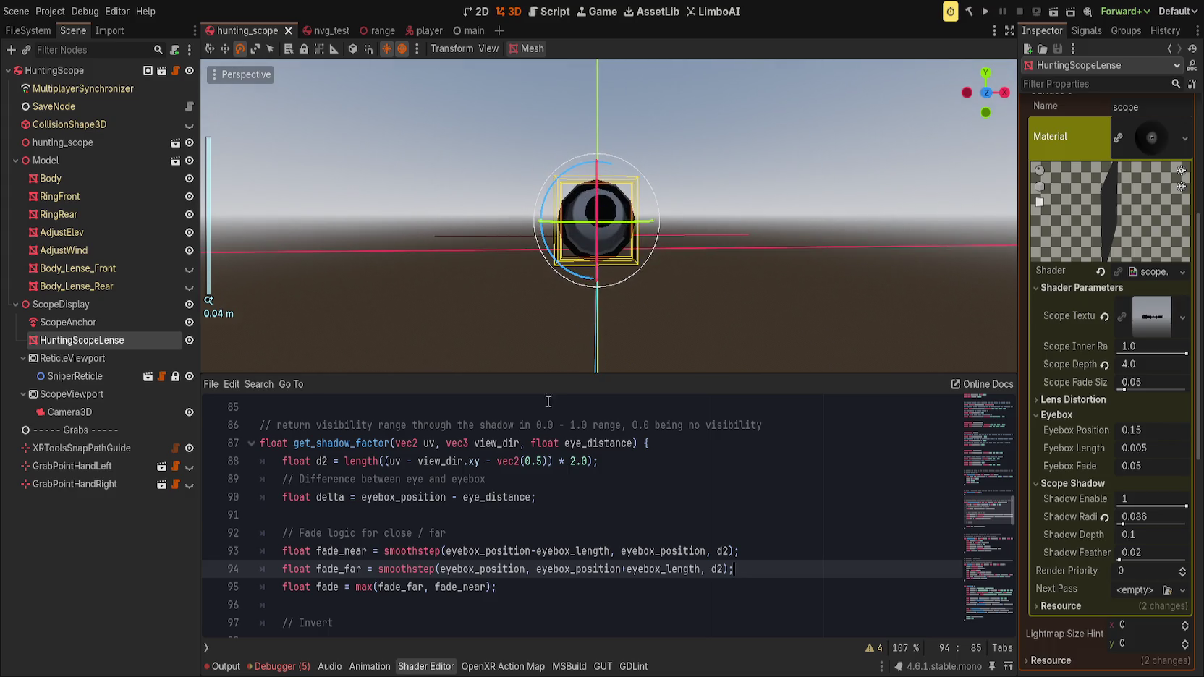
pyautogui.doubleClick(405, 587)
pyautogui.doubleClick(465, 587)
pyautogui.click(678, 587)
pyautogui.scroll(-3)
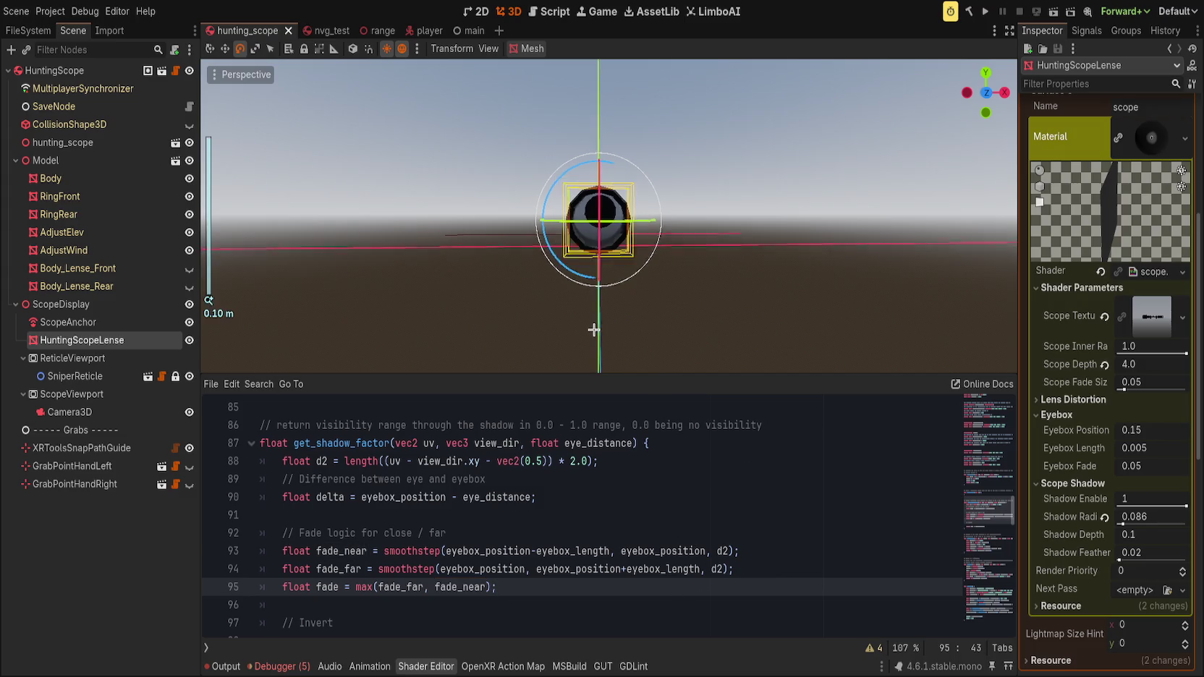
pyautogui.scroll(3)
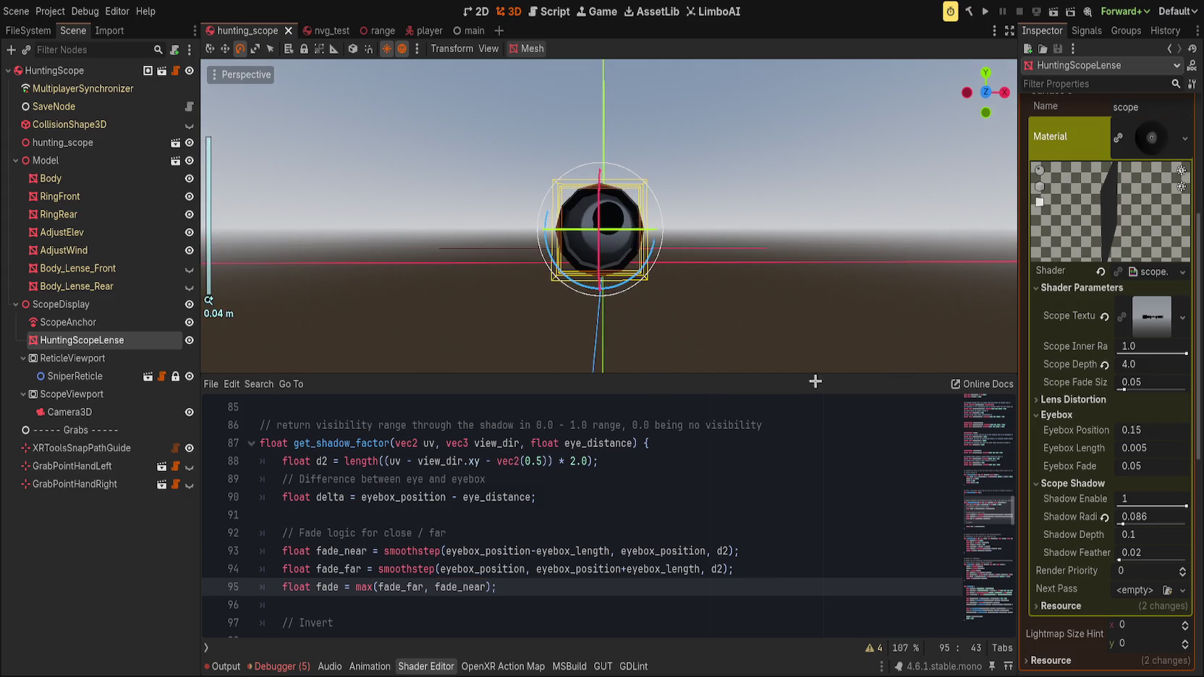
# - Preview raising Shadow Radius to 0.638 and dragging Shadow Enable to 0, undoing each change
pyautogui.moveTo(1125, 524); pyautogui.dragTo(1161, 524)
pyautogui.hotkey('ctrl', 'z')
pyautogui.moveTo(1180, 507); pyautogui.dragTo(1075, 507)
pyautogui.hotkey('ctrl', 'z')
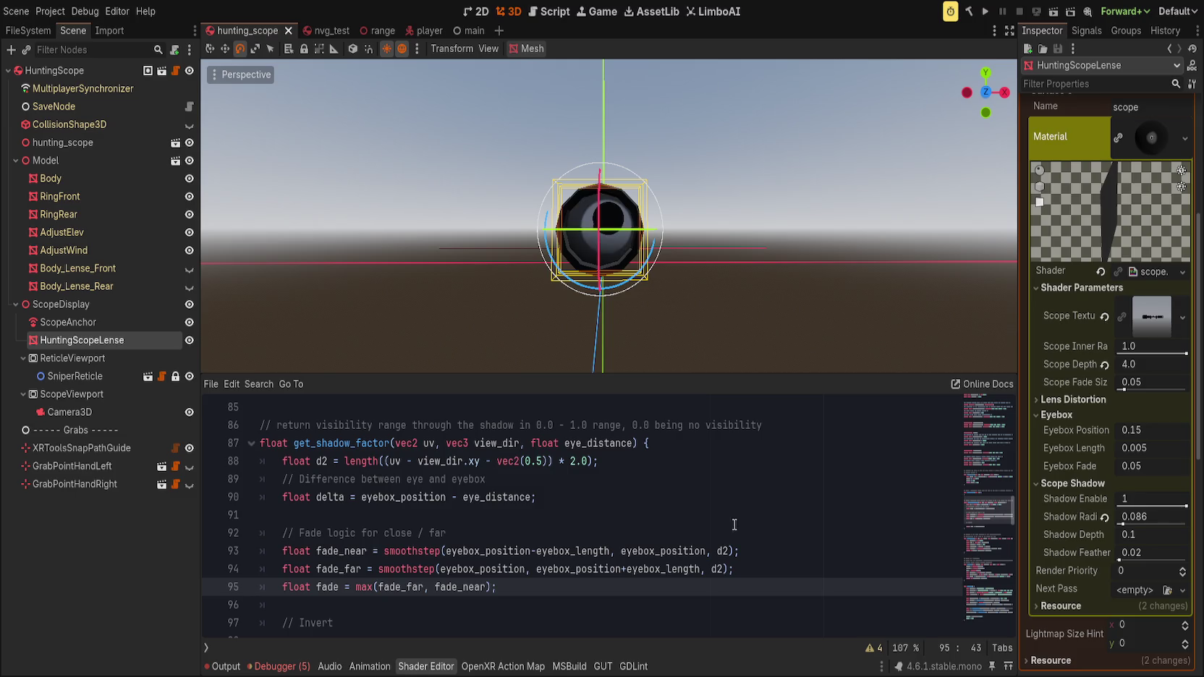
# - Insert a 'fade - 1.0' line directly beneath the // Invert comment in get_shadow_factor
pyautogui.scroll(-3)
pyautogui.click(533, 573)
pyautogui.press('Return')
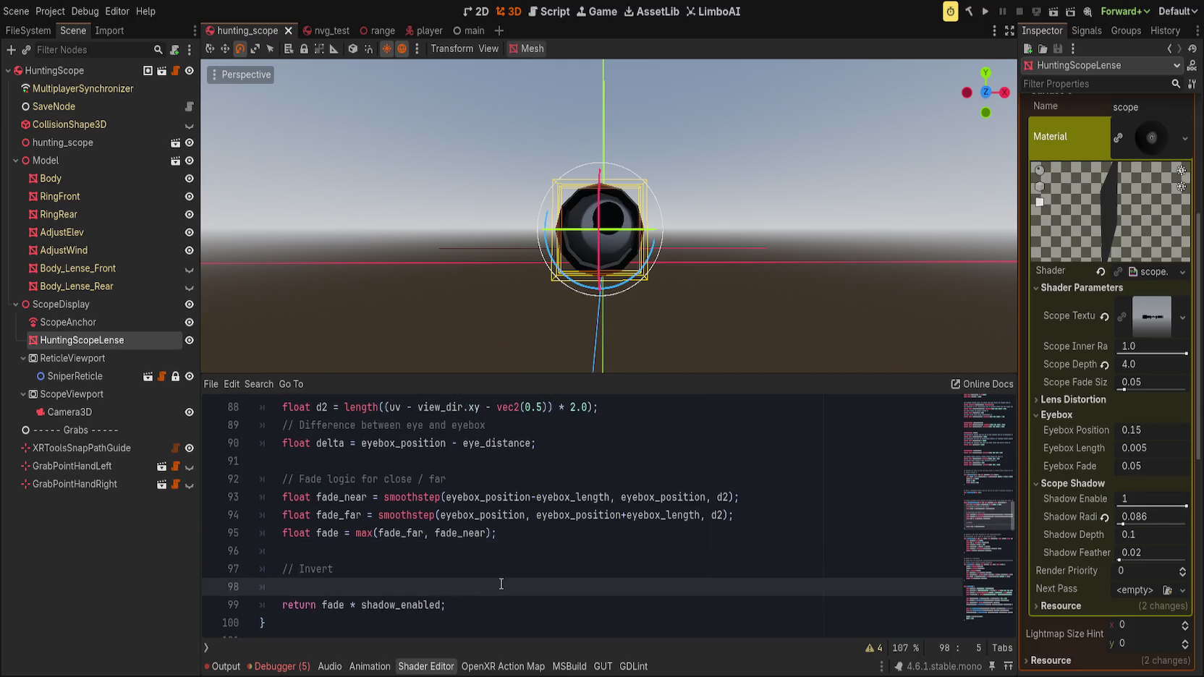
pyautogui.write('fade -1.')
pyautogui.press('BackSpace')
pyautogui.press('BackSpace')
pyautogui.write('1.0')
pyautogui.press('Left')
pyautogui.press('Left')
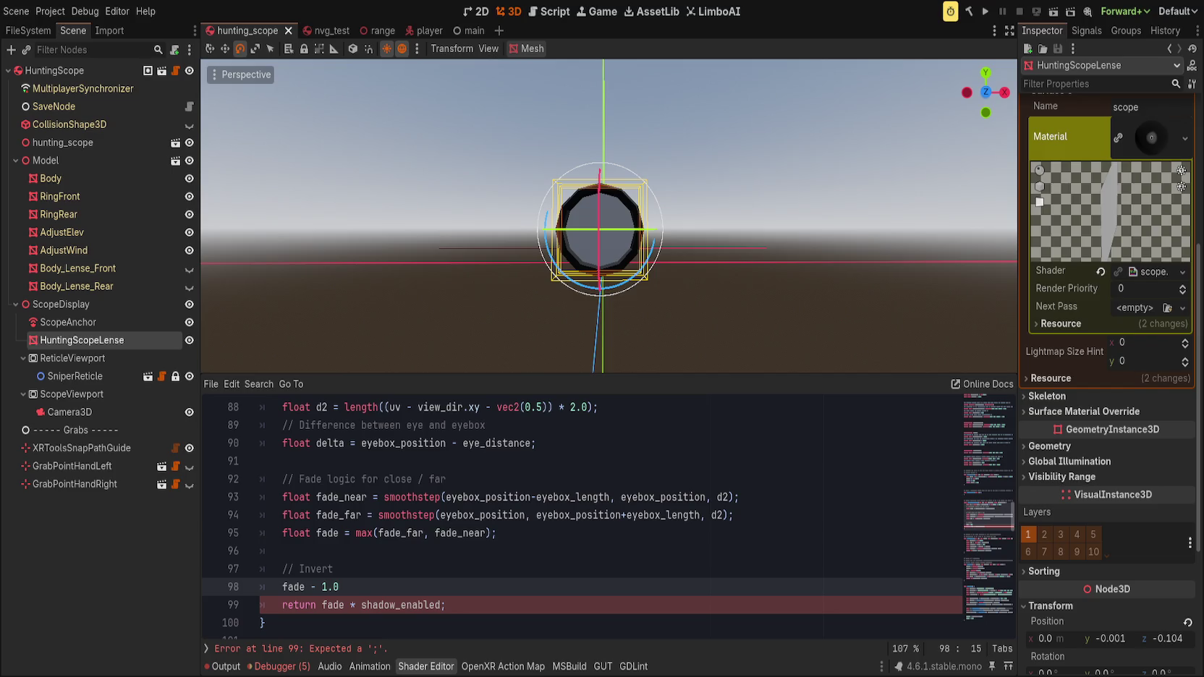
pyautogui.scroll(3)
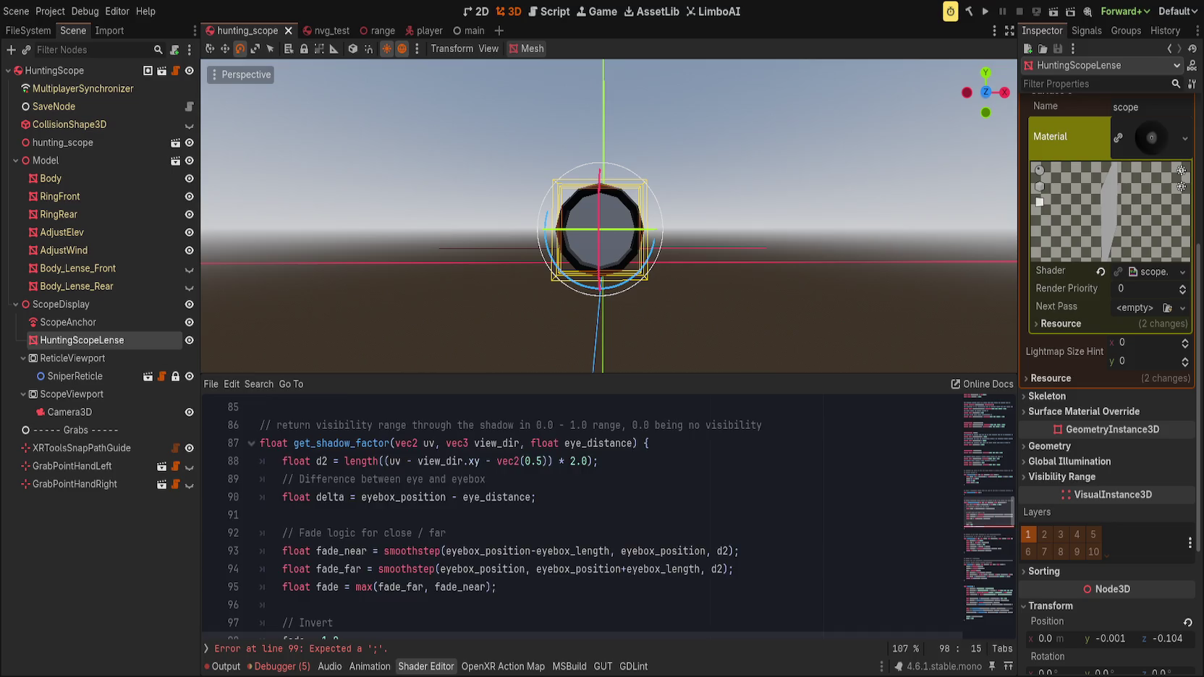
# - Change the return line to 'return (1.0 - fade) * shadow_enabled;'
pyautogui.scroll(-3)
pyautogui.hotkey('shift', 'Home')
pyautogui.press('BackSpace')
pyautogui.write('1.0 - ')
pyautogui.write('fade')
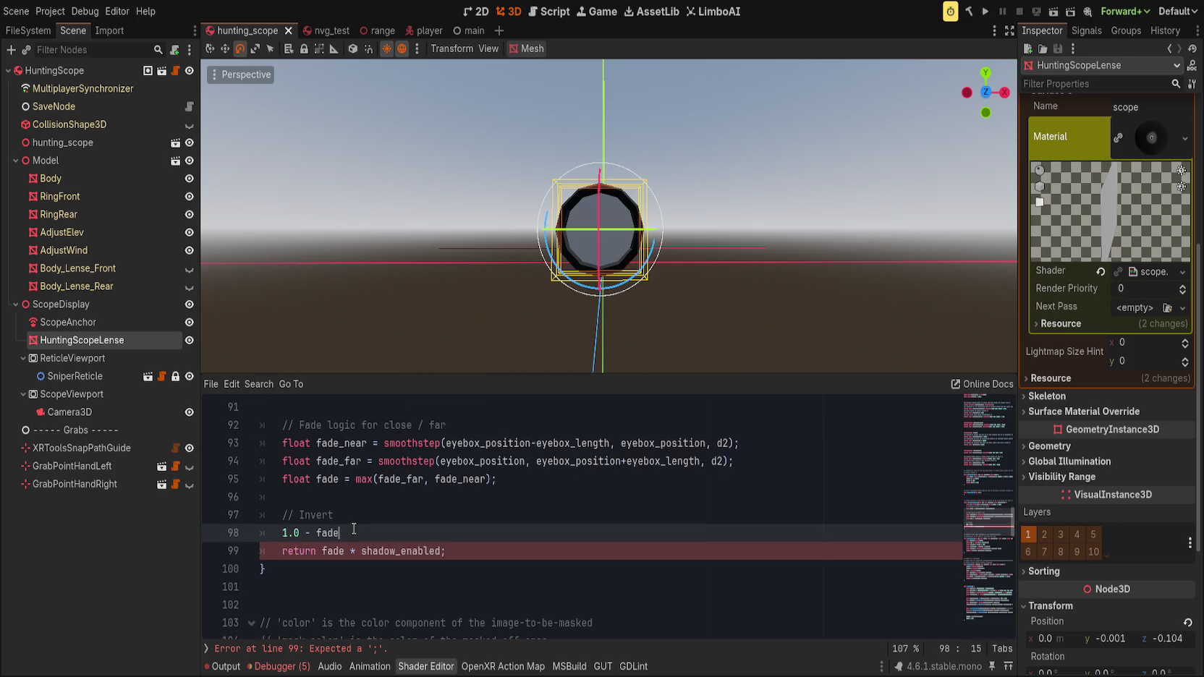
pyautogui.hotkey('ctrl', 'shift', 'Left')
pyautogui.hotkey('ctrl', 'shift', 'Left')
pyautogui.hotkey('ctrl', 'shift', 'Left')
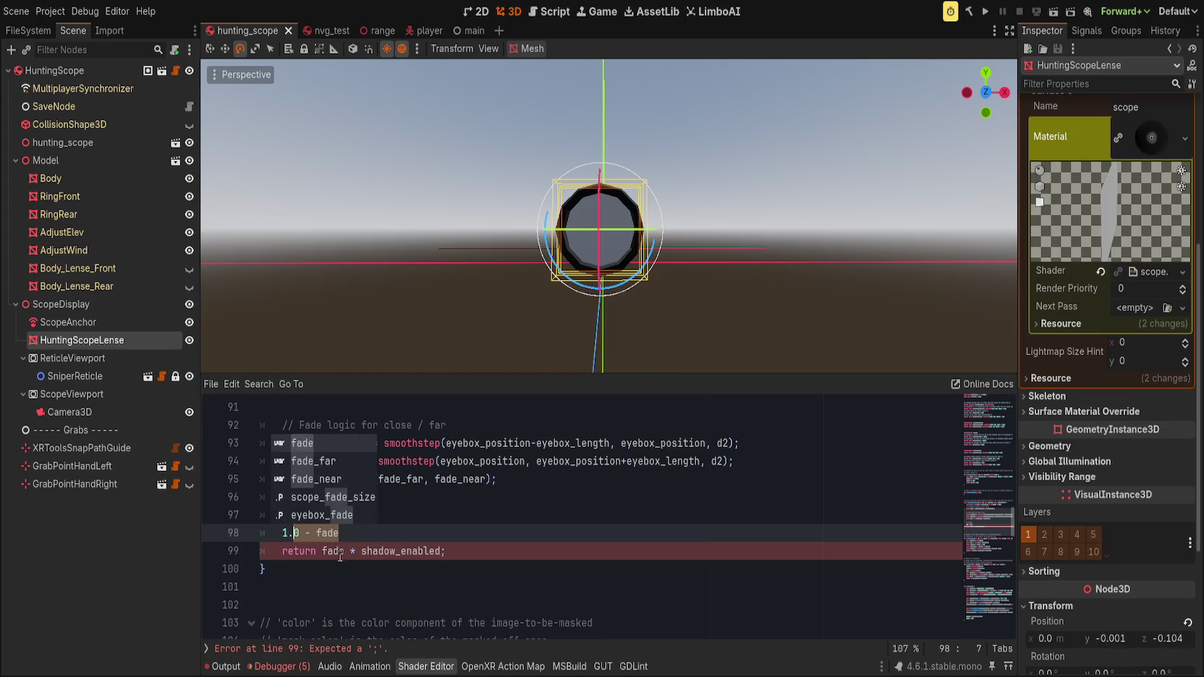
pyautogui.click(321, 551)
pyautogui.write('(')
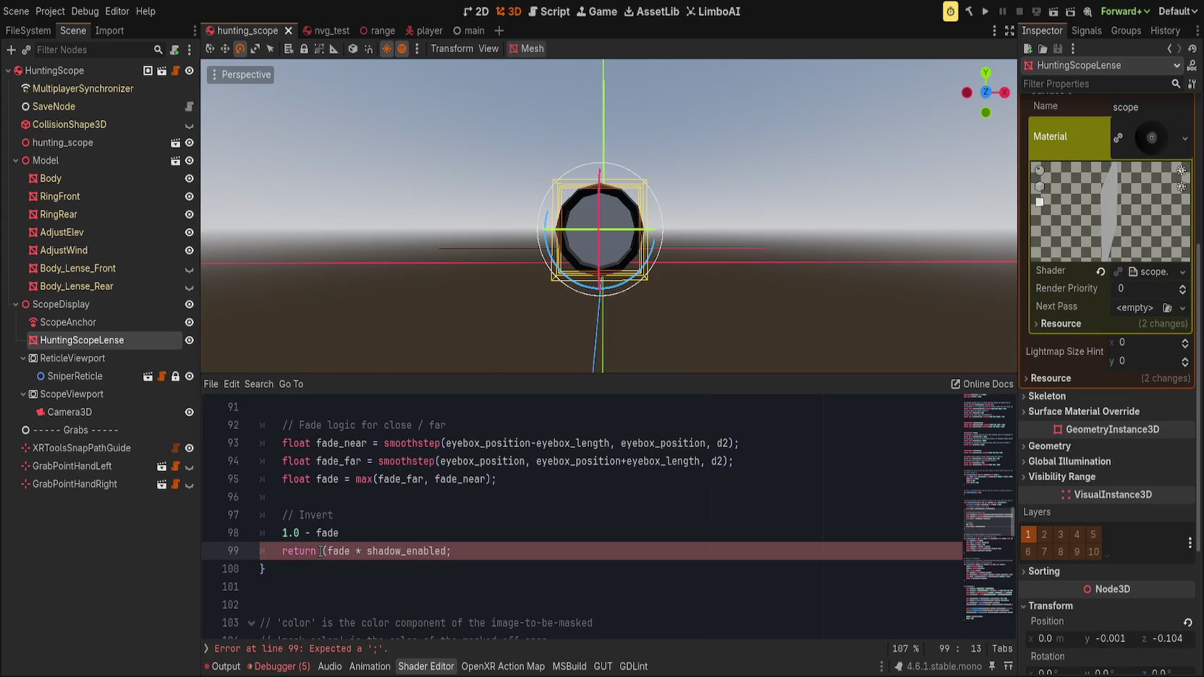
pyautogui.write('1.')
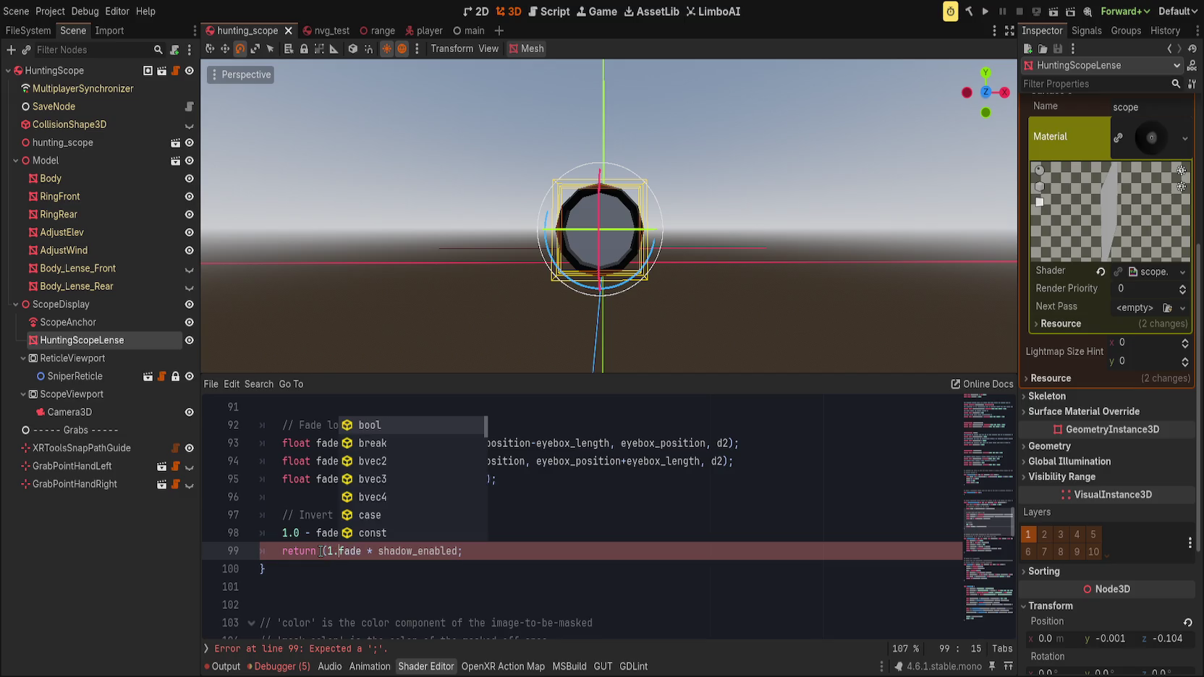
pyautogui.write('0 0')
pyautogui.press('BackSpace')
pyautogui.write('-')
pyautogui.press('Right')
pyautogui.press('Right')
pyautogui.press('Right')
pyautogui.write(')')
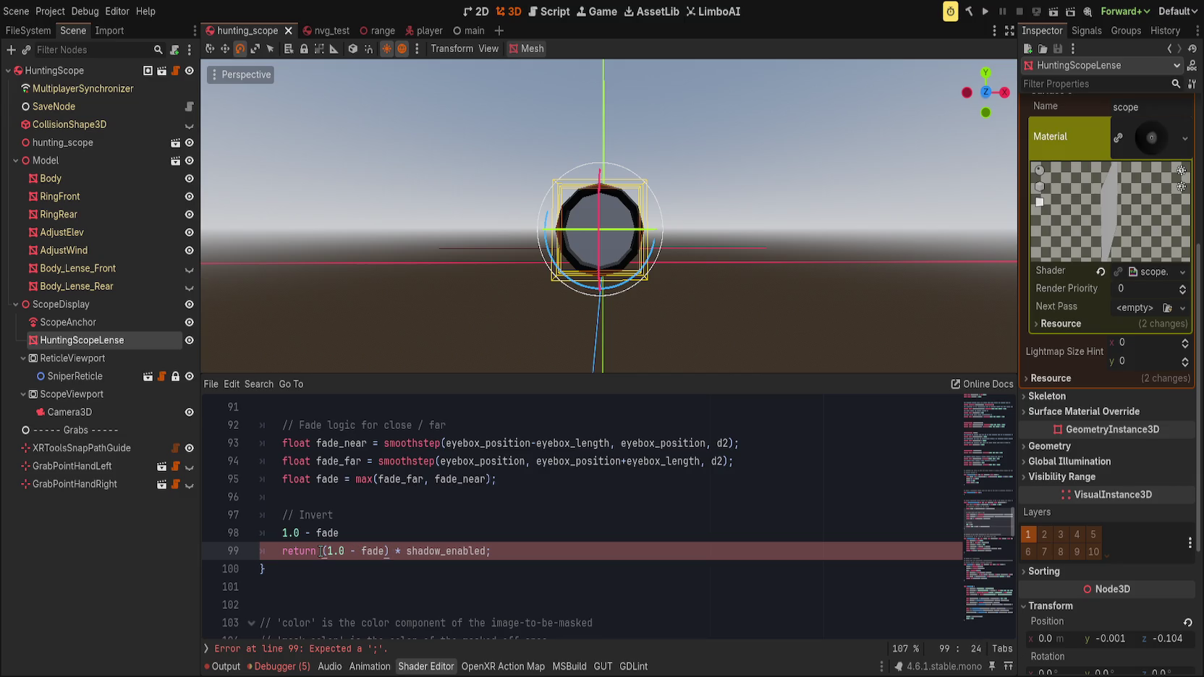
# - Delete the leftover 1.0 - fade line and save the scene
pyautogui.press('Up')
pyautogui.hotkey('ctrl', 'shift', 'k')
pyautogui.click(503, 515)
pyautogui.hotkey('ctrl', 's')
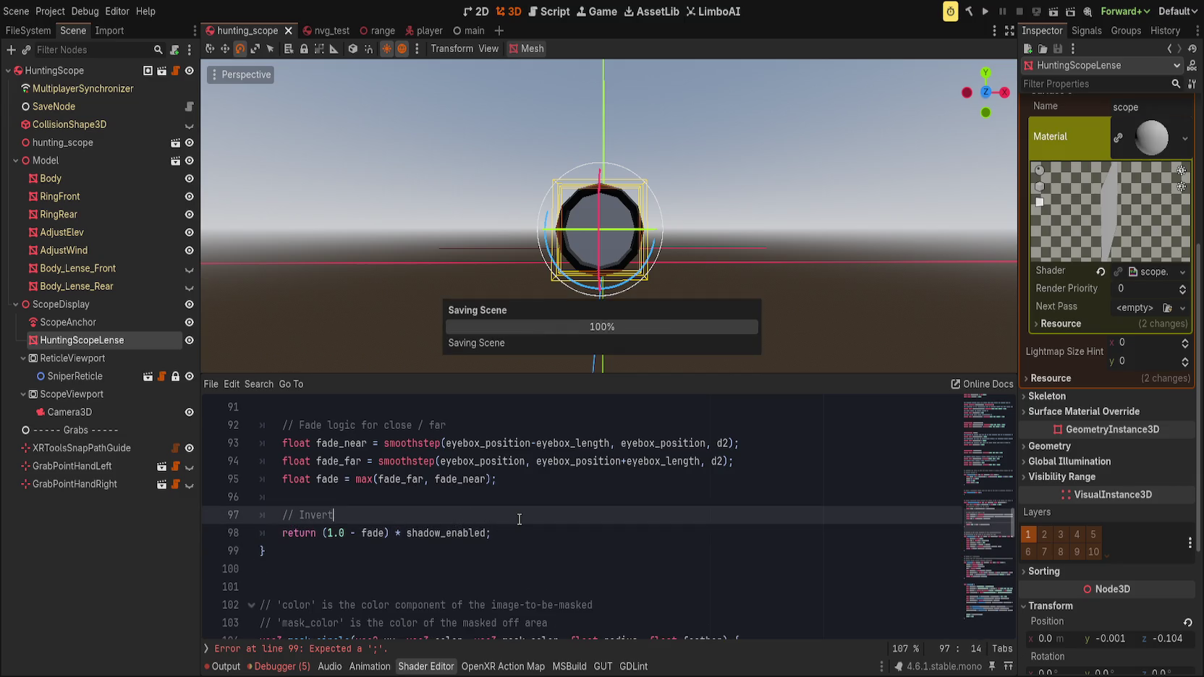
pyautogui.scroll(-3)
pyautogui.scroll(3)
pyautogui.moveTo(640, 282); pyautogui.dragTo(797, 297)
pyautogui.scroll(-3)
pyautogui.scroll(3)
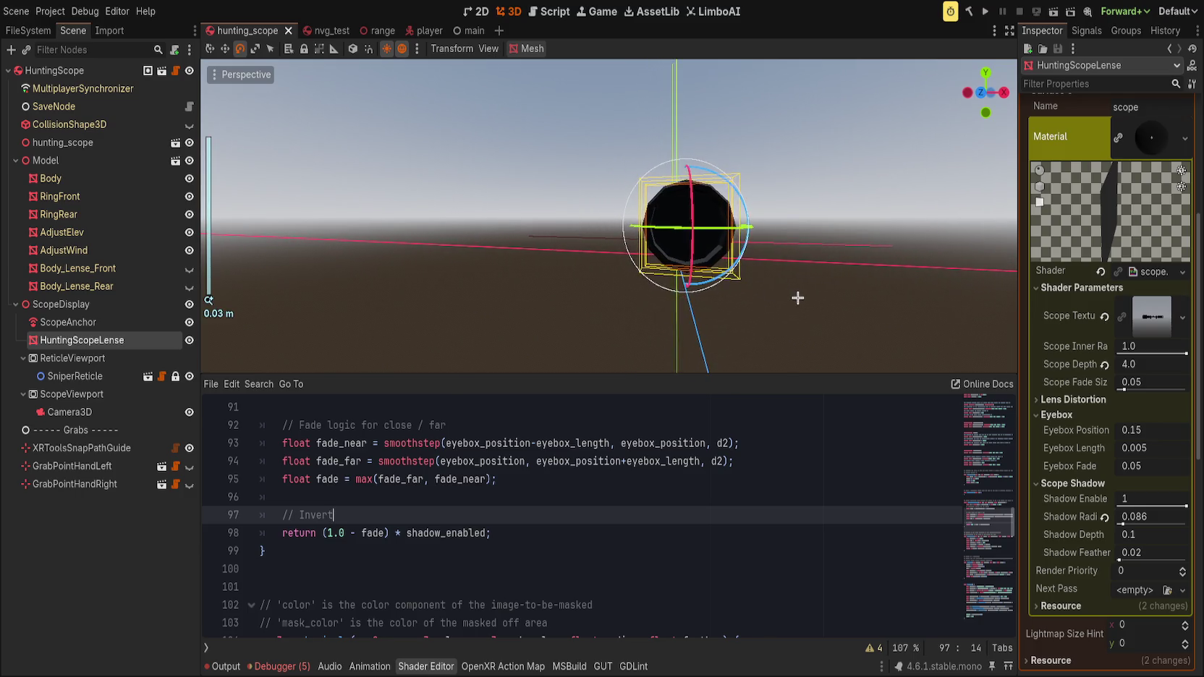
pyautogui.scroll(3)
pyautogui.doubleClick(380, 444)
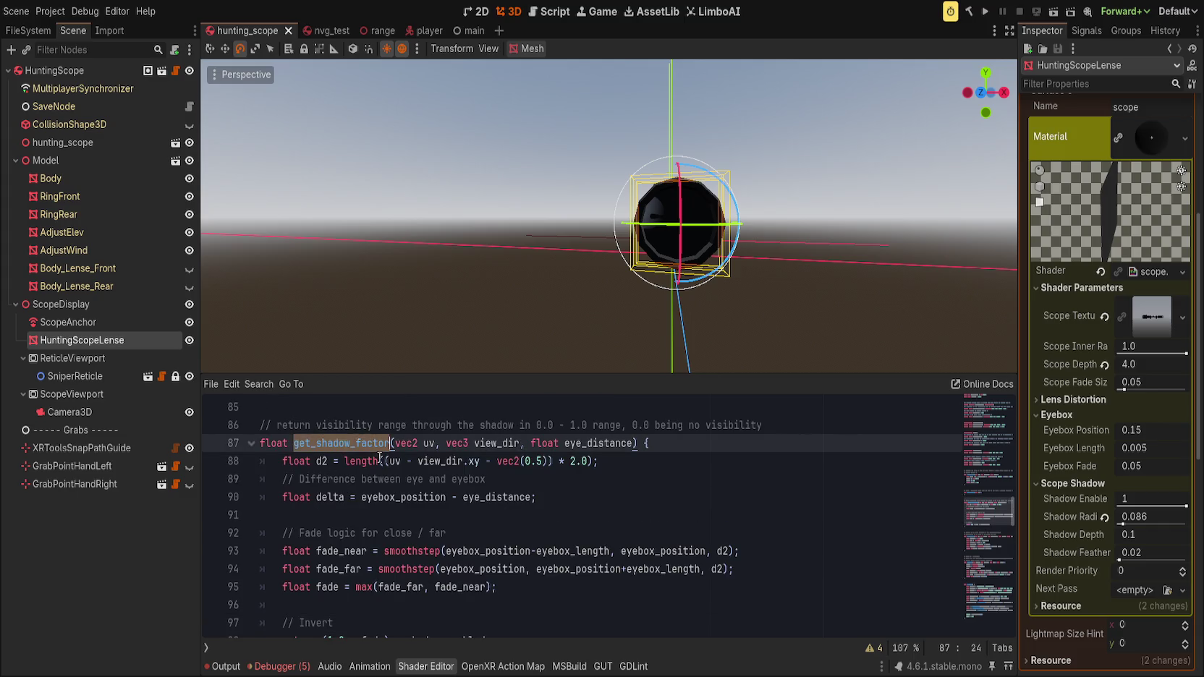
# - Find the get_shadow_factor call in fragment and inspect how f feeds the mask_circle radius
pyautogui.hotkey('ctrl', 'f')
pyautogui.press('Return')
pyautogui.press('Escape')
pyautogui.click(733, 533)
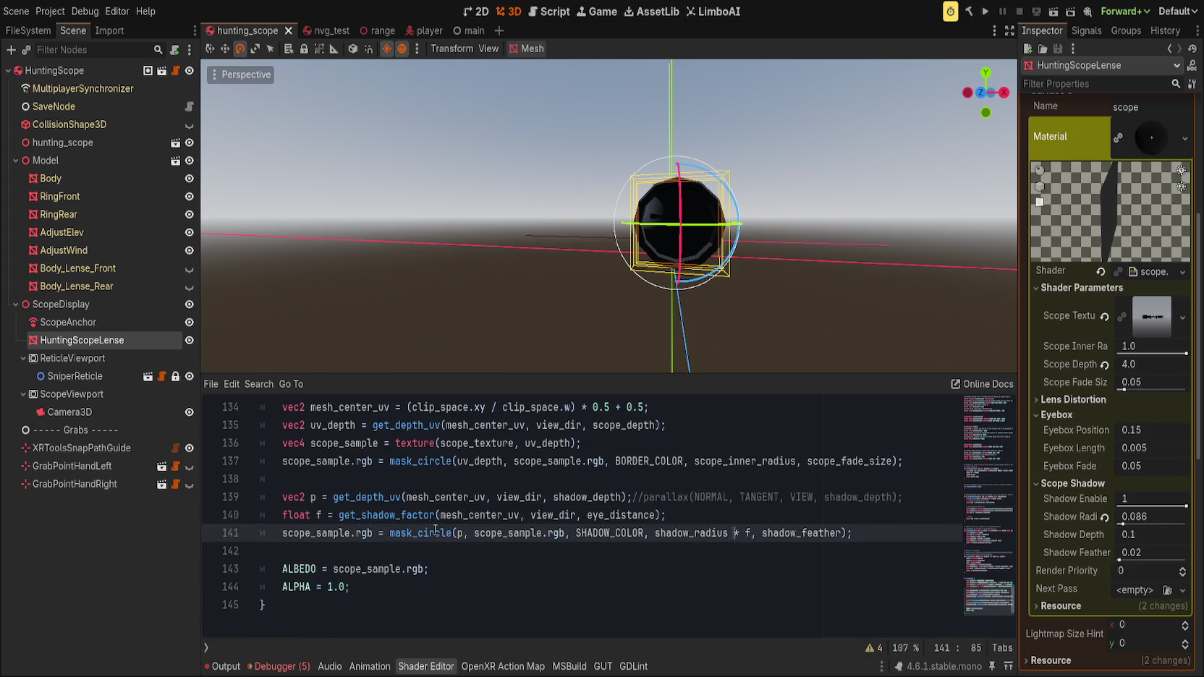
pyautogui.doubleClick(319, 515)
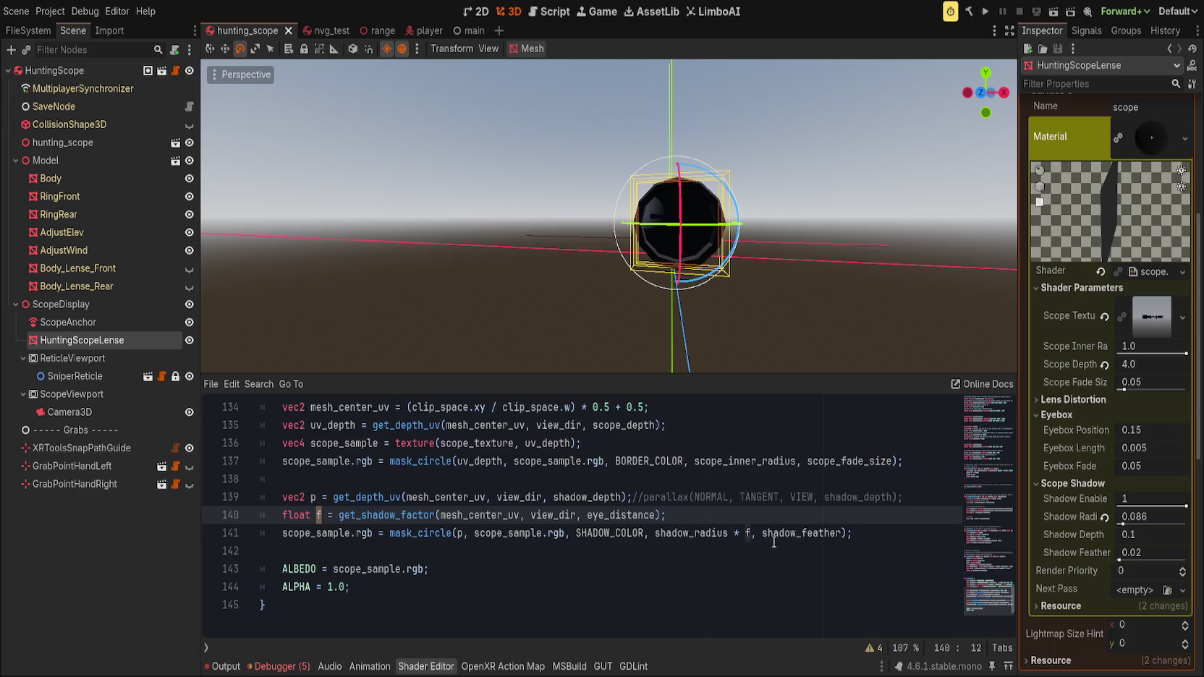
pyautogui.click(752, 533)
pyautogui.moveTo(733, 533); pyautogui.dragTo(755, 533)
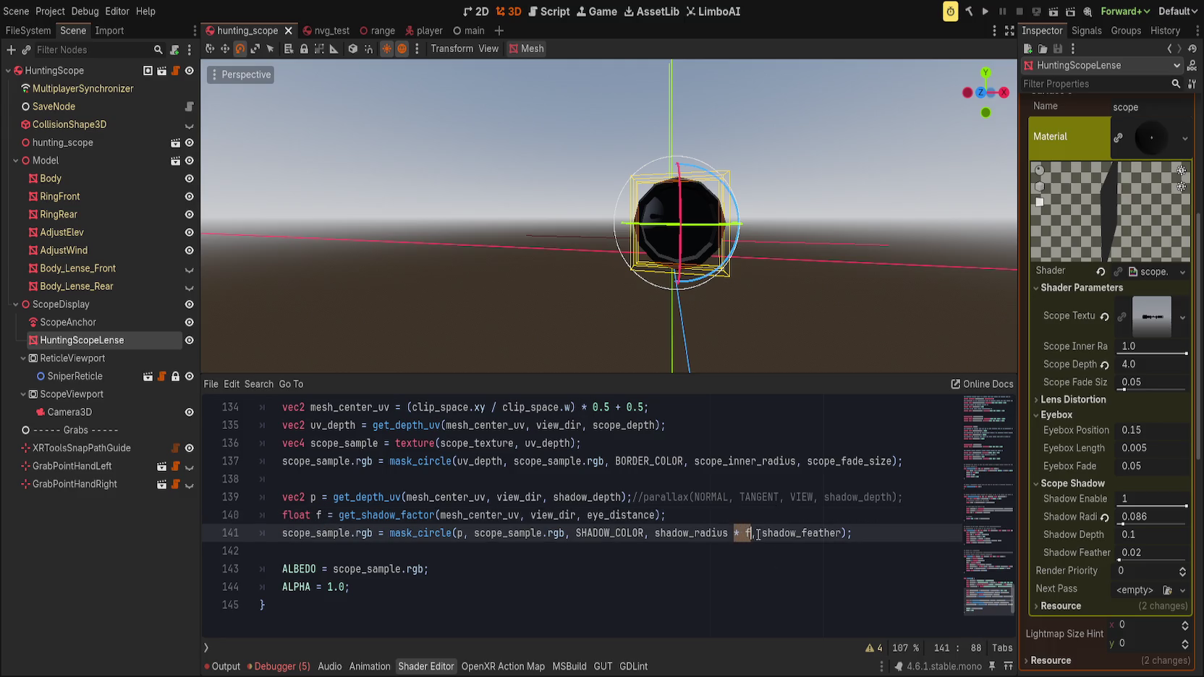
pyautogui.click(789, 498)
# - Add a factor declaration using min and replace shadow_radius * f in mask_circle with factor
pyautogui.click(730, 514)
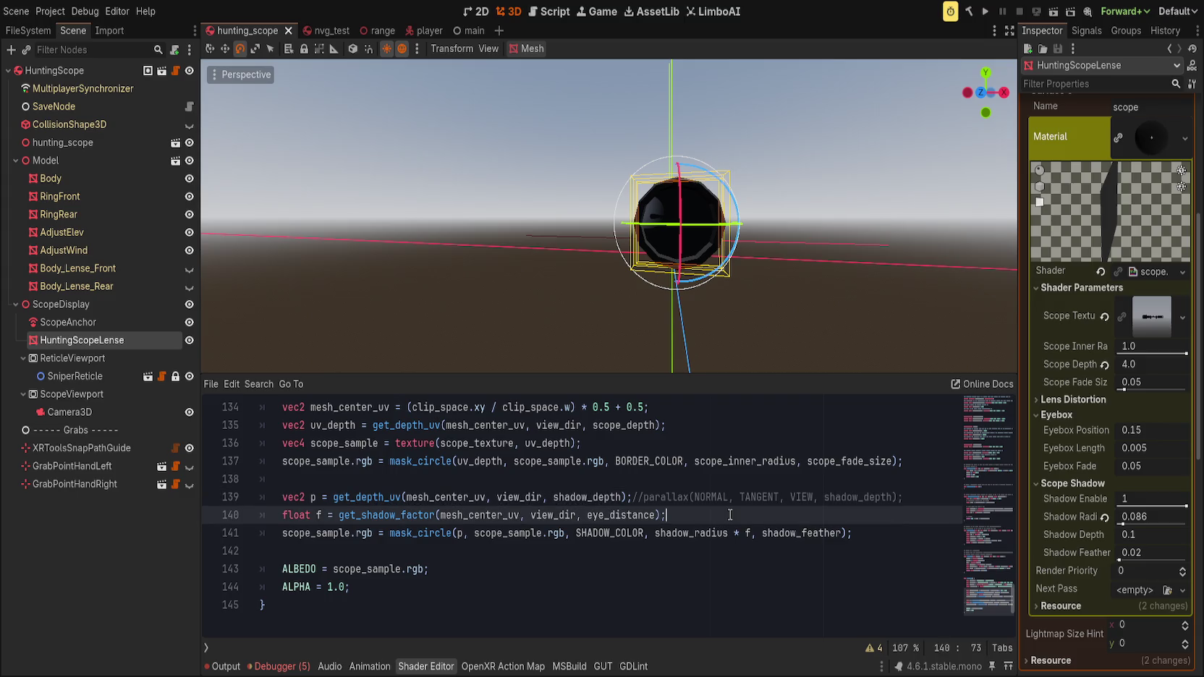
pyautogui.press('Return')
pyautogui.write('float face')
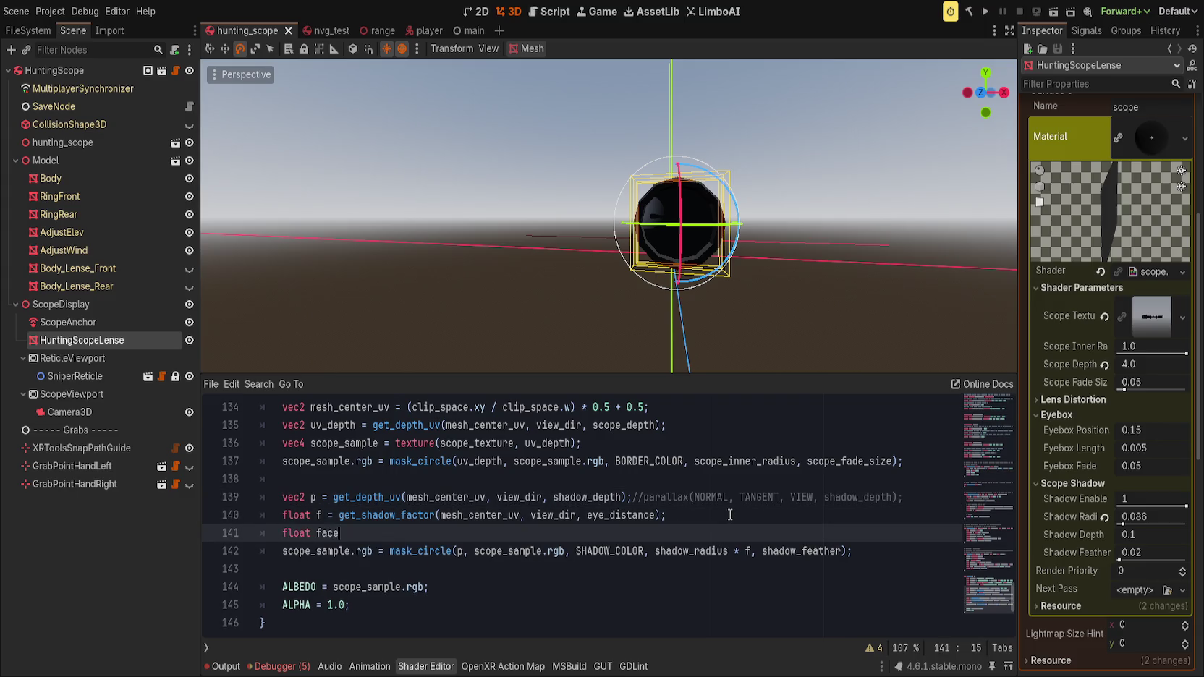
pyautogui.press('BackSpace')
pyautogui.write('tor')
pyautogui.write(' = sh')
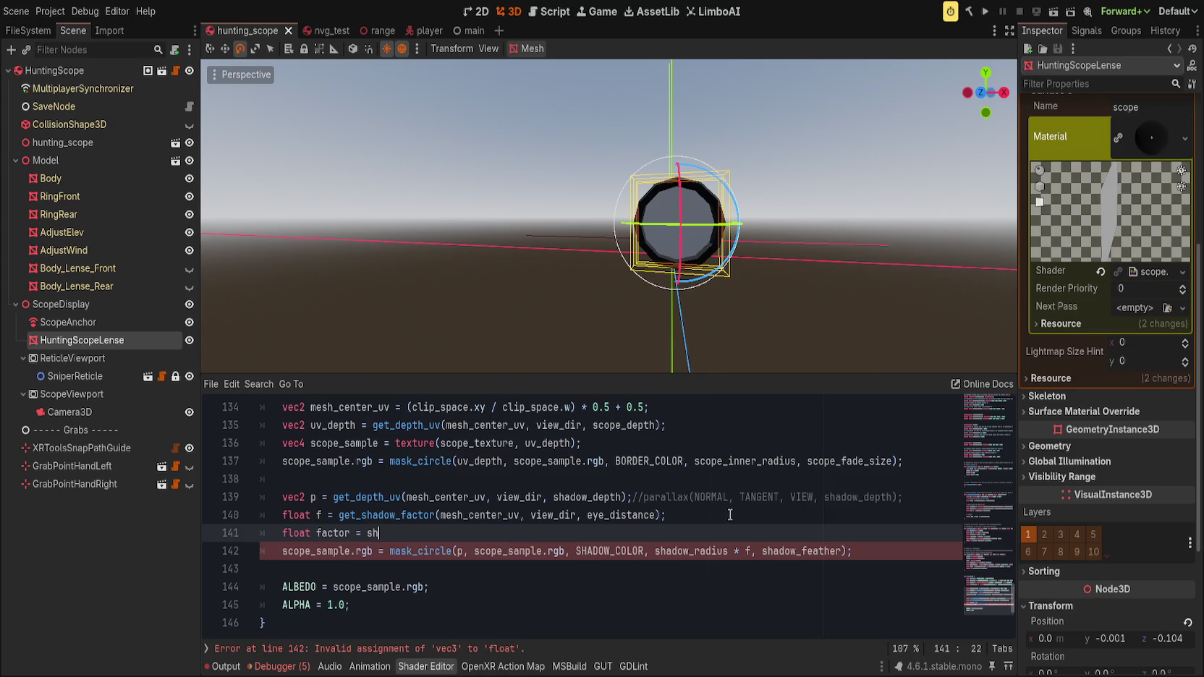
pyautogui.press('BackSpace')
pyautogui.press('BackSpace')
pyautogui.write('min(')
pyautogui.write('shadow_radius')
pyautogui.write(' * ')
pyautogui.write('f);')
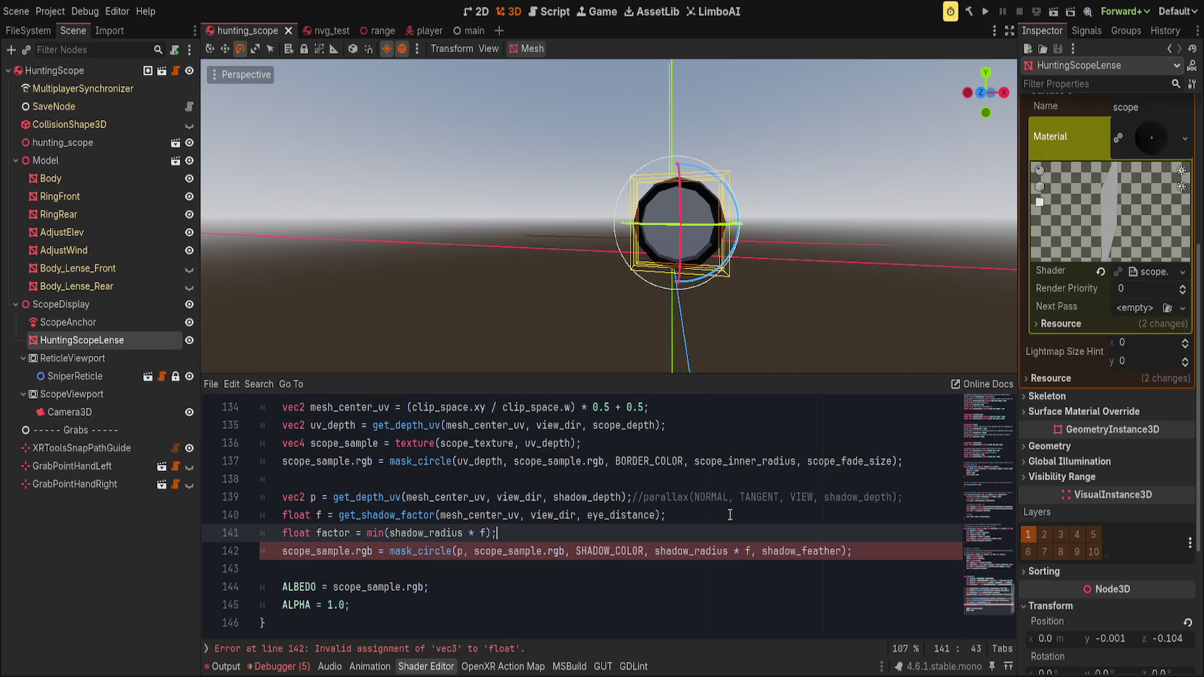
pyautogui.doubleClick(697, 552)
pyautogui.hotkey('shift', 'Right')
pyautogui.hotkey('shift', 'Right')
pyautogui.hotkey('shift', 'Right')
pyautogui.press('BackSpace')
pyautogui.write('fa')
pyautogui.write('ctor')
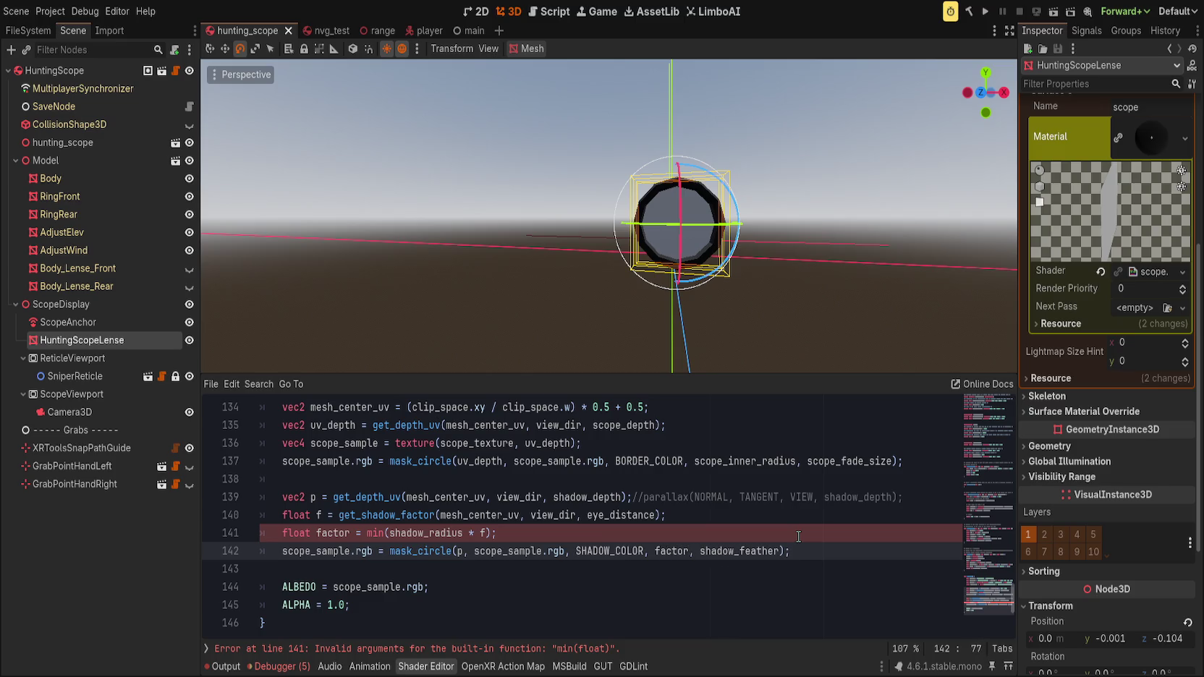
# - Correct the call to min(shadow_radius, f), save, and check the lens in the viewport
pyautogui.click(363, 533)
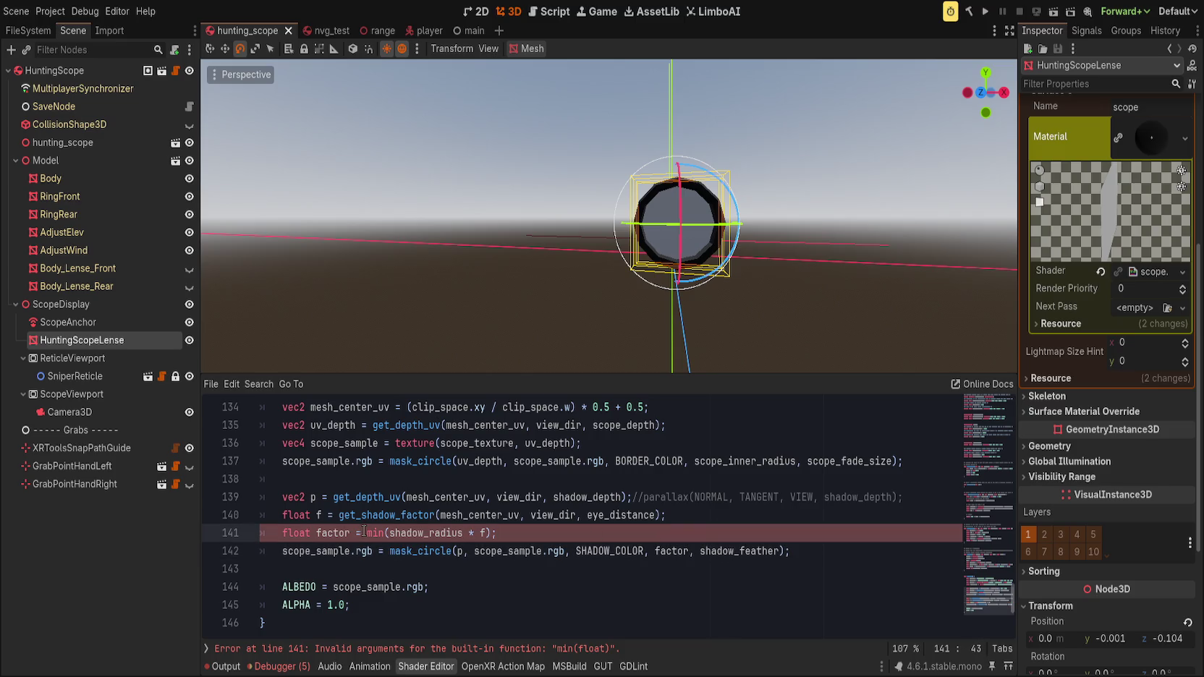
pyautogui.click(475, 533)
pyautogui.press('BackSpace')
pyautogui.press('BackSpace')
pyautogui.write(',')
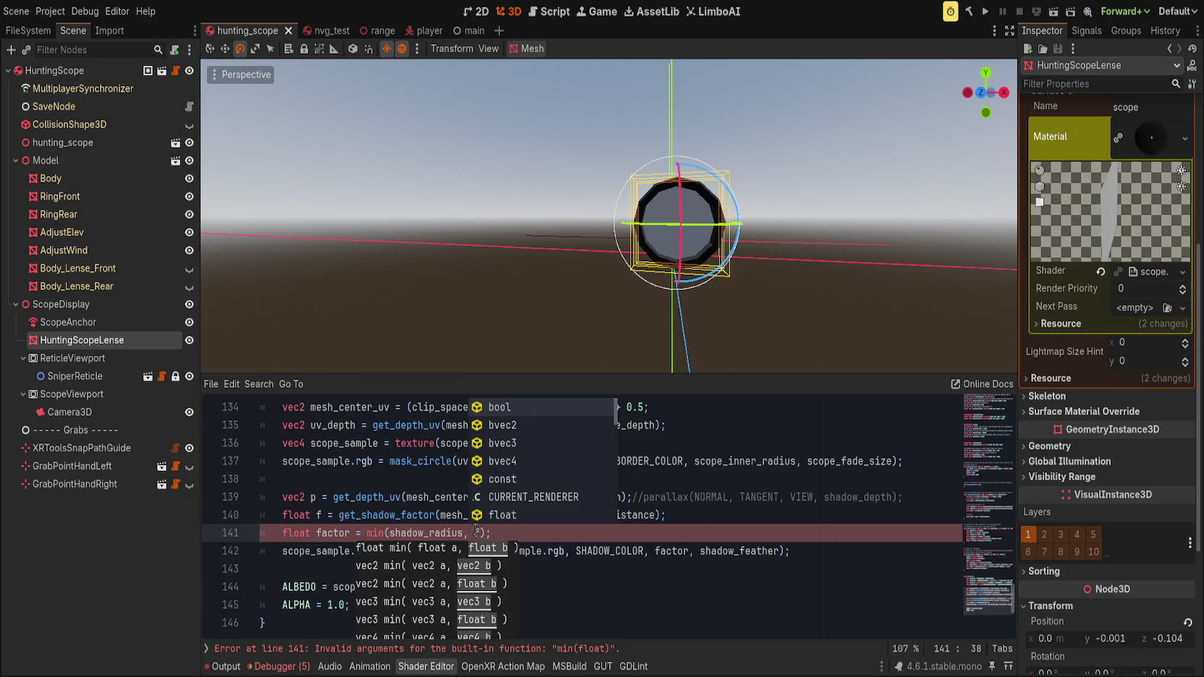
pyautogui.click(527, 532)
pyautogui.hotkey('ctrl', 's')
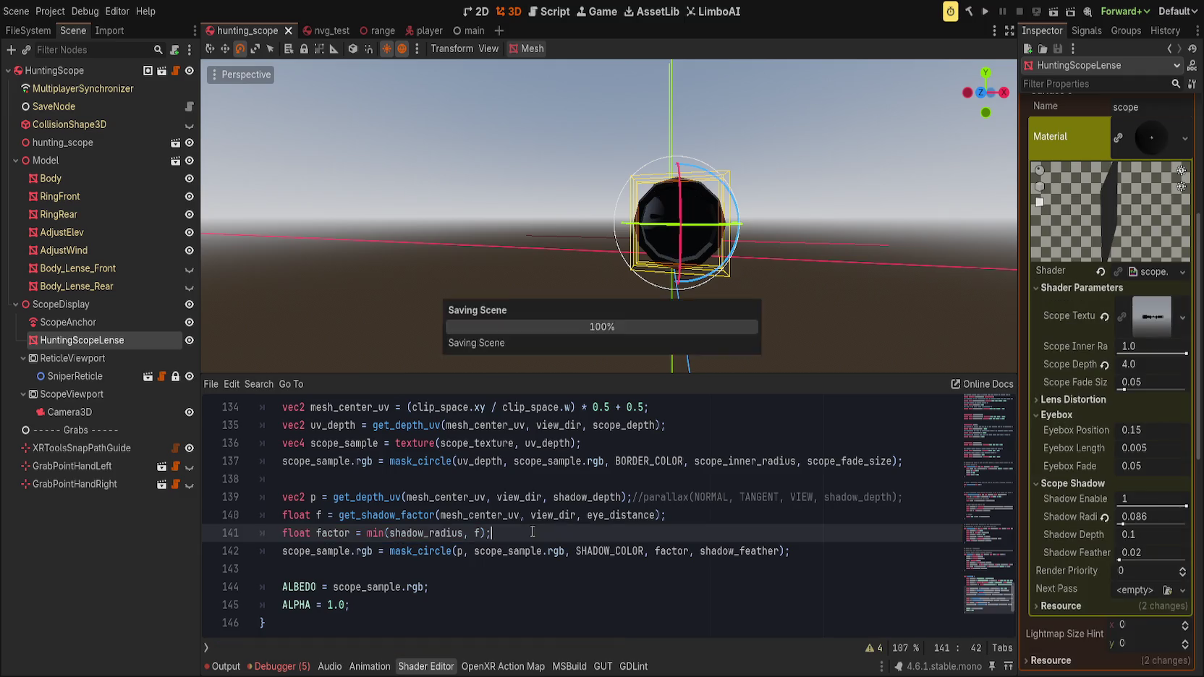
pyautogui.moveTo(718, 308); pyautogui.dragTo(673, 326)
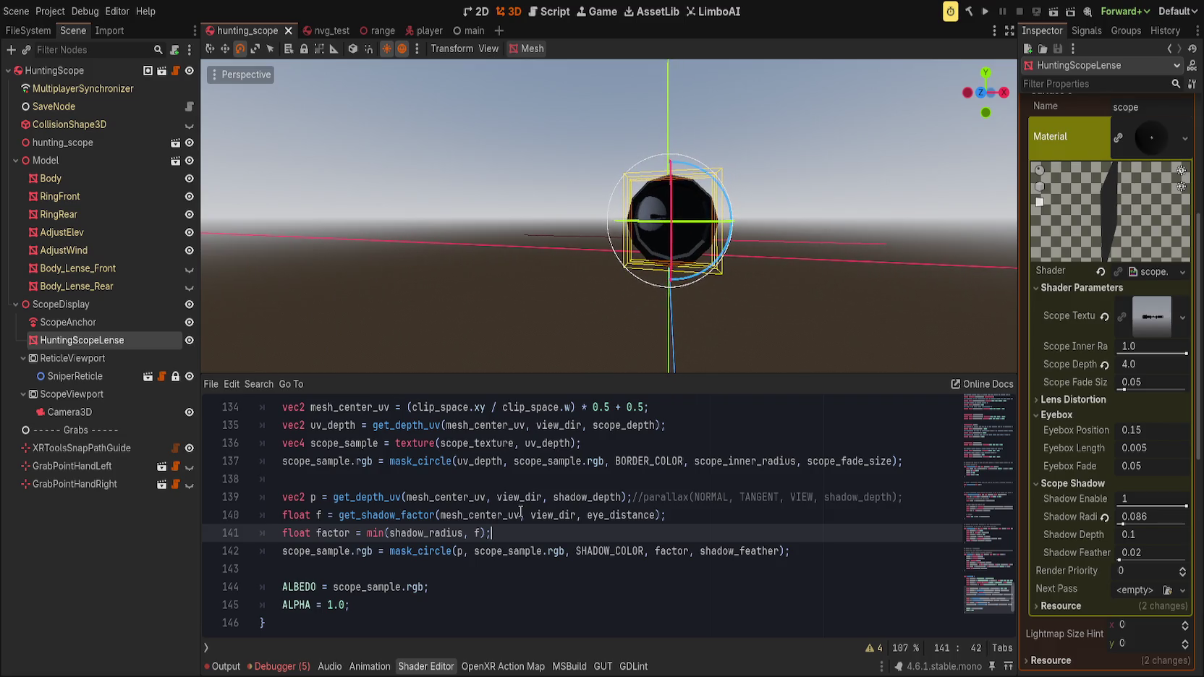
# - Swap get_shadow_factor's mesh_center_uv argument on line 140 for the parallax-shifted UV p
pyautogui.click(425, 533)
pyautogui.doubleClick(424, 533)
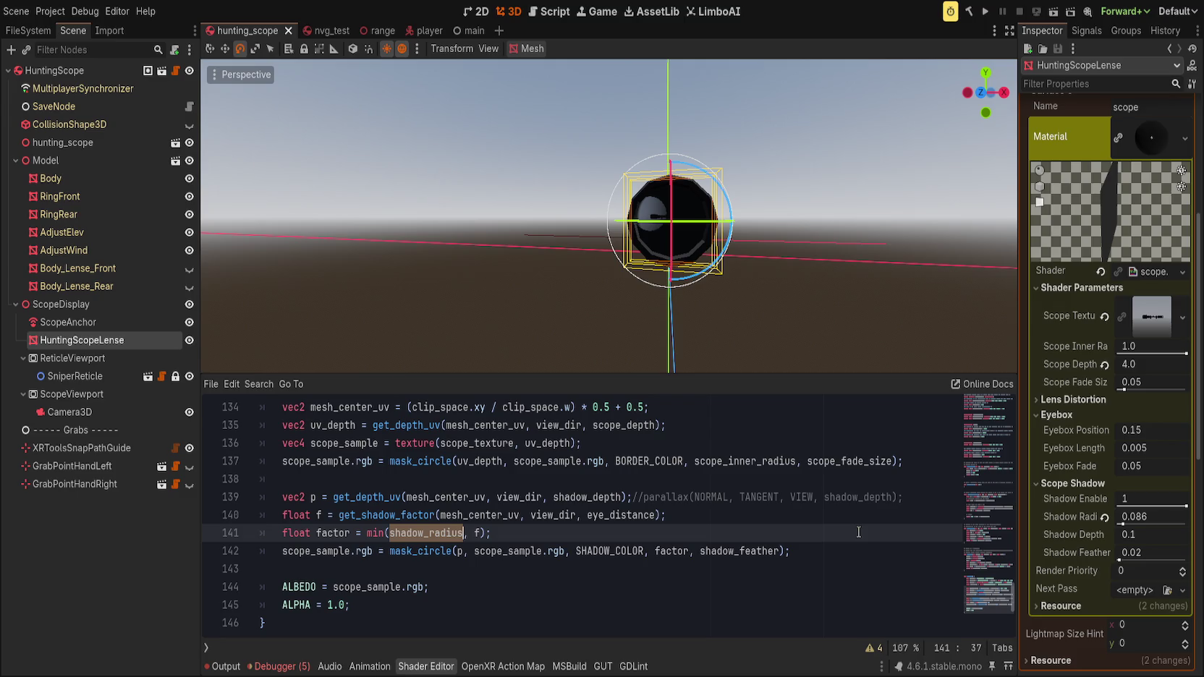
pyautogui.click(490, 503)
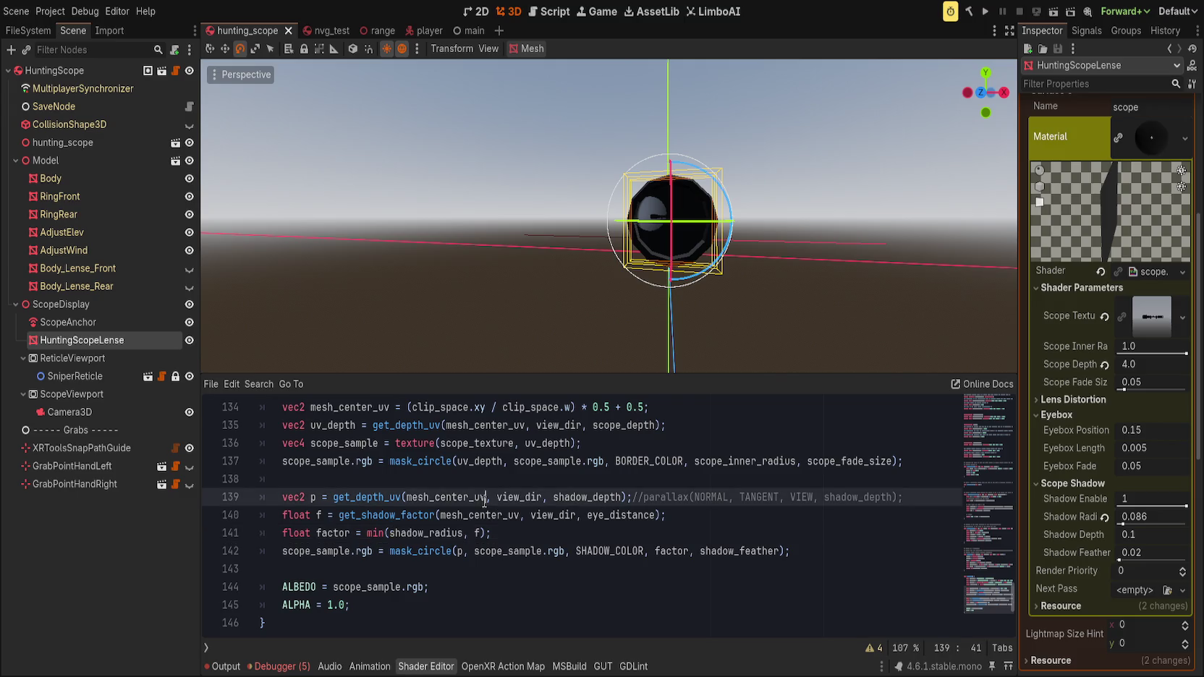
pyautogui.doubleClick(502, 516)
pyautogui.write('p')
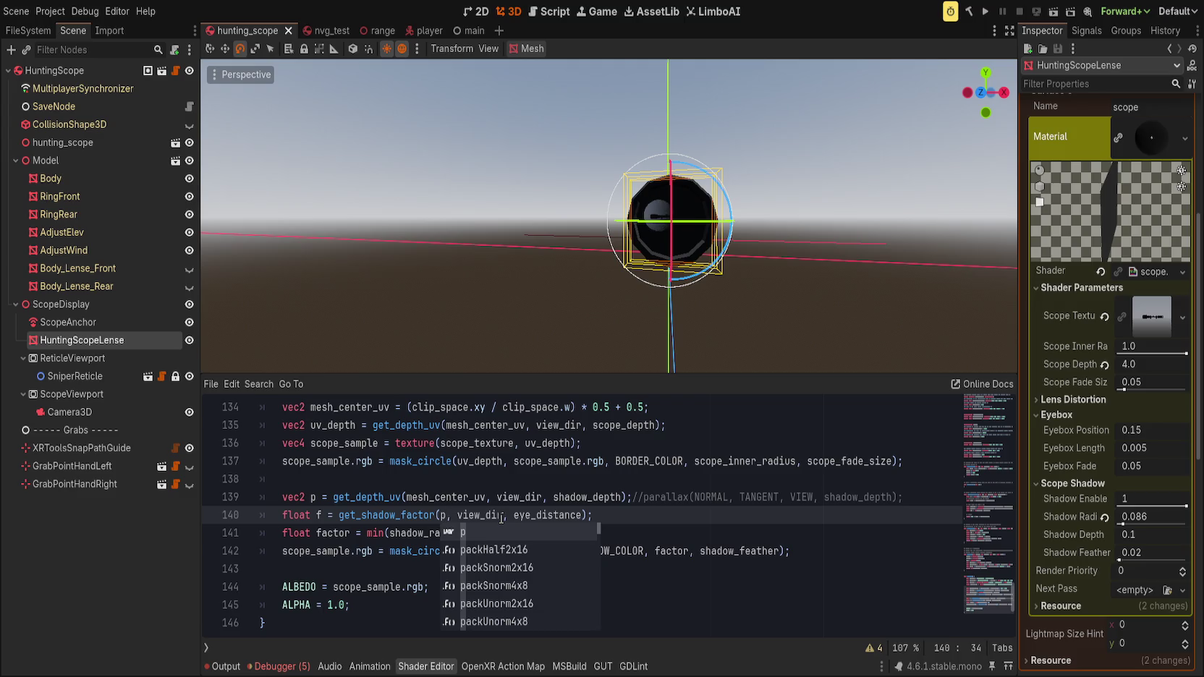
pyautogui.scroll(3)
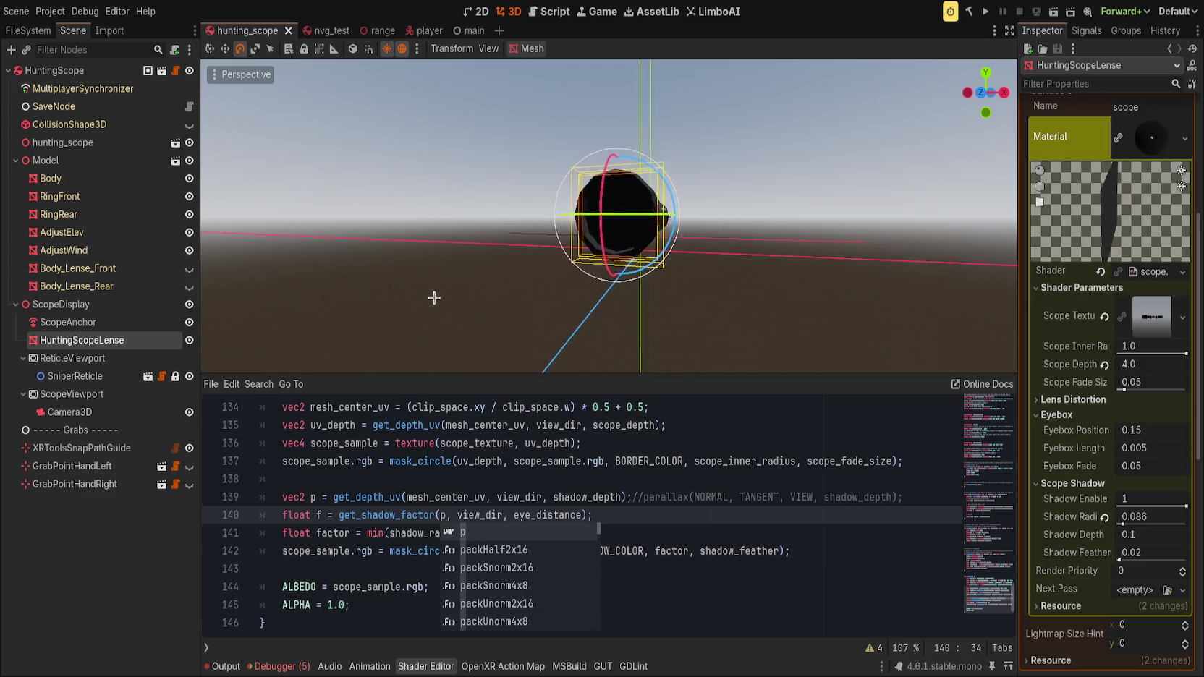
pyautogui.click(642, 511)
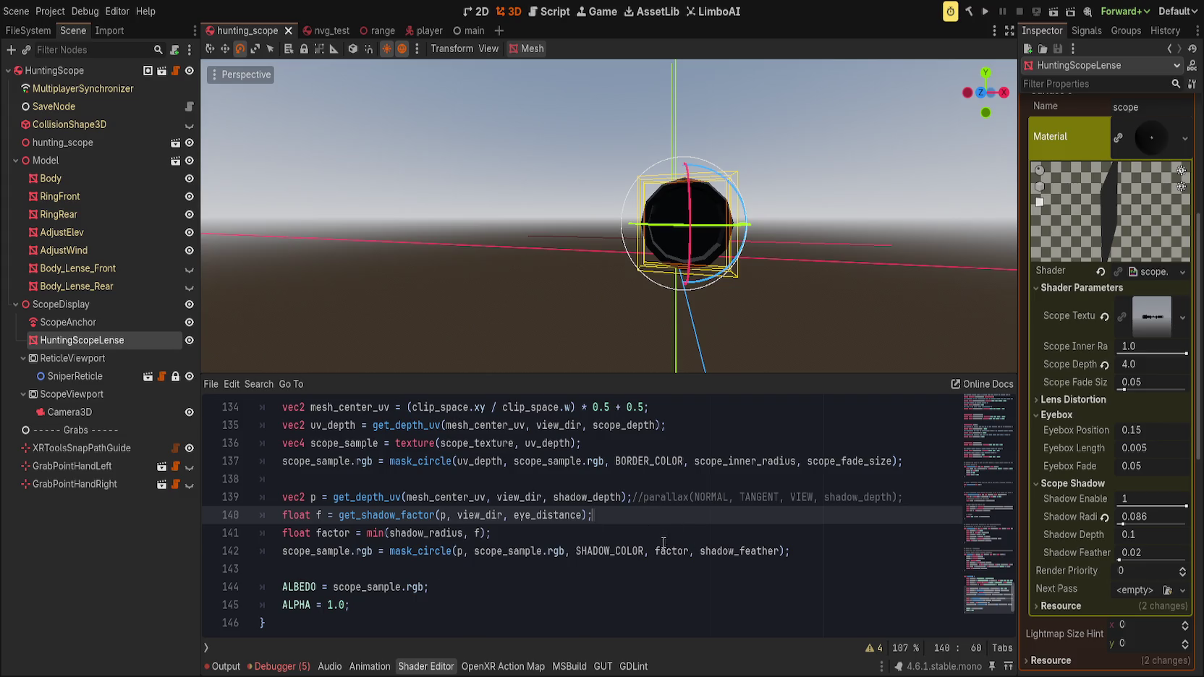
pyautogui.click(355, 491)
pyautogui.doubleClick(313, 497)
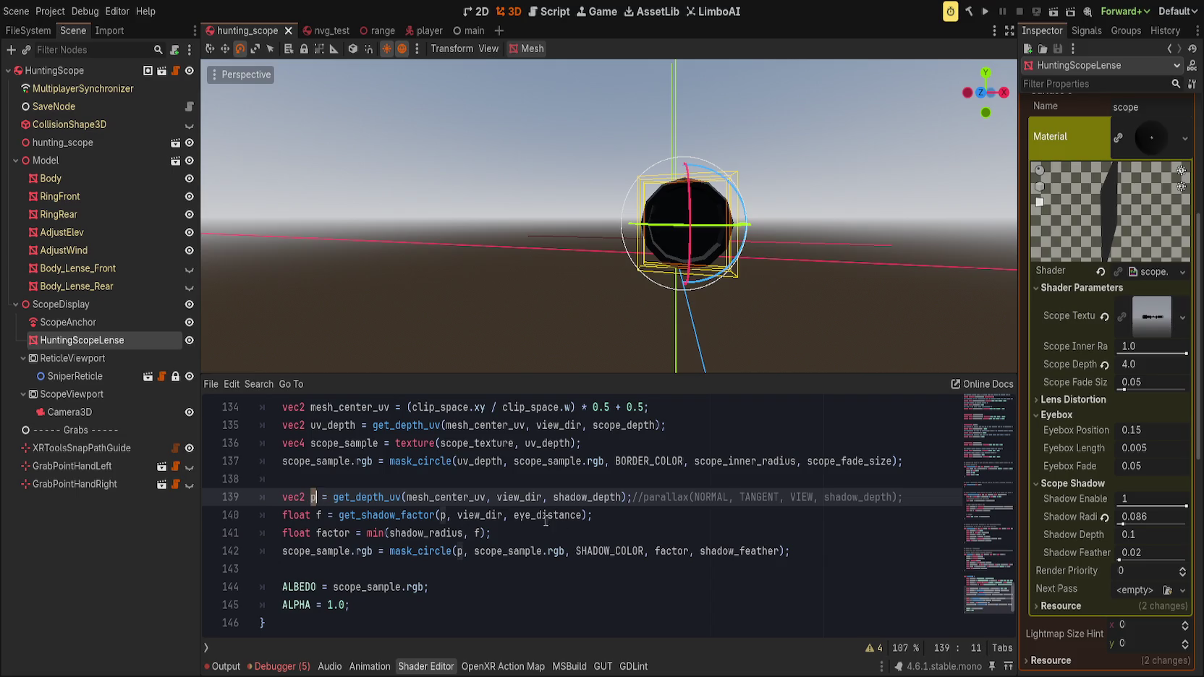
pyautogui.click(586, 527)
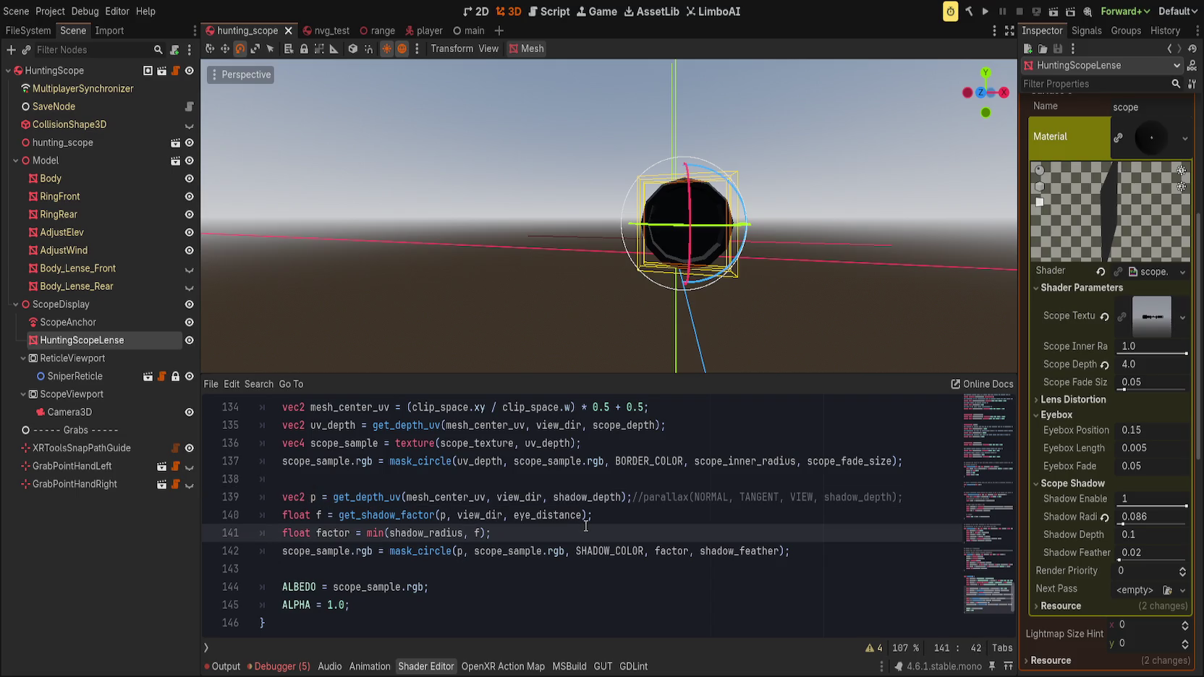